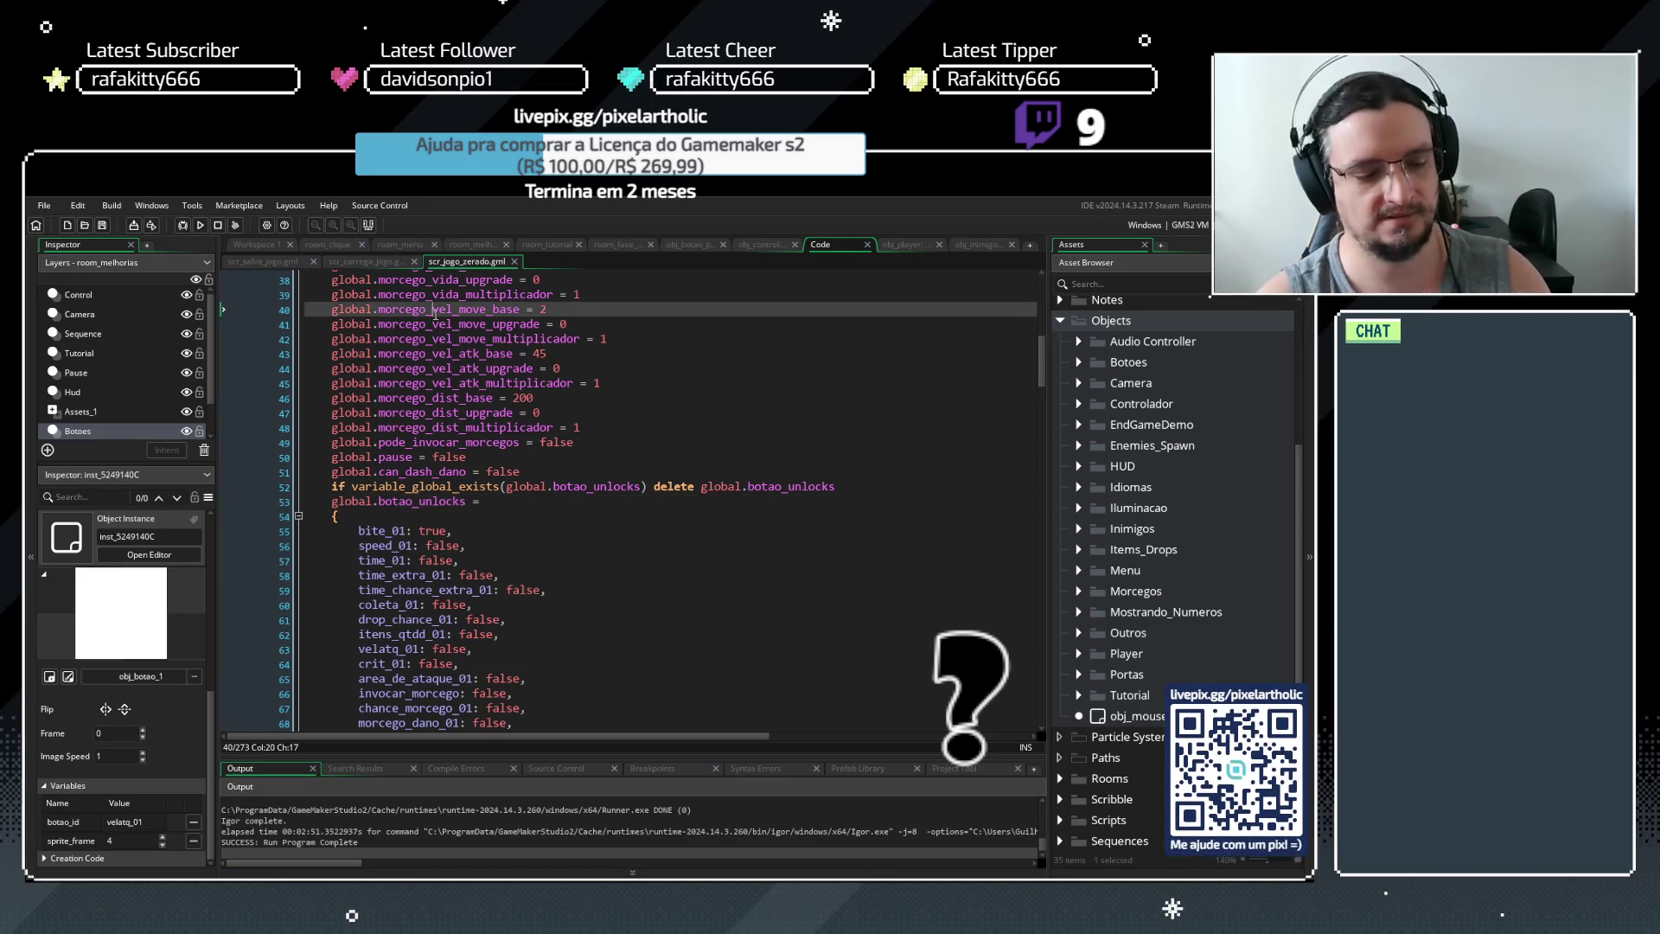
Delete the botao_unlocks existence-check line (line 52) near the end of the reset script
key(ctrl+End)
click(497, 370)
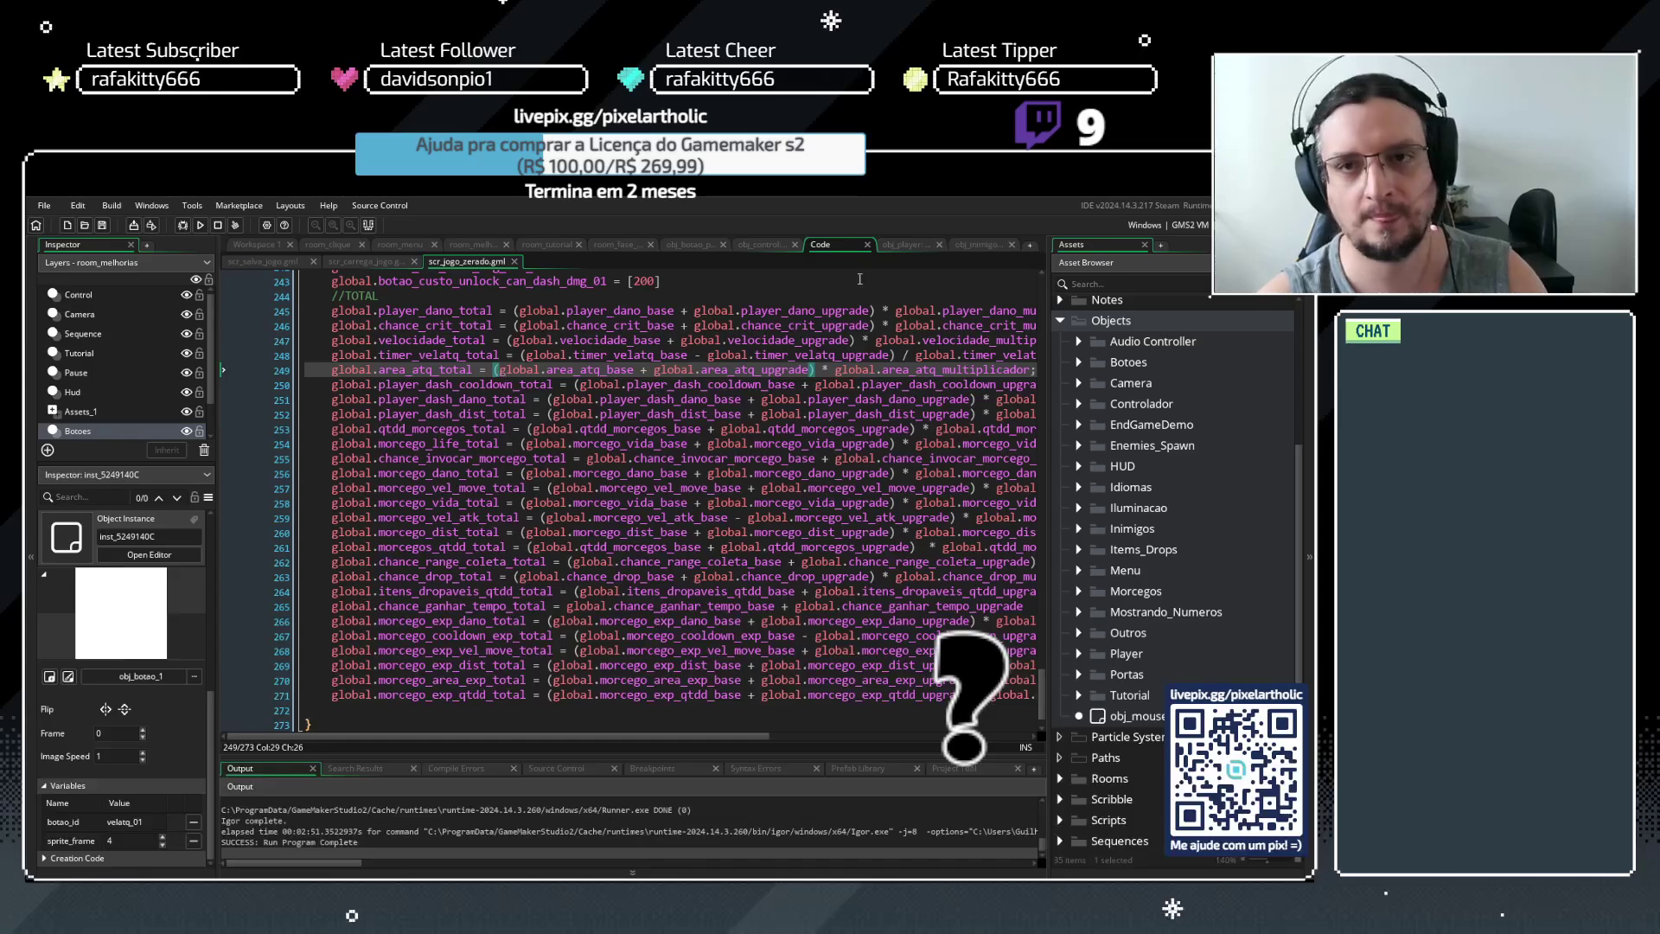
scroll(859, 278, up, 5)
mouse_move(1037, 666)
mouse_down()
mouse_move(996, 466)
mouse_move(1002, 388)
mouse_up()
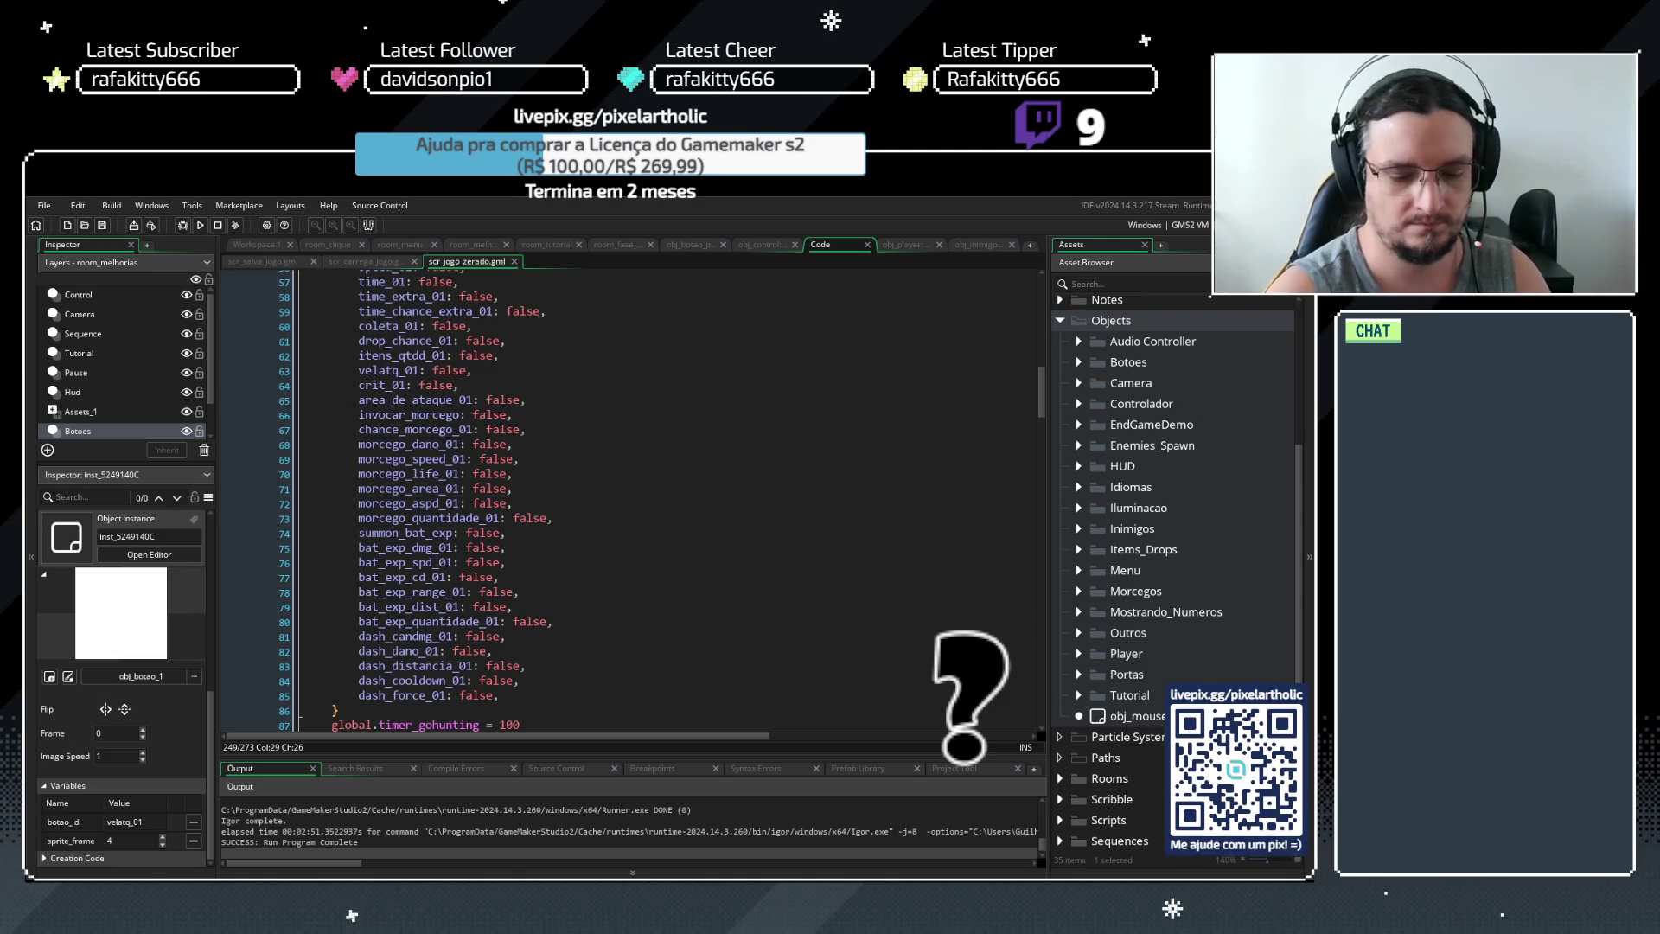
scroll(507, 433, up, 5)
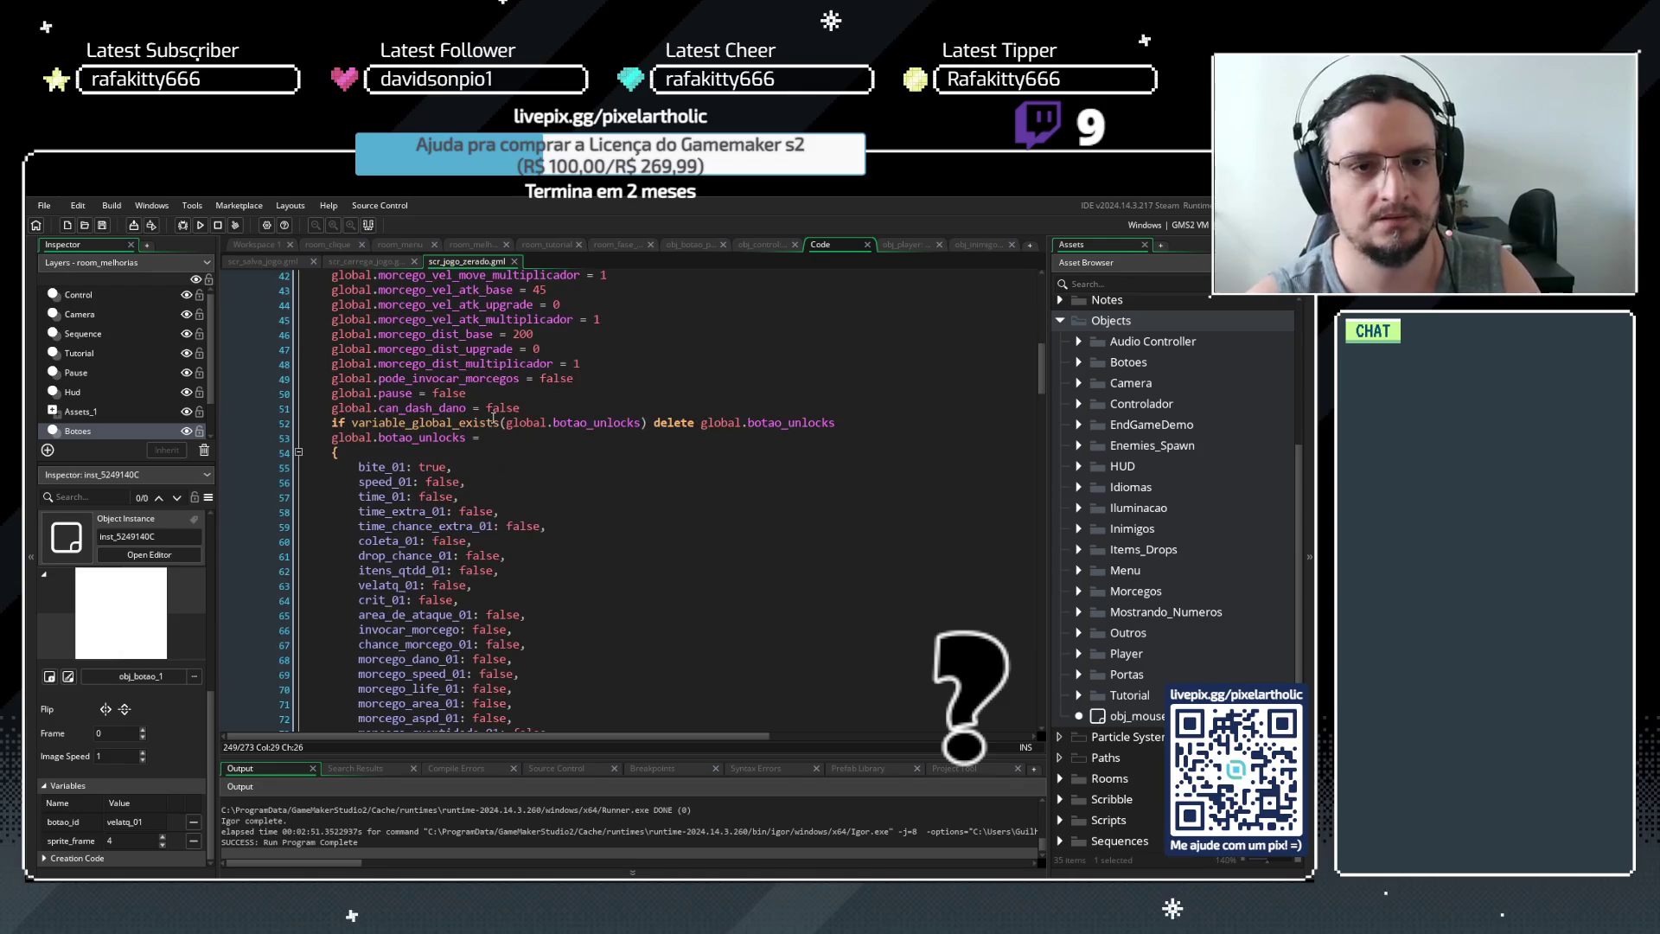
drag(331, 423, 834, 423)
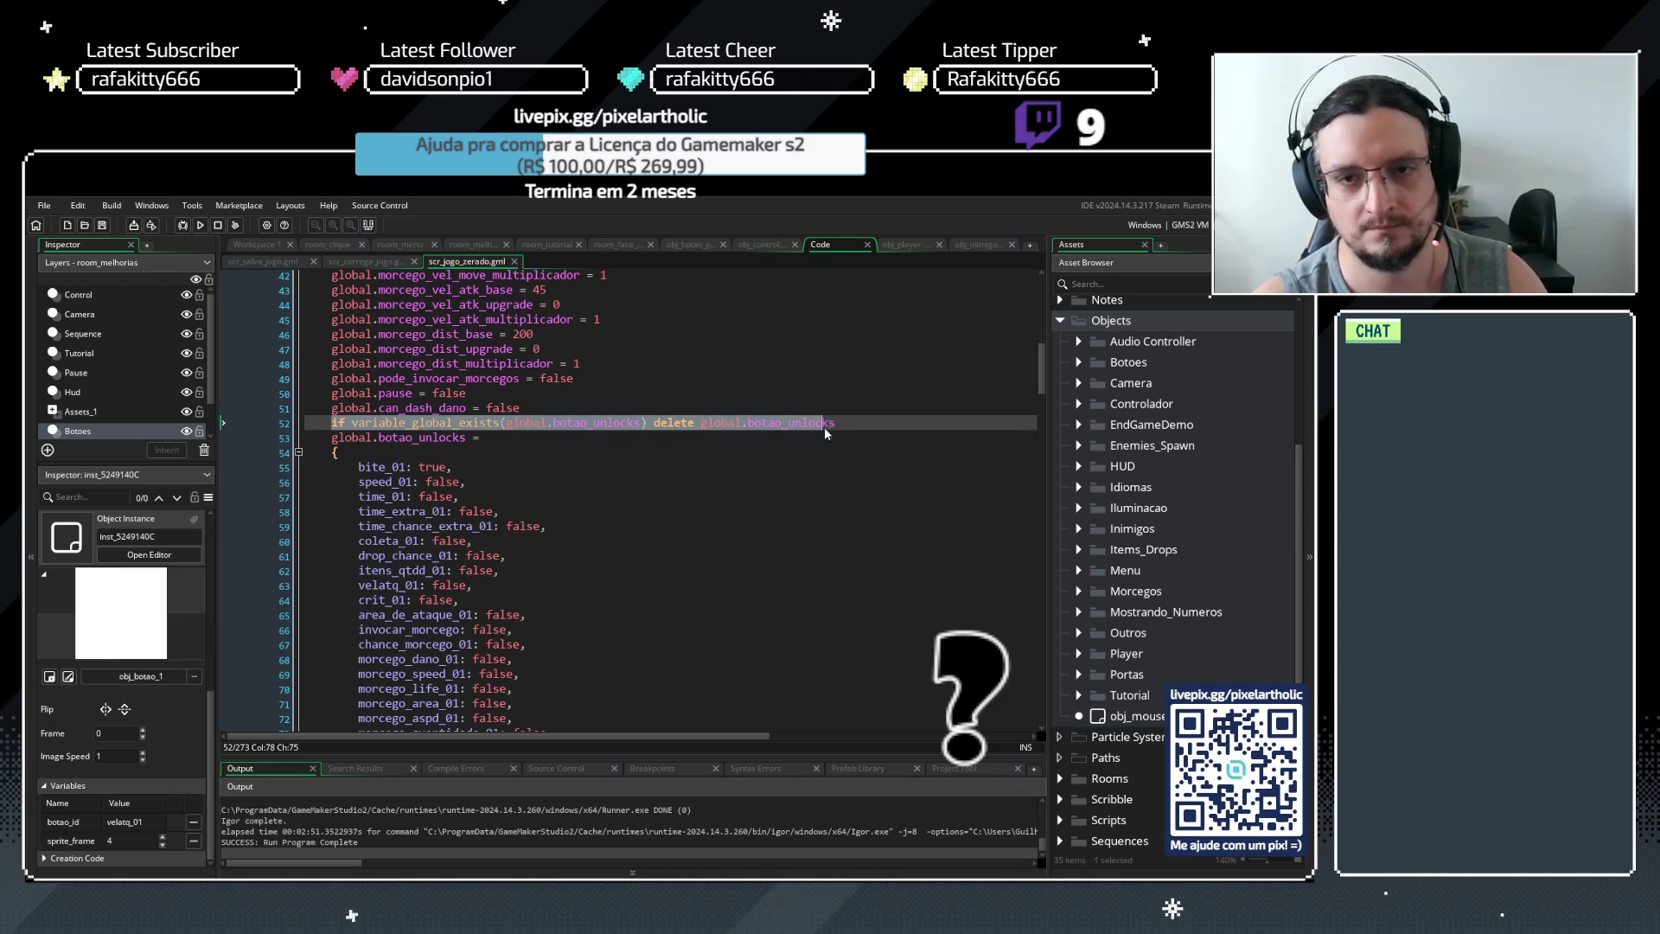
click(755, 481)
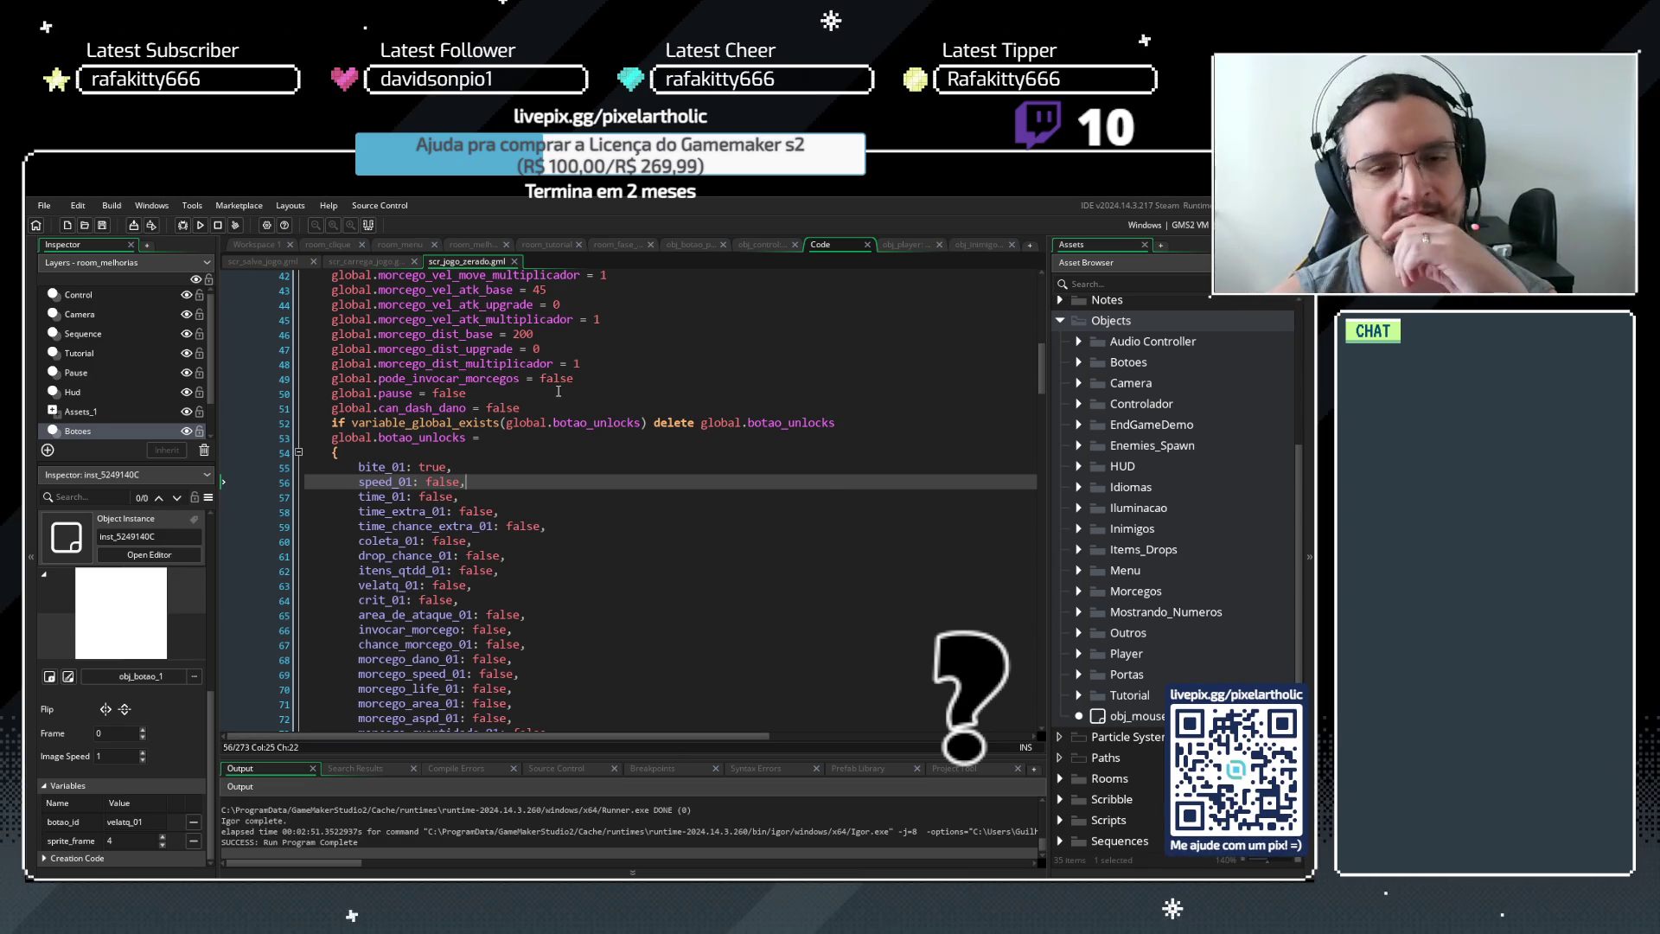
mouse_move(331, 422)
mouse_down()
mouse_move(536, 453)
mouse_move(851, 423)
mouse_up()
key(ctrl+c)
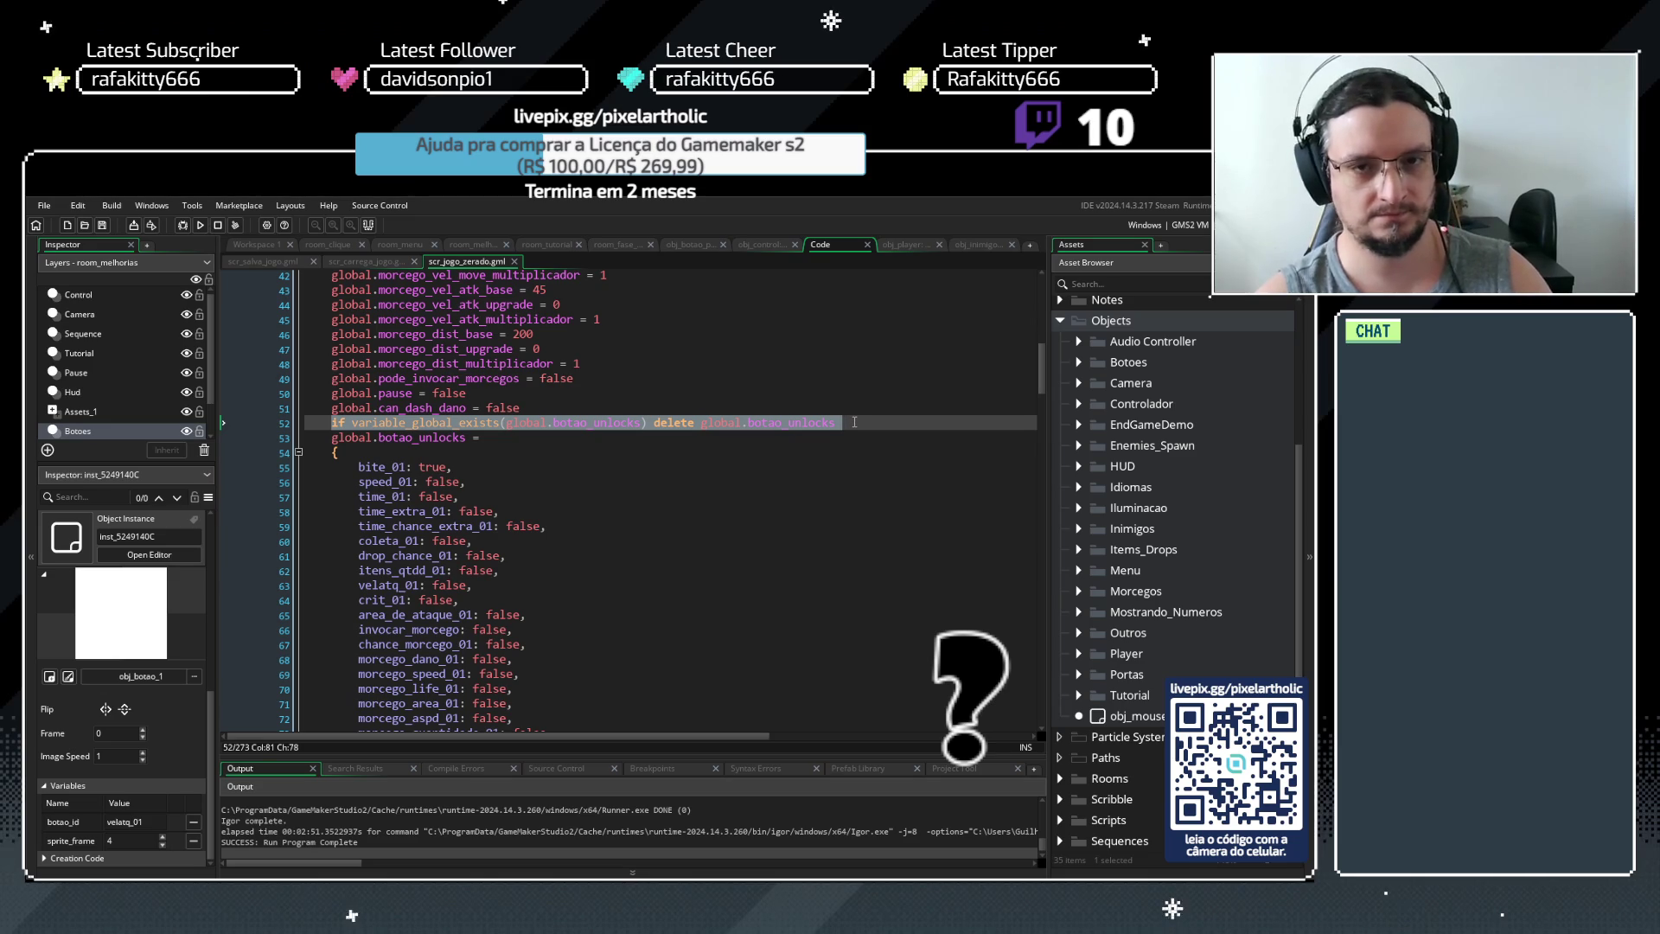
key(Delete)
click(541, 407)
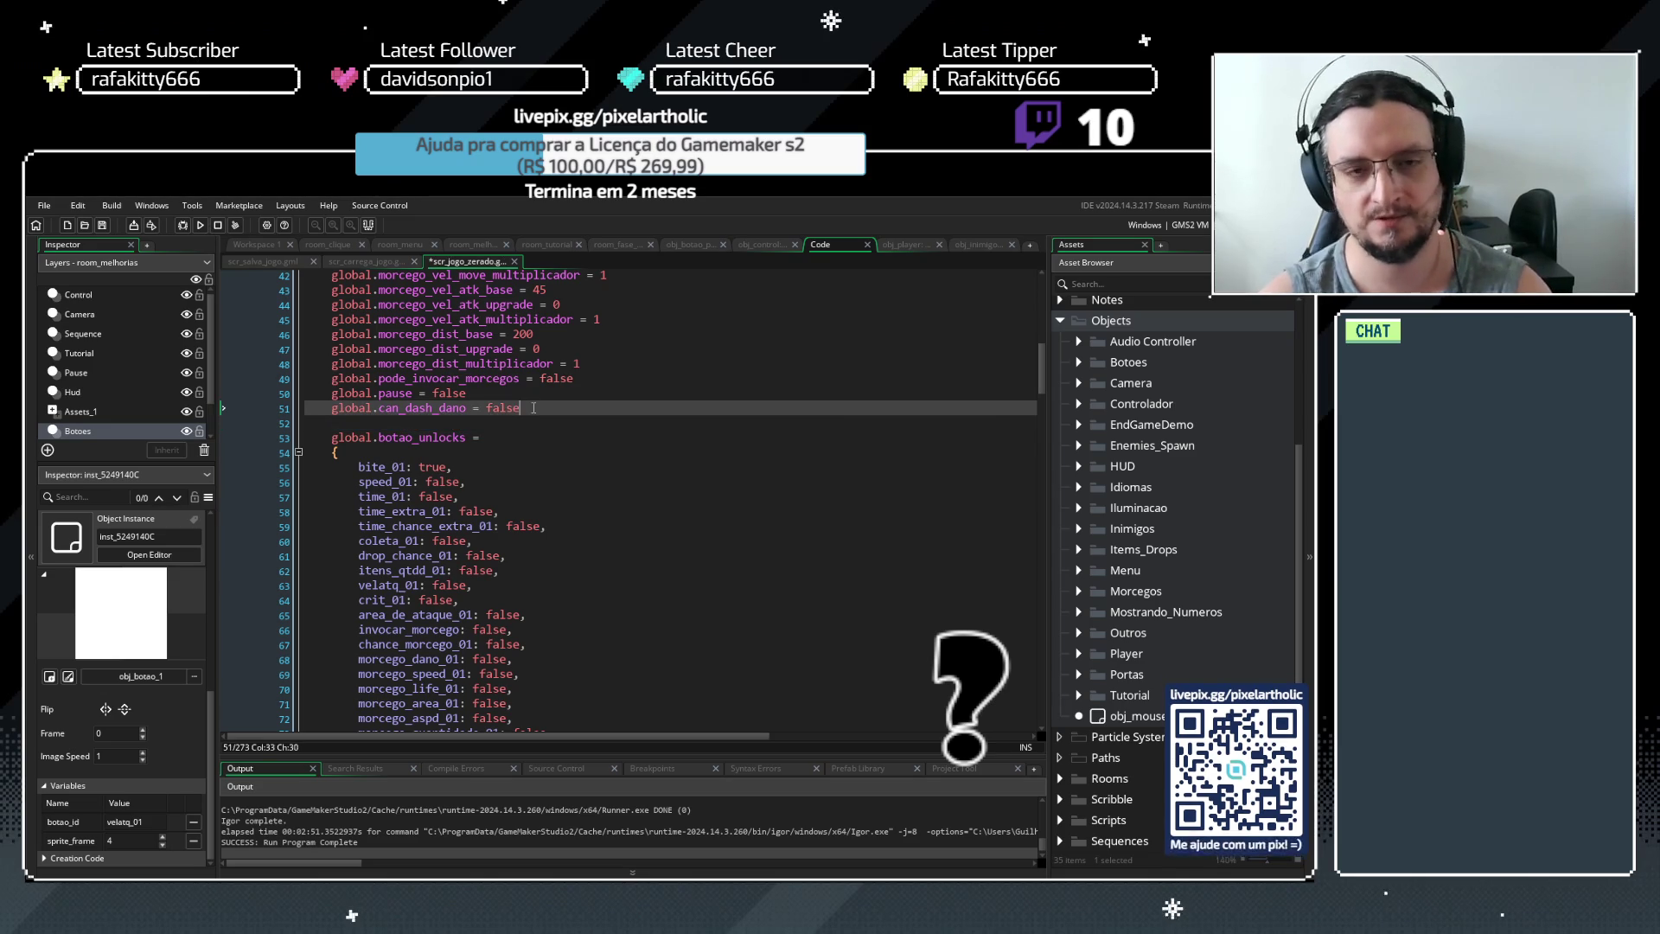
key(Delete)
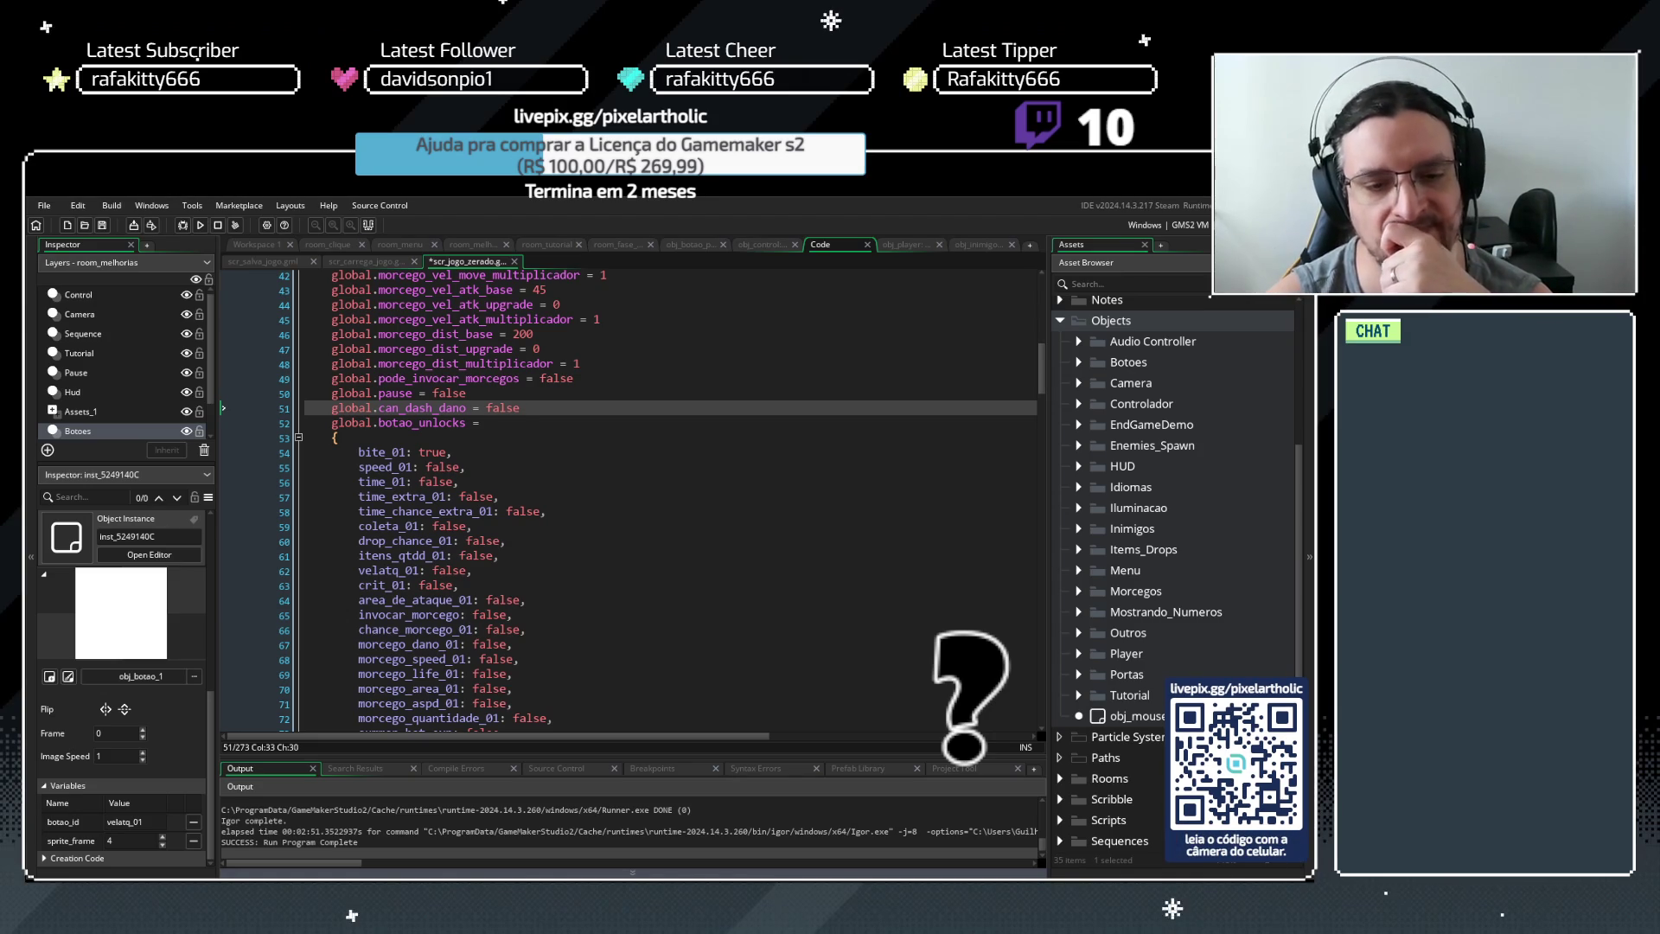
Restore the deleted existence-check line on line 52 and save the script
key(alt+Tab)
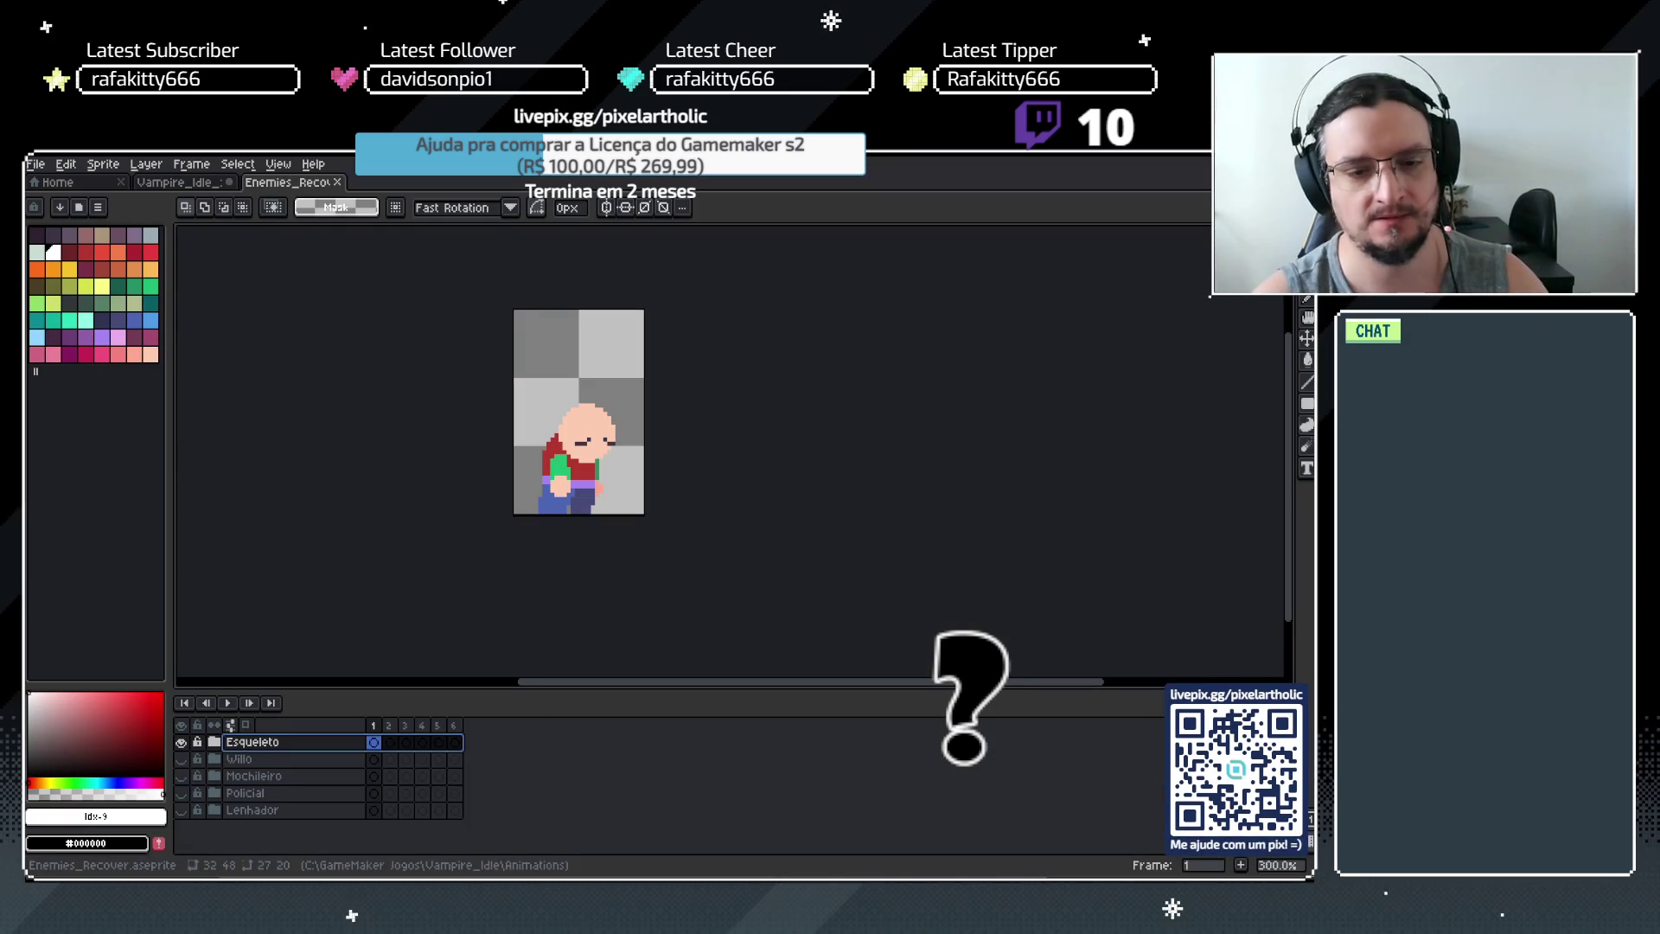
key(alt+Tab)
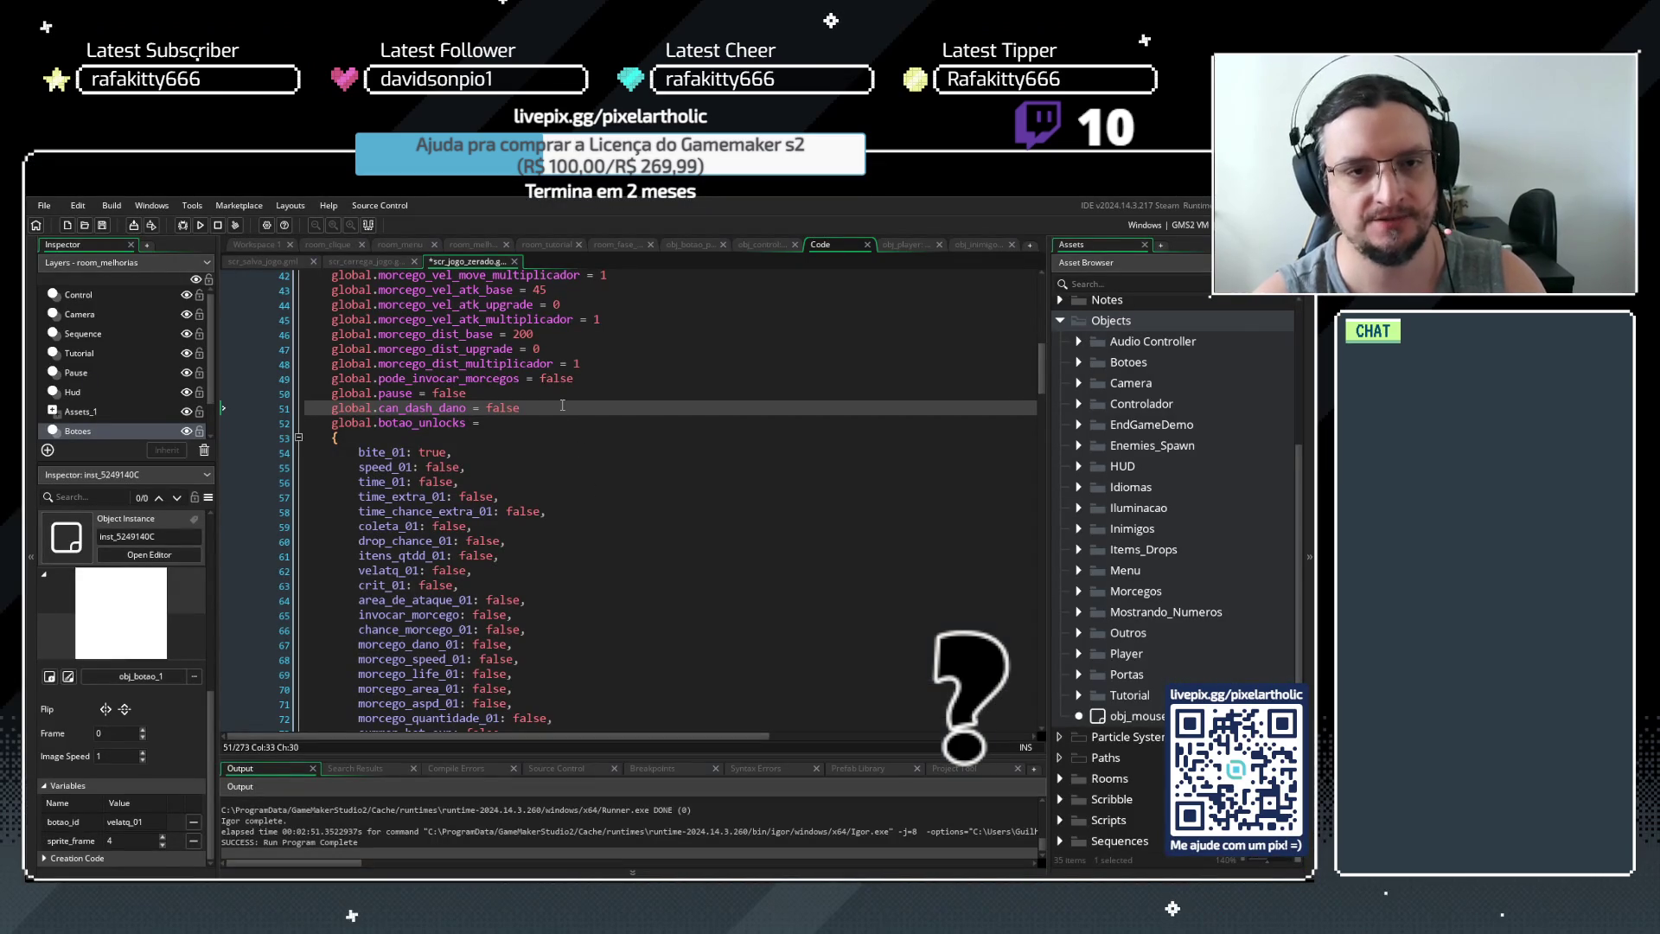
key(Return)
key(ctrl+v)
key(ctrl+s)
click(561, 405)
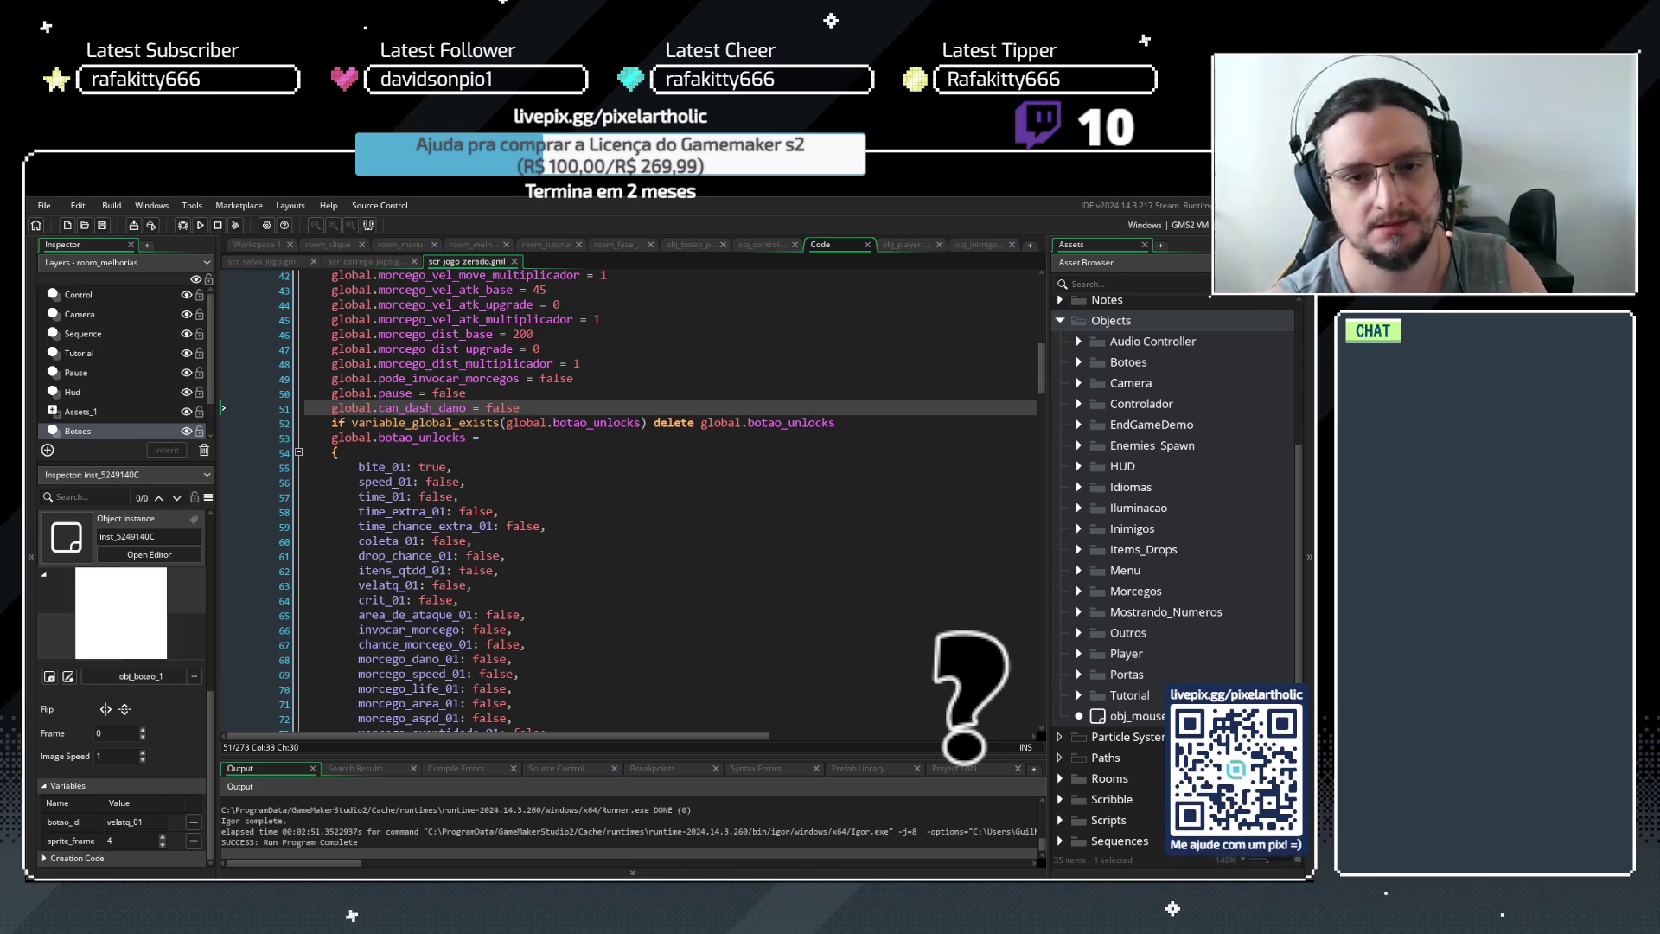
Replace the global. prefix with quotes so the check tests "botao_unlocks", then save
drag(553, 423, 508, 427)
text(")
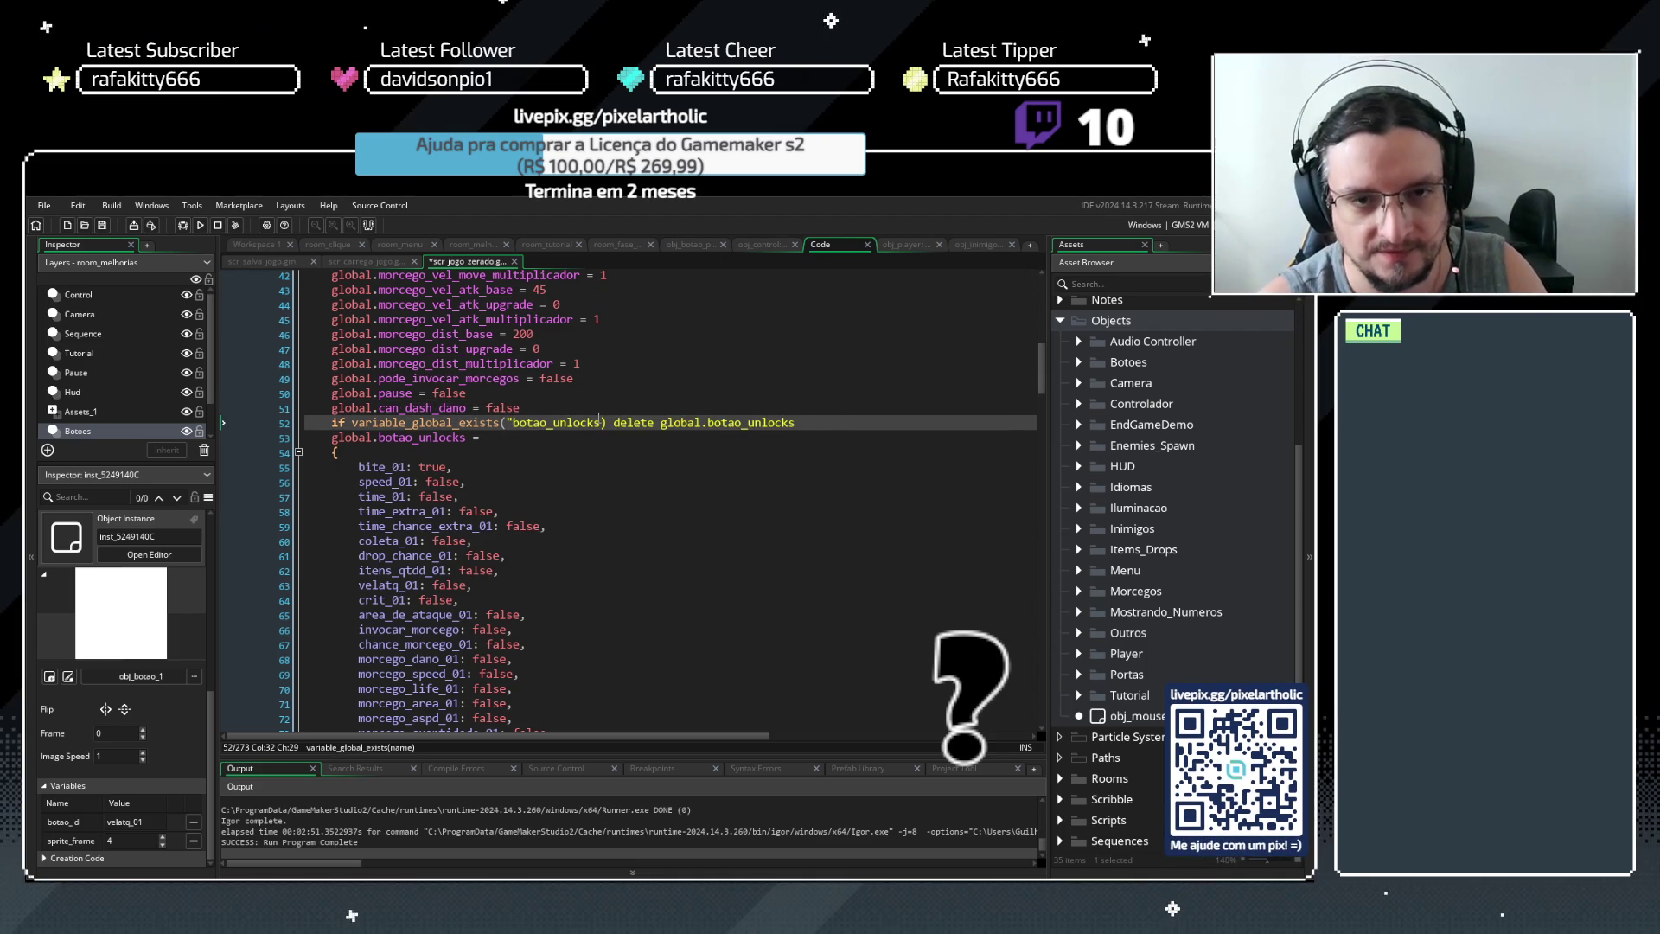
click(603, 423)
text(")
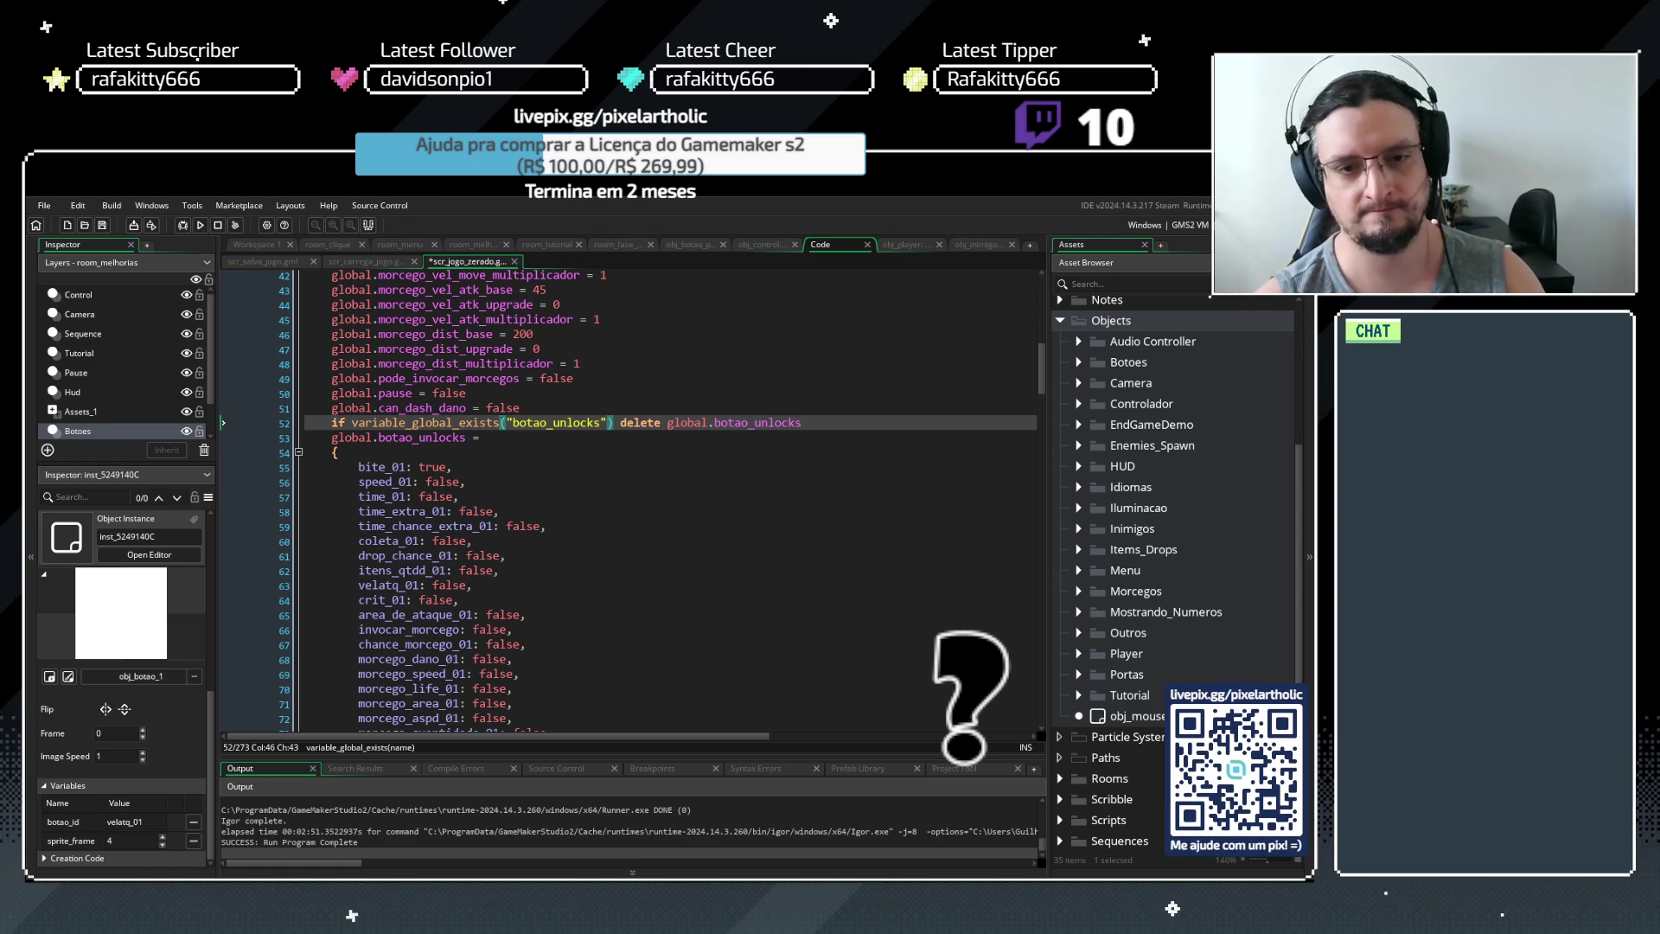
click(838, 422)
key(ctrl+s)
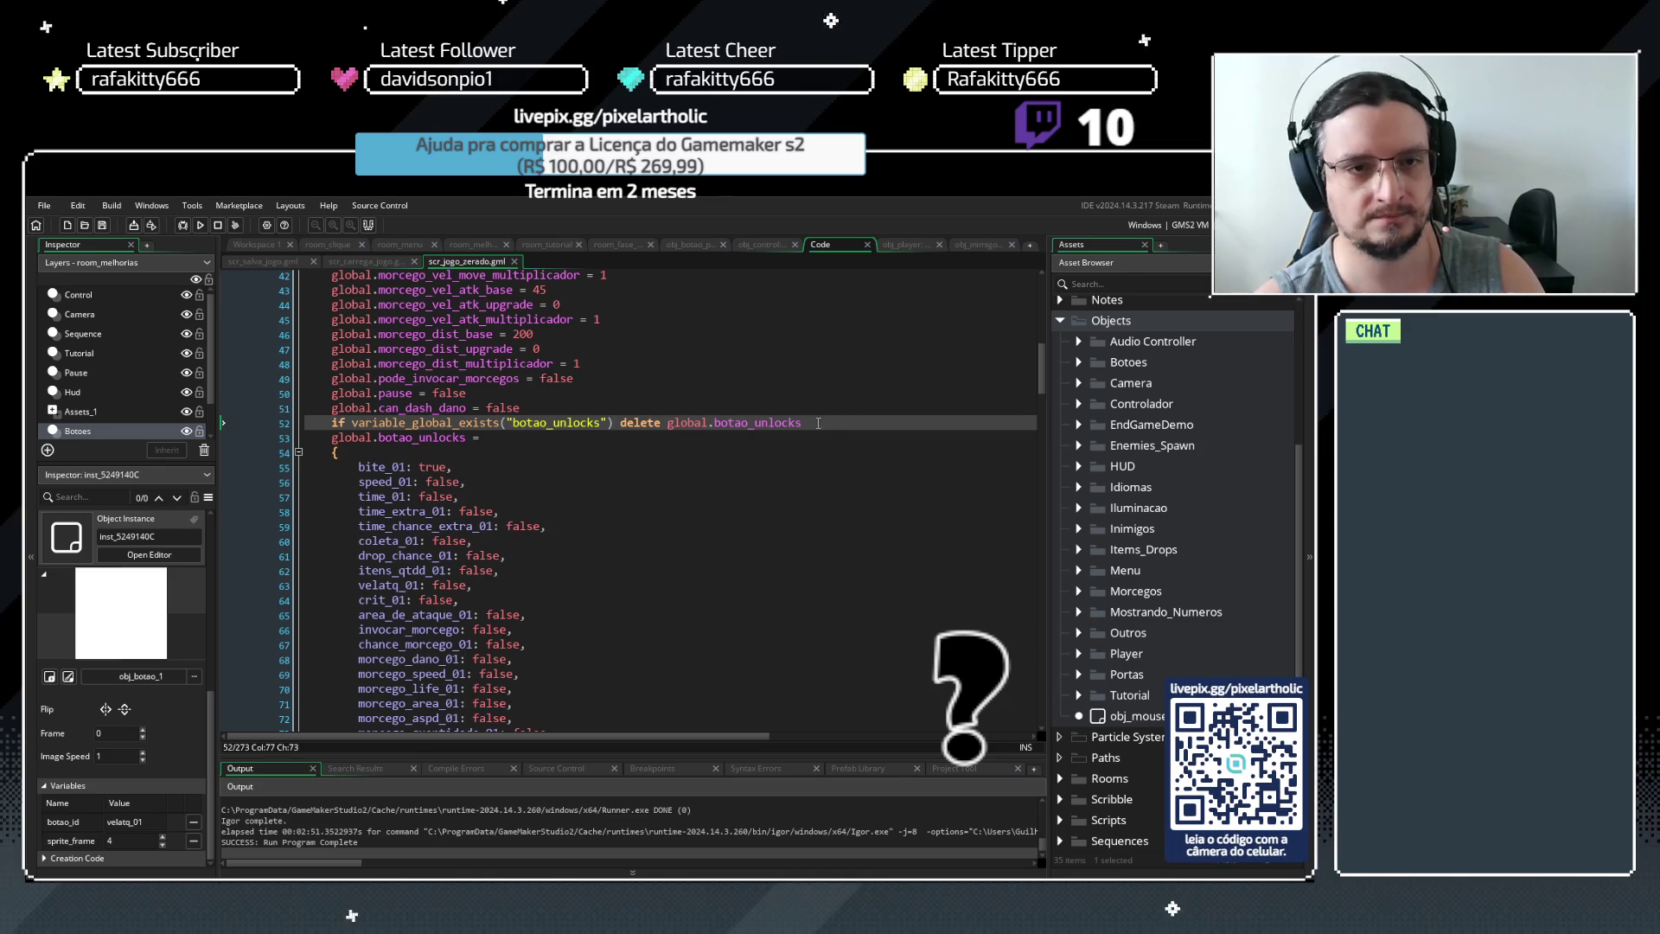
Build and run the game with F5 for a playtest
mouse_move(817, 421)
mouse_down()
mouse_move(305, 426)
mouse_move(328, 426)
mouse_up()
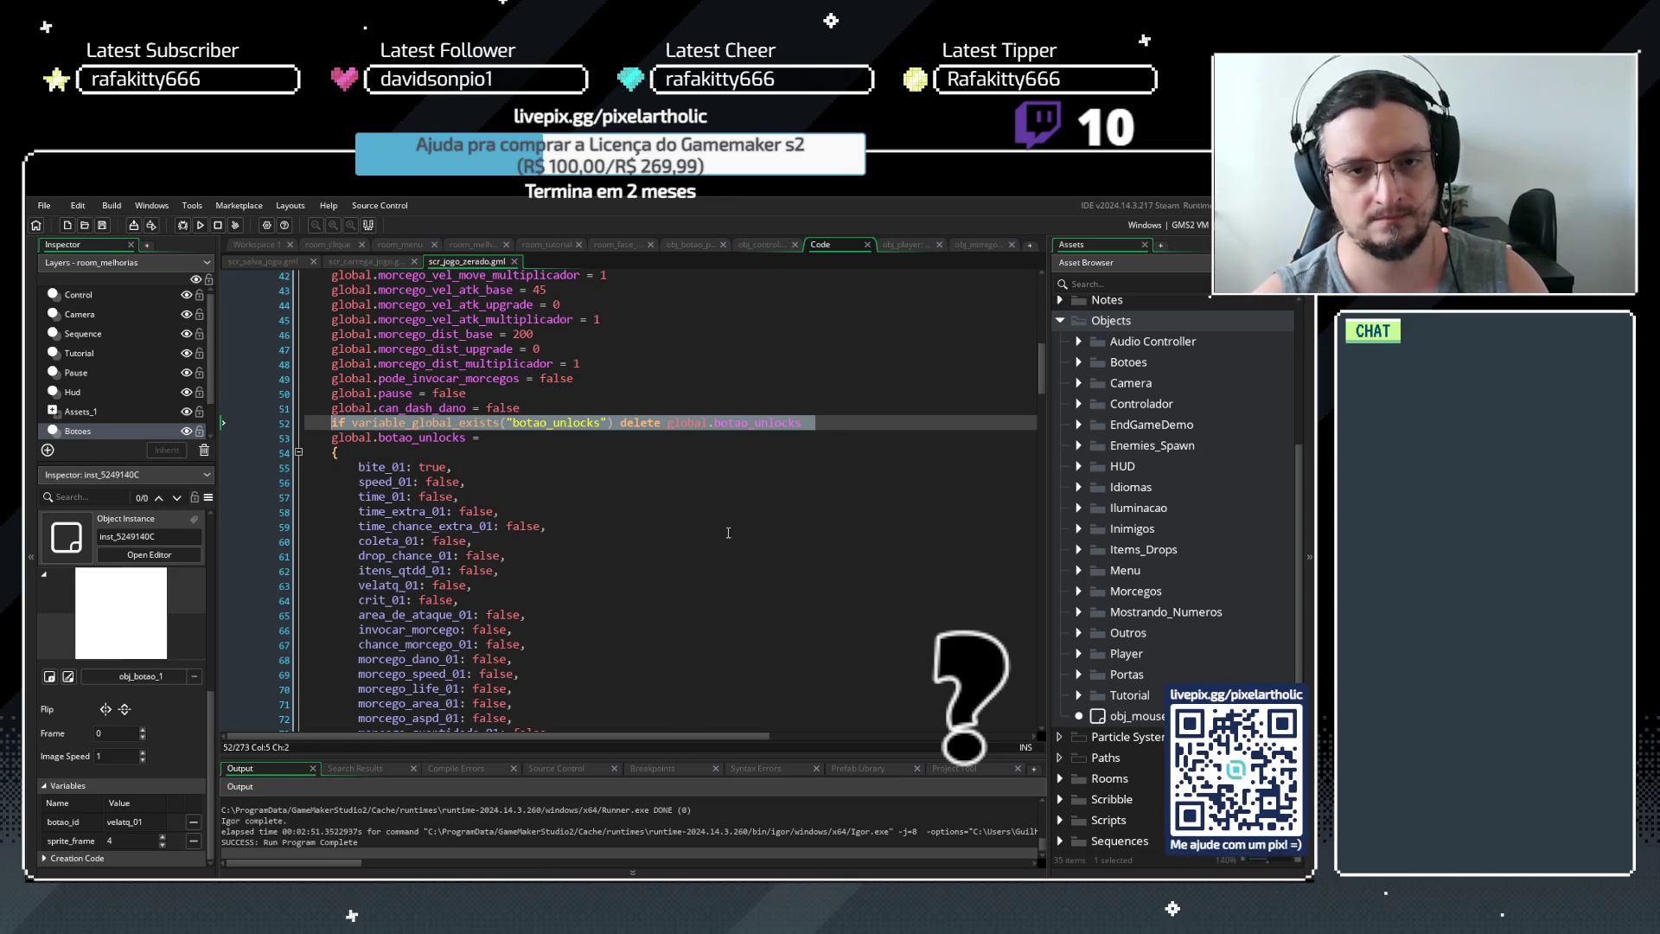
click(662, 525)
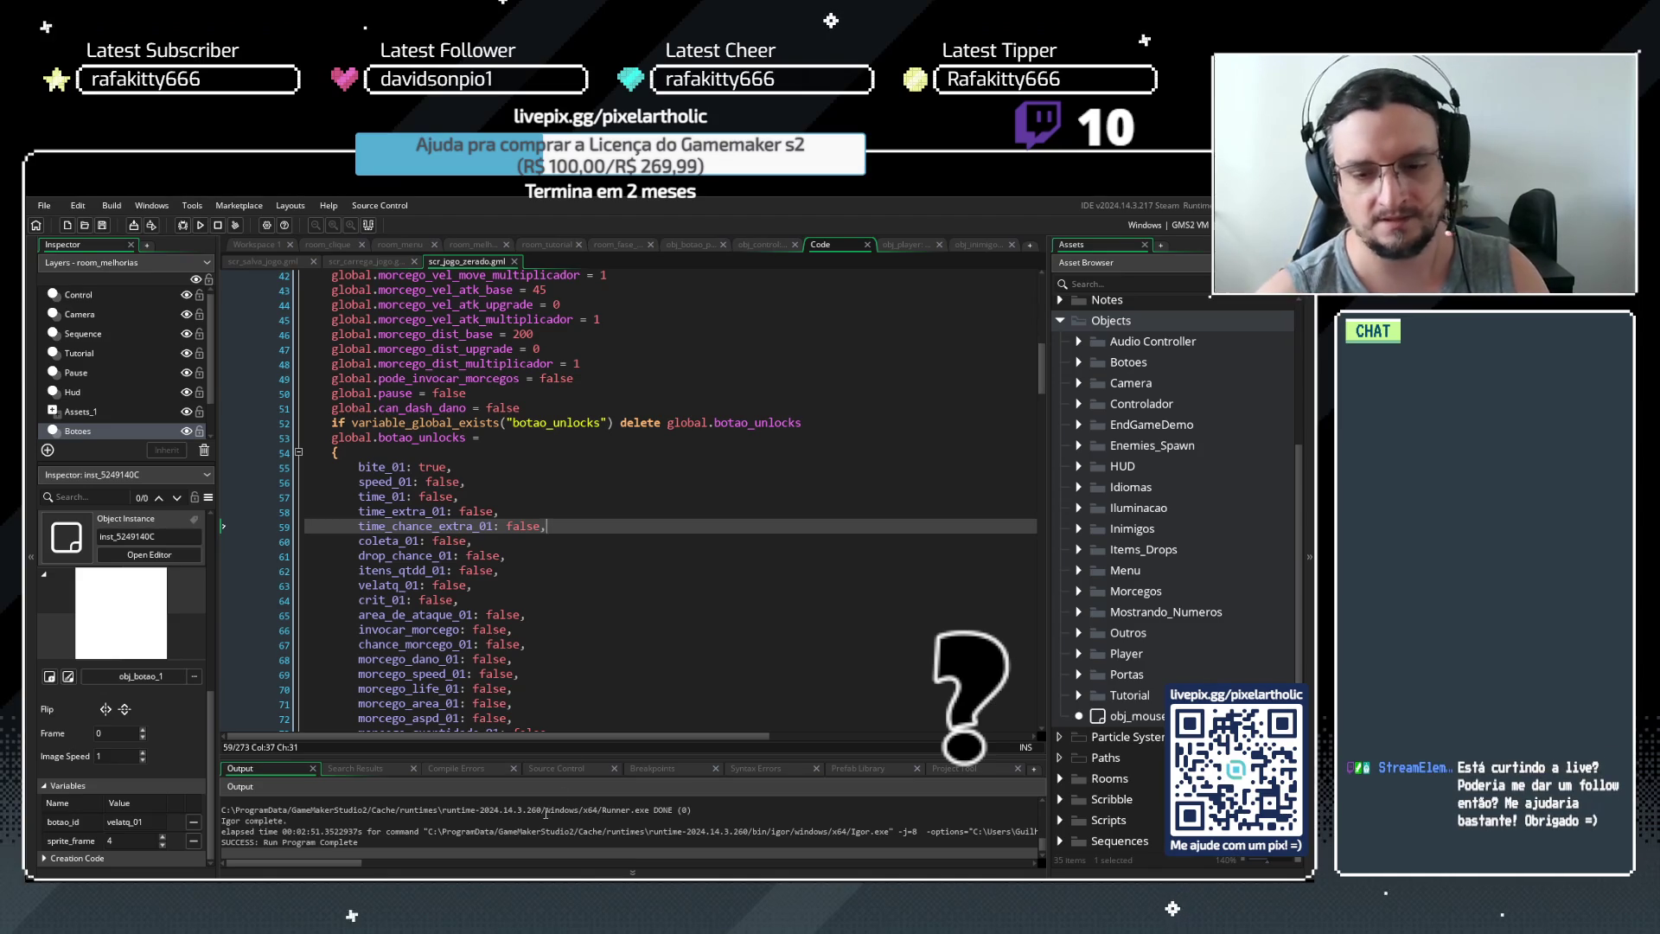
click(571, 541)
key(F5)
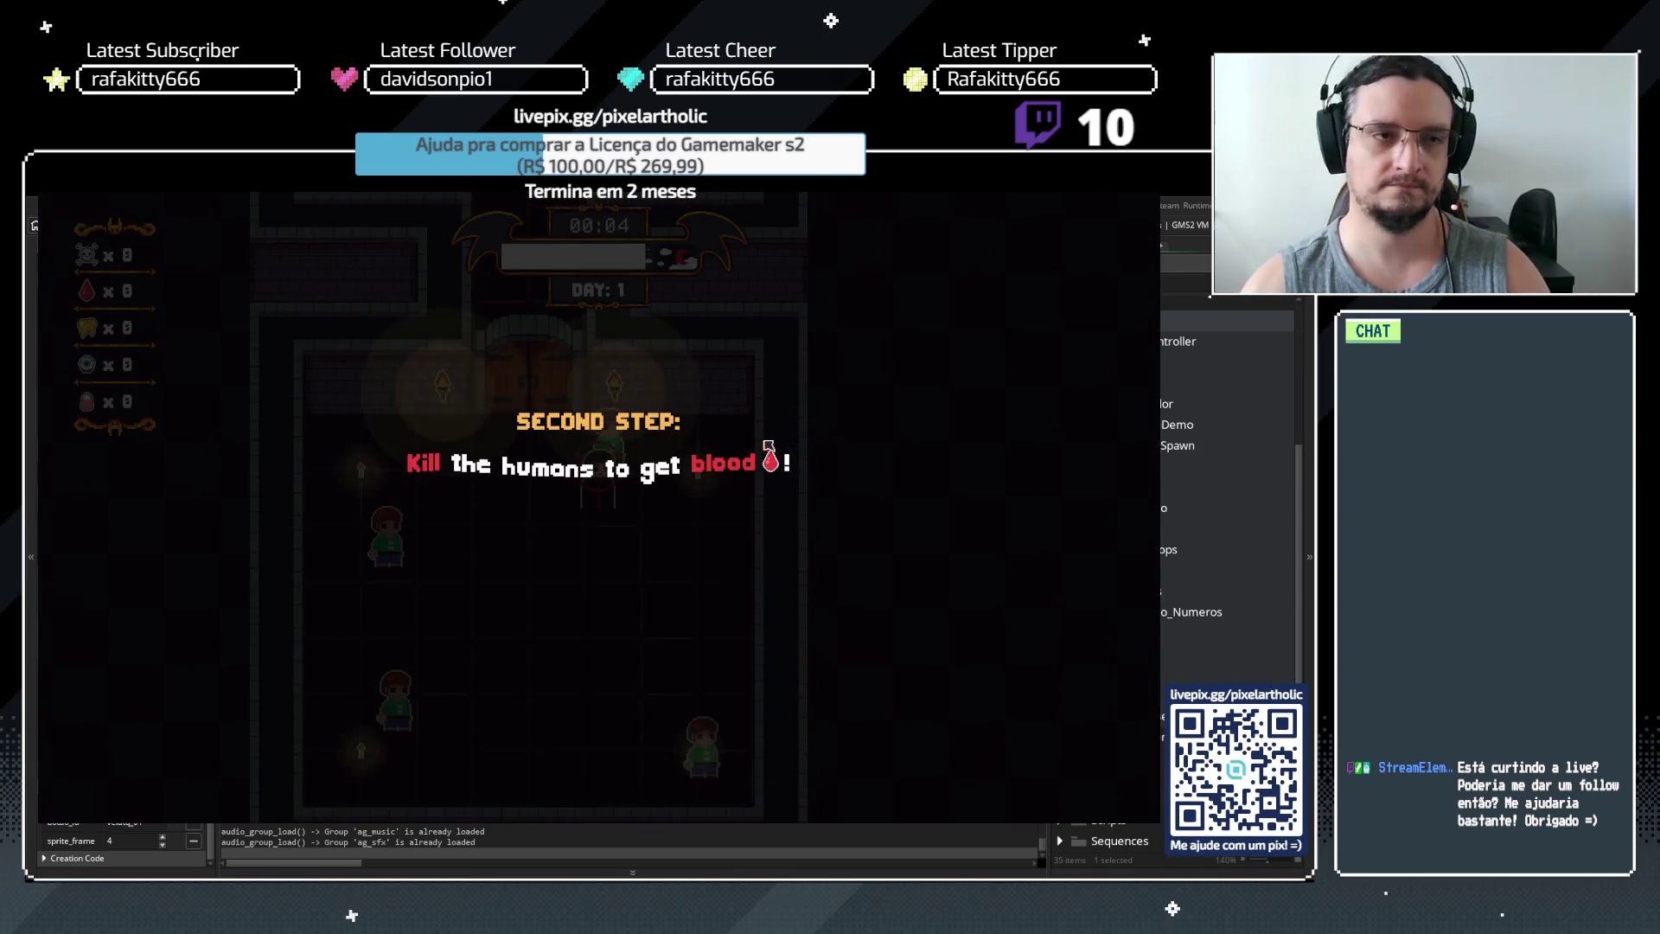
Dismiss the tutorial hints, buy the Bite upgrade, and start the next night
key(space)
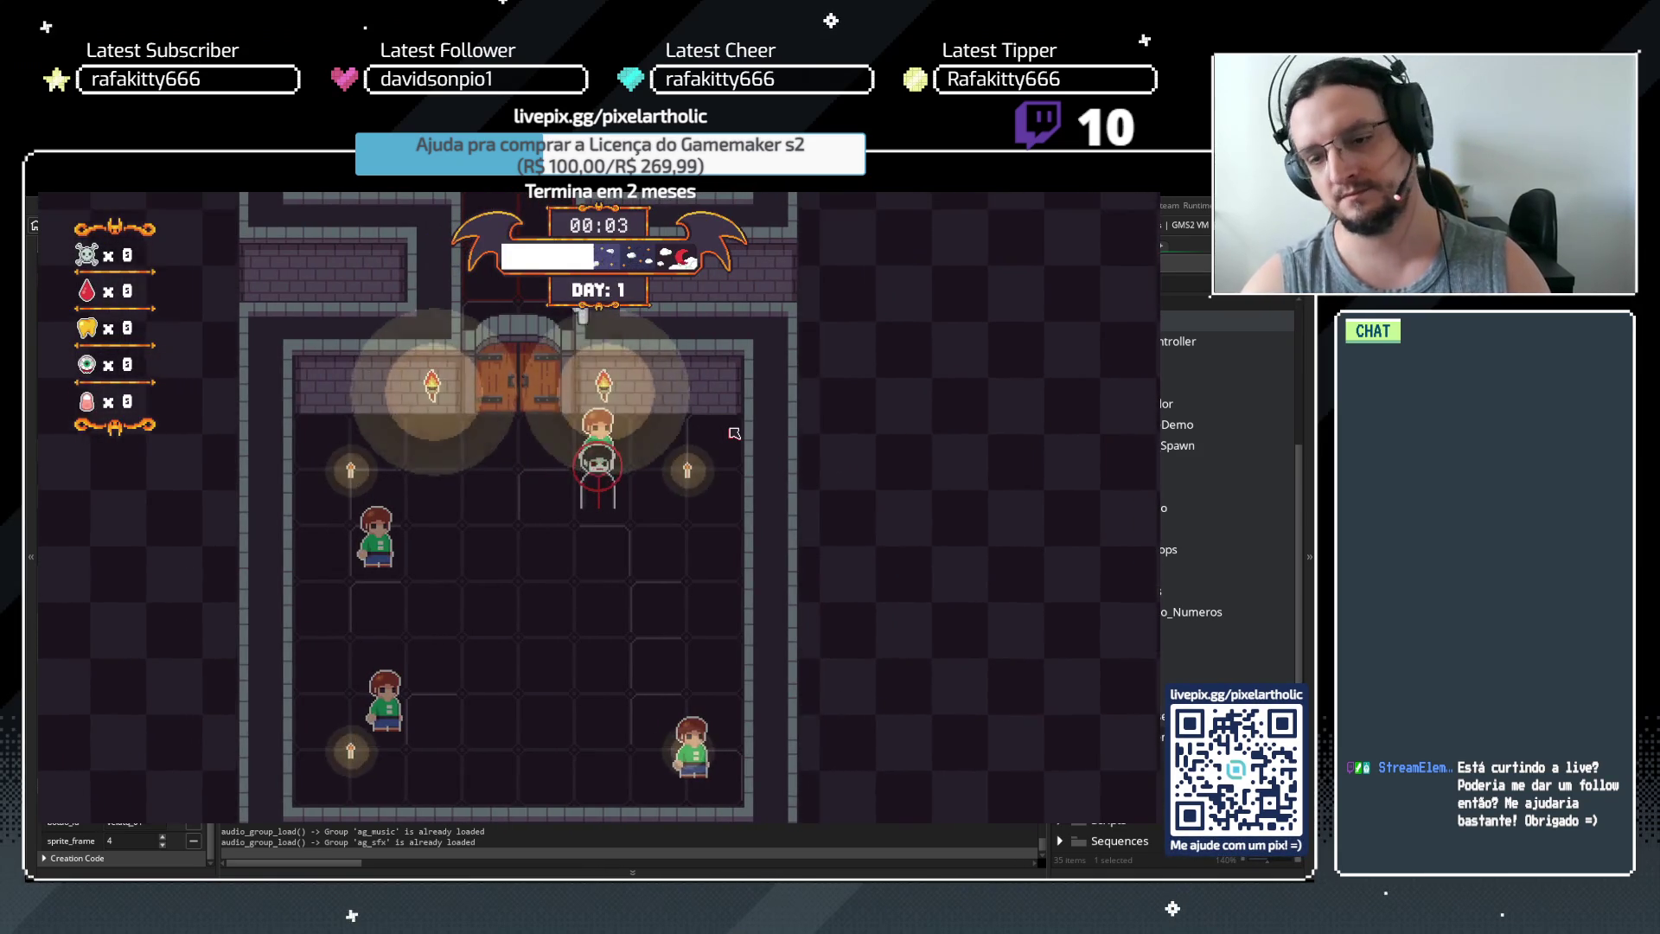
key(space)
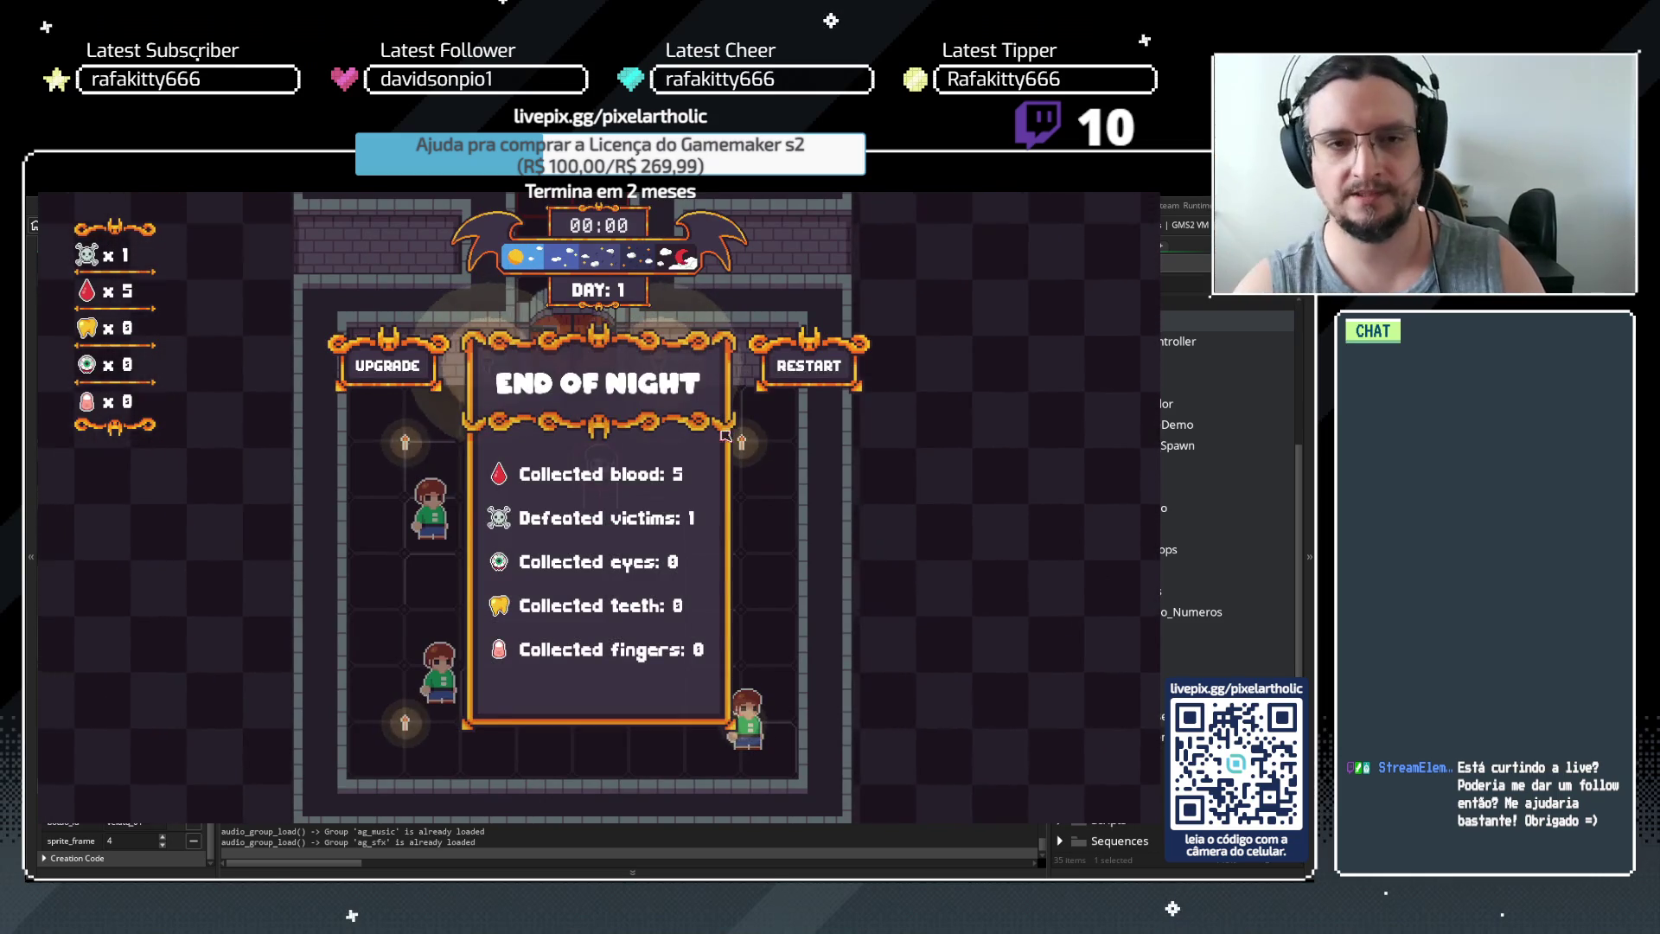
click(386, 366)
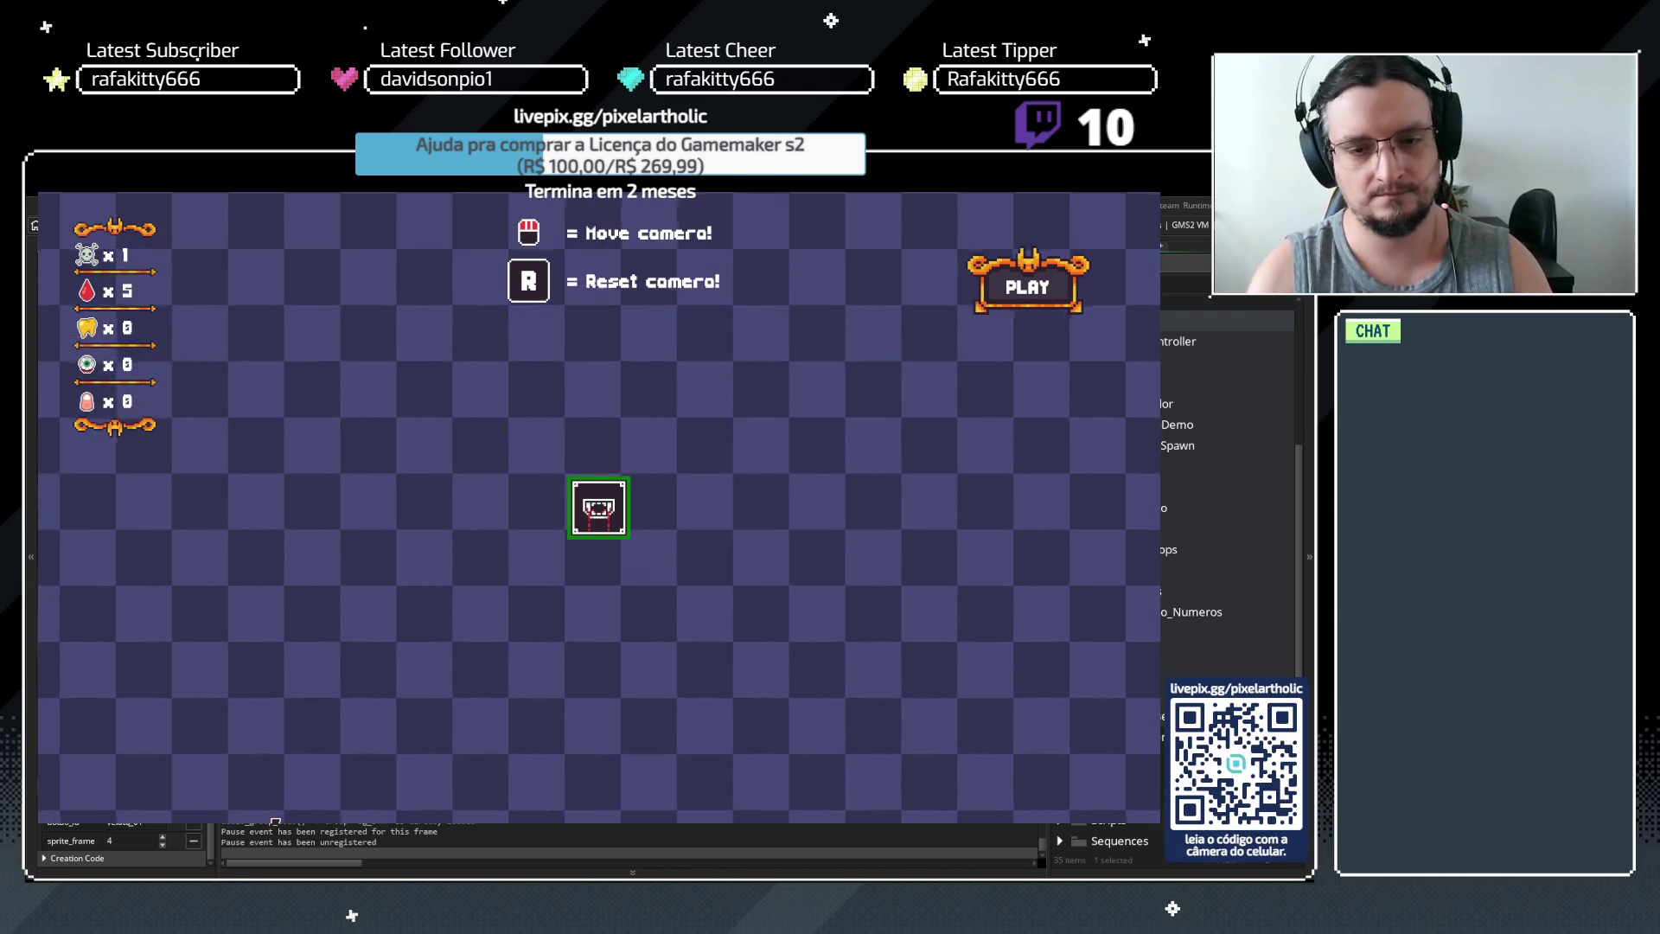
click(628, 524)
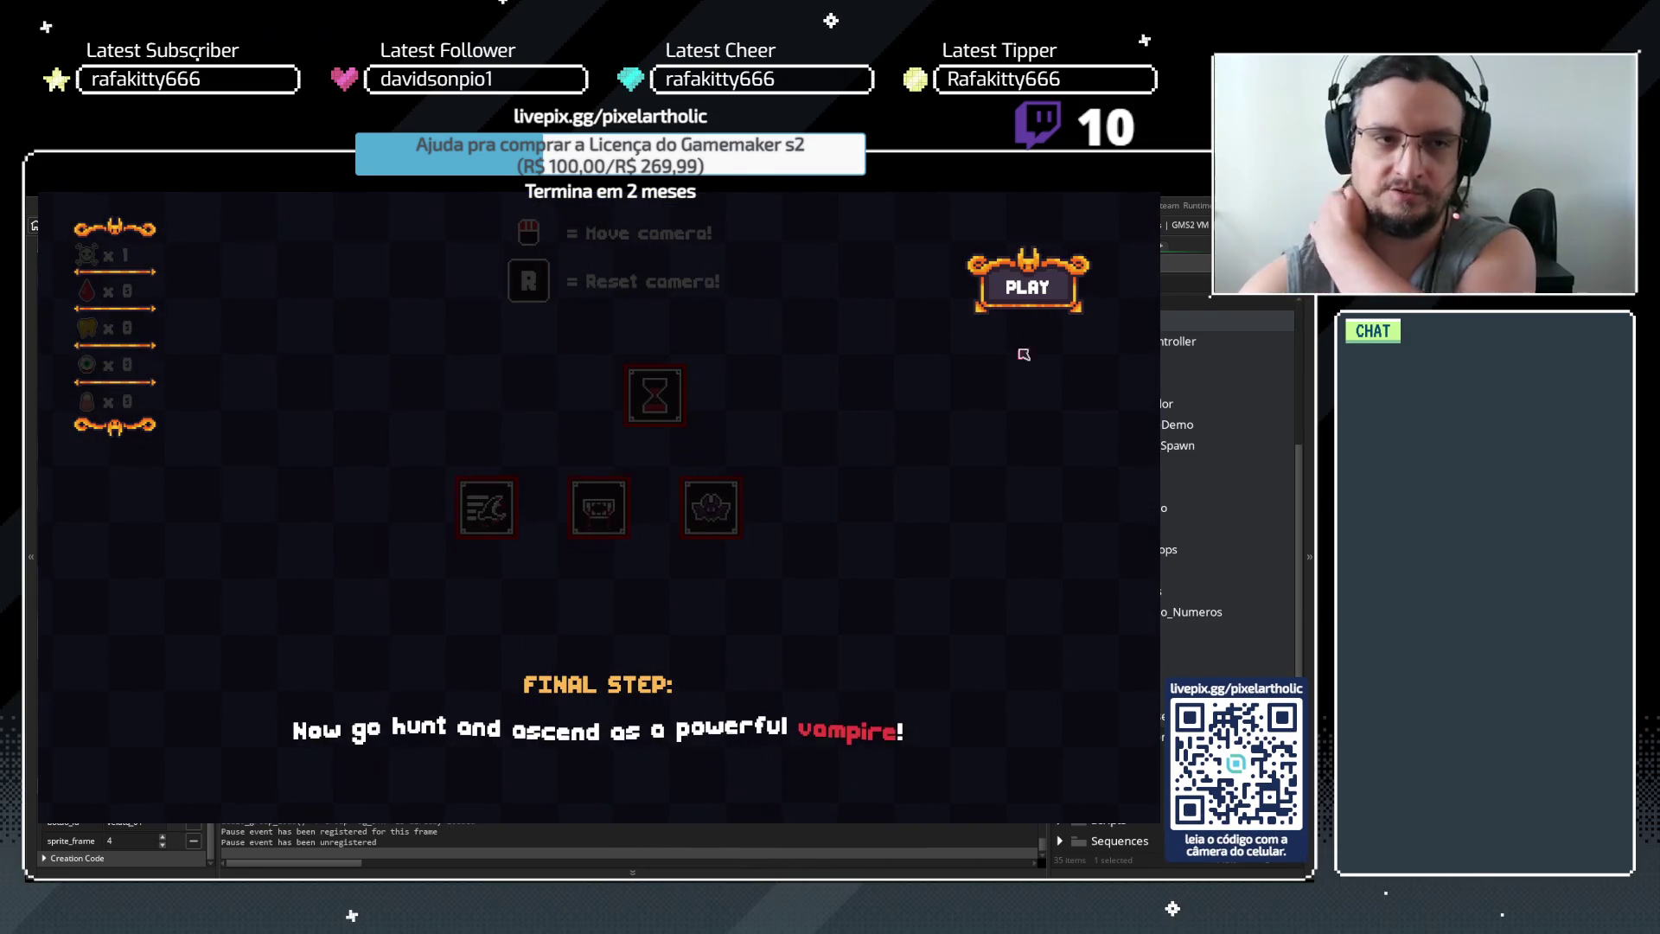
key(space)
click(1027, 287)
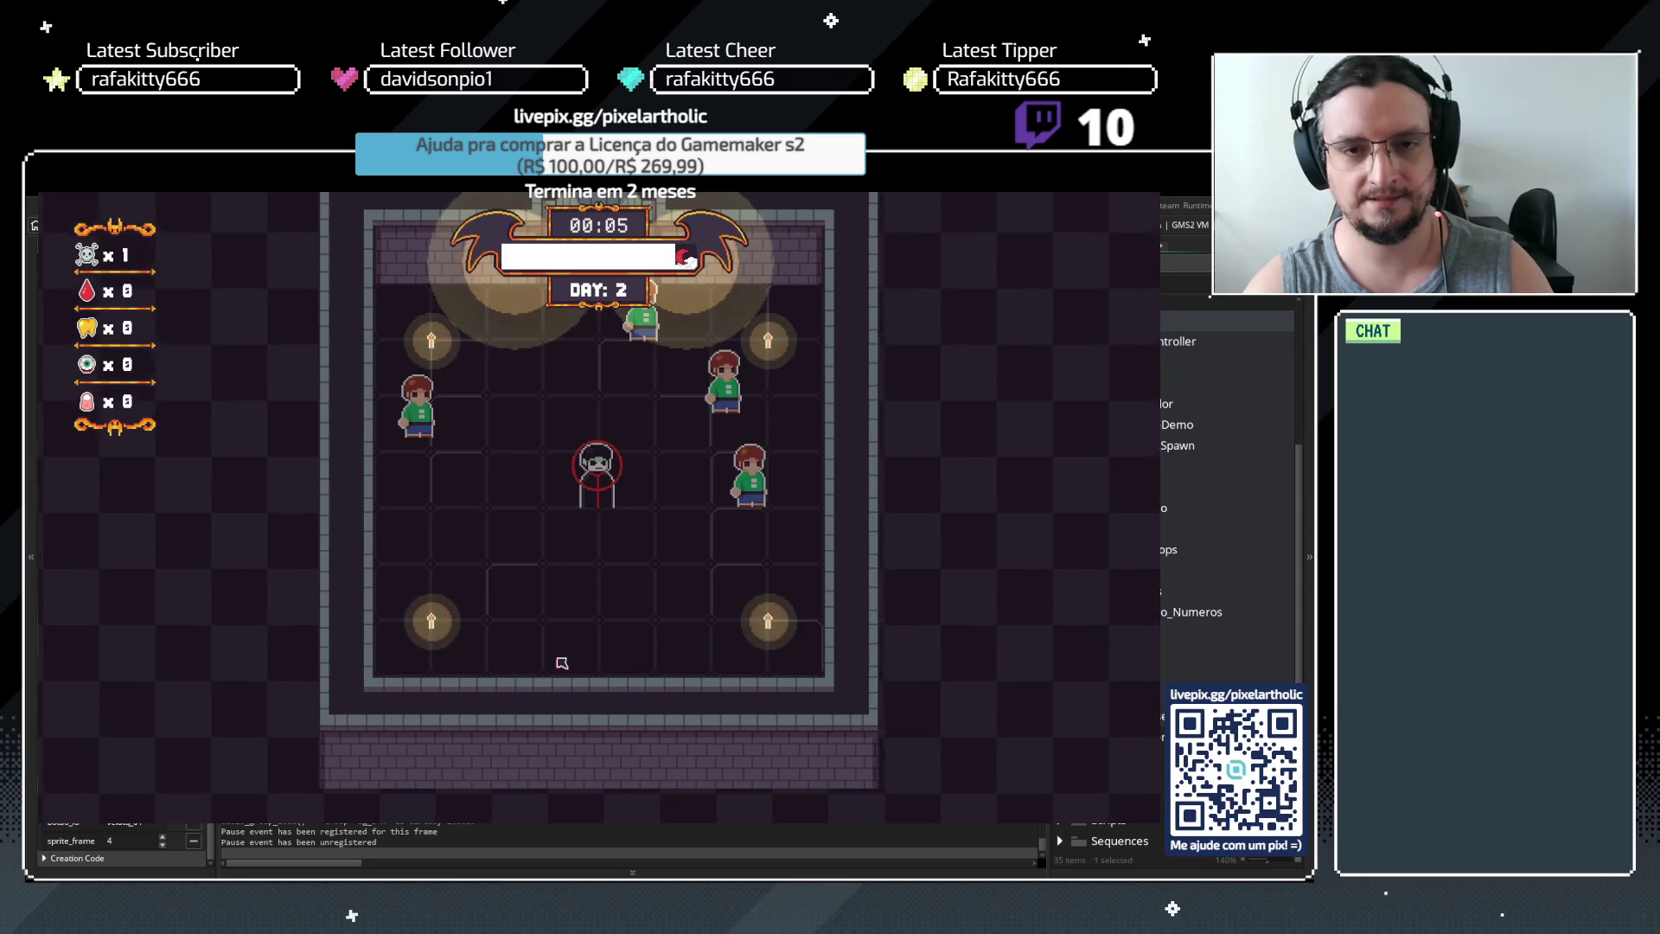
Hunt humans, buy the Summon Bat upgrade, and start the Day 3 night
key(d)
key(w)
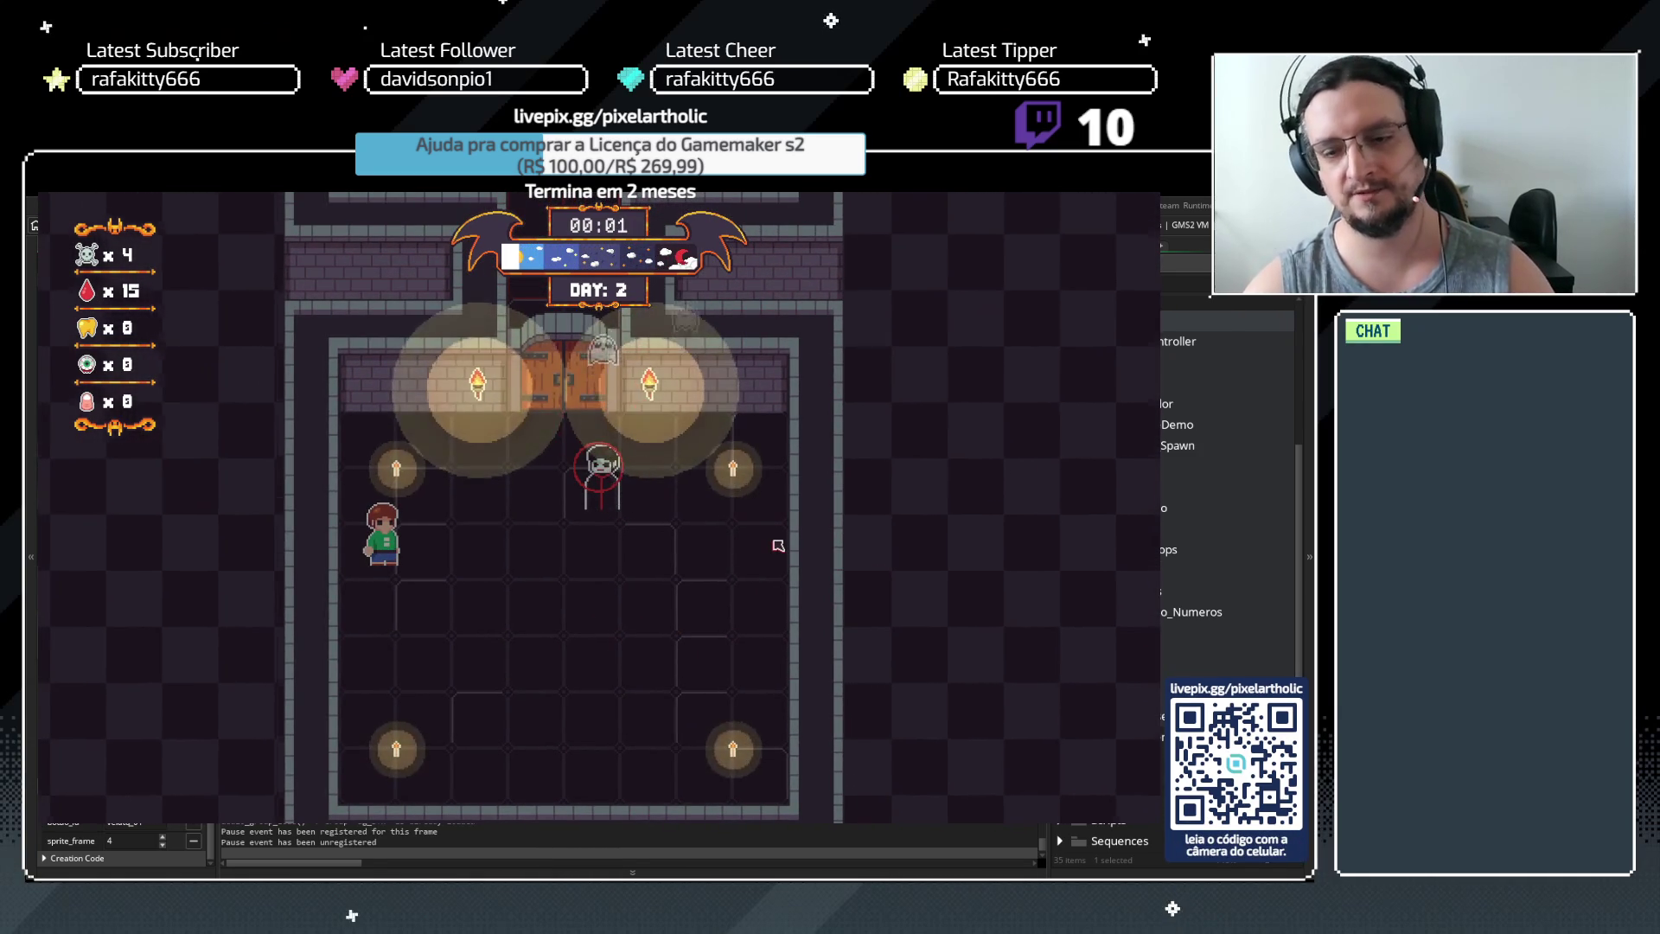
click(364, 375)
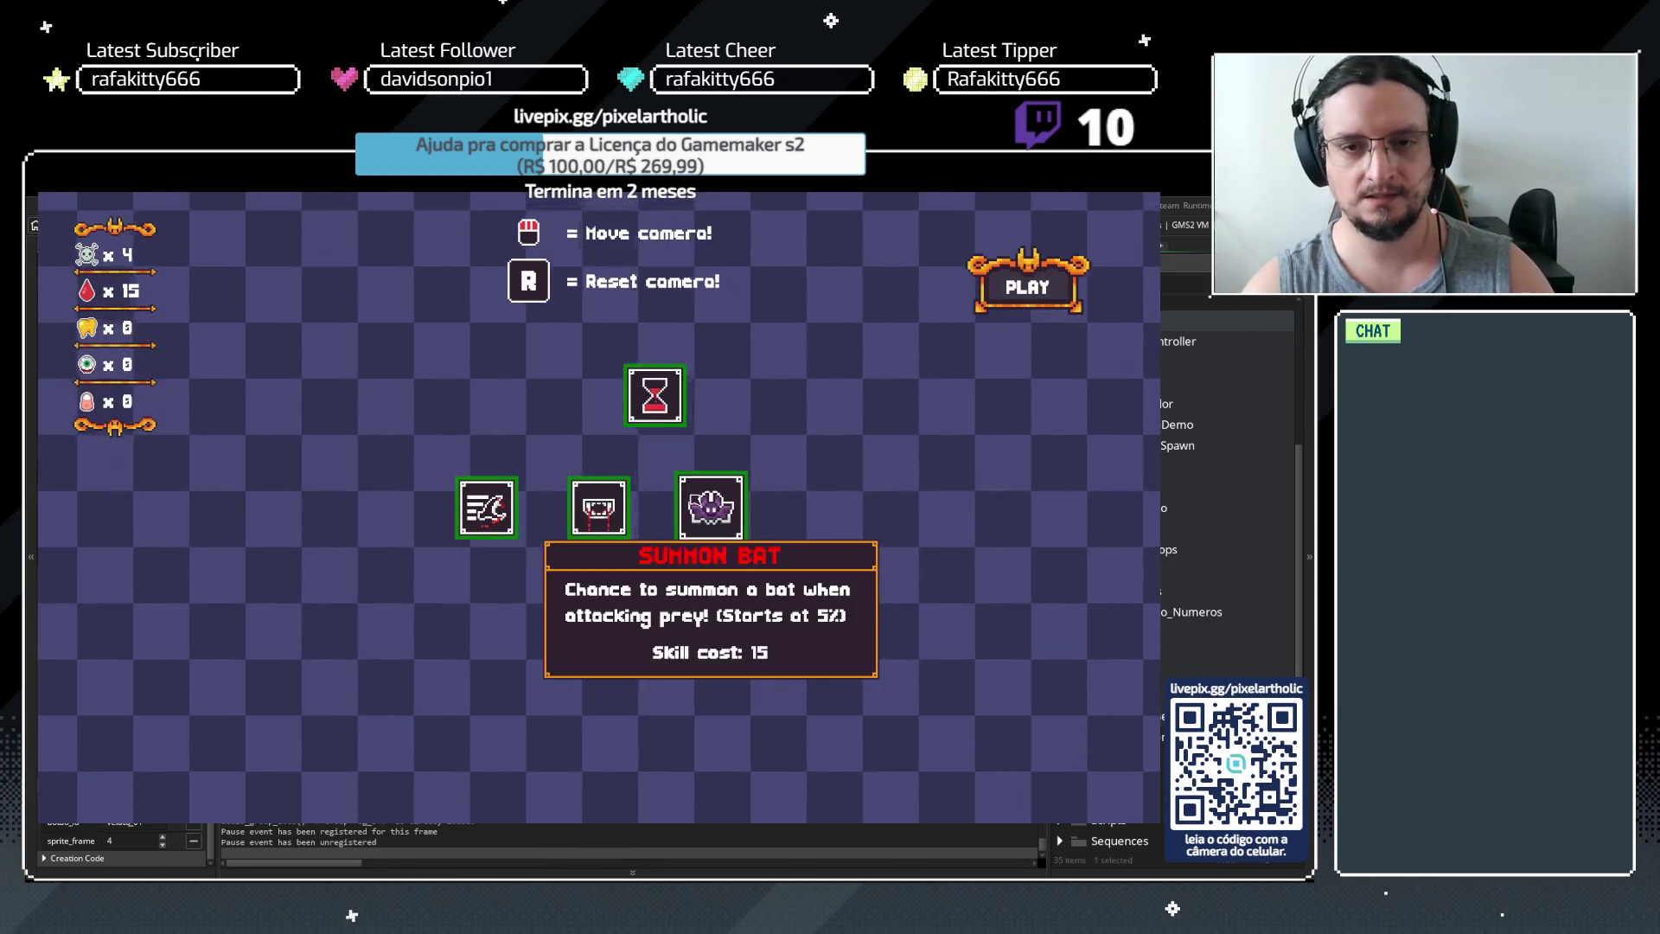
click(599, 507)
click(993, 282)
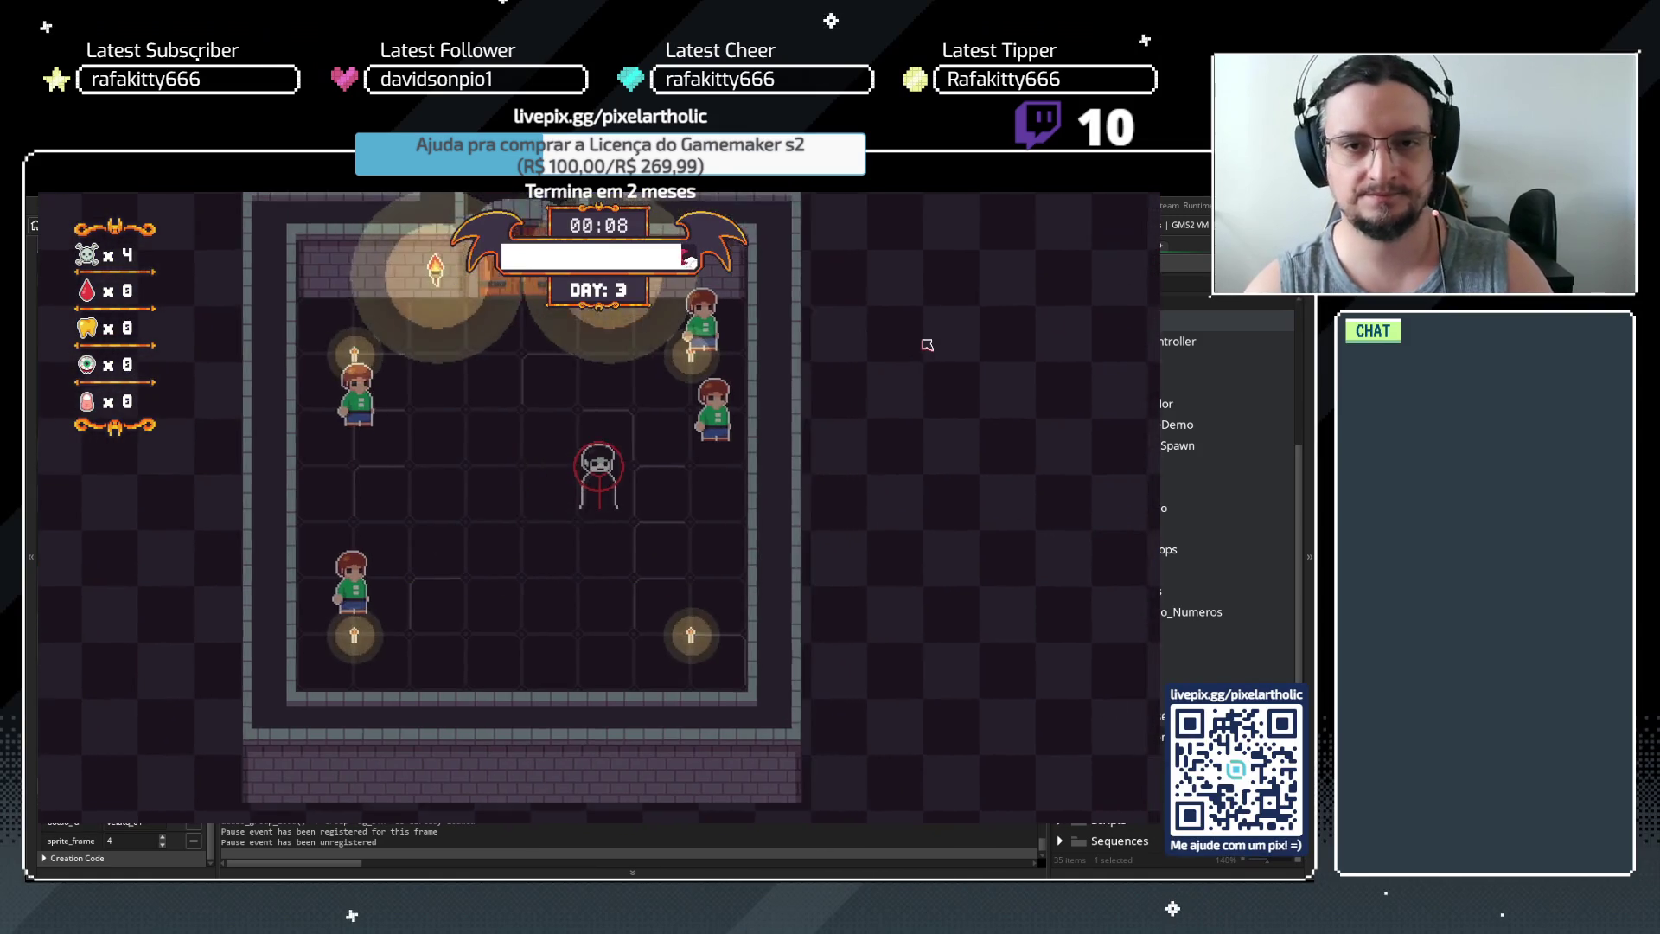
Hunt villagers through Day 3, start the Day 4 night, and pause for Options
key(d)
key(w)
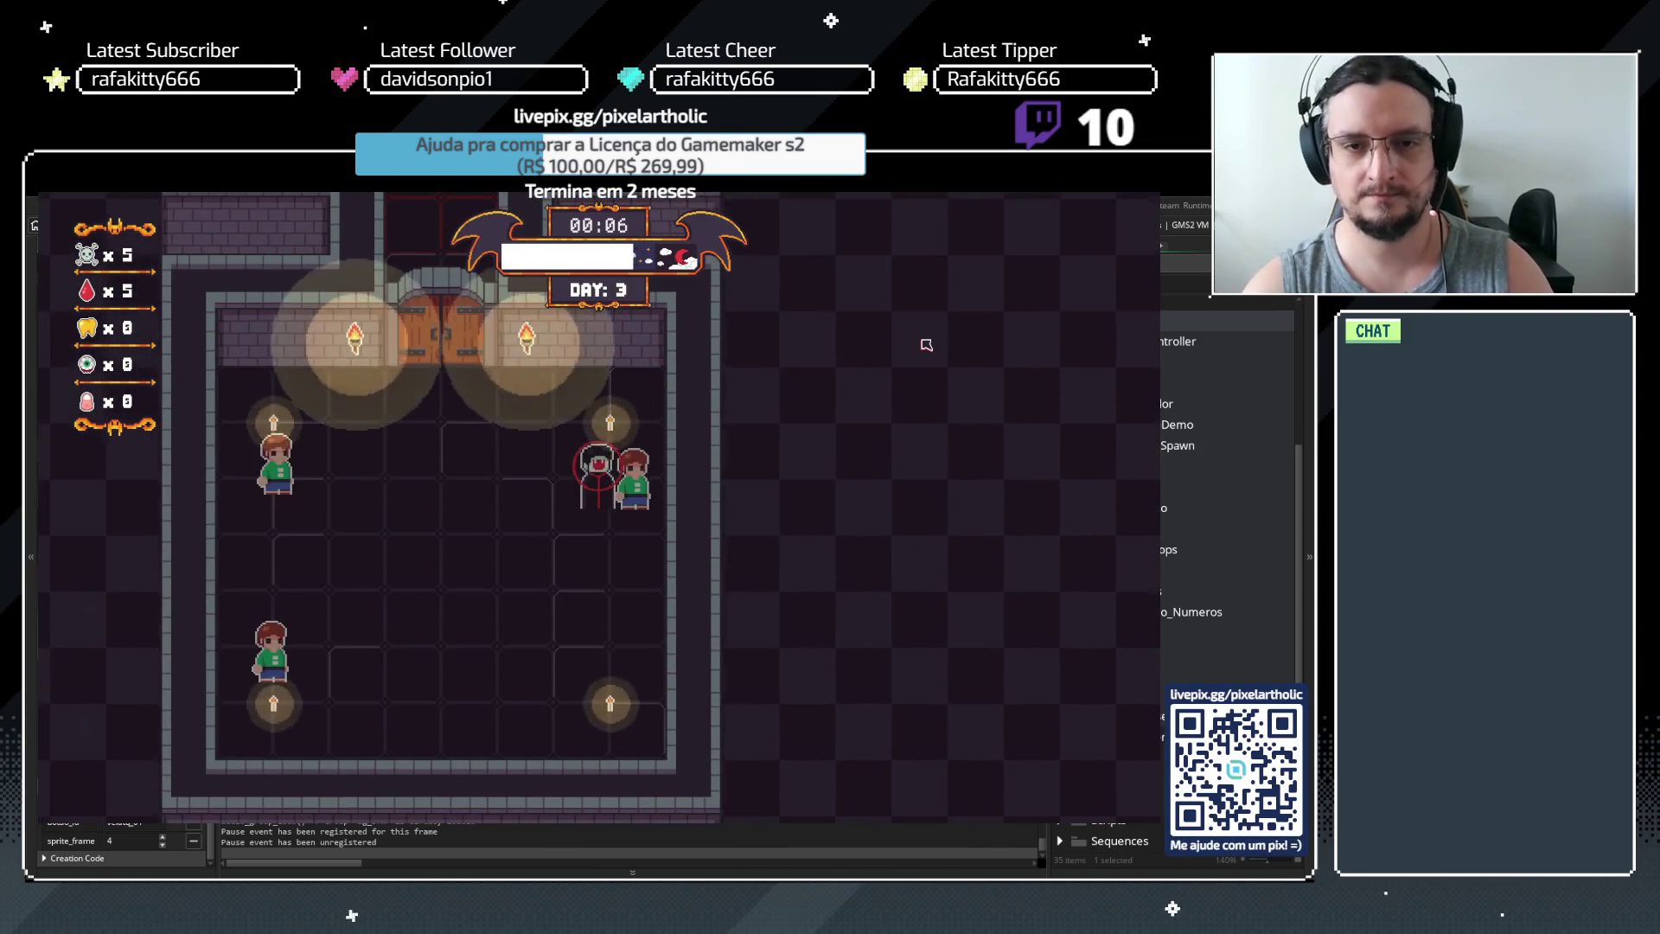
key(a)
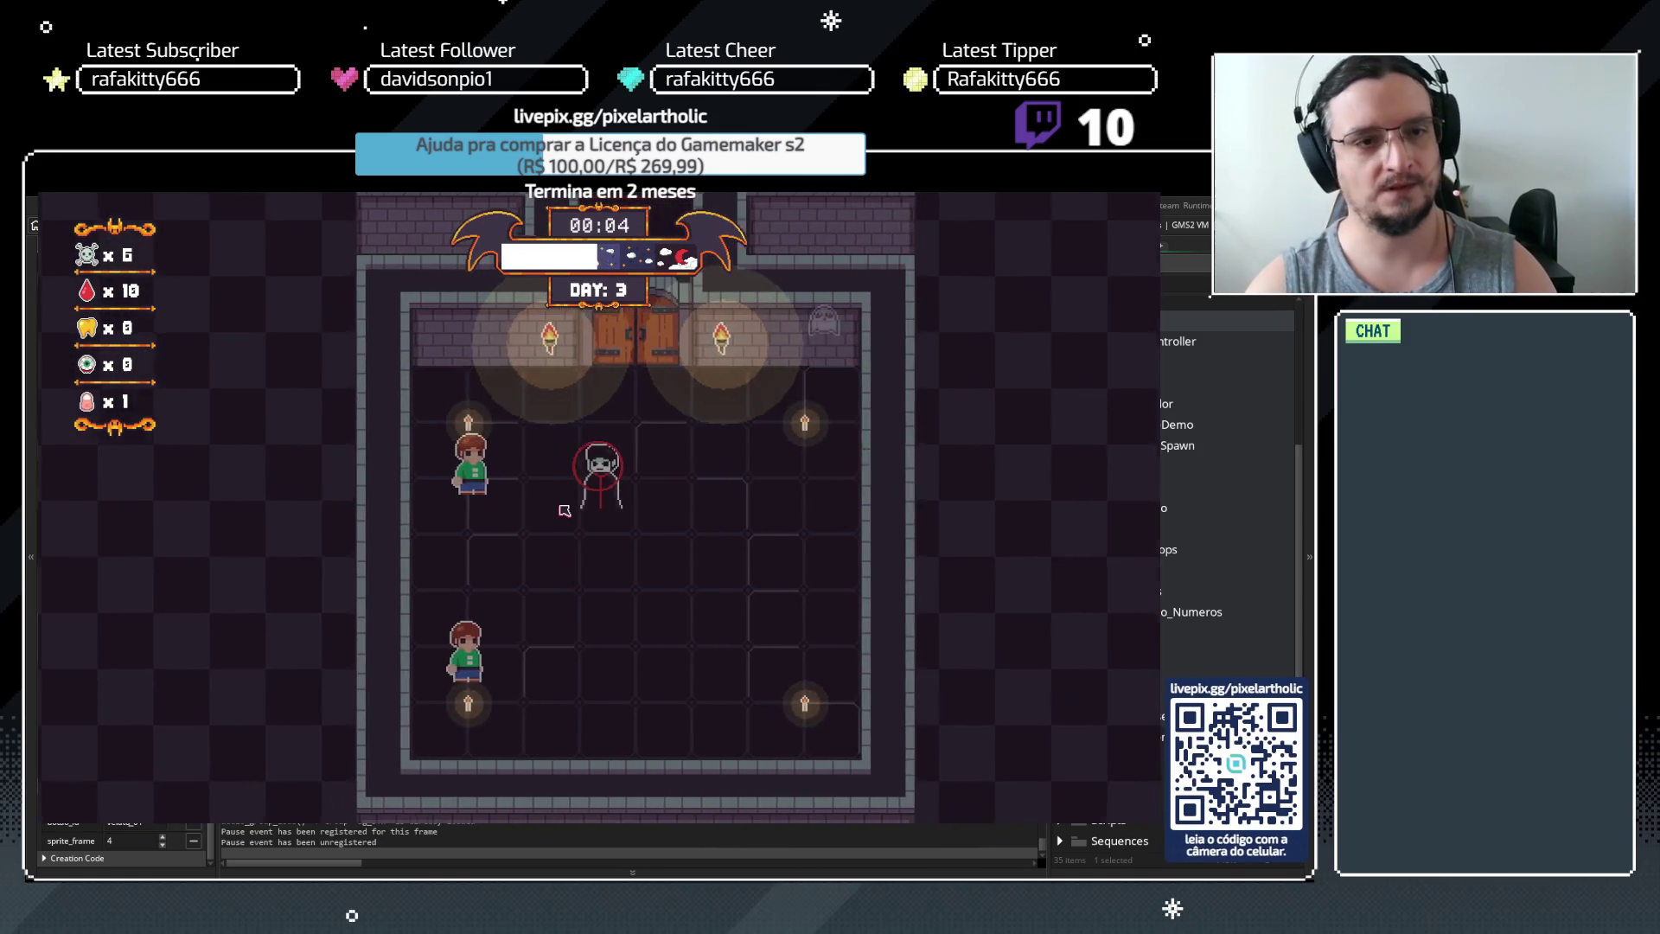
key(a)
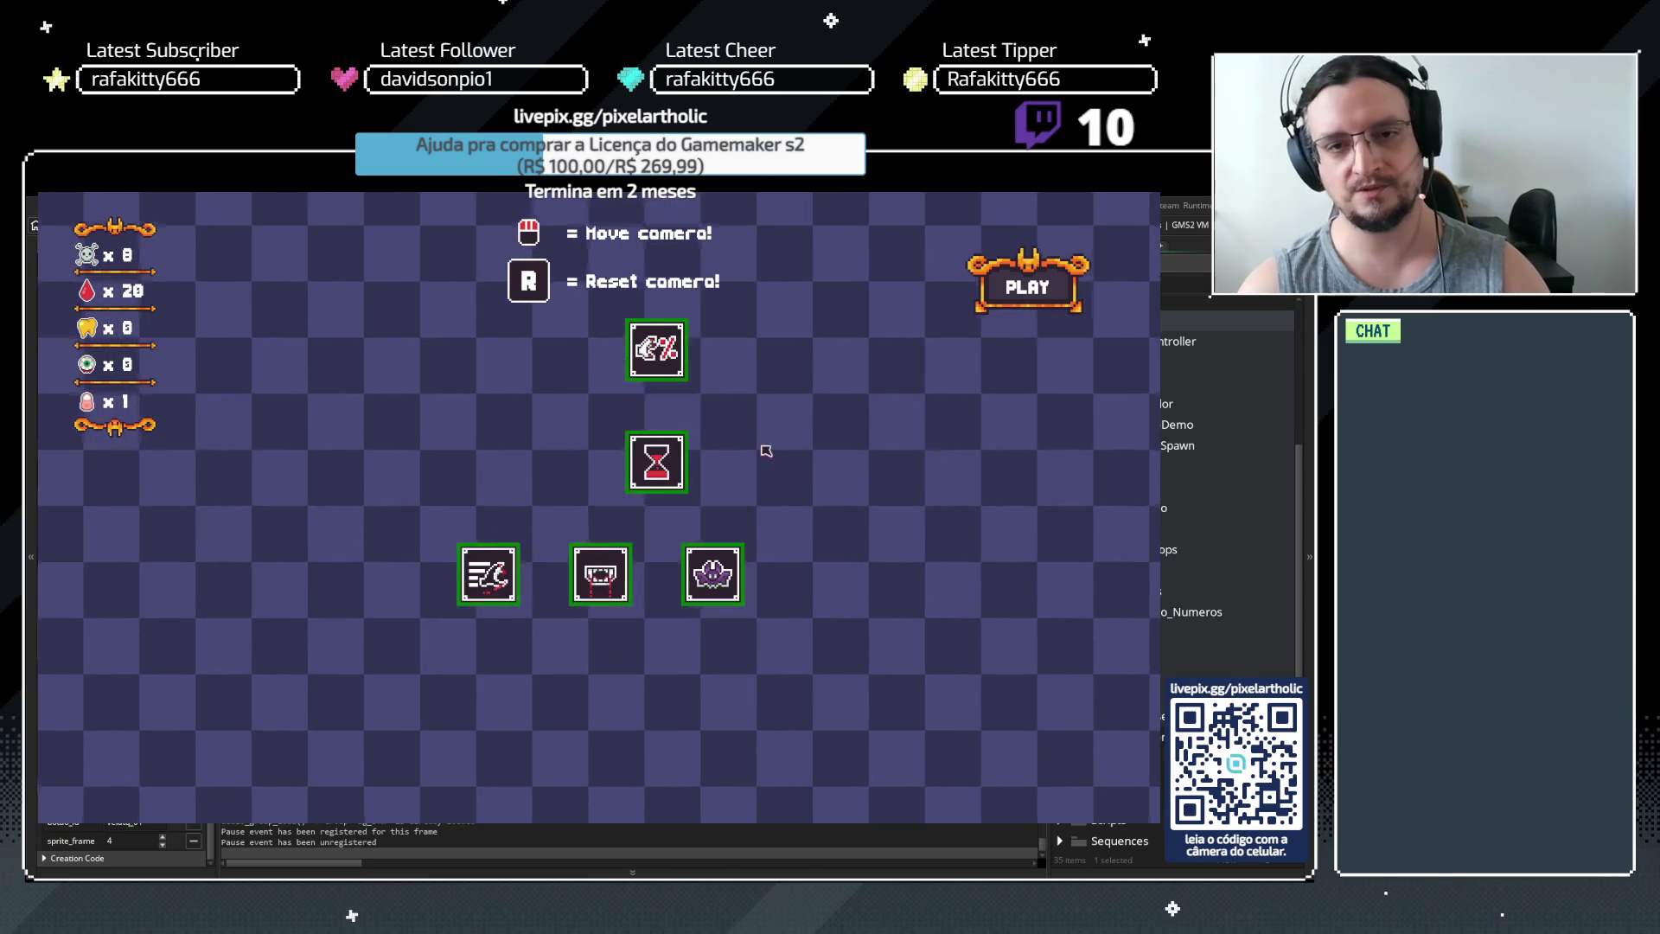
click(1024, 293)
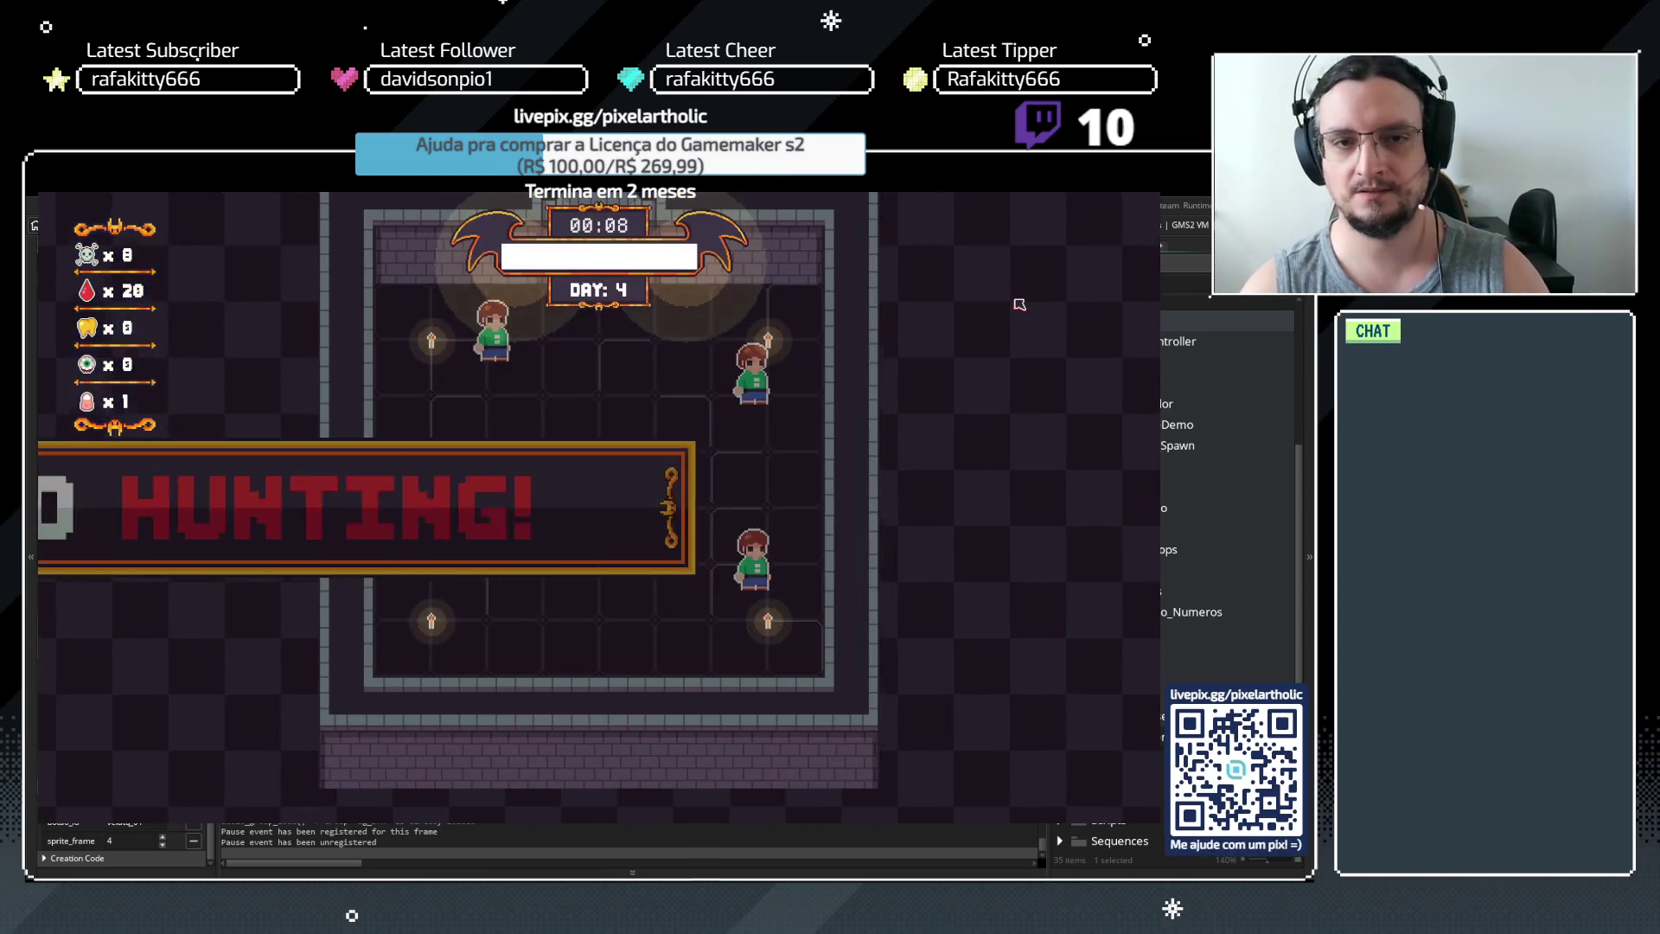
key(Escape)
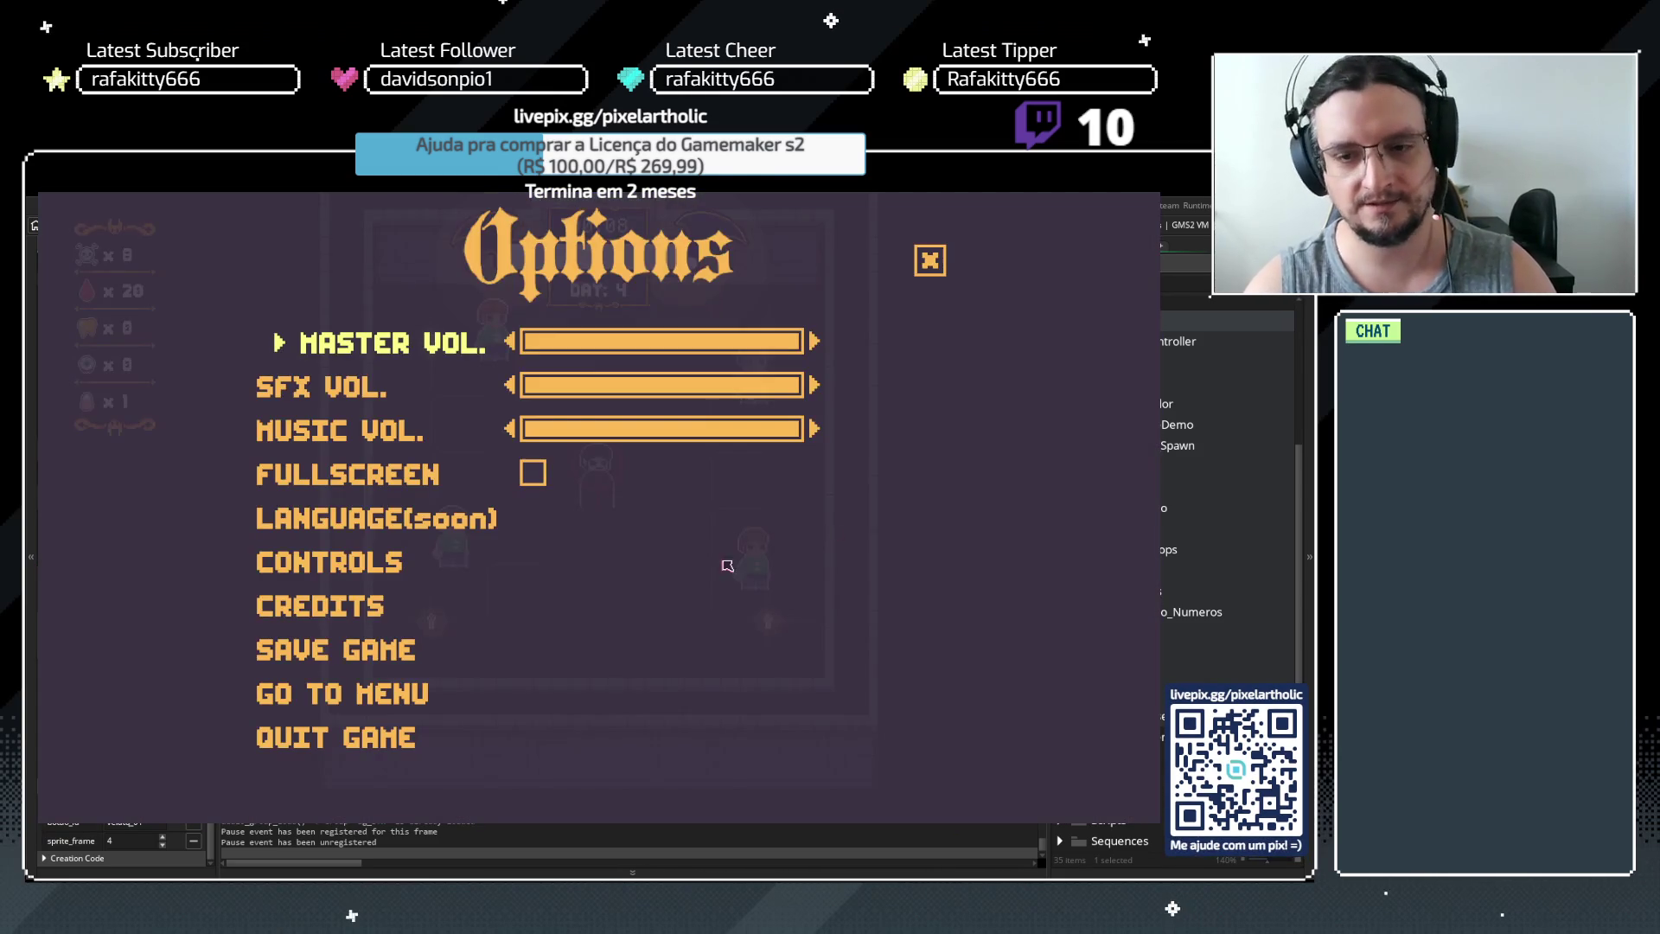
Choose GO TO MENU, confirm YES, and start a New game from the title menu
click(391, 693)
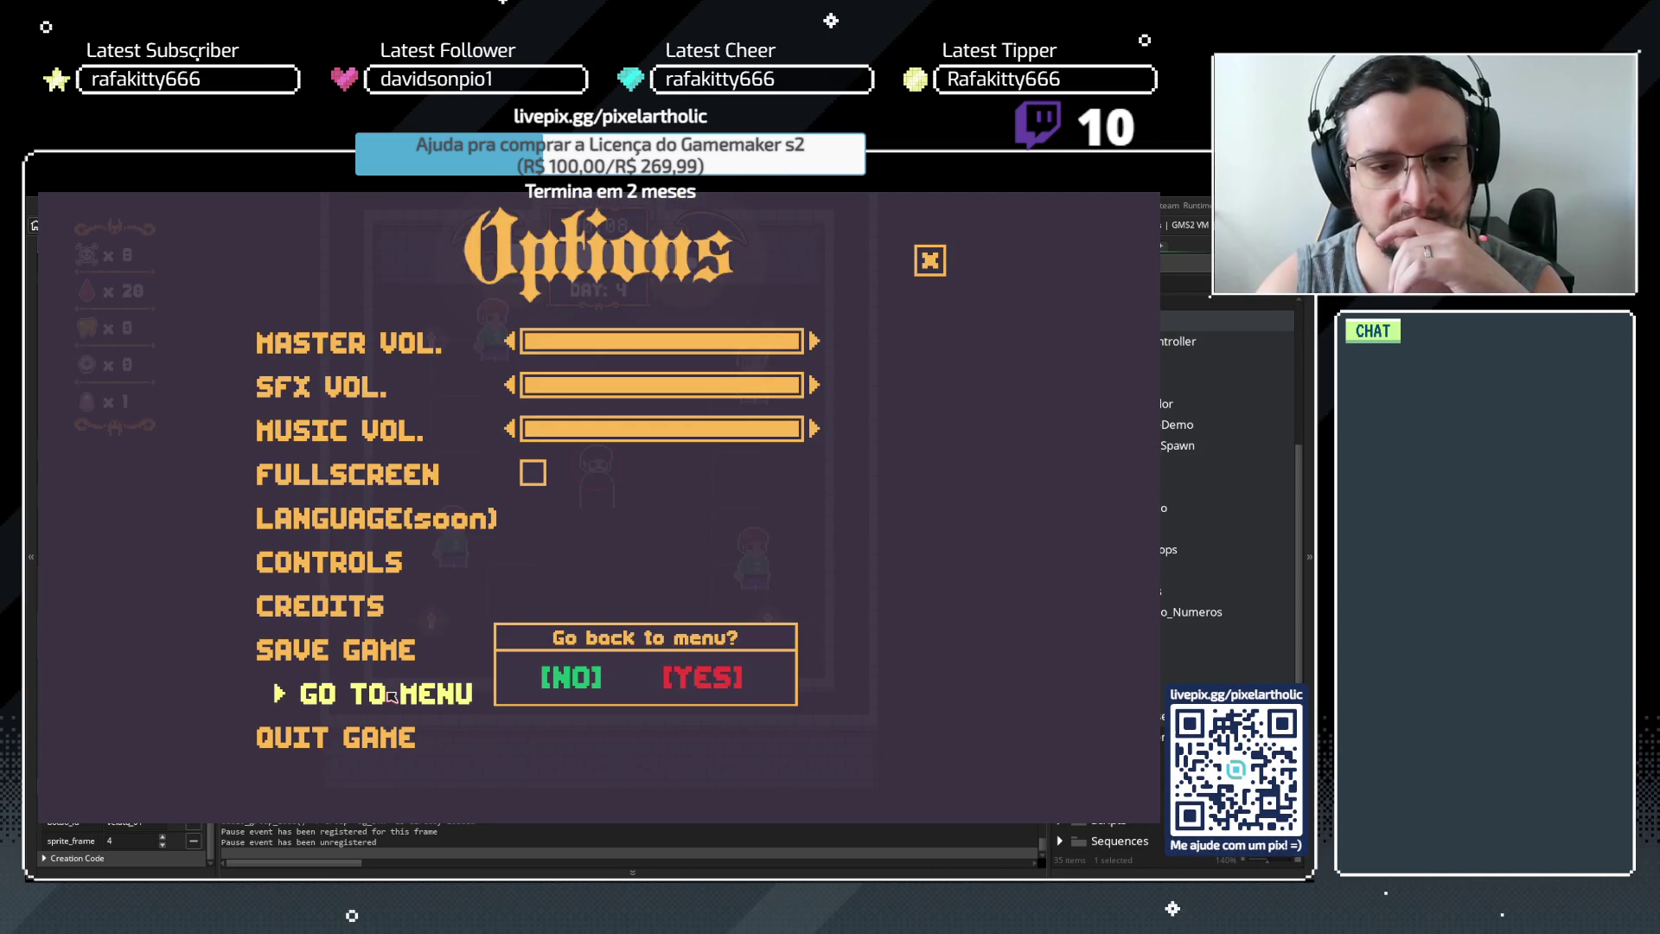
click(739, 684)
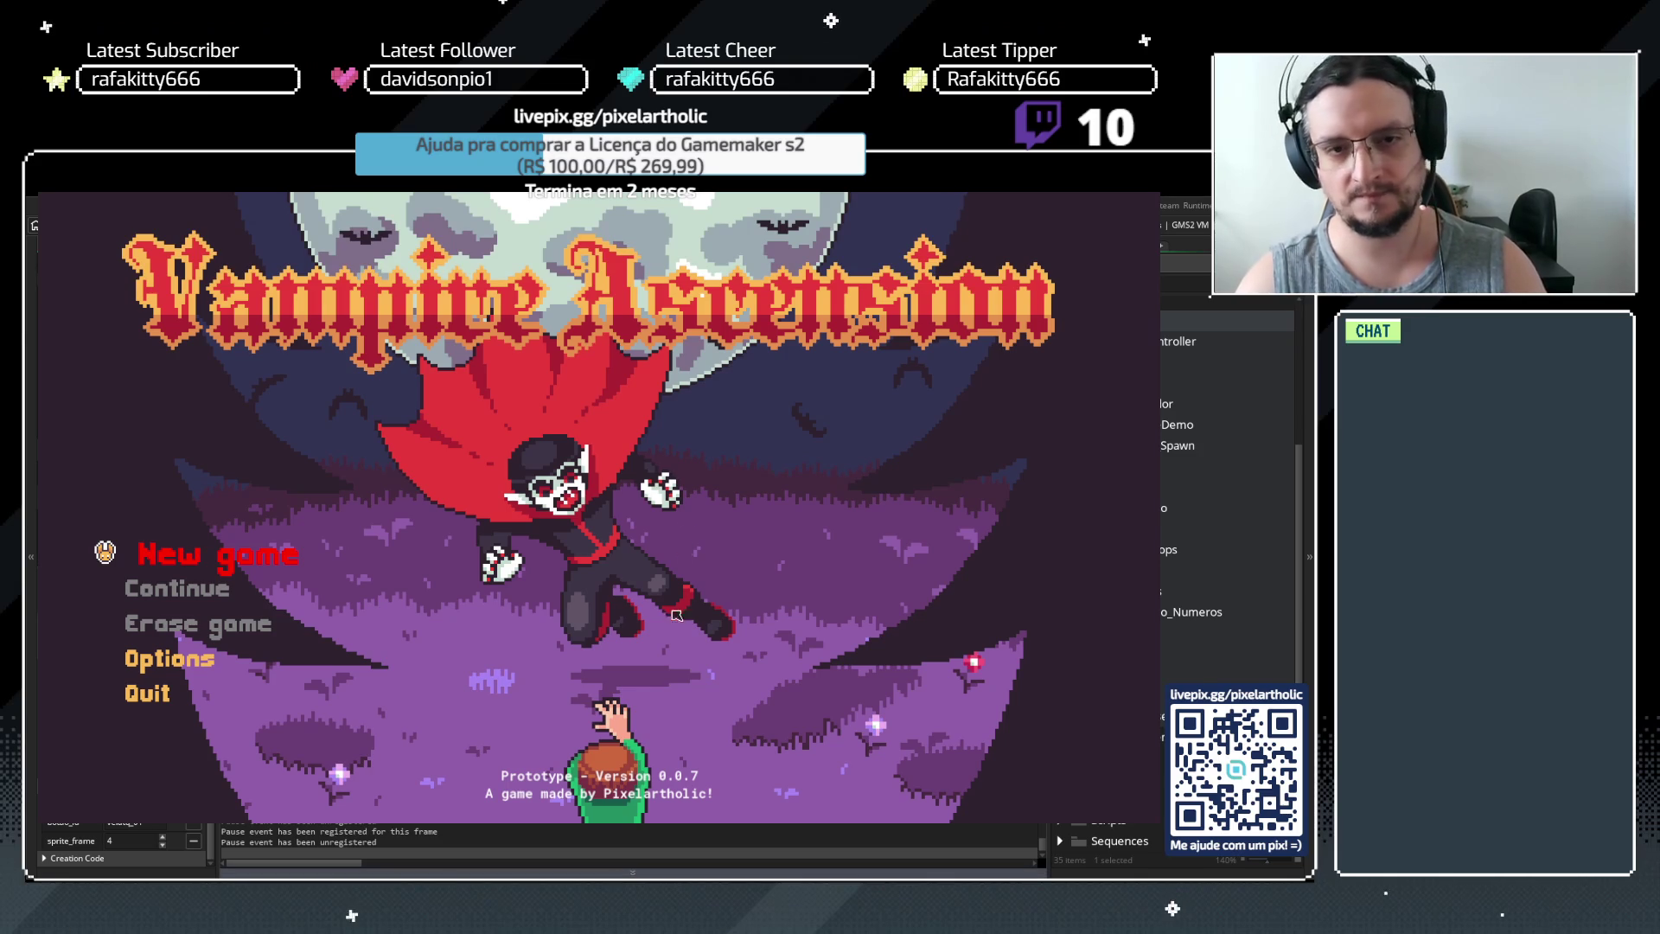
key(Return)
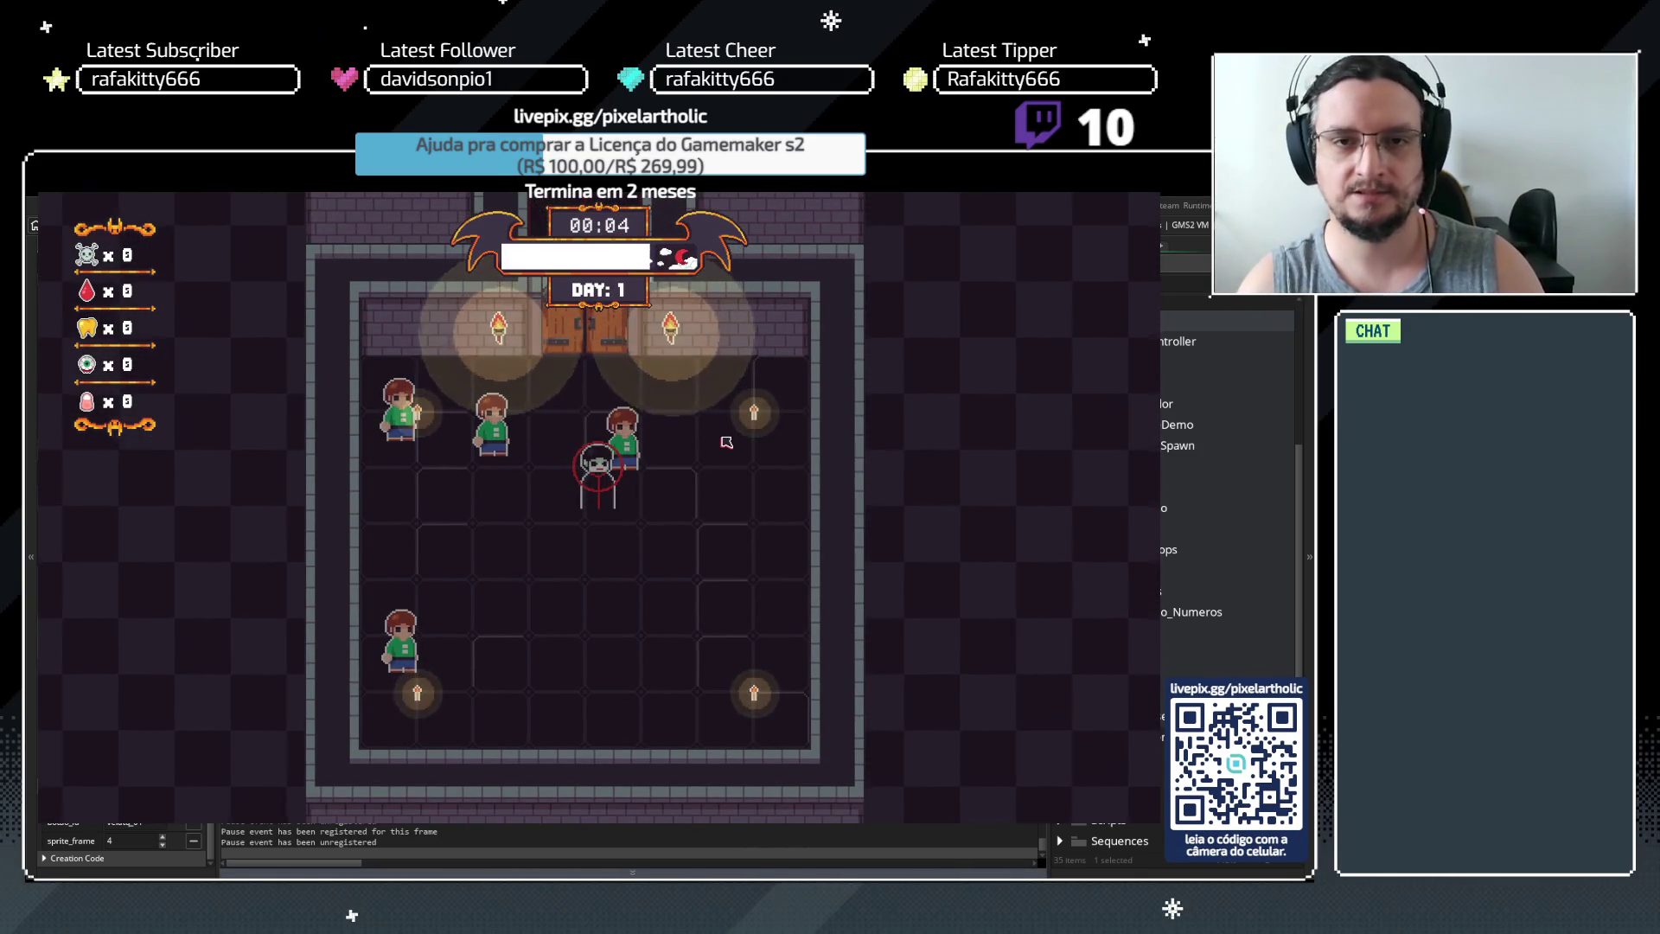
Kill a villager, open UPGRADE from the End of Night screen, then close the game with Esc
key(space)
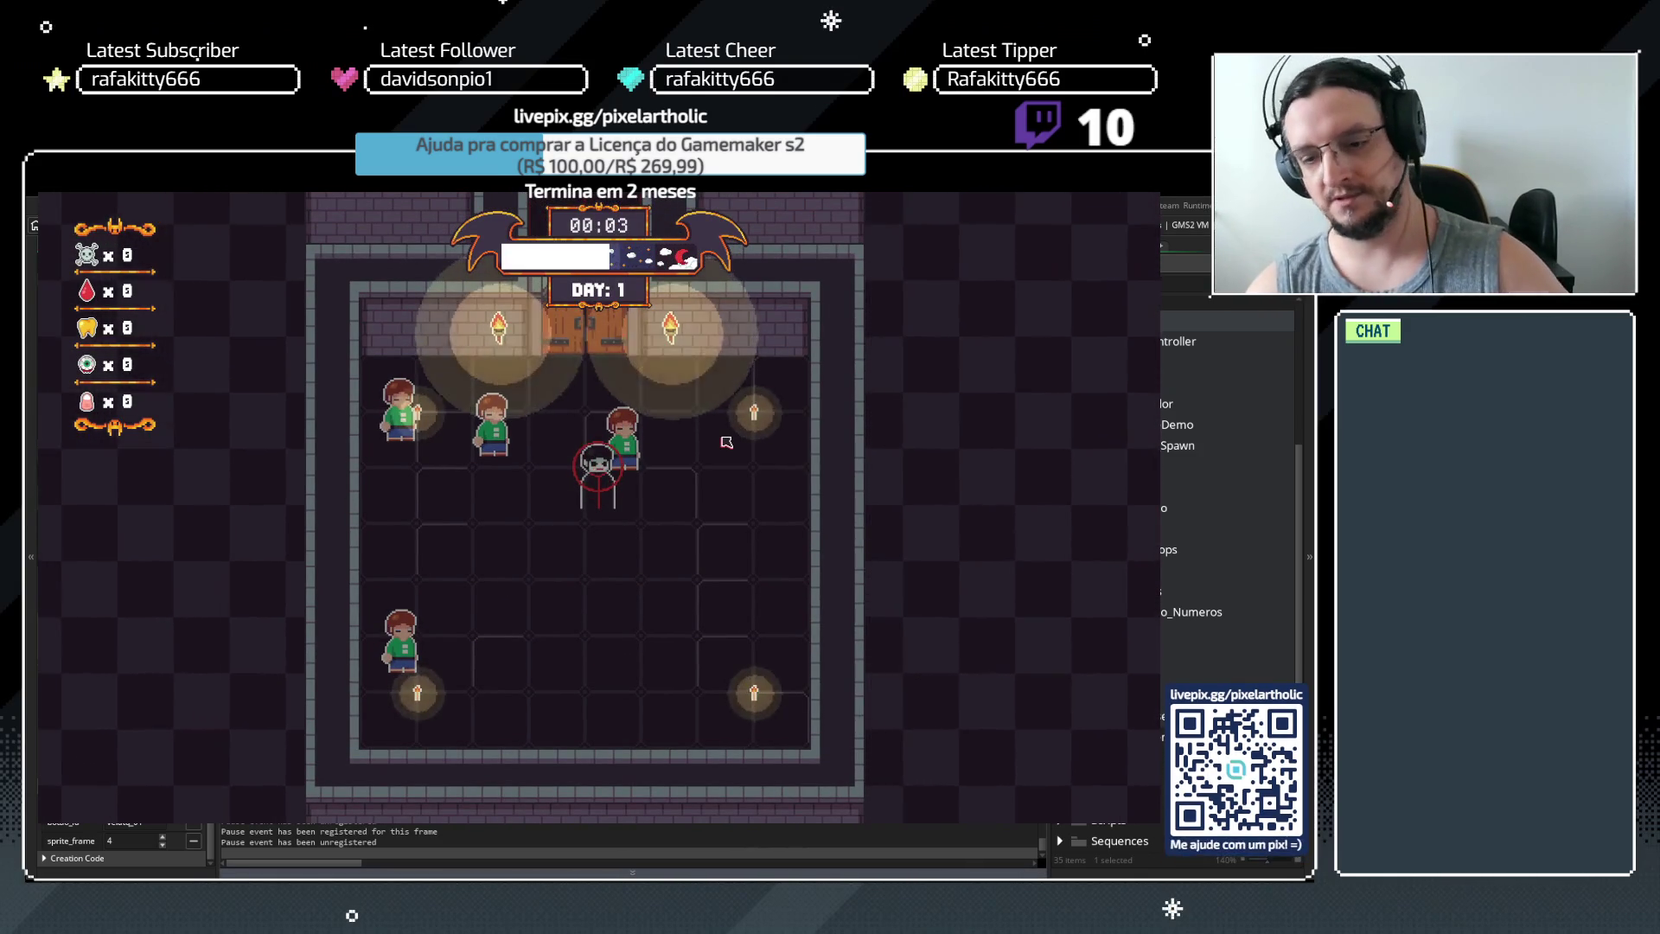
key(a)
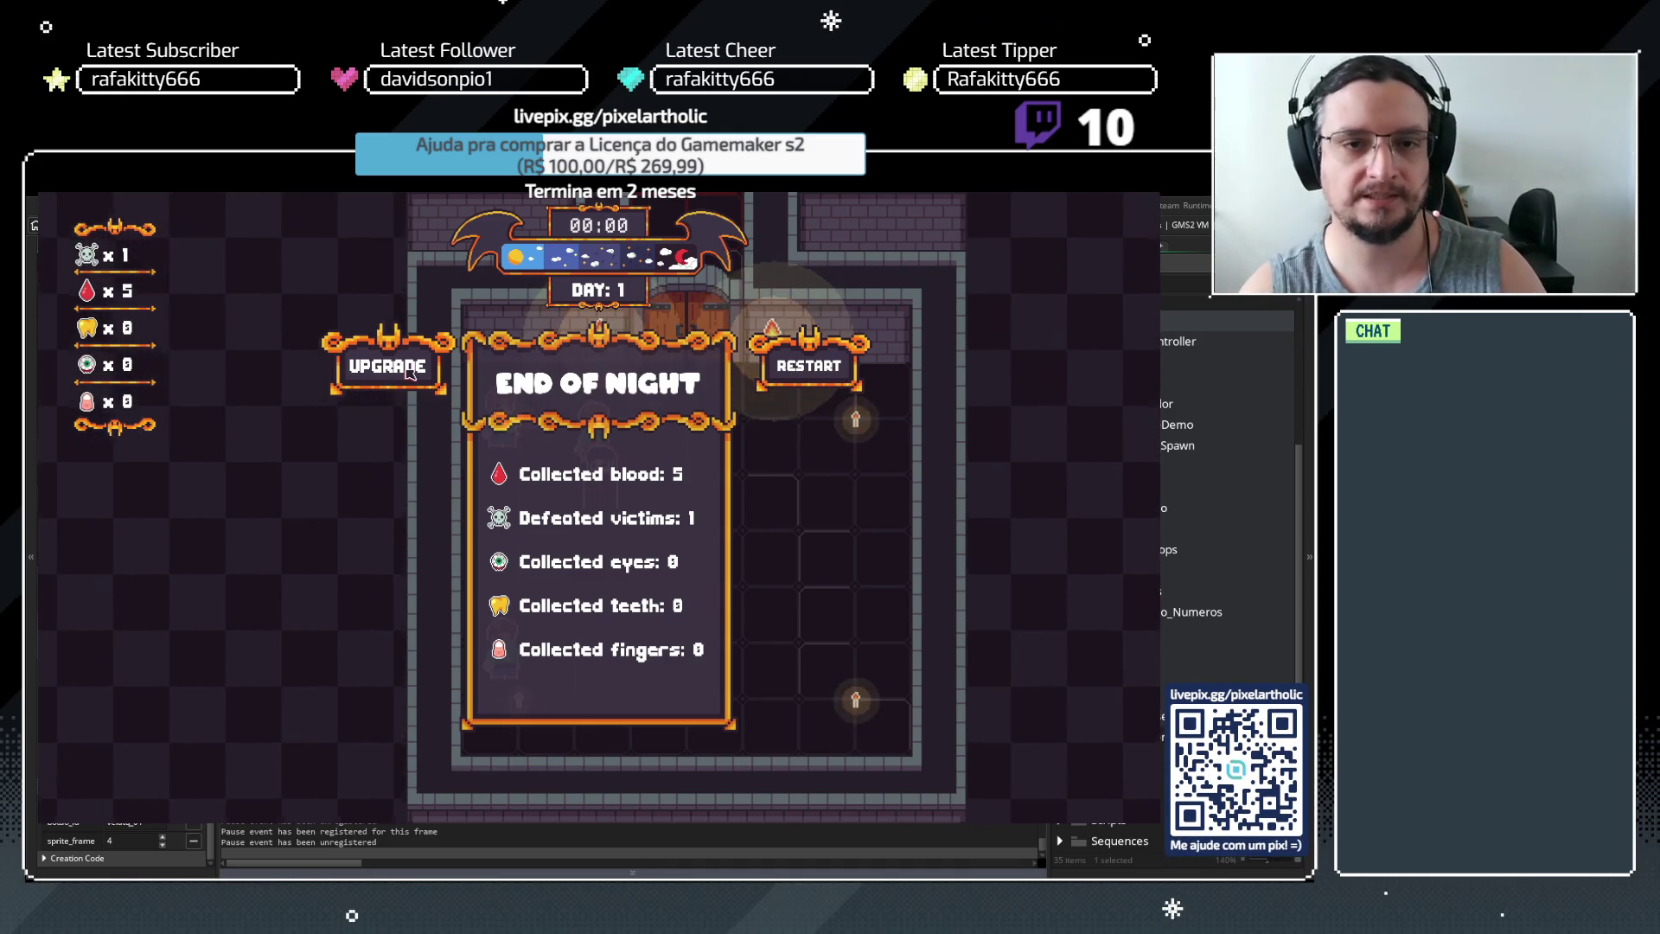
click(407, 369)
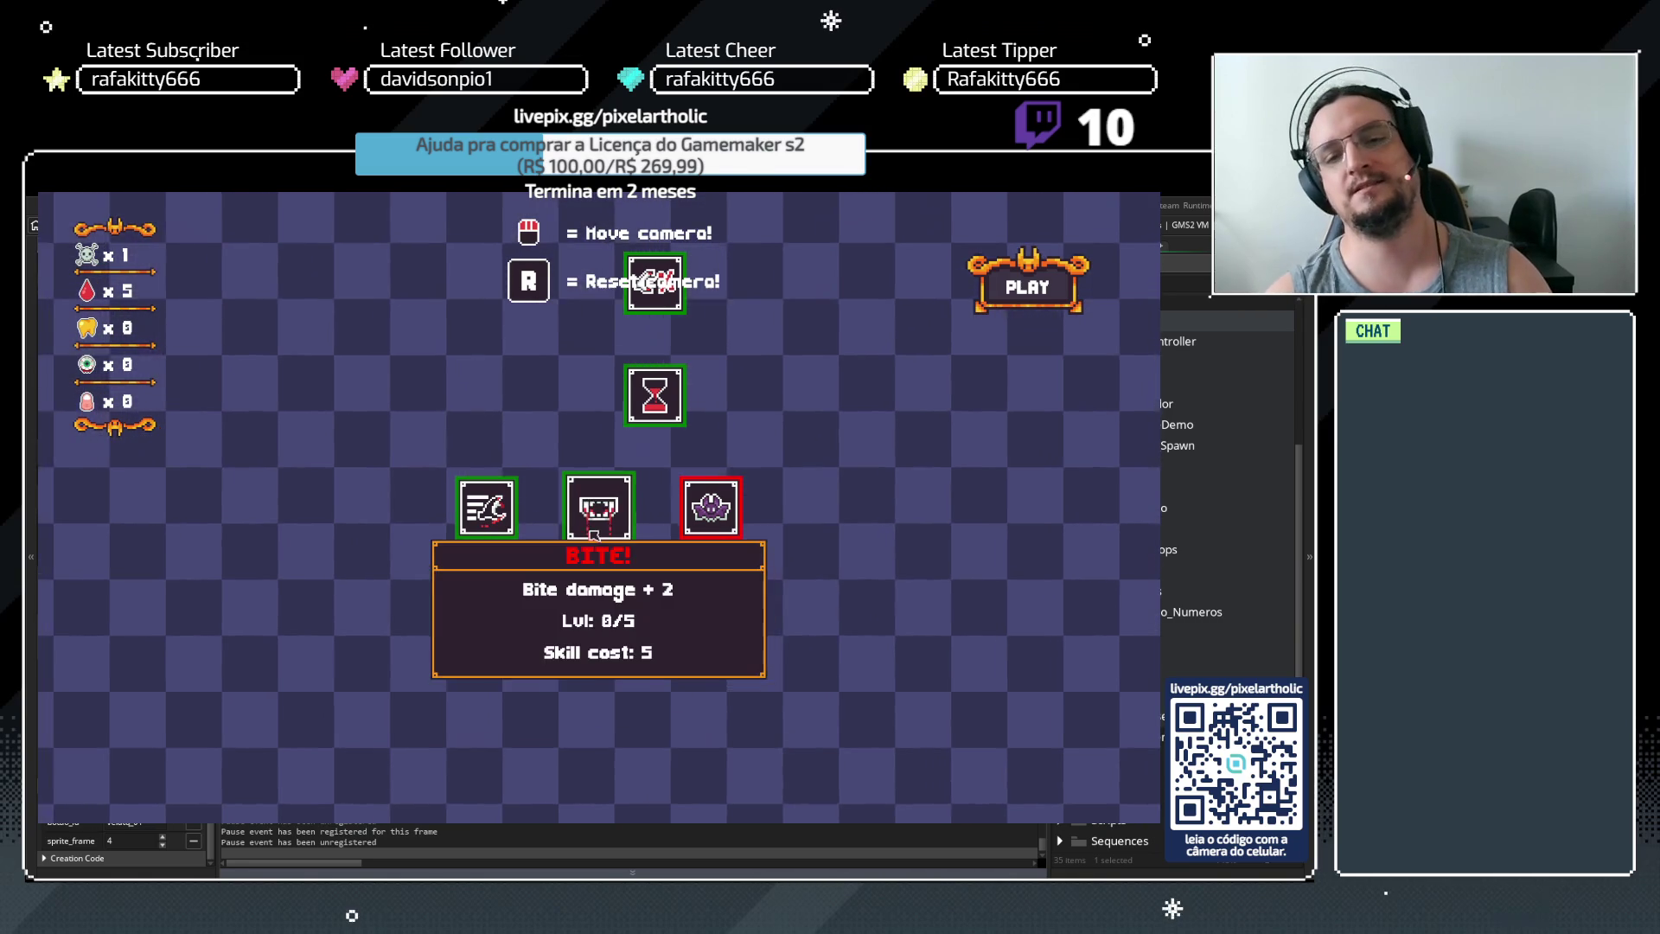
key(Escape)
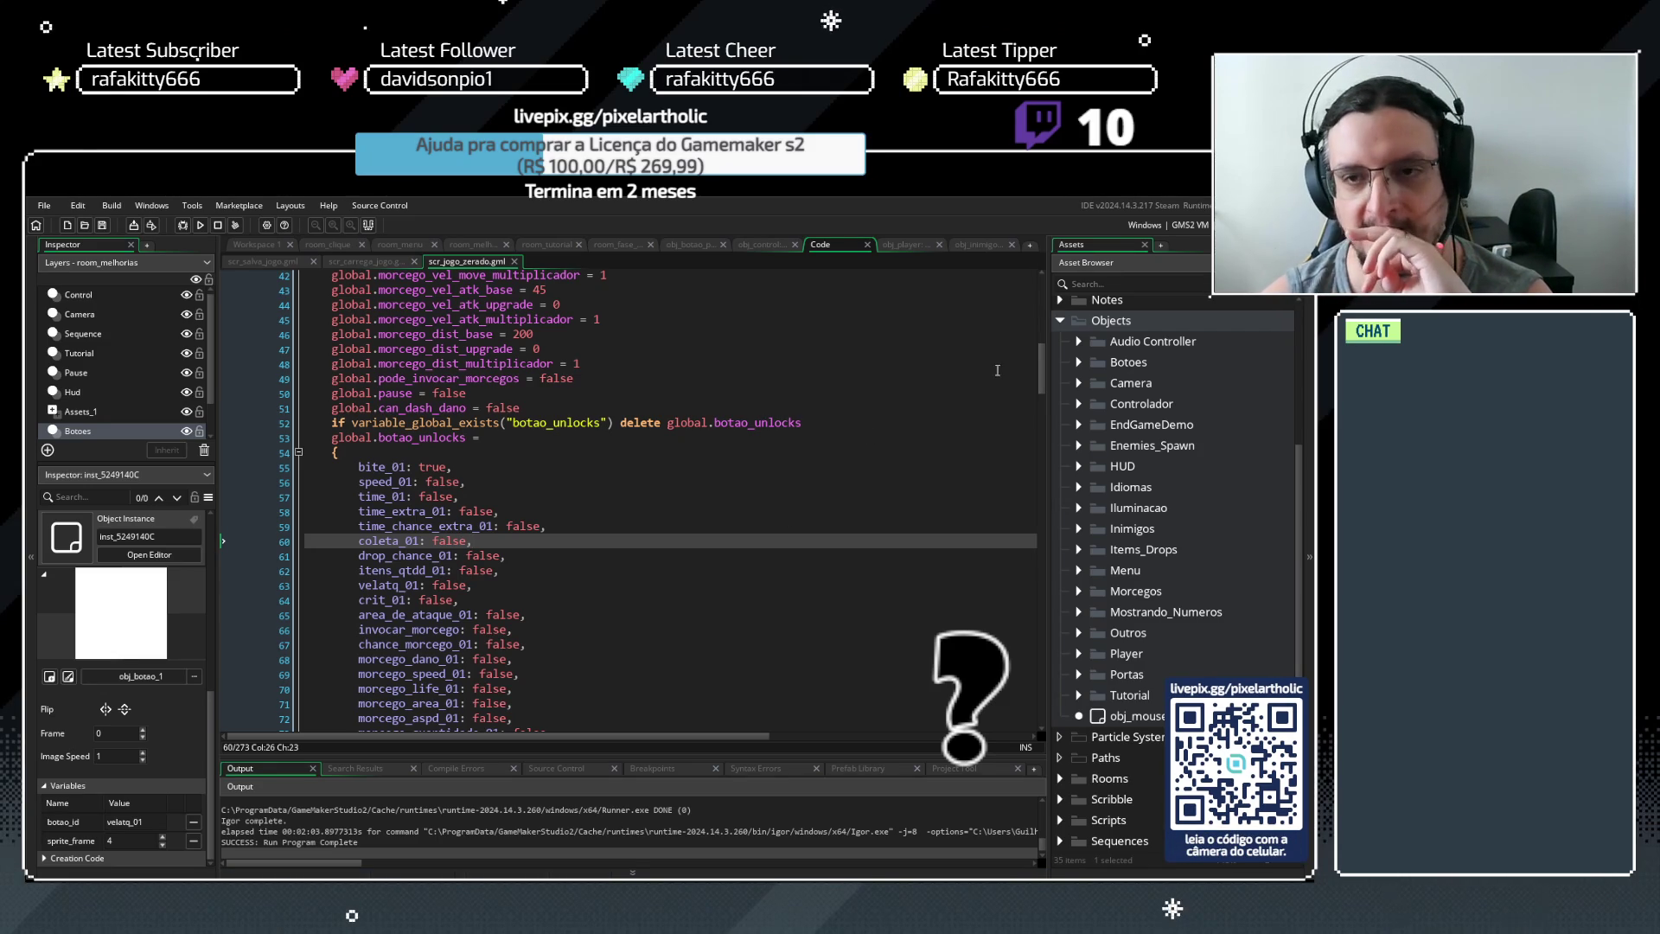
Find All uses of global.tutorial_step from obj_control Create, review the 17 matches, then reopen scr_jogo_zerado
click(735, 244)
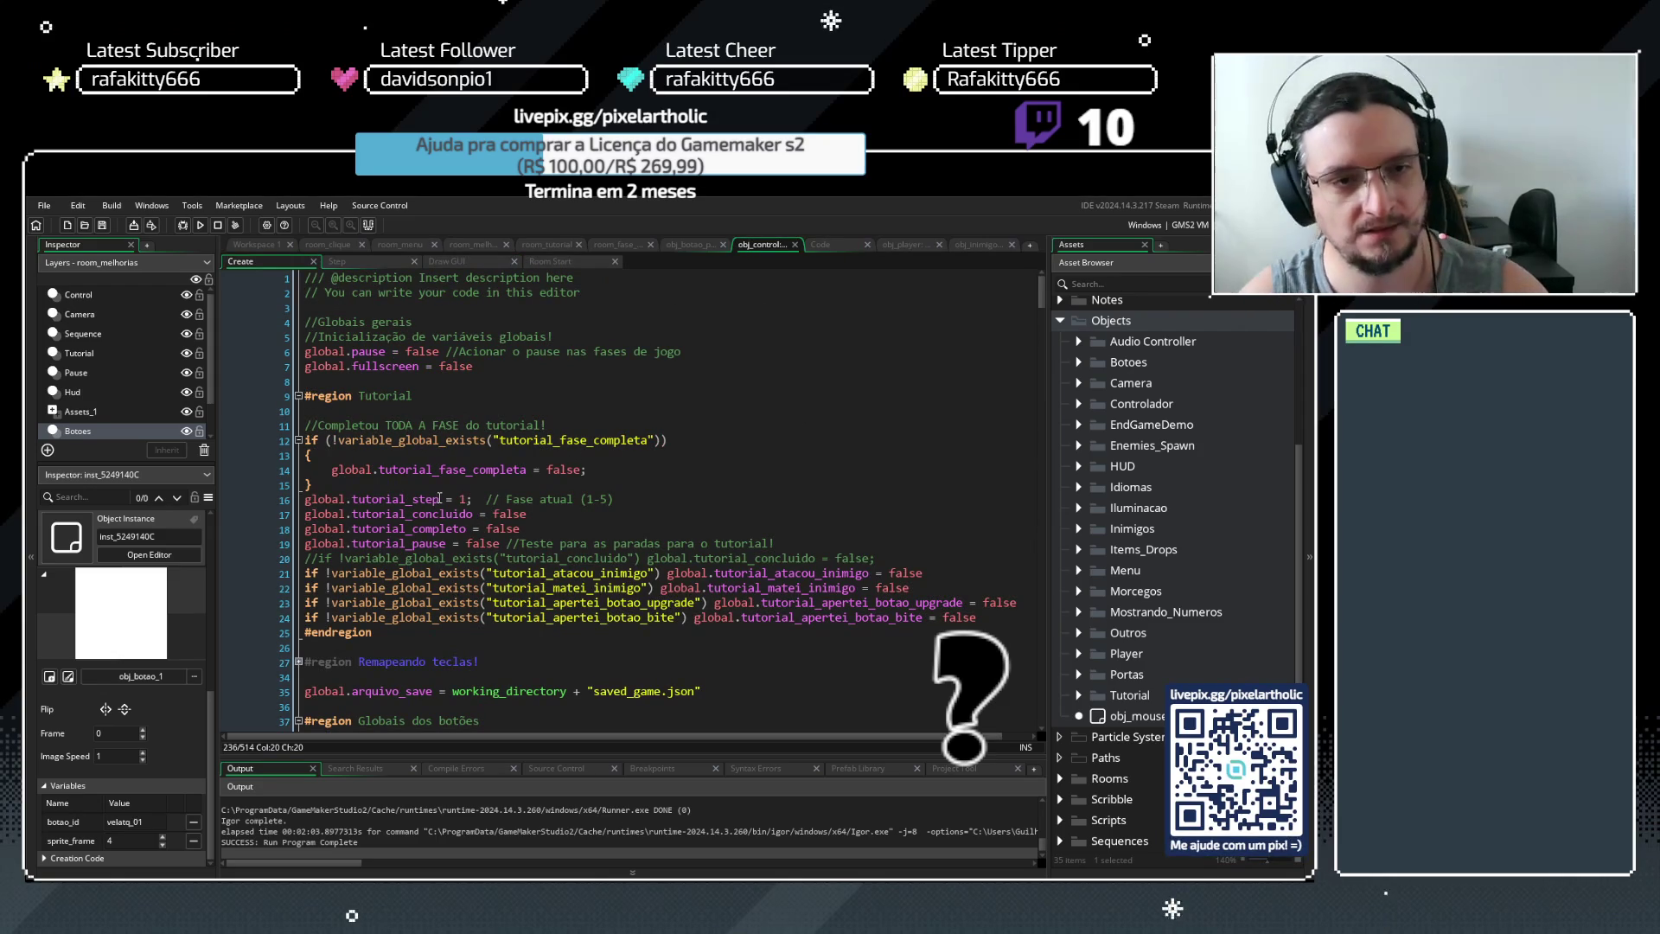
drag(440, 500, 305, 500)
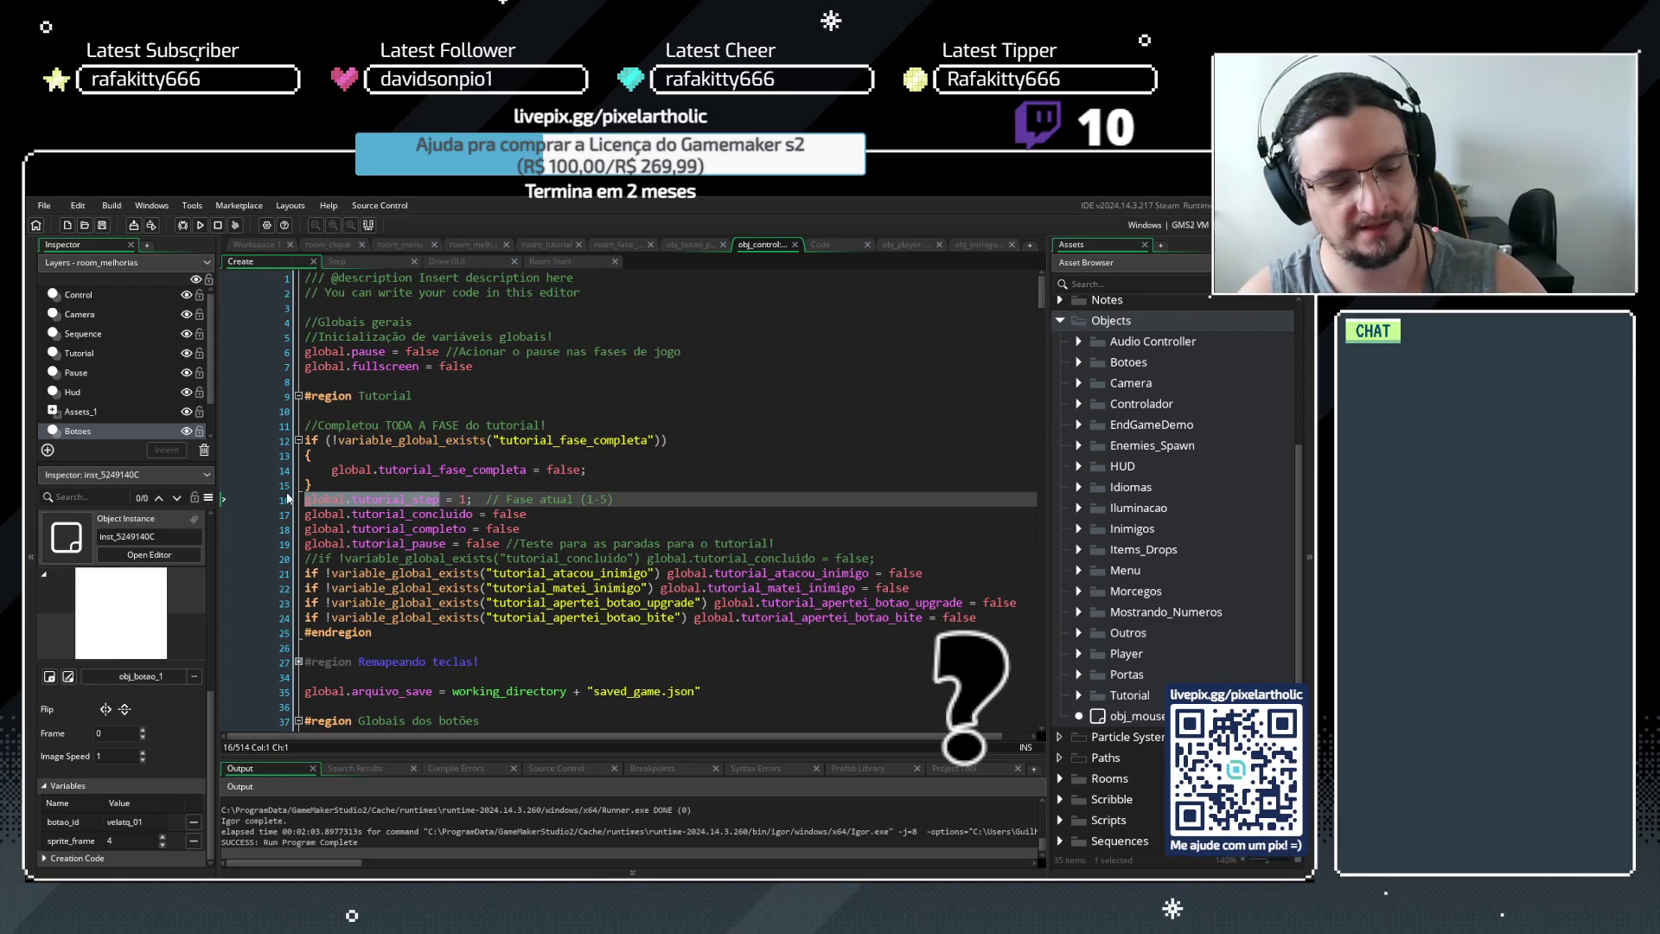
key(ctrl+f)
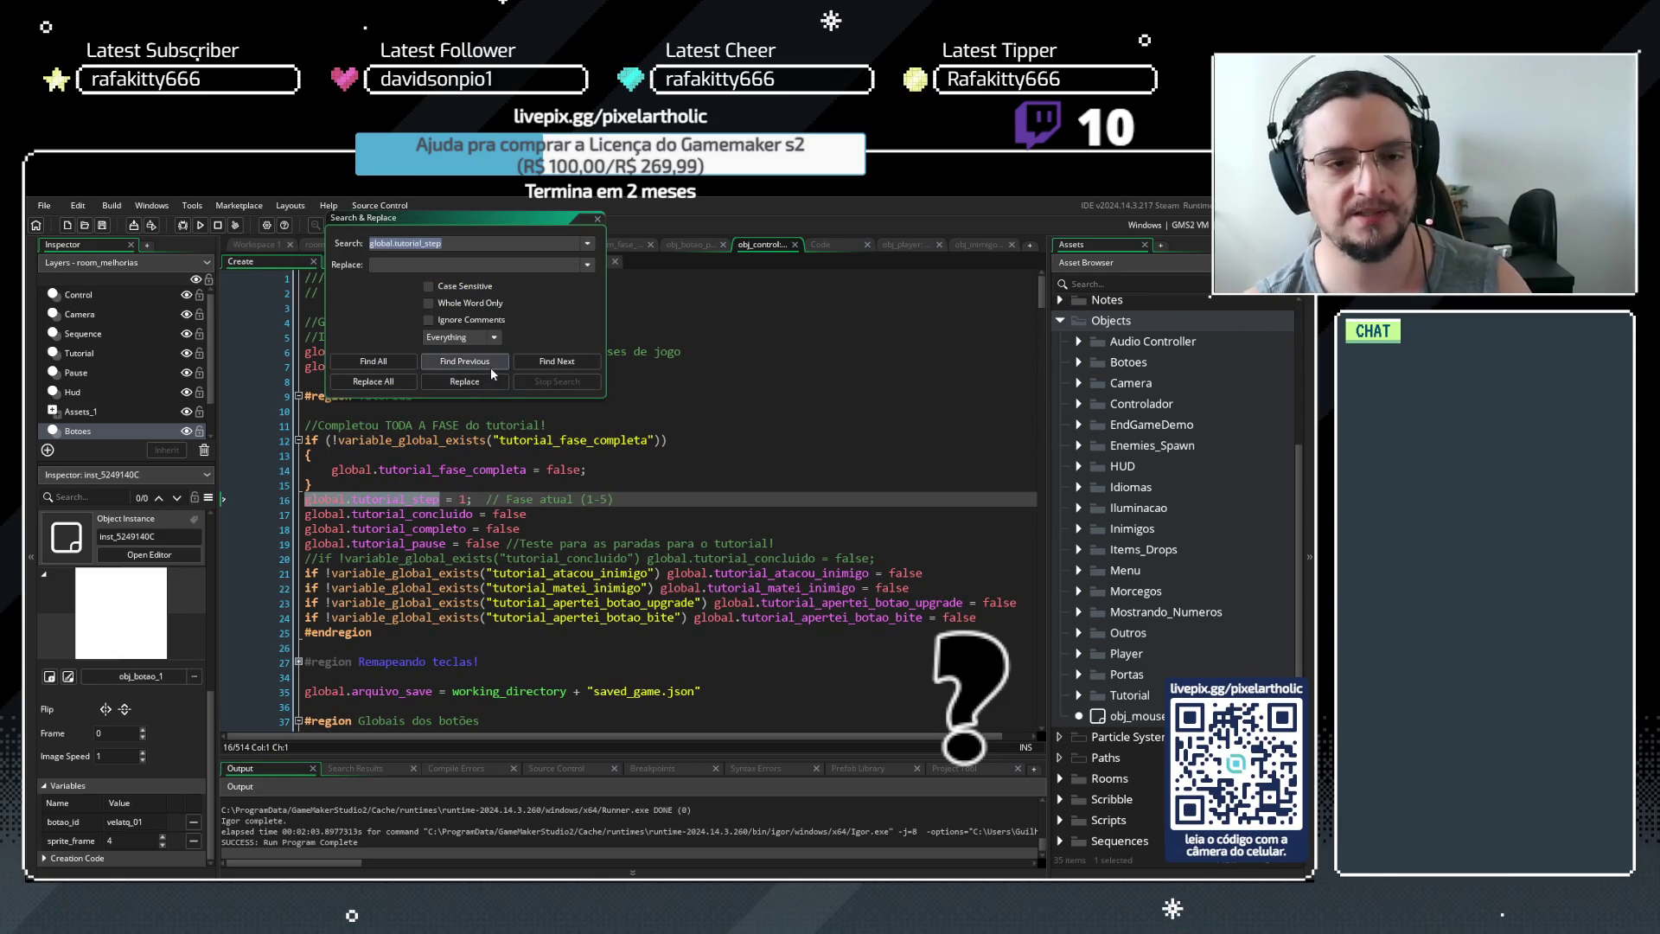
click(374, 361)
drag(640, 758, 650, 620)
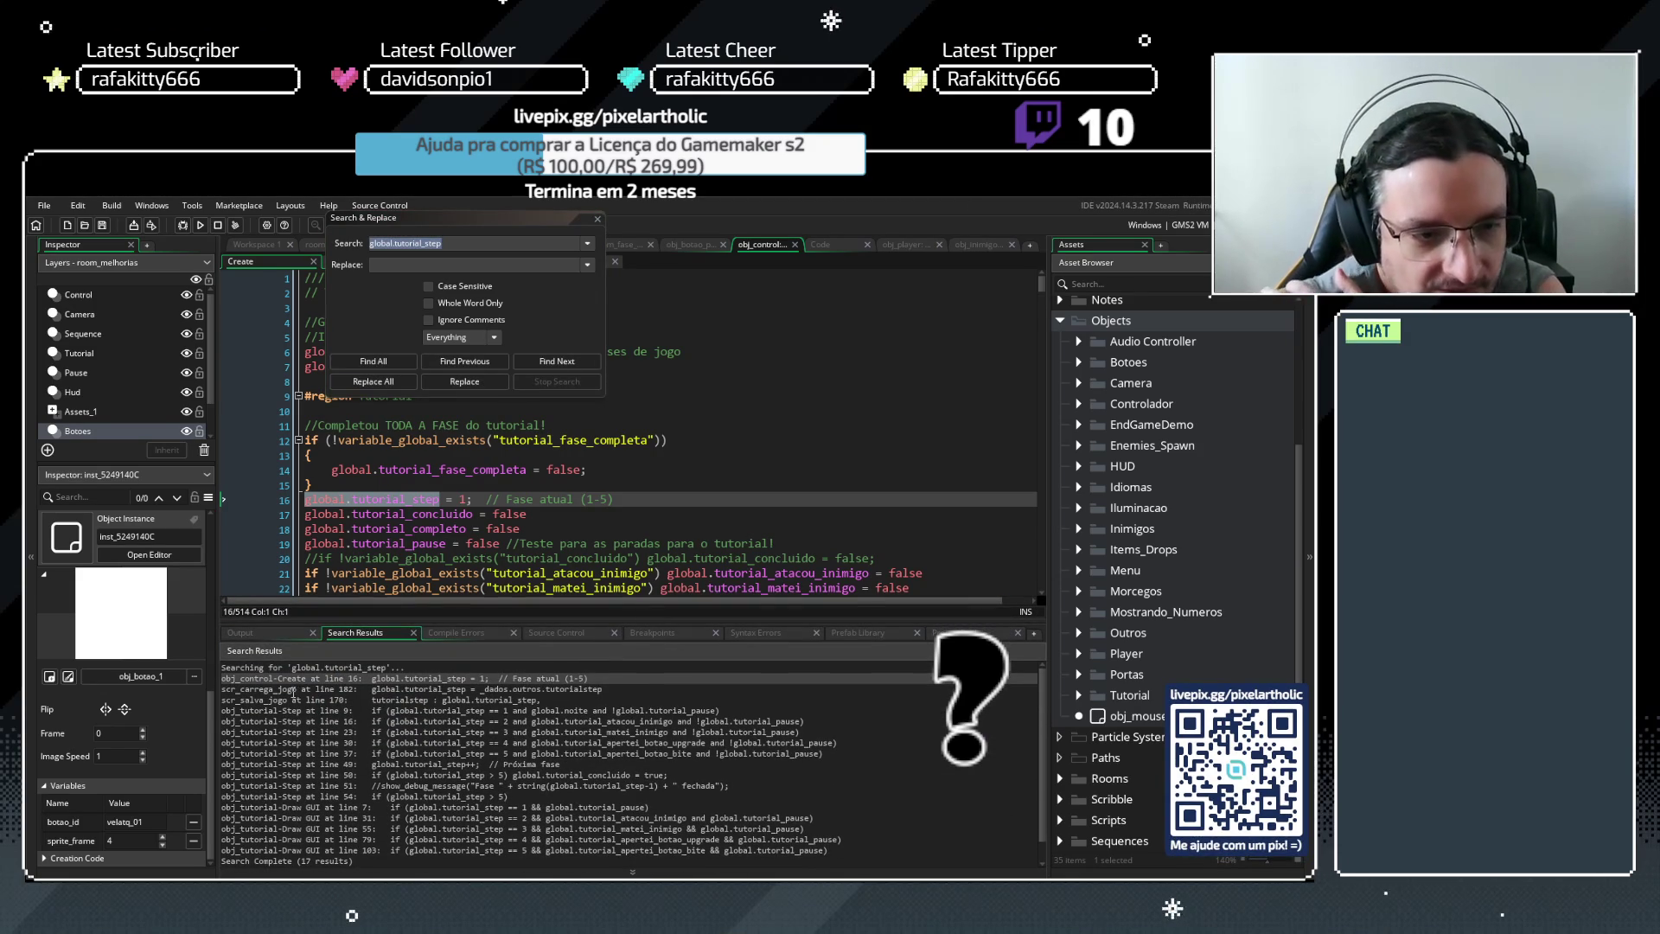
click(280, 701)
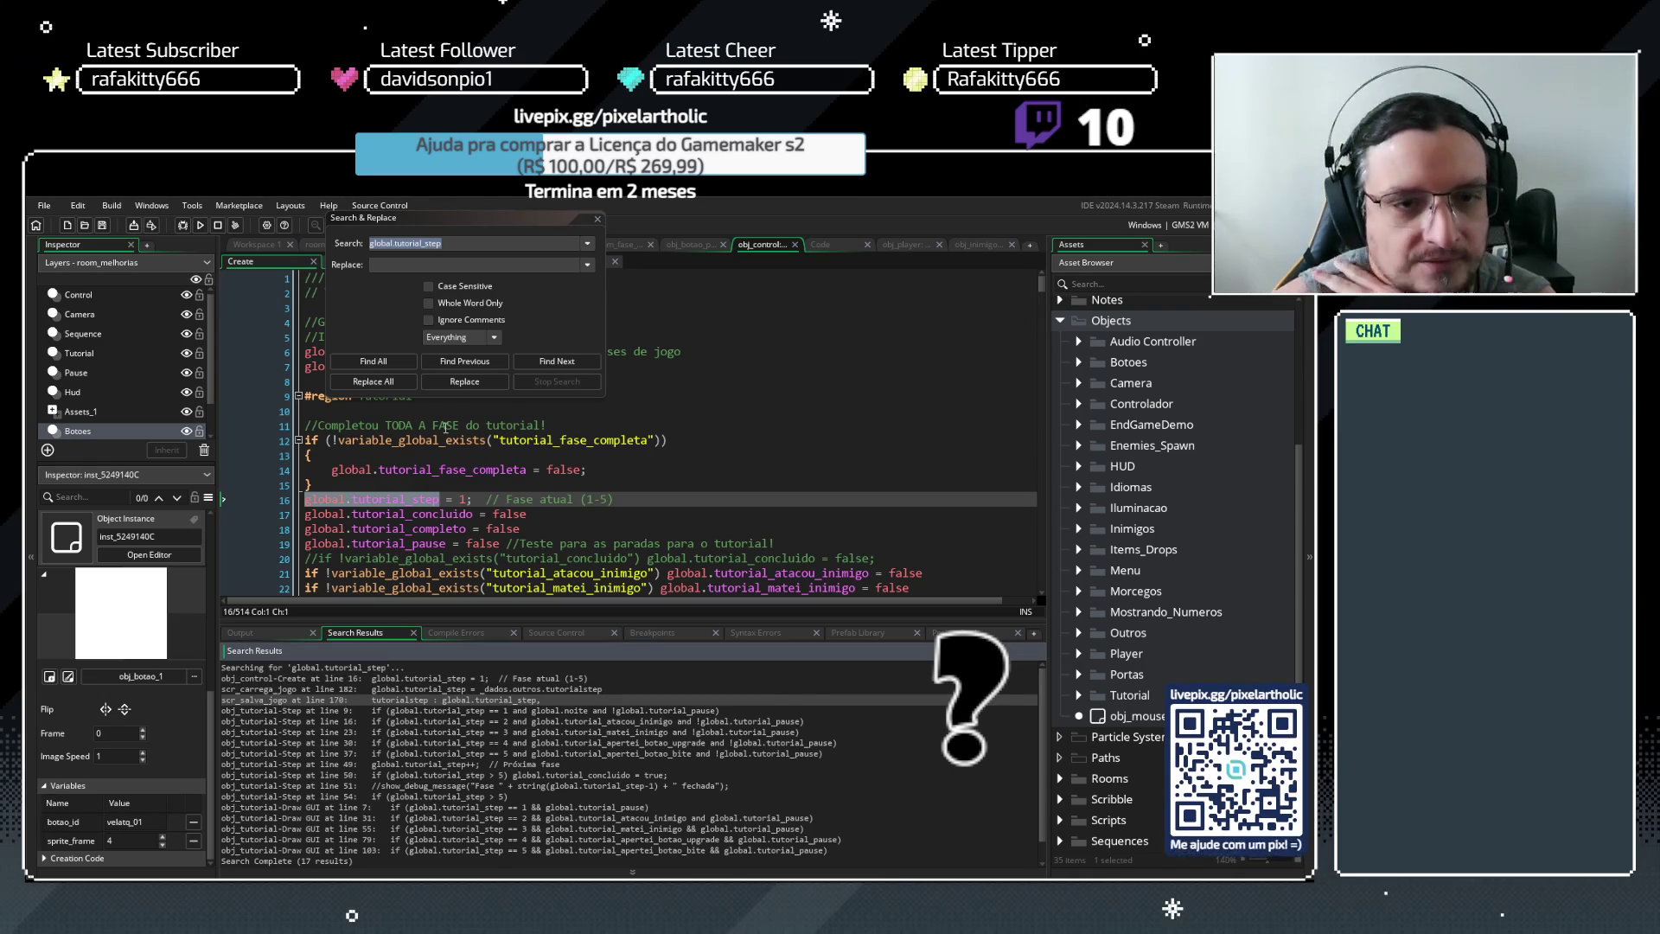
key(Escape)
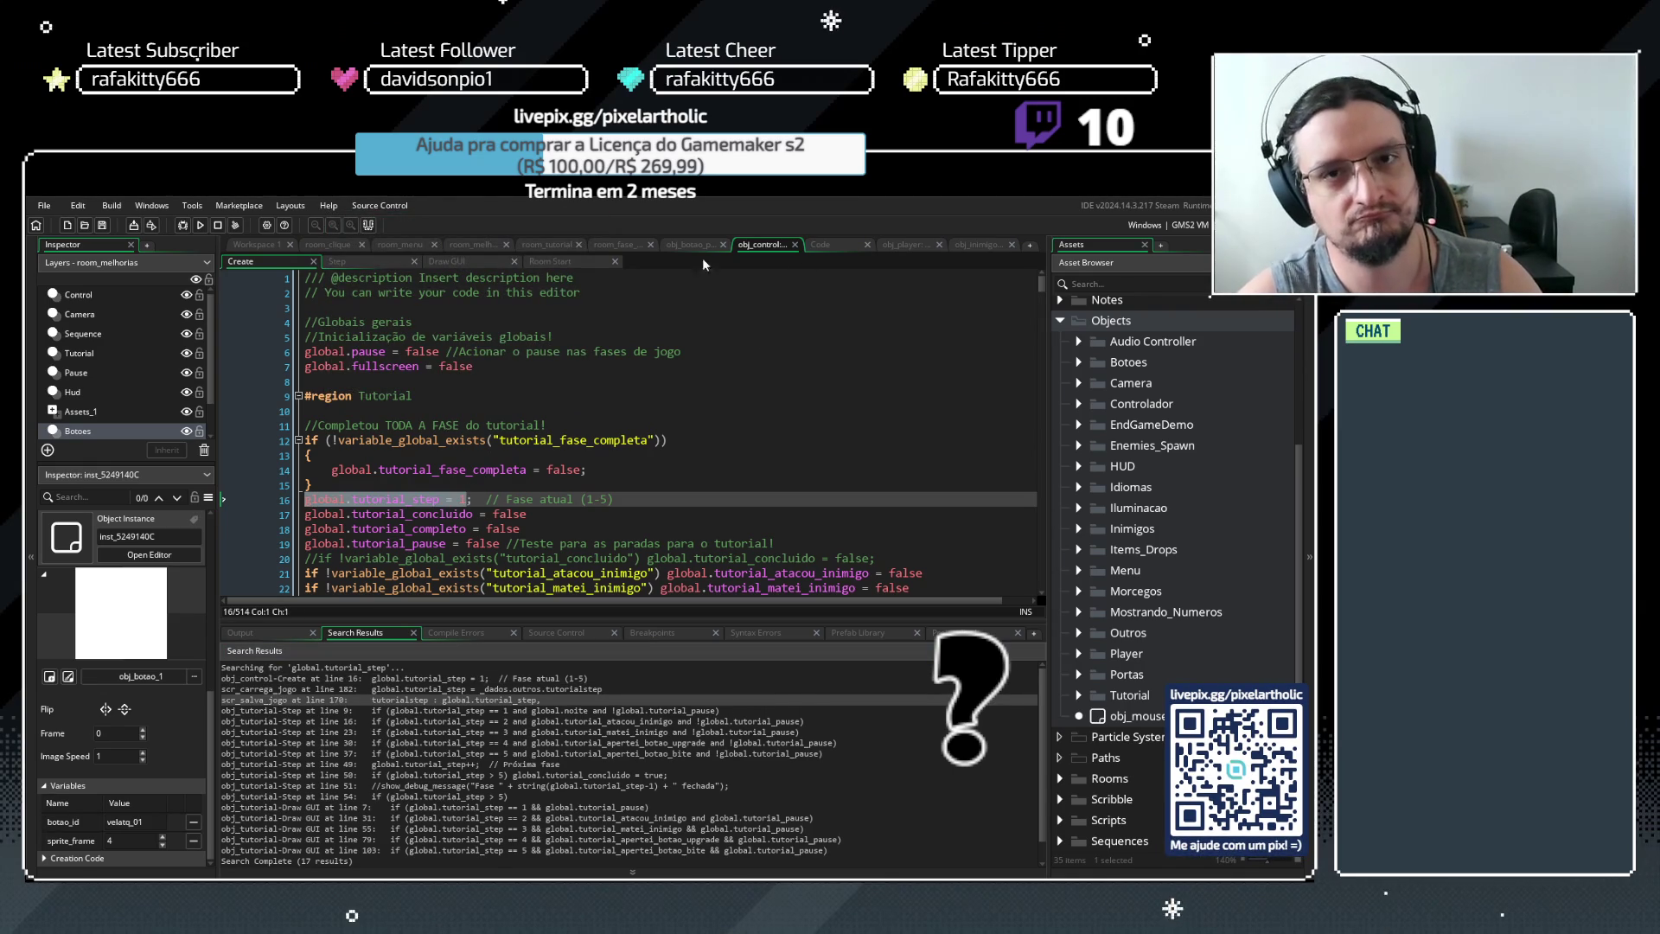
click(838, 244)
scroll(557, 451, up, 10)
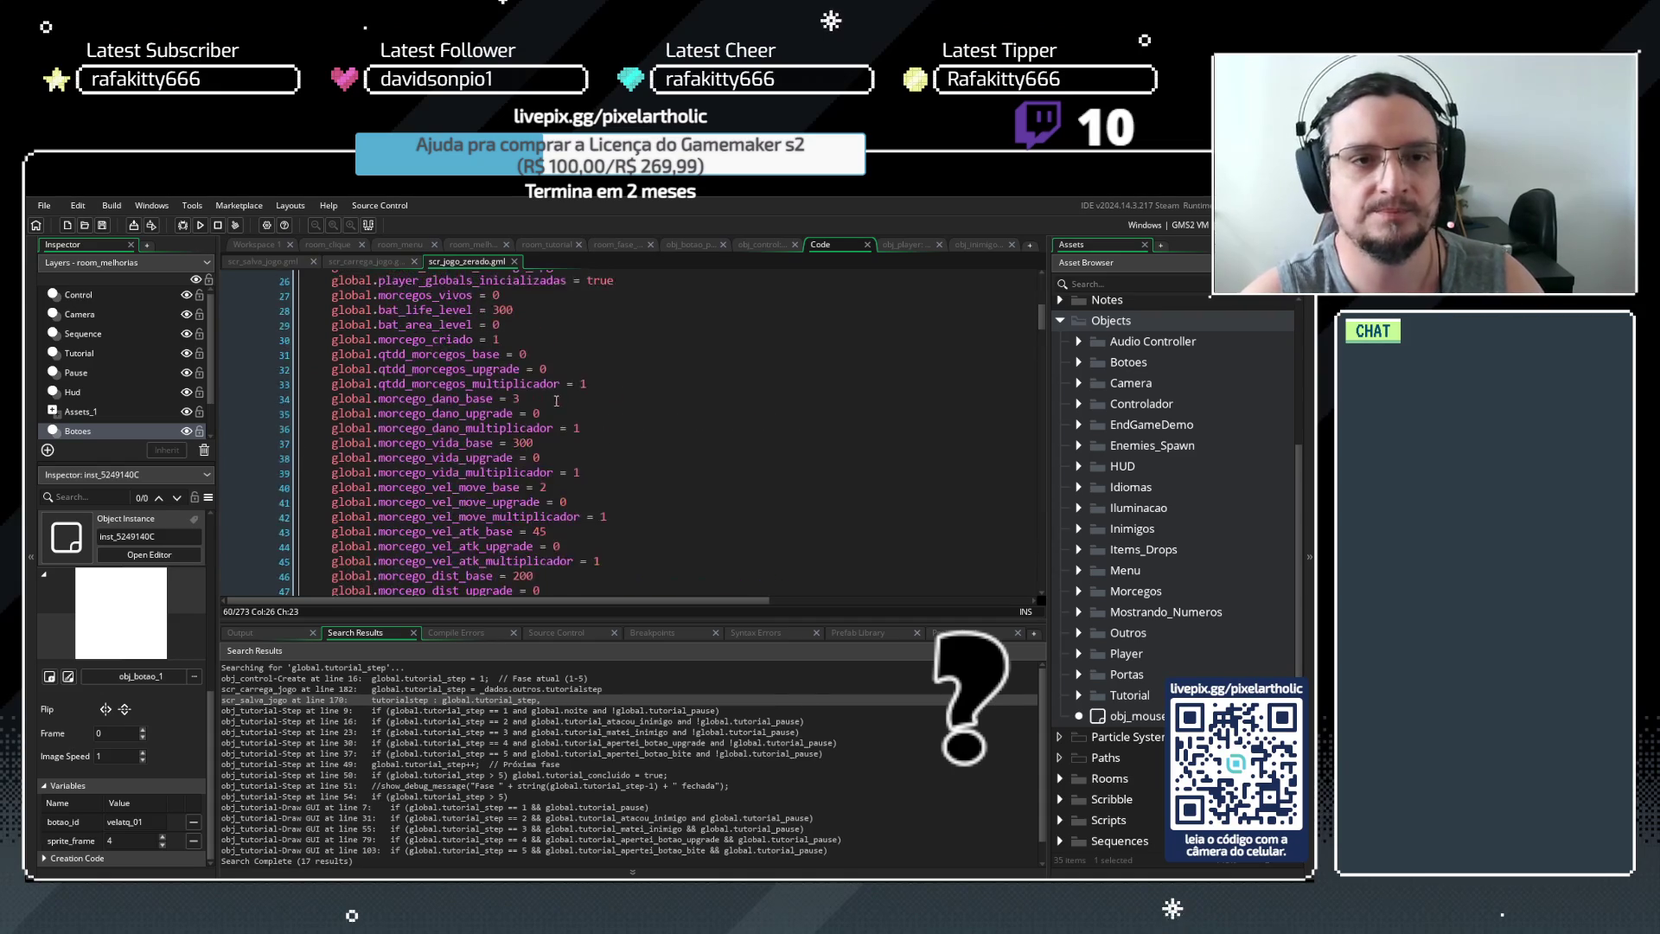
Insert global.tutorial_step = 1 after the can_dash_dano line 51 in scr_jogo_zerado
drag(607, 622, 607, 696)
scroll(677, 412, up, 3)
scroll(484, 354, down, 14)
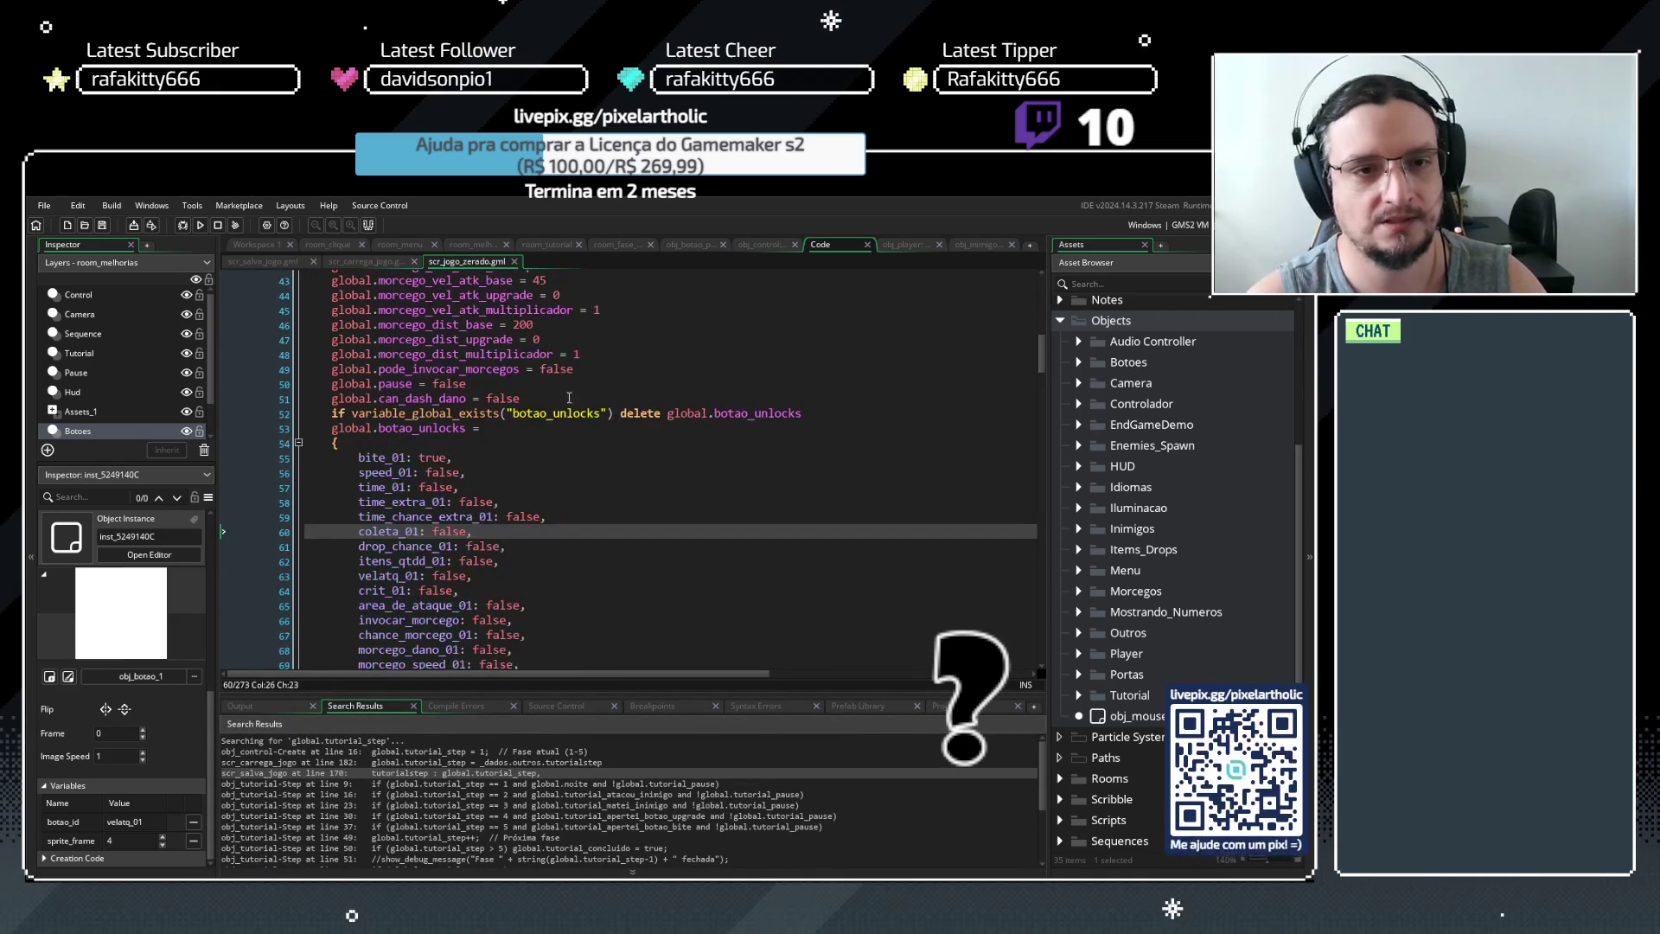
click(538, 400)
key(Return)
key(Return)
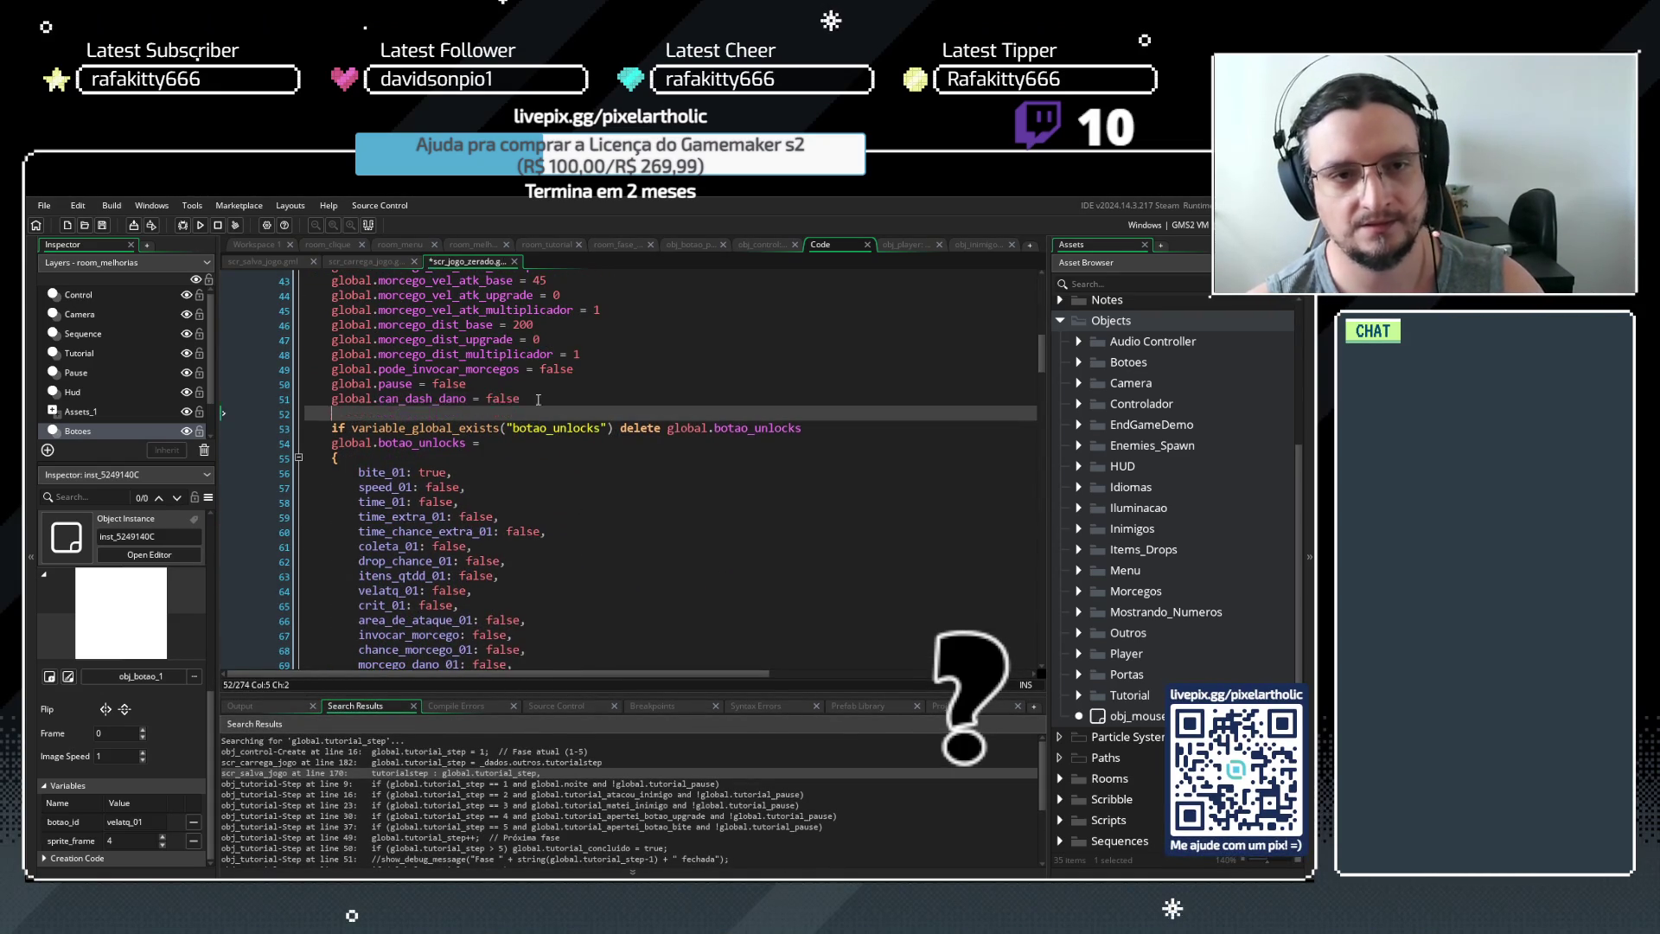
key(Up)
text(global.tutorial_step = 1)
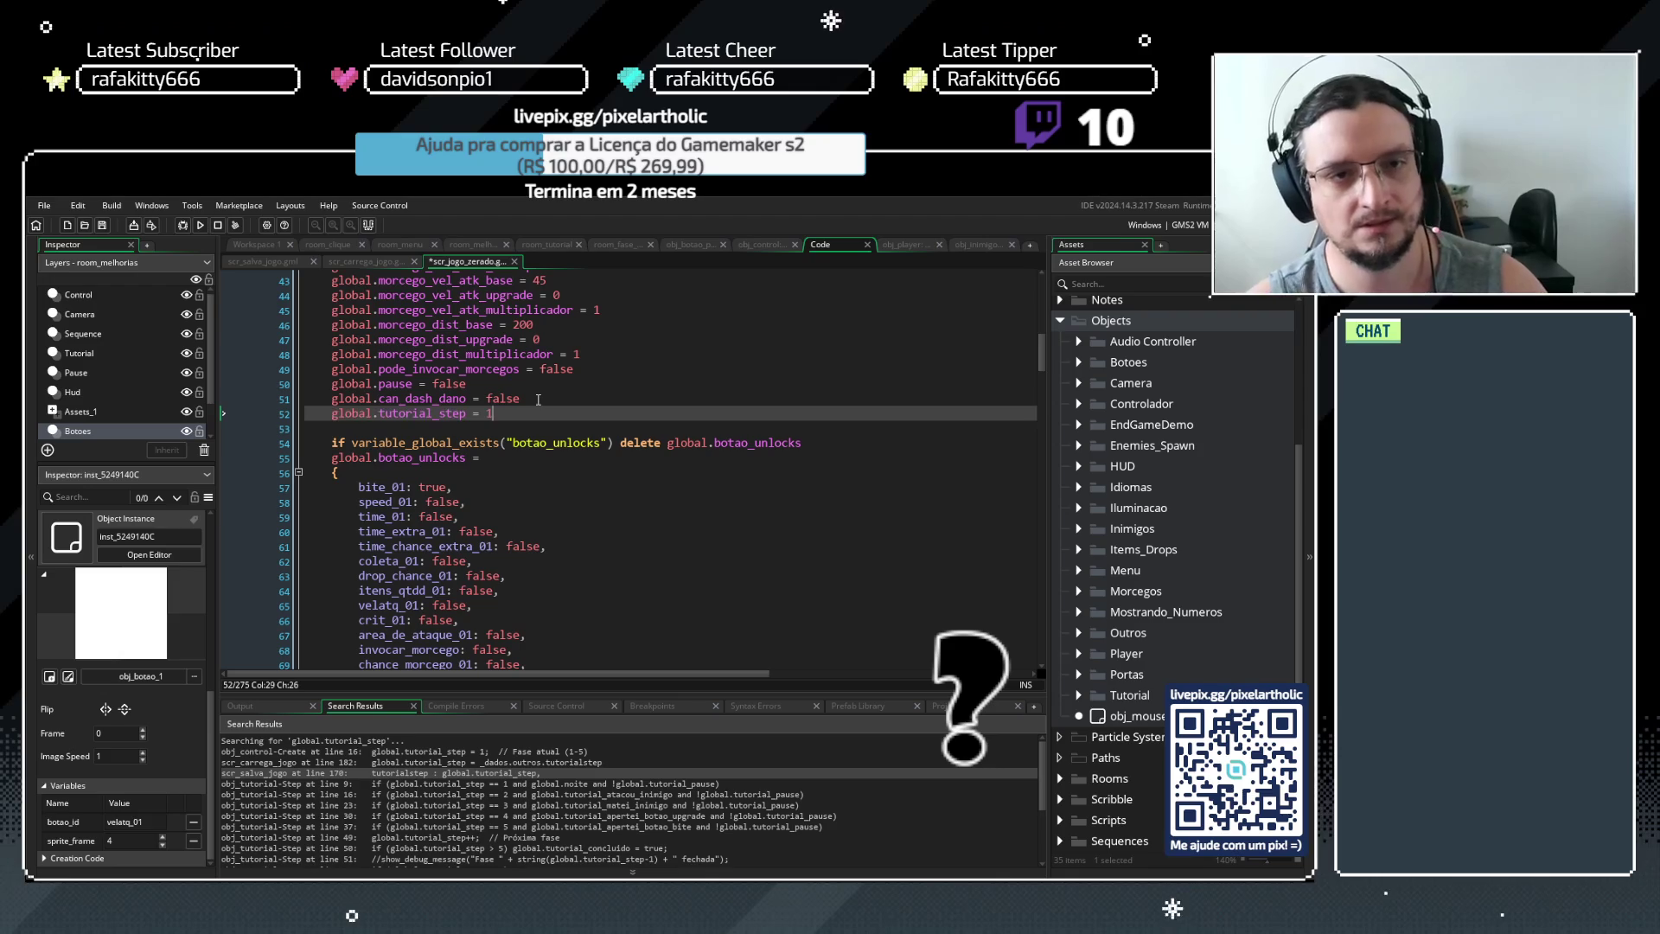
click(756, 245)
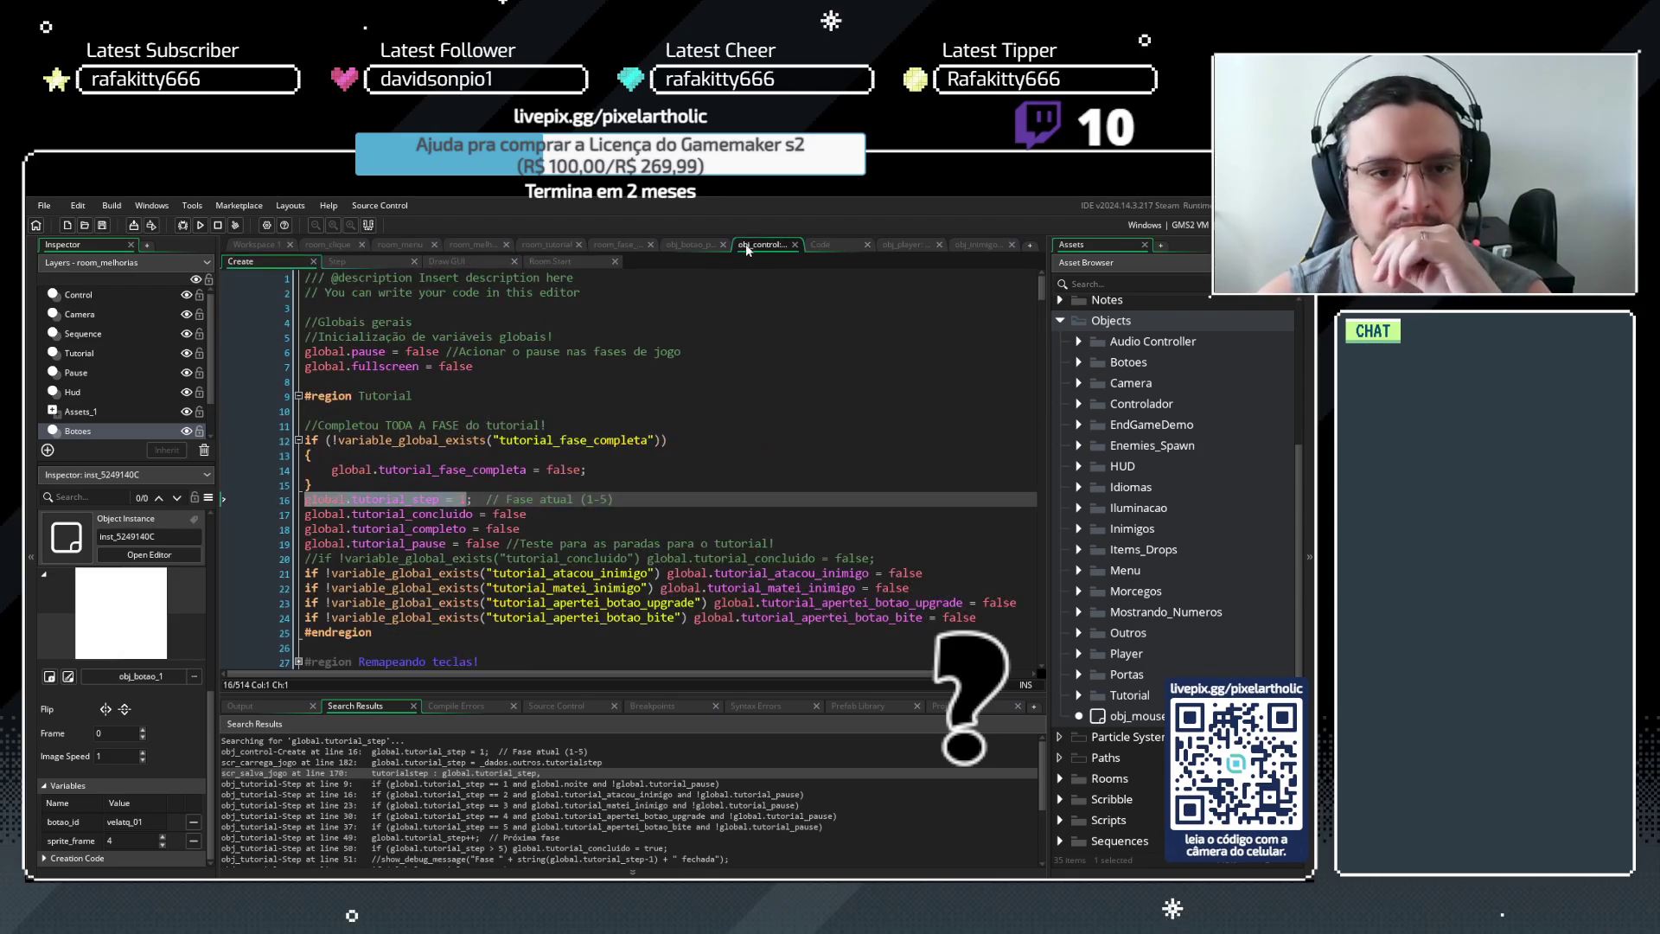
Search the project for global.tutorial_concluido and select all of line 17
drag(478, 513, 304, 514)
key(ctrl+f)
click(374, 360)
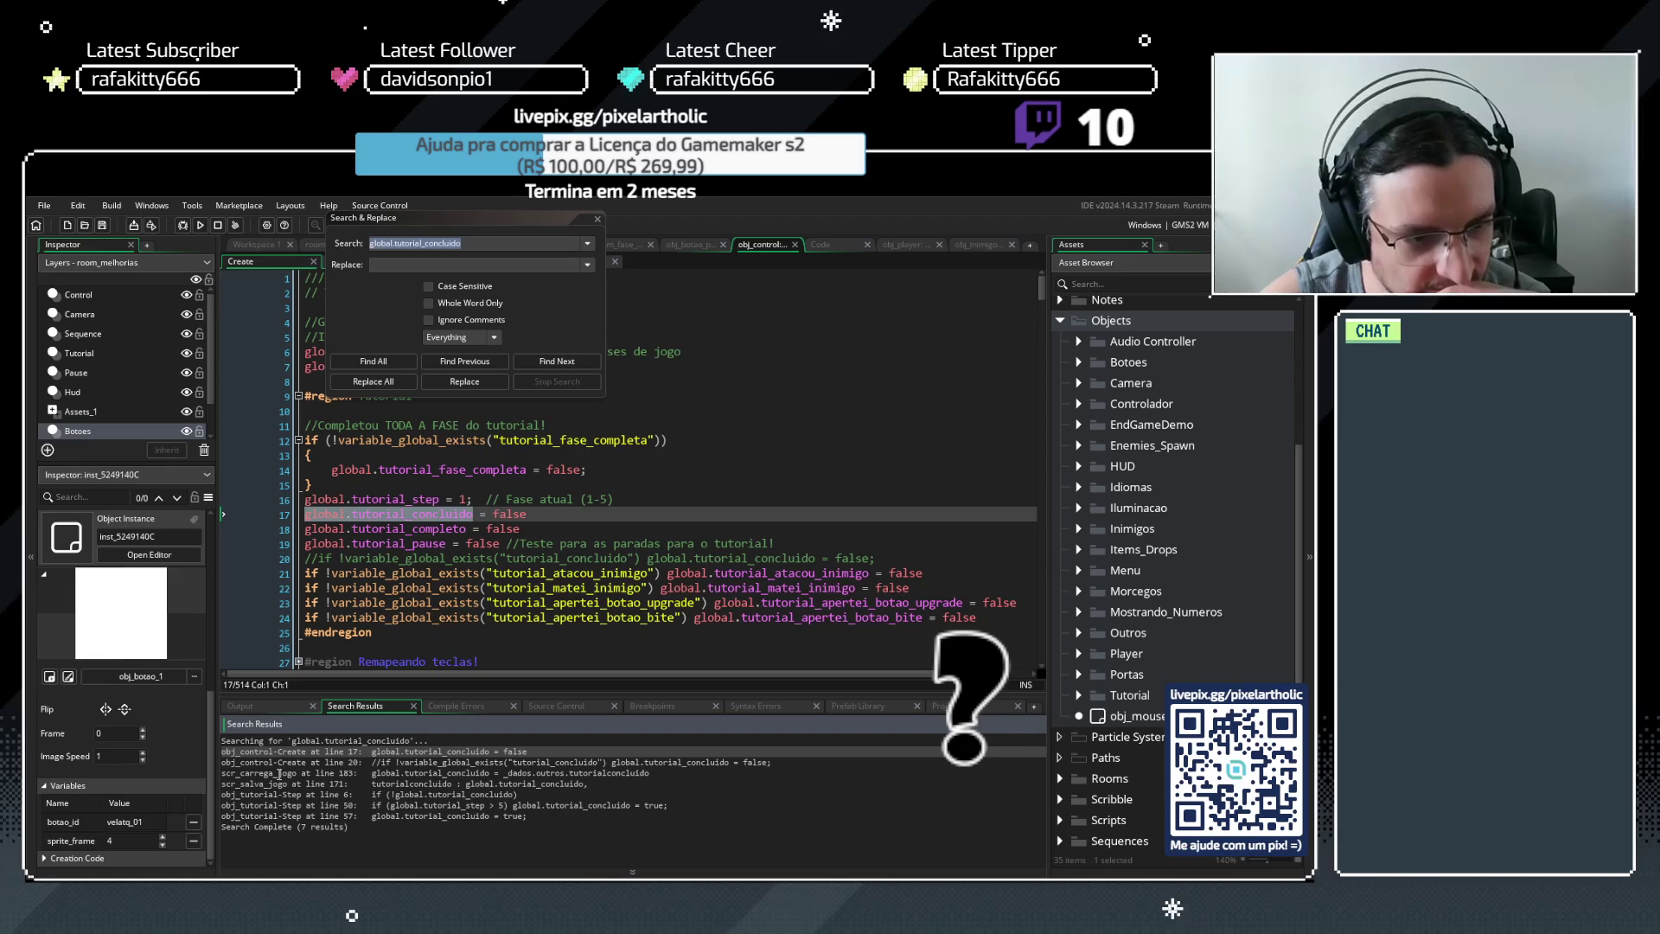
click(542, 519)
key(shift+Home)
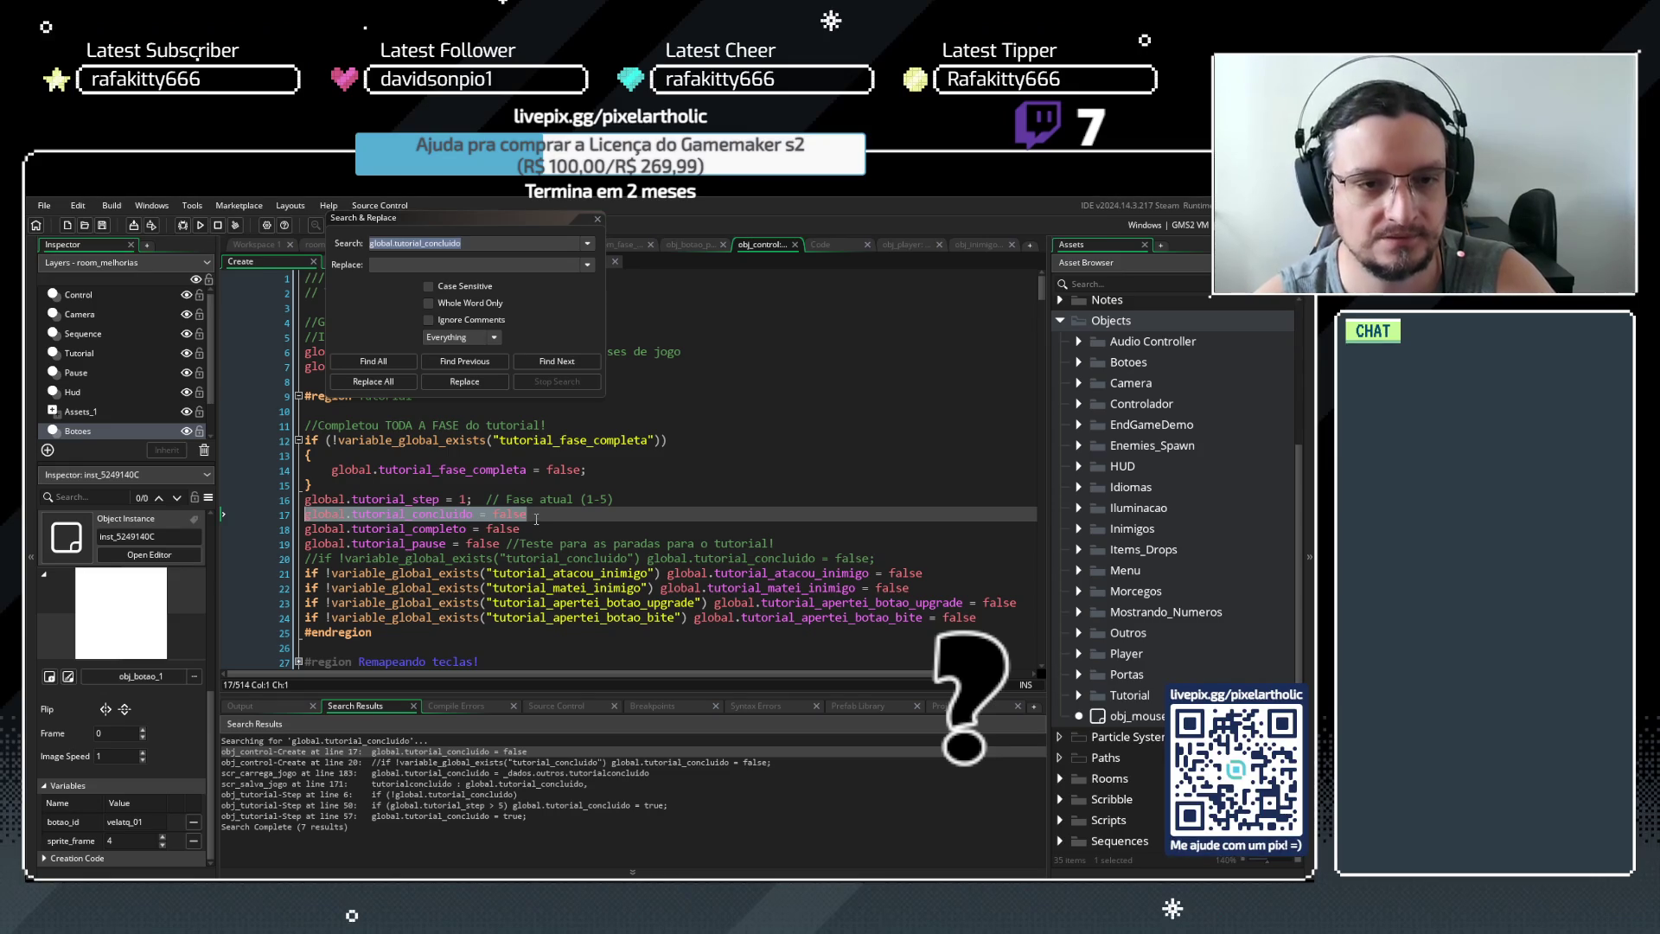
click(536, 518)
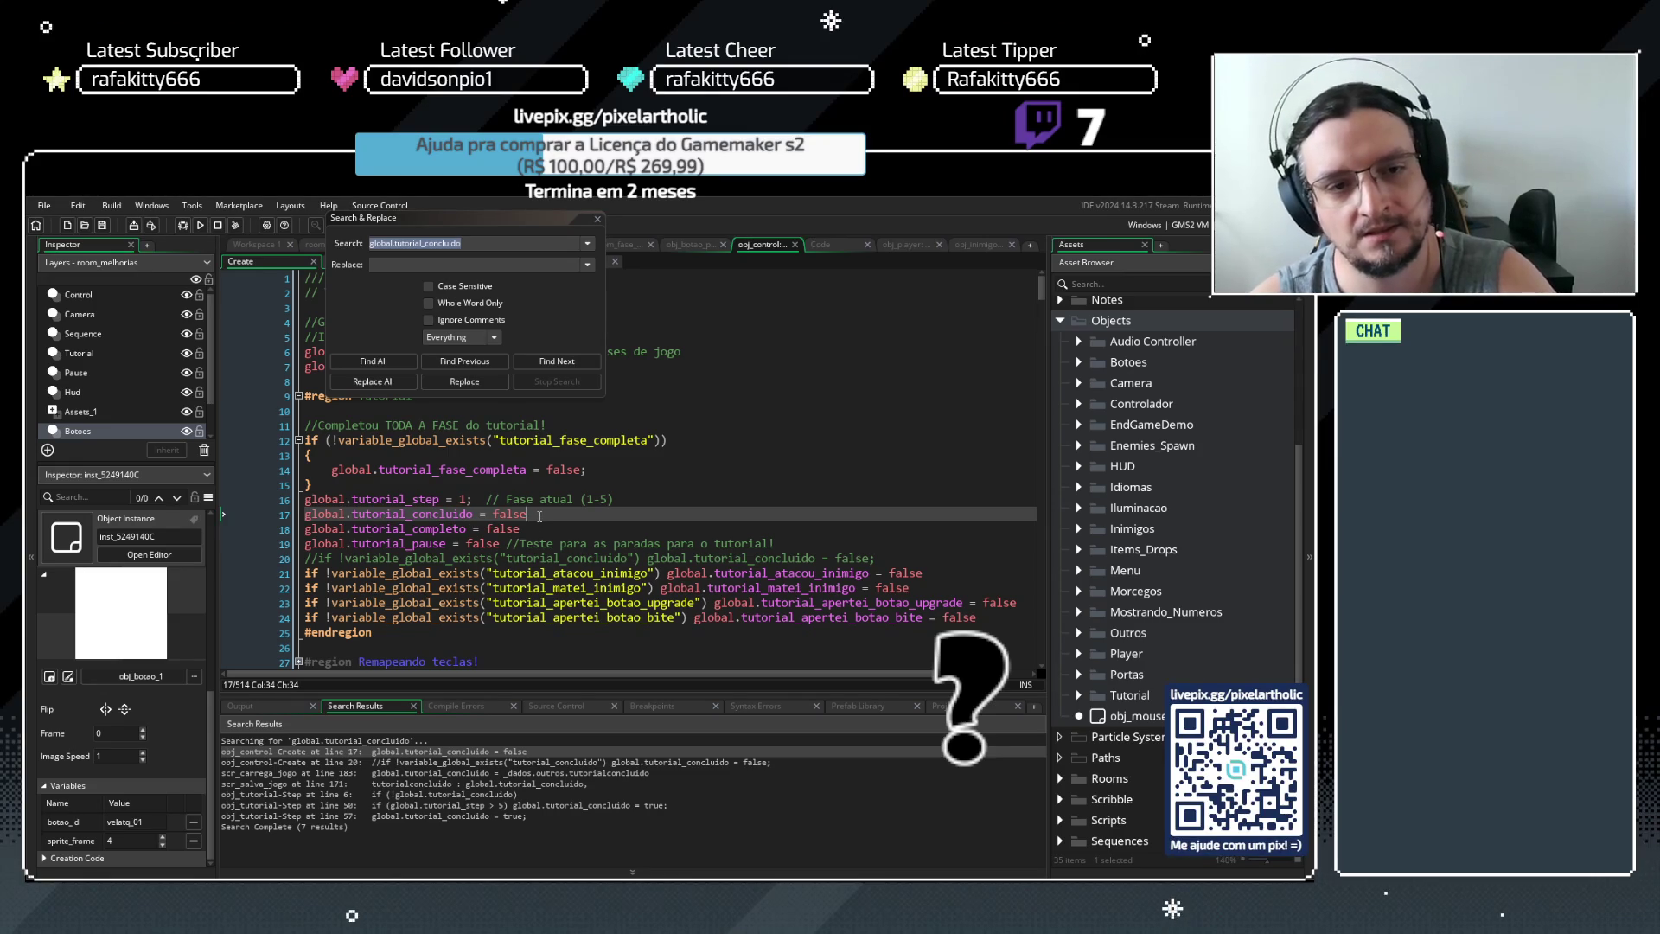
drag(539, 516, 290, 517)
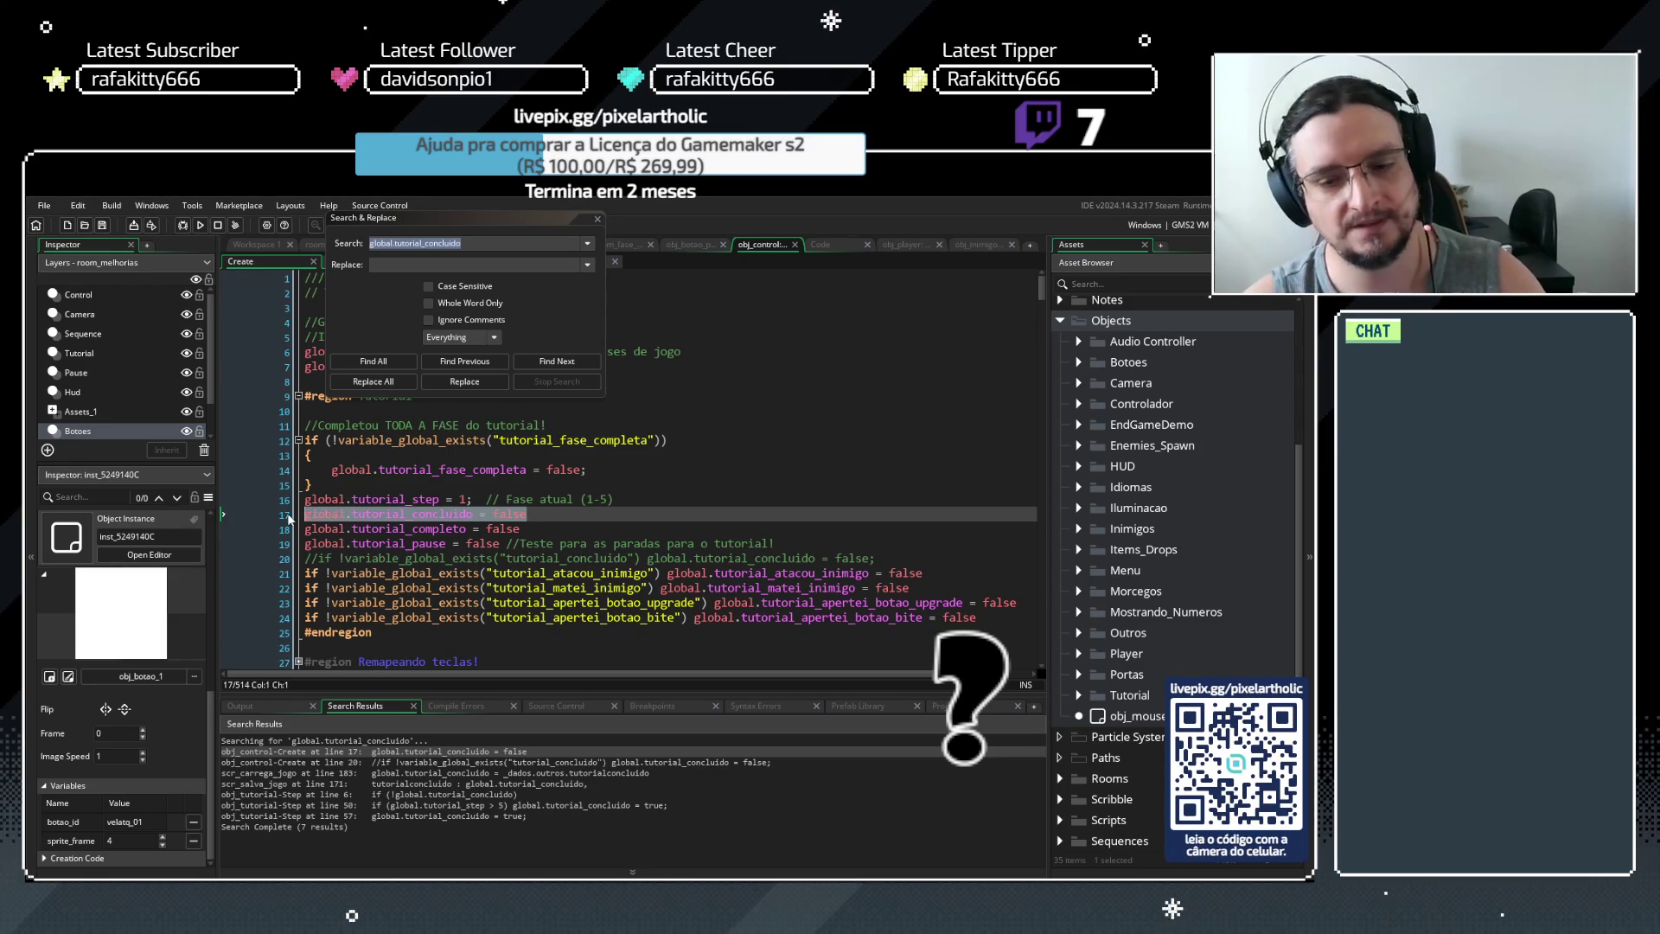
Search the project for every use of global.tutorial_completo on line 18
drag(473, 528, 294, 528)
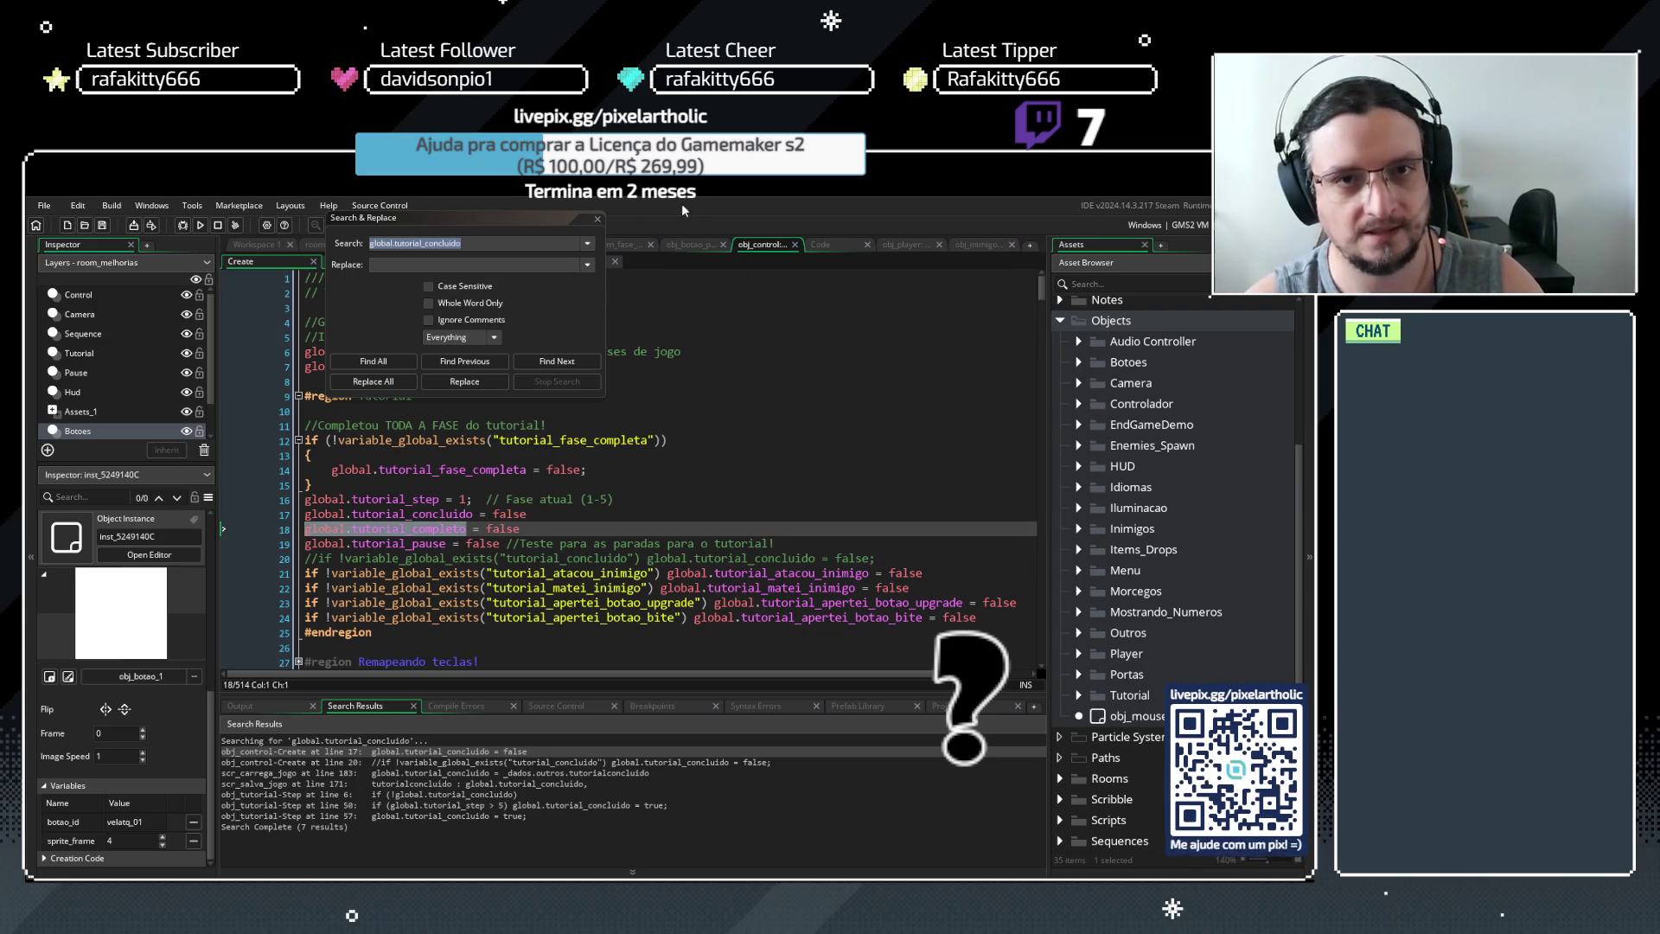
click(490, 388)
click(473, 525)
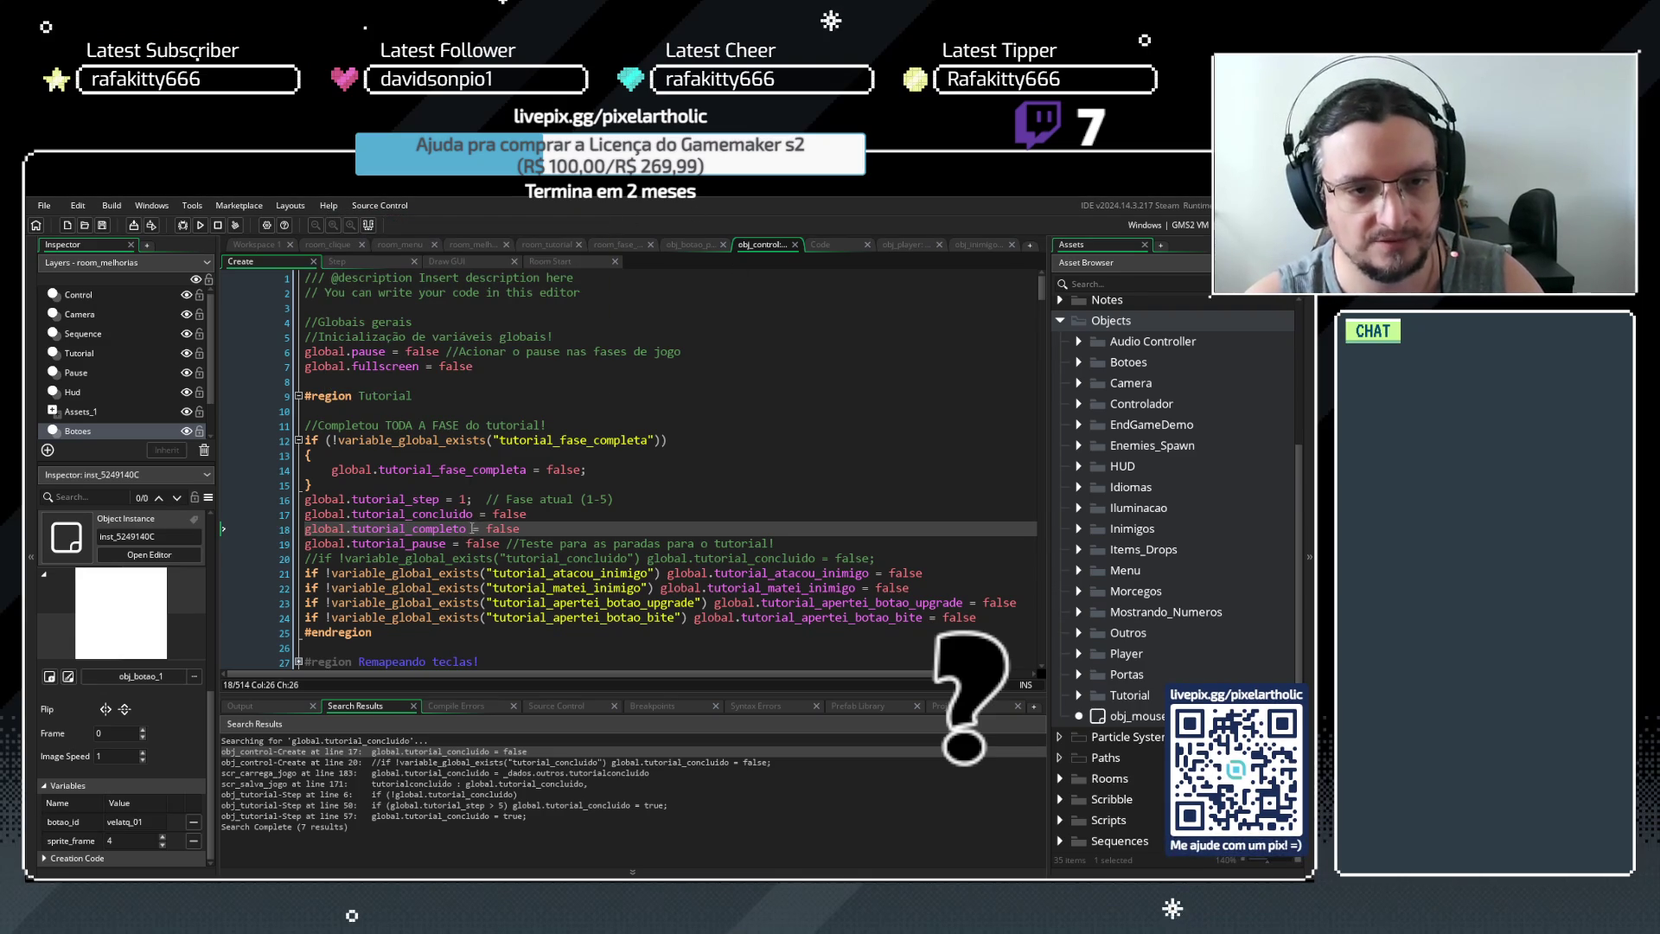
drag(468, 528, 304, 528)
key(ctrl+shift+f)
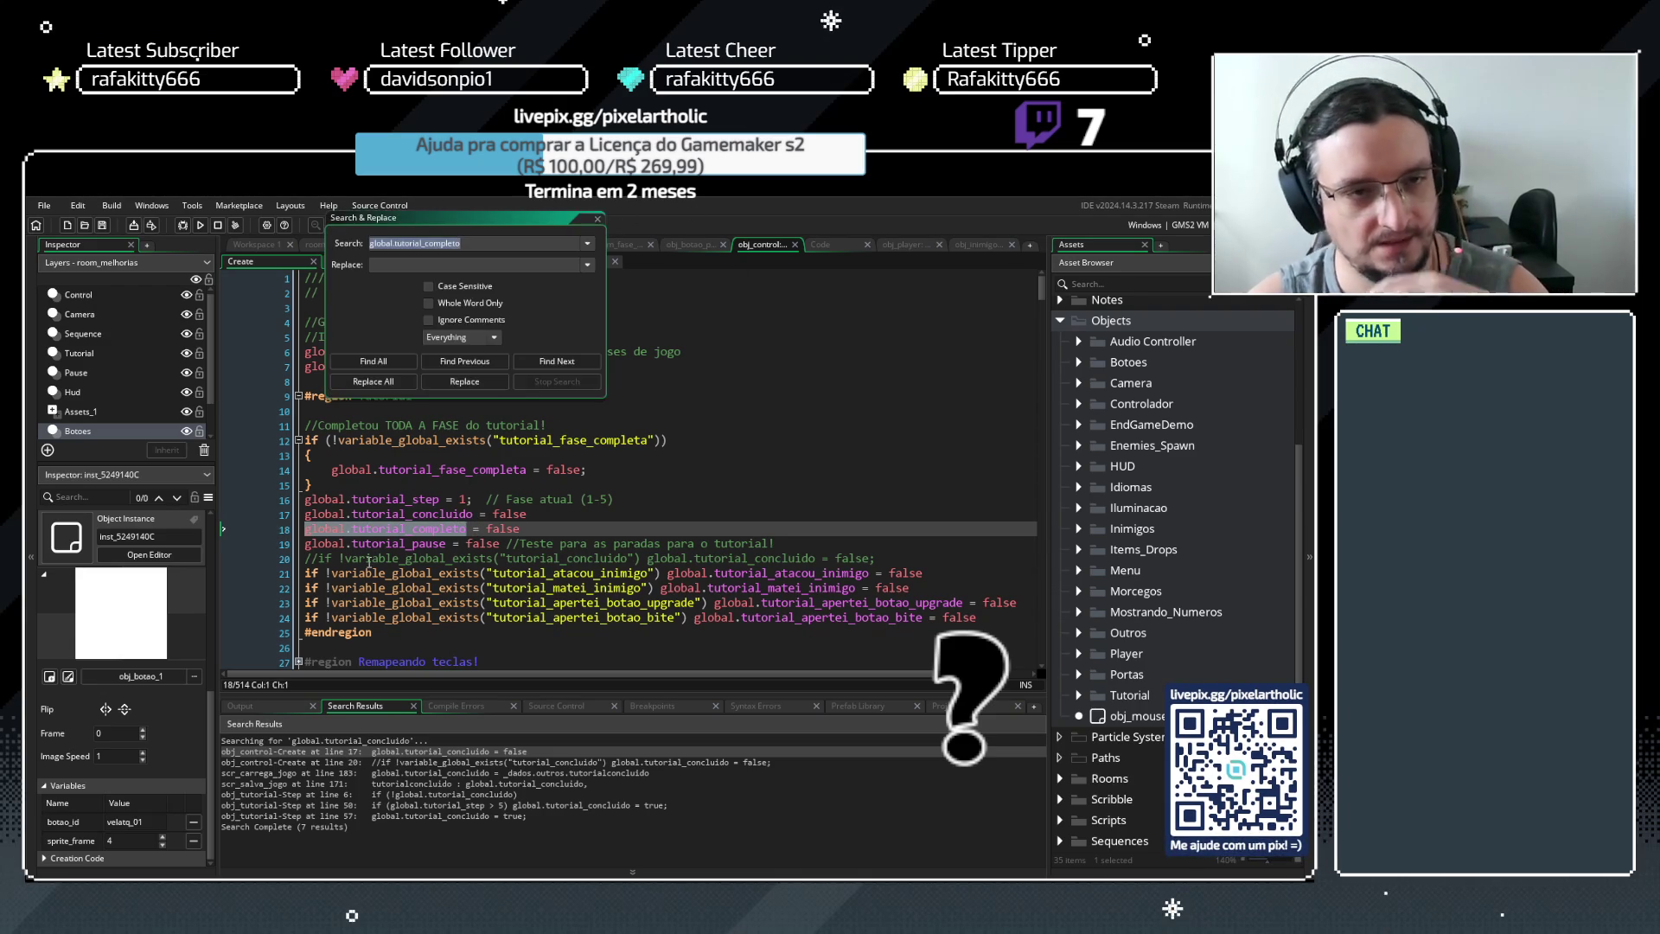
click(400, 363)
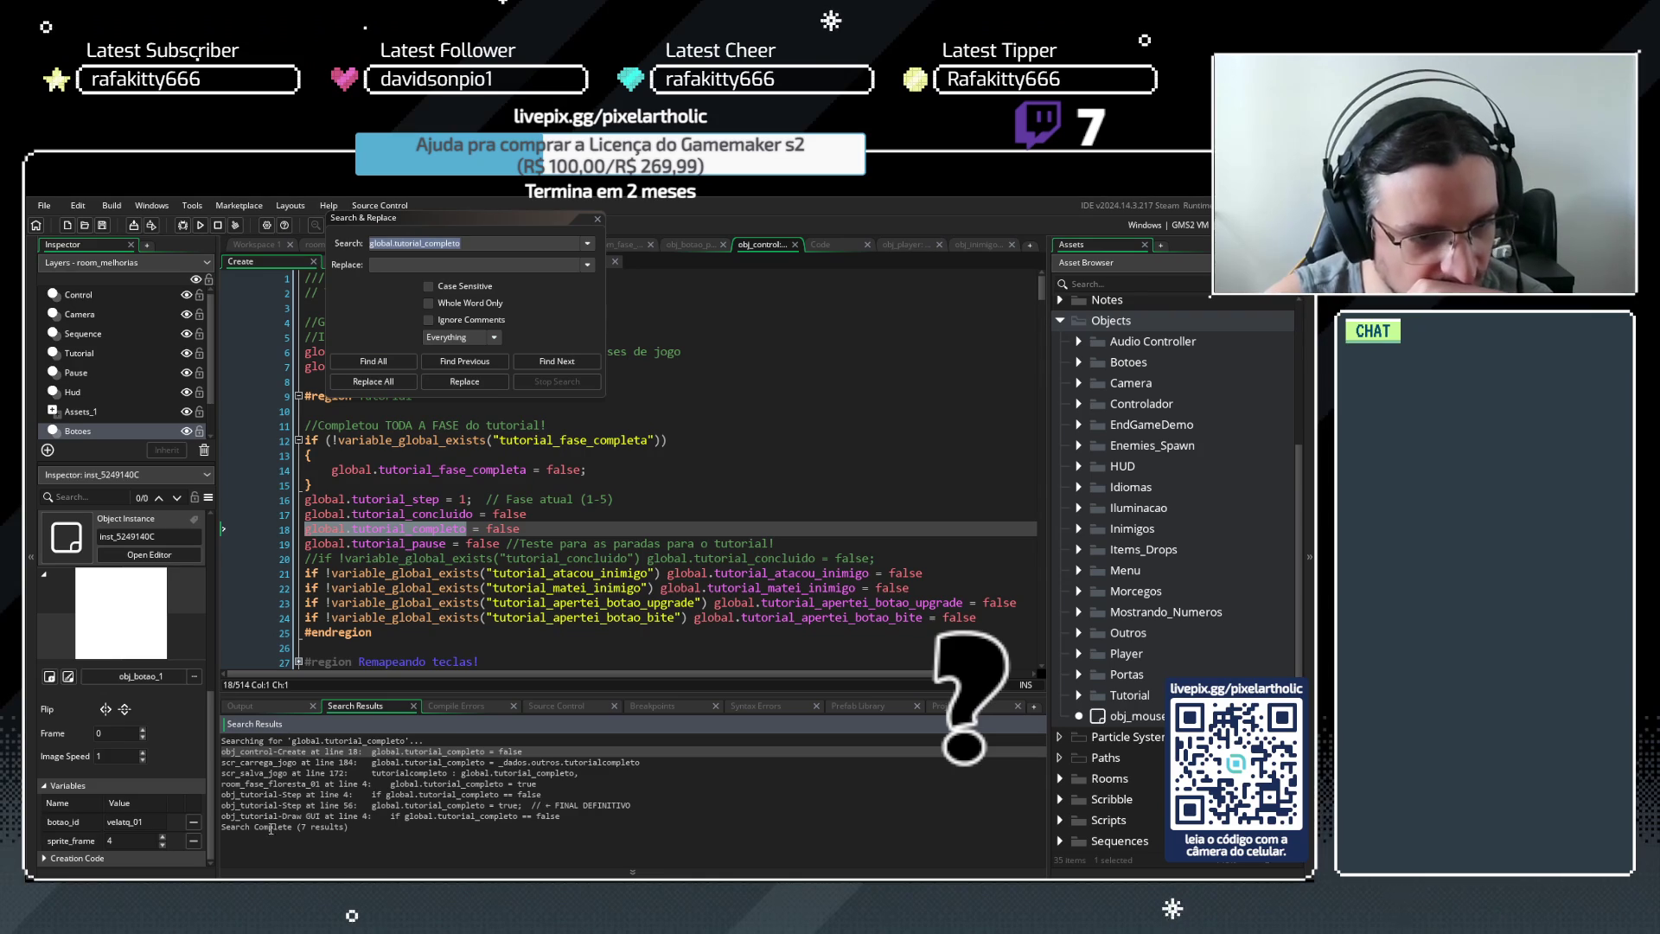
click(598, 219)
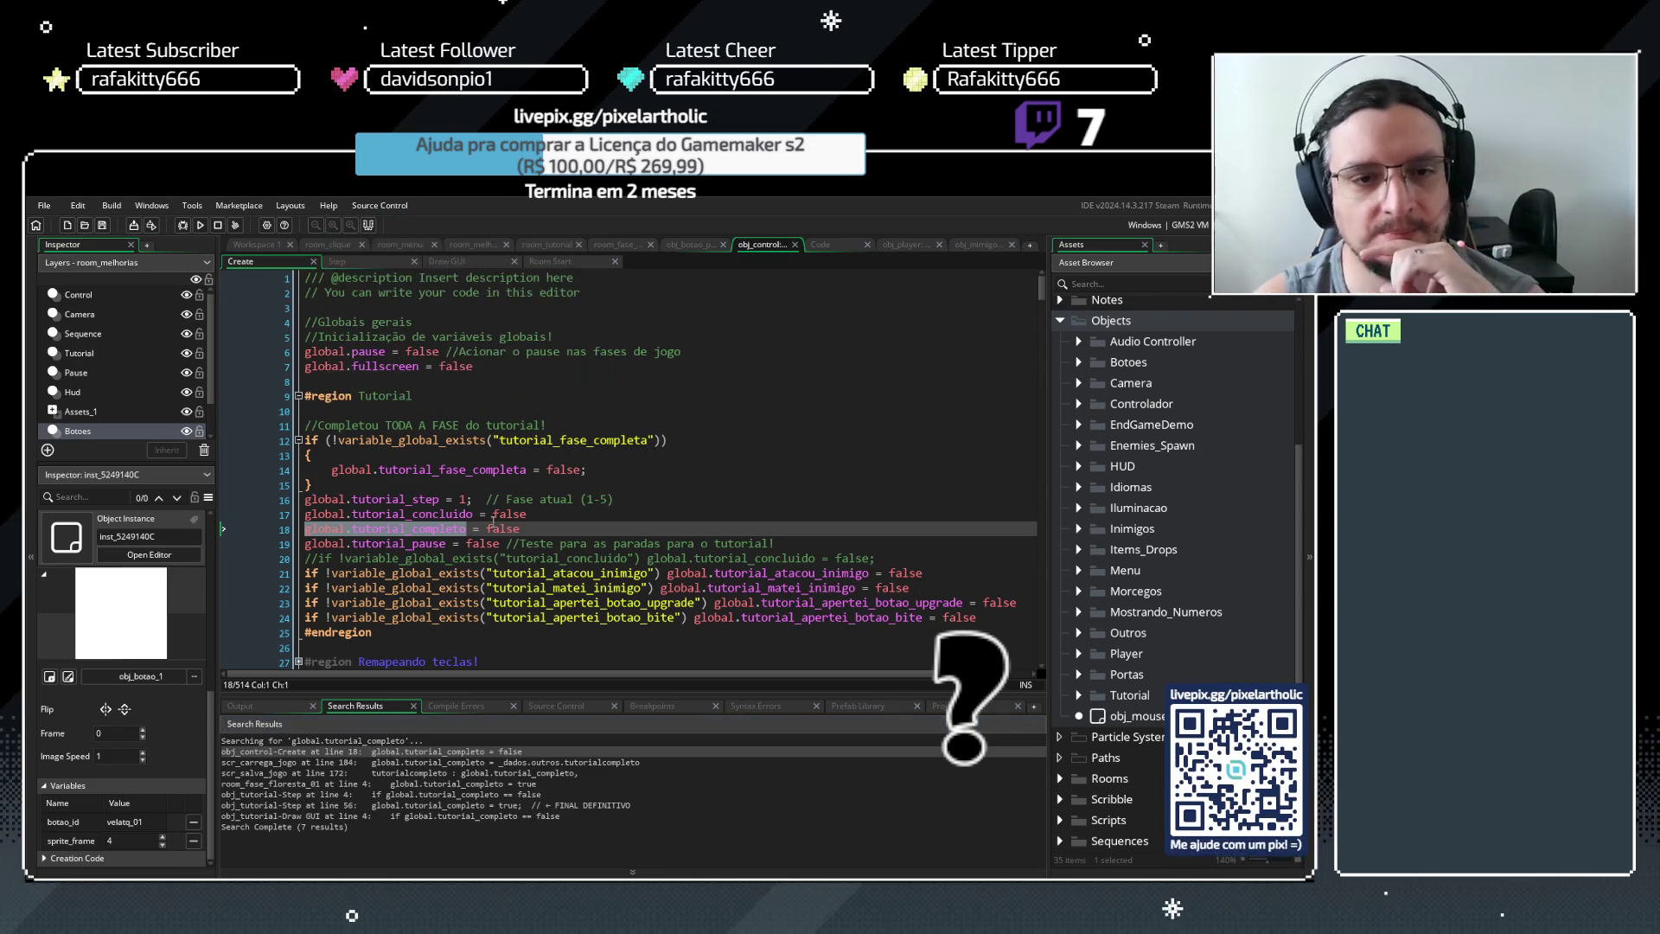
Search the project for every use of global.tutorial_pause and browse the results
drag(447, 545, 279, 544)
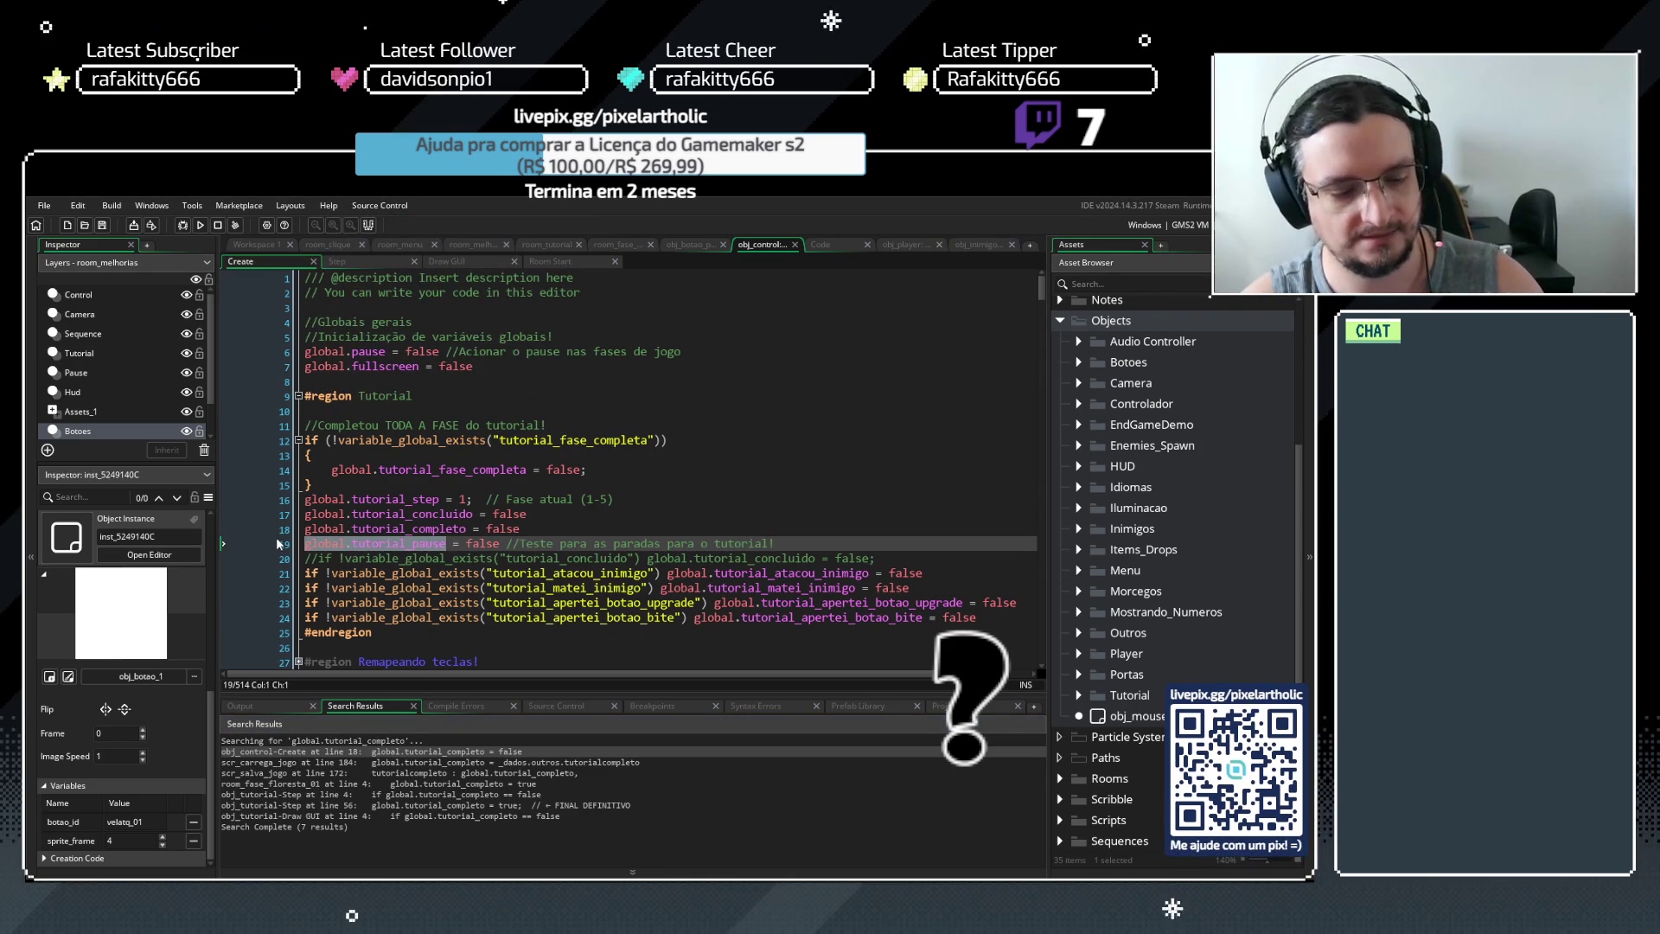
key(ctrl+shift+f)
click(373, 361)
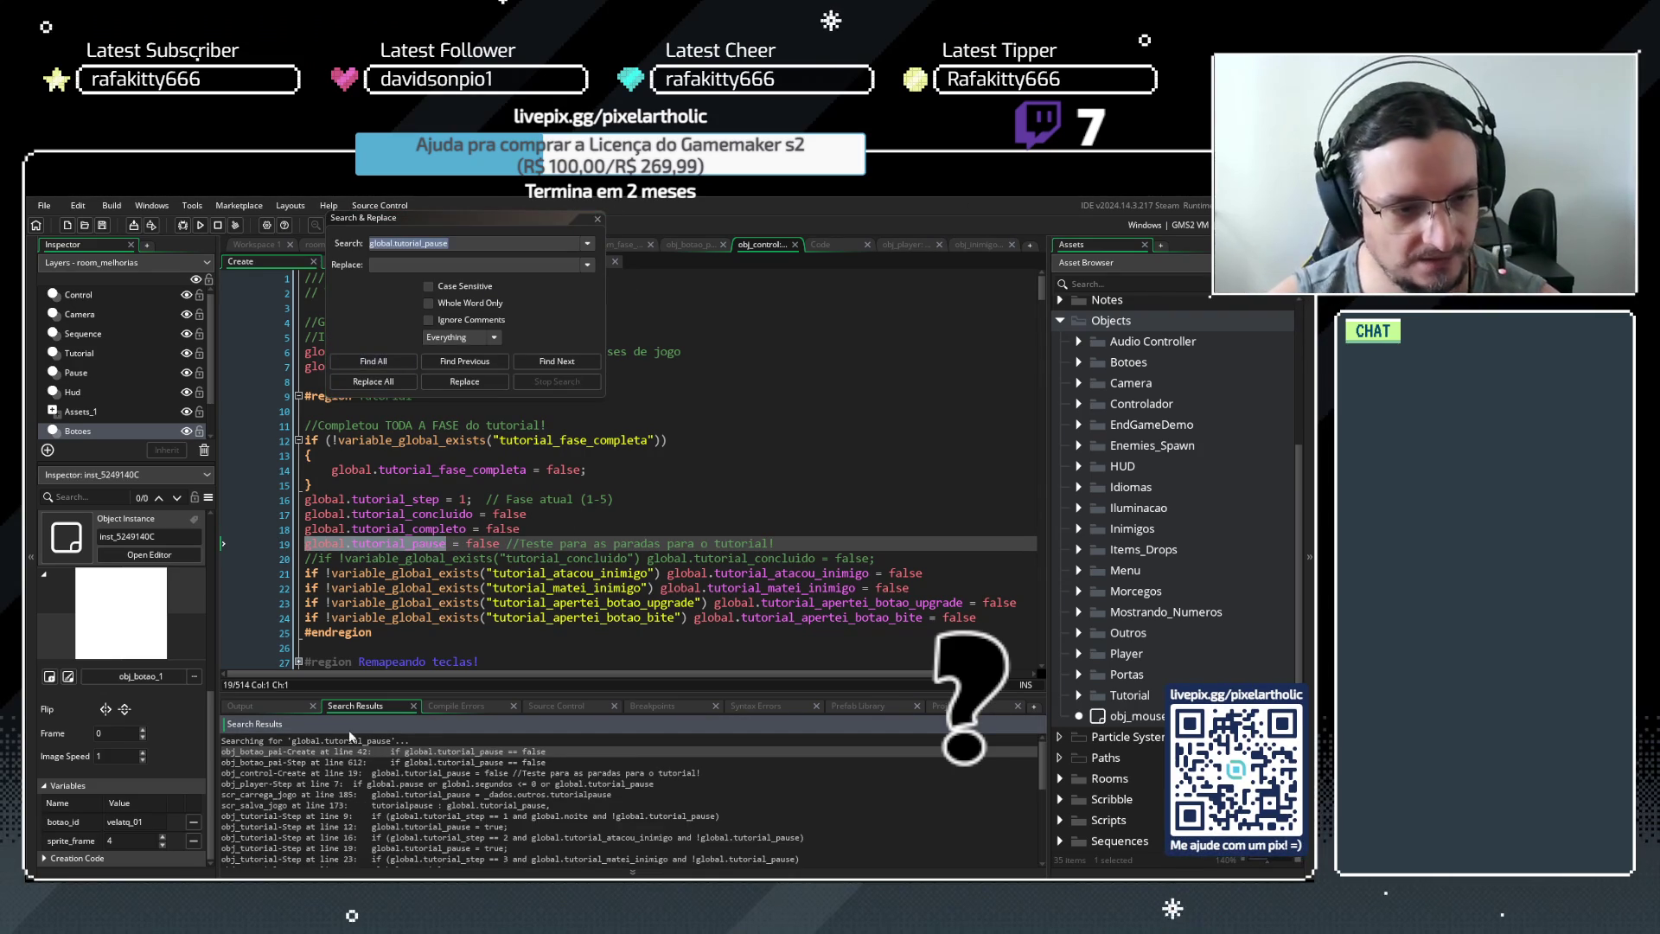
scroll(355, 801, down, 1)
scroll(354, 802, down, 3)
scroll(837, 771, down, 3)
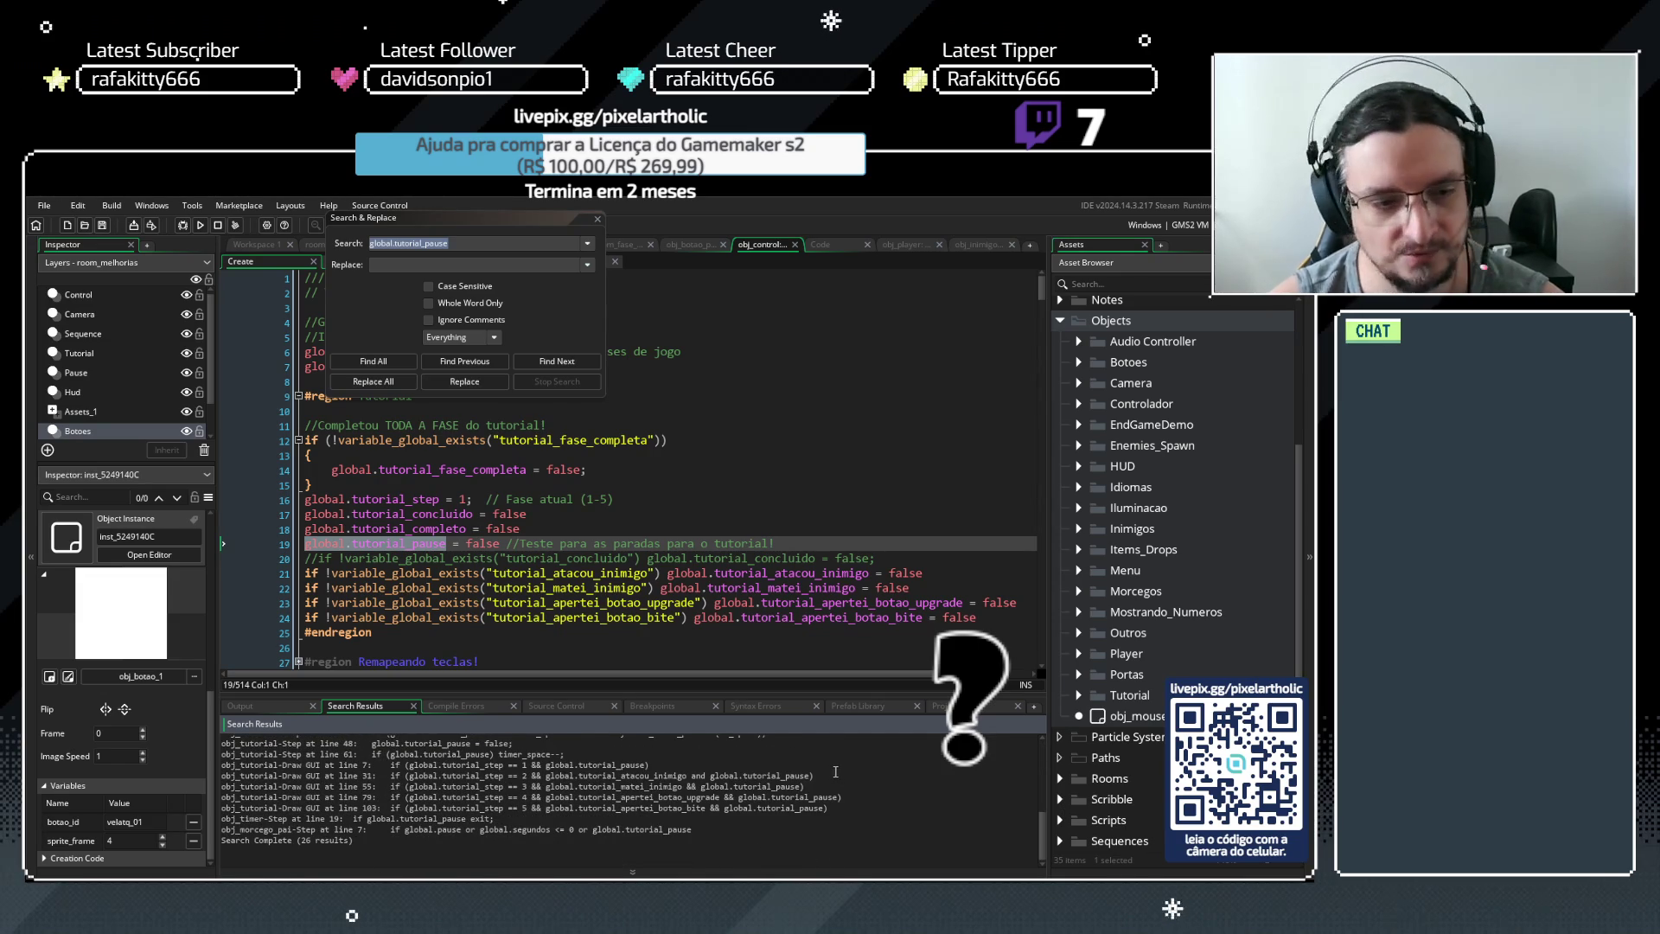
scroll(346, 830, up, 5)
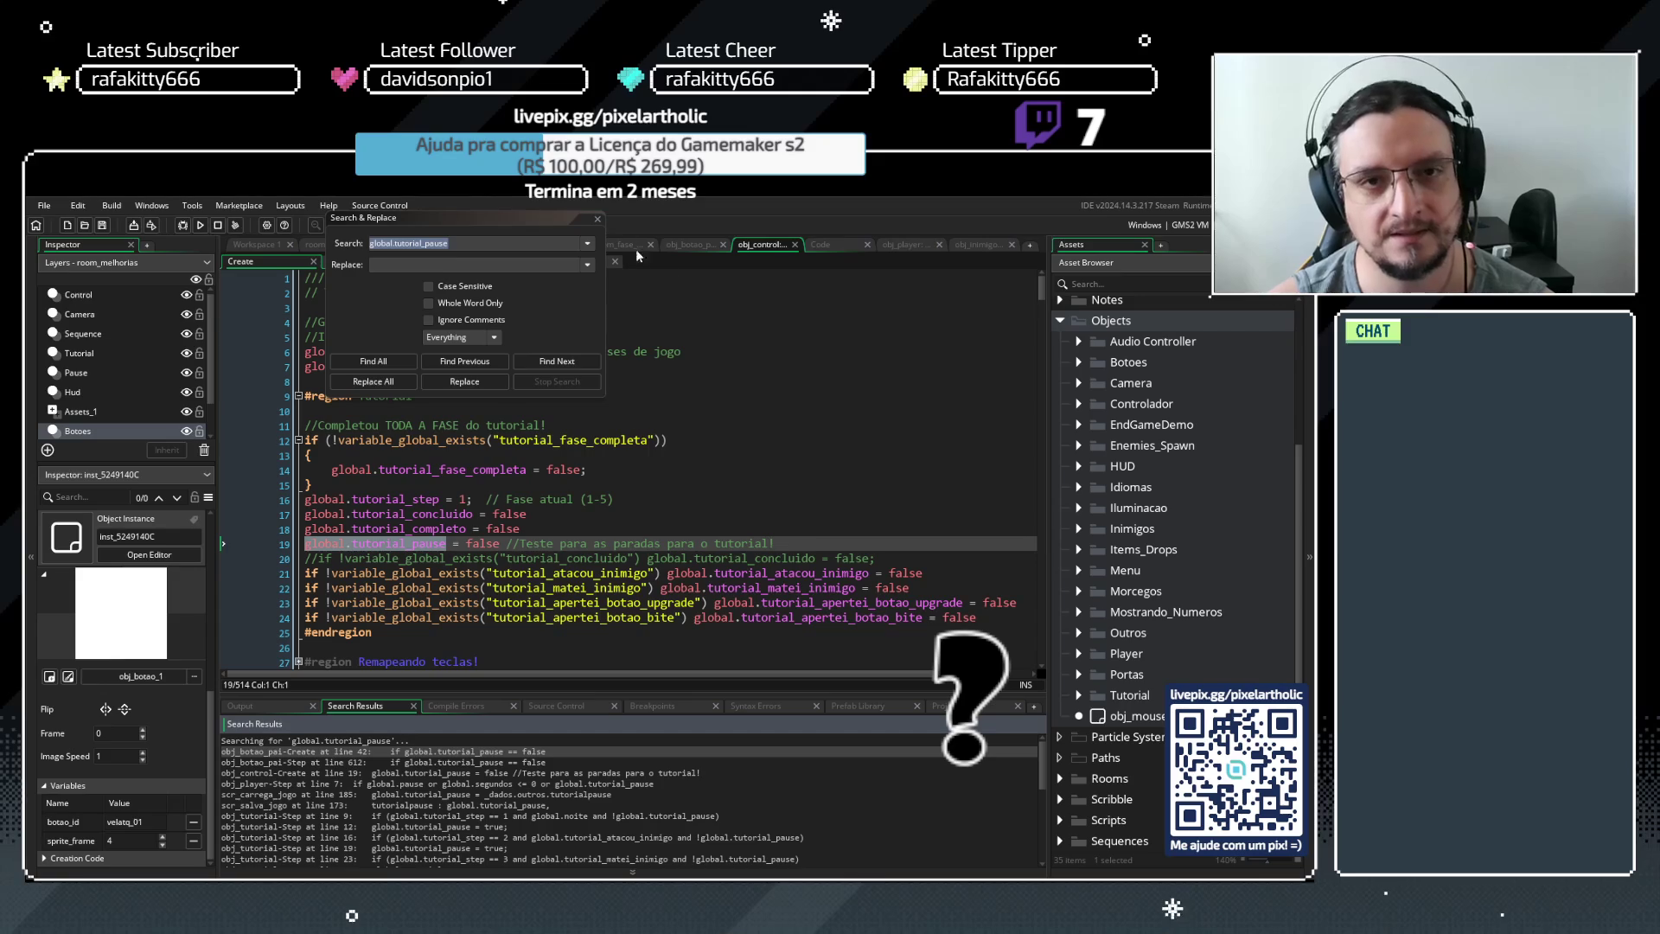
click(596, 218)
Search again for every use of global.tutorial_step from line 16
click(310, 514)
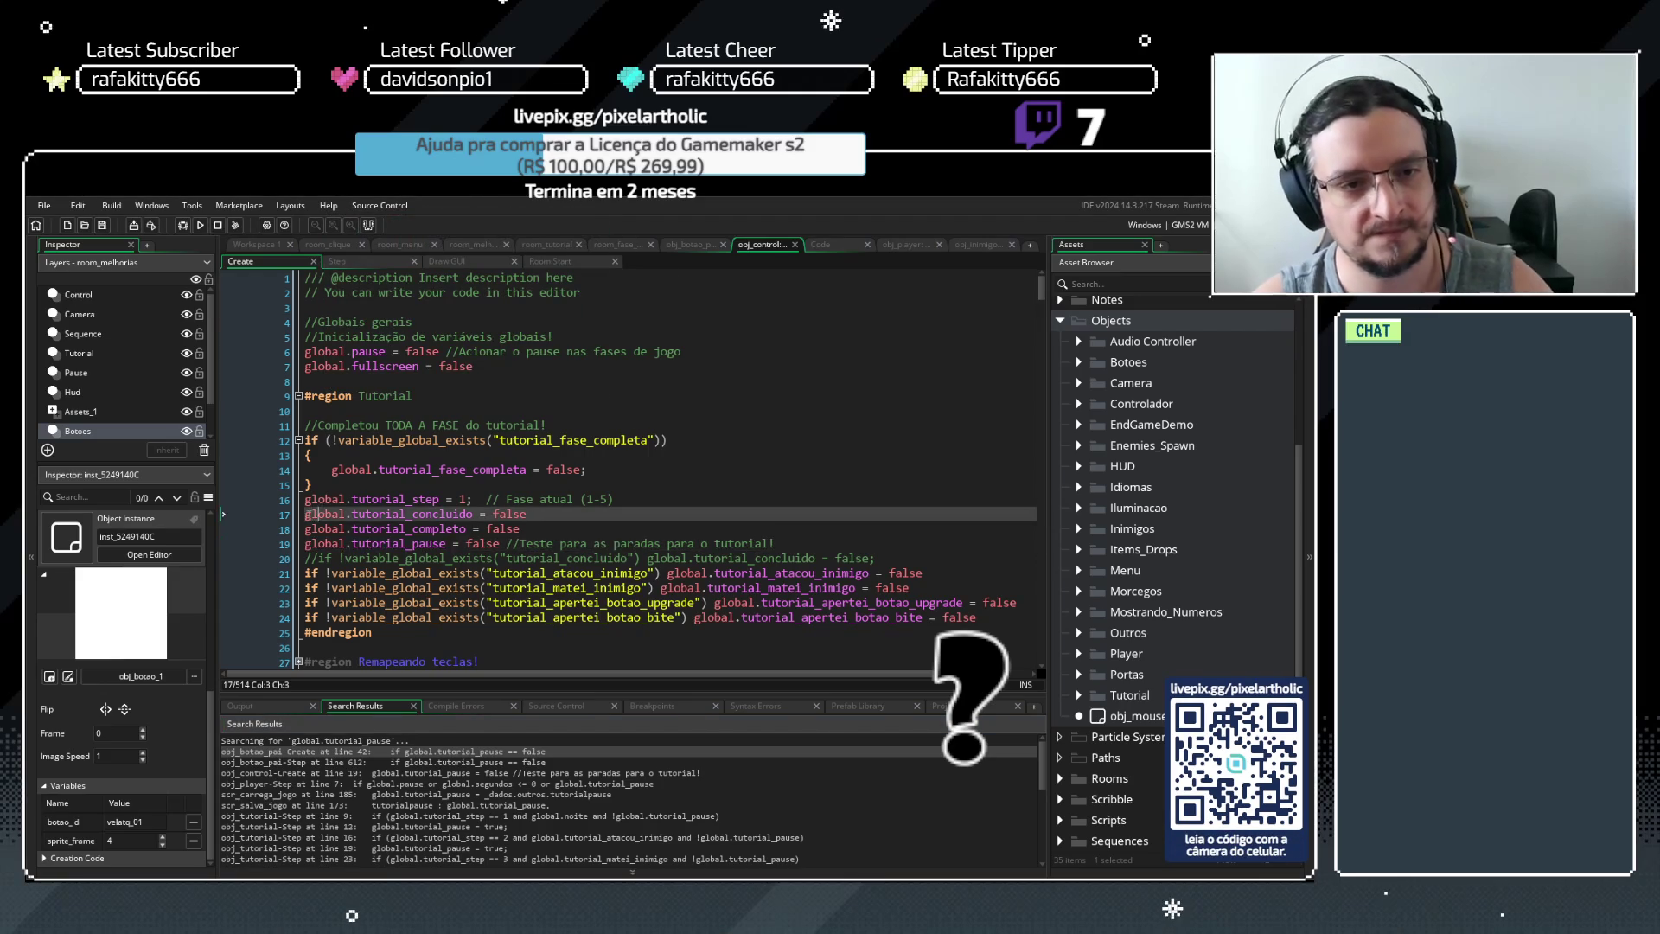
drag(306, 500, 463, 502)
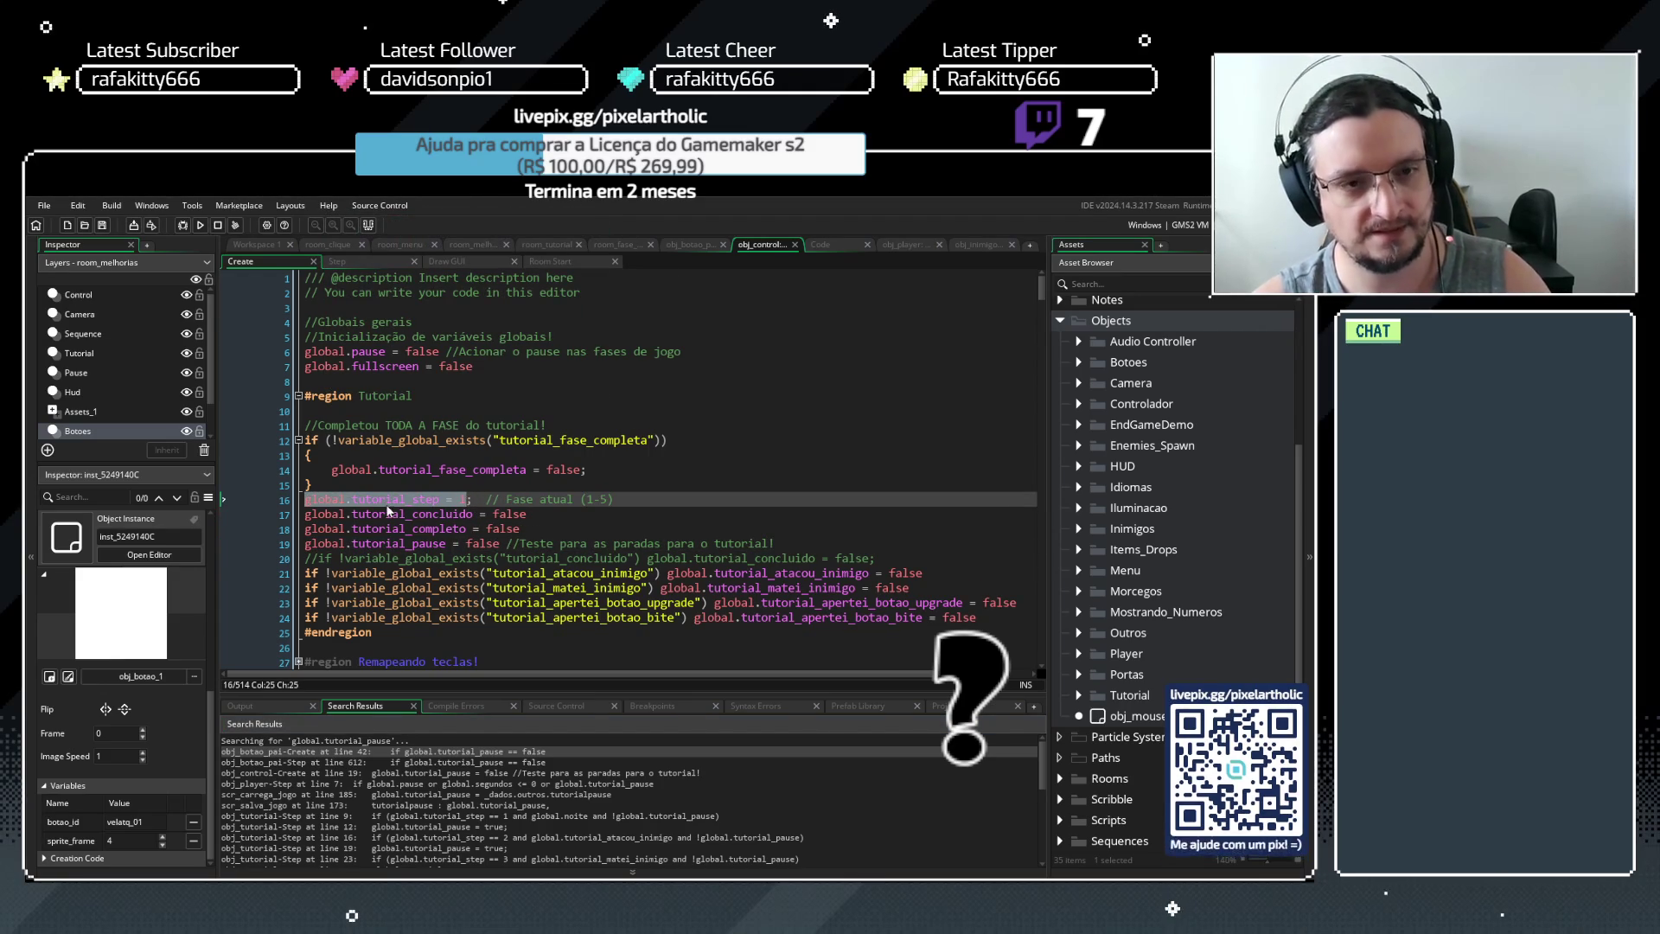
shift+click(439, 504)
key(ctrl+shift+f)
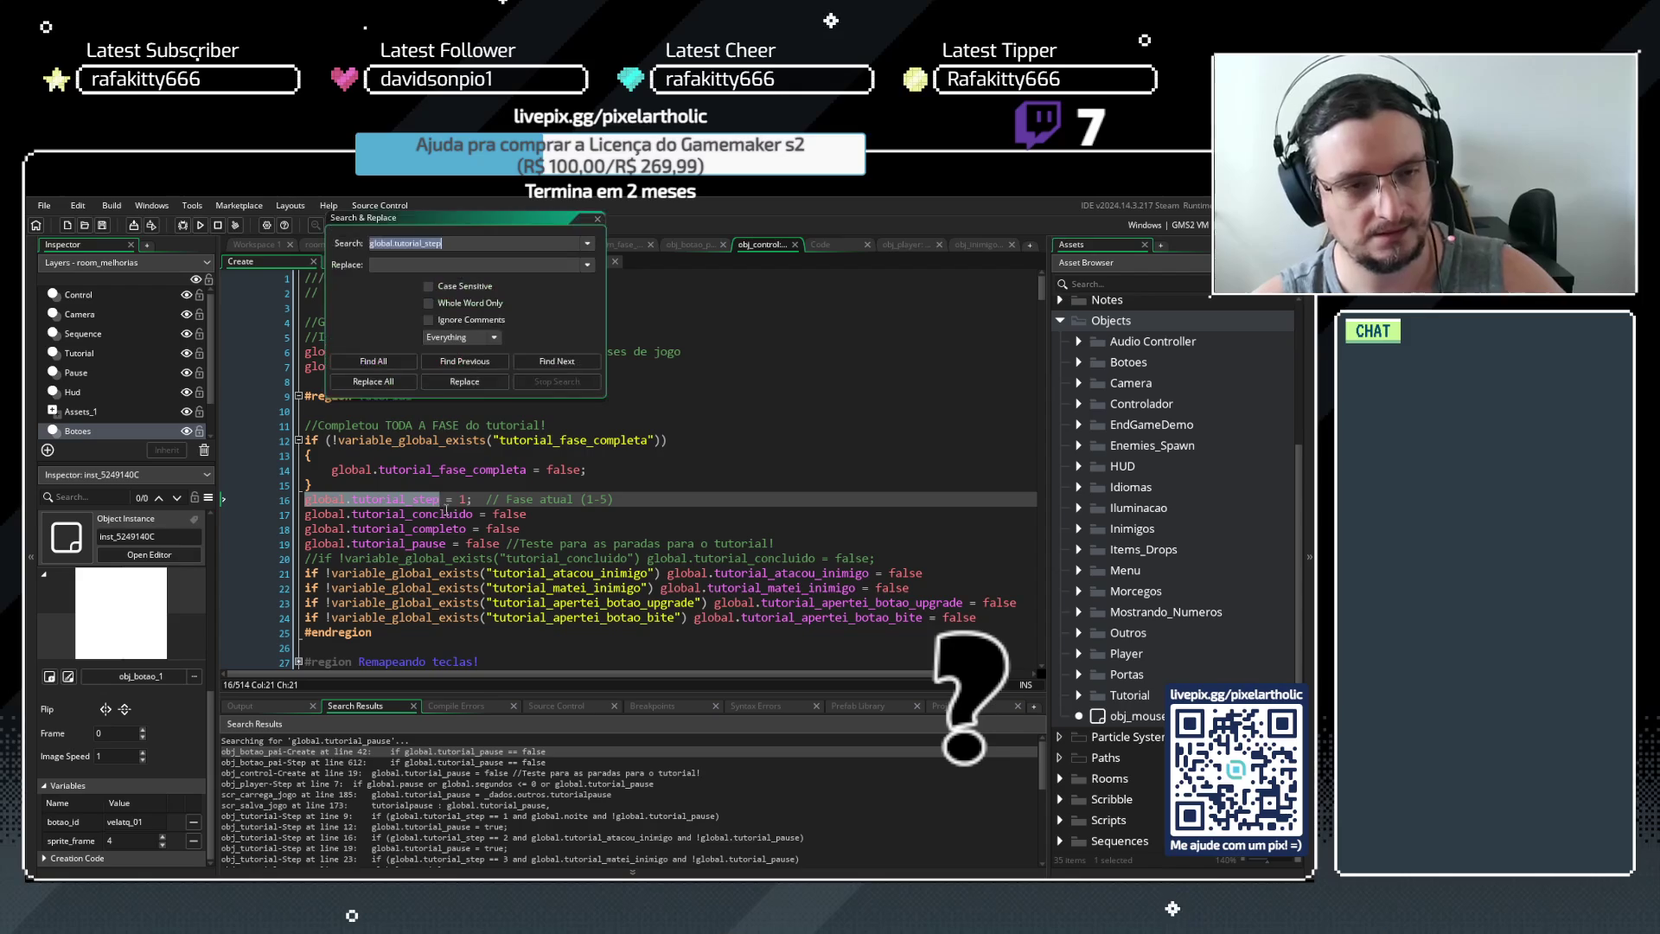
click(385, 360)
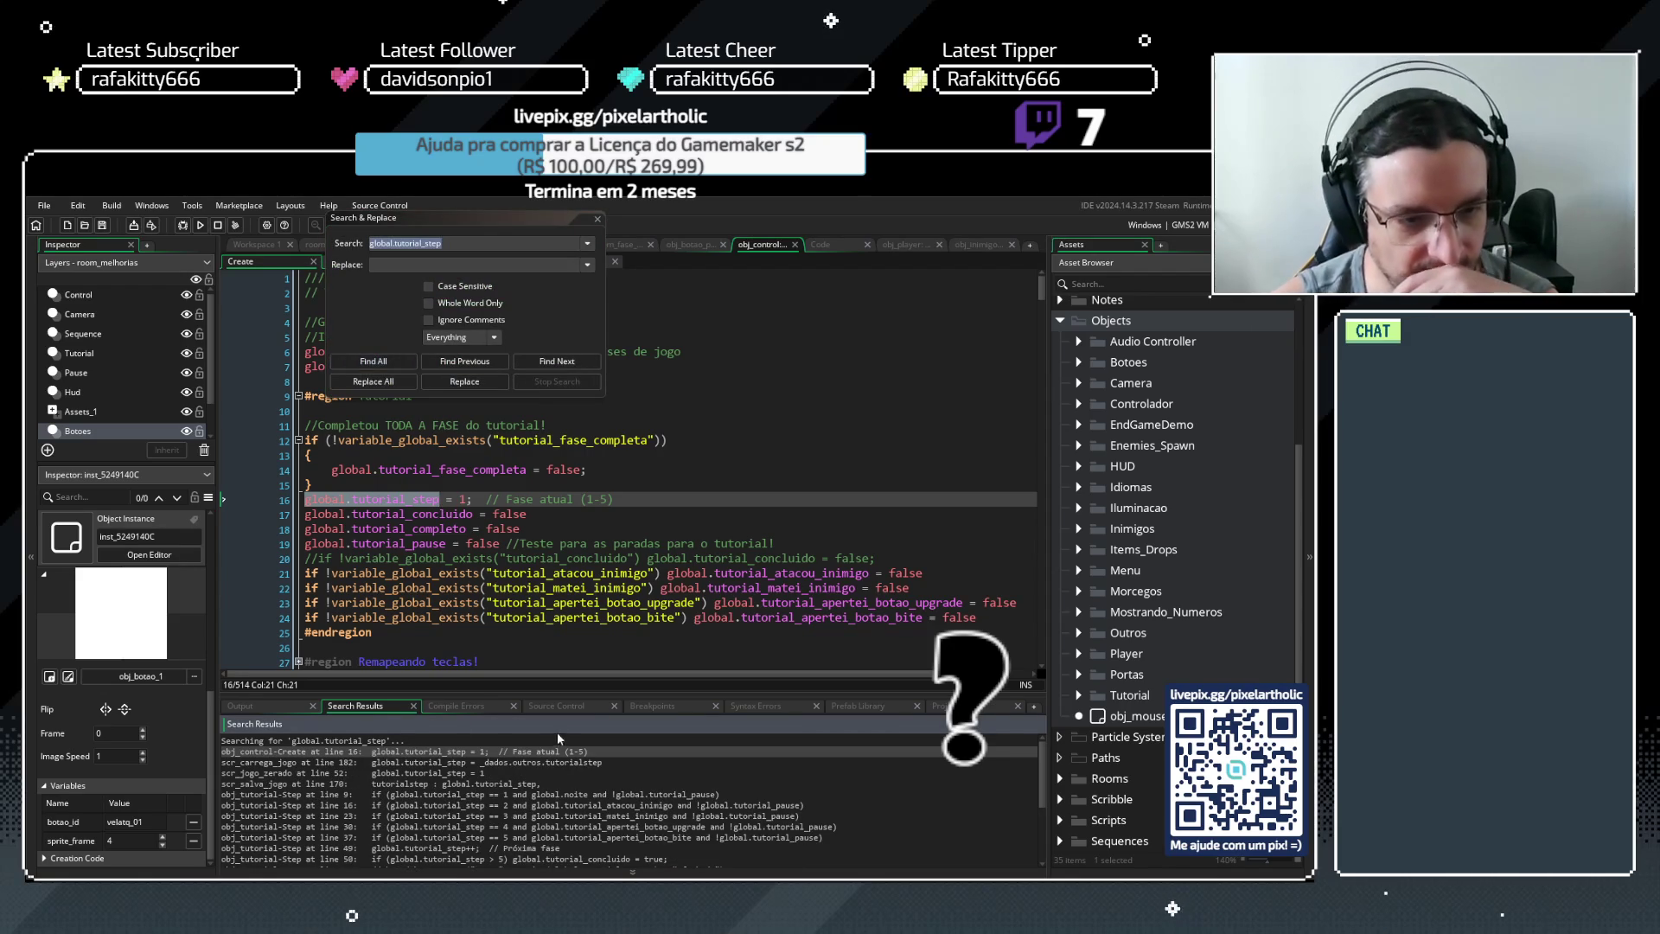
click(465, 500)
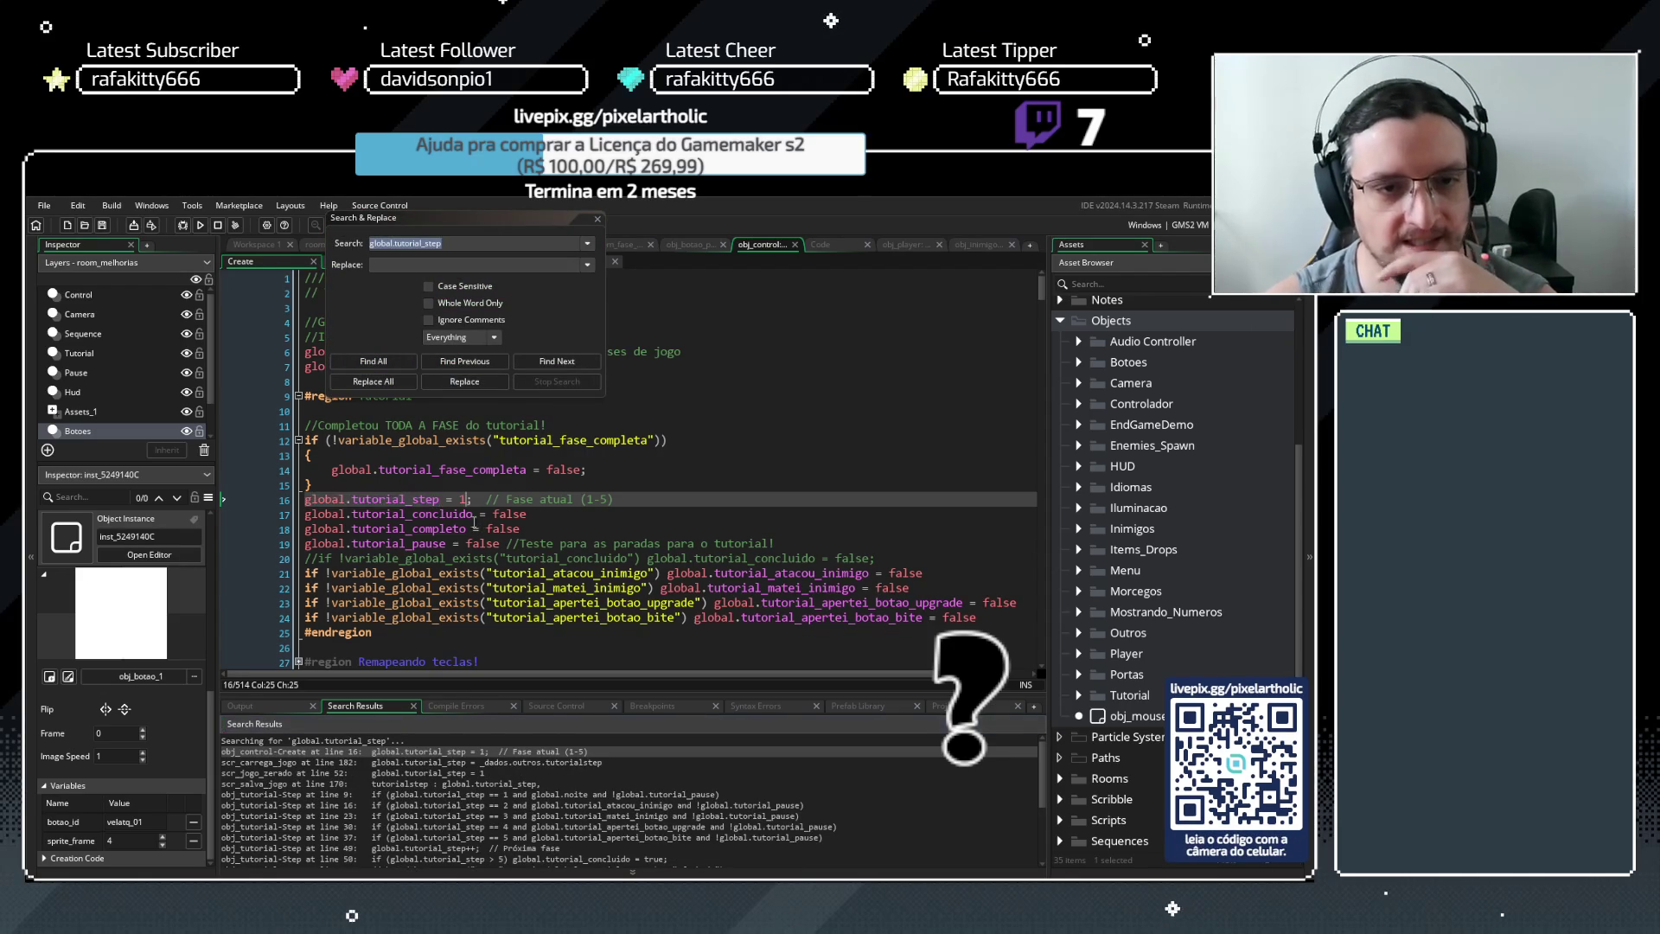
Take the tutorial flag lines 17–19 and place the caret after tutorial_step in scr_jogo_zerado
drag(307, 514, 521, 545)
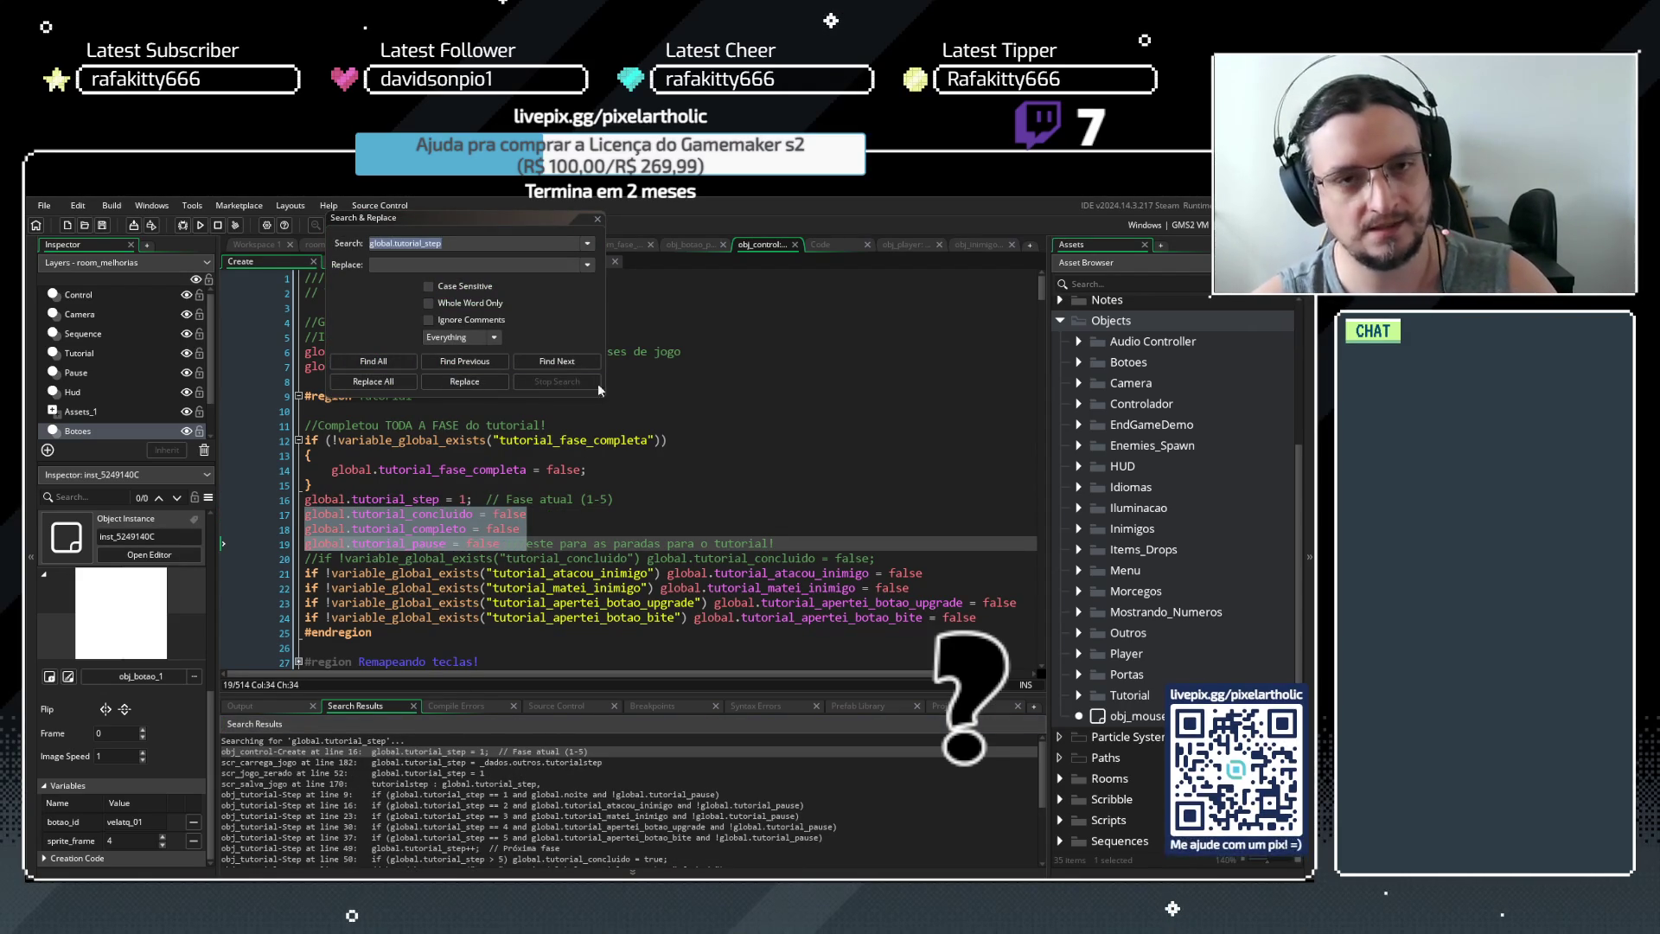
click(599, 220)
triple_click(550, 529)
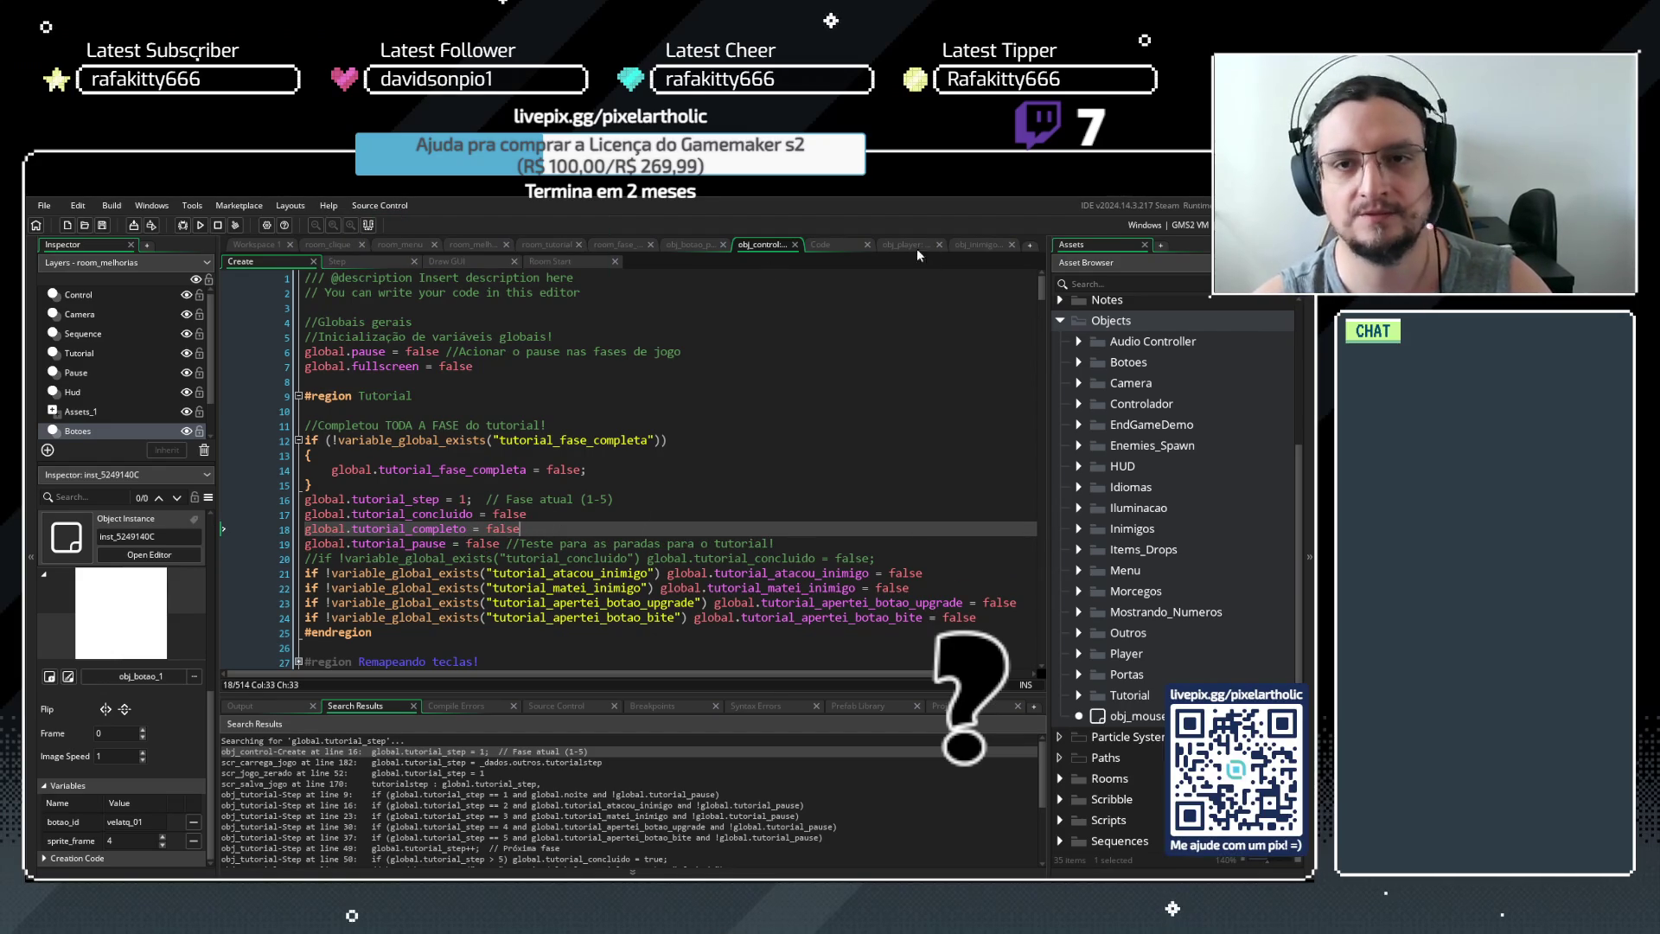
click(843, 244)
click(421, 430)
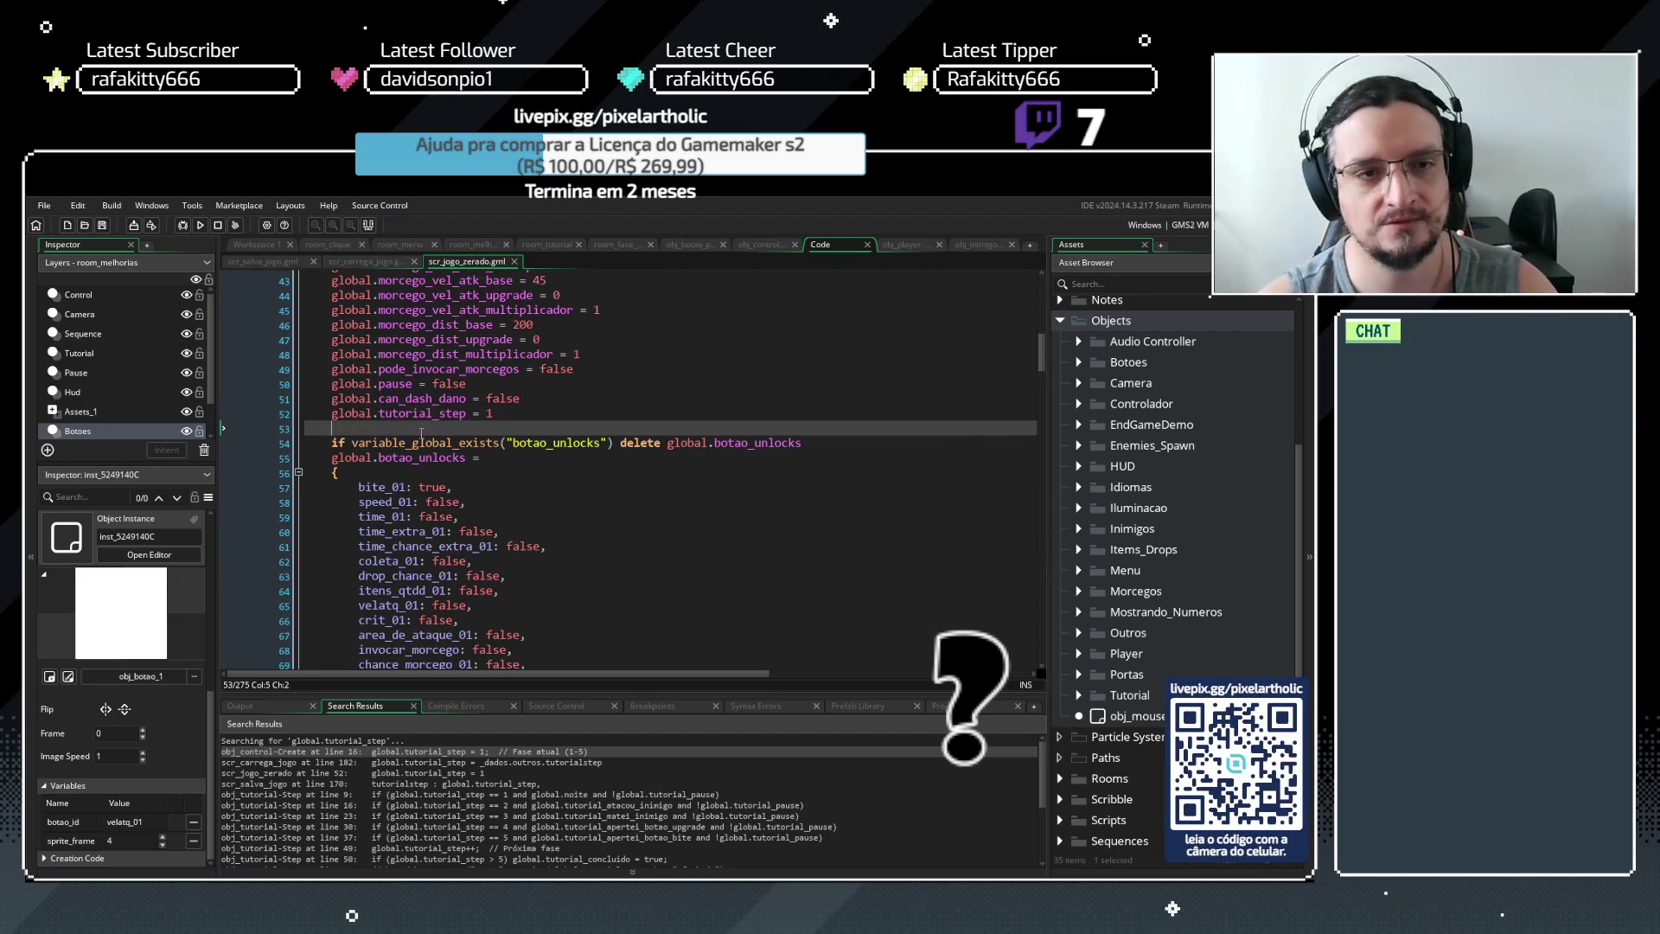
Paste the tutorial_concluido, tutorial_completo and tutorial_pause reset lines and remove the stray //T fragment
key(ctrl+v)
drag(526, 457, 578, 455)
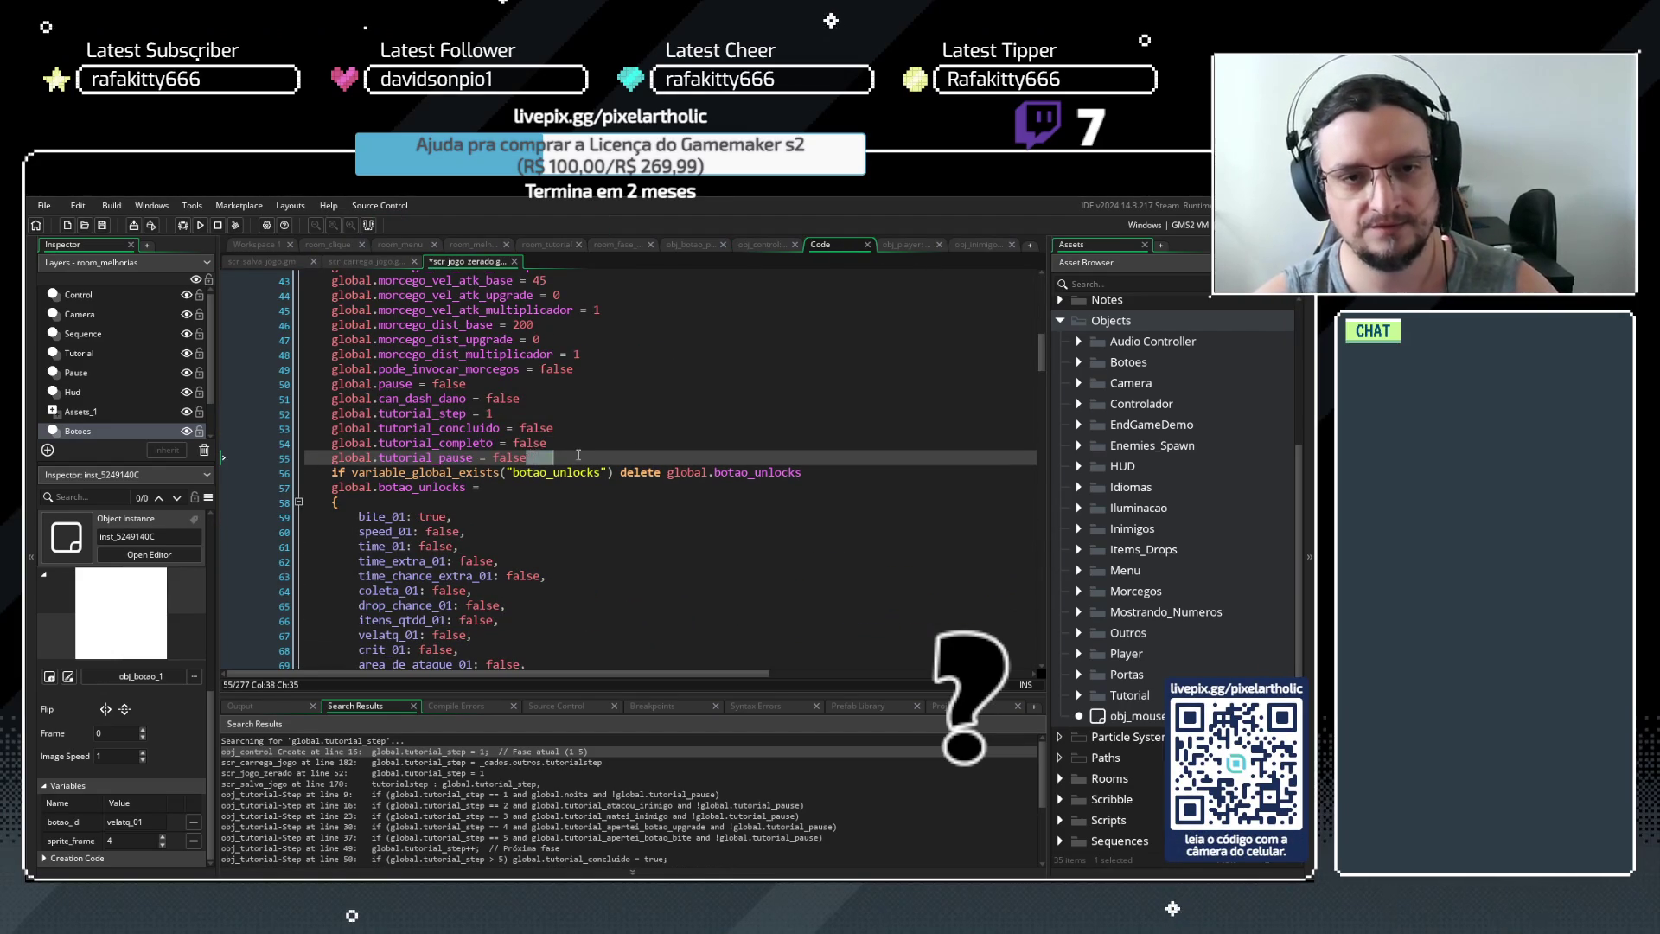
key(BackSpace)
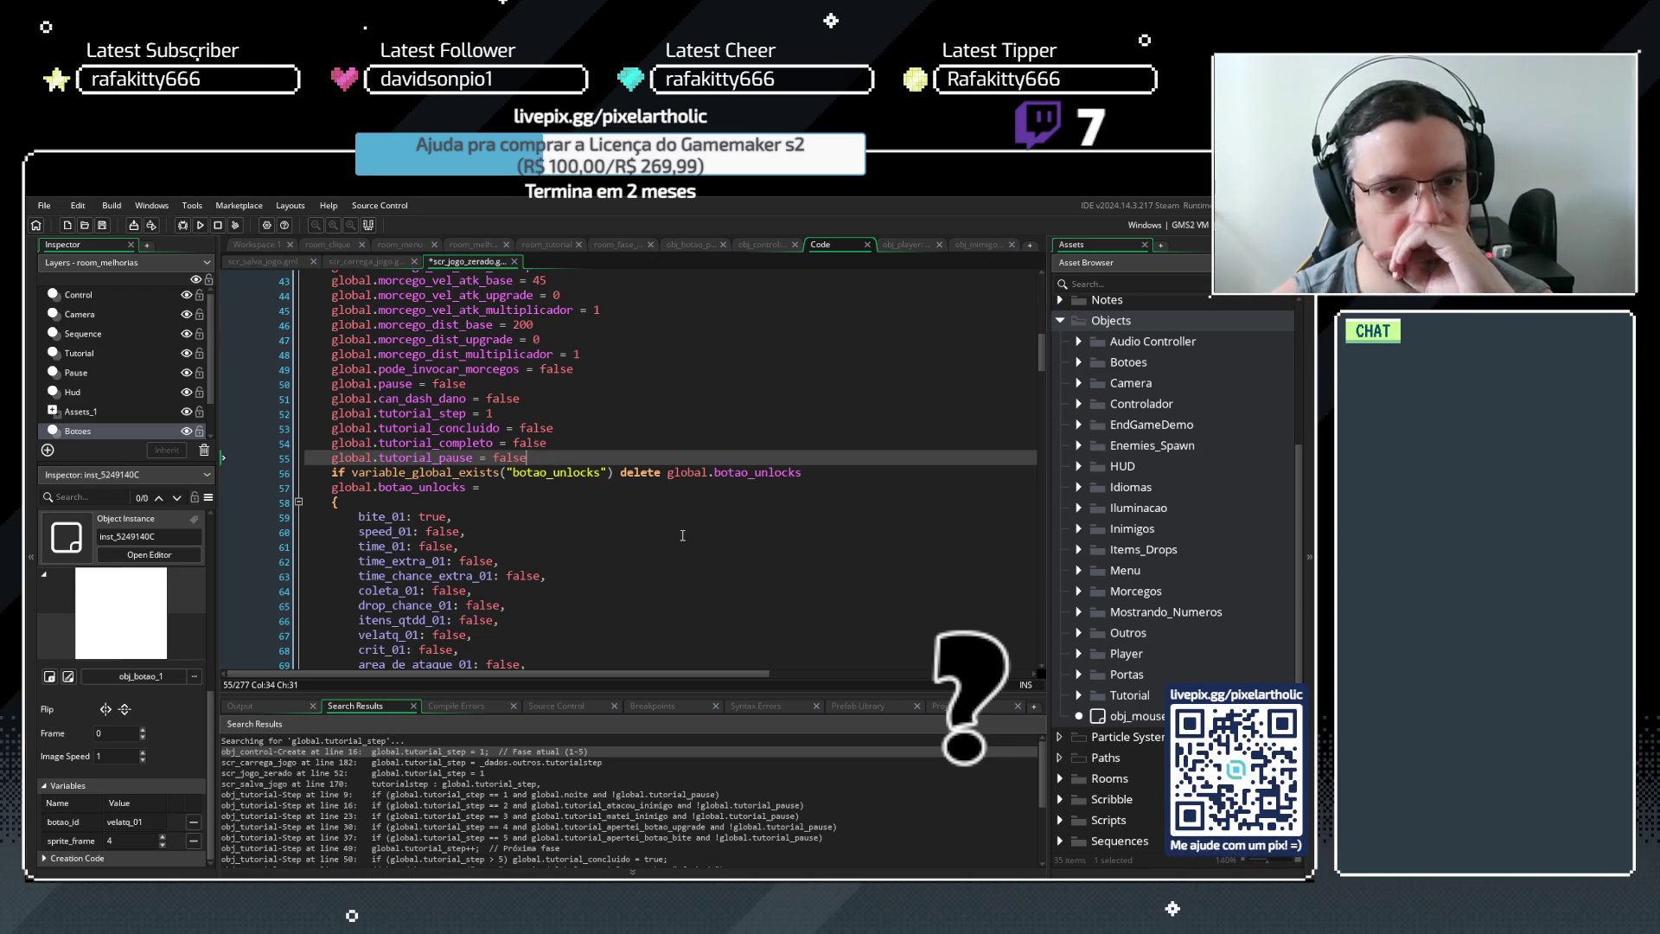
Comment out the botao_unlocks check on line 56 with // and run the game
click(334, 472)
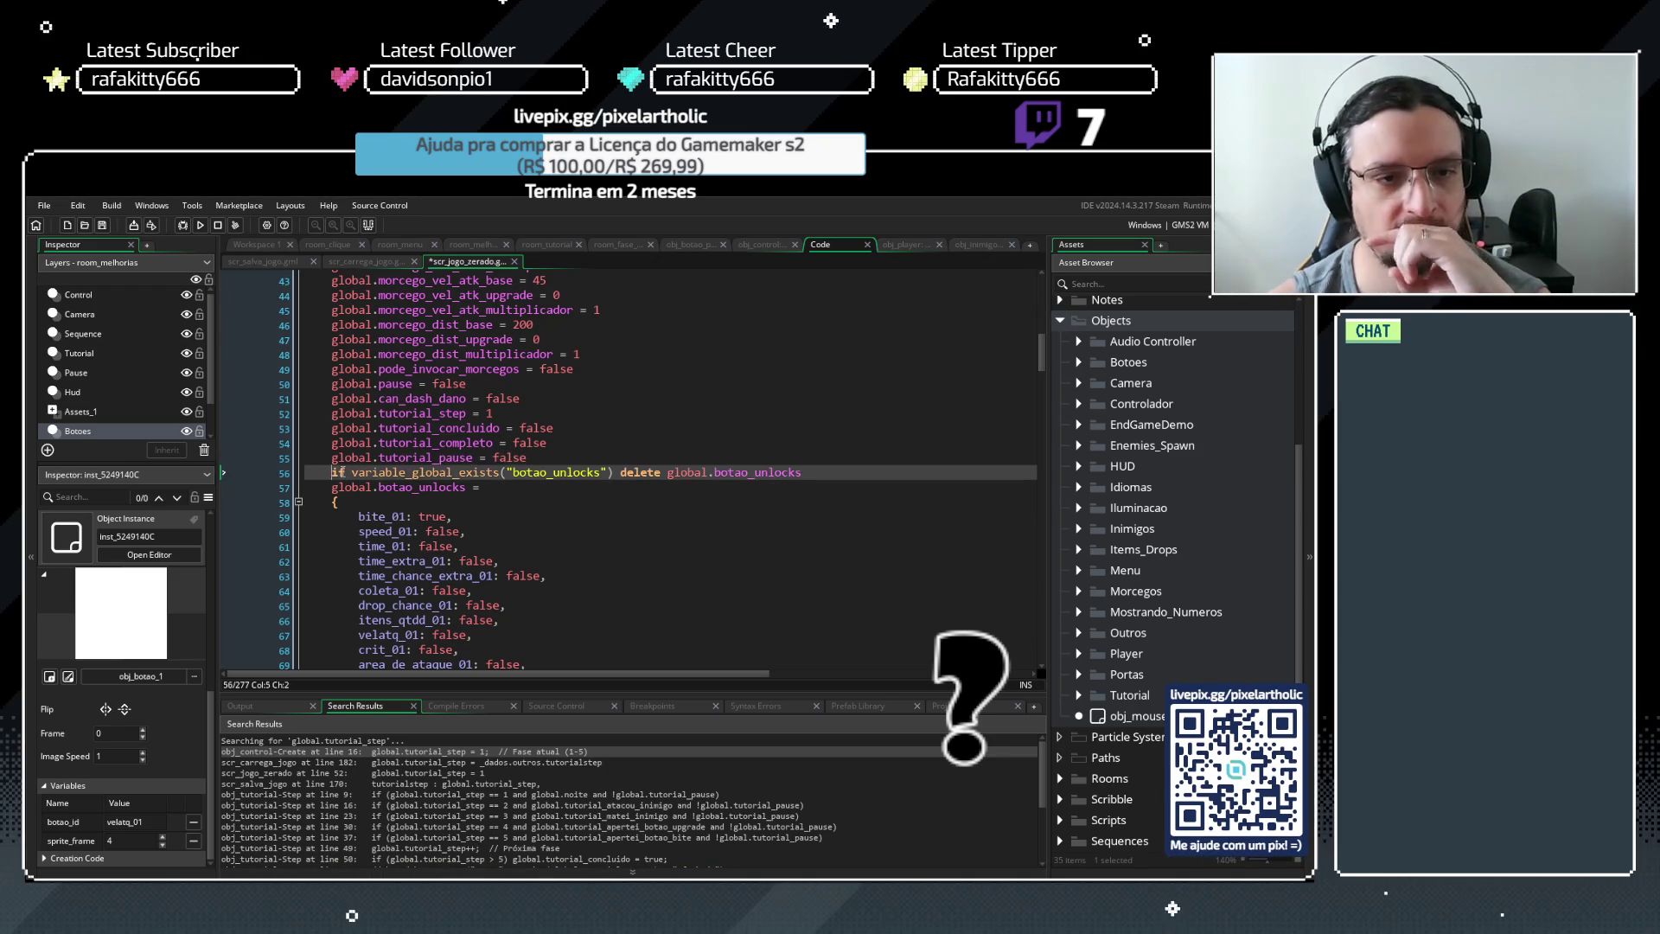
text(//)
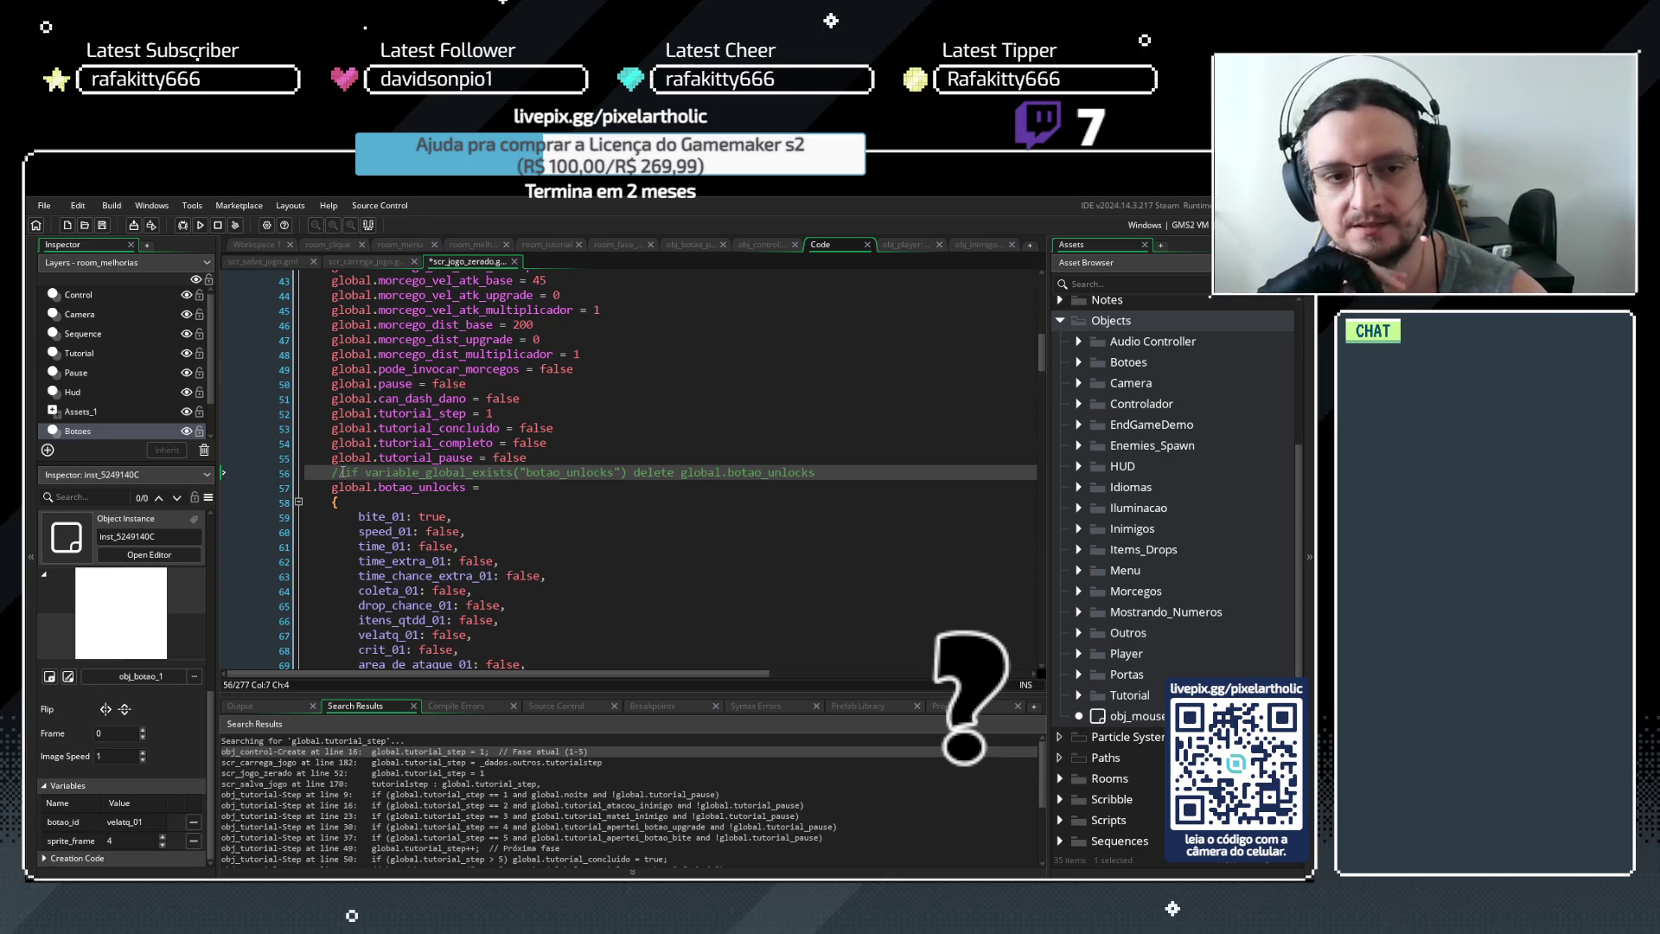
key(F5)
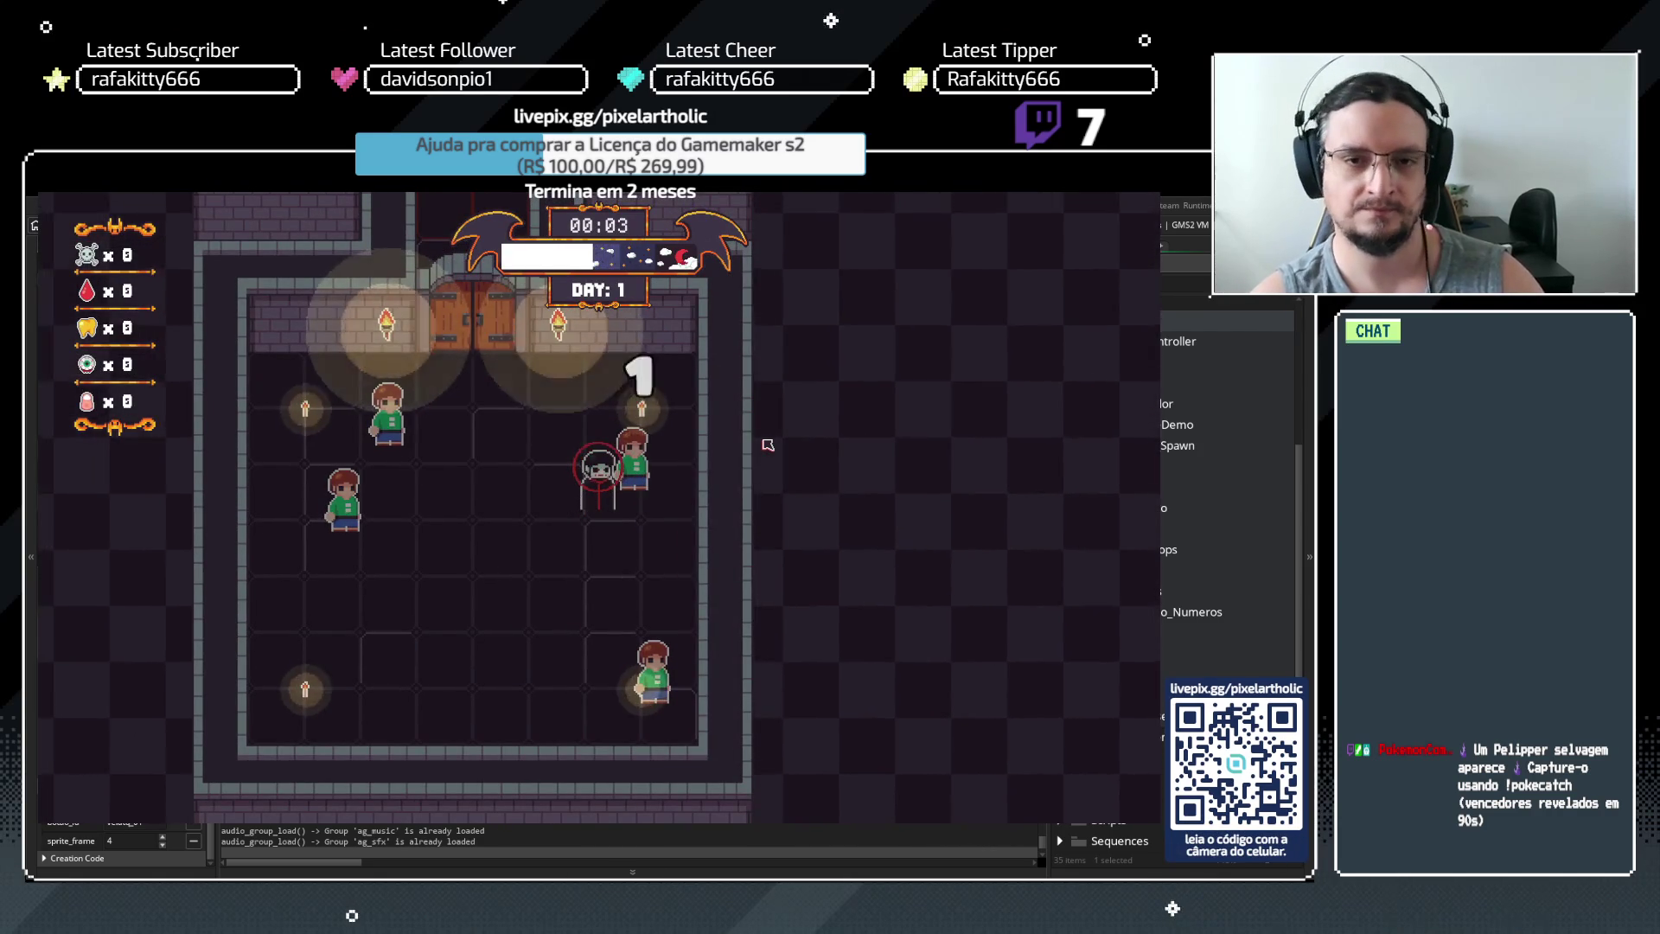
Play the first night, buy the Bite upgrade, and dismiss the tutorial messages
key(space)
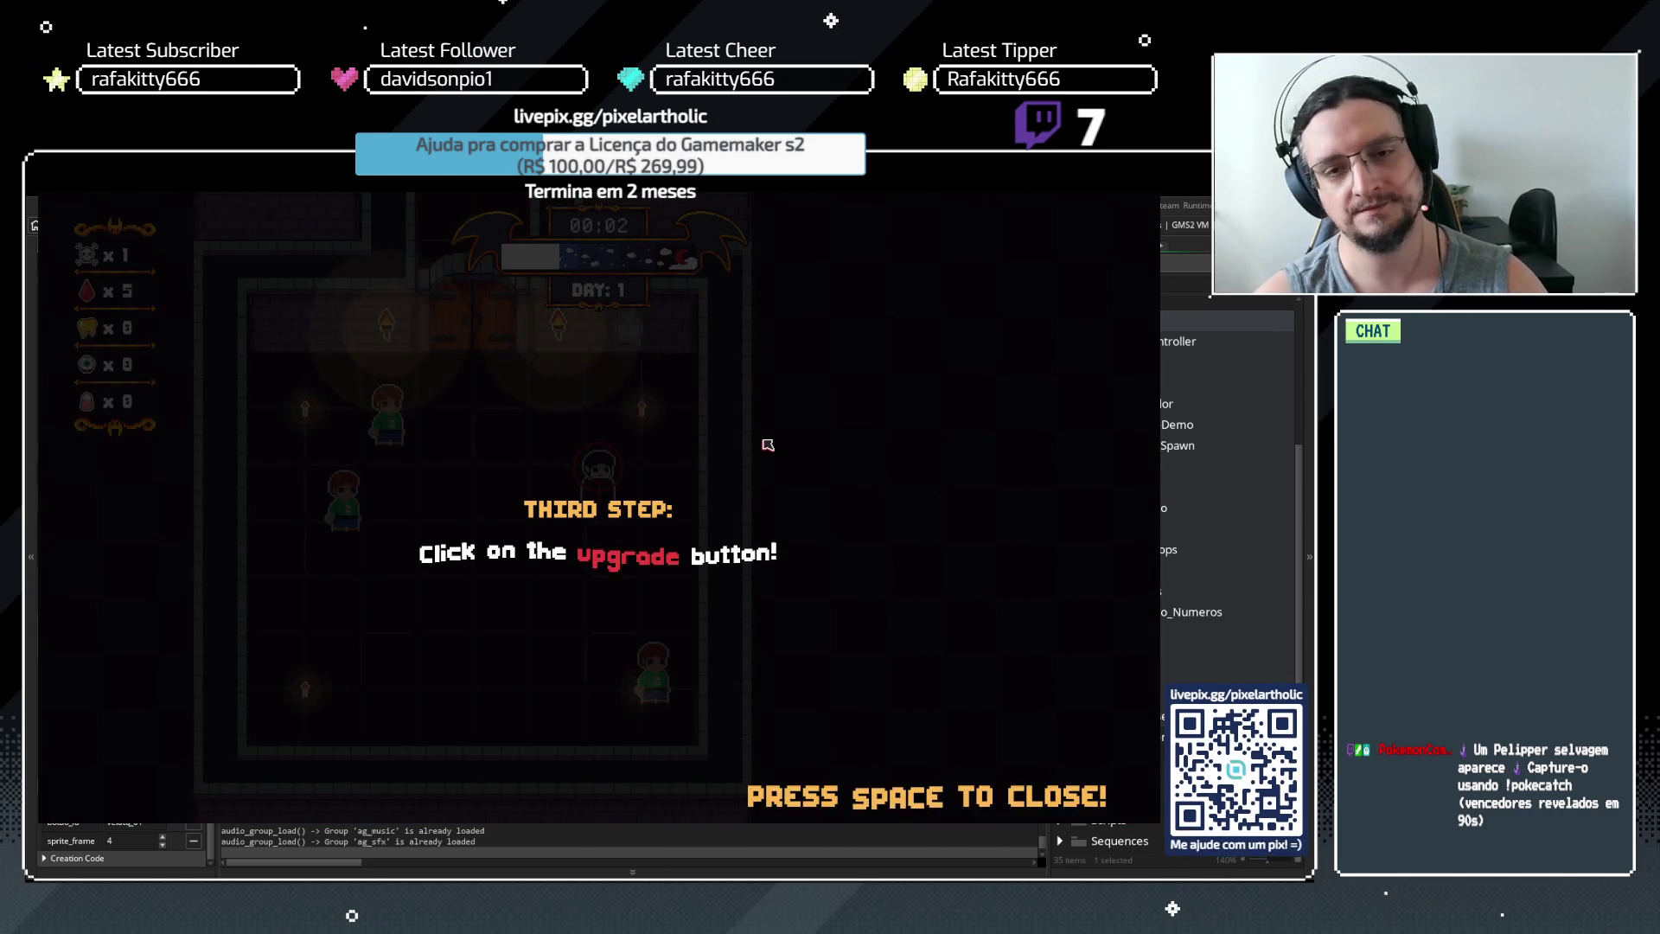
key(space)
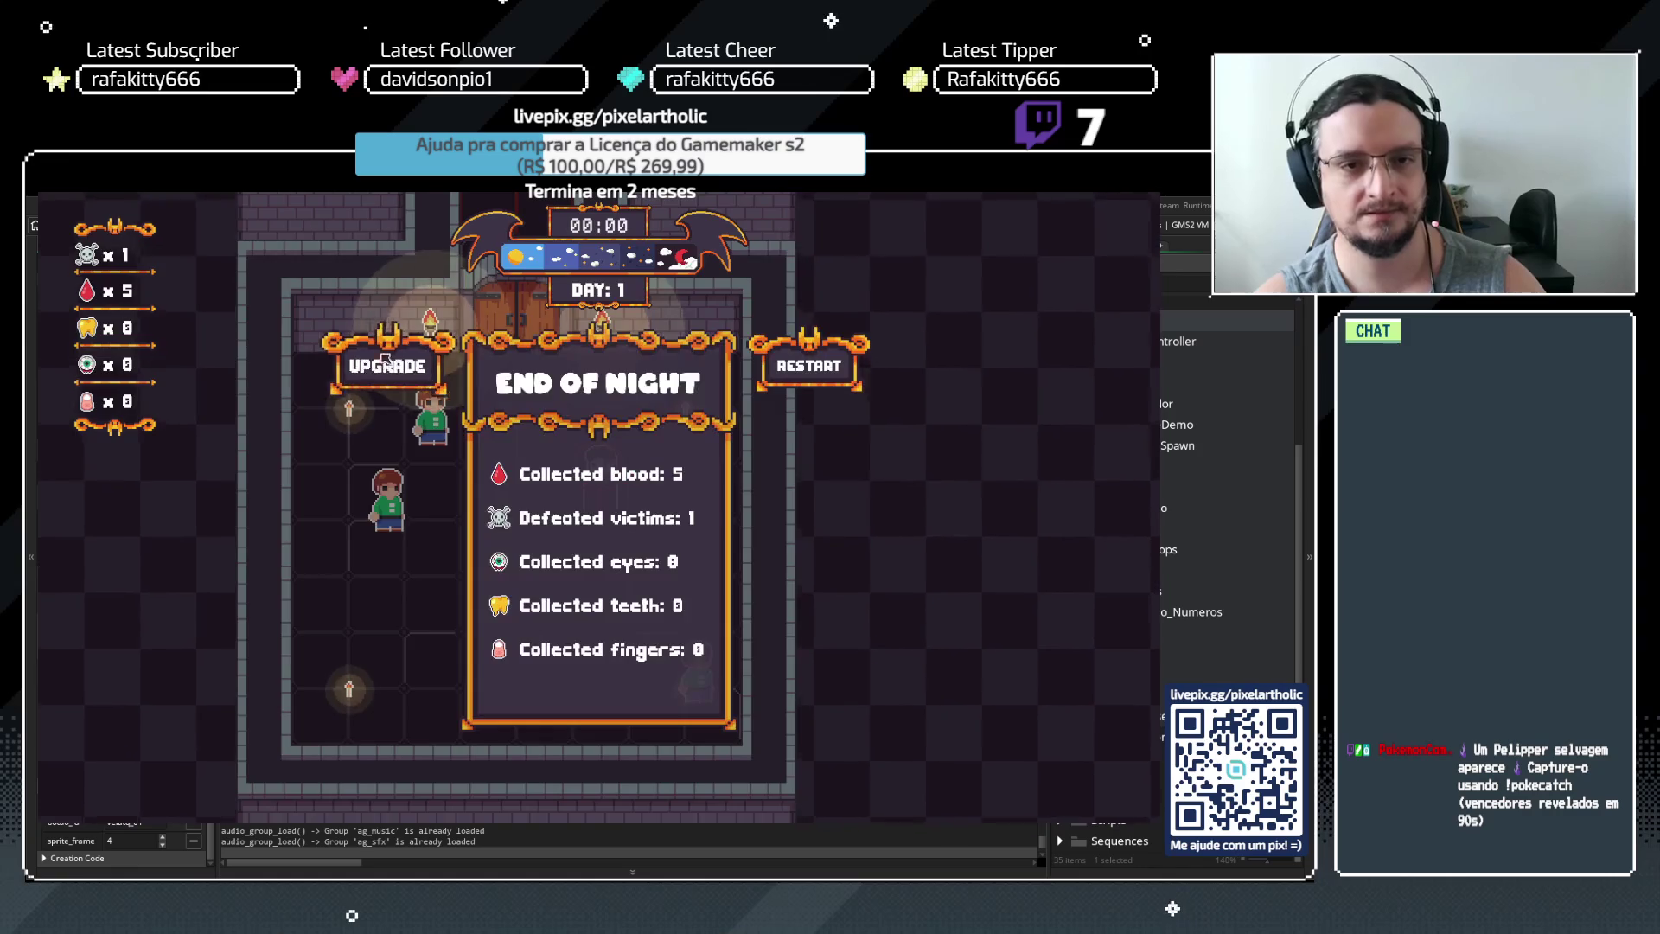
click(387, 362)
click(618, 493)
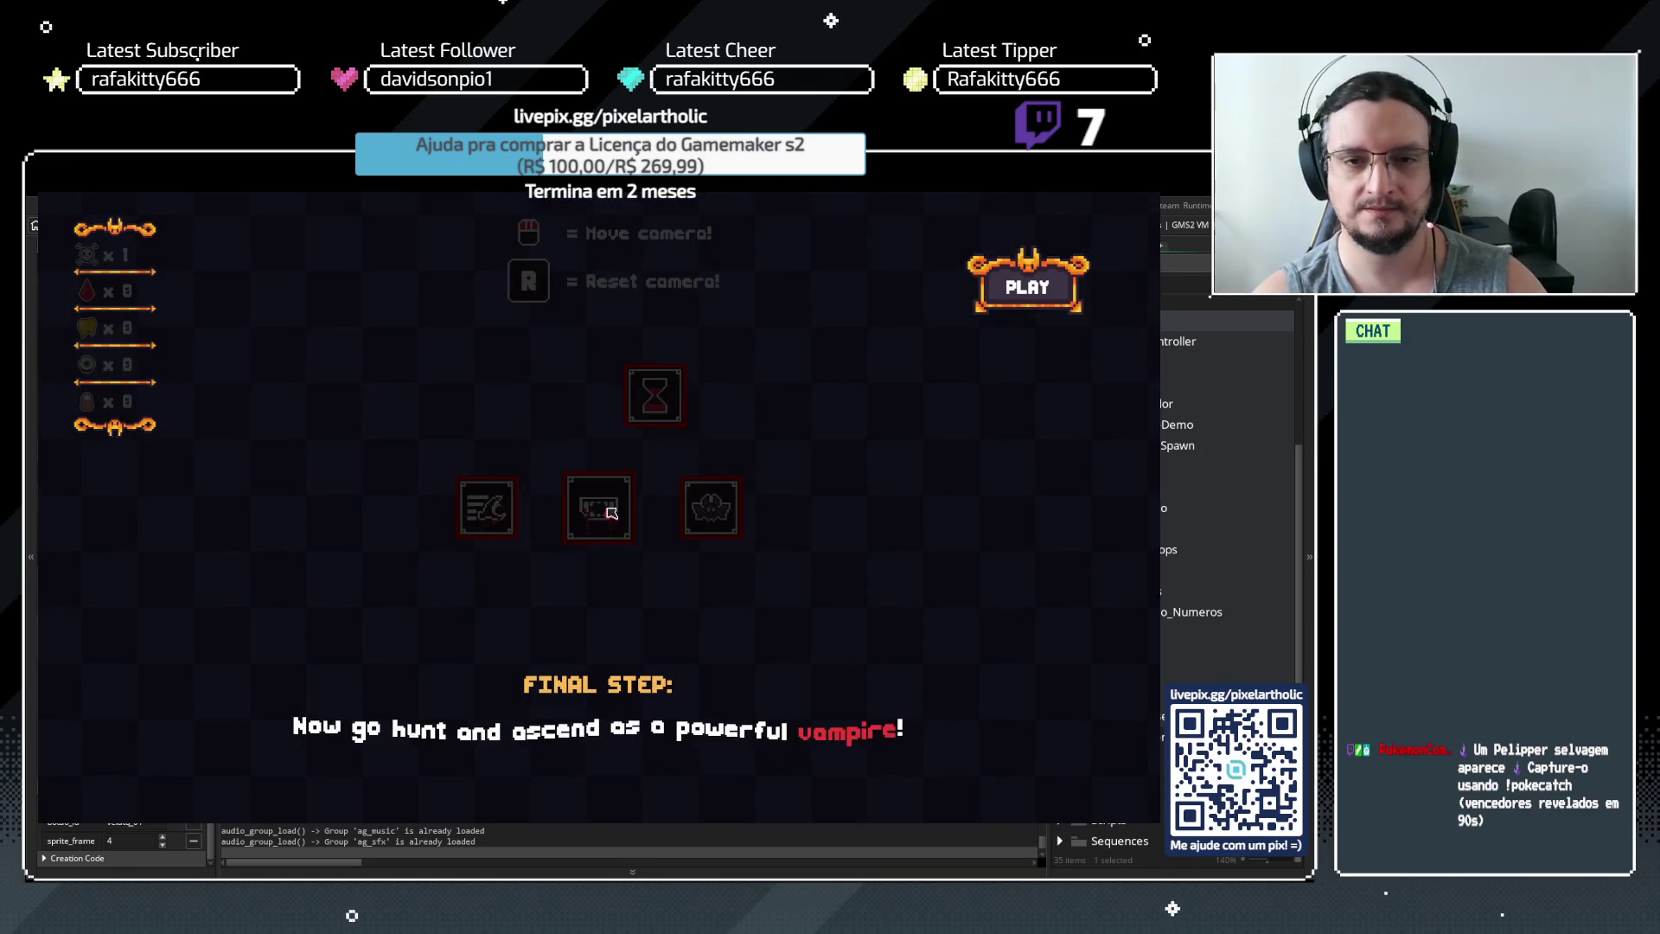
key(space)
mouse_move(673, 405)
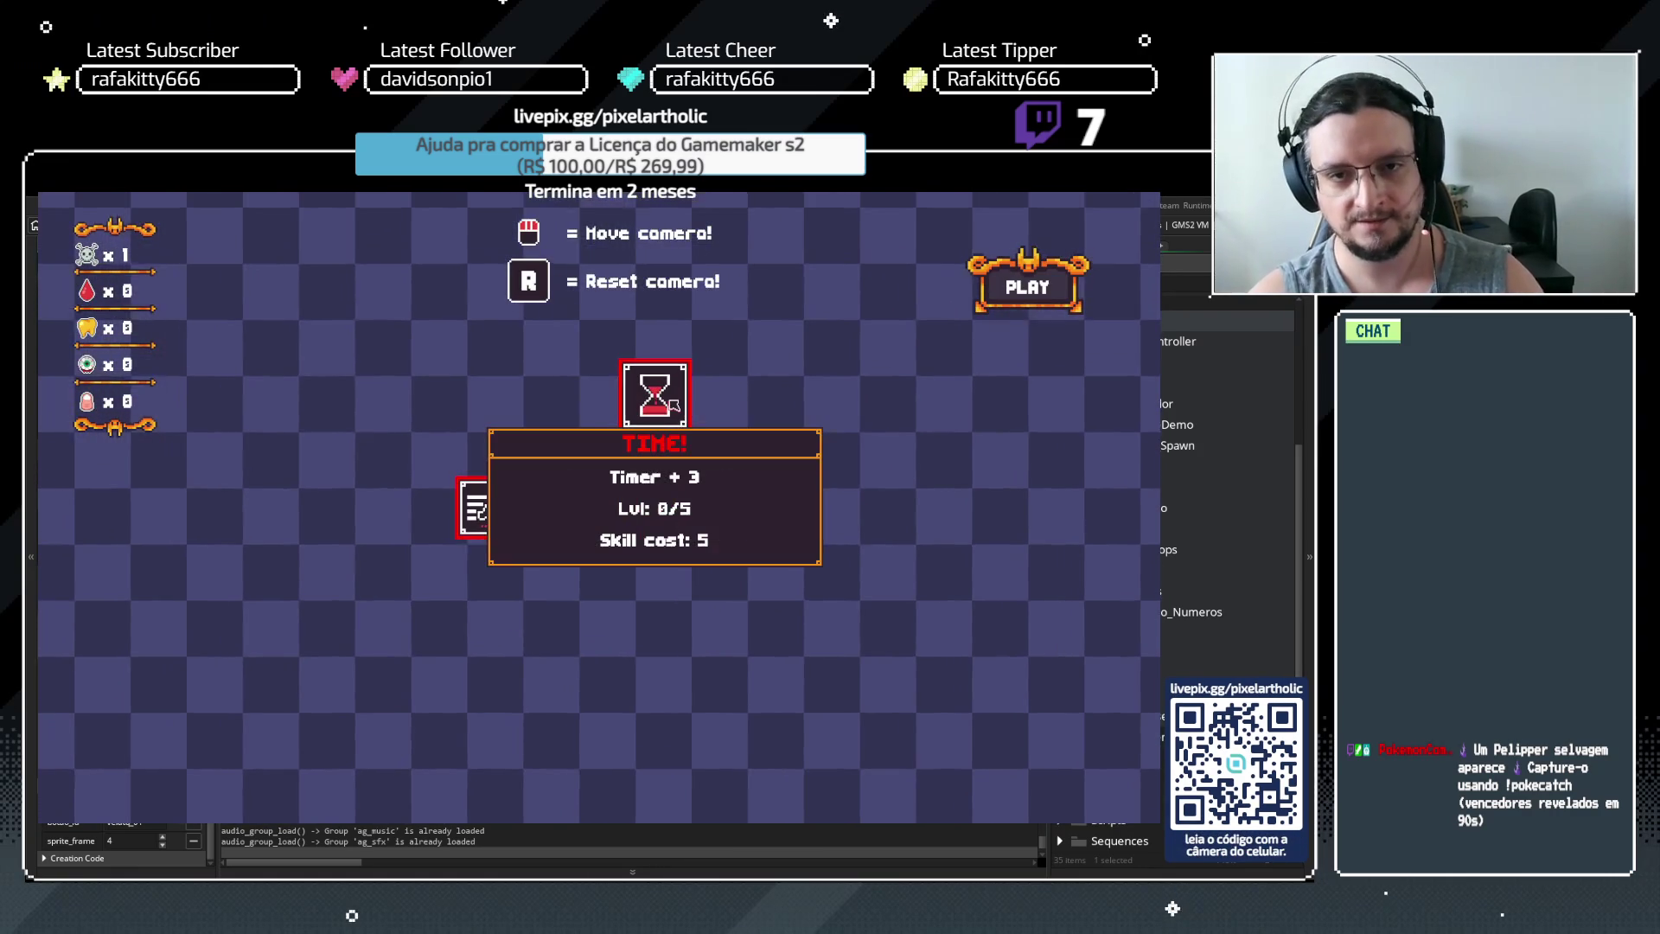
mouse_move(595, 508)
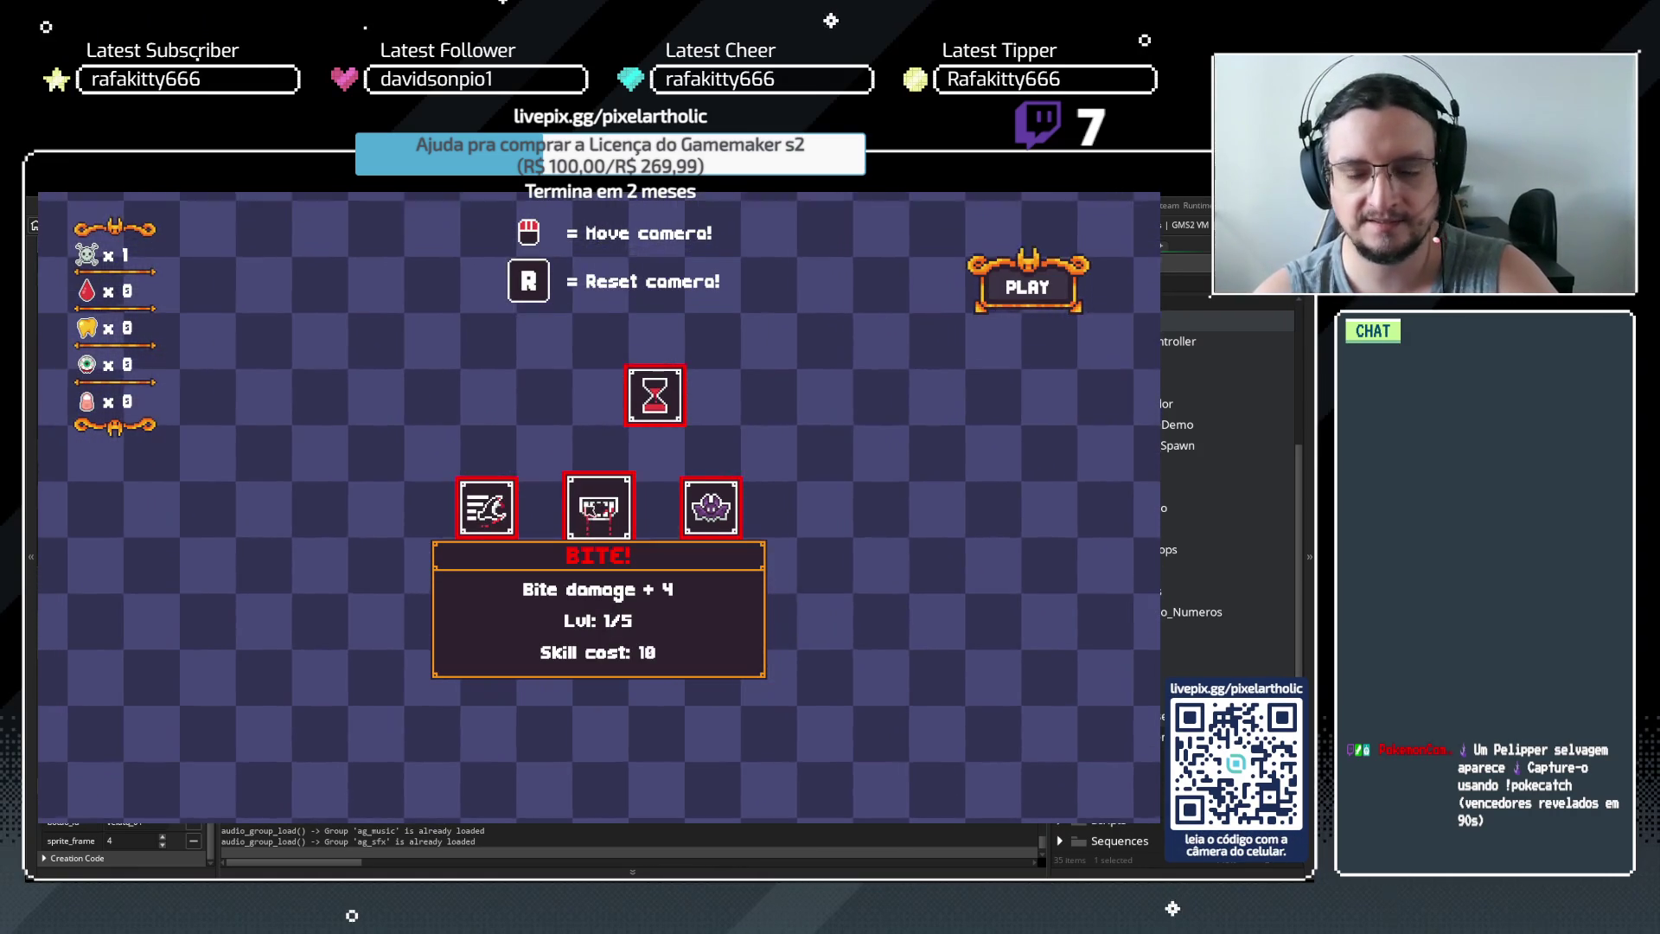
mouse_move(706, 499)
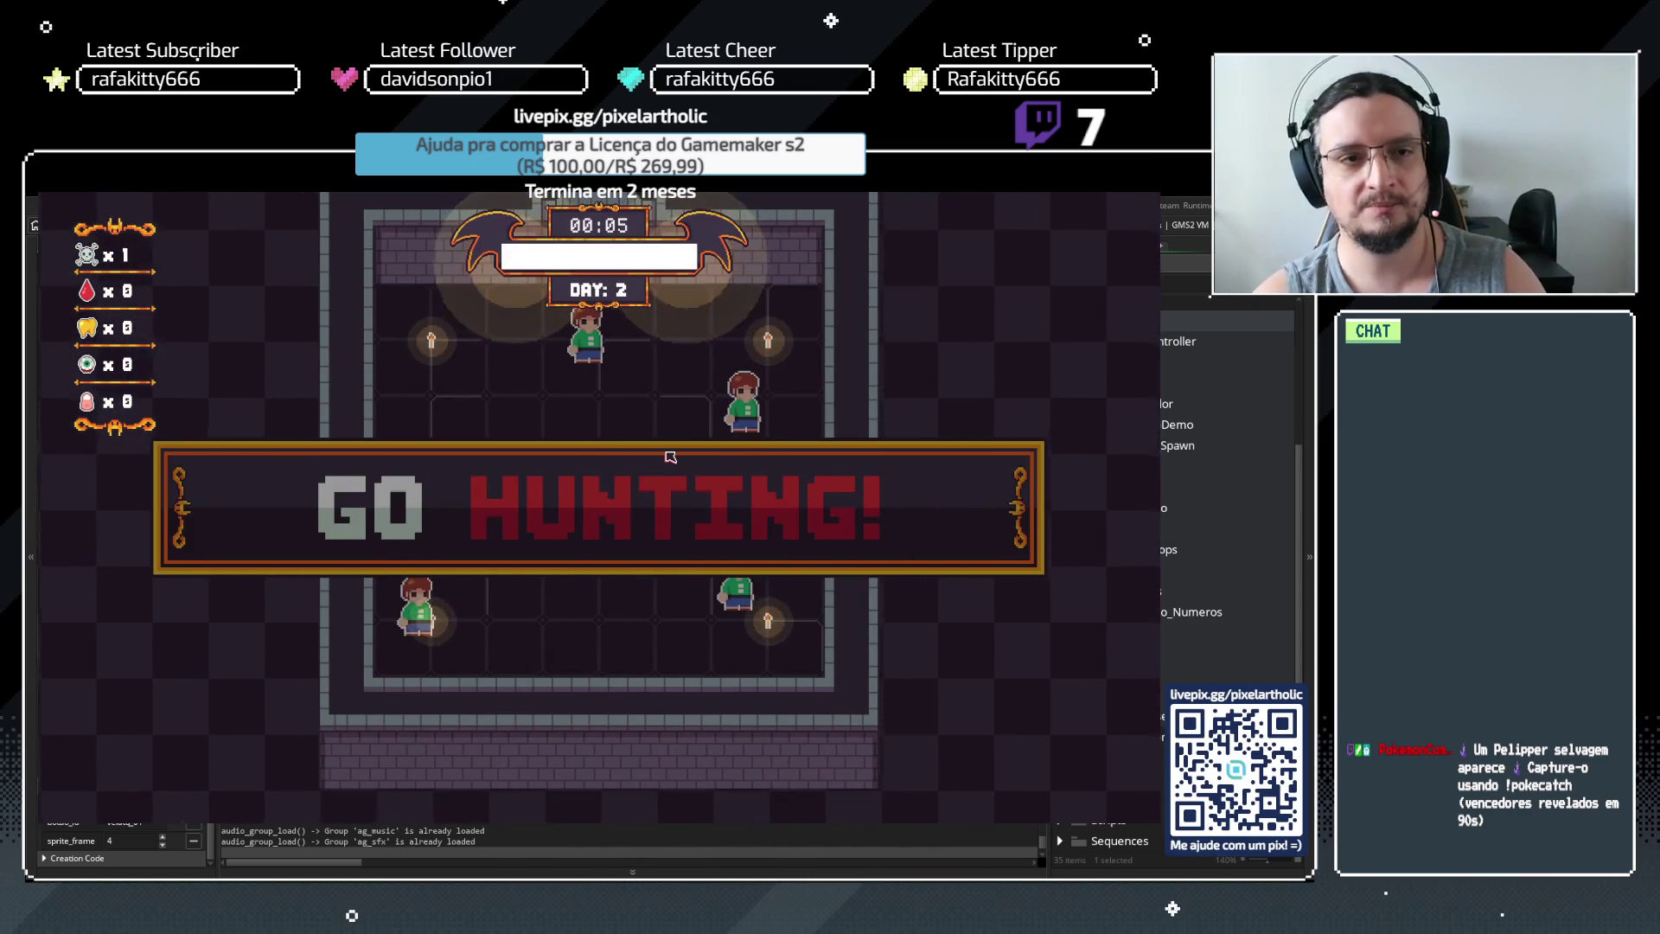
Go to the main menu via Options, confirm Yes, and start a New game
key(Escape)
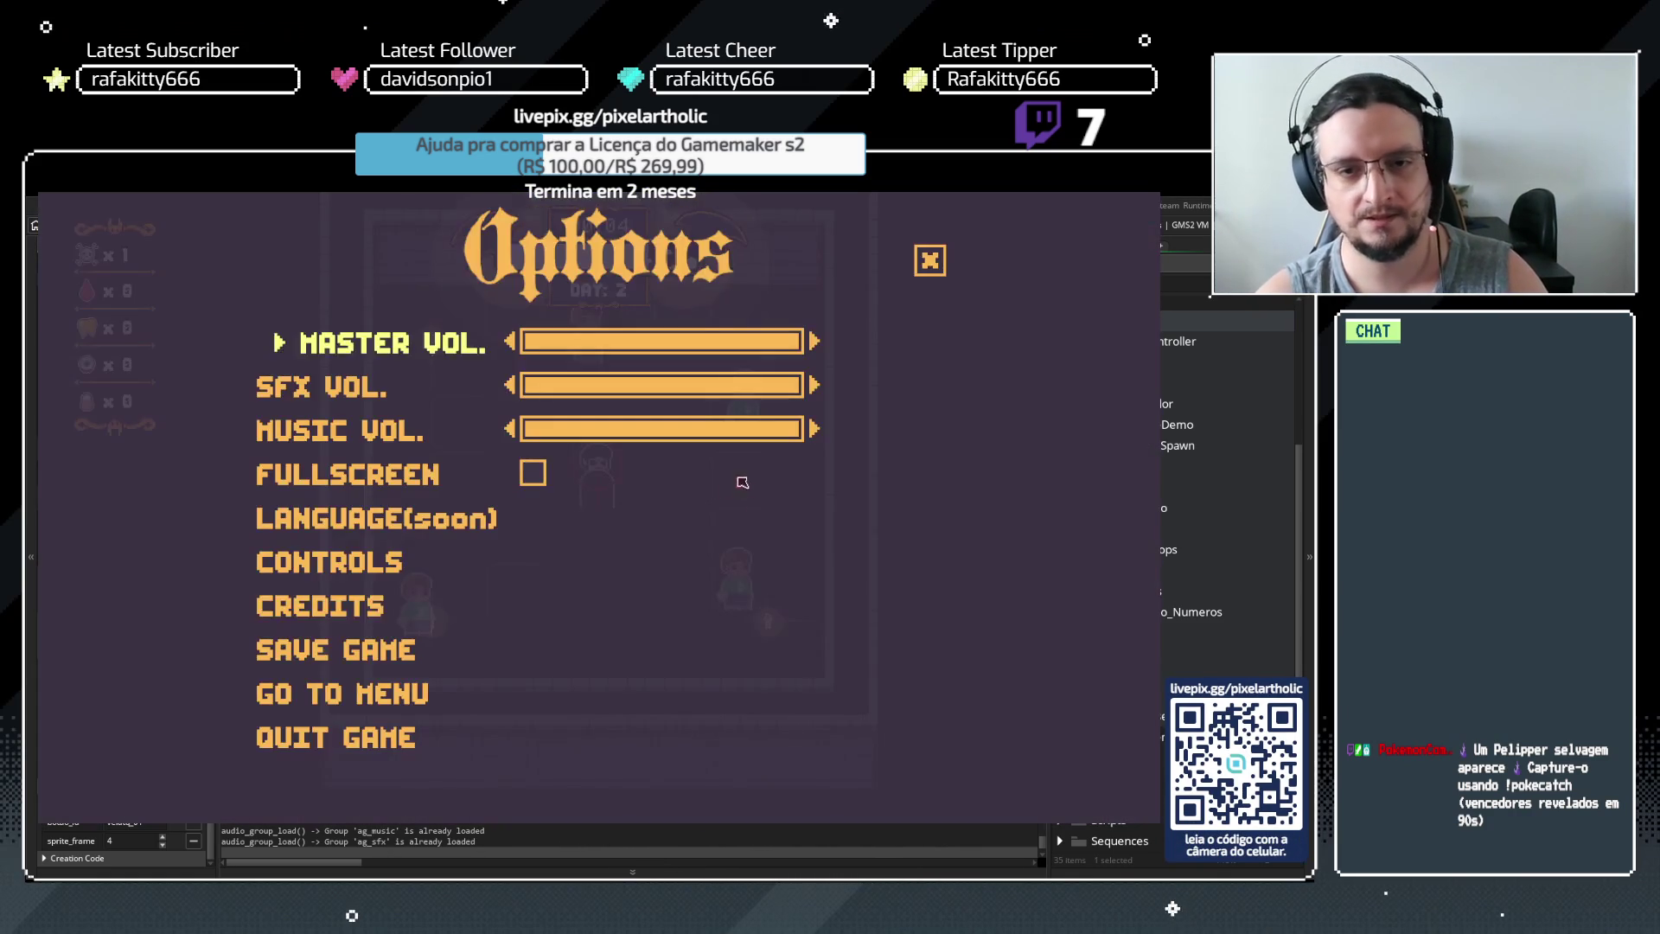
click(407, 696)
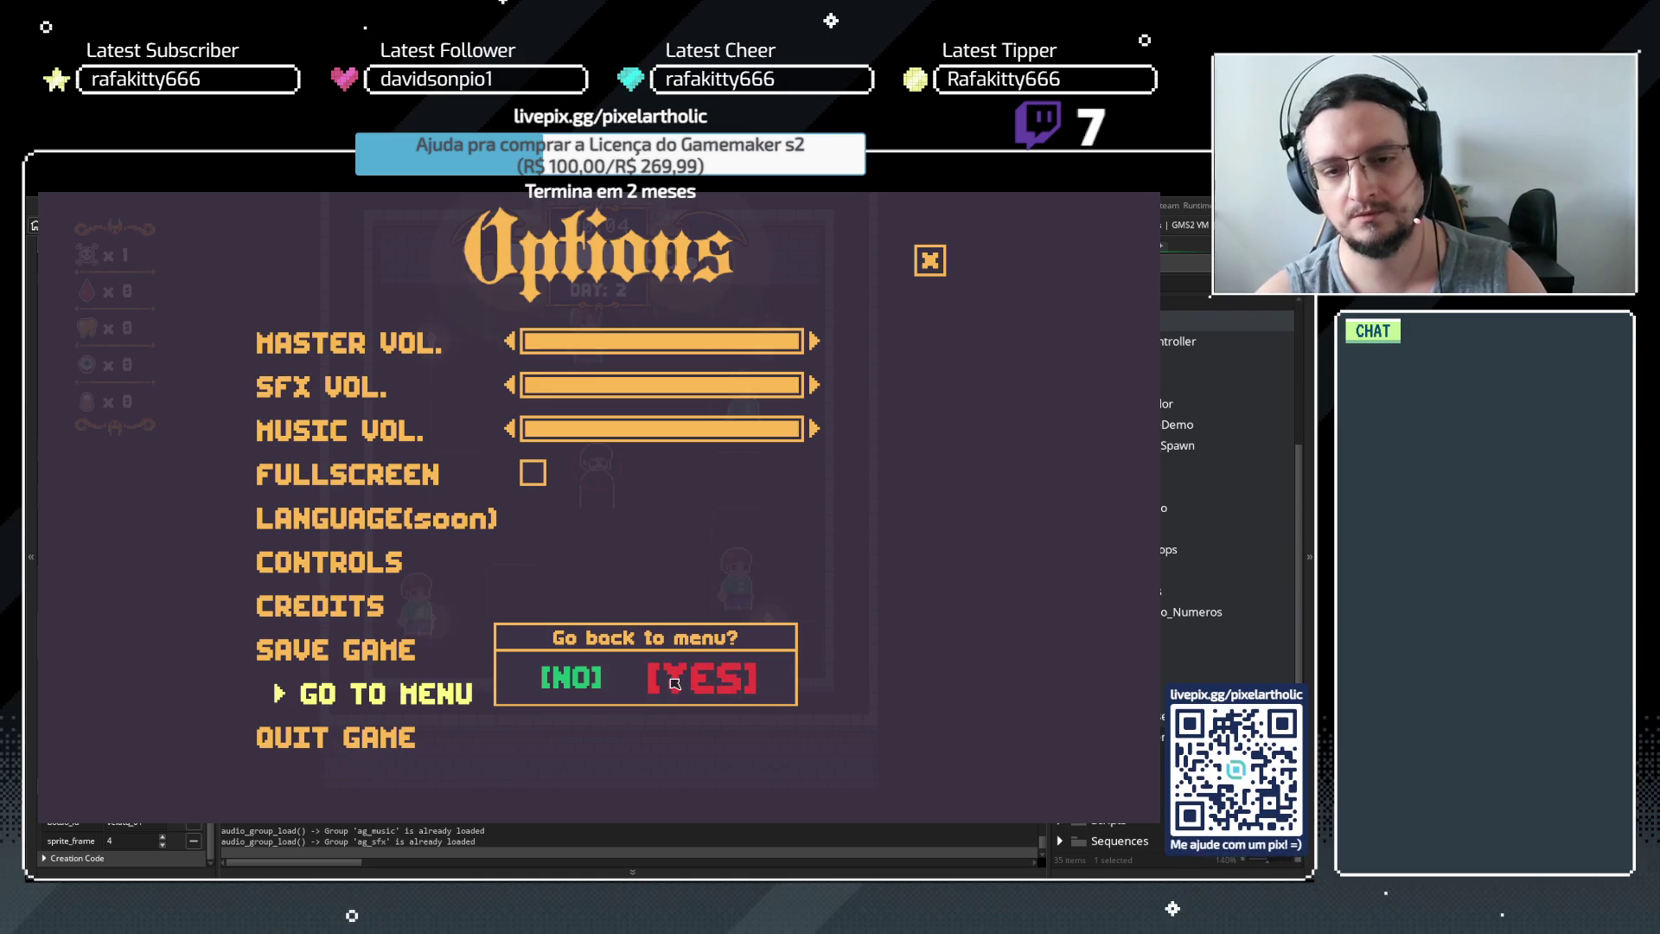
click(710, 683)
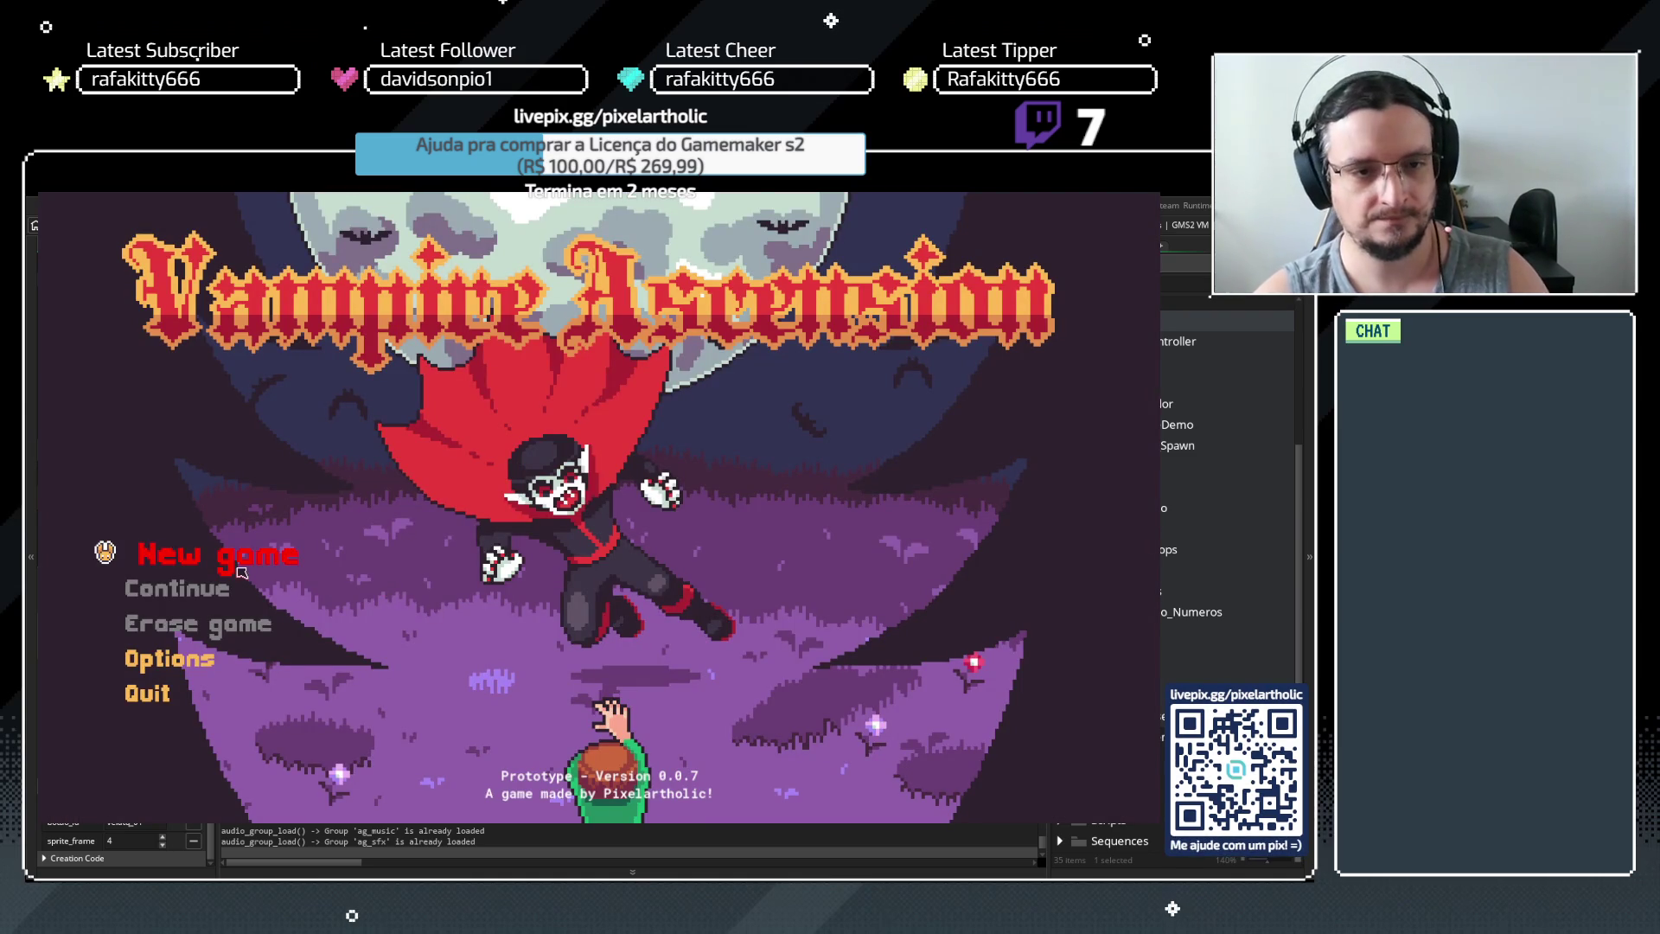
click(242, 572)
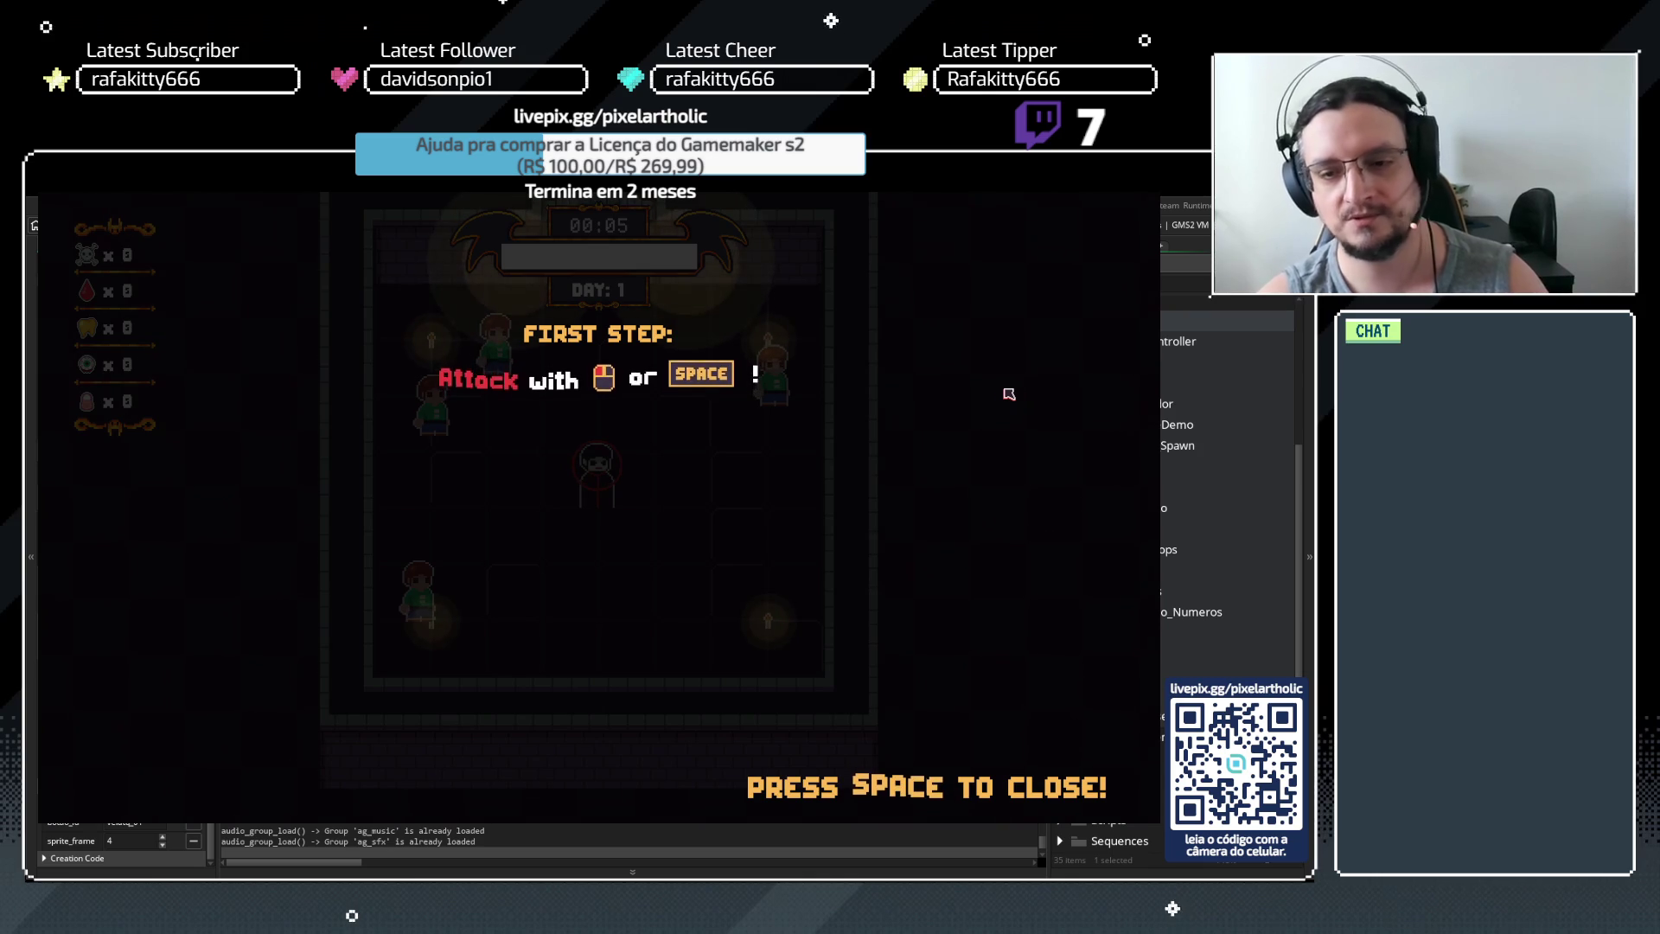
Step through the restarted tutorial from the second to the fourth step and finish it
key(space)
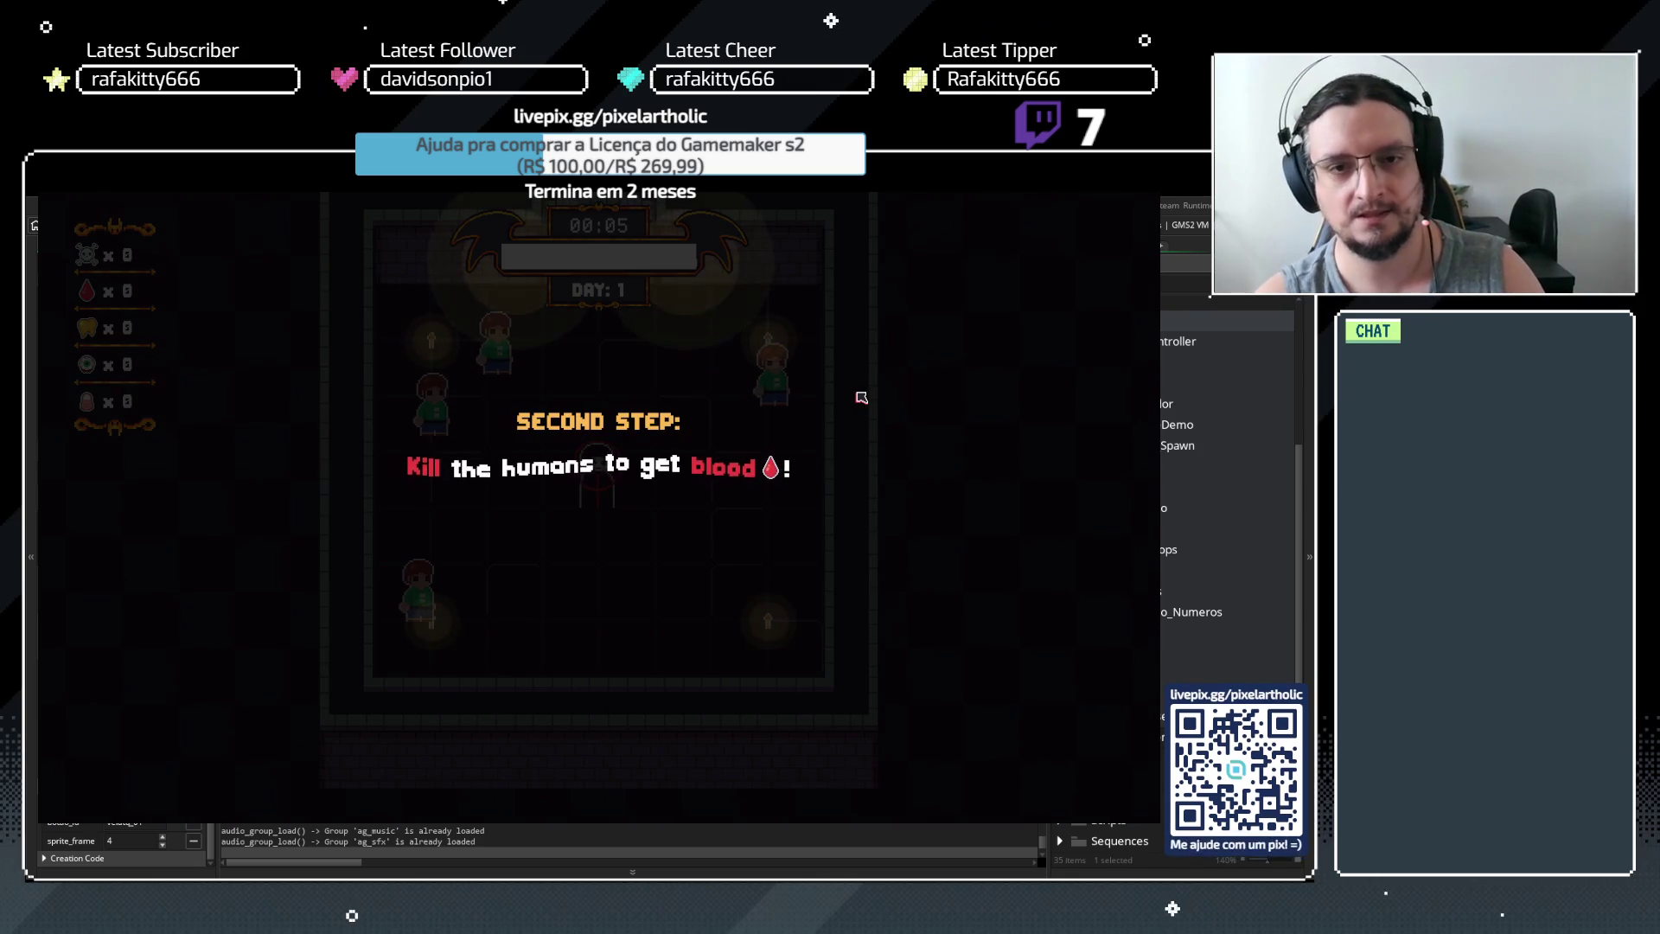
key(space)
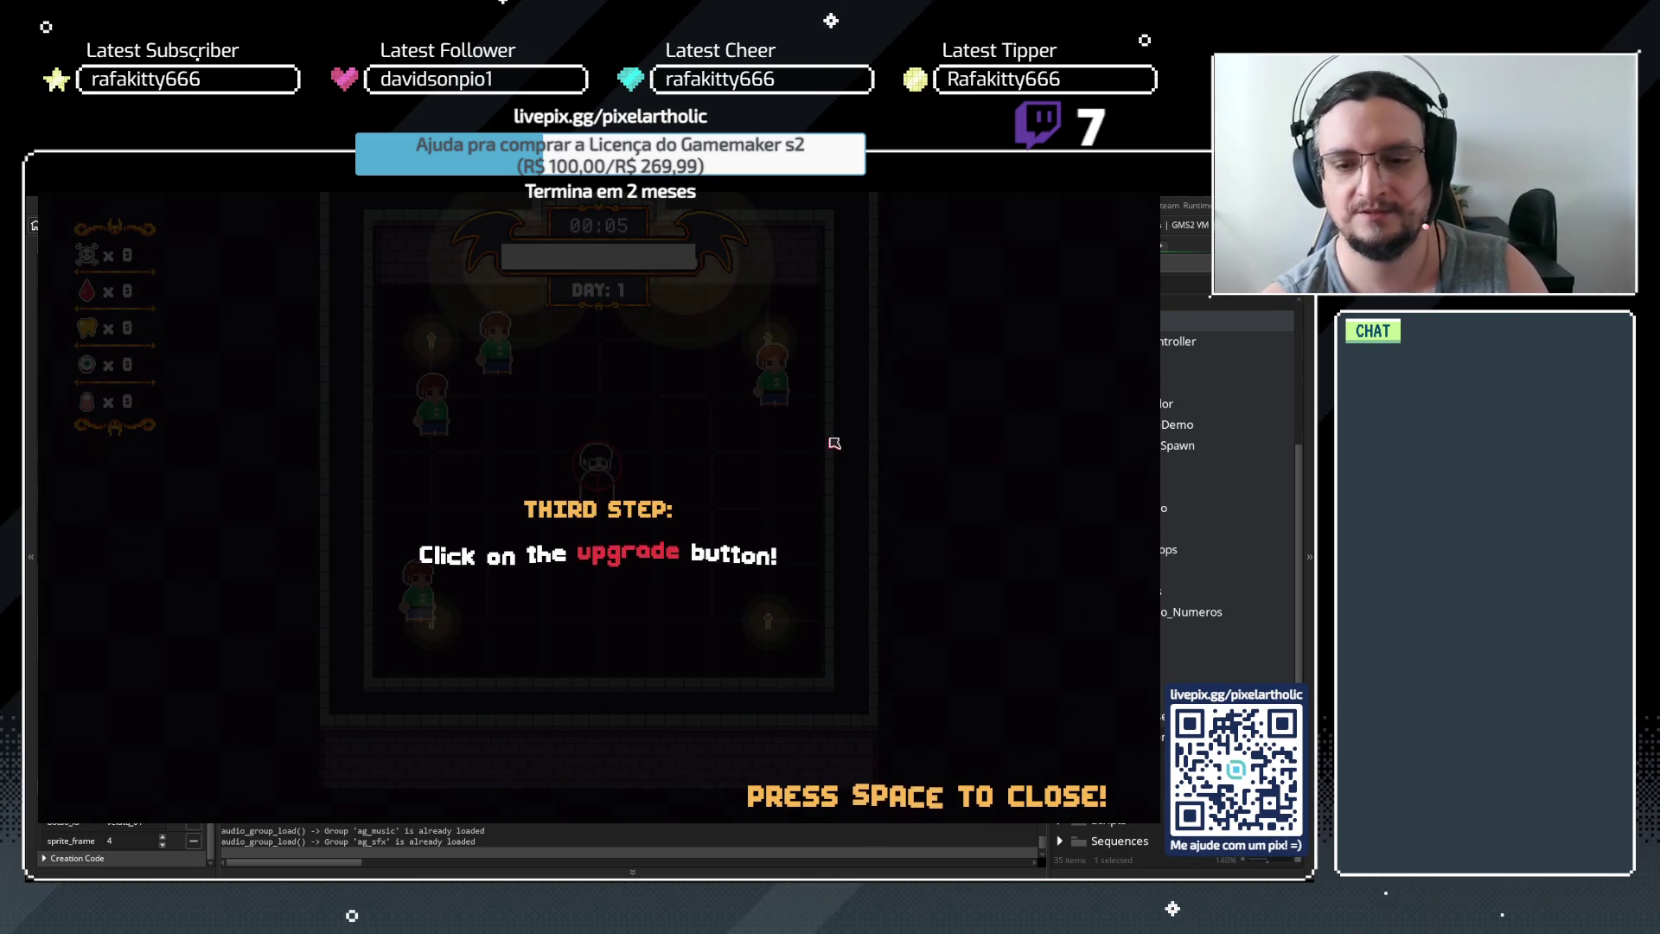
key(space)
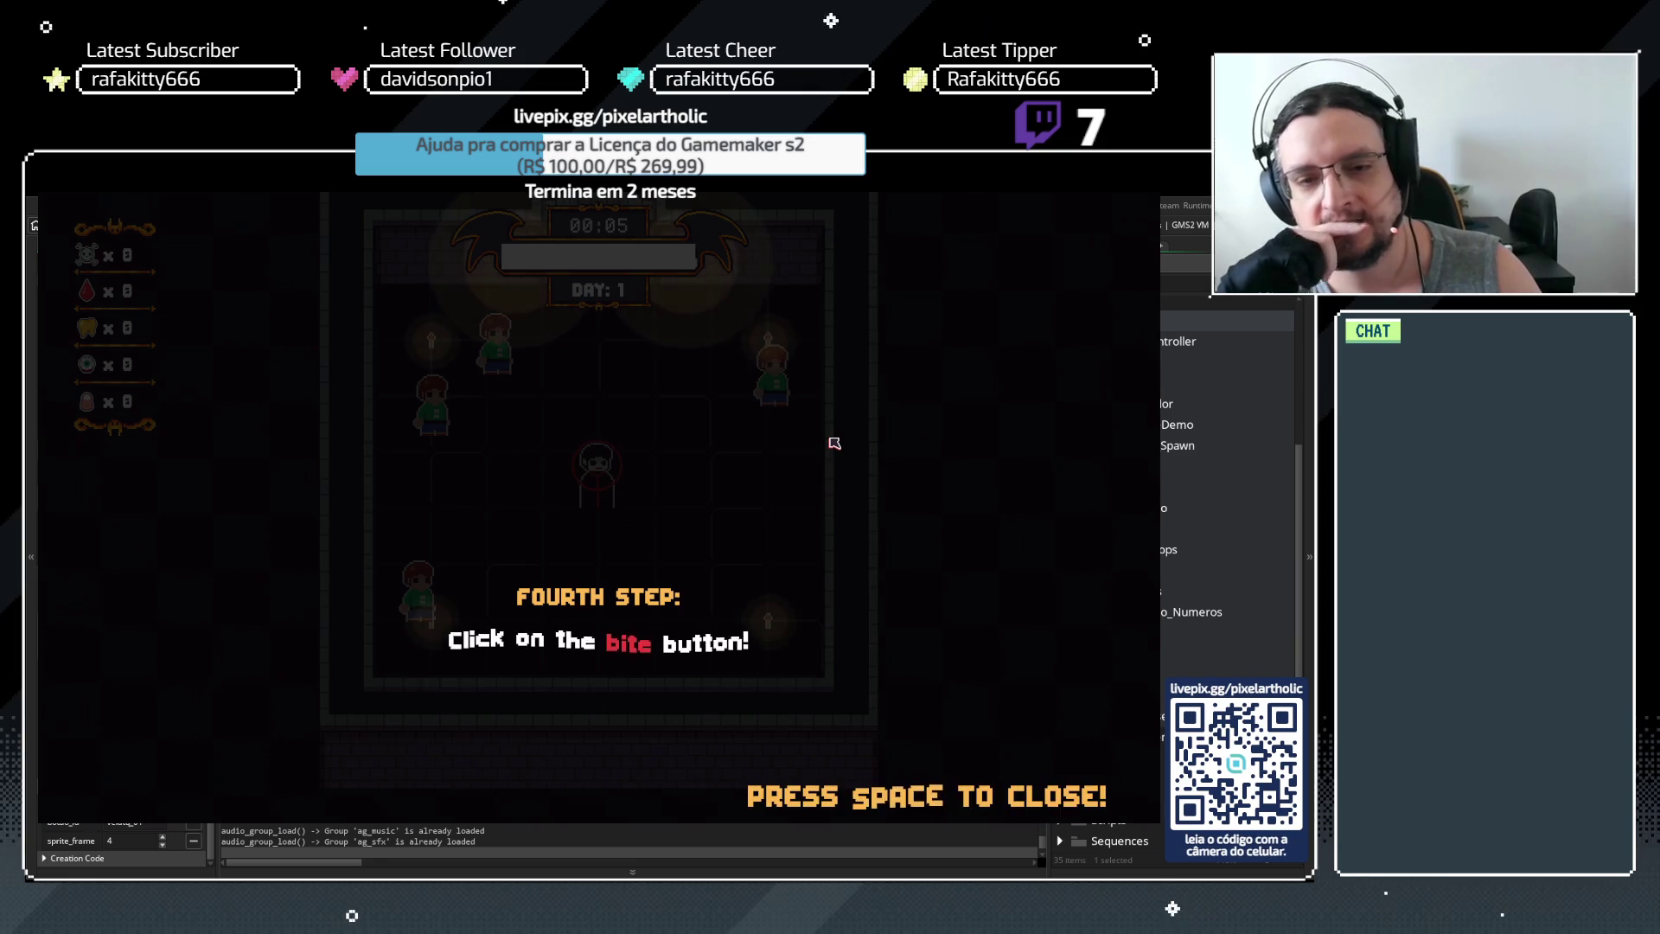
key(space)
key(space)
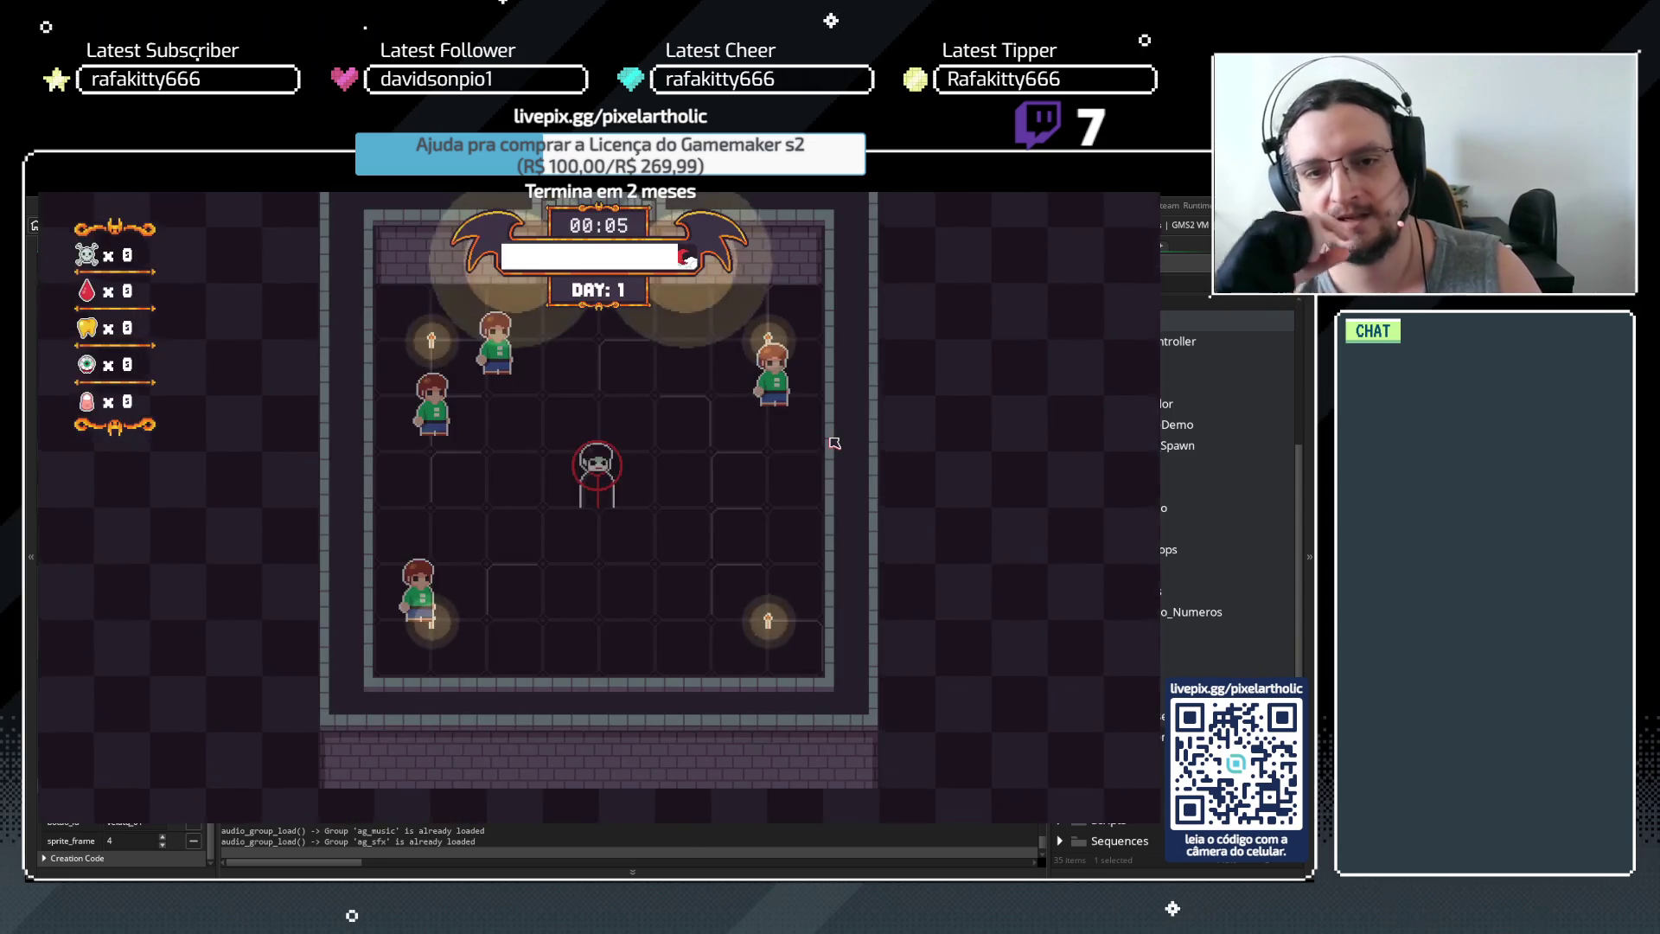
Hunt a human, open the upgrade screen, then close the game with Esc
key(d)
key(w)
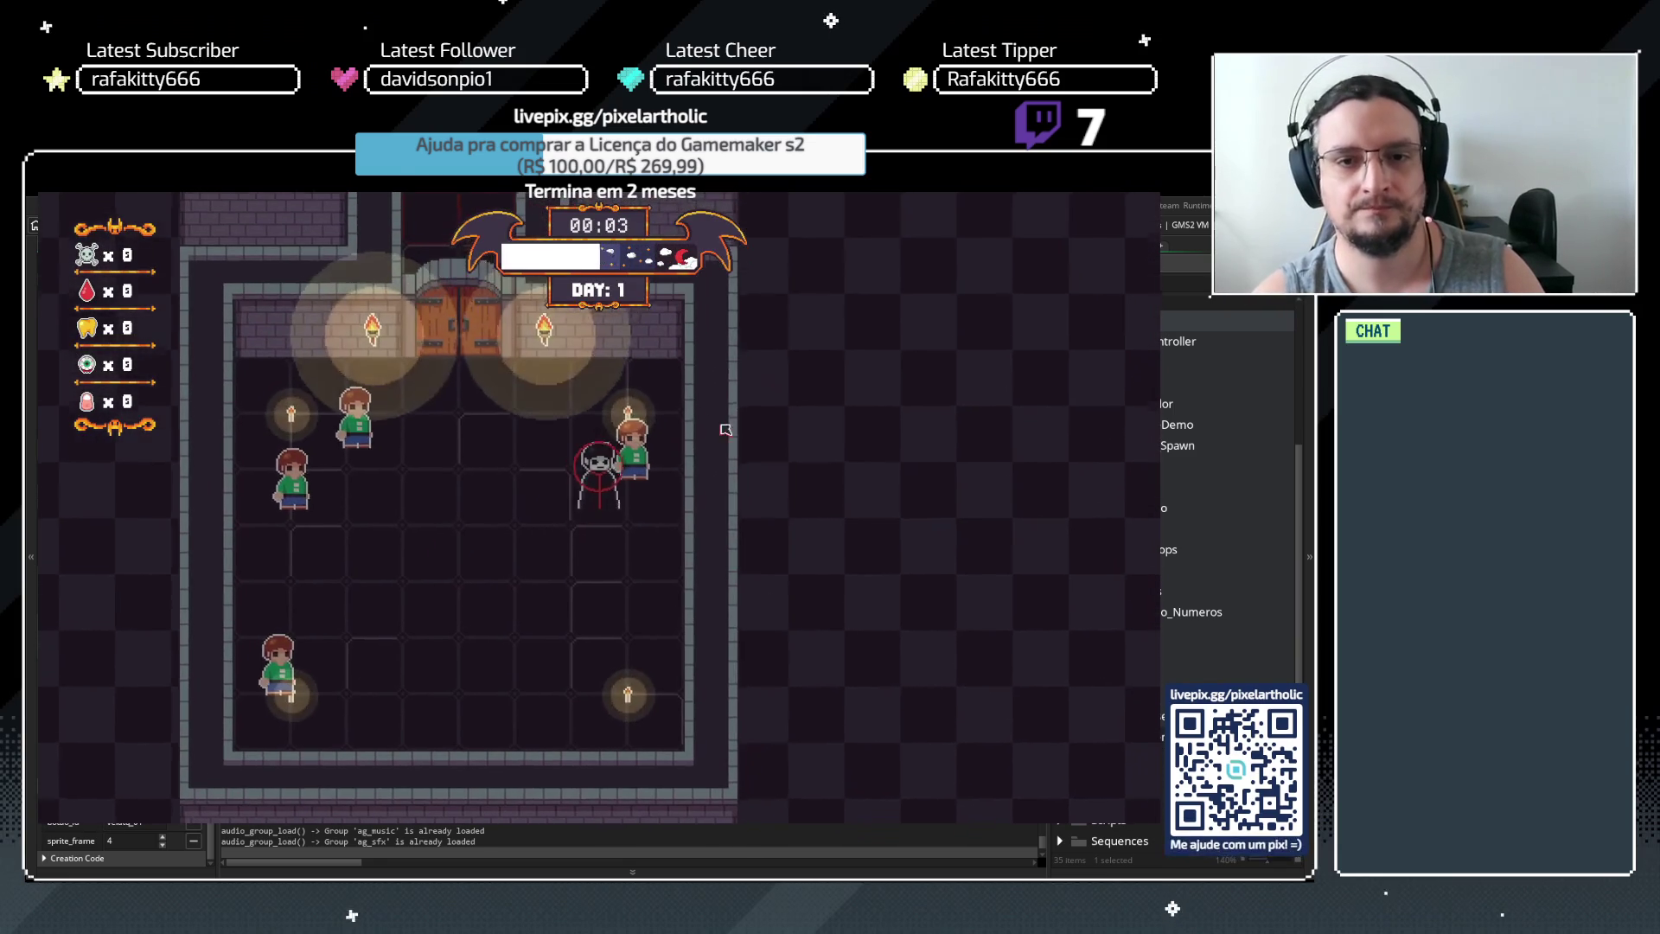
key(space)
click(373, 346)
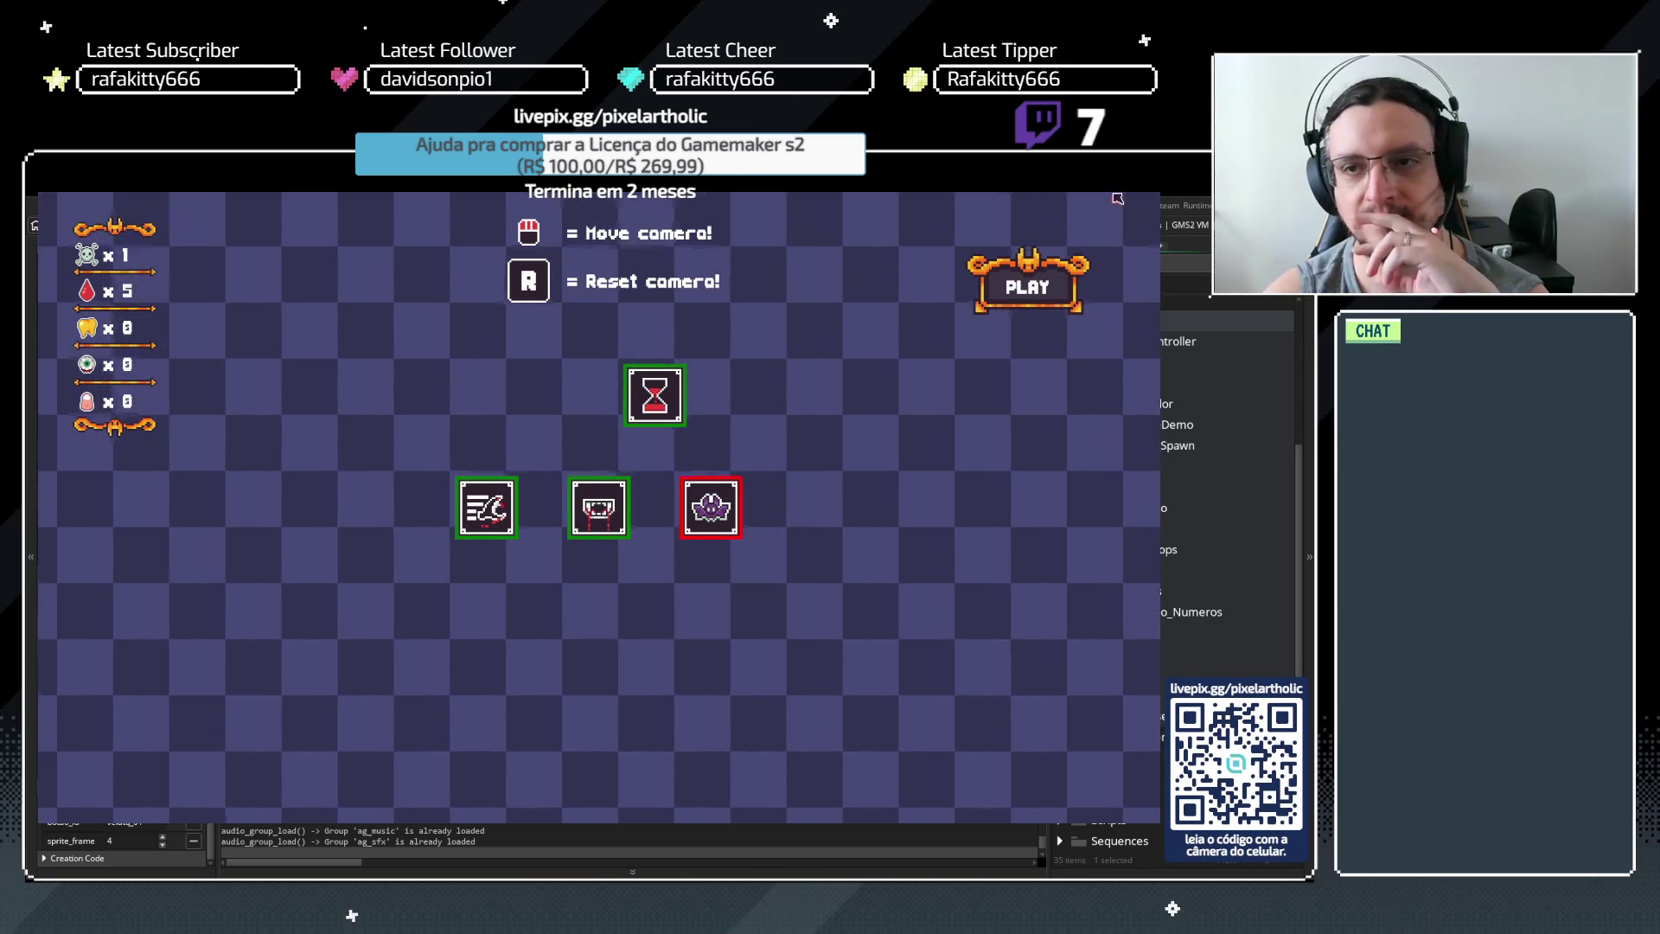
key(Escape)
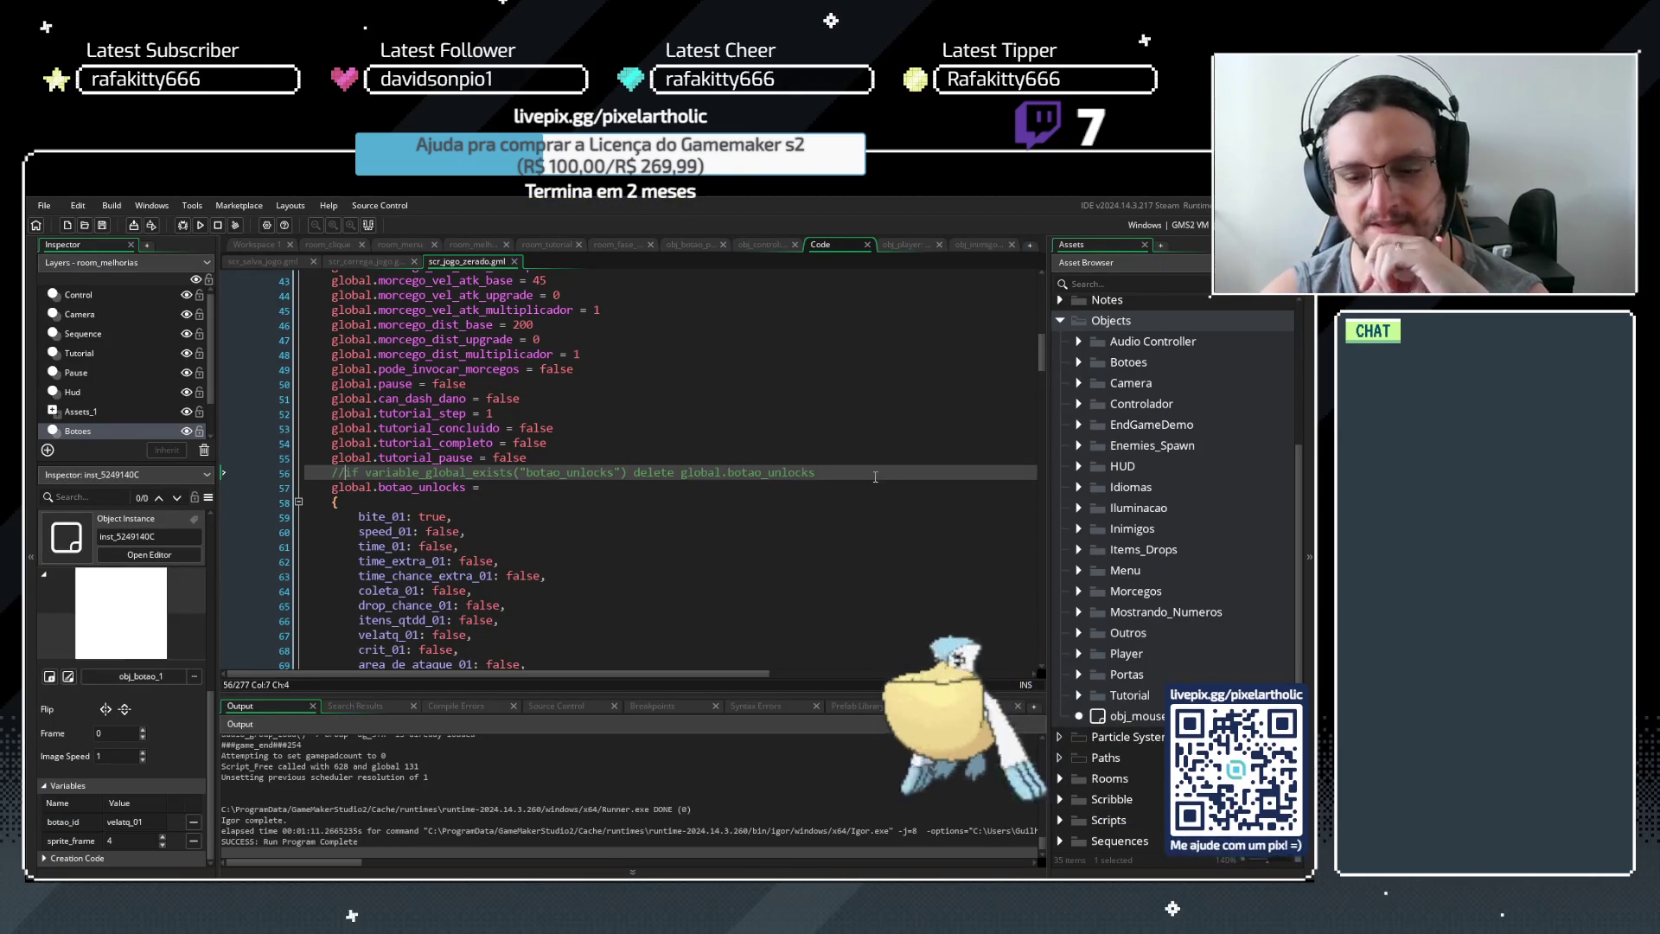
Add blank lines, indent the tutorial flag lines in scr_salva_jogo, and key line 184 'tutorialatacouinimigo :'
key(Home)
key(Return)
key(Return)
key(Return)
key(Return)
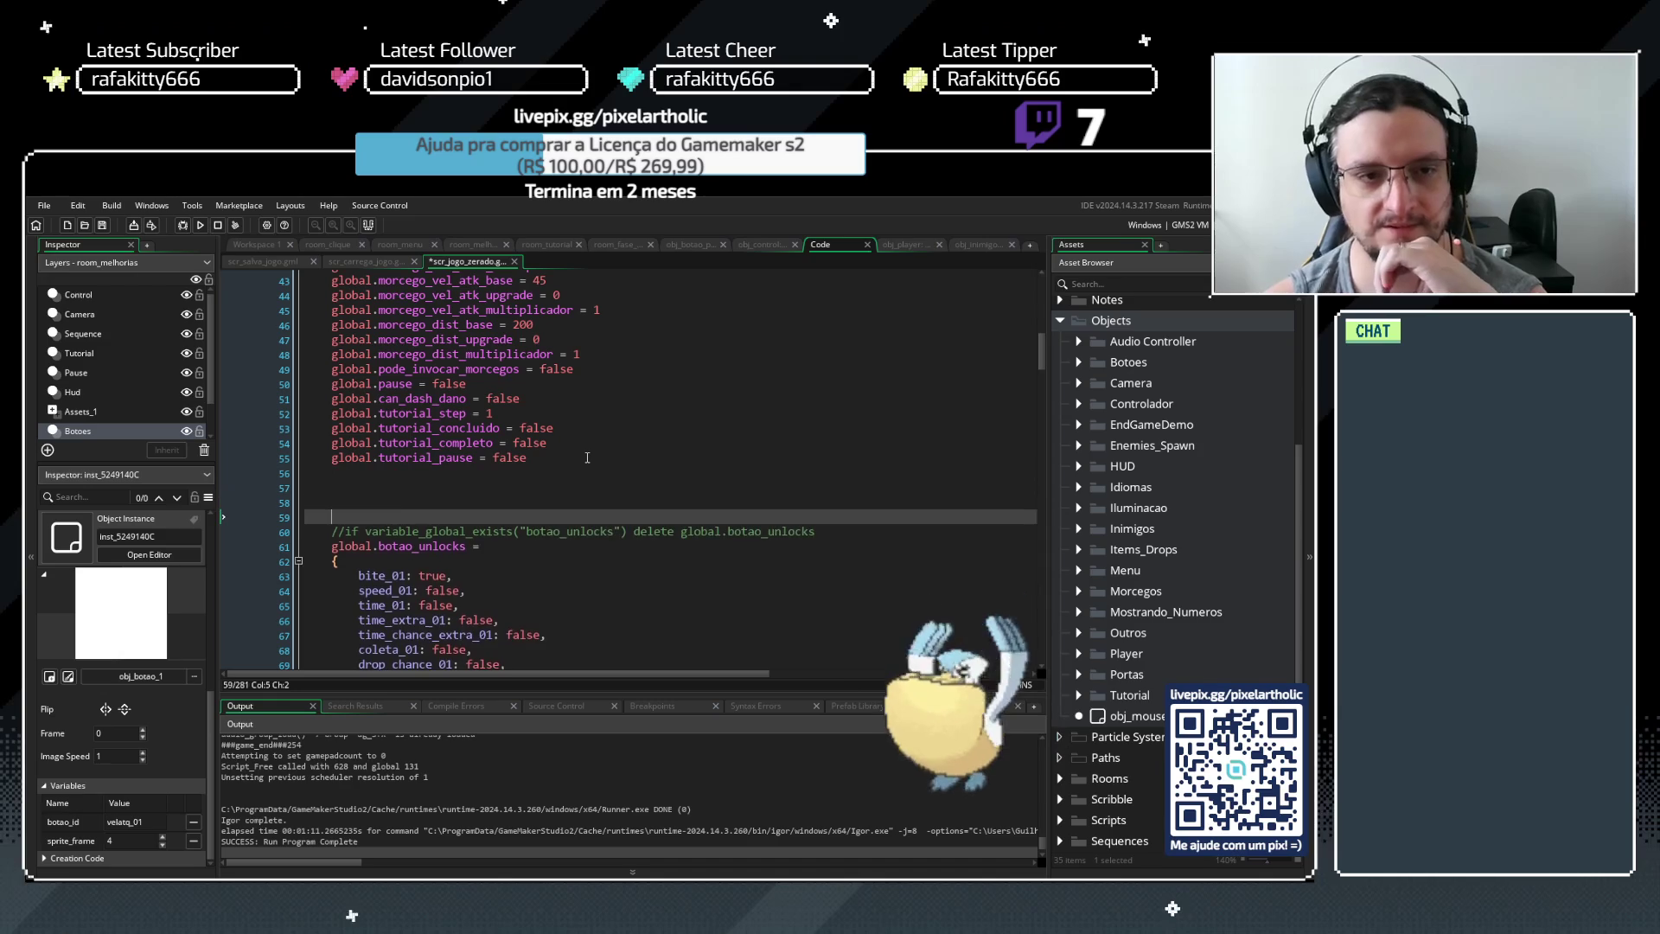
key(ctrl+Tab)
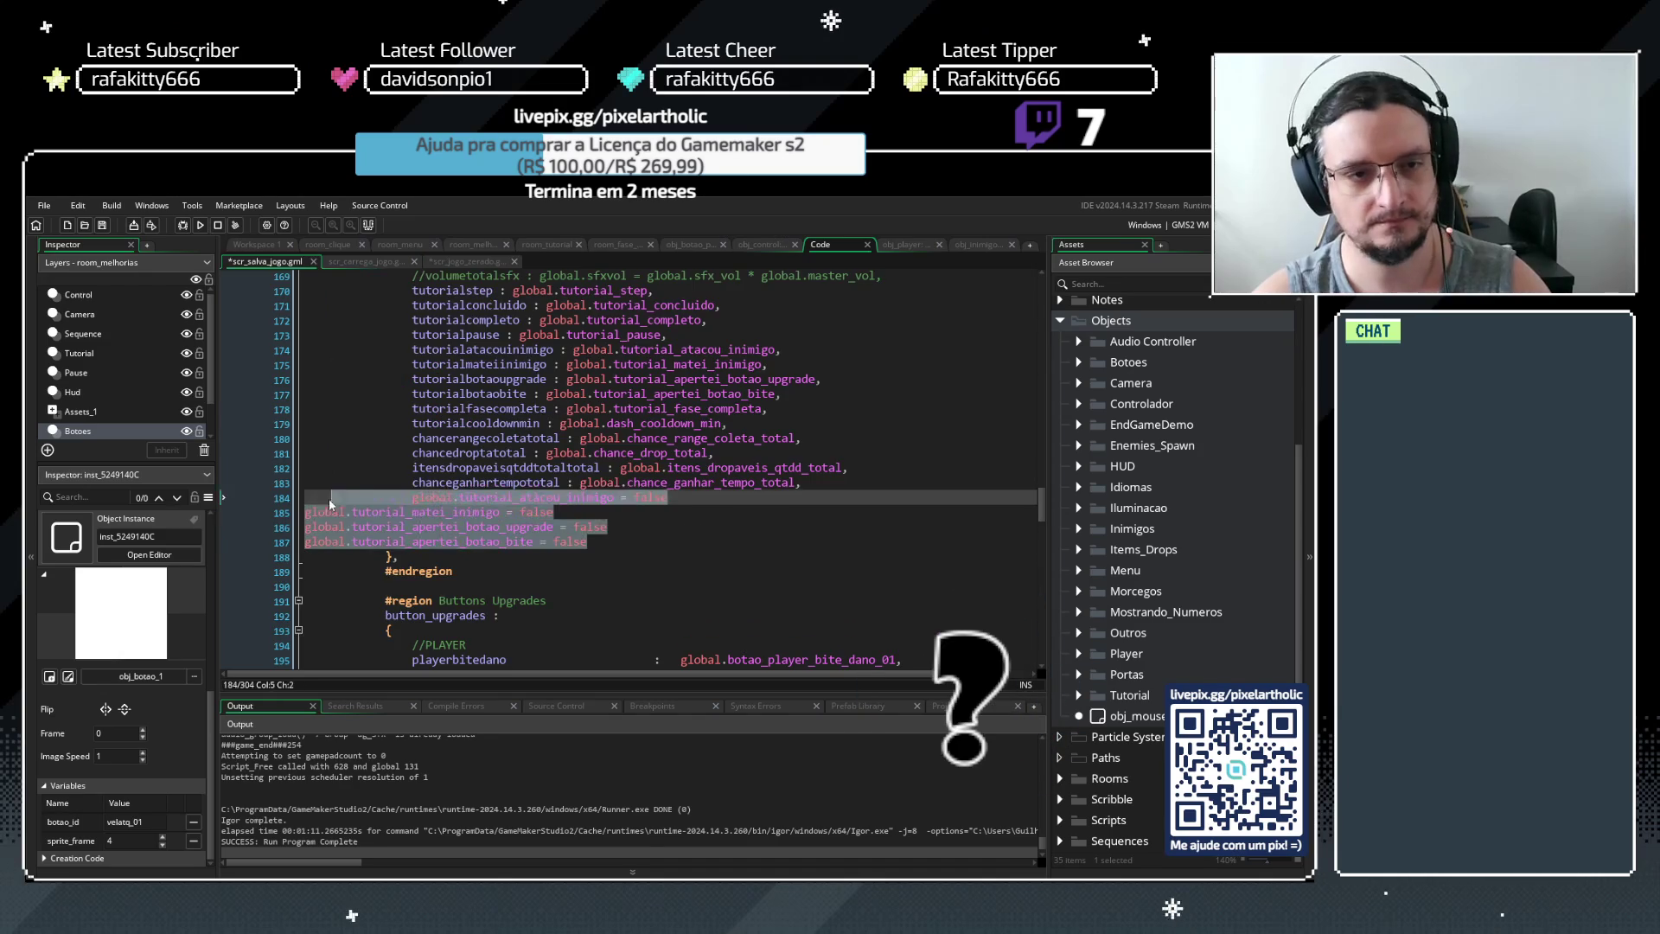
key(Tab)
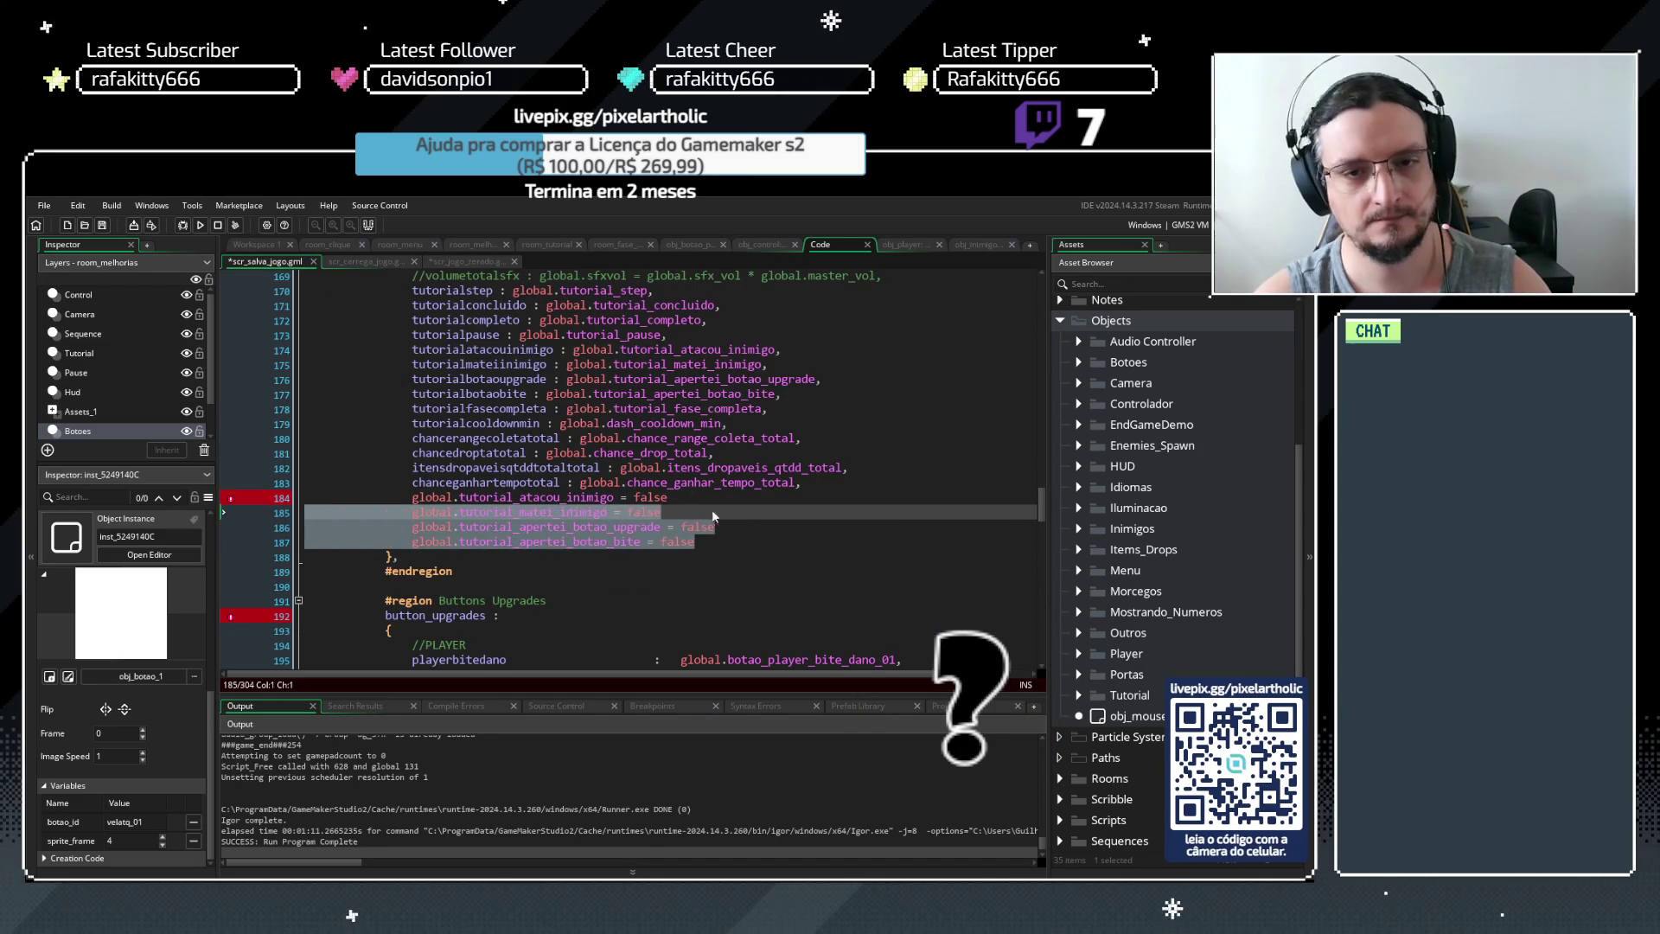
click(707, 518)
click(413, 497)
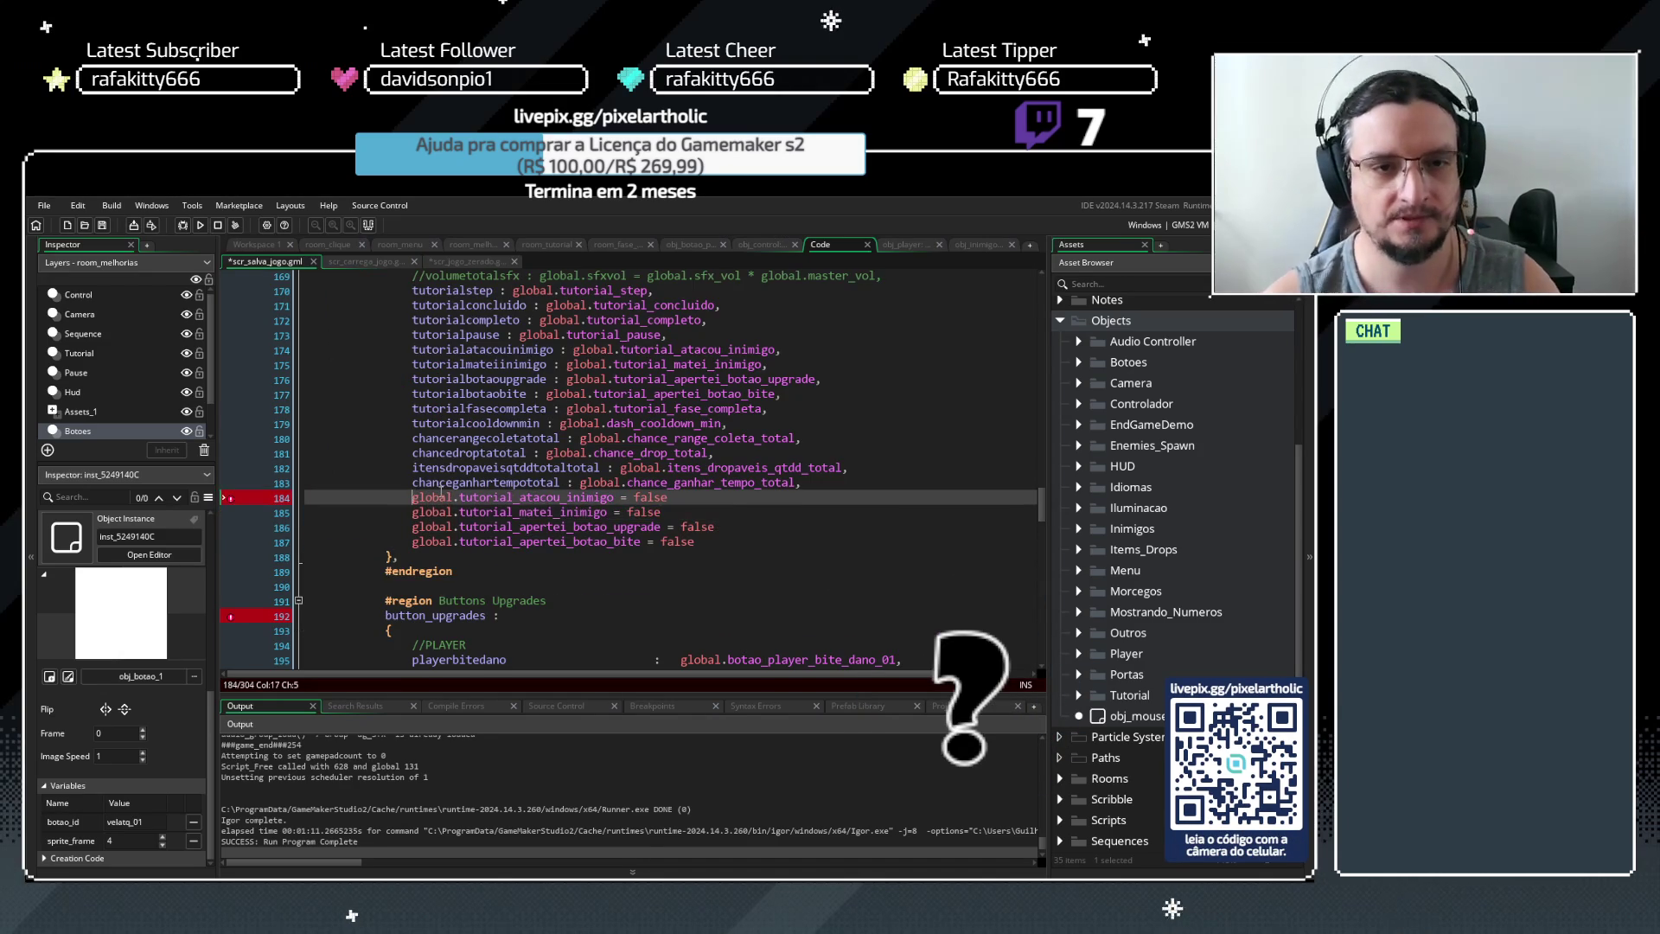
text(tuto)
text(rialatacou)
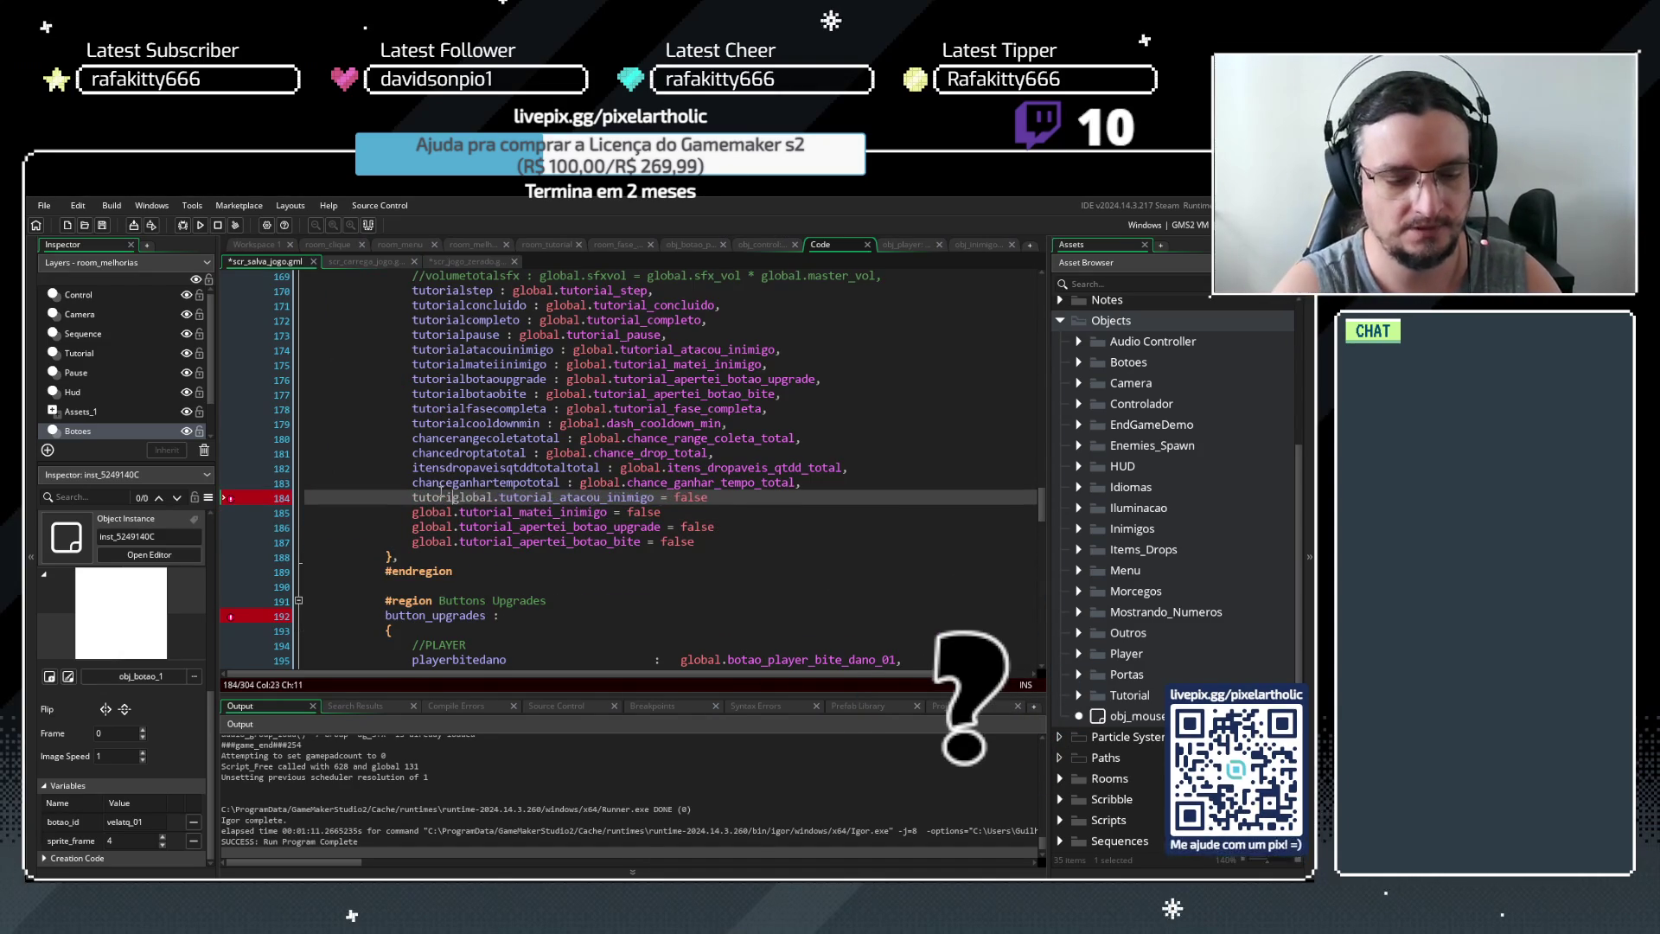
text(inimigo :)
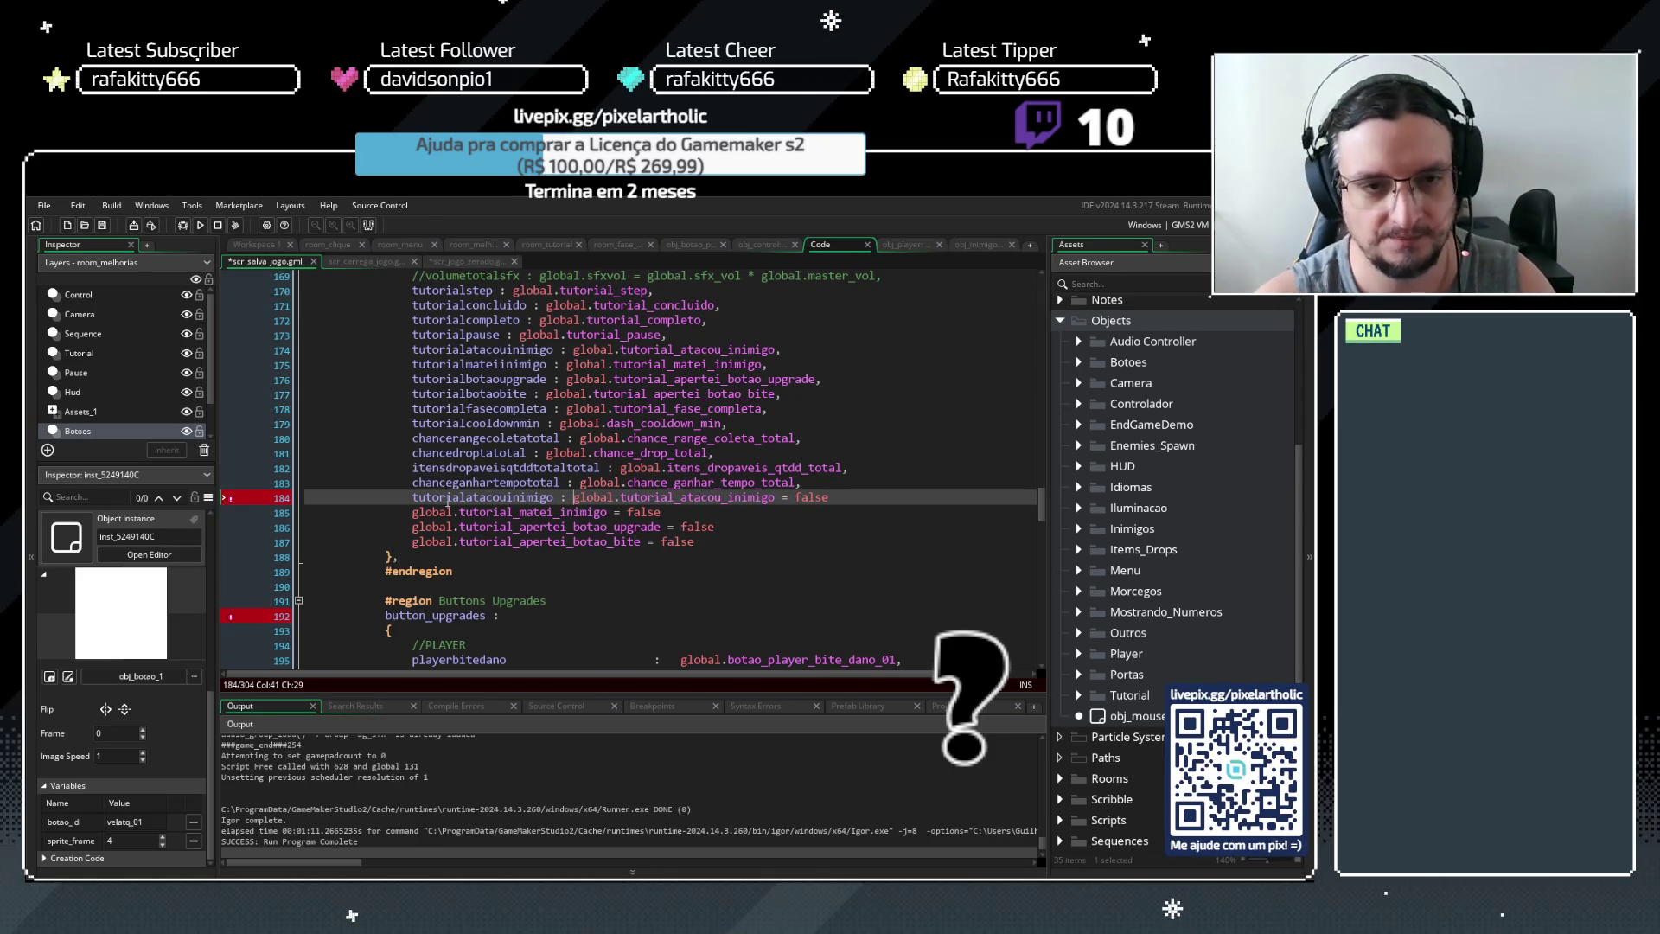
Paste that field name onto lines 185–187, renaming them tutorialmatouinimigo and tutorialaperteibotaoupgrade
drag(413, 497, 578, 501)
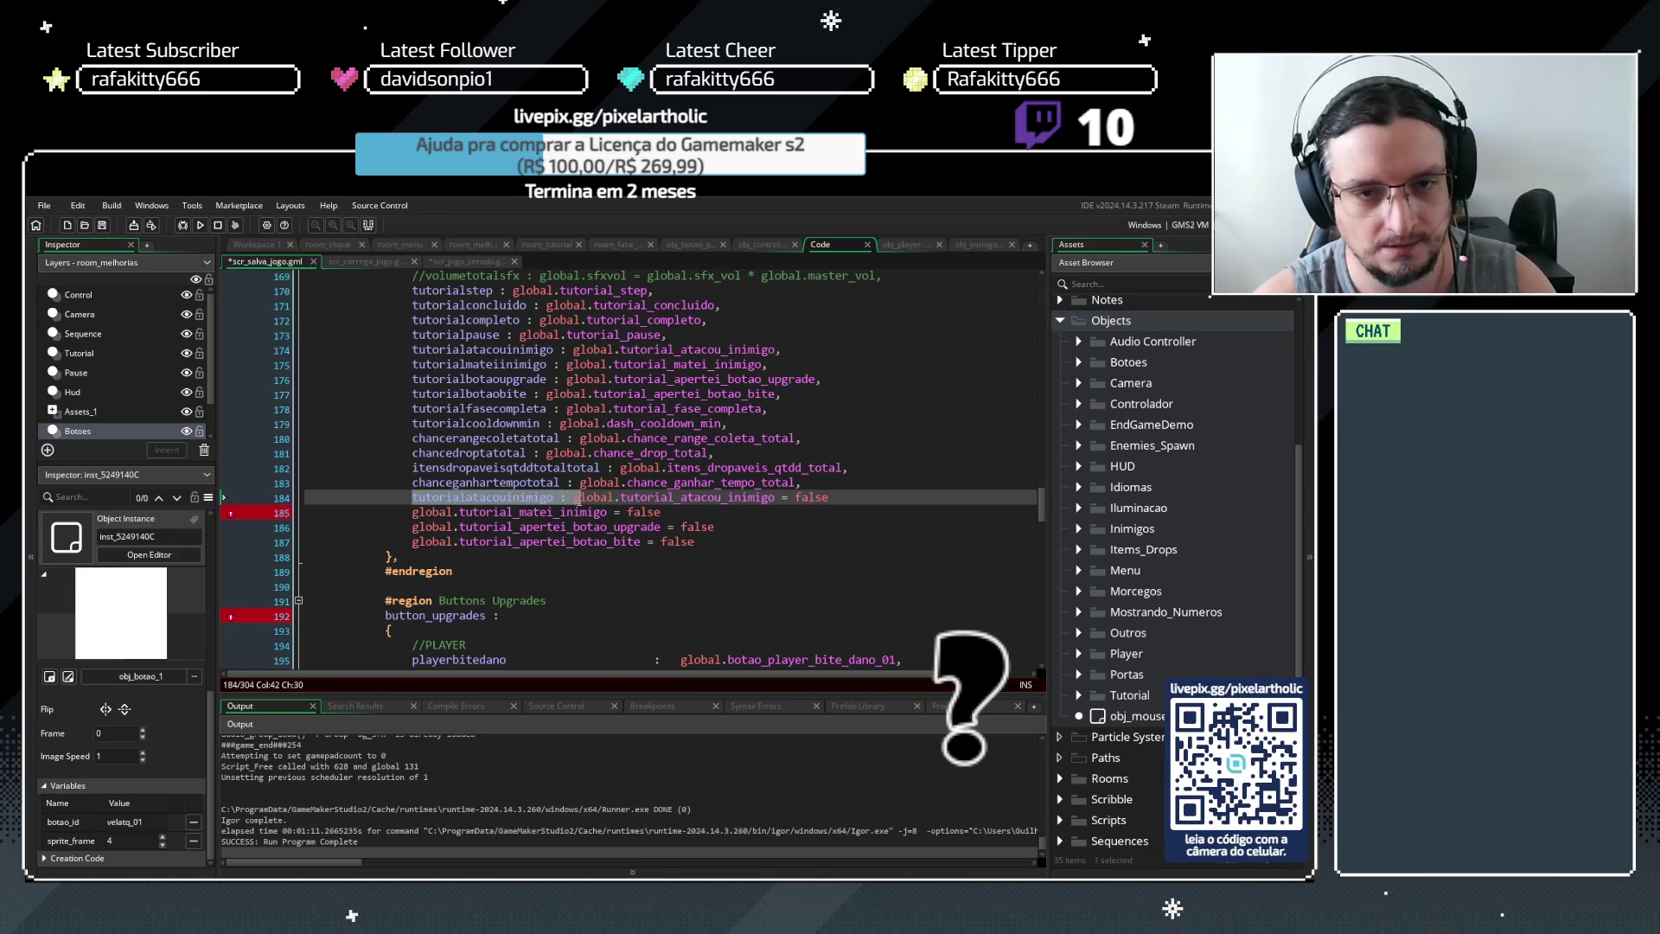
click(423, 511)
click(446, 527)
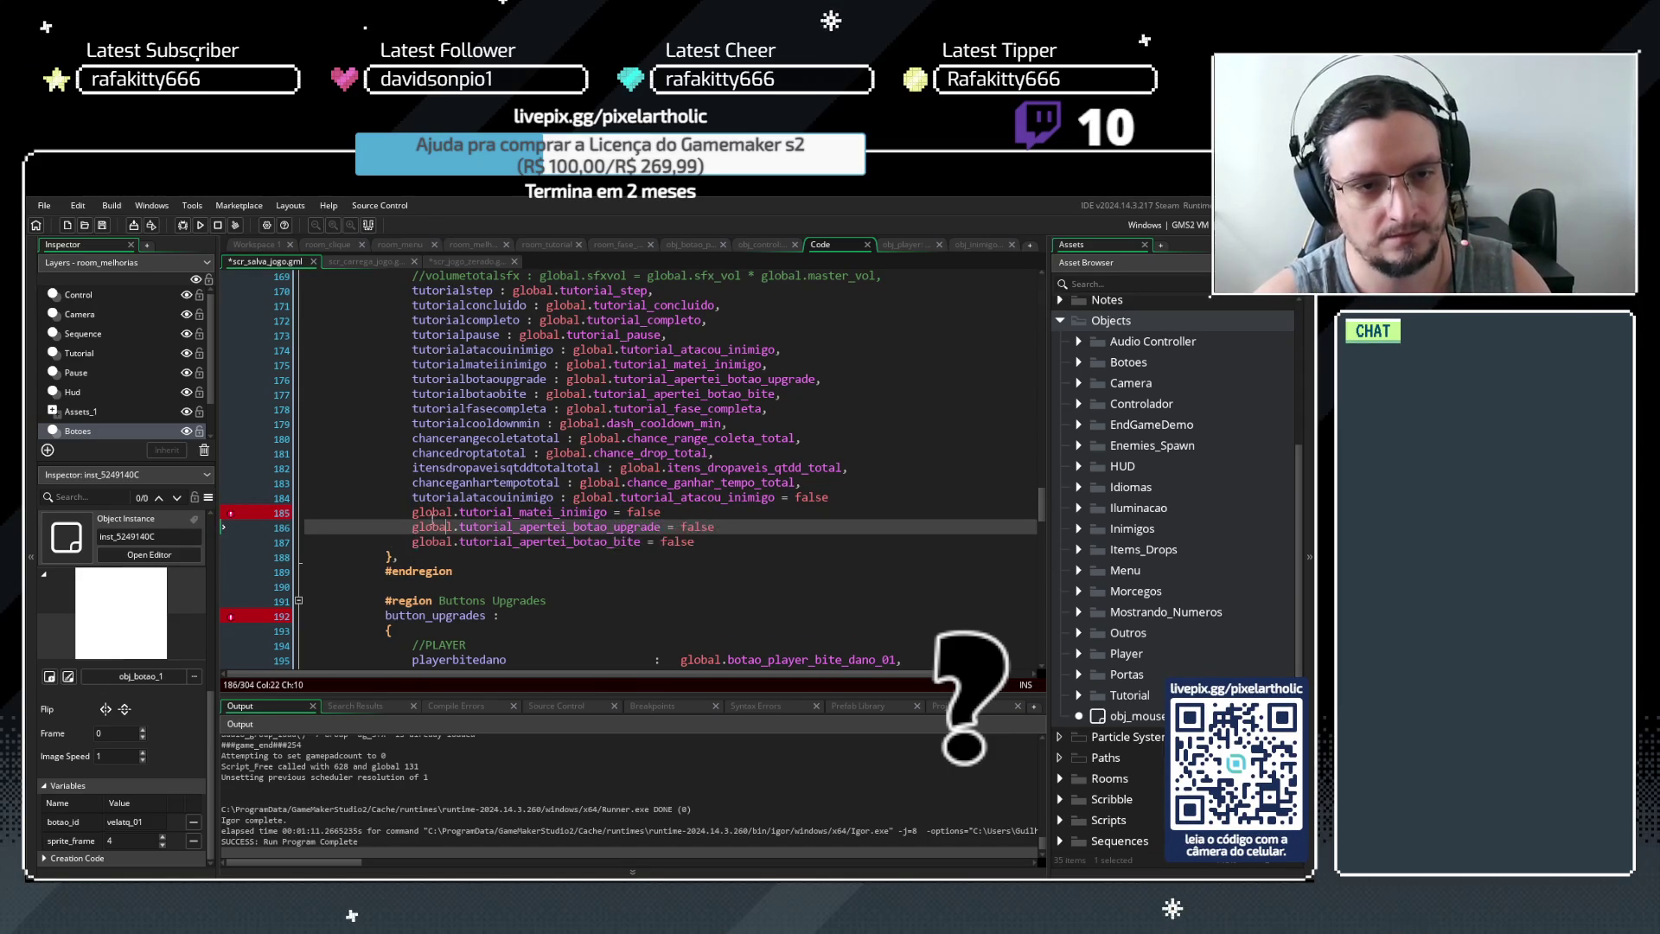
click(416, 543)
text(tutorialatacouinimigo : g)
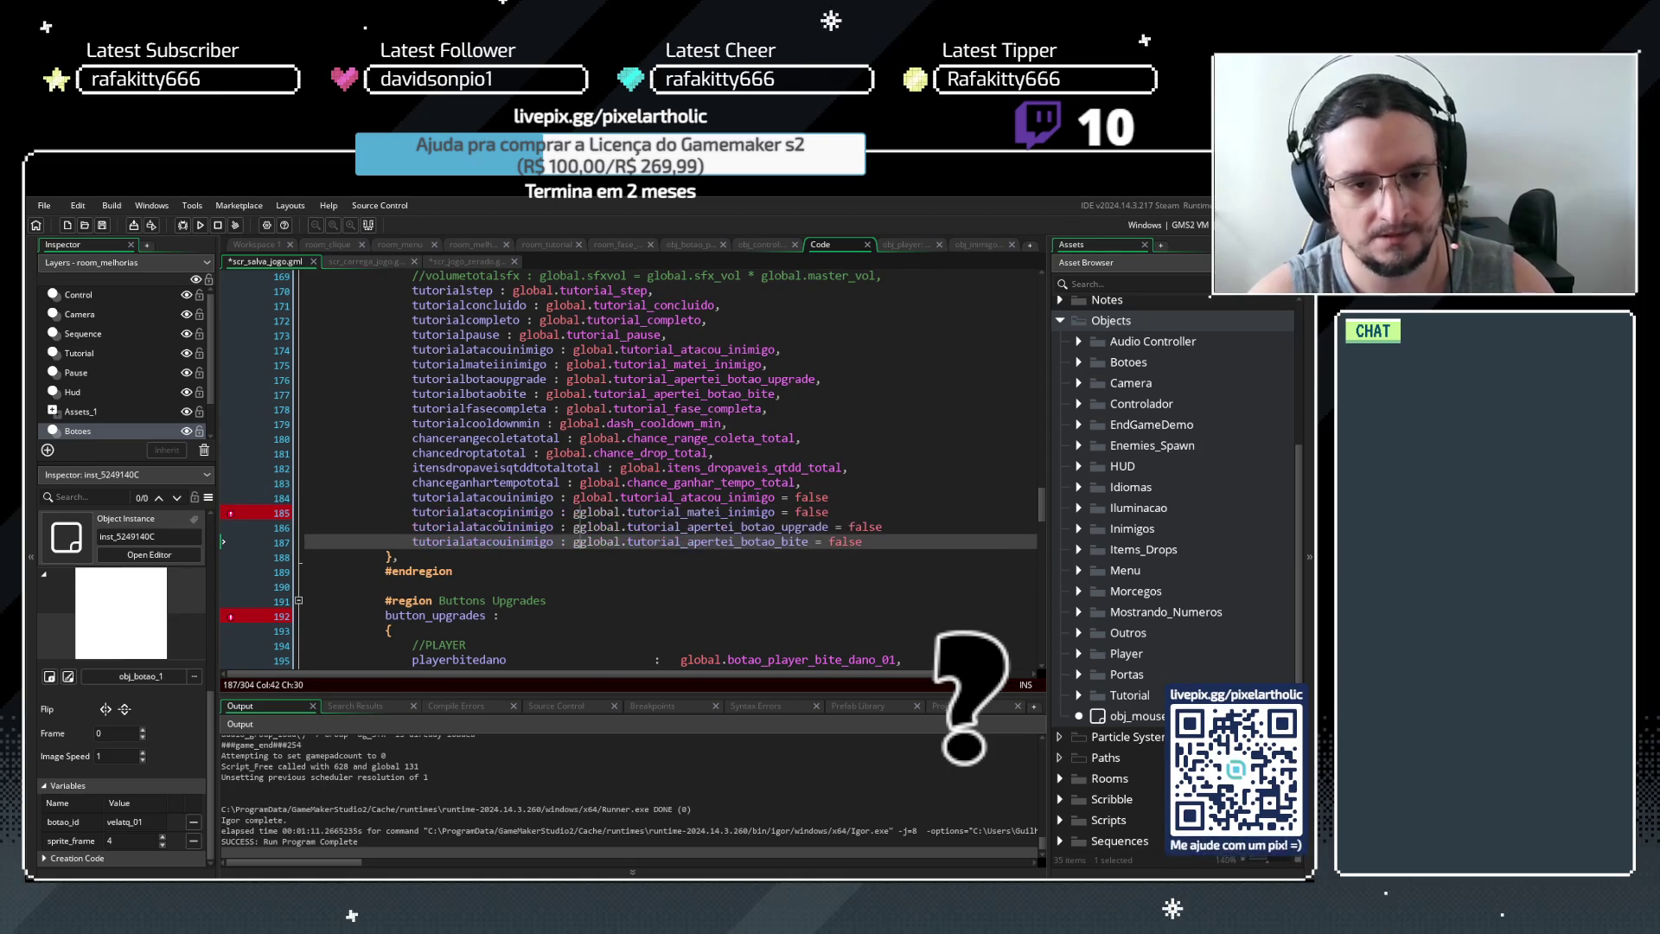
drag(466, 511, 505, 513)
text(mato)
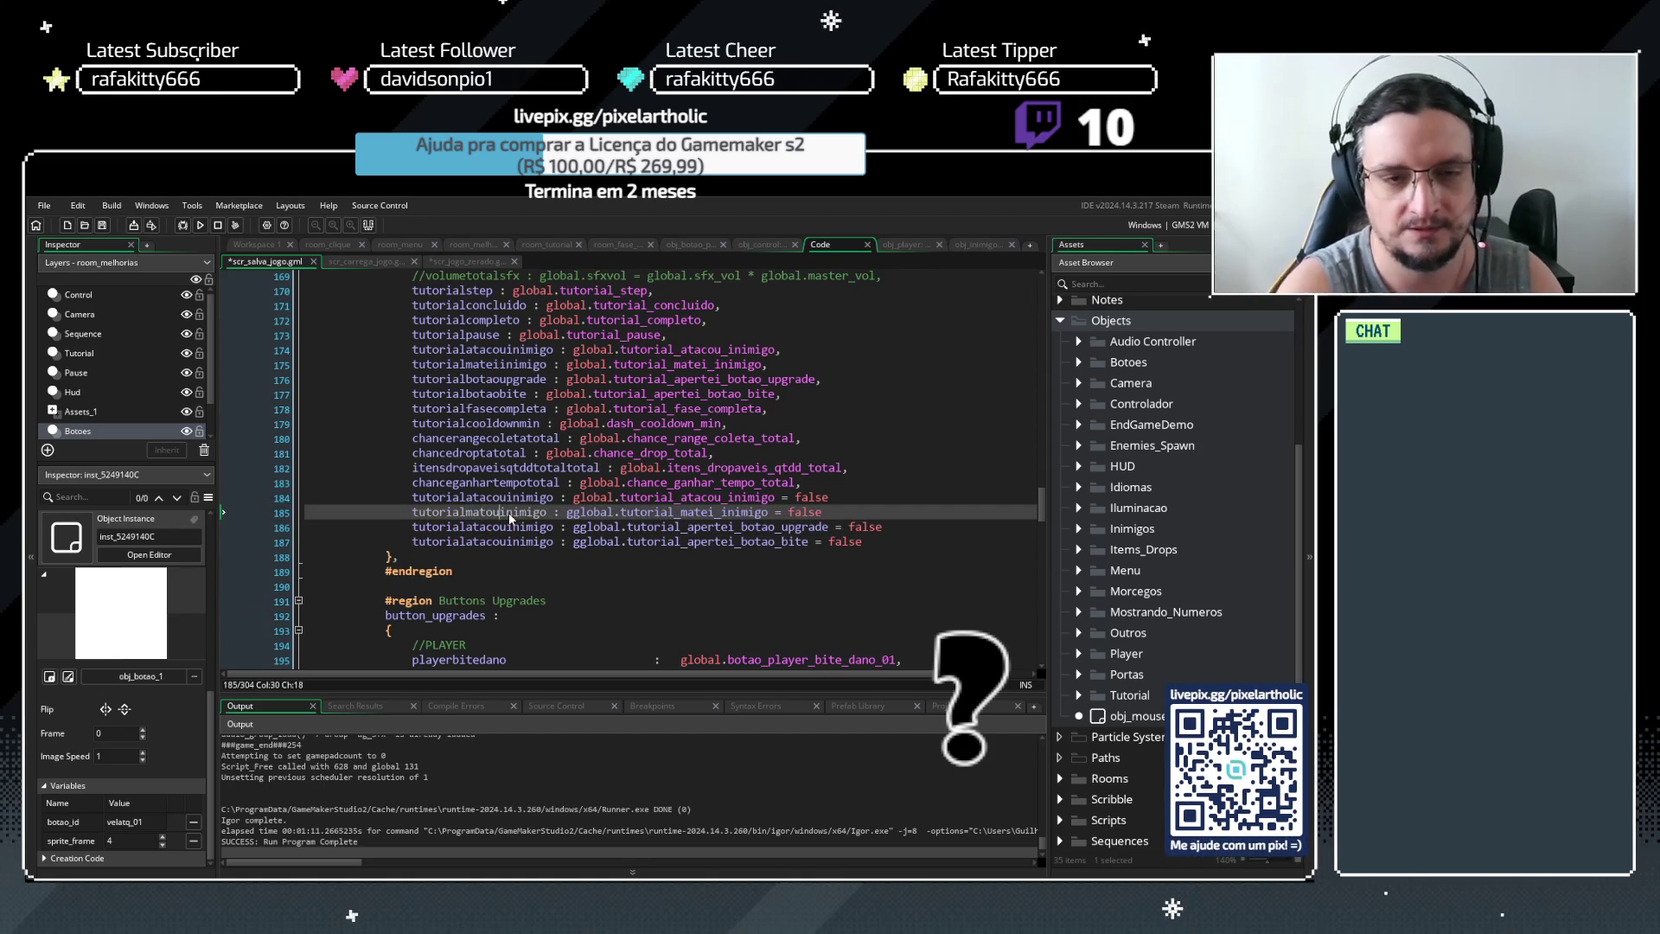
click(505, 526)
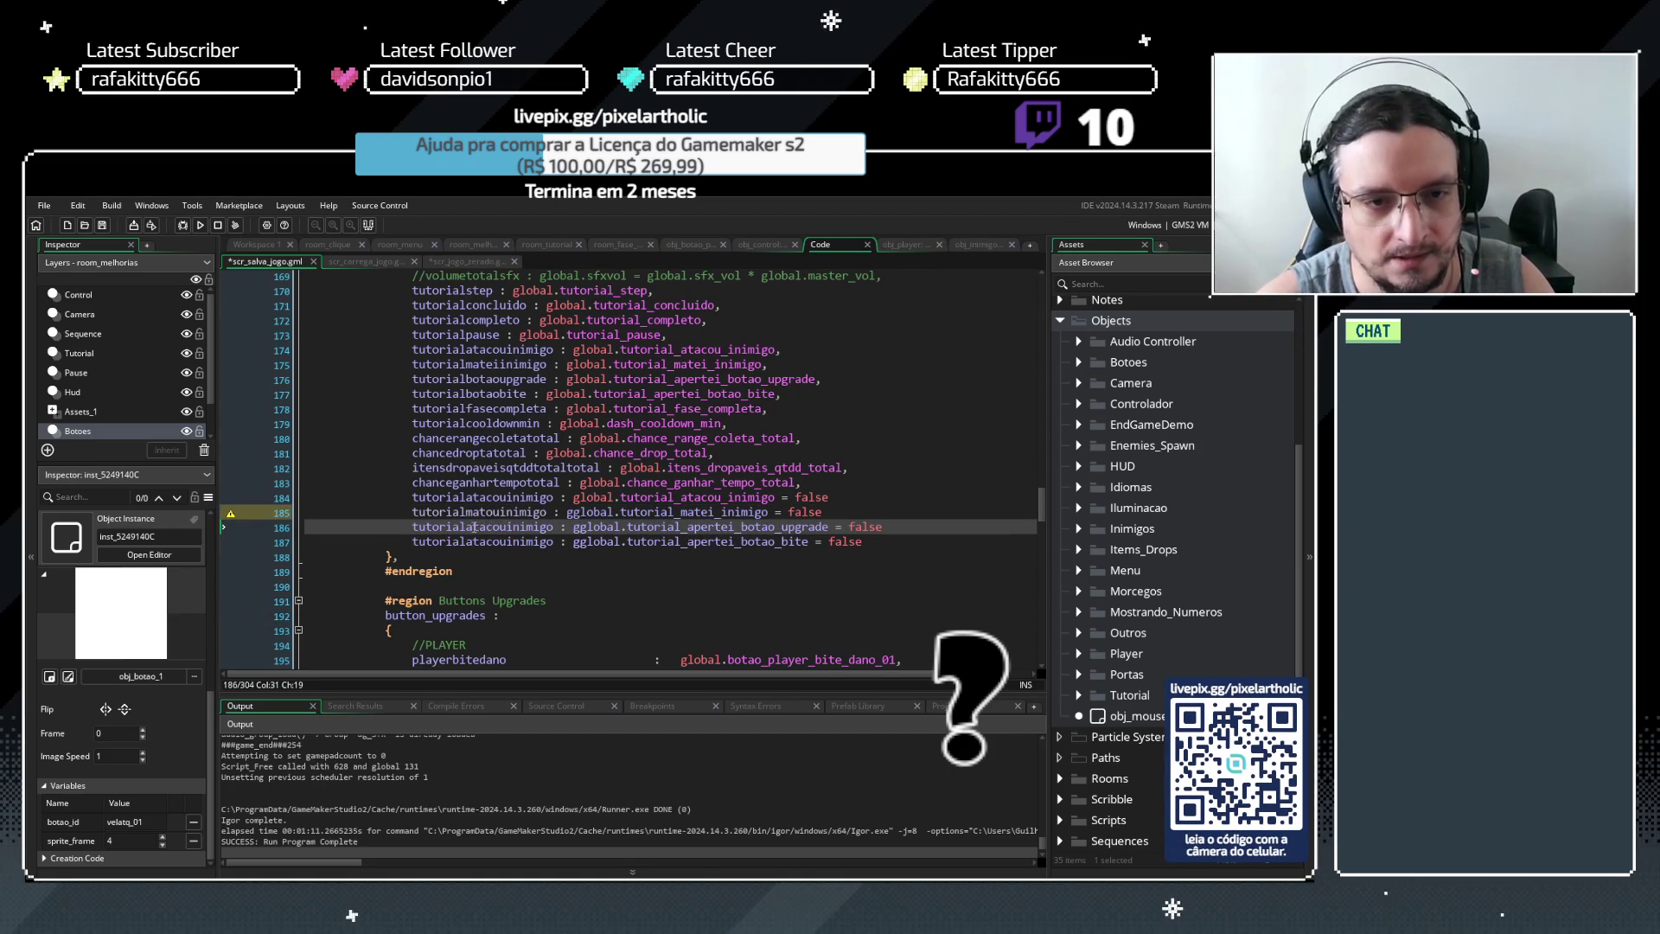
text(aperteibotao)
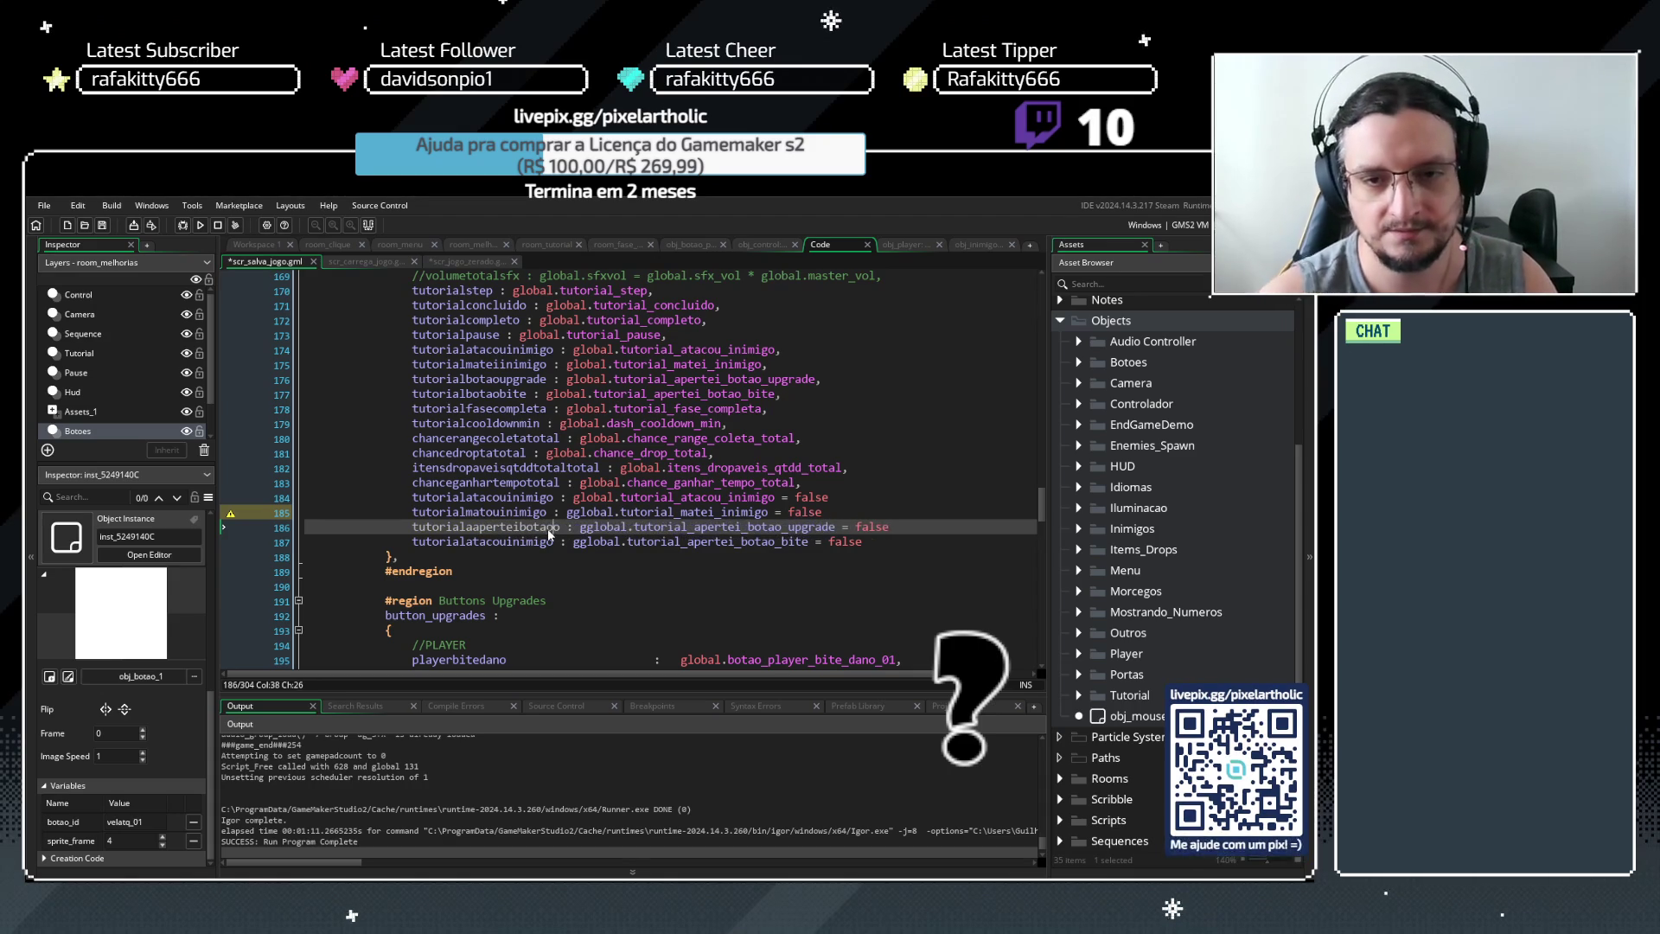
text(upgrade)
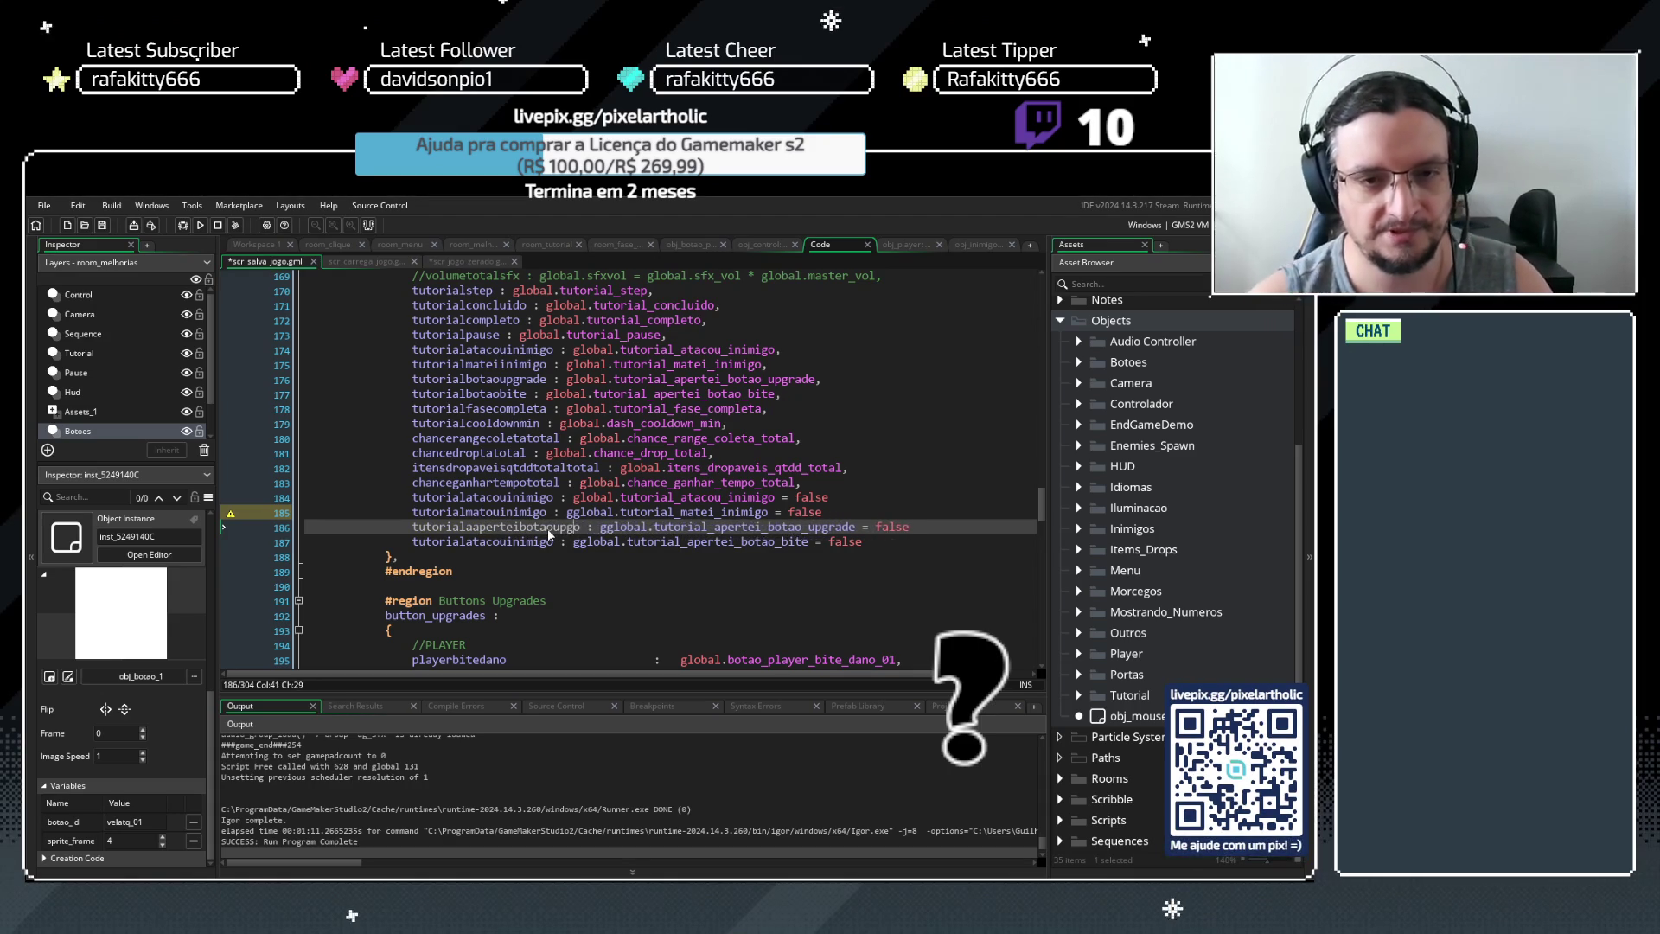
key(Delete)
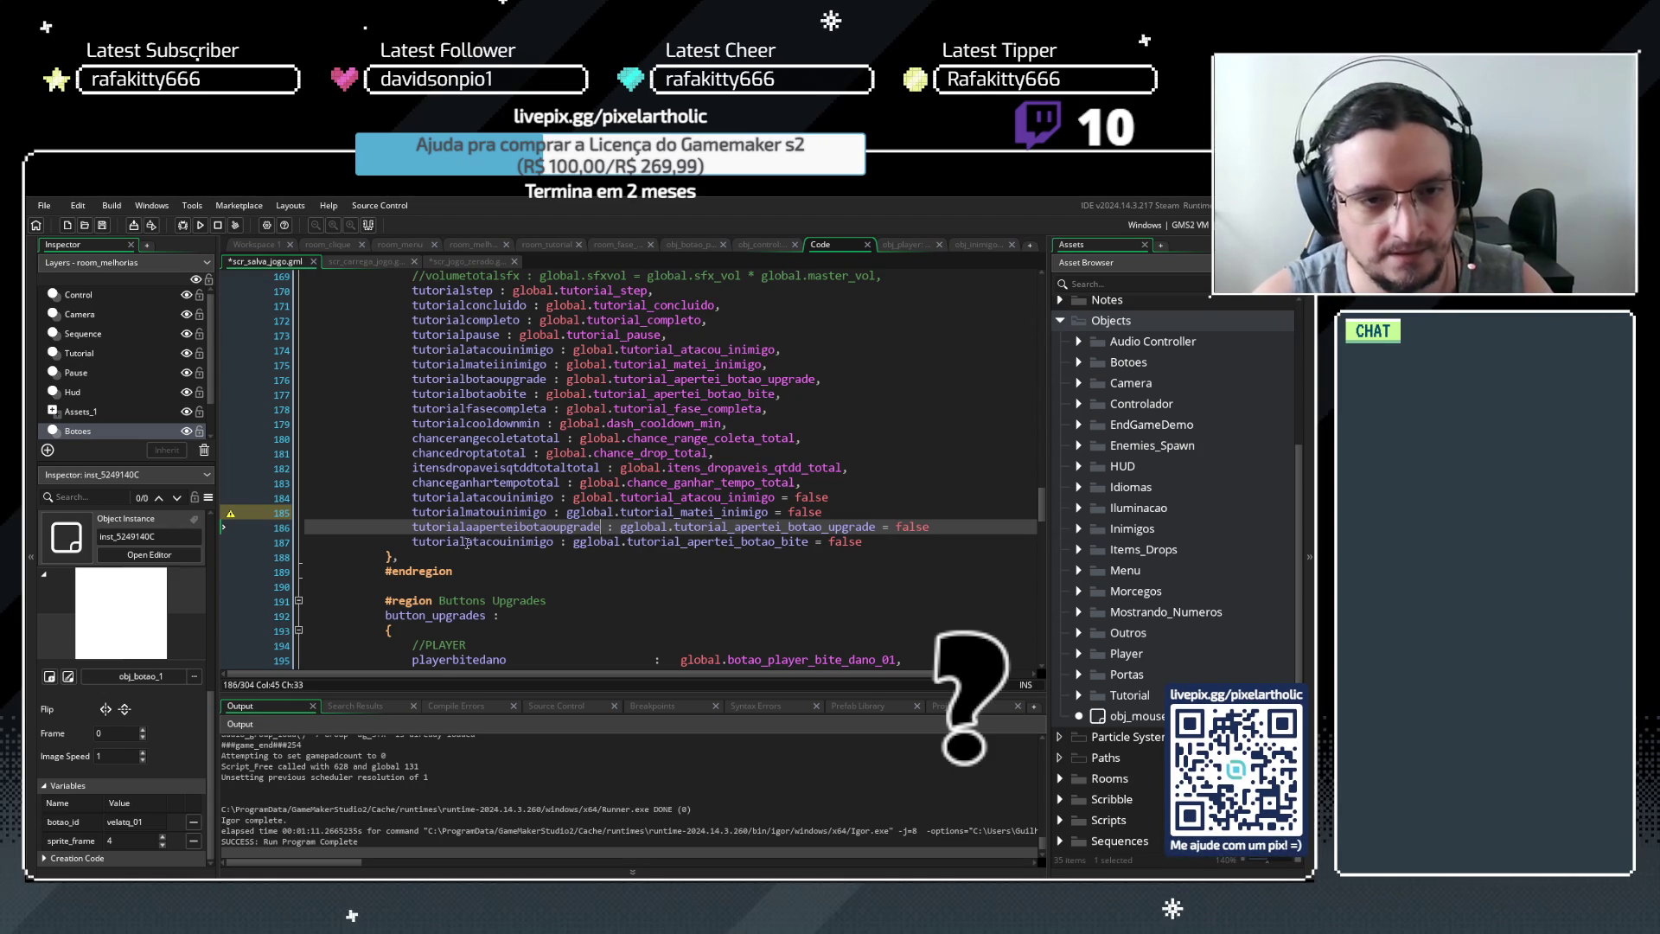
Remove the extra 'a' on line 186 and rename line 187's field to tutorialaperbotaobite
drag(466, 542, 507, 542)
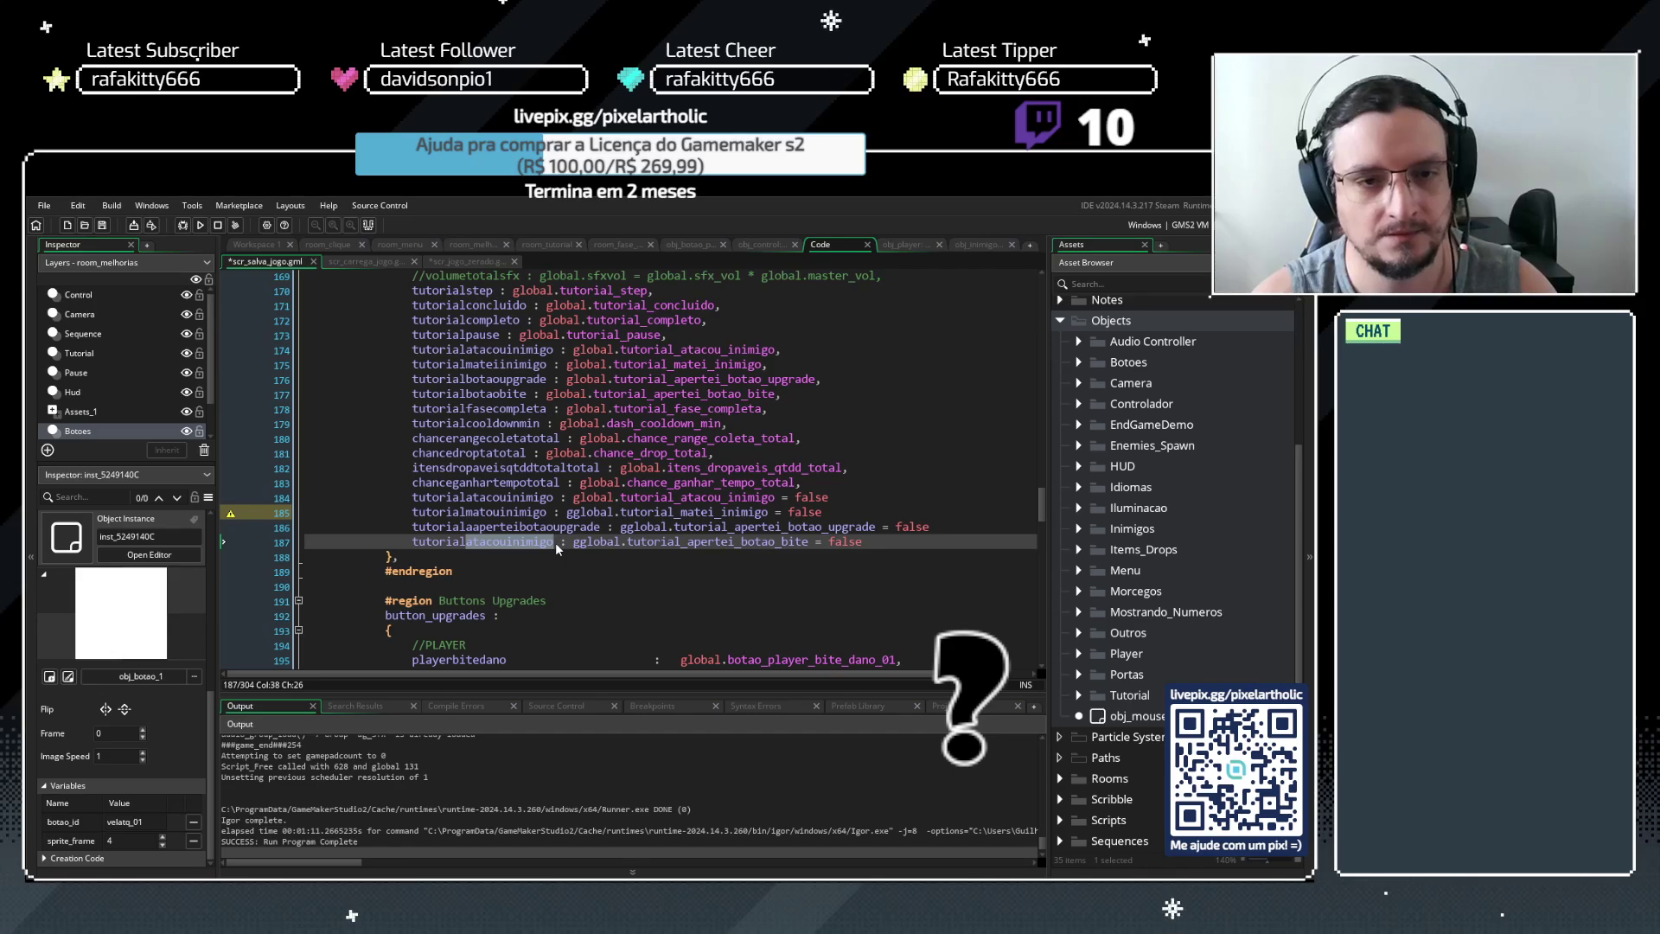
click(475, 526)
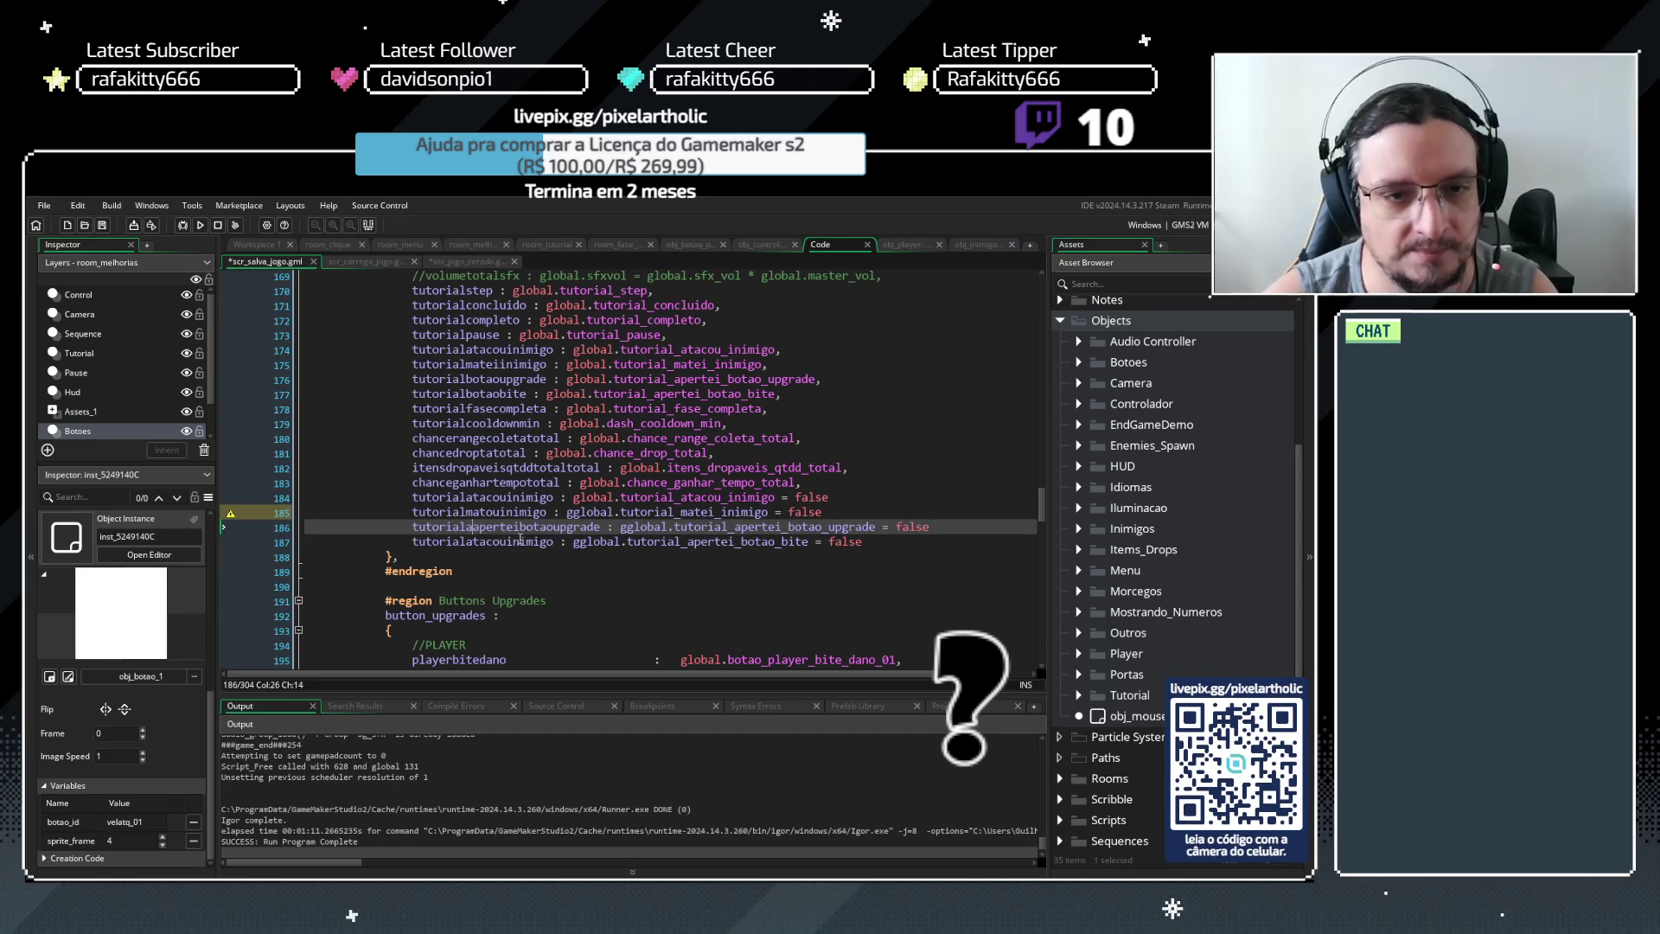
key(BackSpace)
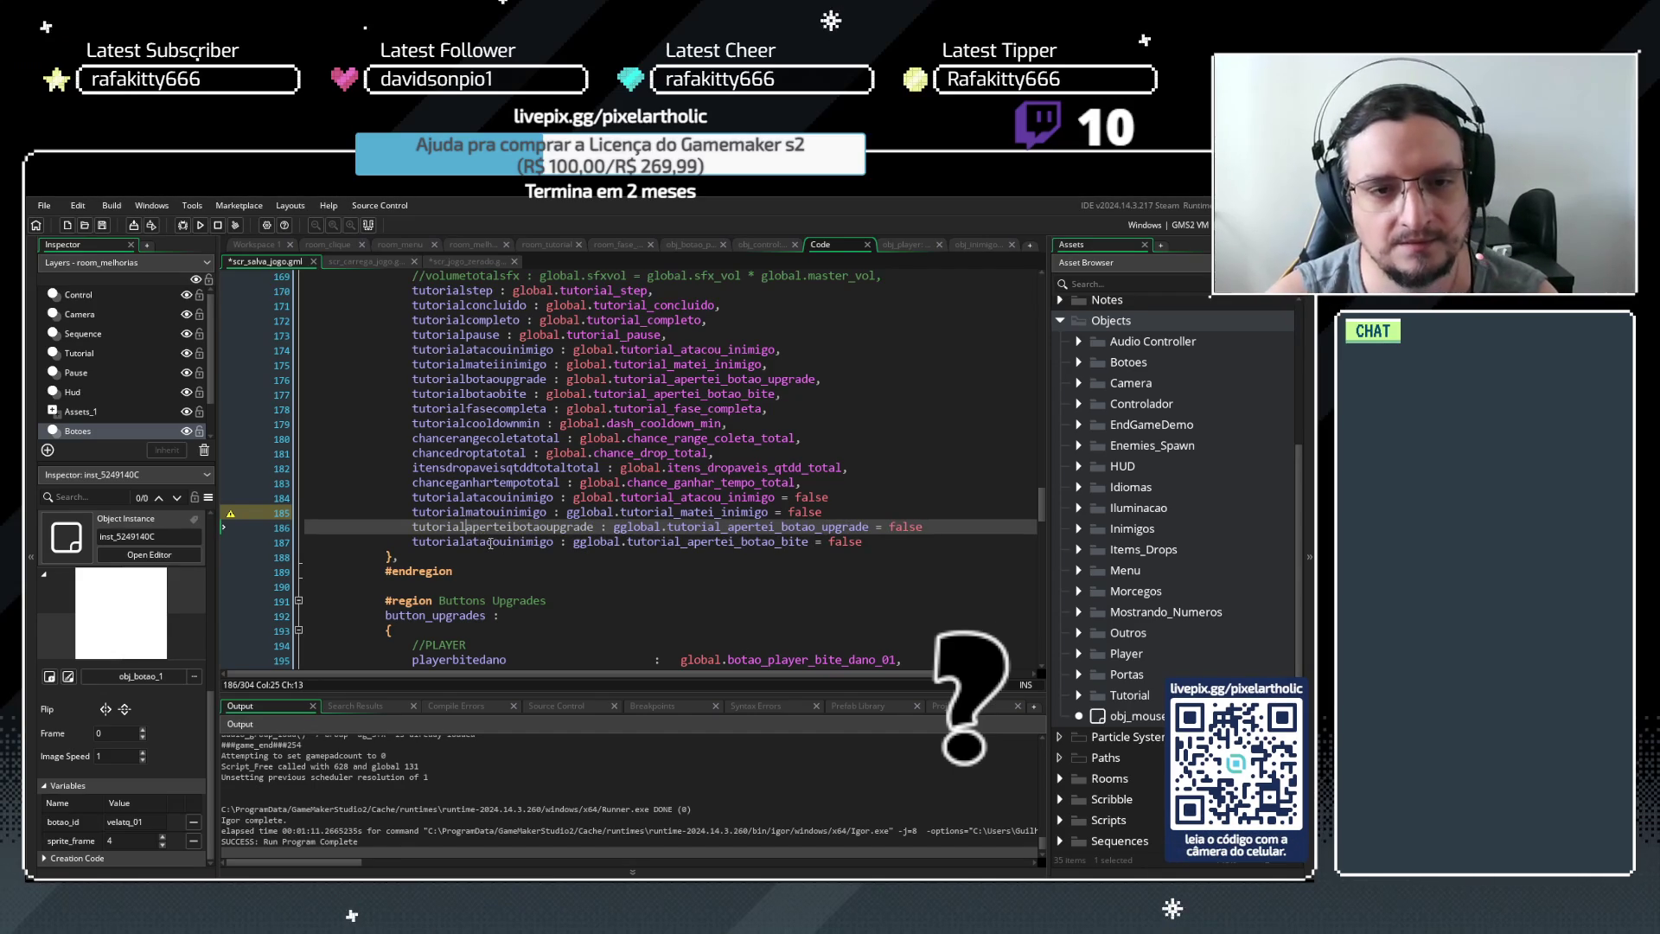
click(489, 542)
drag(475, 542, 559, 545)
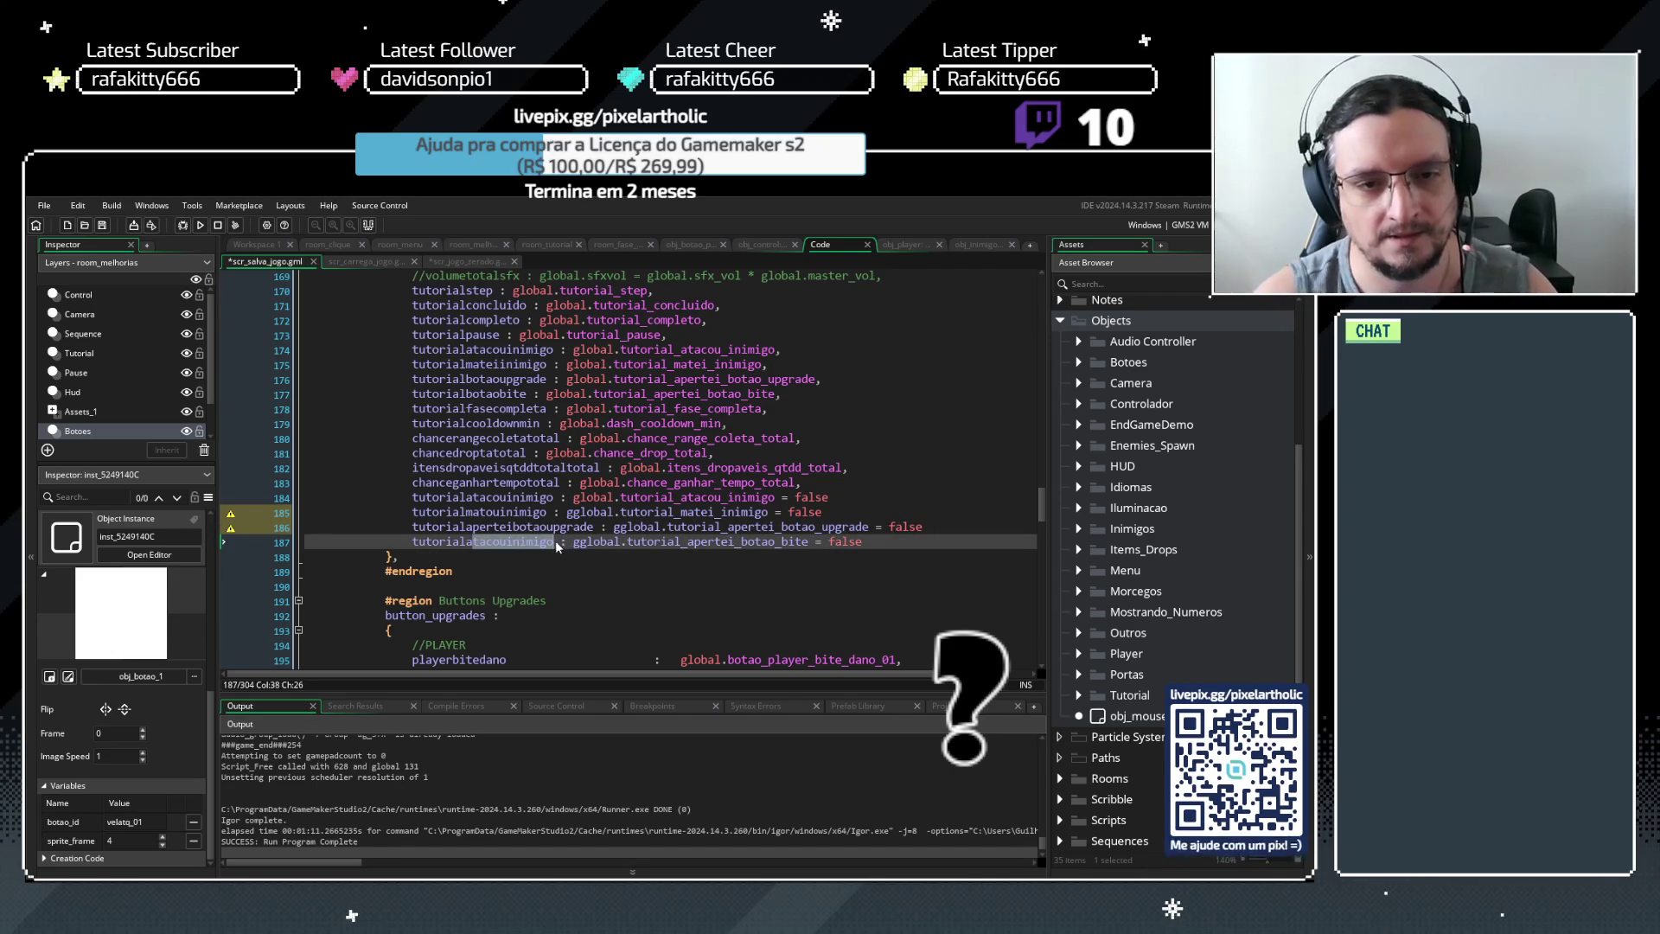
text(perbotao)
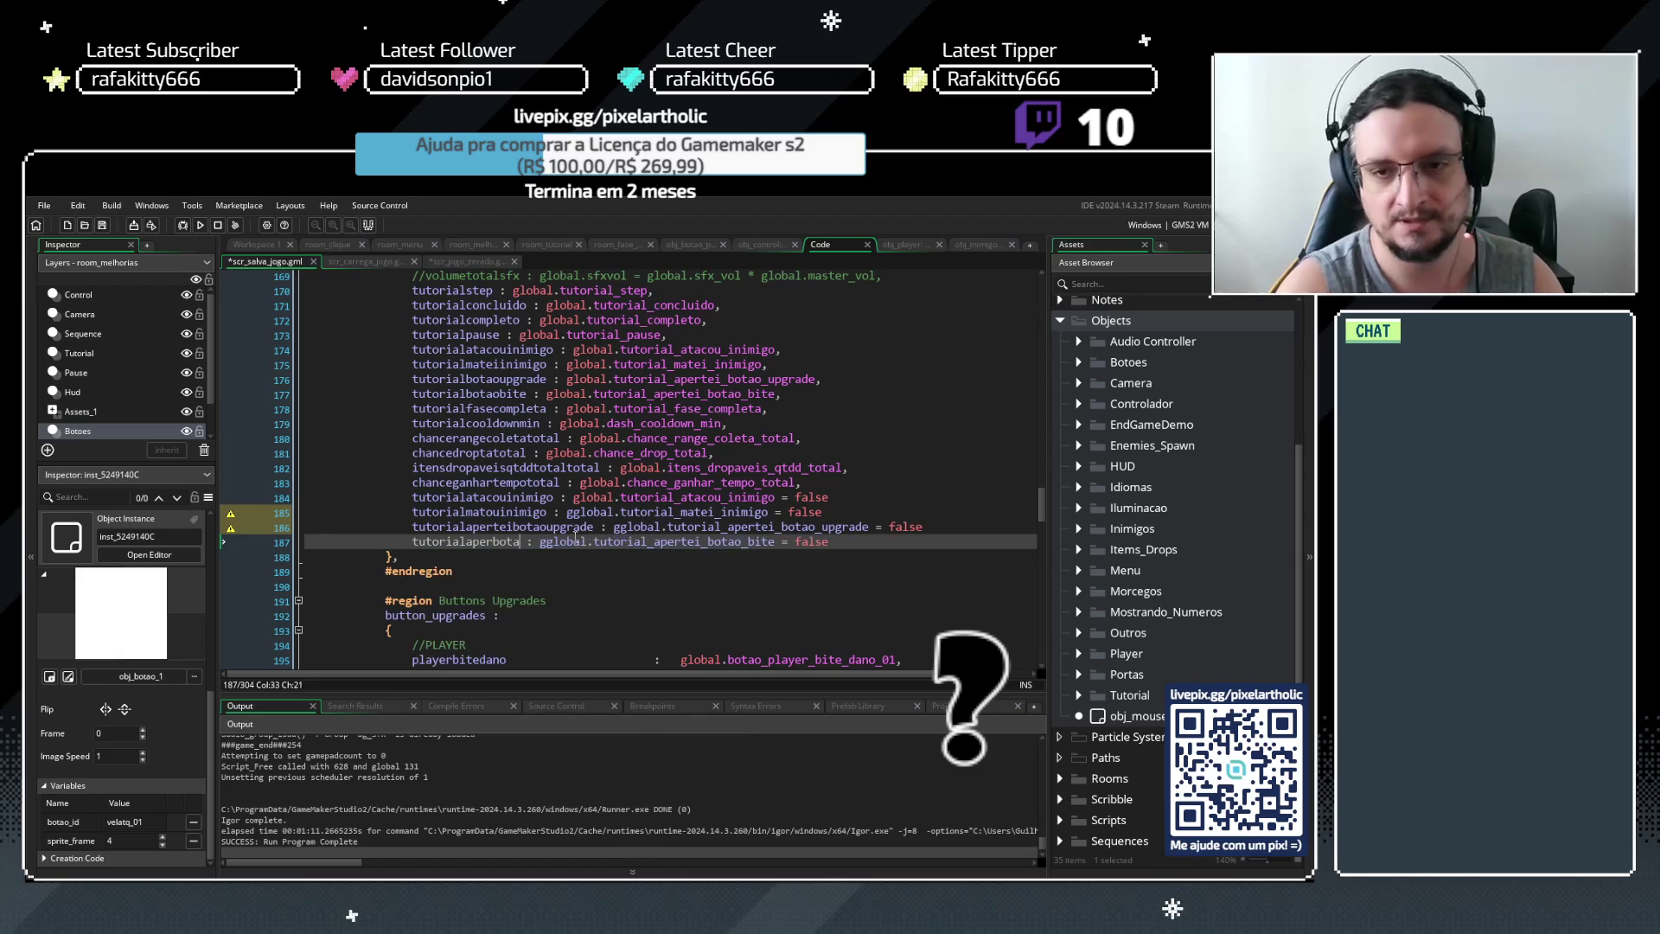
text(bite)
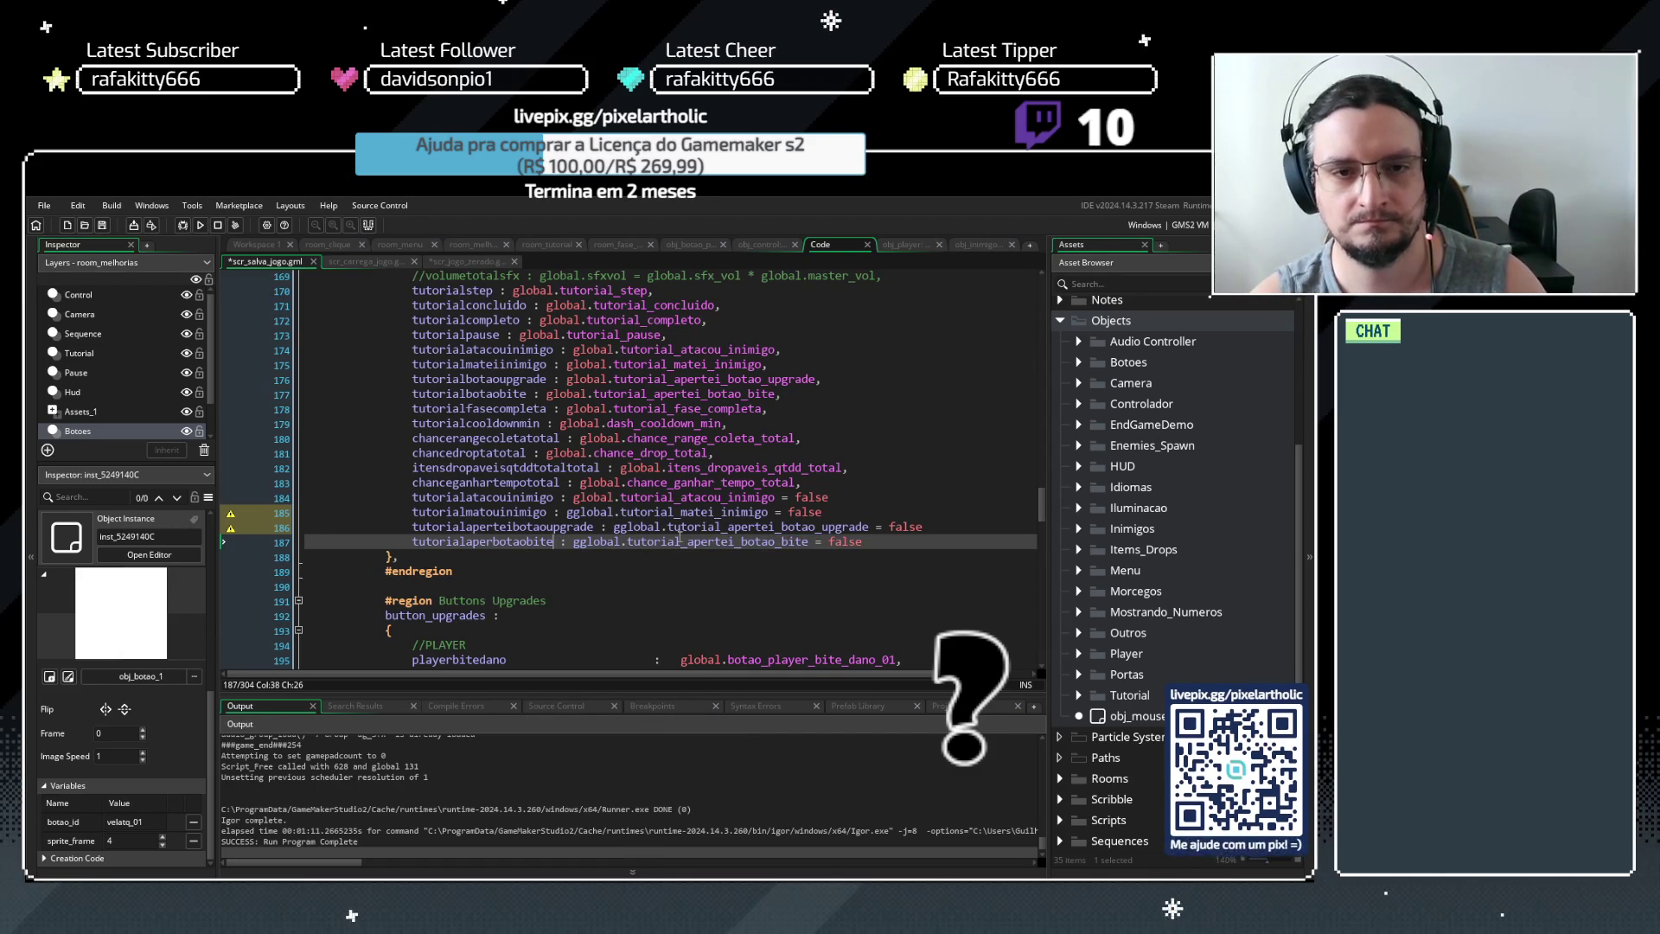
Fix the doubled 'gglobal' on lines 185–187 and copy the four tutorial field lines
key(BackSpace)
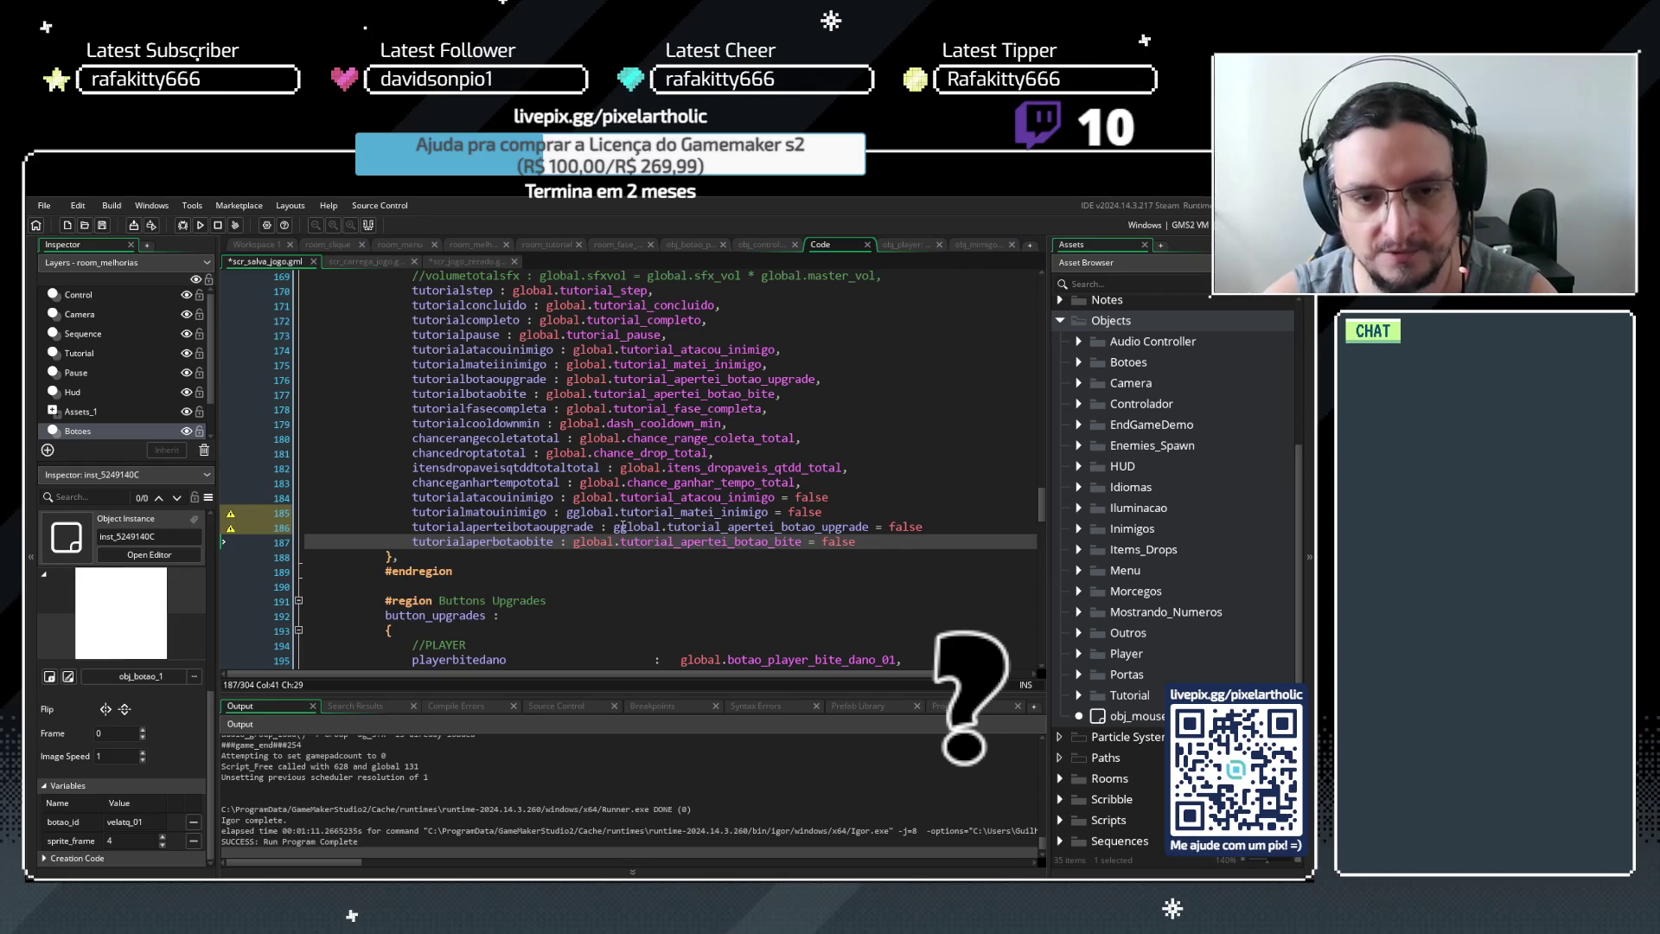
click(621, 527)
key(BackSpace)
click(568, 512)
key(Delete)
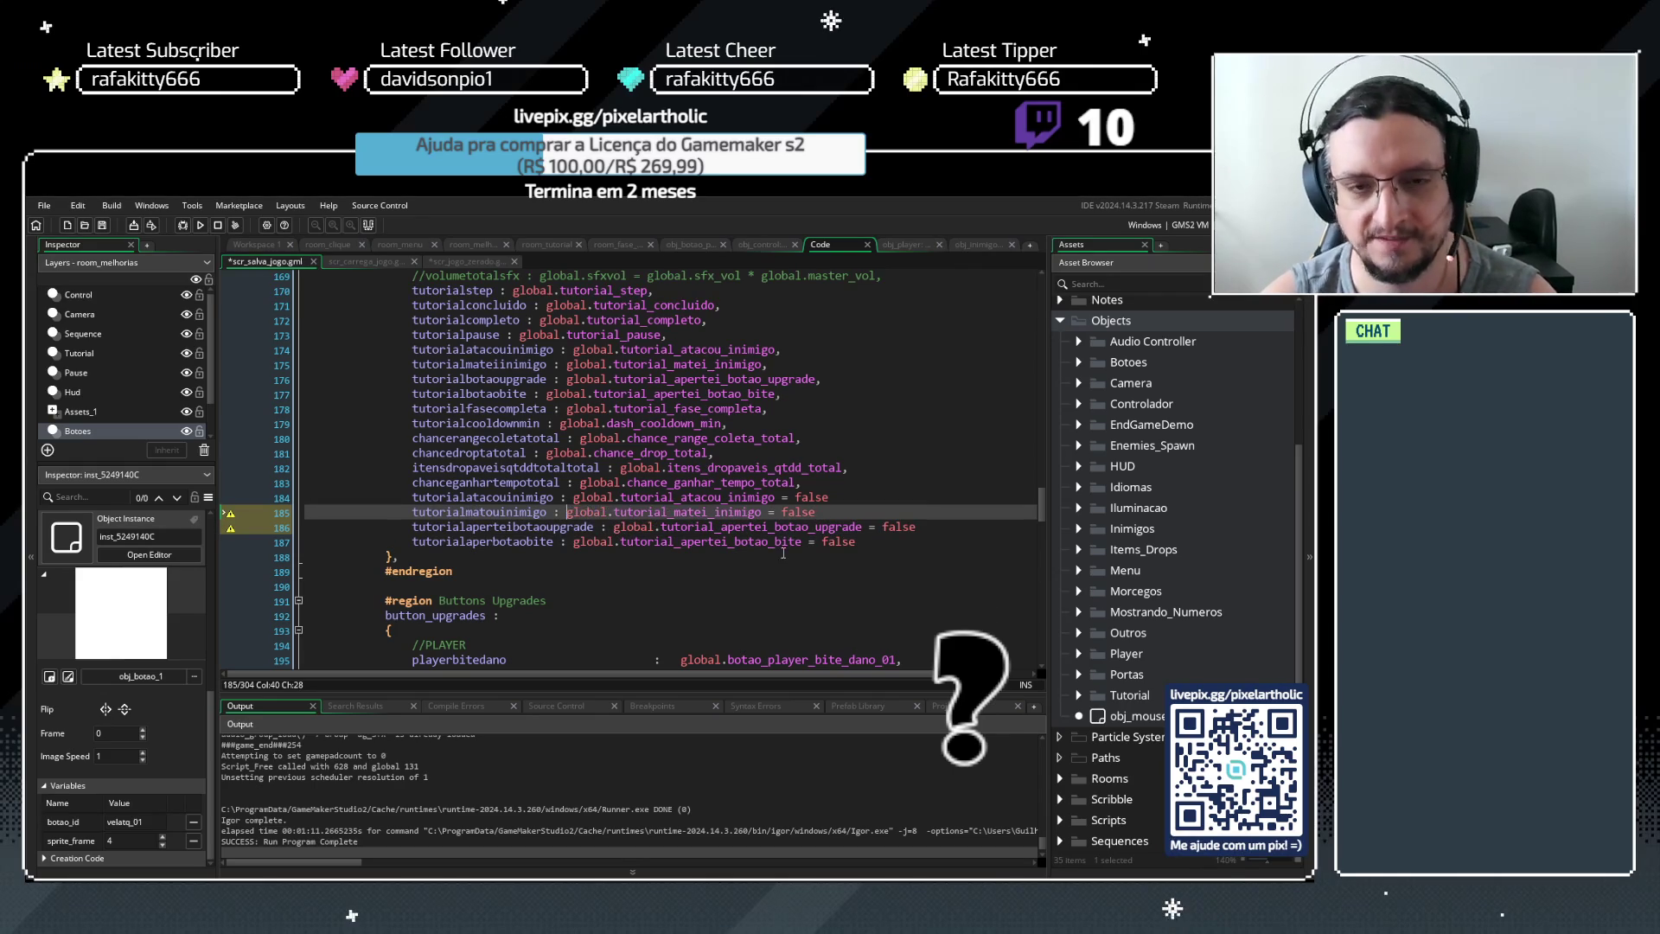
click(873, 554)
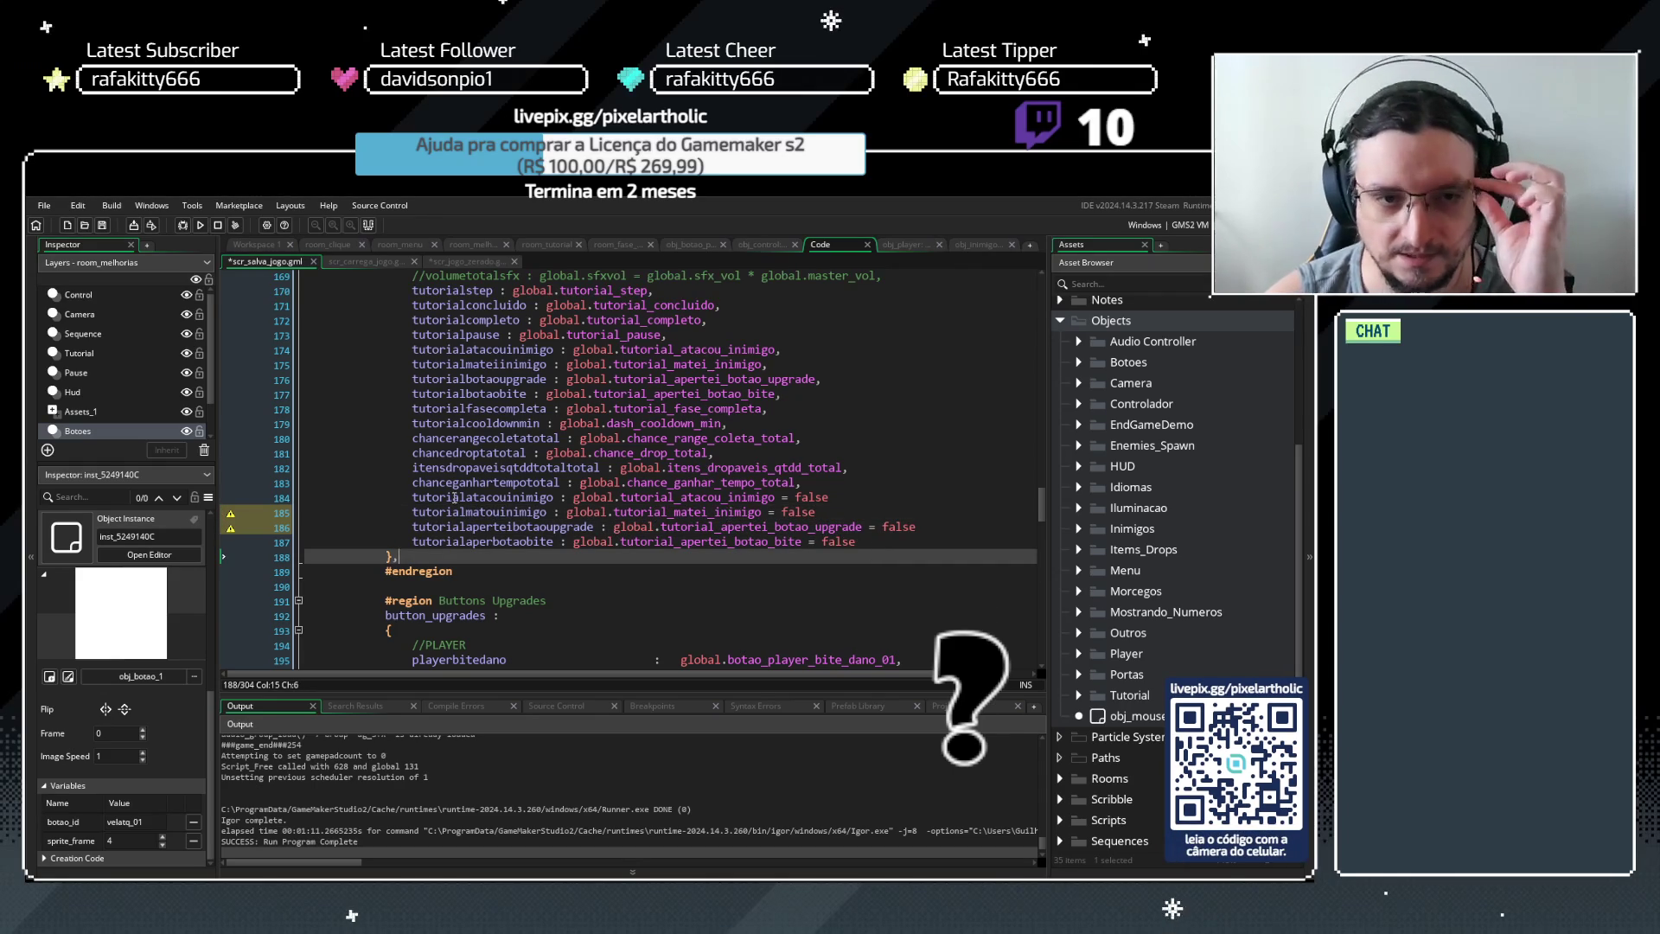
drag(414, 496, 906, 560)
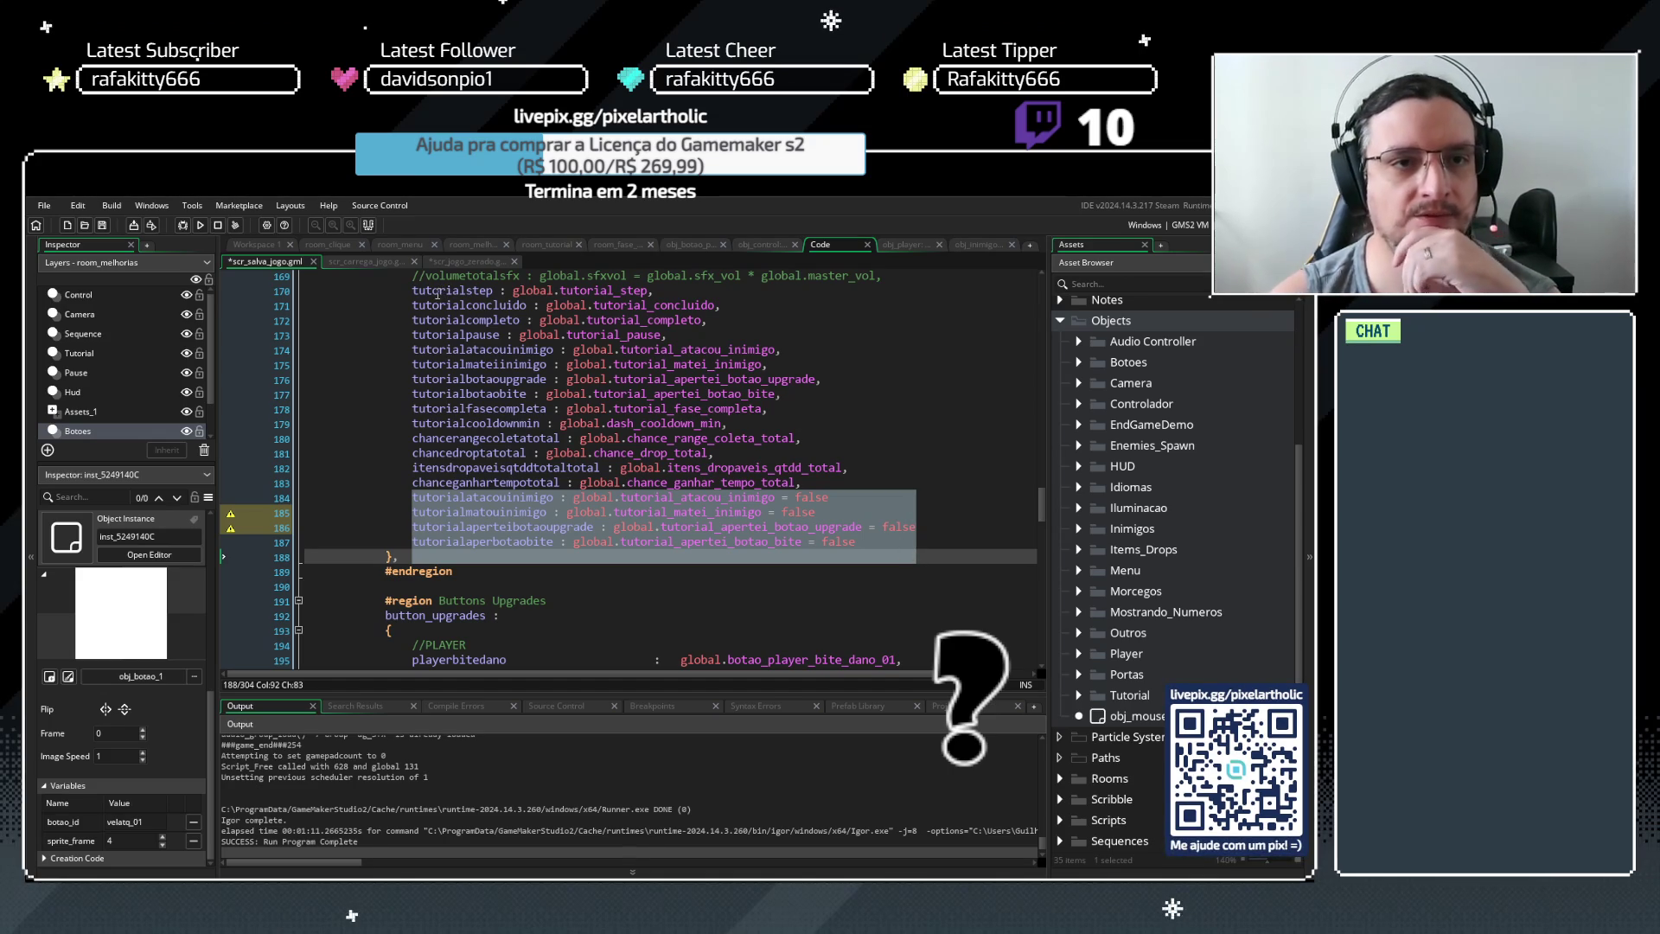
click(381, 264)
Paste the four tutorial flag lines after line 199 in scr_carrega_jogo and tab-align them
scroll(575, 435, down, 15)
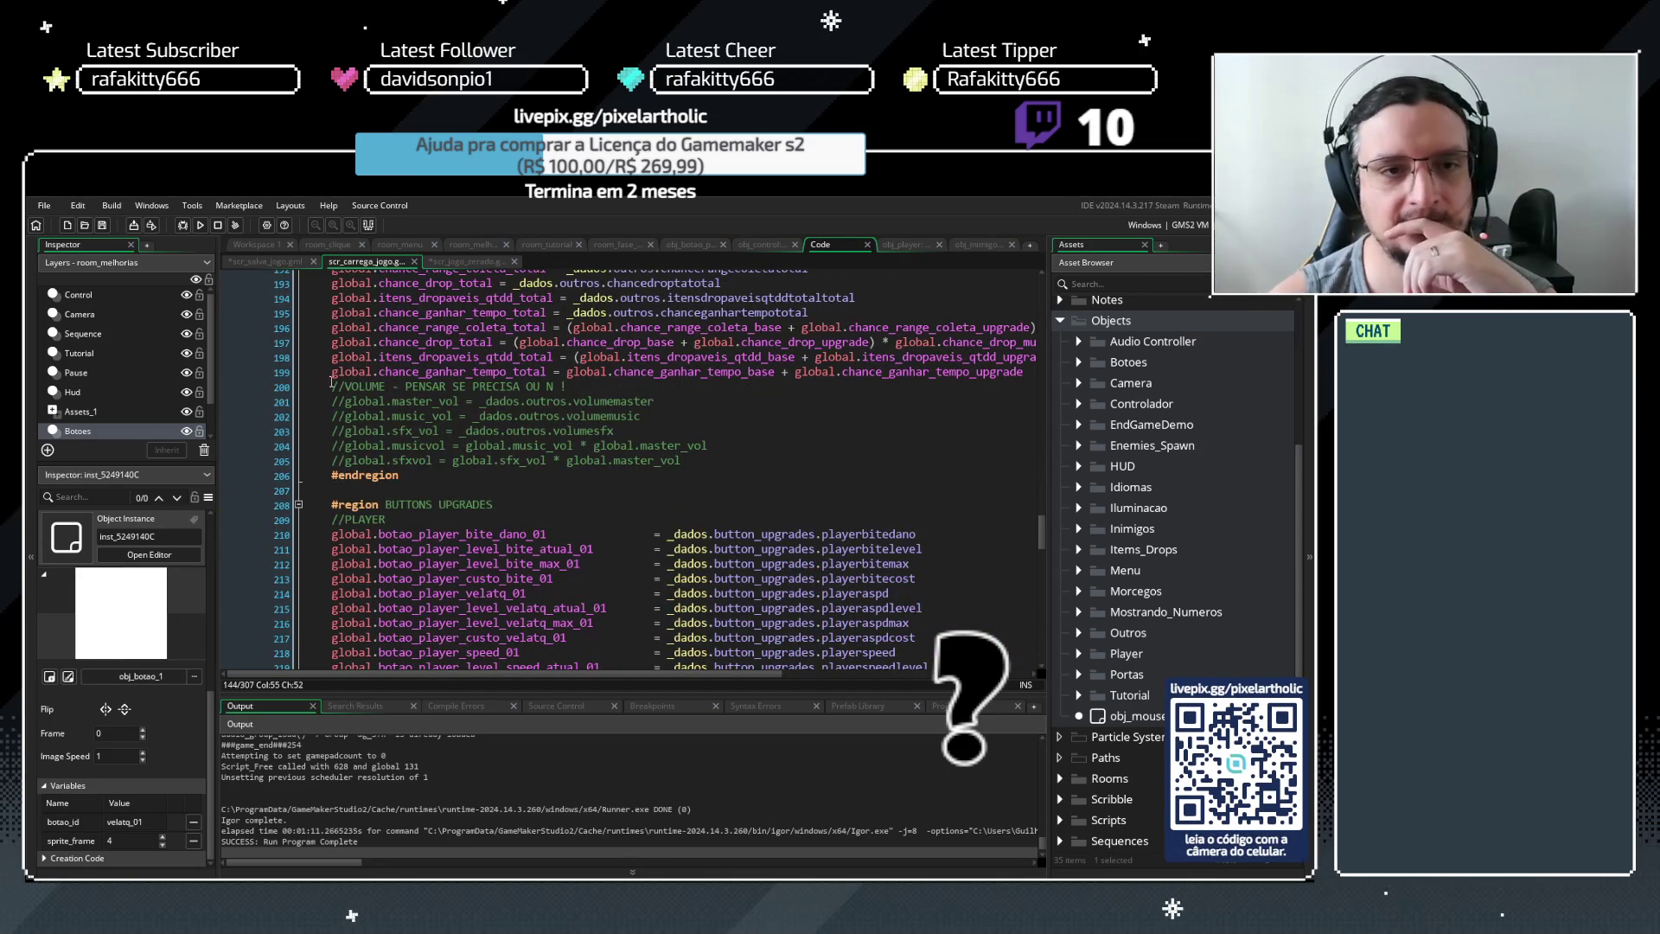
click(1026, 372)
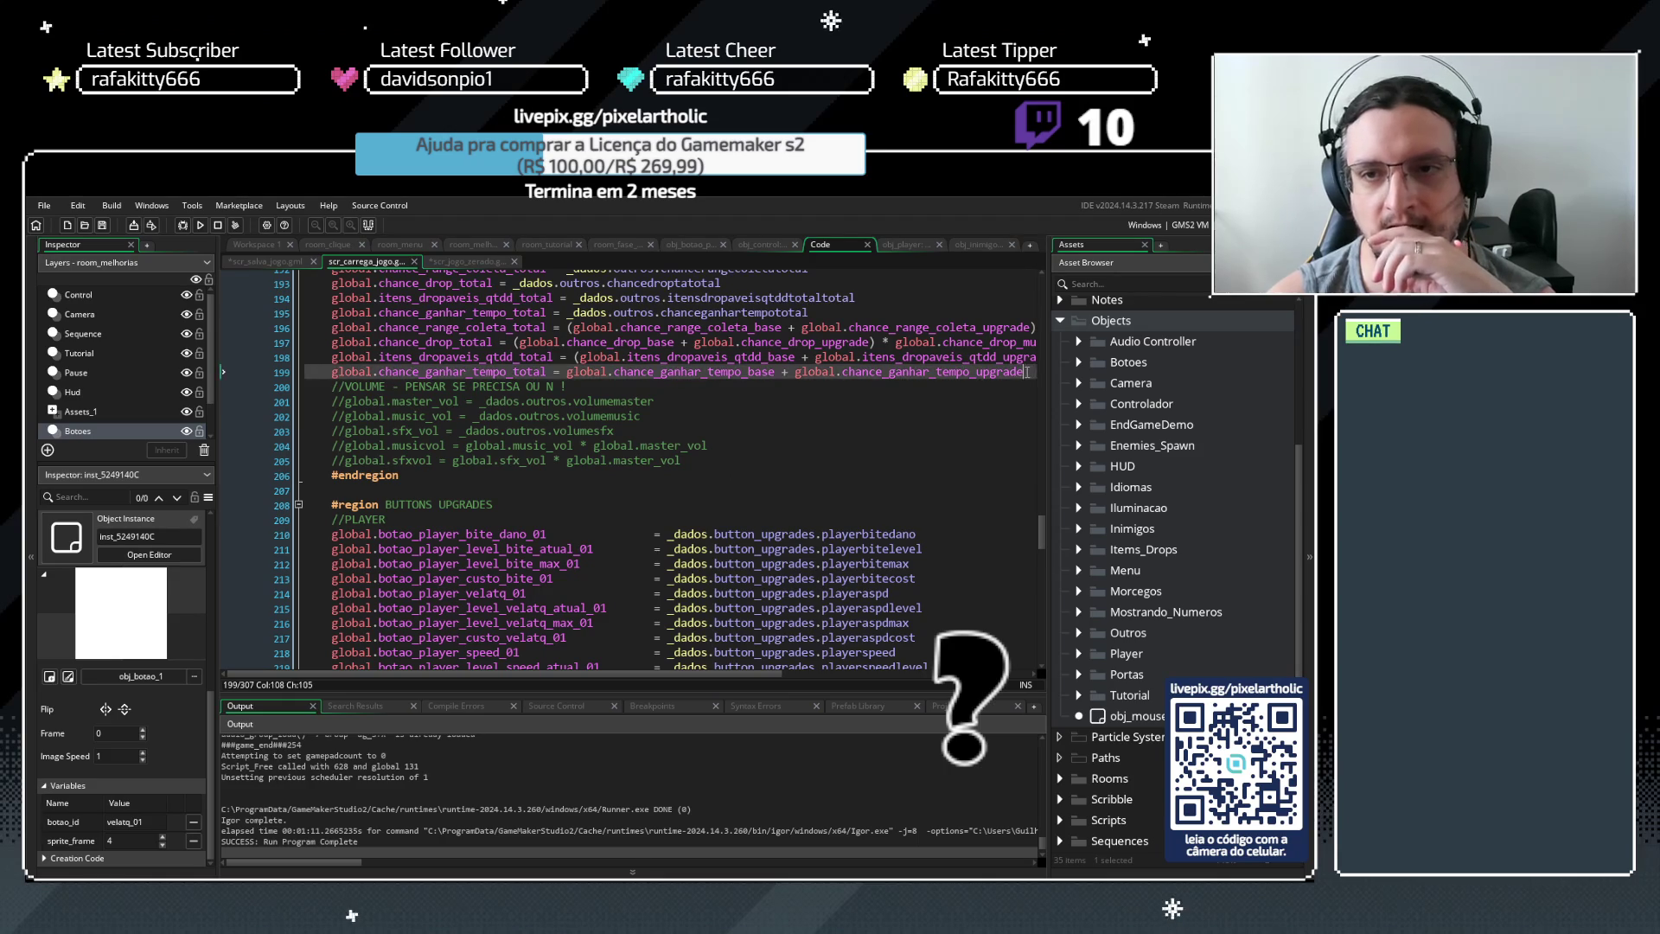
key(Return)
text(tutorialatacouinimigo : global.tutorial_atacou_inimigo = false tutorialmatouinimigo : global.tutorial_matei_inimigo = false tutorialaperteibotaoupgrade : global.tutorial_apertei_botao_upgrade = false tutorialaperbotaobite : global.tutorial_apertei_botao_bite = false)
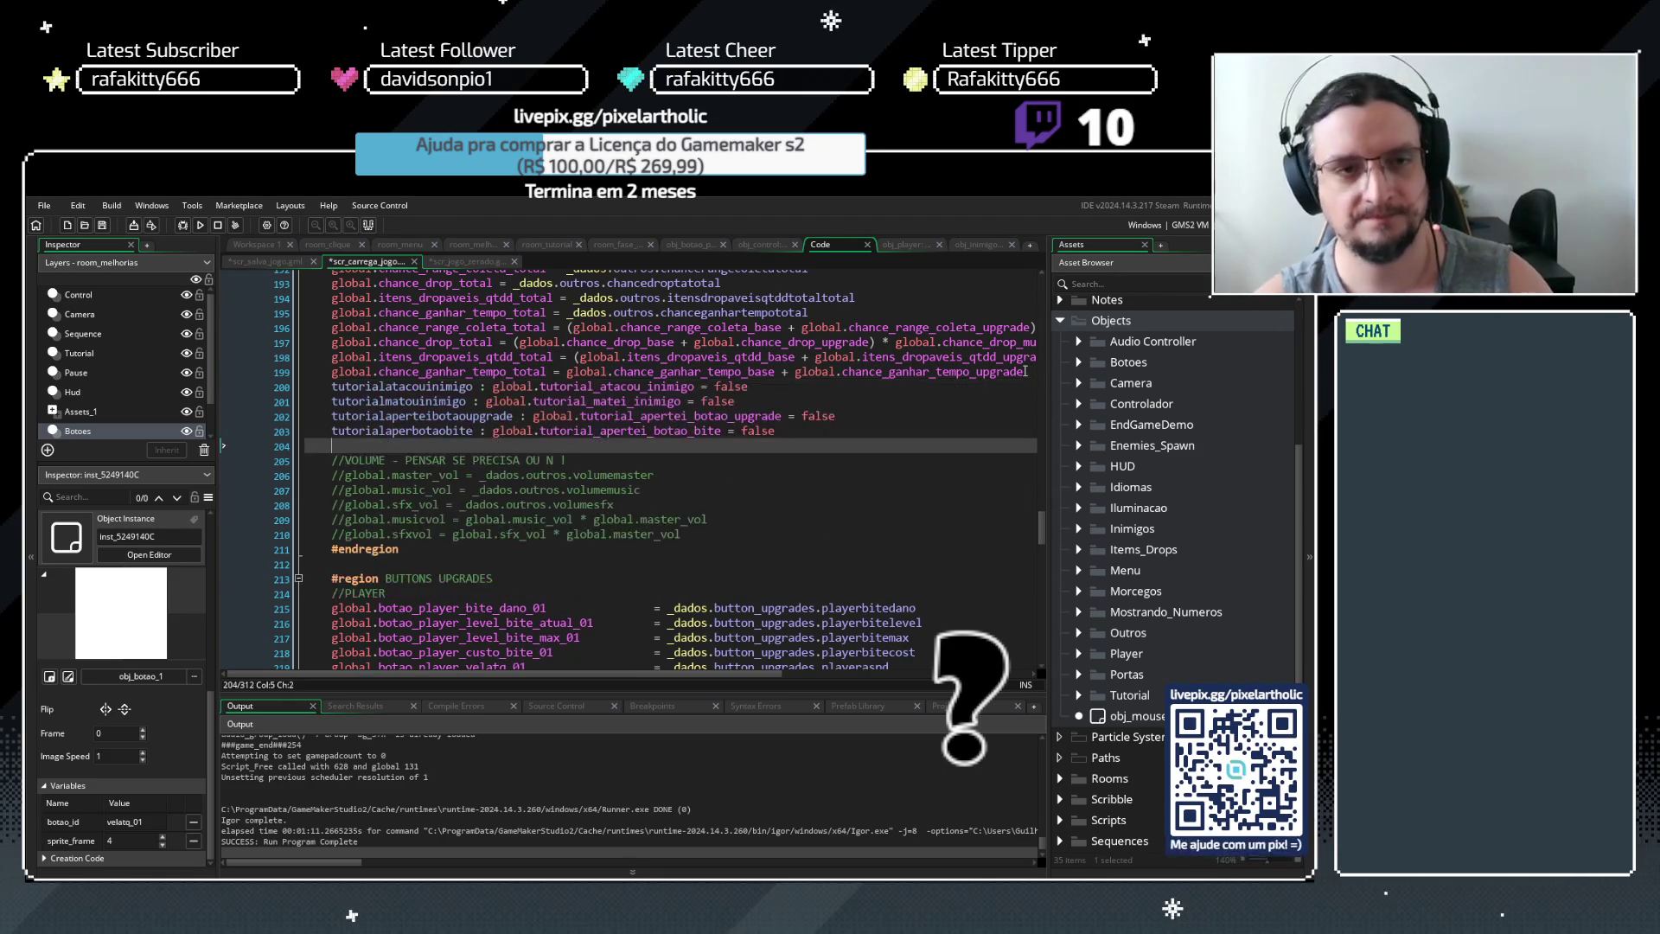
click(491, 387)
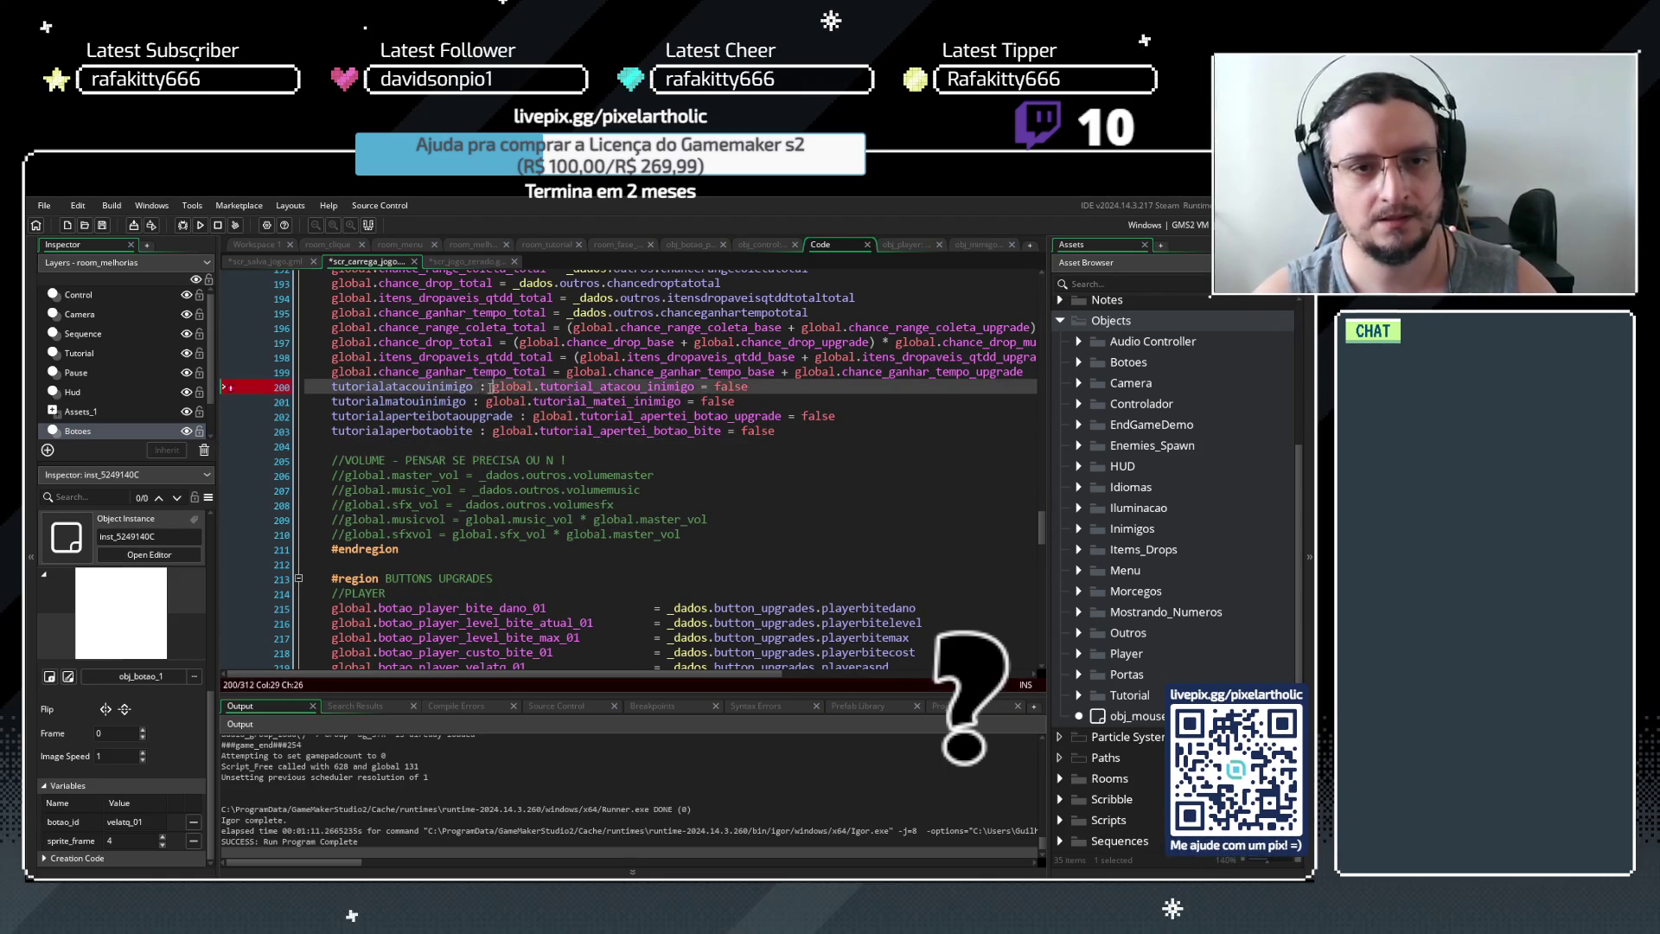
key(Tab)
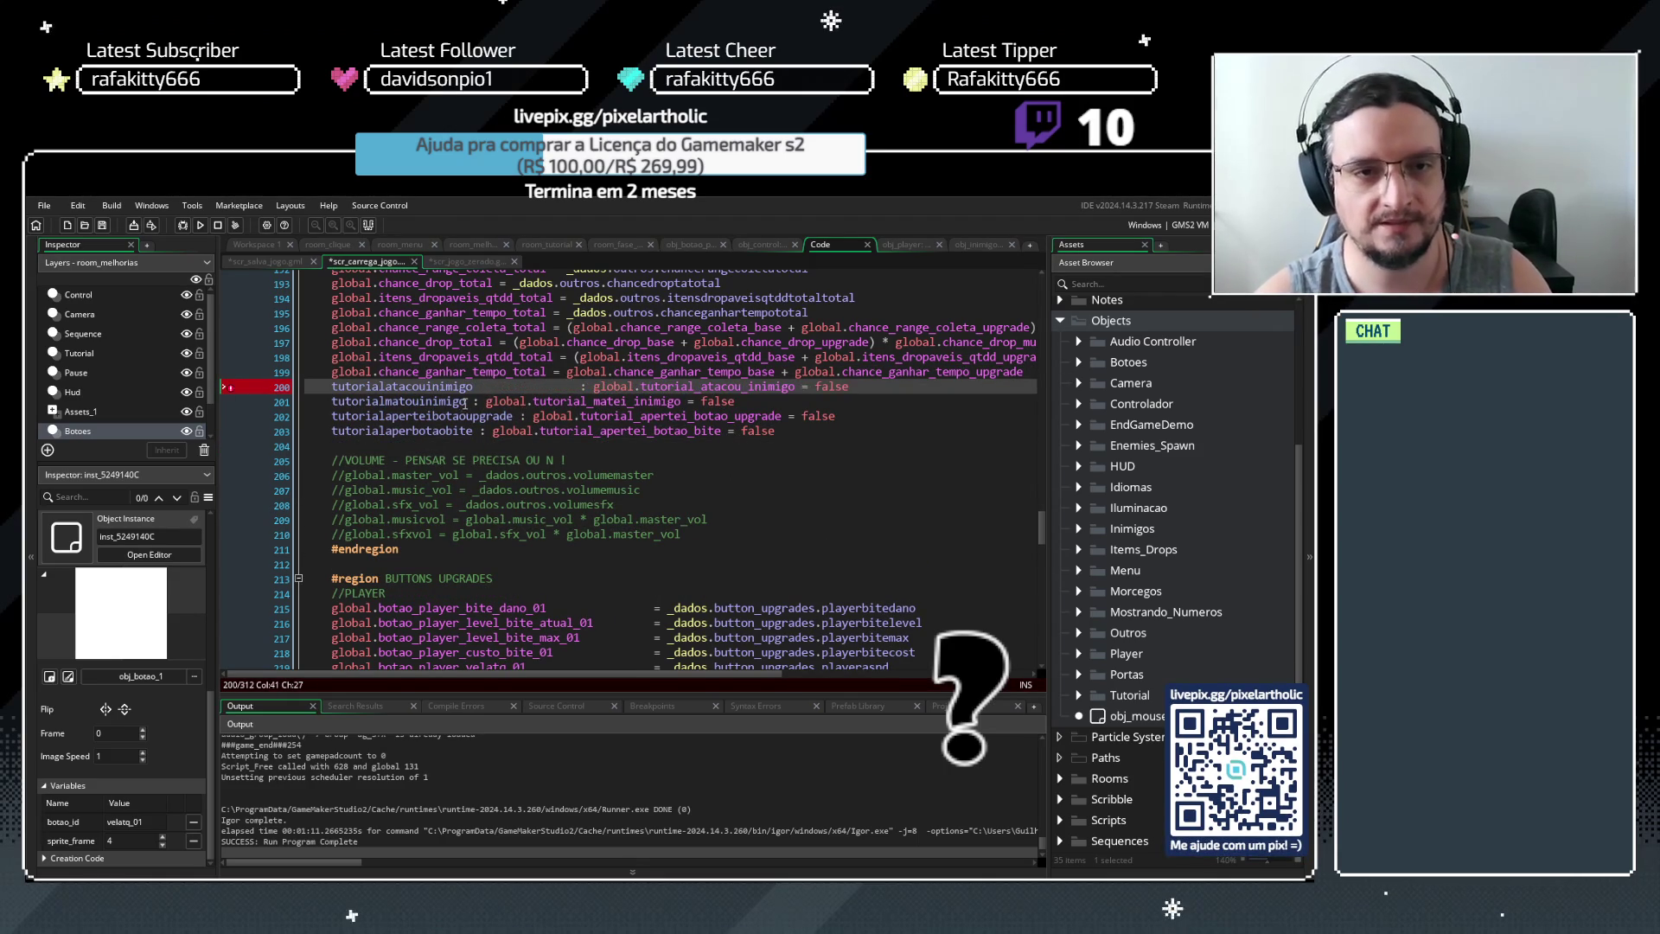
click(467, 401)
key(Tab)
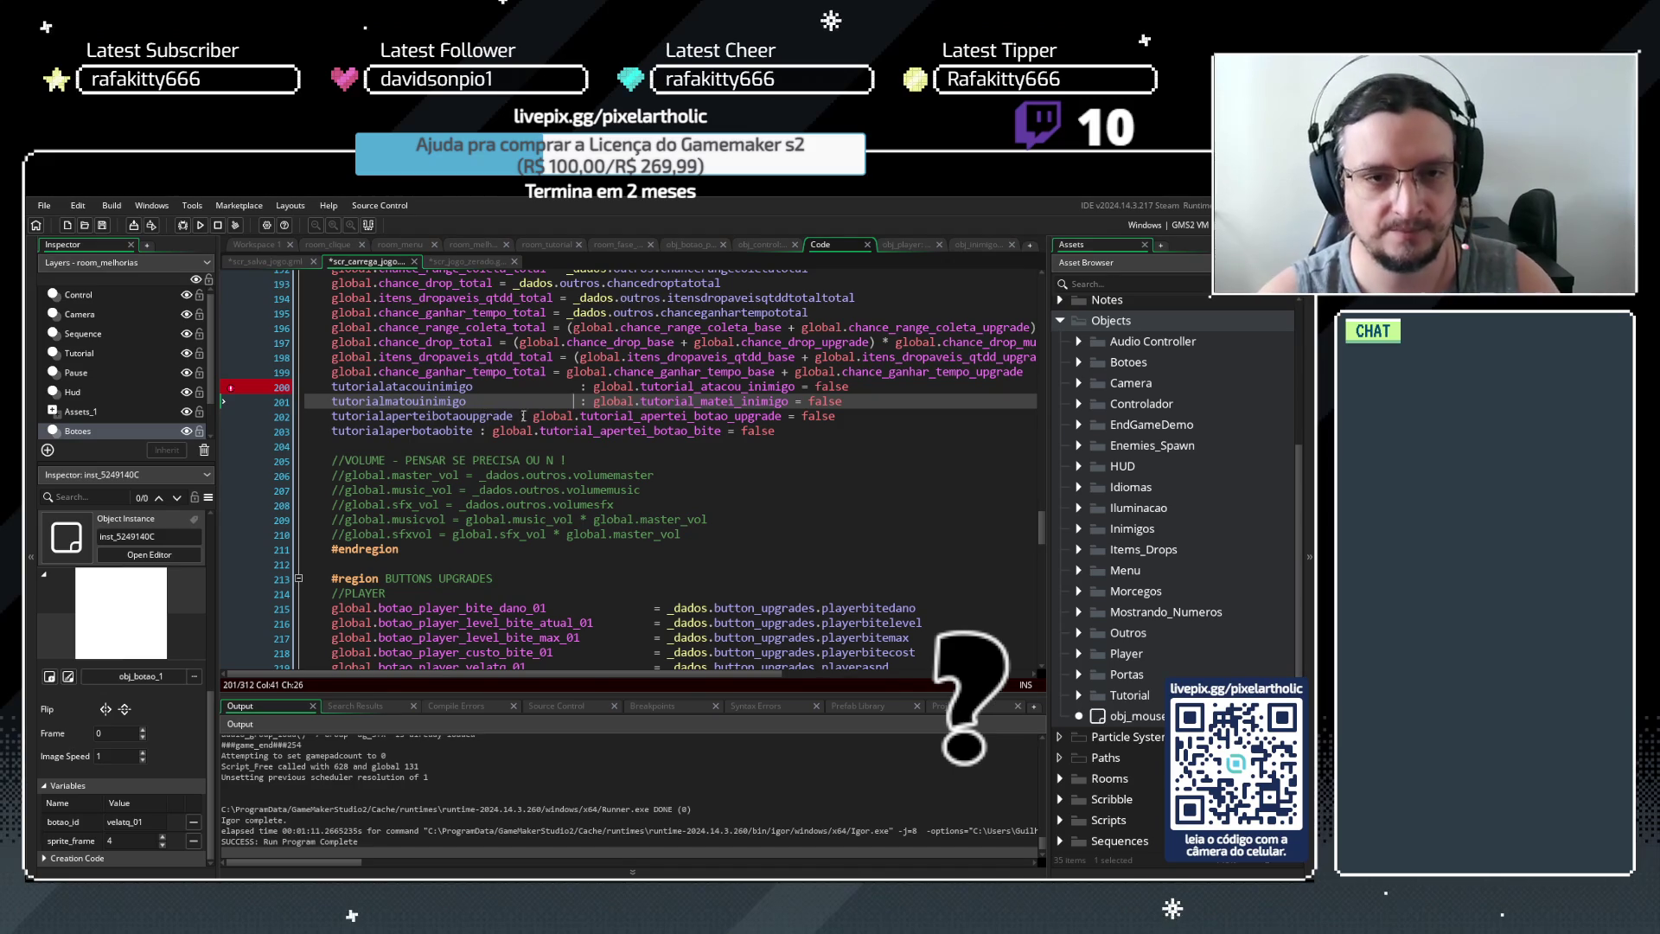
click(516, 416)
key(Tab)
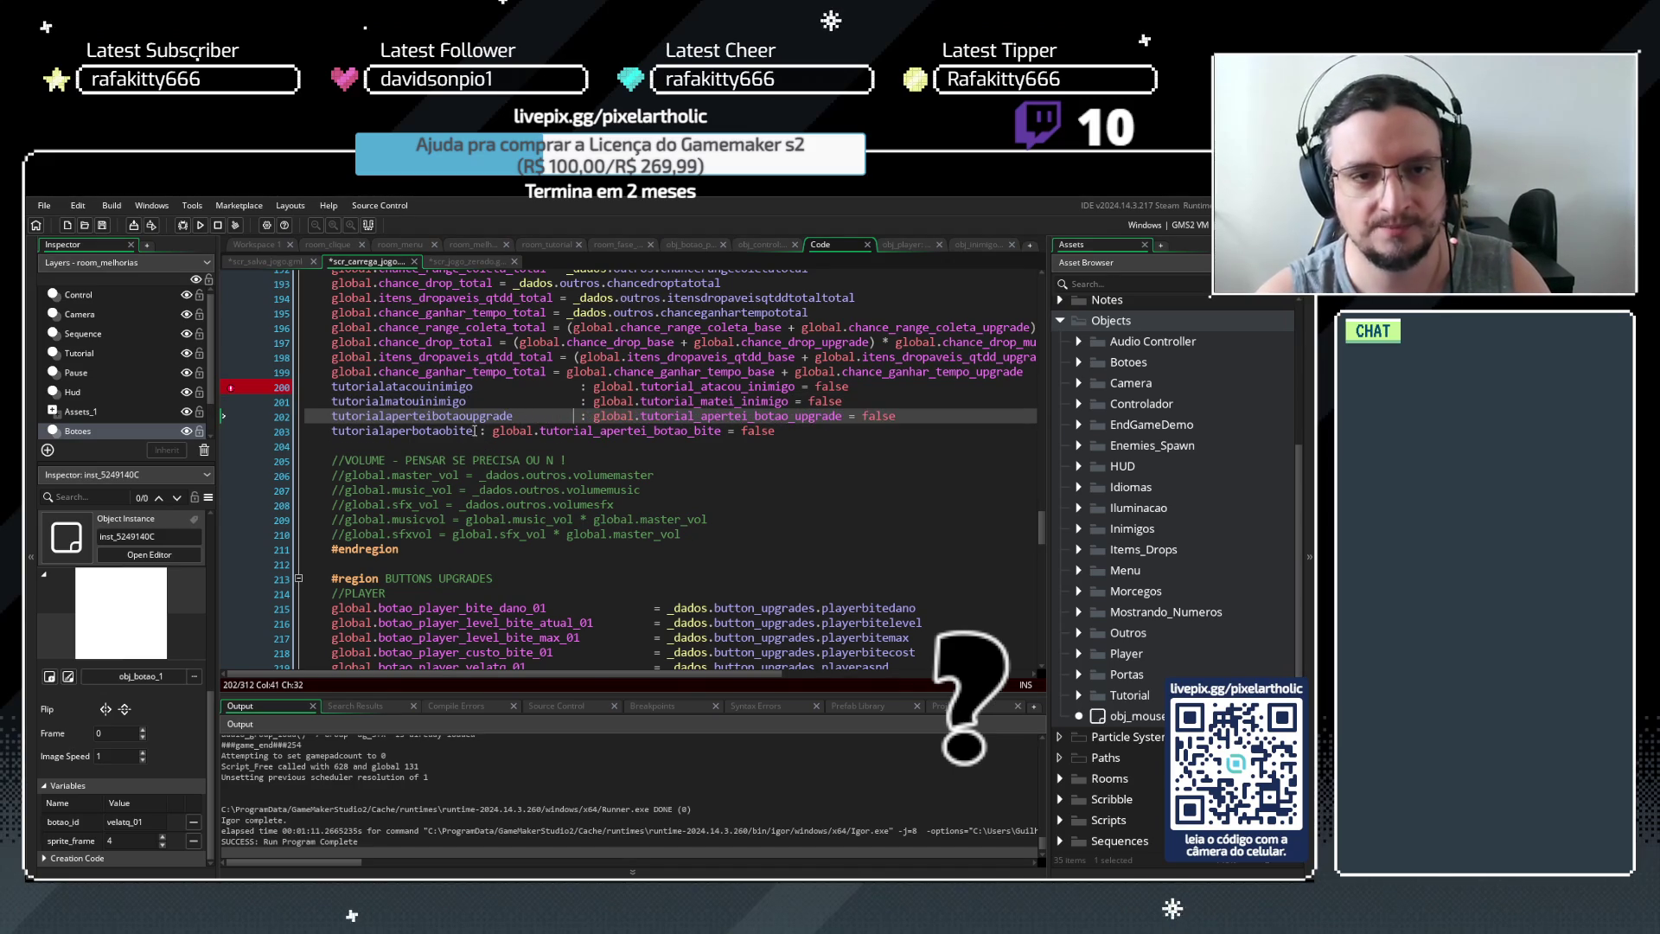
click(475, 430)
key(Tab)
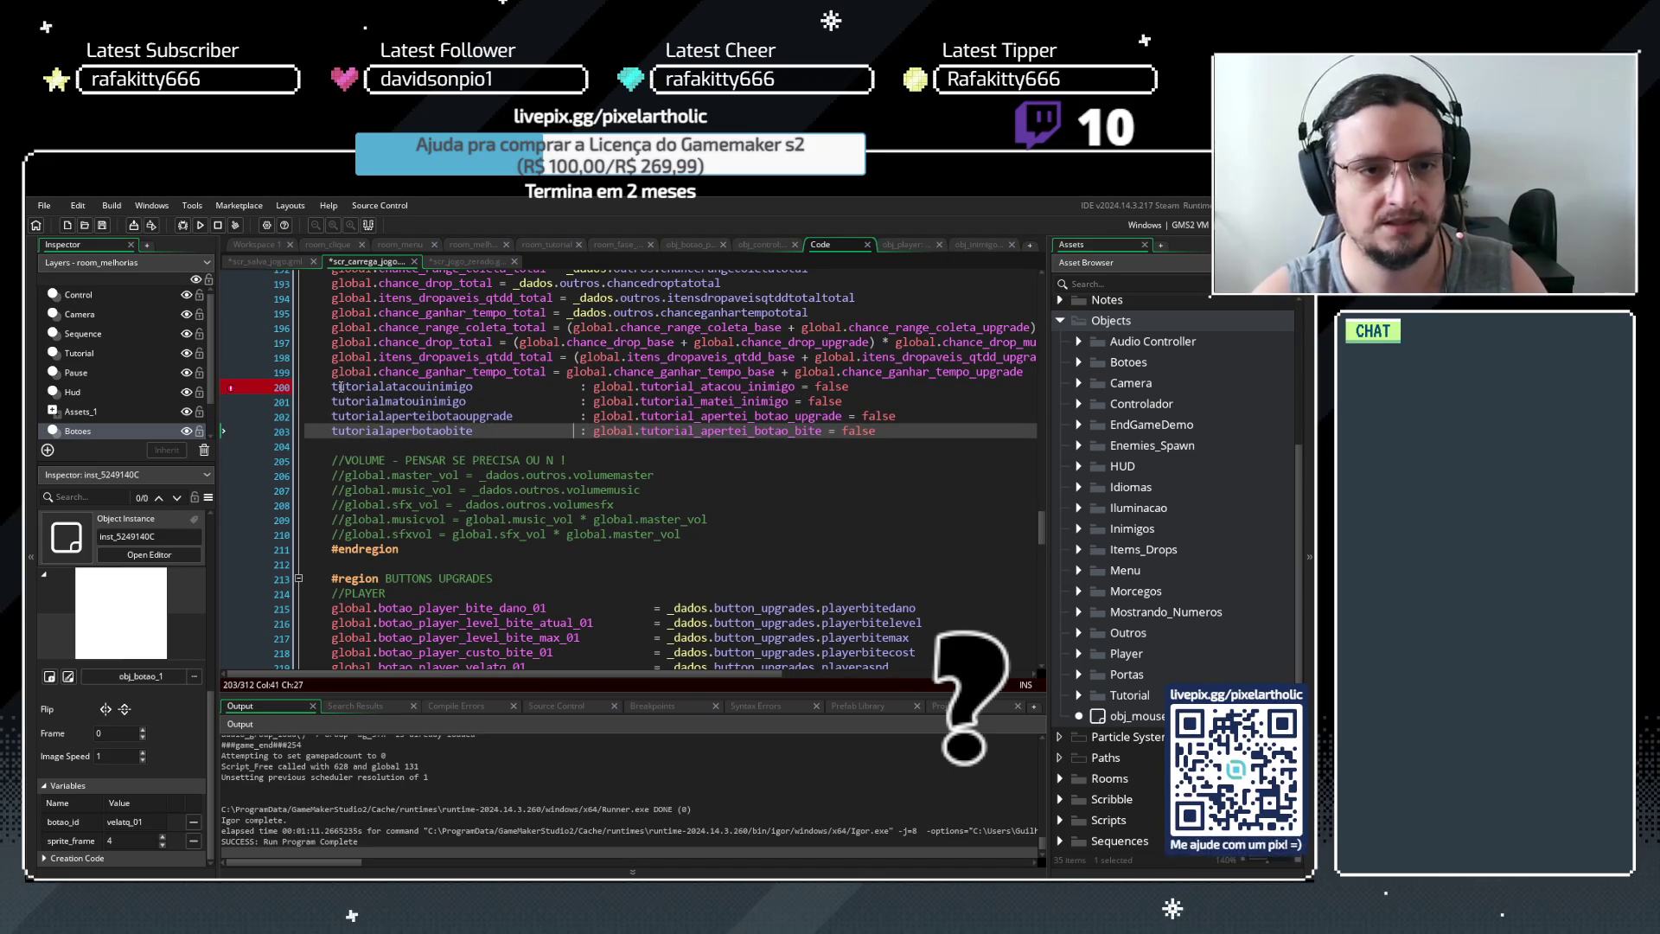
Rearrange lines 200–203 so each starts with its global flag, followed by its field name
drag(334, 386, 516, 436)
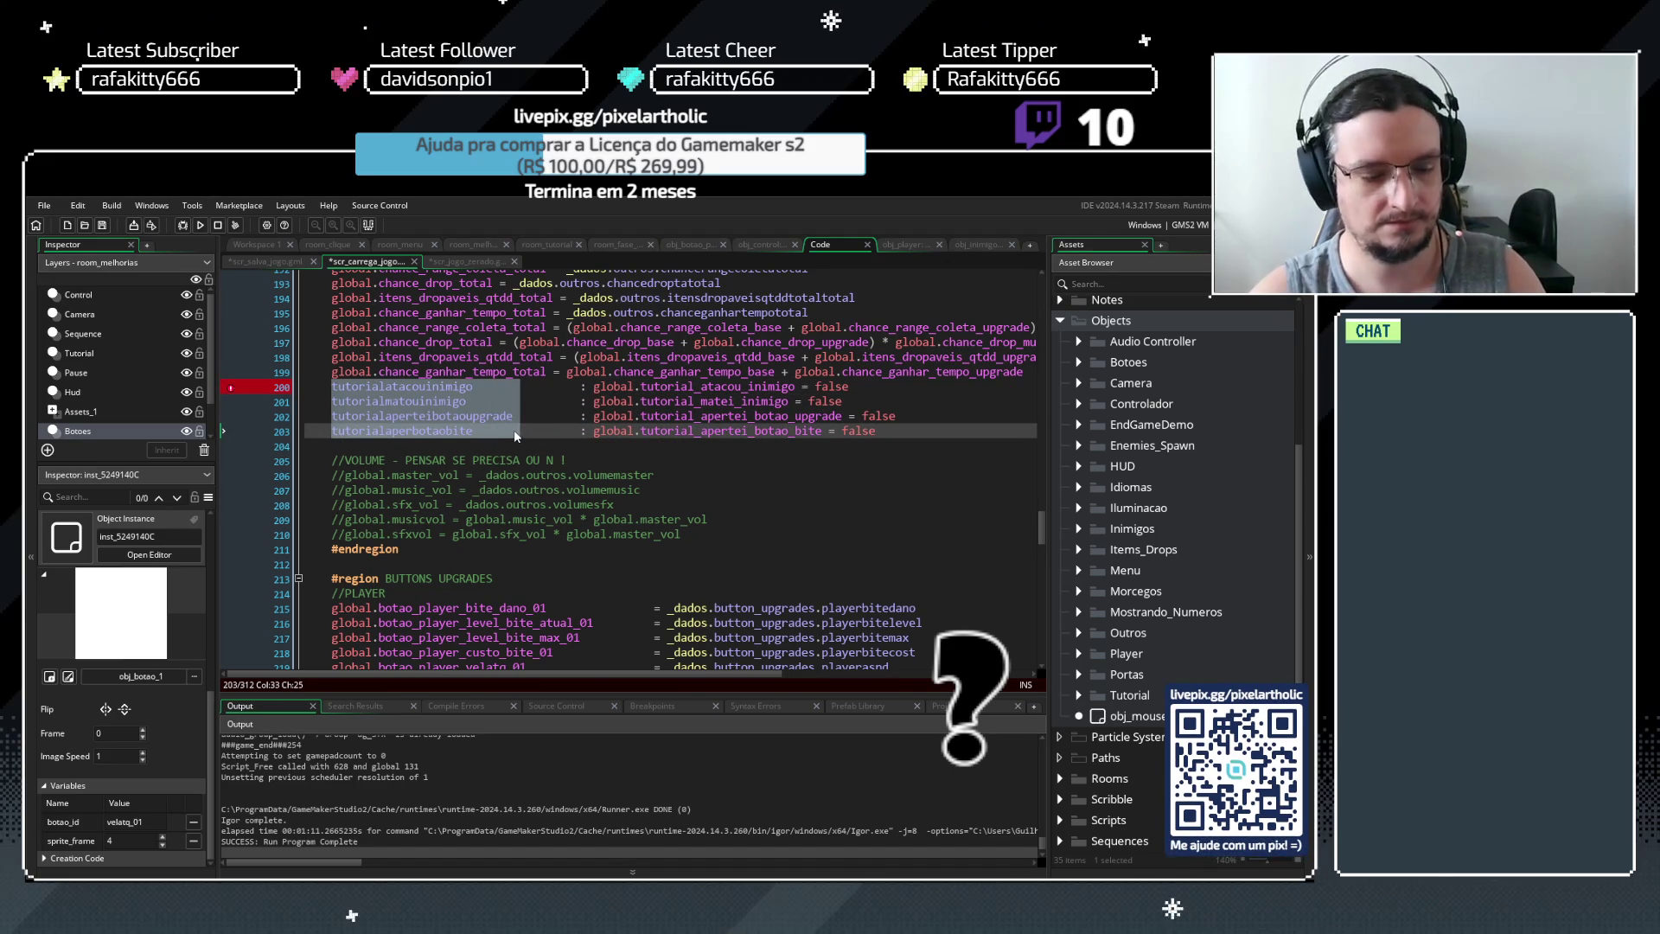
key(Delete)
mouse_move(405, 432)
mouse_down()
mouse_move(342, 417)
mouse_move(335, 391)
mouse_up()
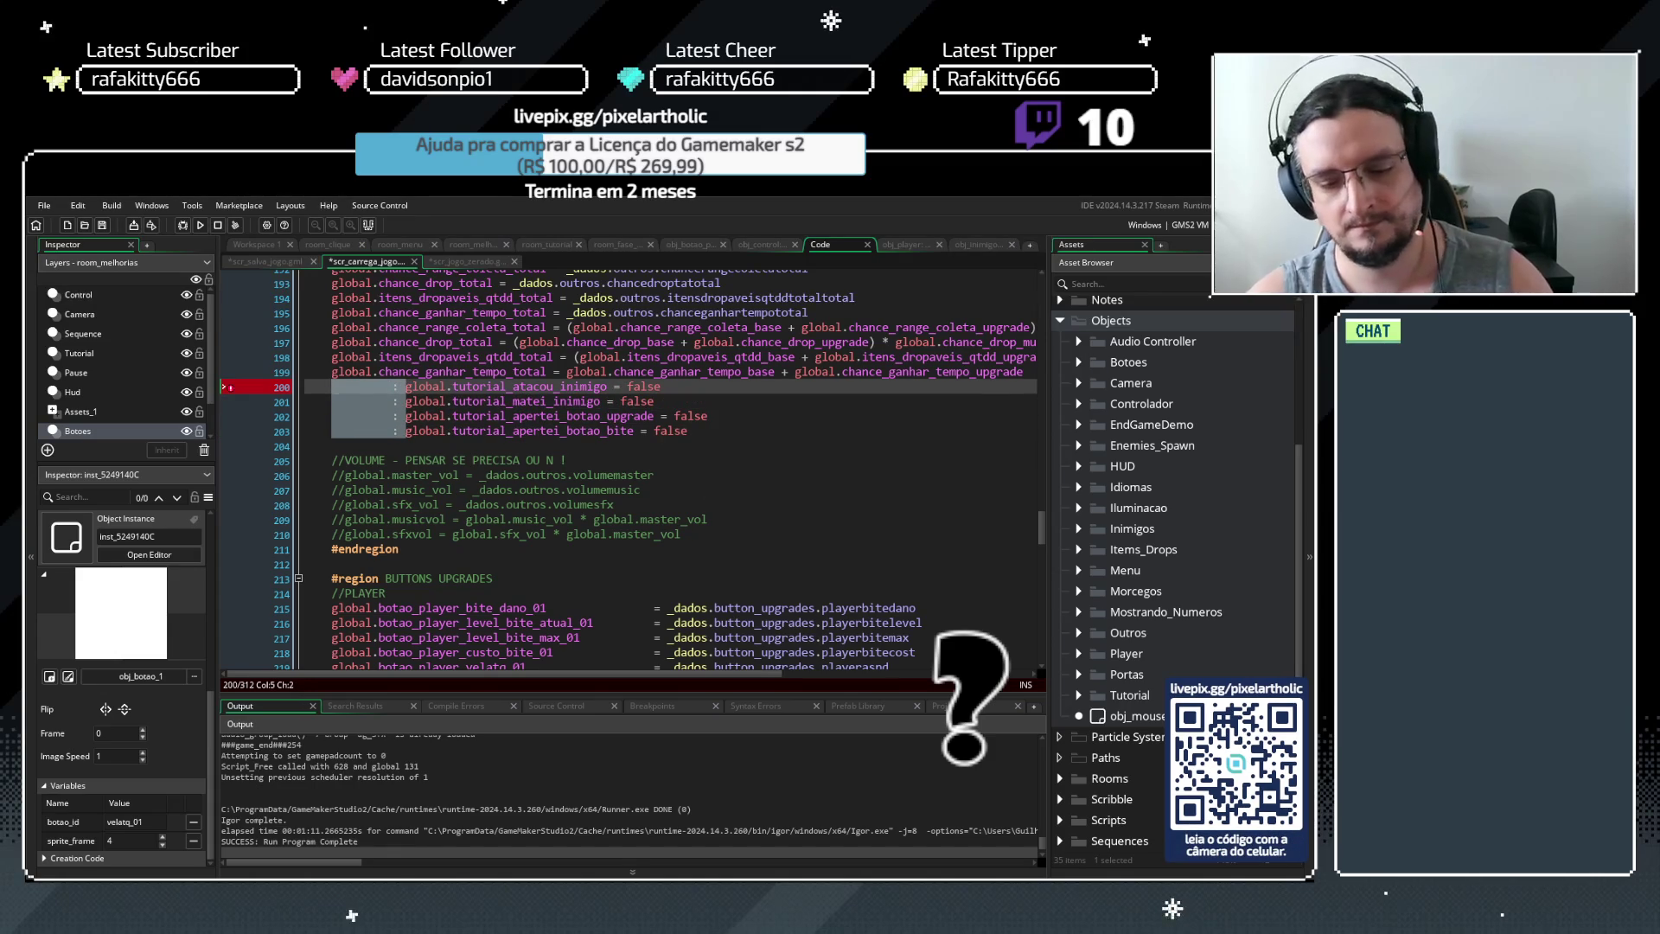
key(BackSpace)
click(630, 388)
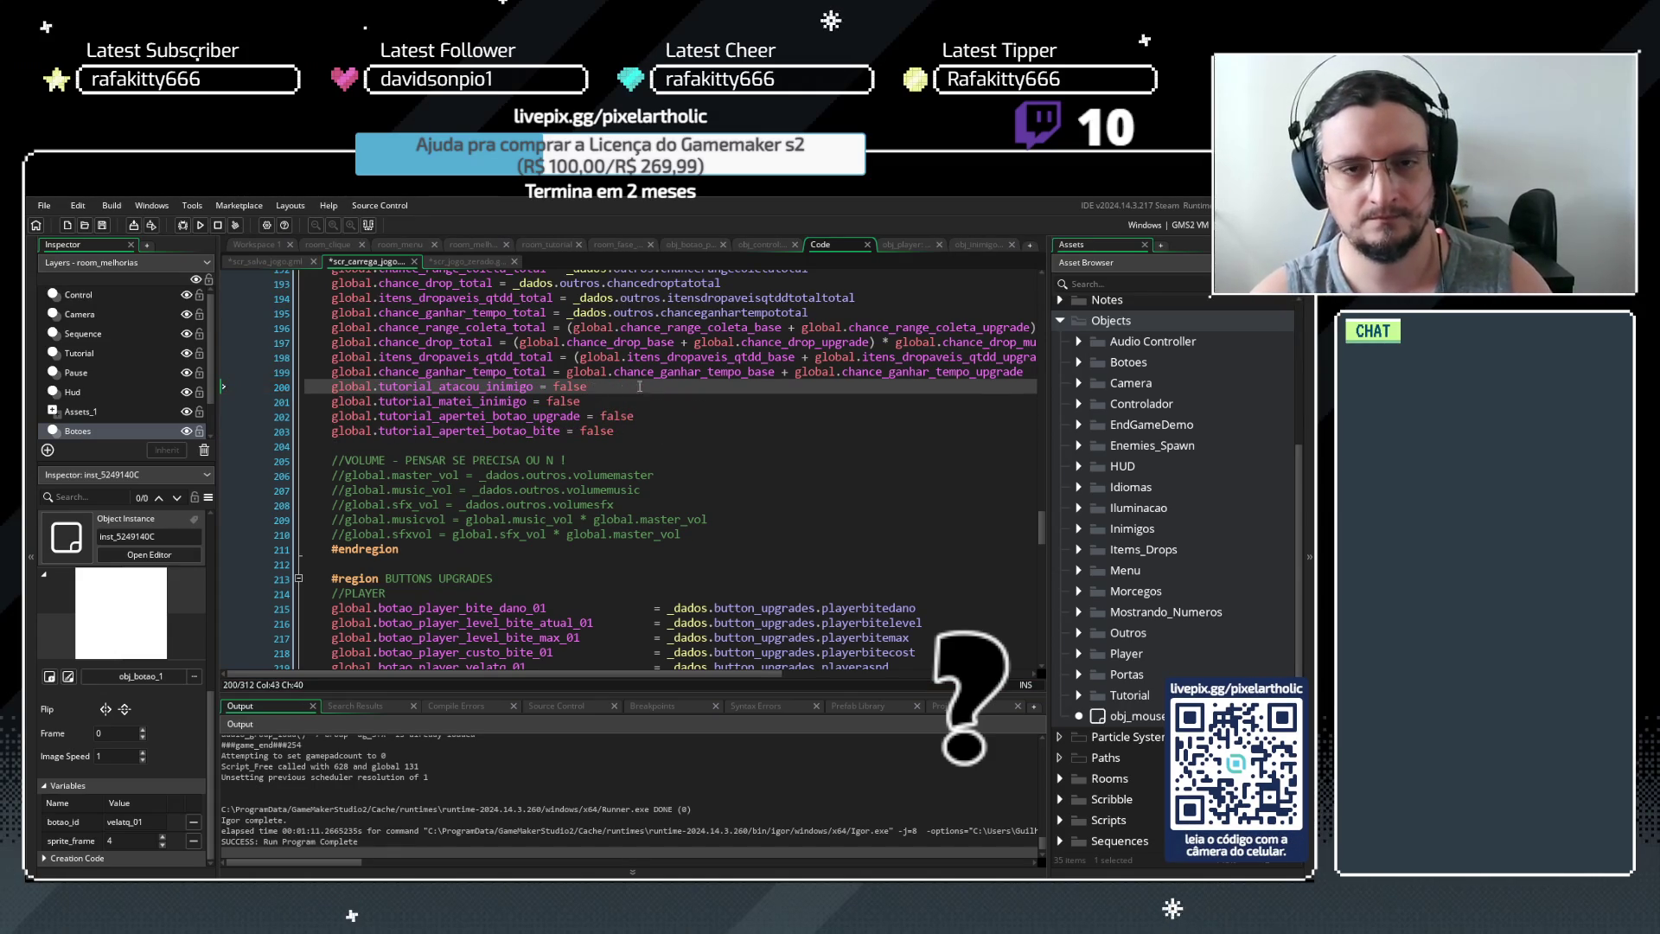
drag(657, 388, 653, 434)
text(tutorialatacouinimigo tutorialmatouinimigo tutorialaperteibotaoupgrade tutorialaperbotaobite)
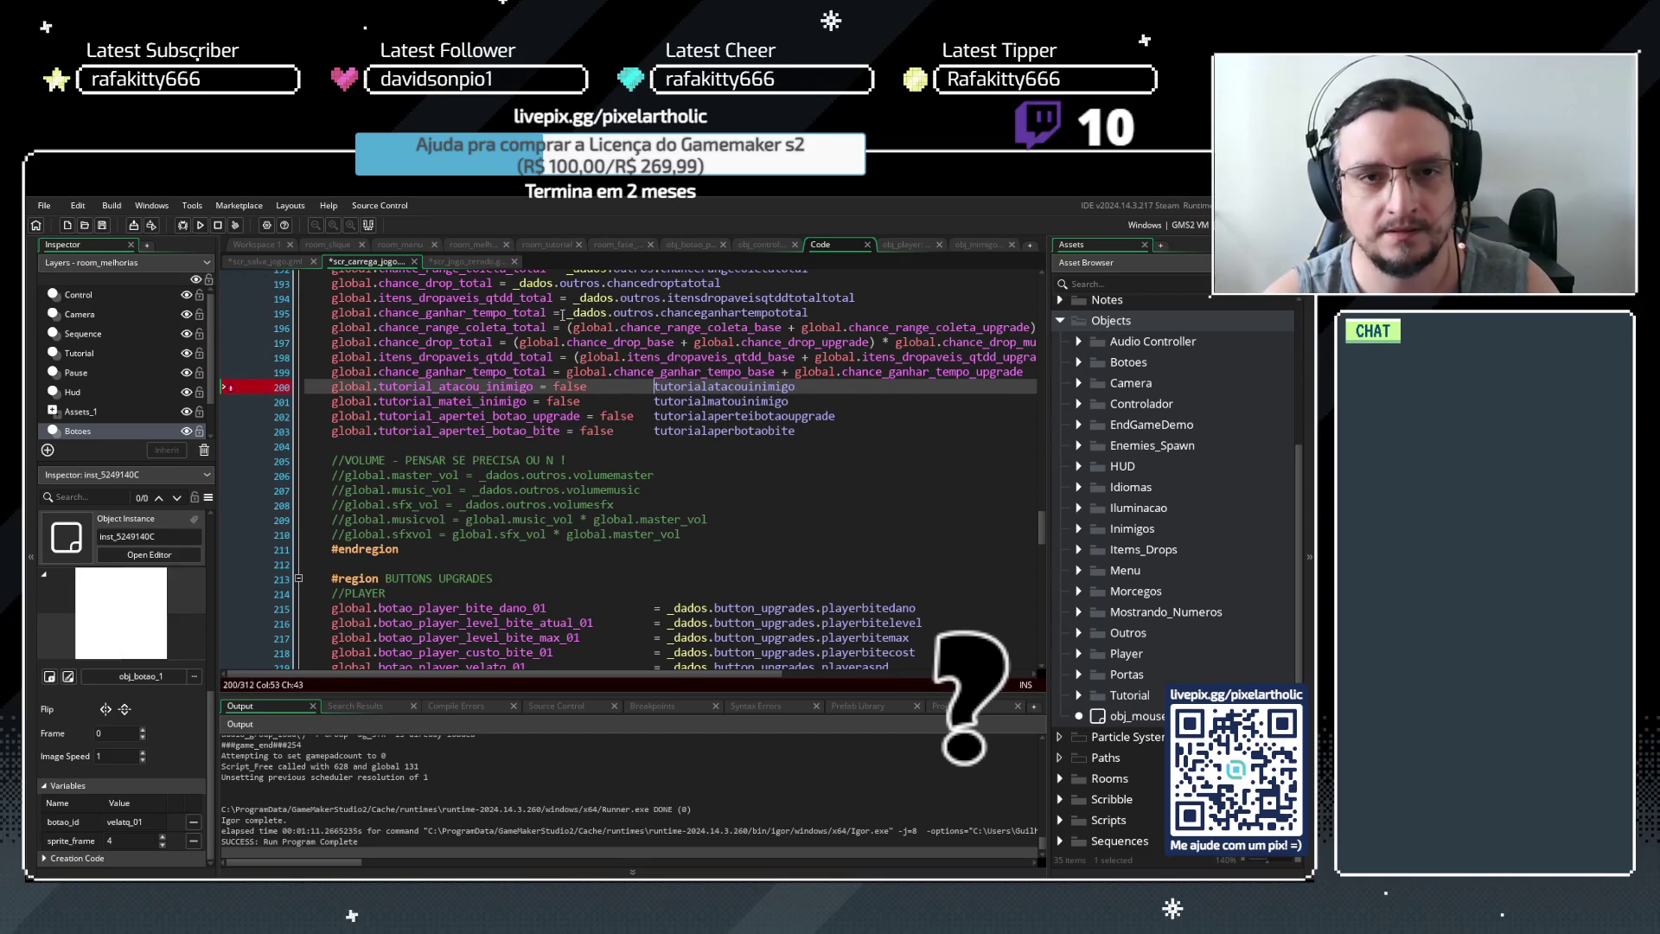
Prefix the four tutorial flag assignments with _dados.outros
click(275, 264)
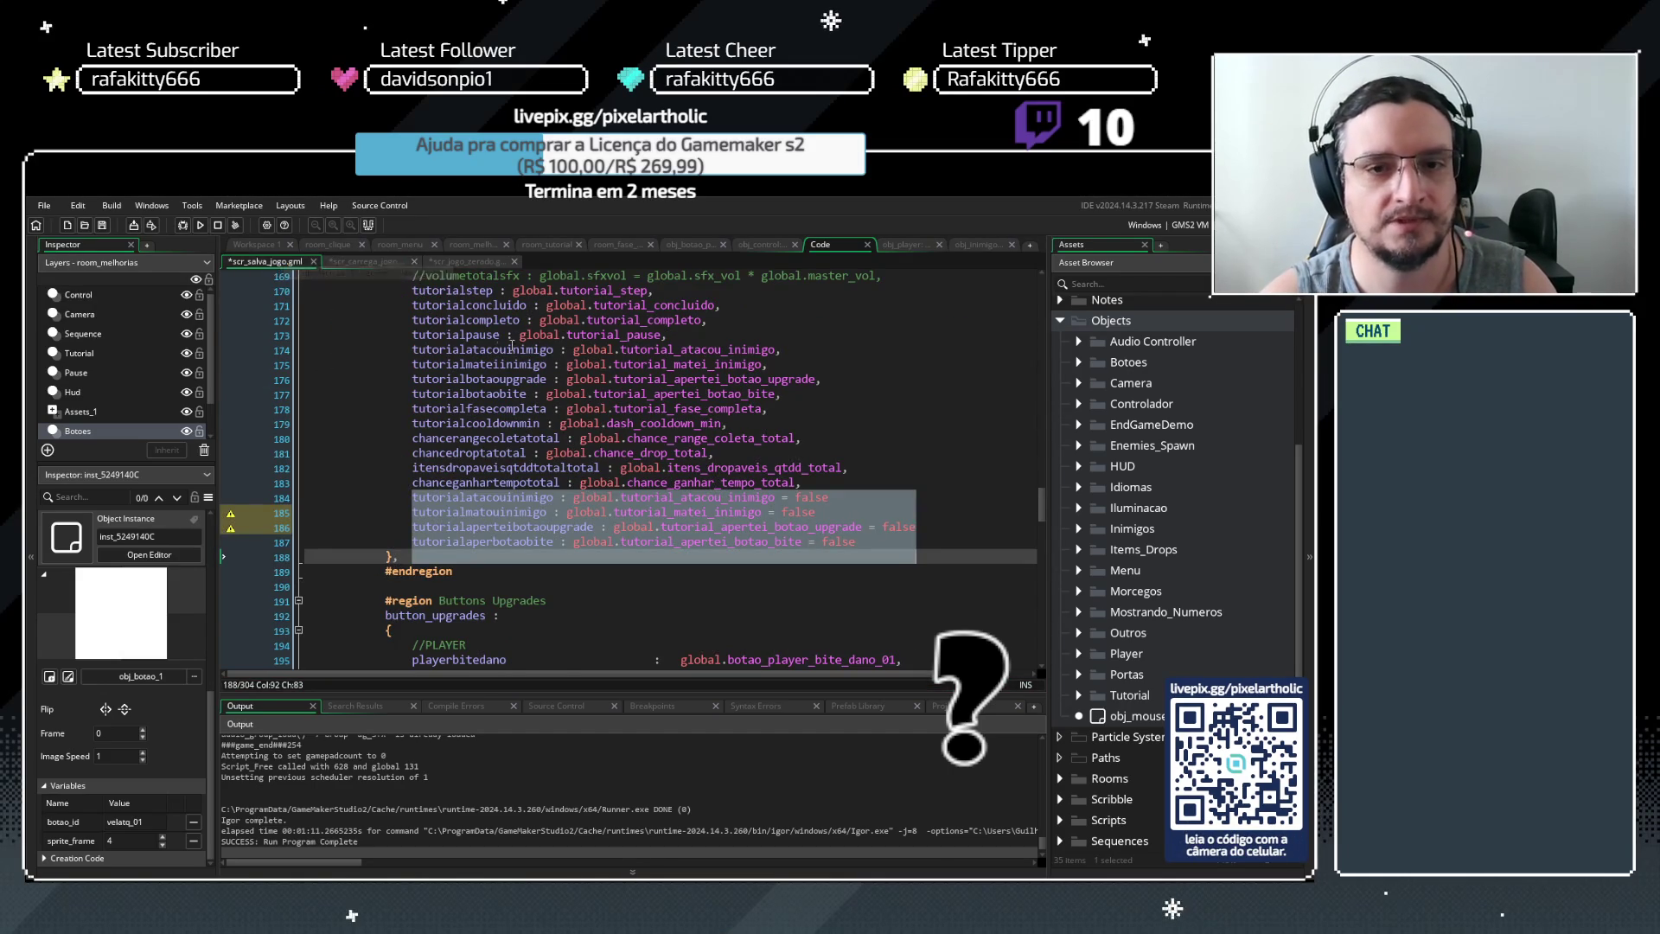
scroll(544, 380, up, 10)
scroll(545, 381, up, 7)
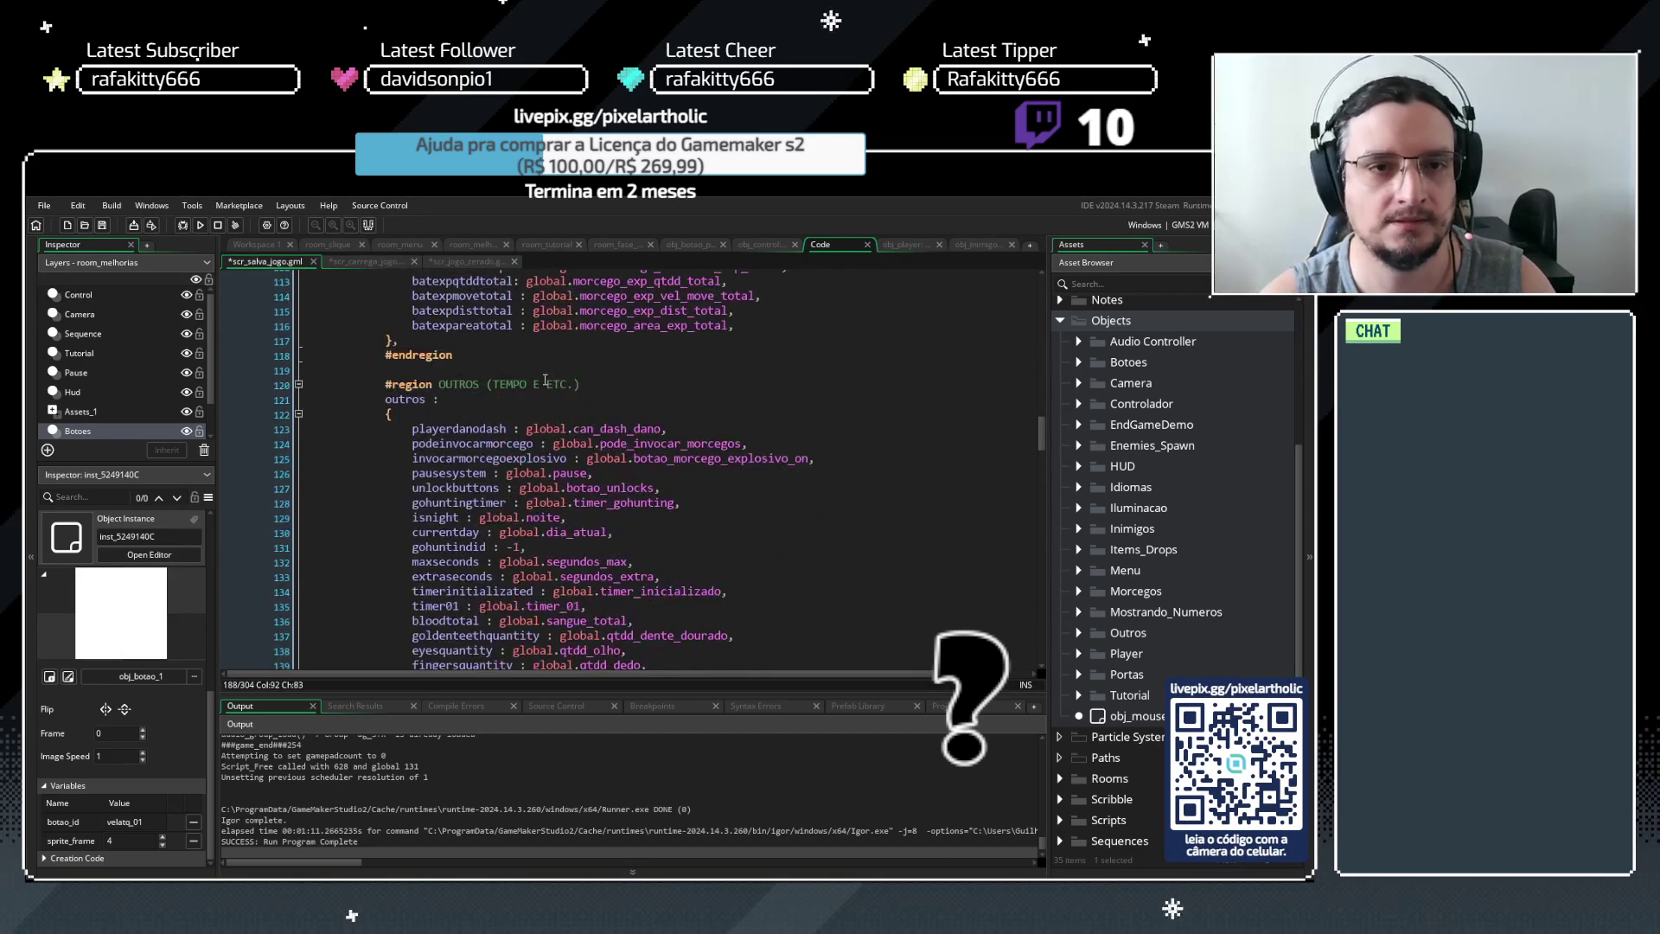
click(353, 258)
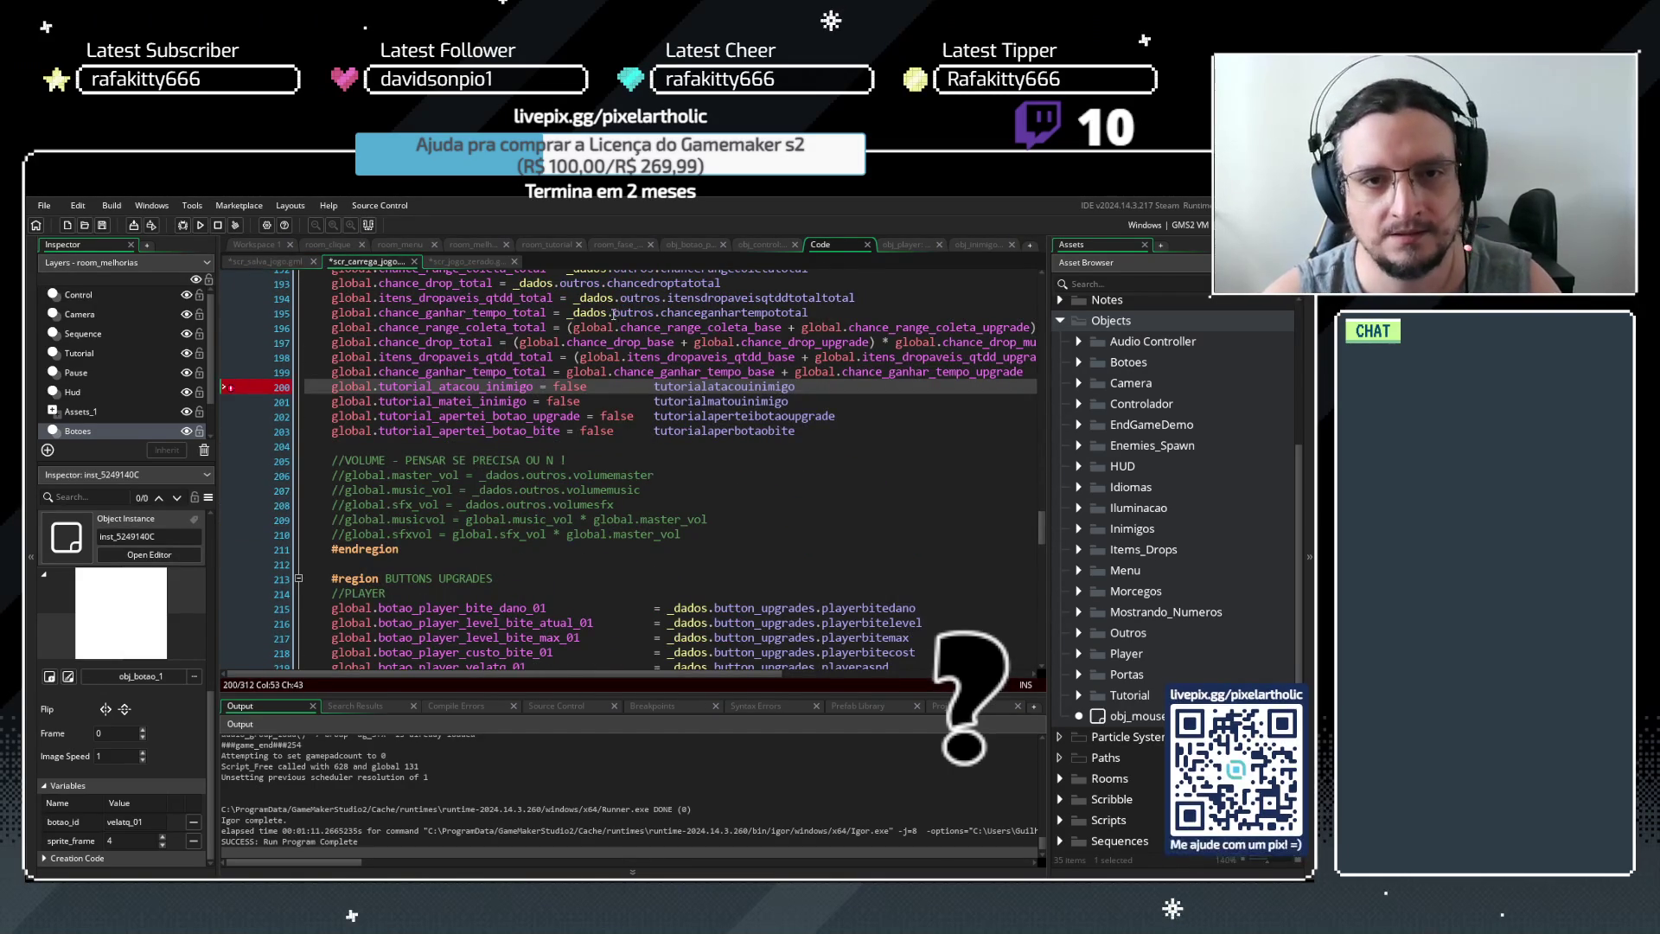
drag(571, 313, 666, 315)
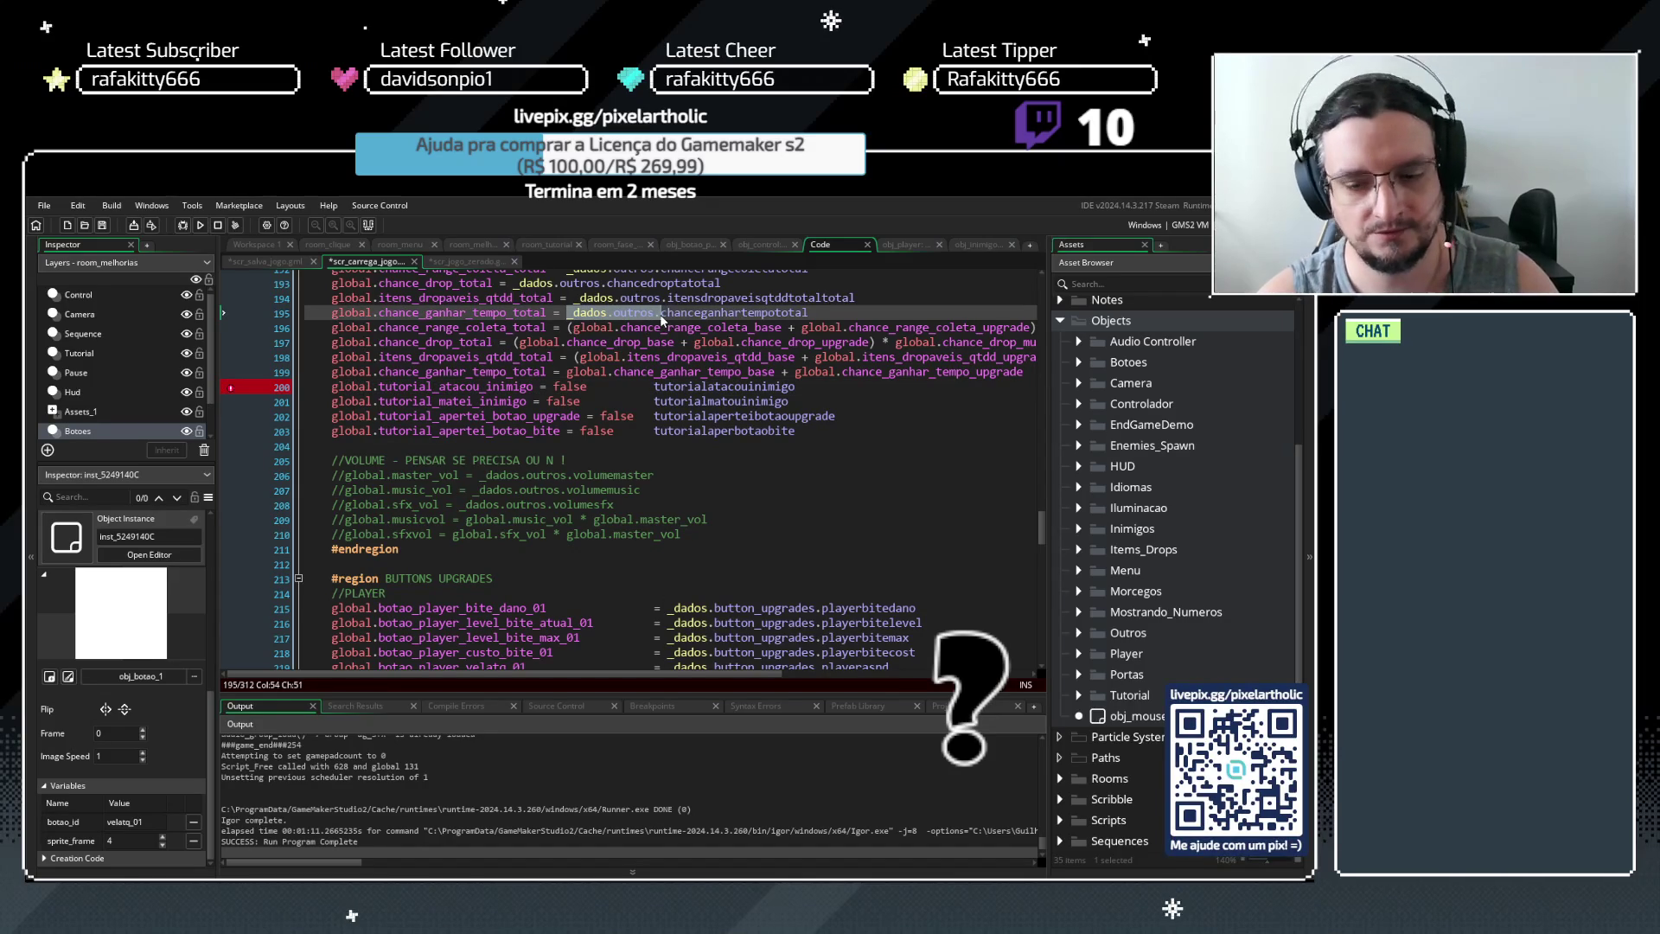
drag(654, 386, 656, 439)
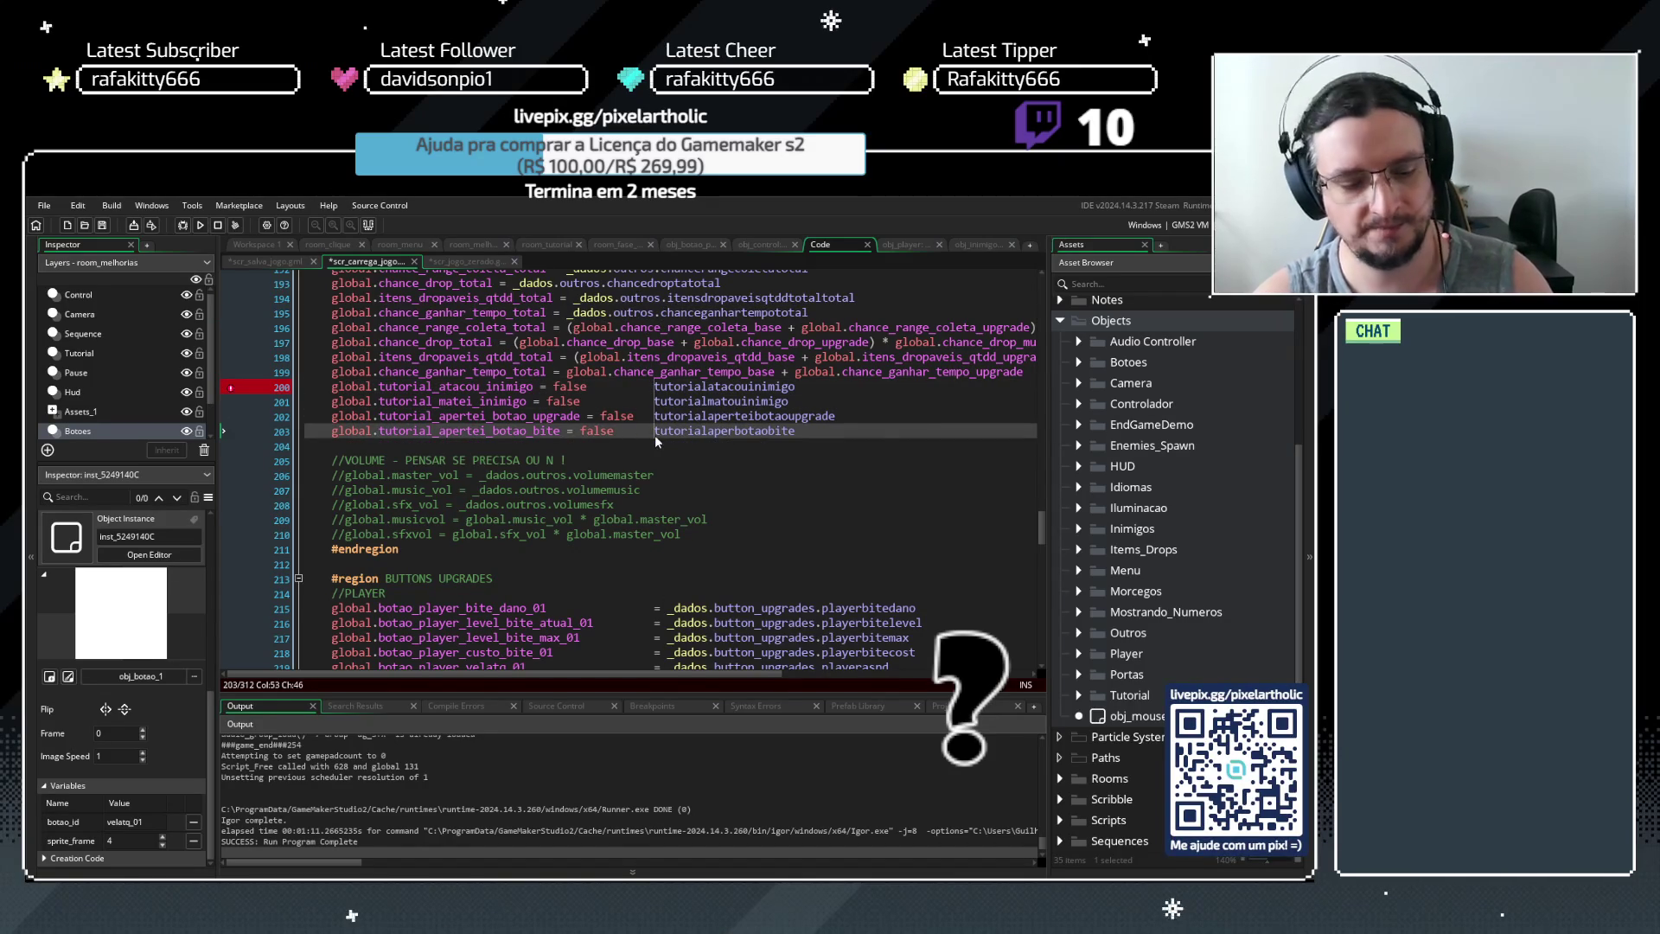
text(_dados.outros.)
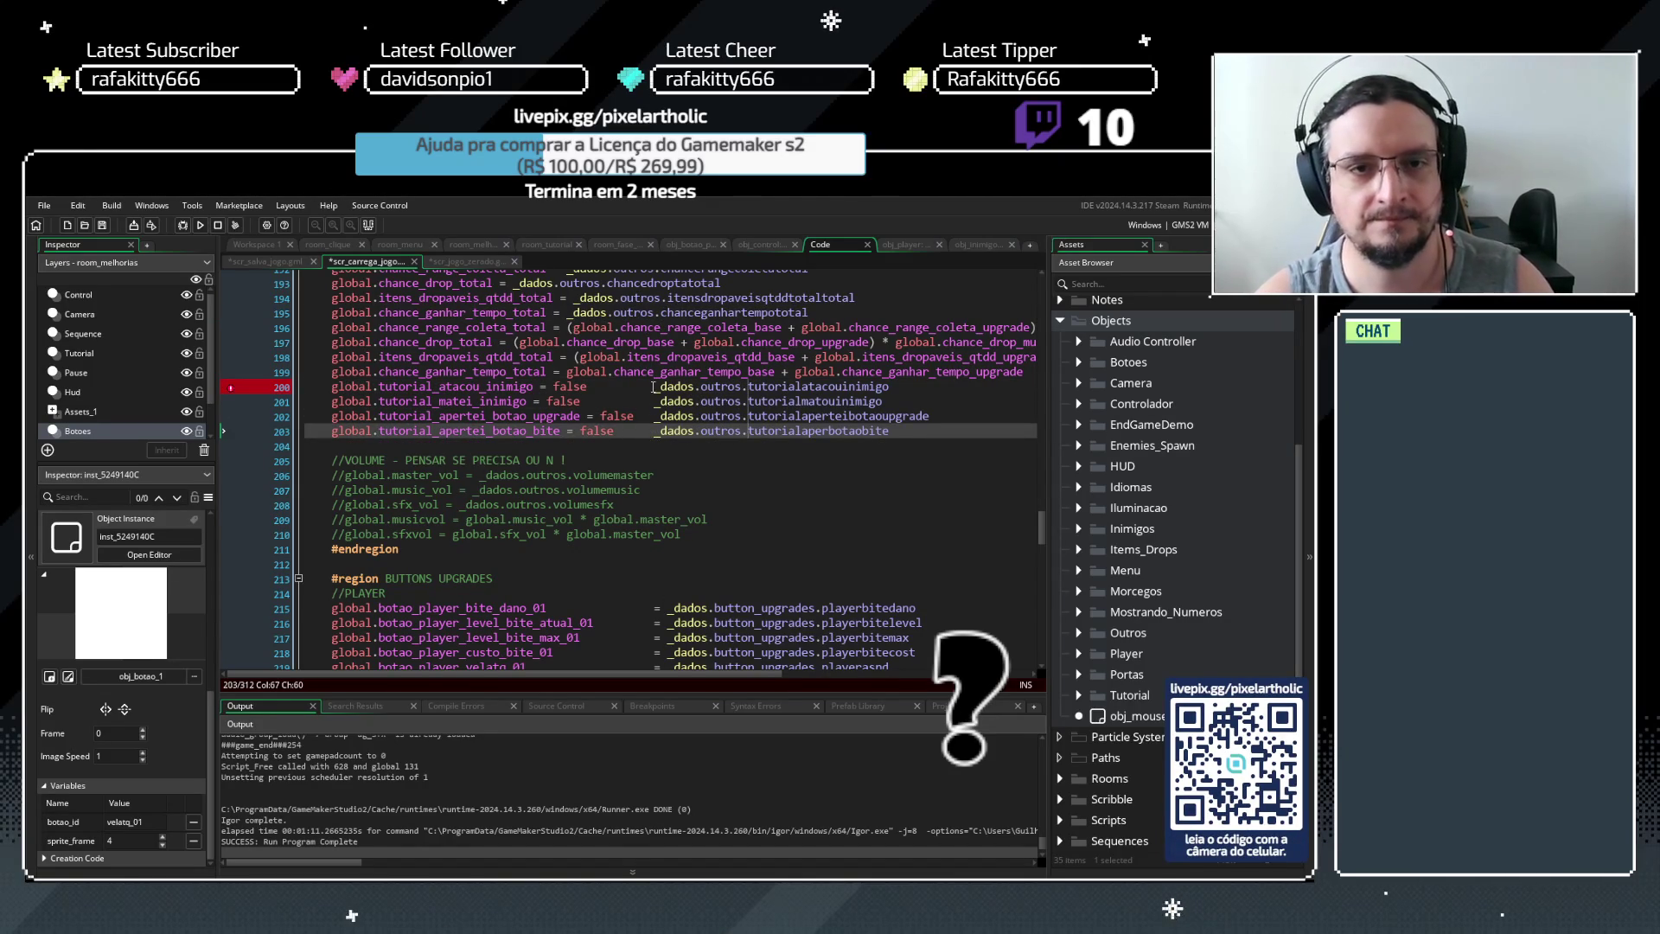
Delete the leftover 'false' values and extra spacing on lines 200–203
mouse_move(553, 387)
mouse_down()
mouse_move(628, 388)
mouse_move(627, 401)
mouse_up()
key(Delete)
key(Delete)
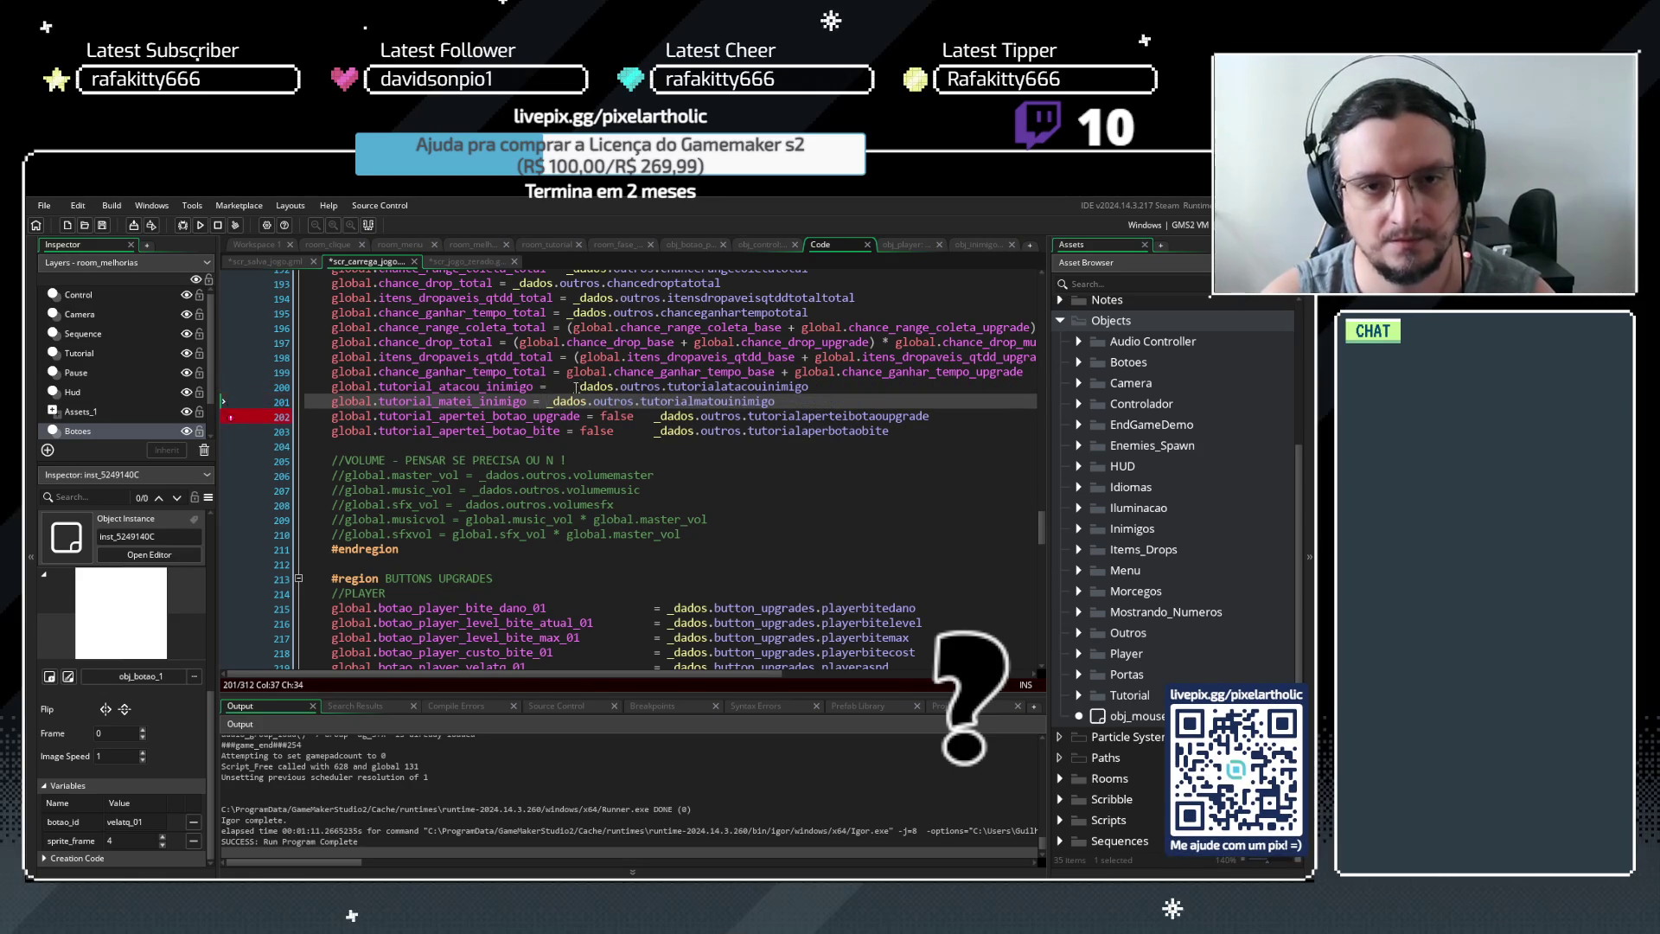
drag(576, 387, 552, 387)
key(Delete)
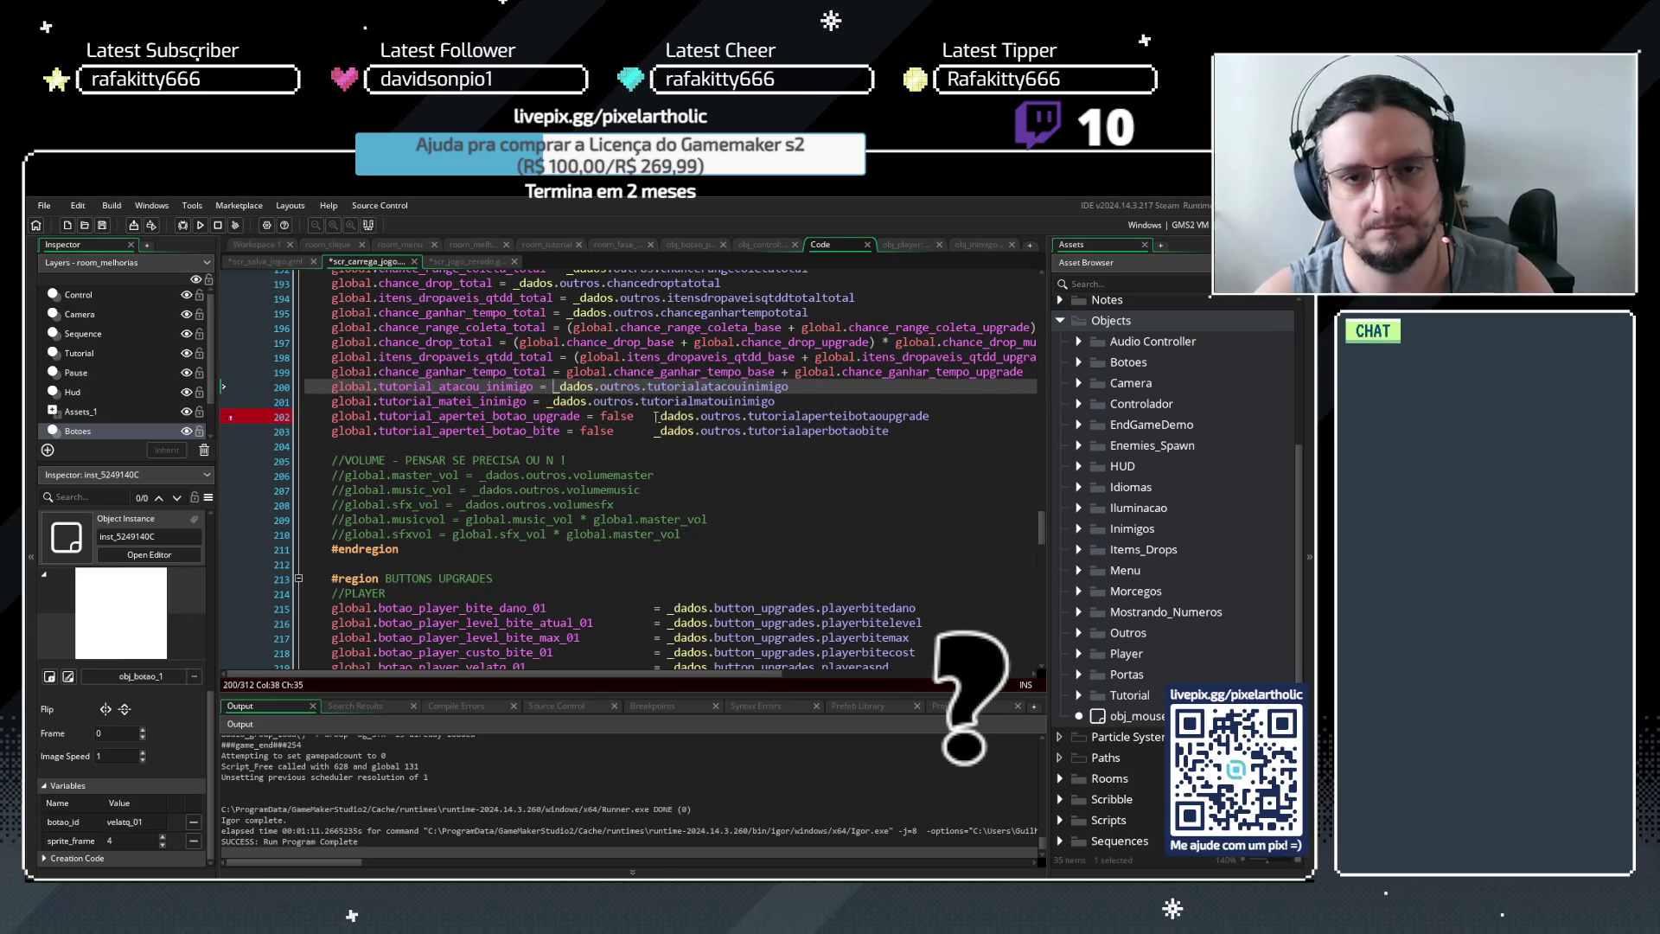
click(654, 427)
mouse_move(655, 418)
mouse_down()
mouse_move(600, 417)
mouse_move(654, 431)
mouse_up()
key(Delete)
key(Delete)
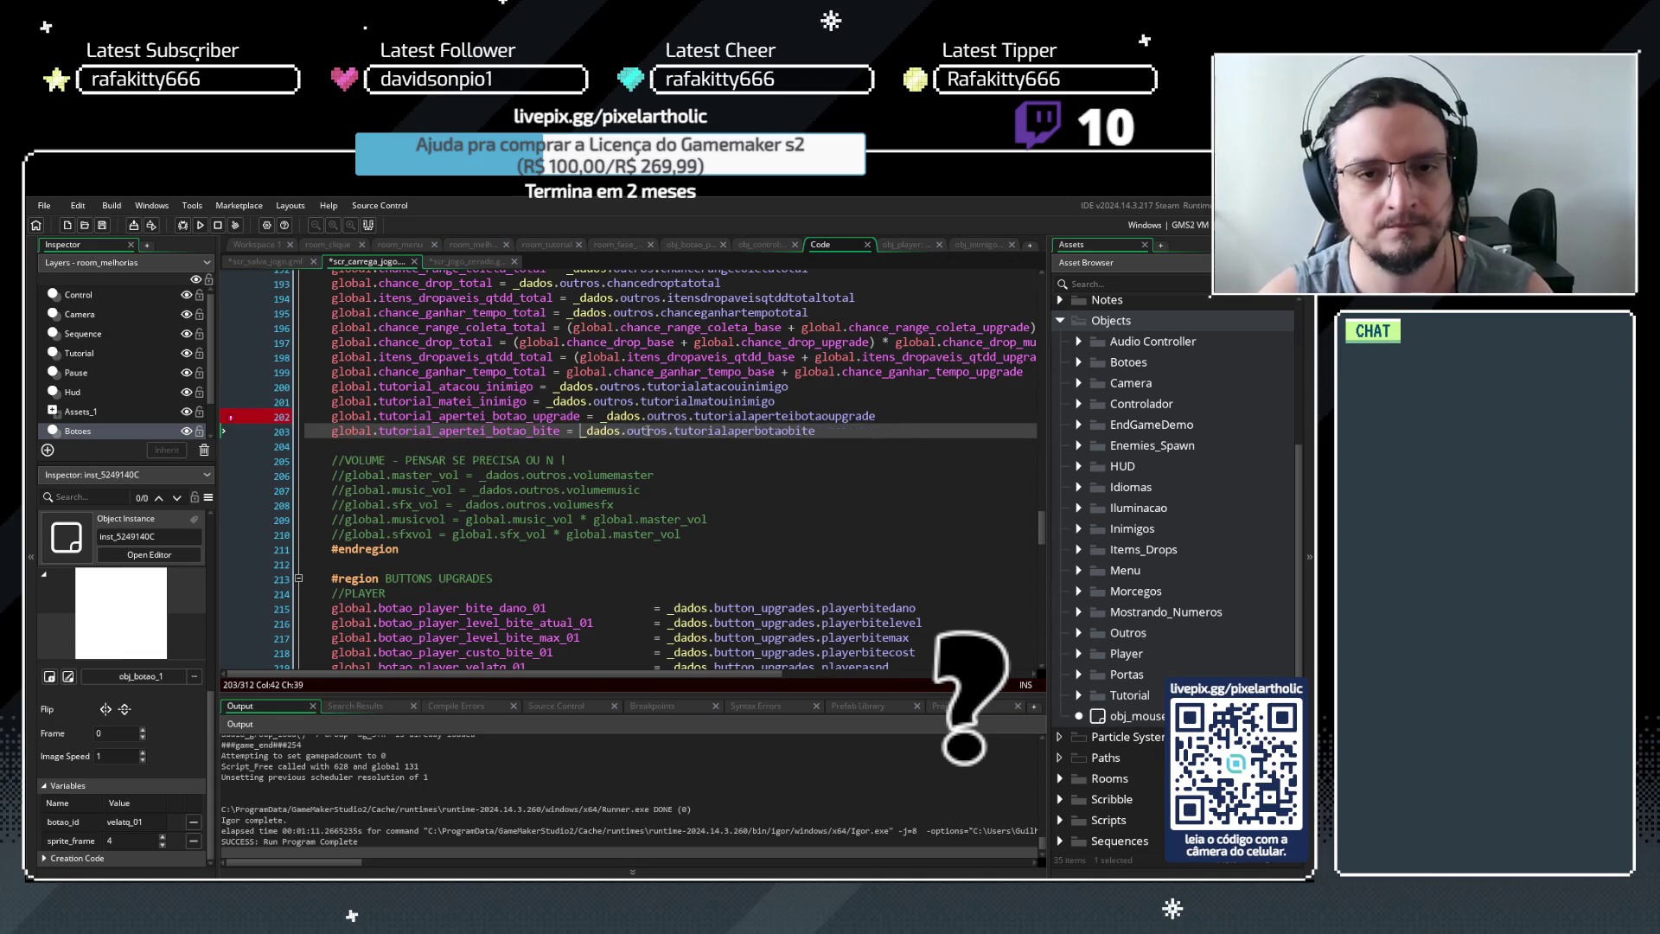
click(647, 416)
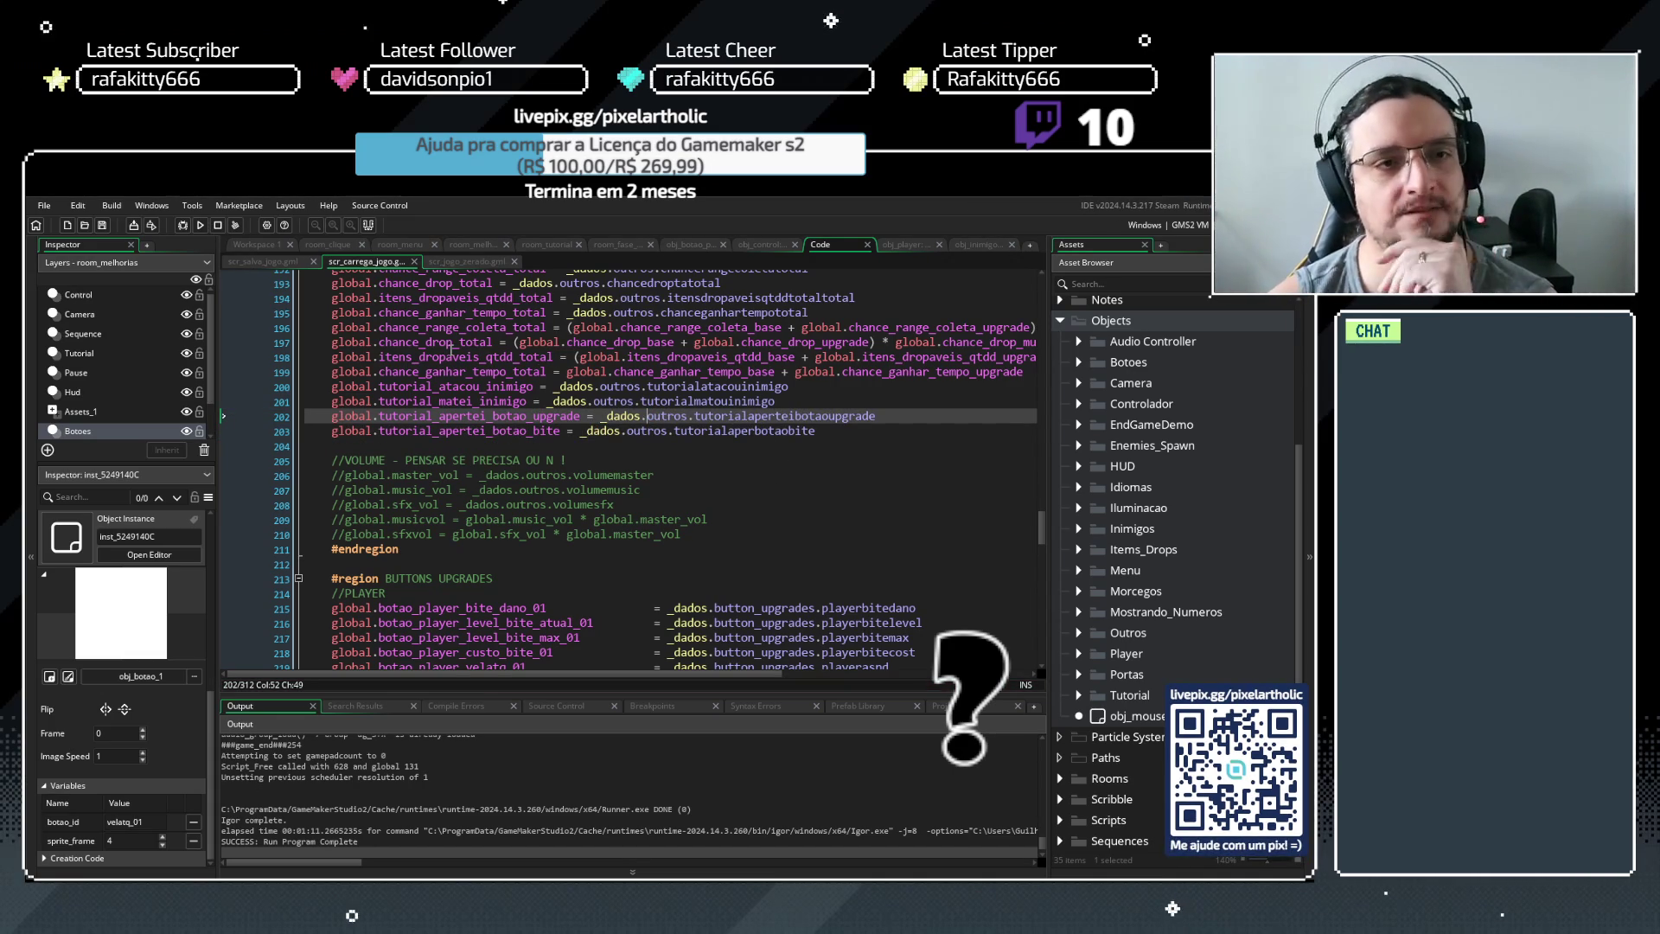
click(254, 263)
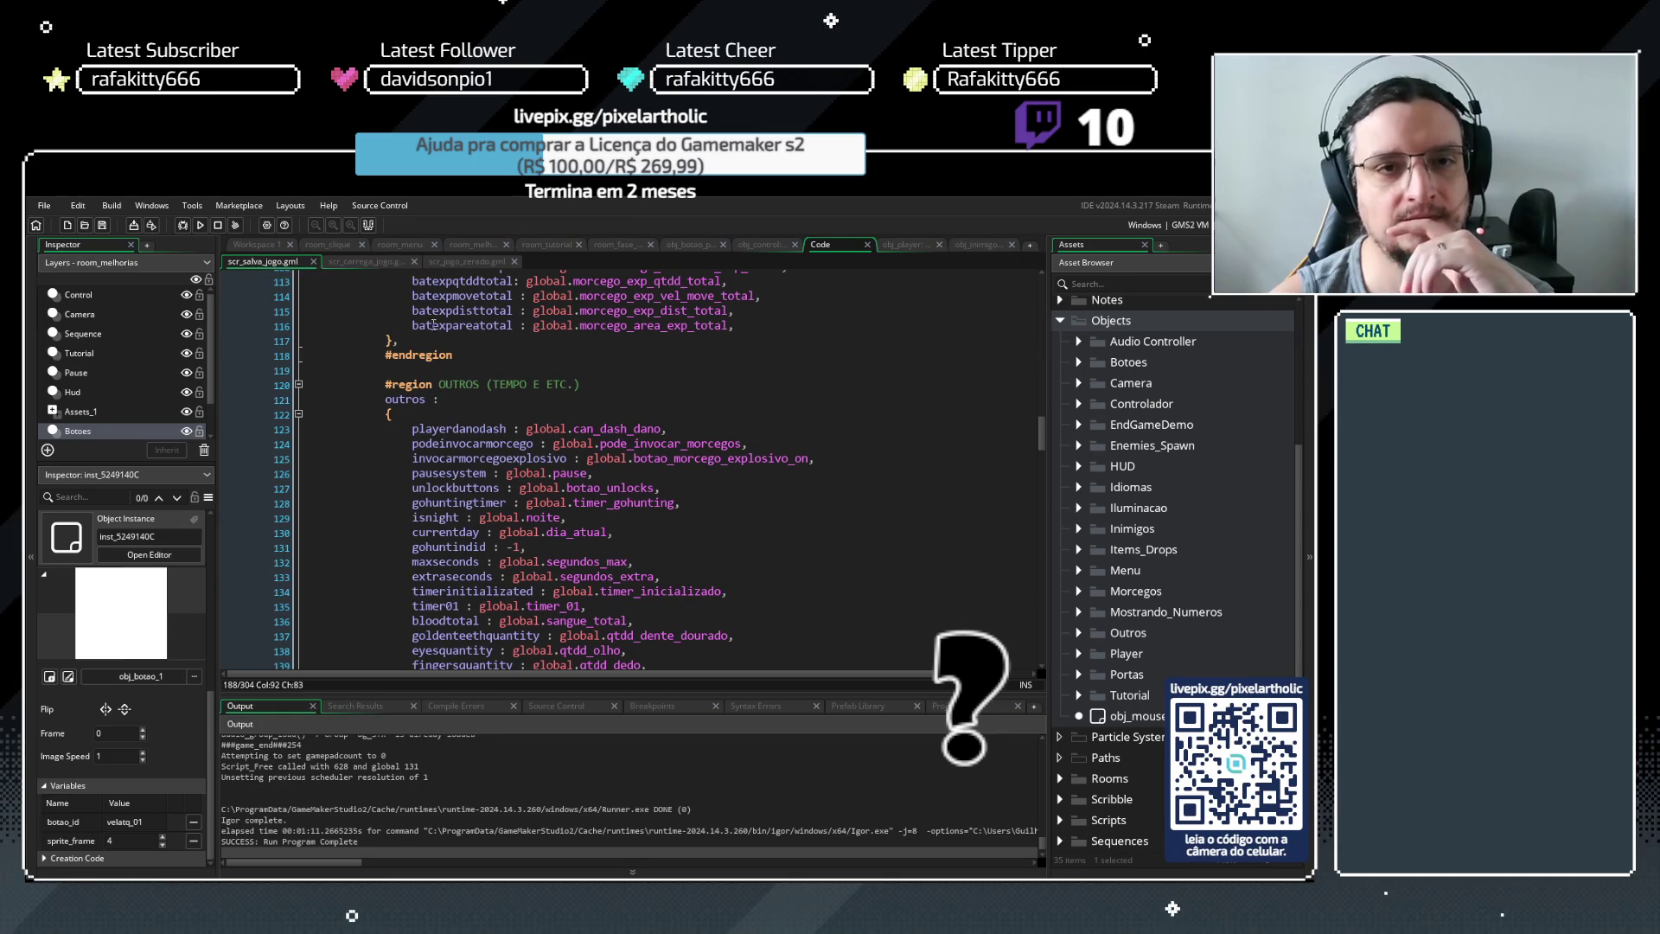
click(452, 262)
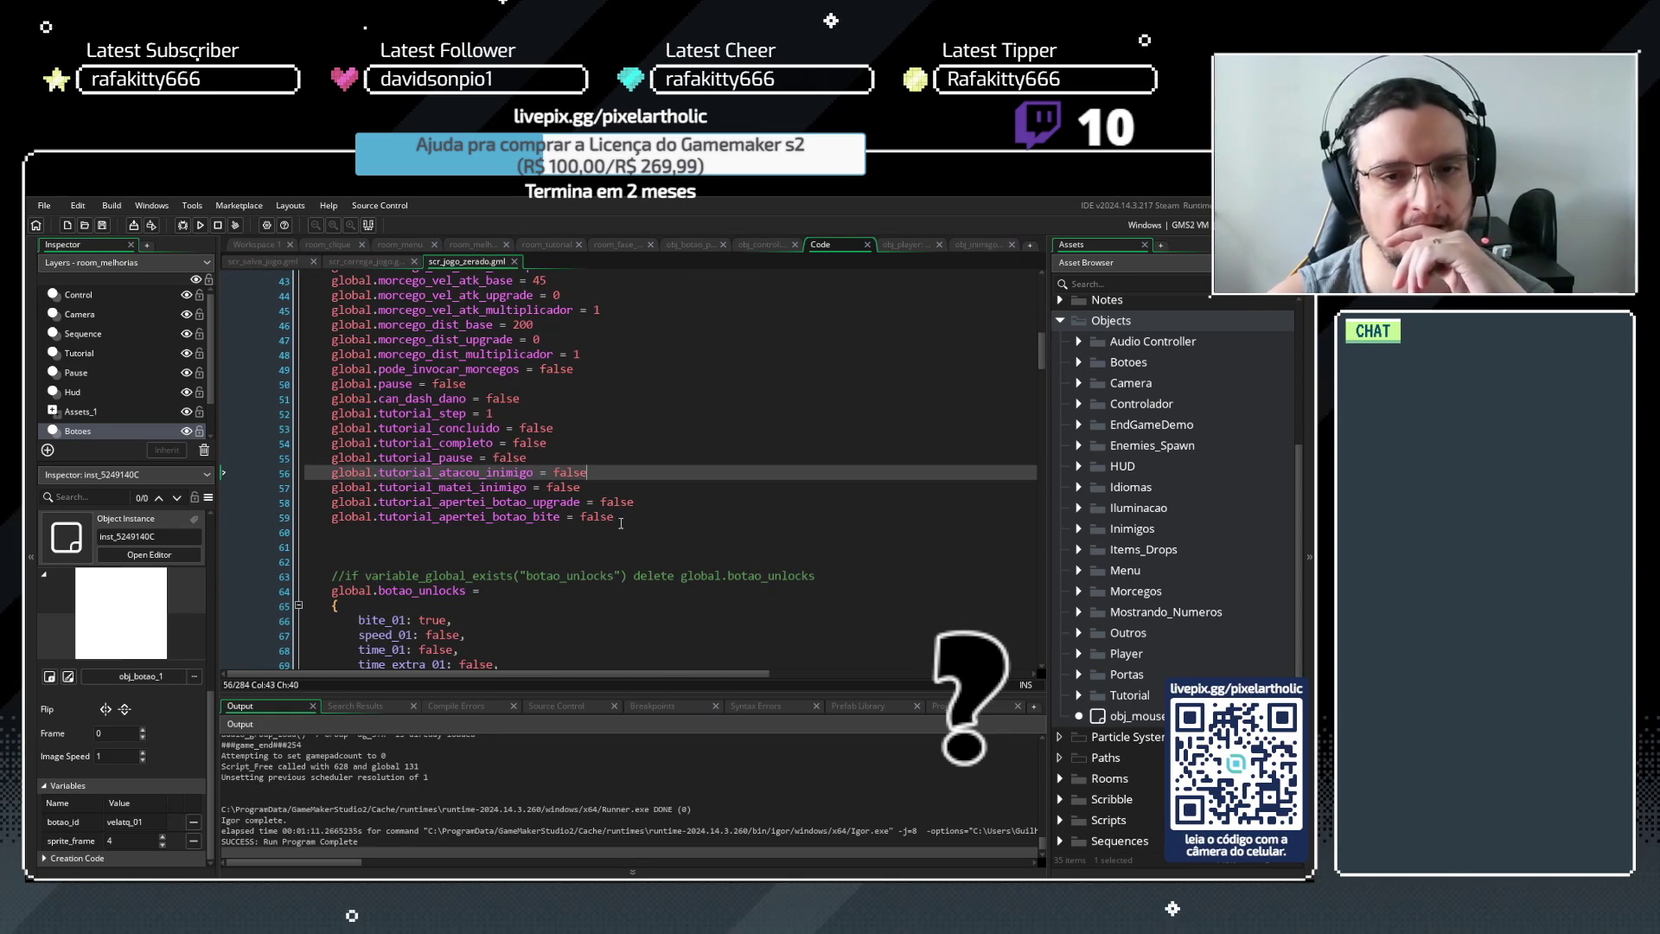
Build the project with F5 and find the reported errors in scr_salva_jogo
key(F5)
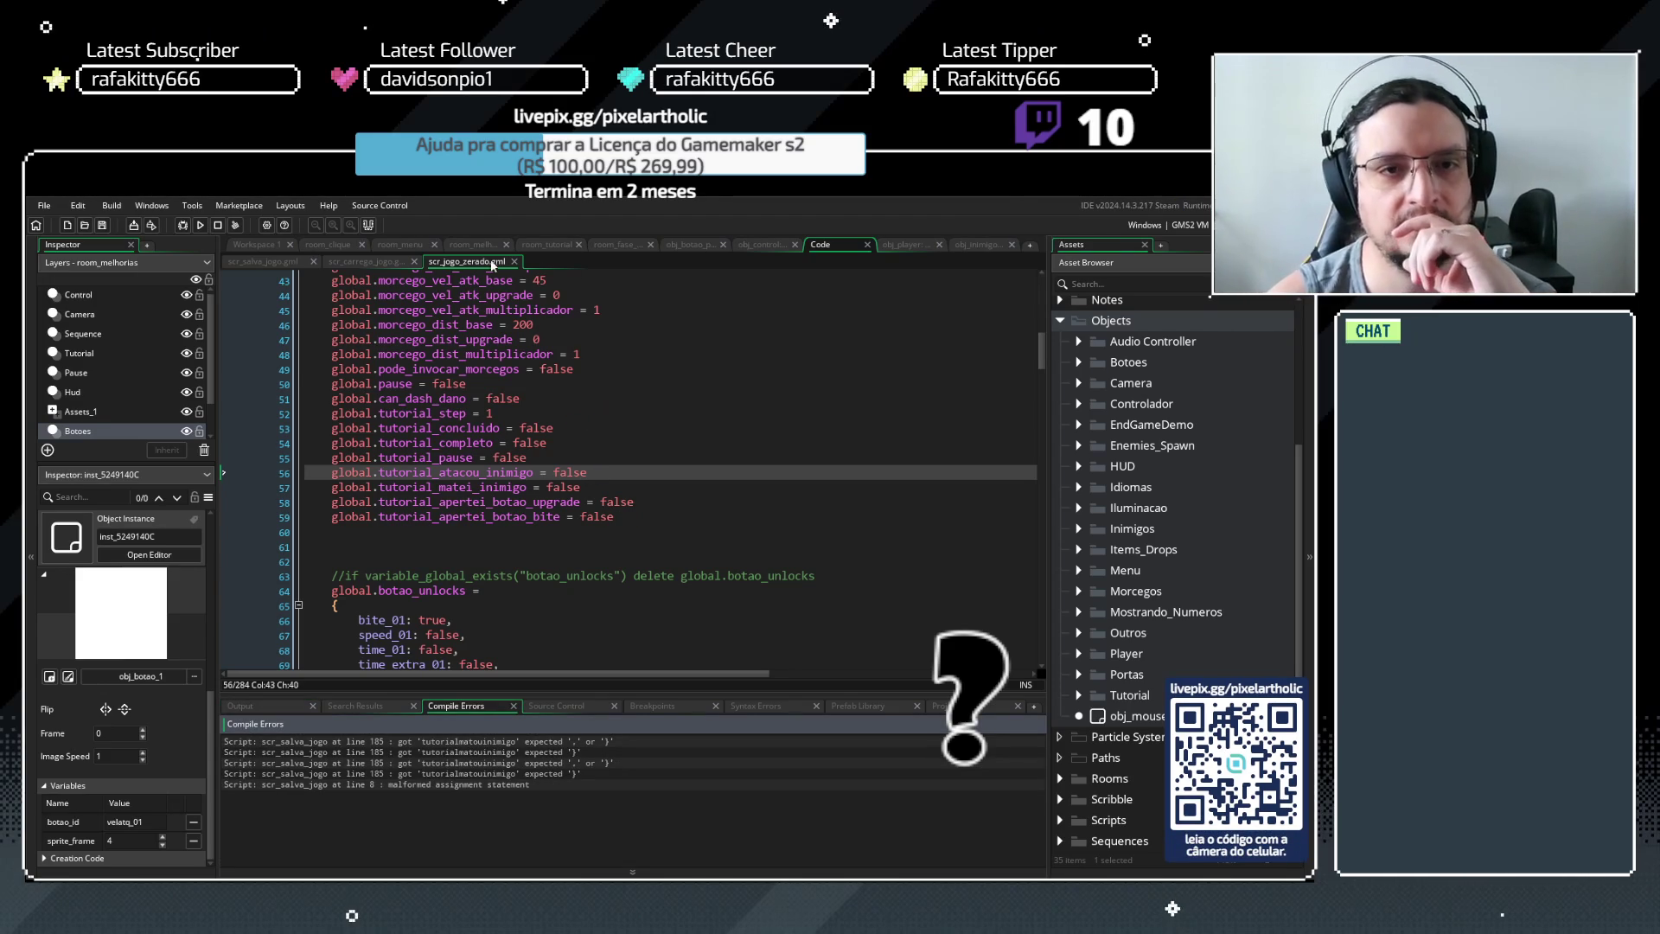
click(278, 260)
scroll(521, 441, up, 3)
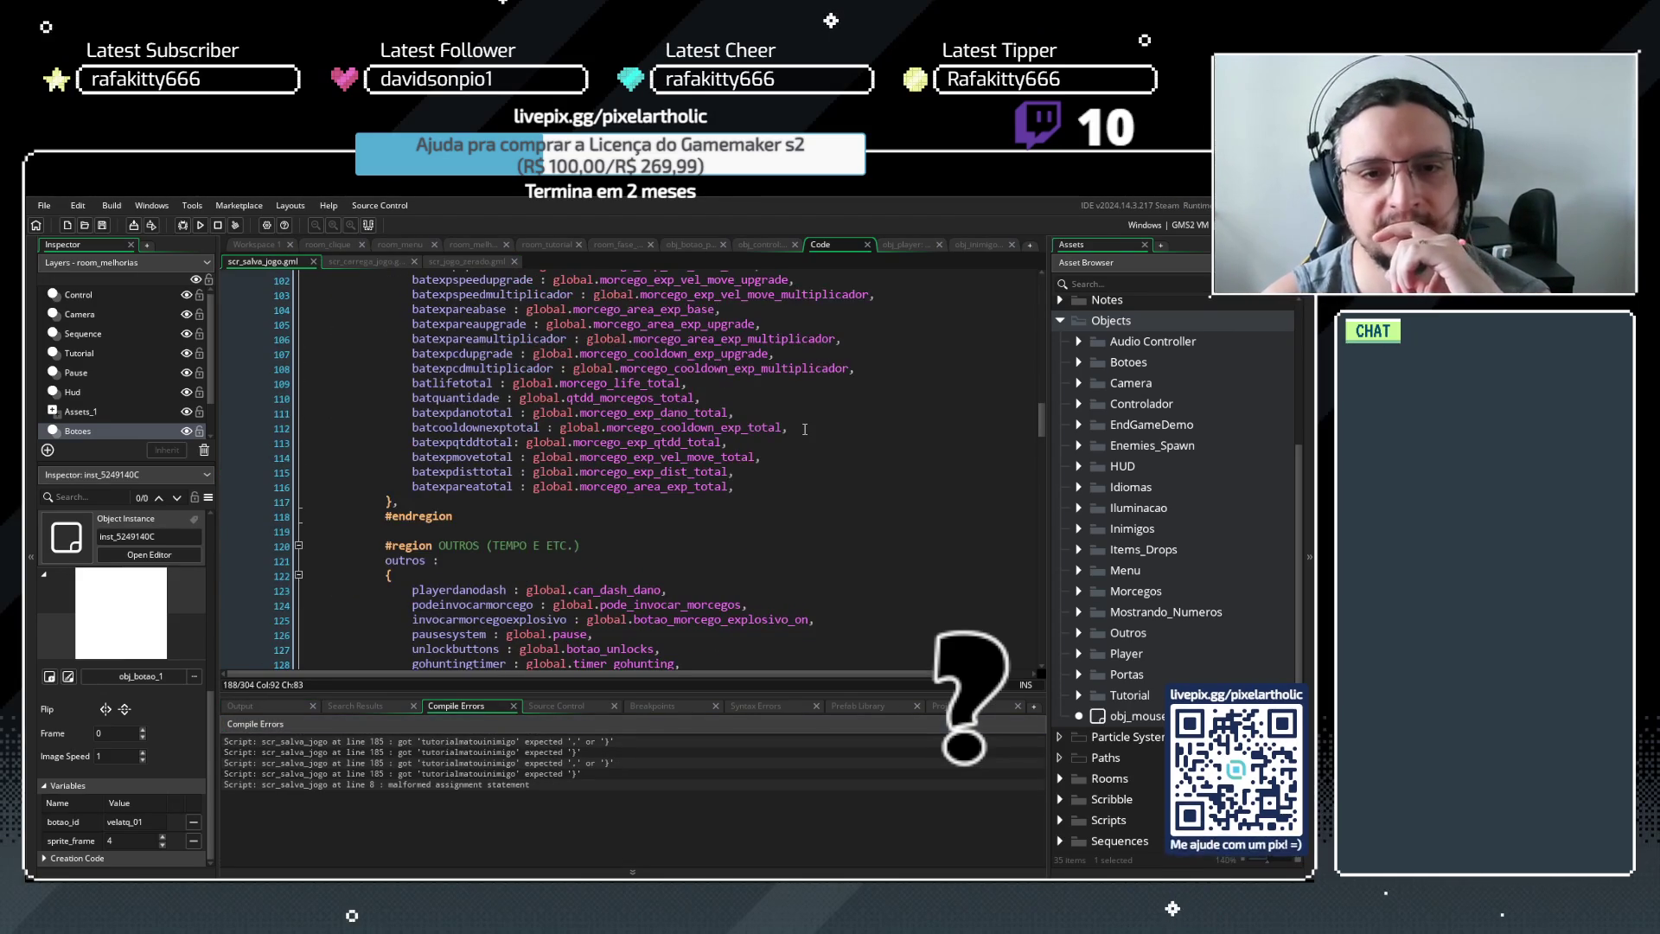
scroll(541, 450, down, 14)
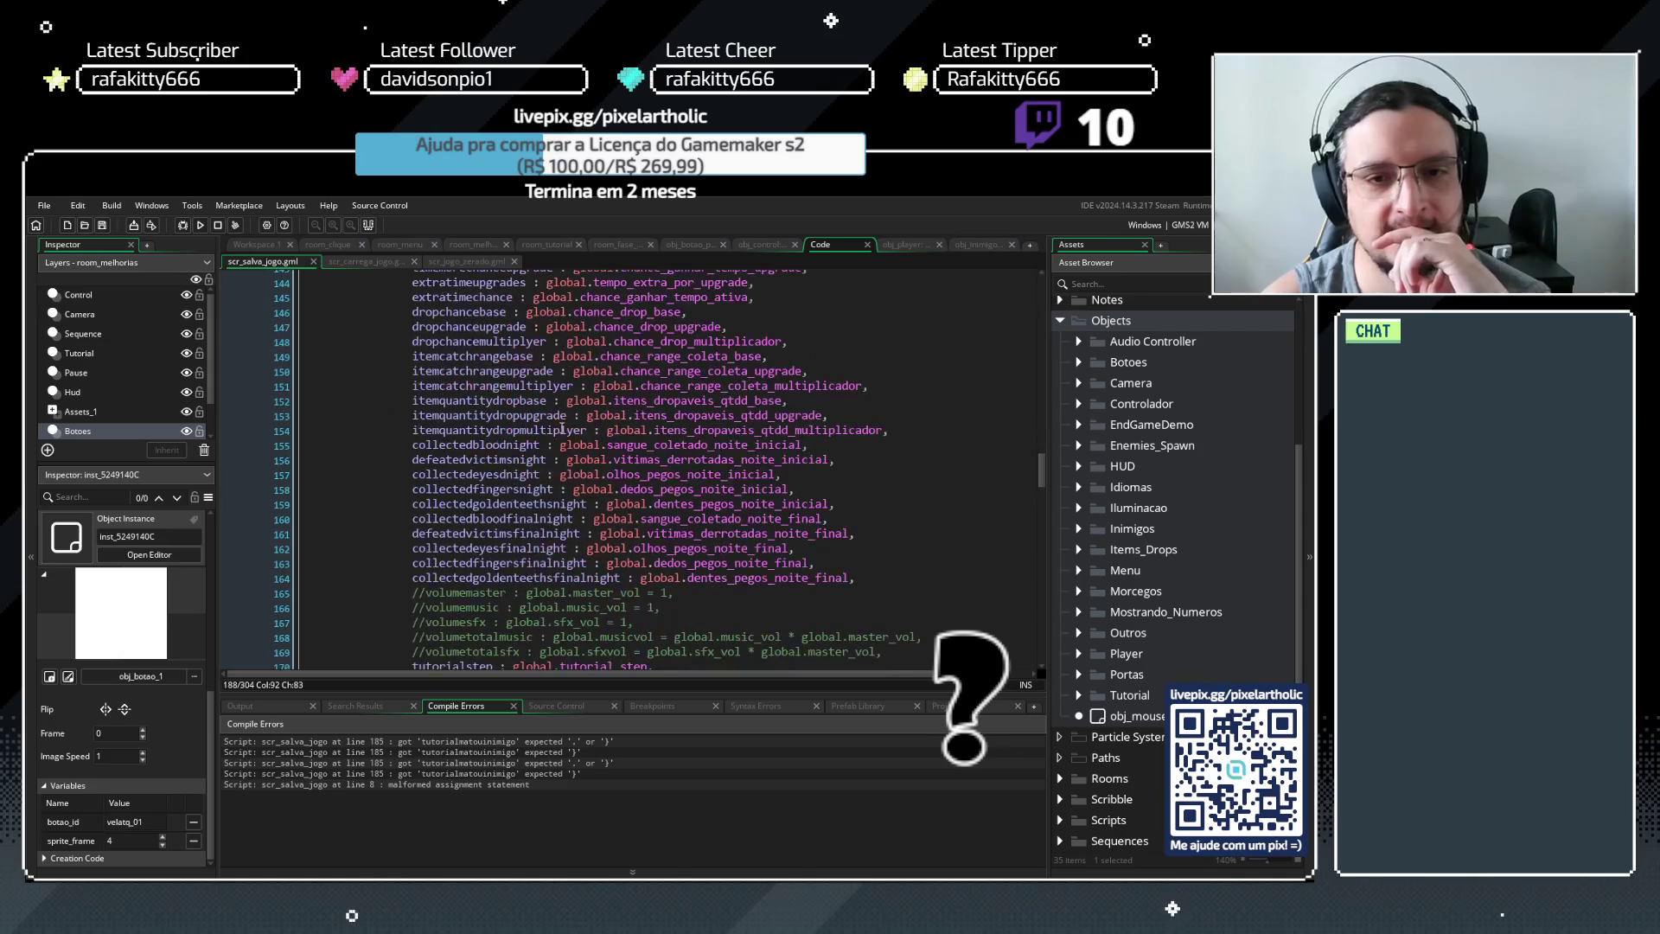
scroll(700, 548, down, 7)
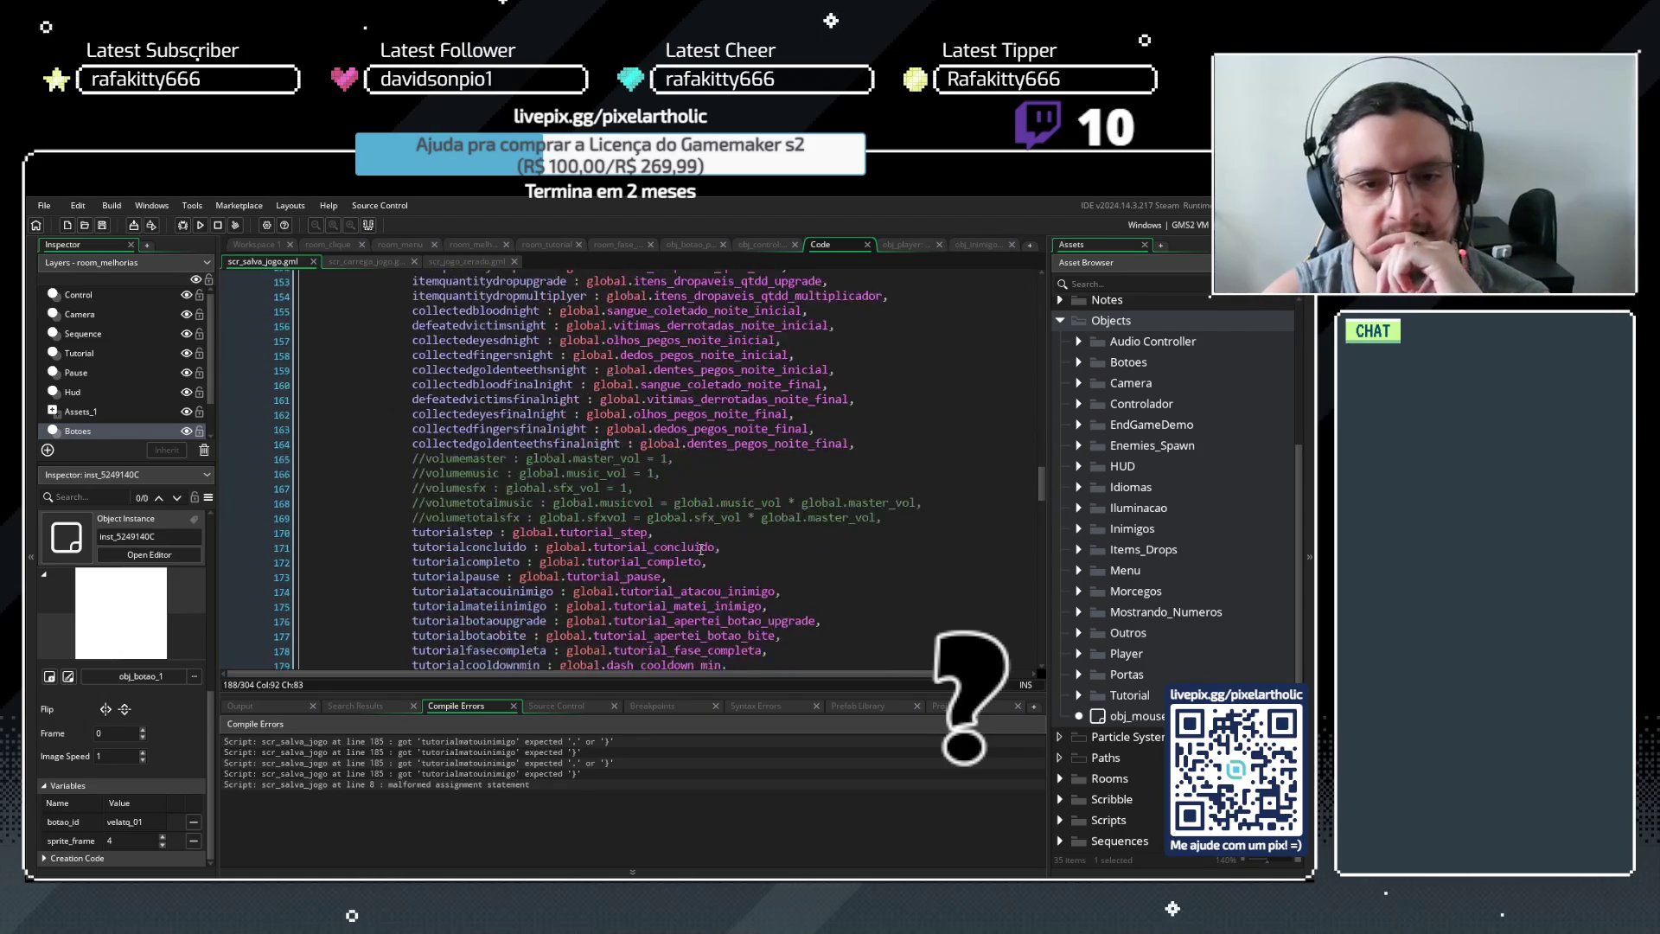
Add trailing commas and delete the stray '= false' from the tutorial fields on lines 184–187
click(843, 575)
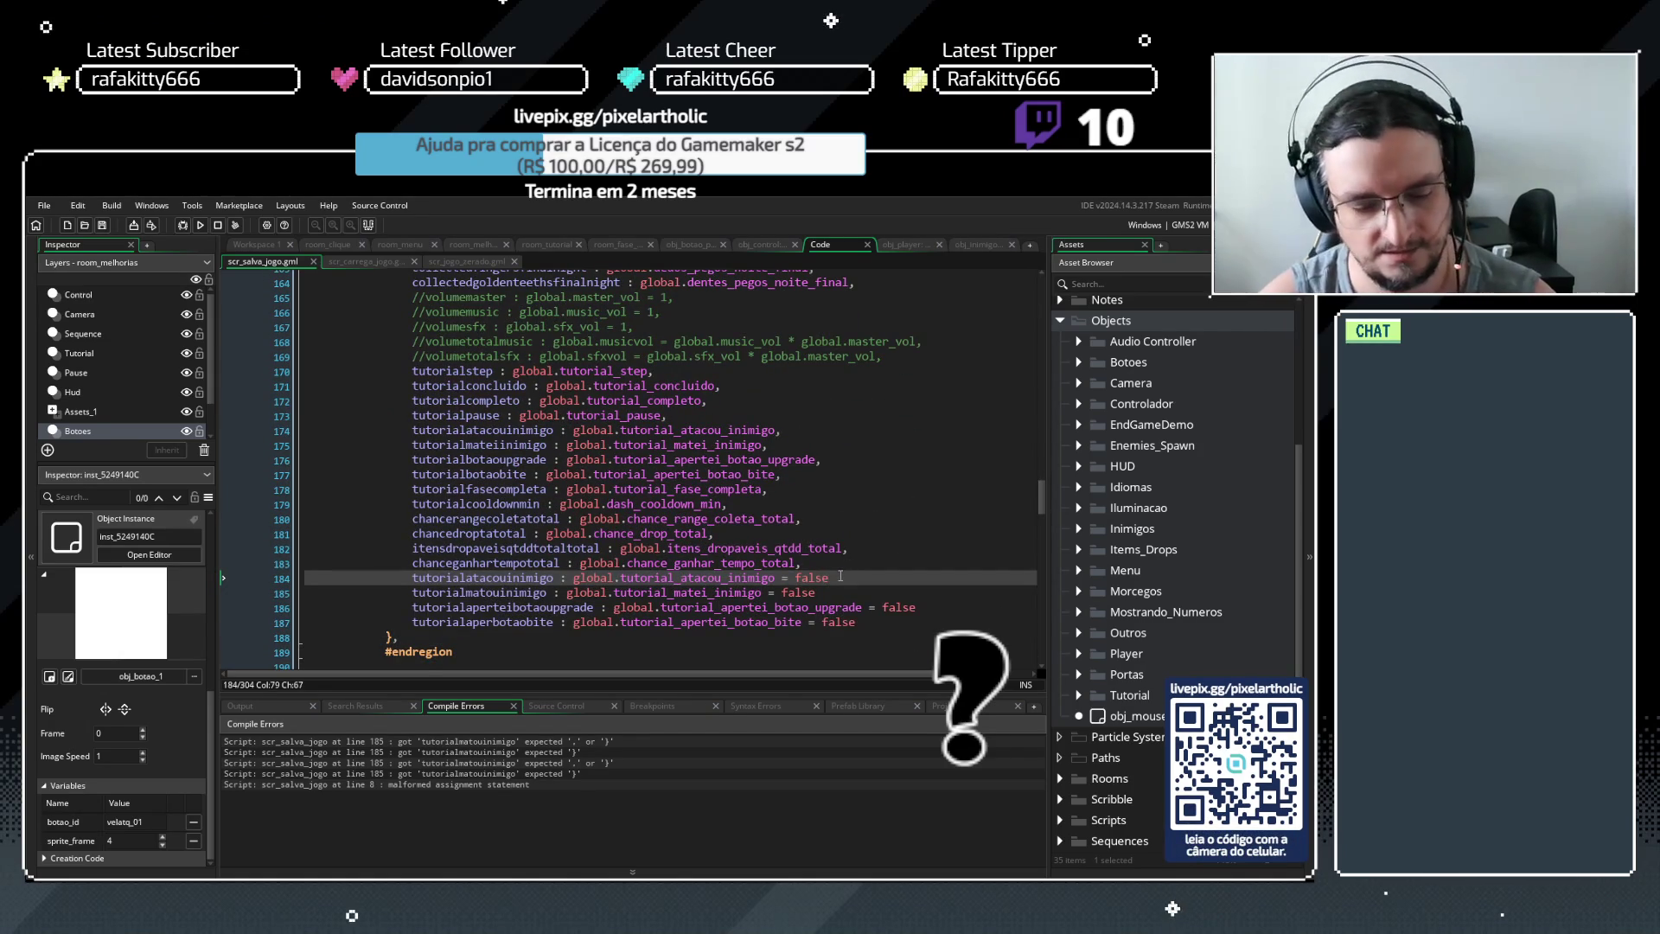
text(,)
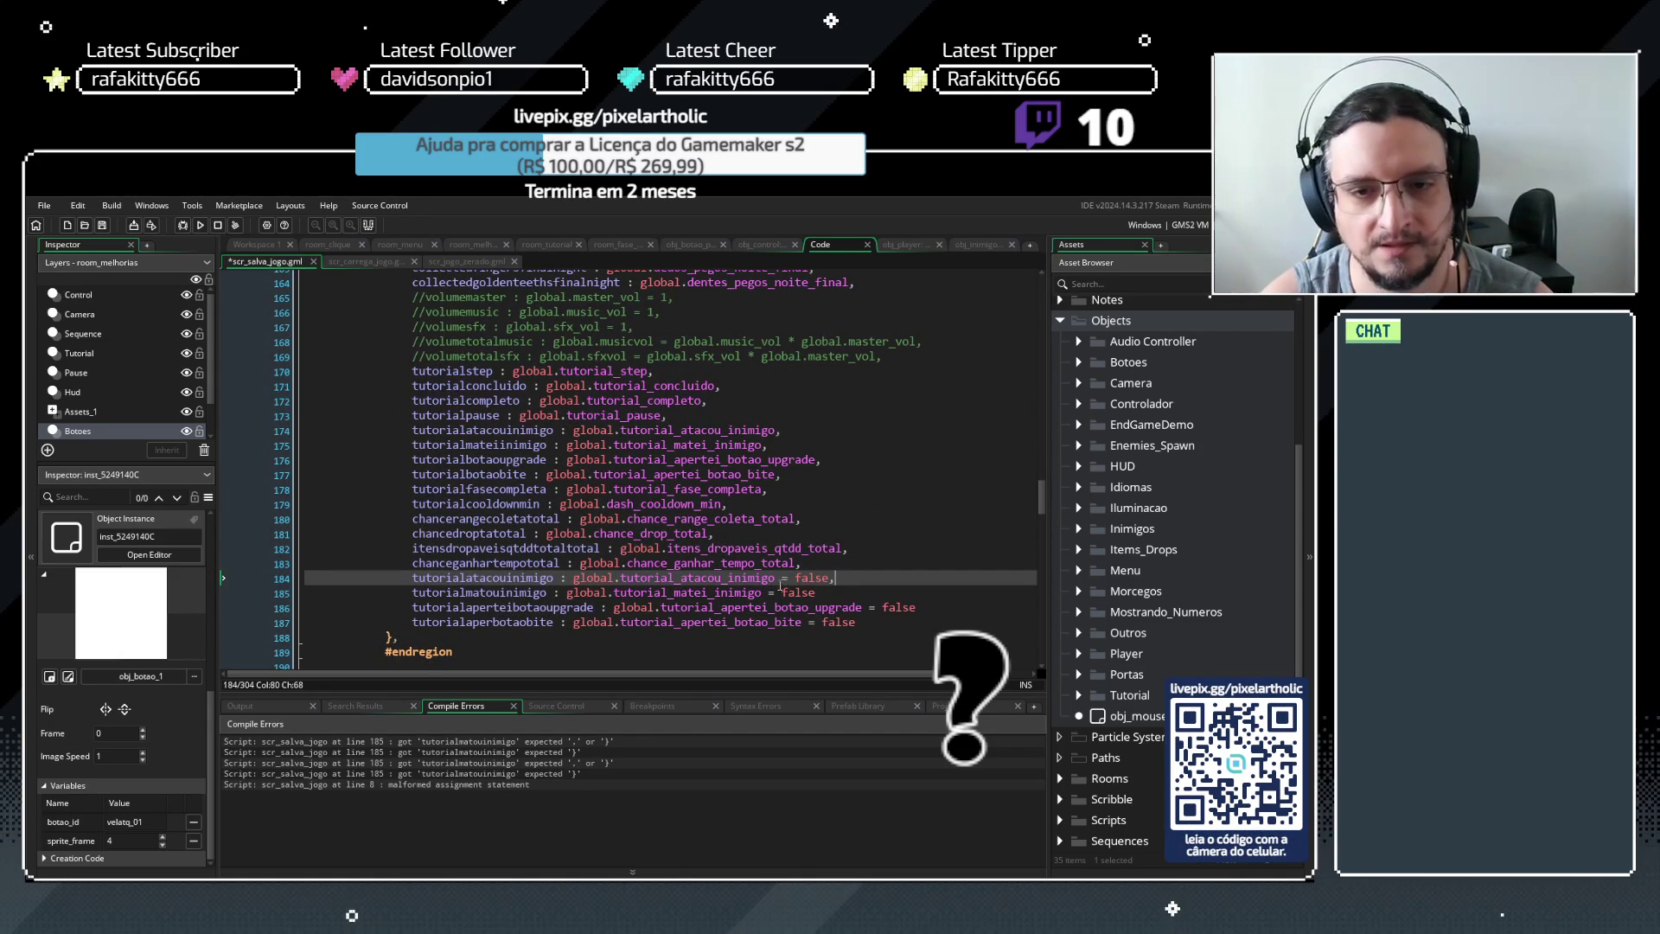
mouse_move(777, 577)
mouse_down()
mouse_move(828, 578)
mouse_move(766, 592)
mouse_move(916, 607)
mouse_up()
key(BackSpace)
text(,,)
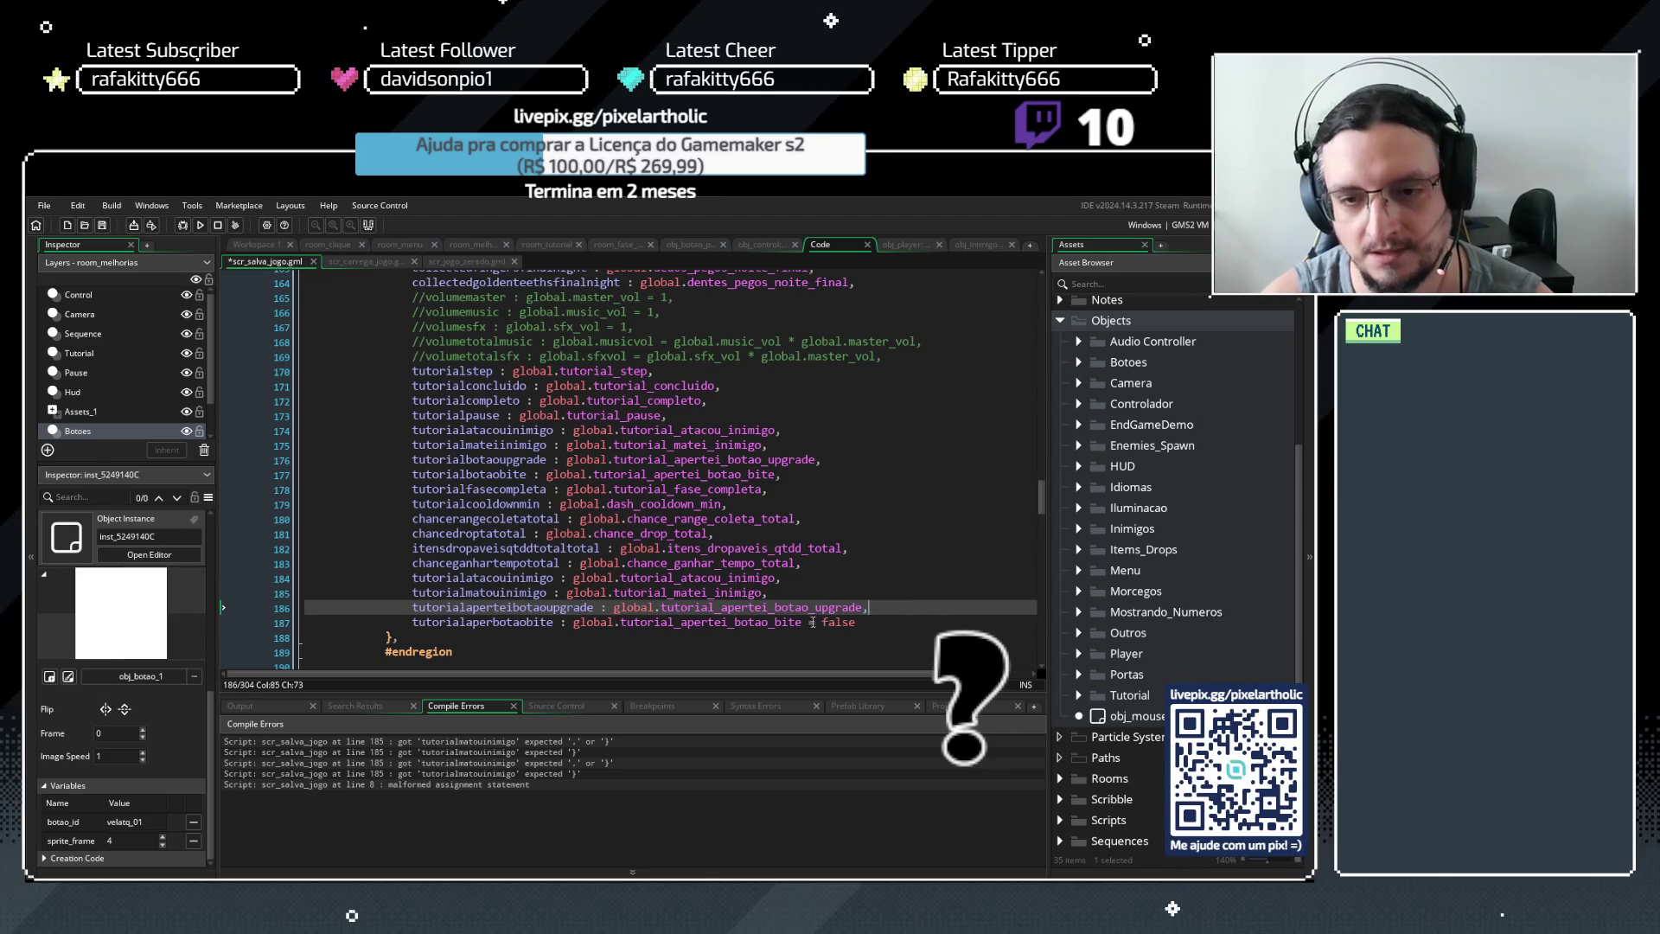
drag(802, 622, 860, 625)
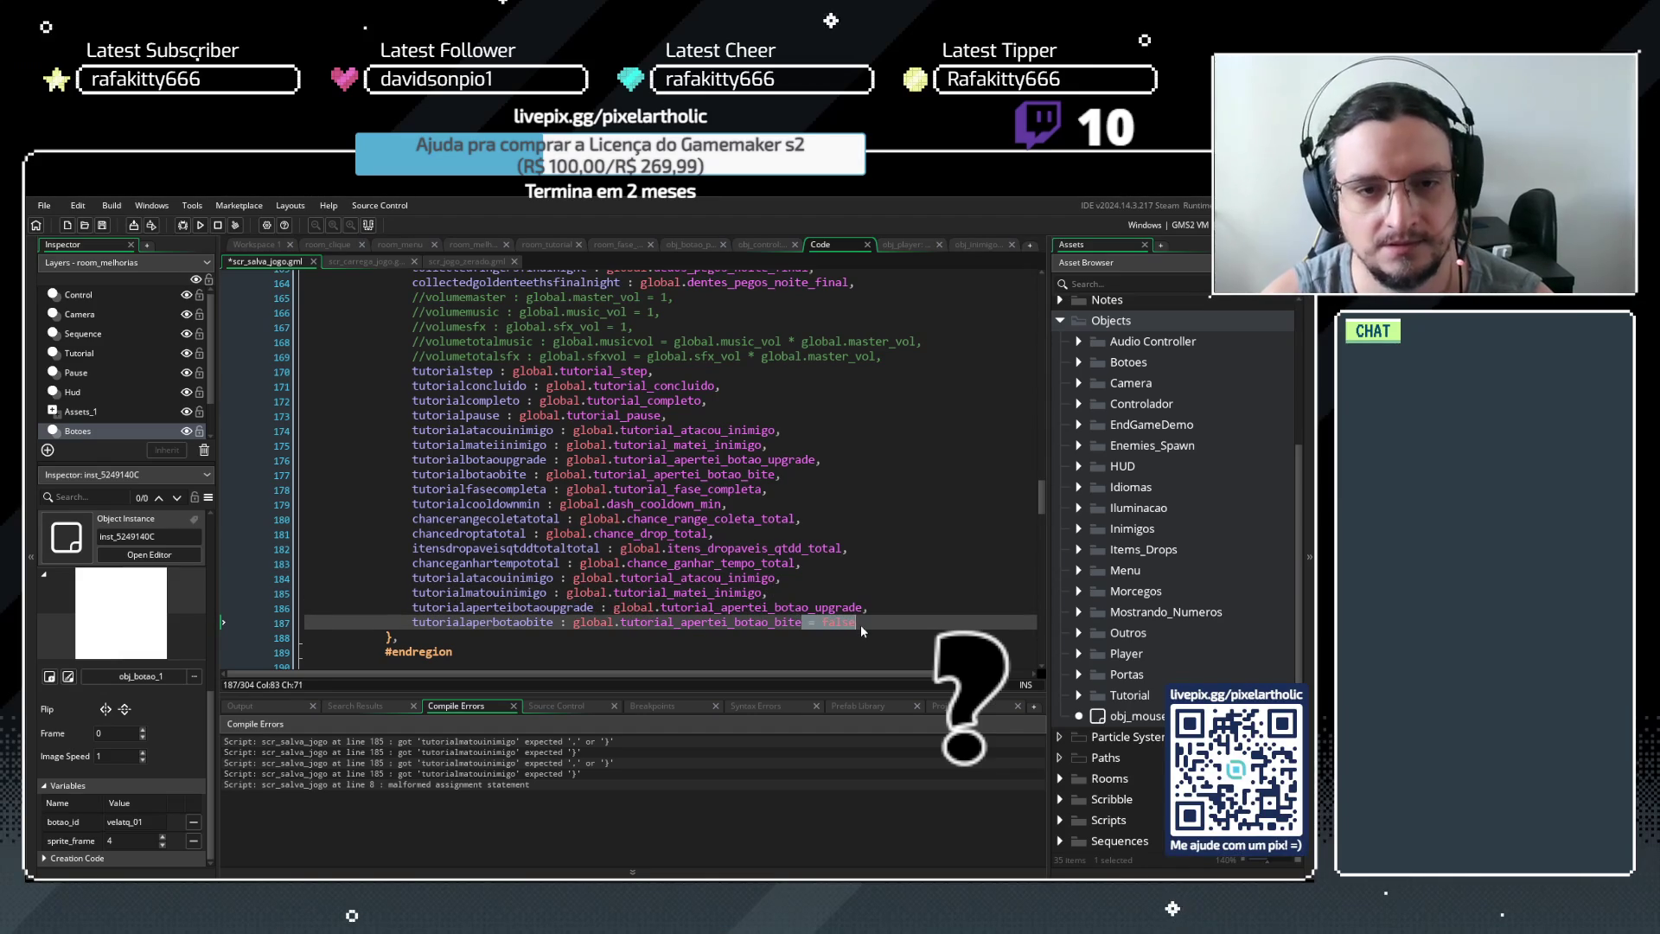
text(,)
click(363, 261)
scroll(799, 448, up, 1)
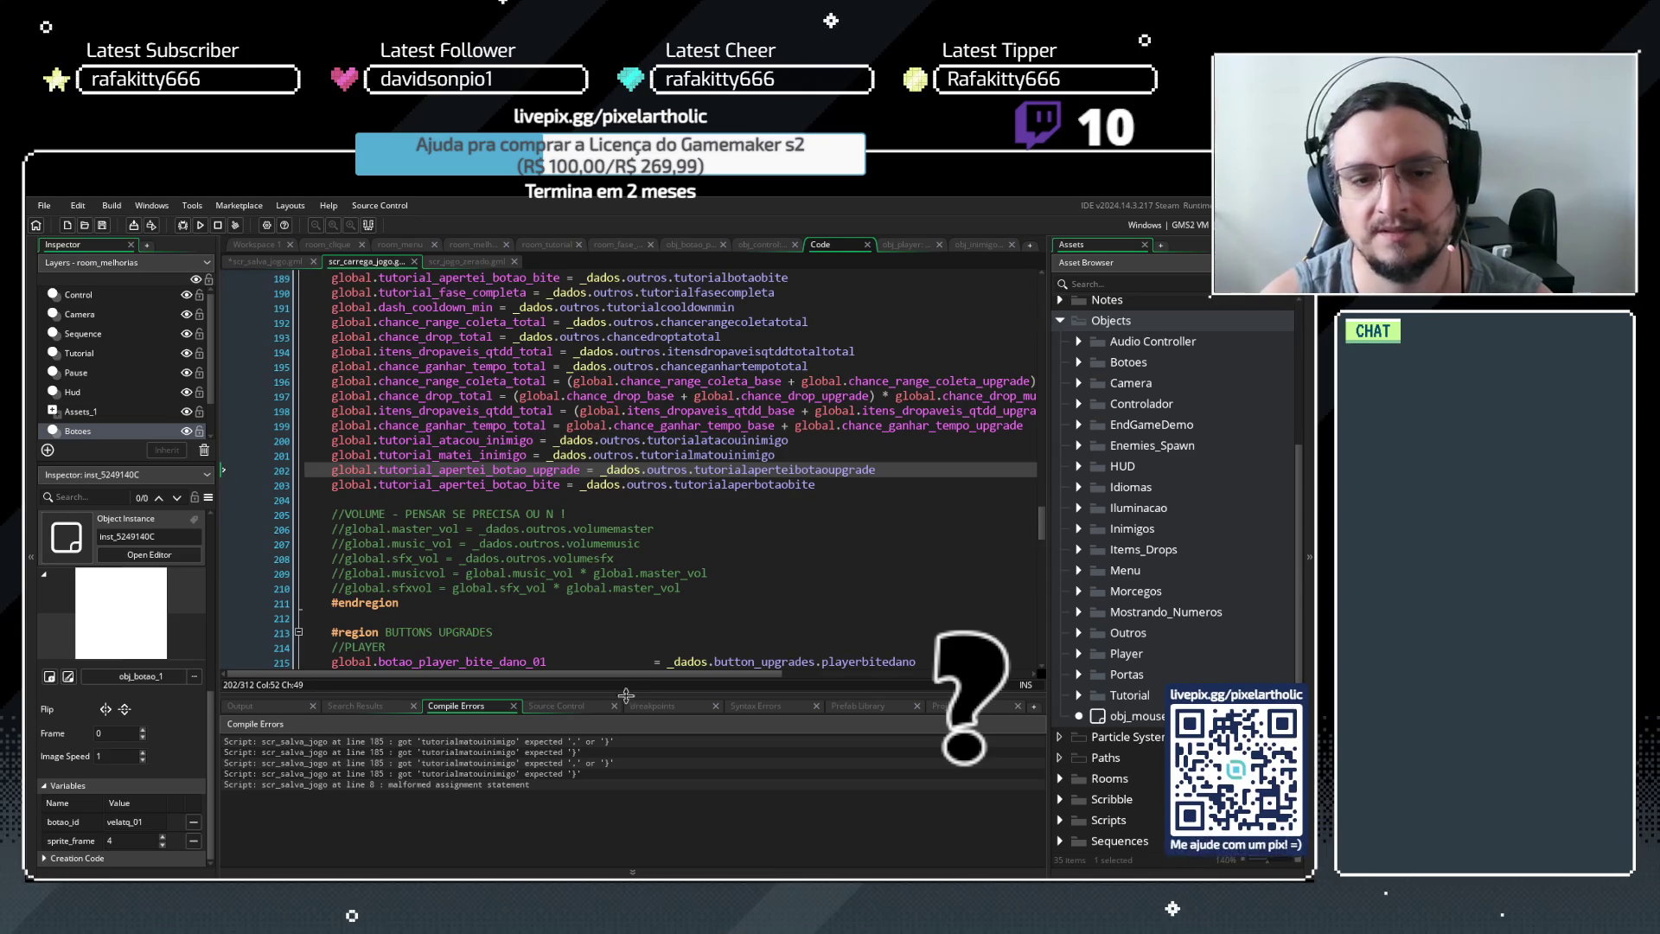
From the scr_jogo_zerado reset script, compile and run the game with F5
mouse_move(615, 676)
mouse_down()
mouse_move(670, 674)
mouse_move(471, 678)
mouse_up()
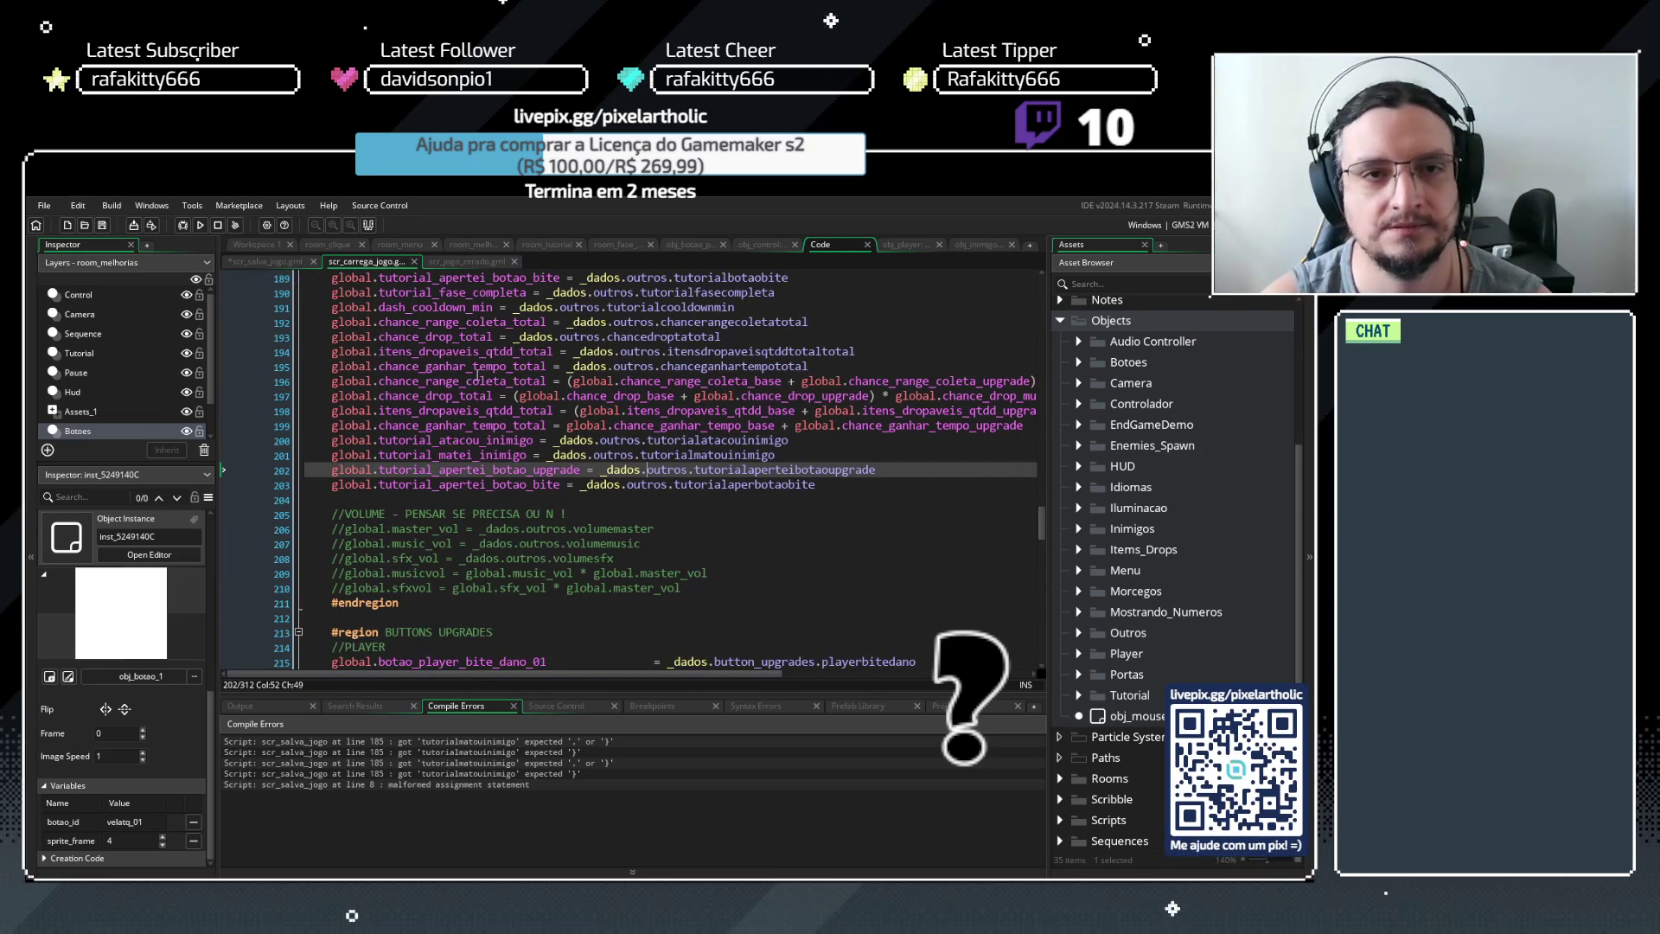
click(452, 261)
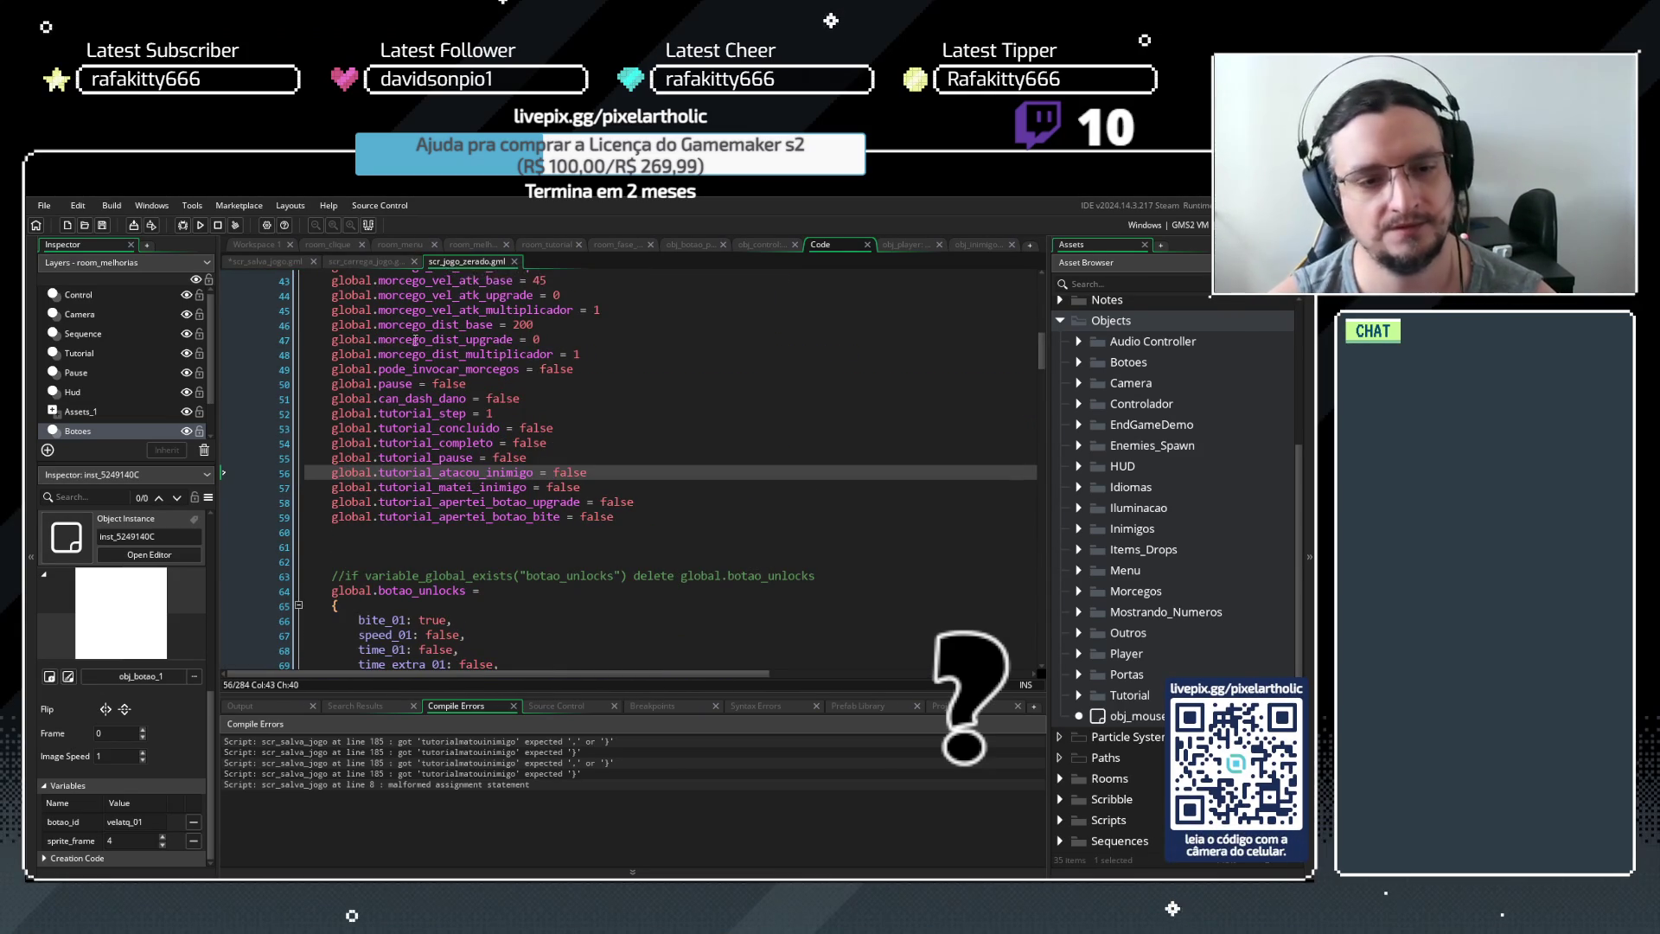
click(687, 610)
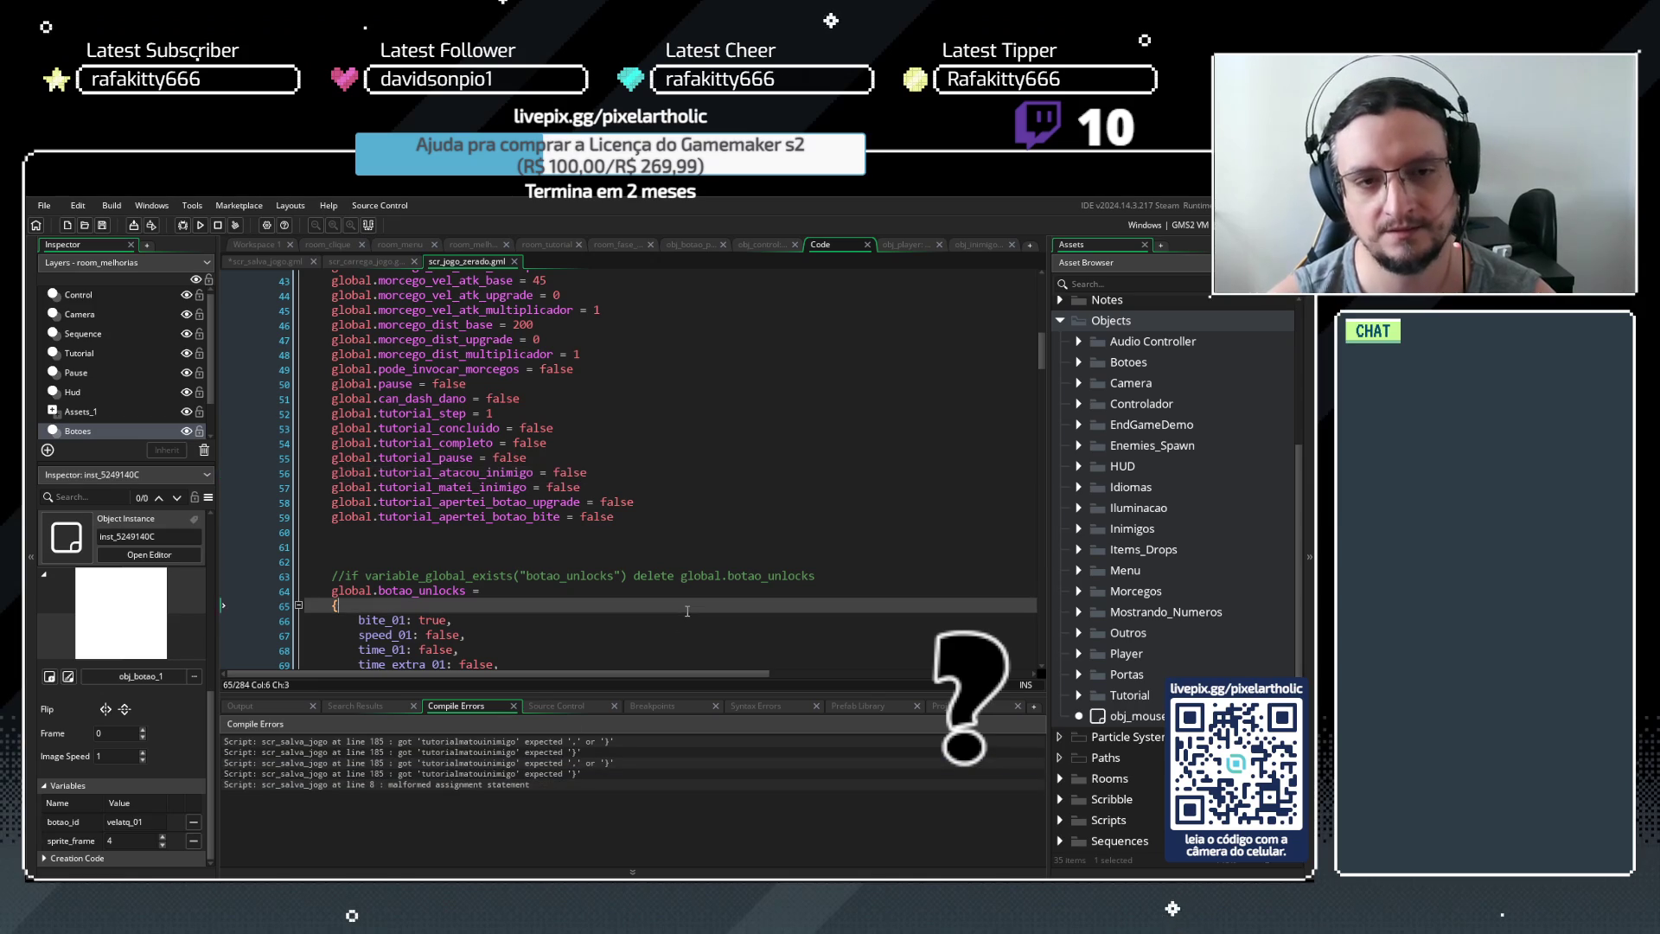
key(F5)
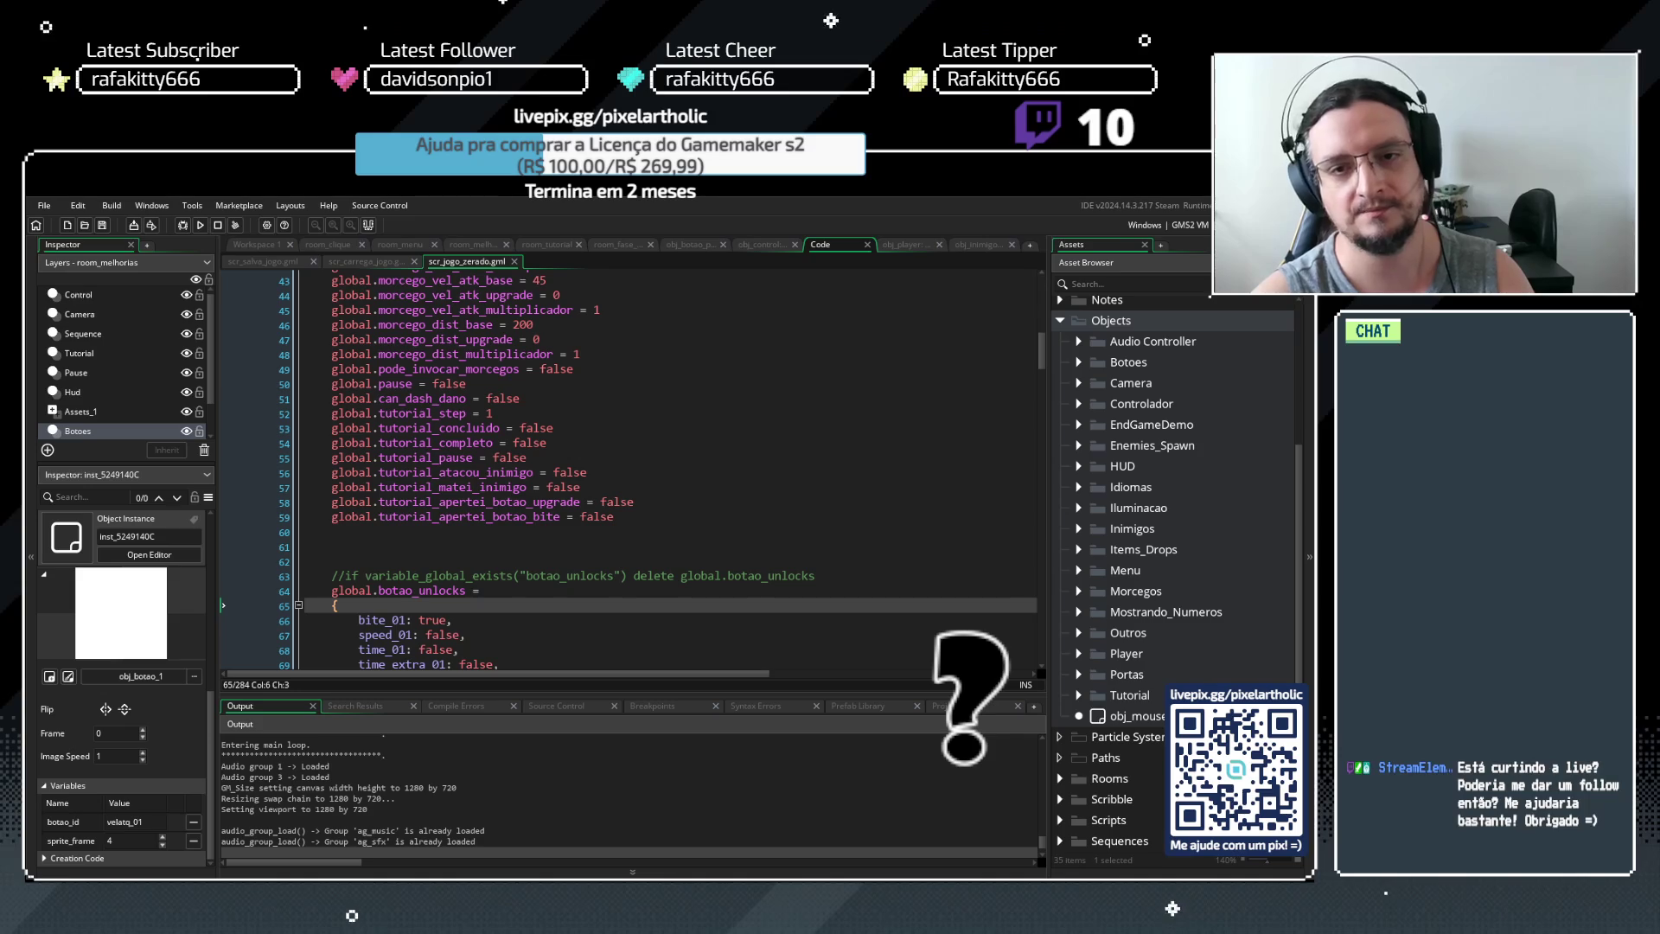
Clear the tutorial messages, attack the villager, and buy the bite upgrade to start Day 2
key(space)
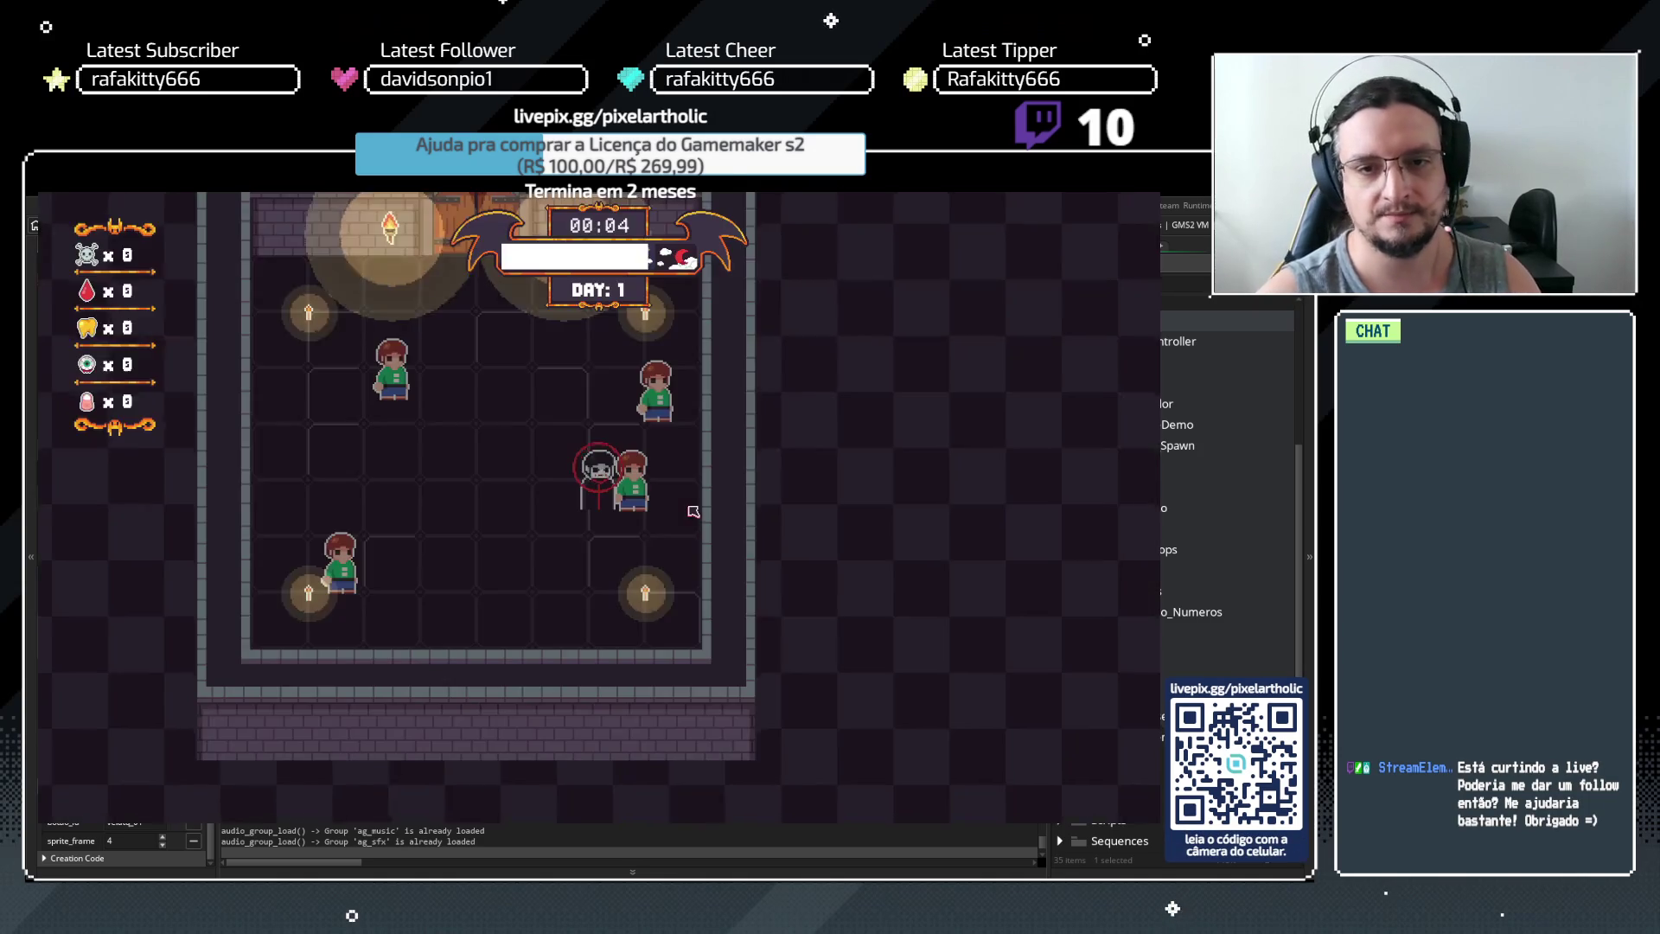
click(674, 526)
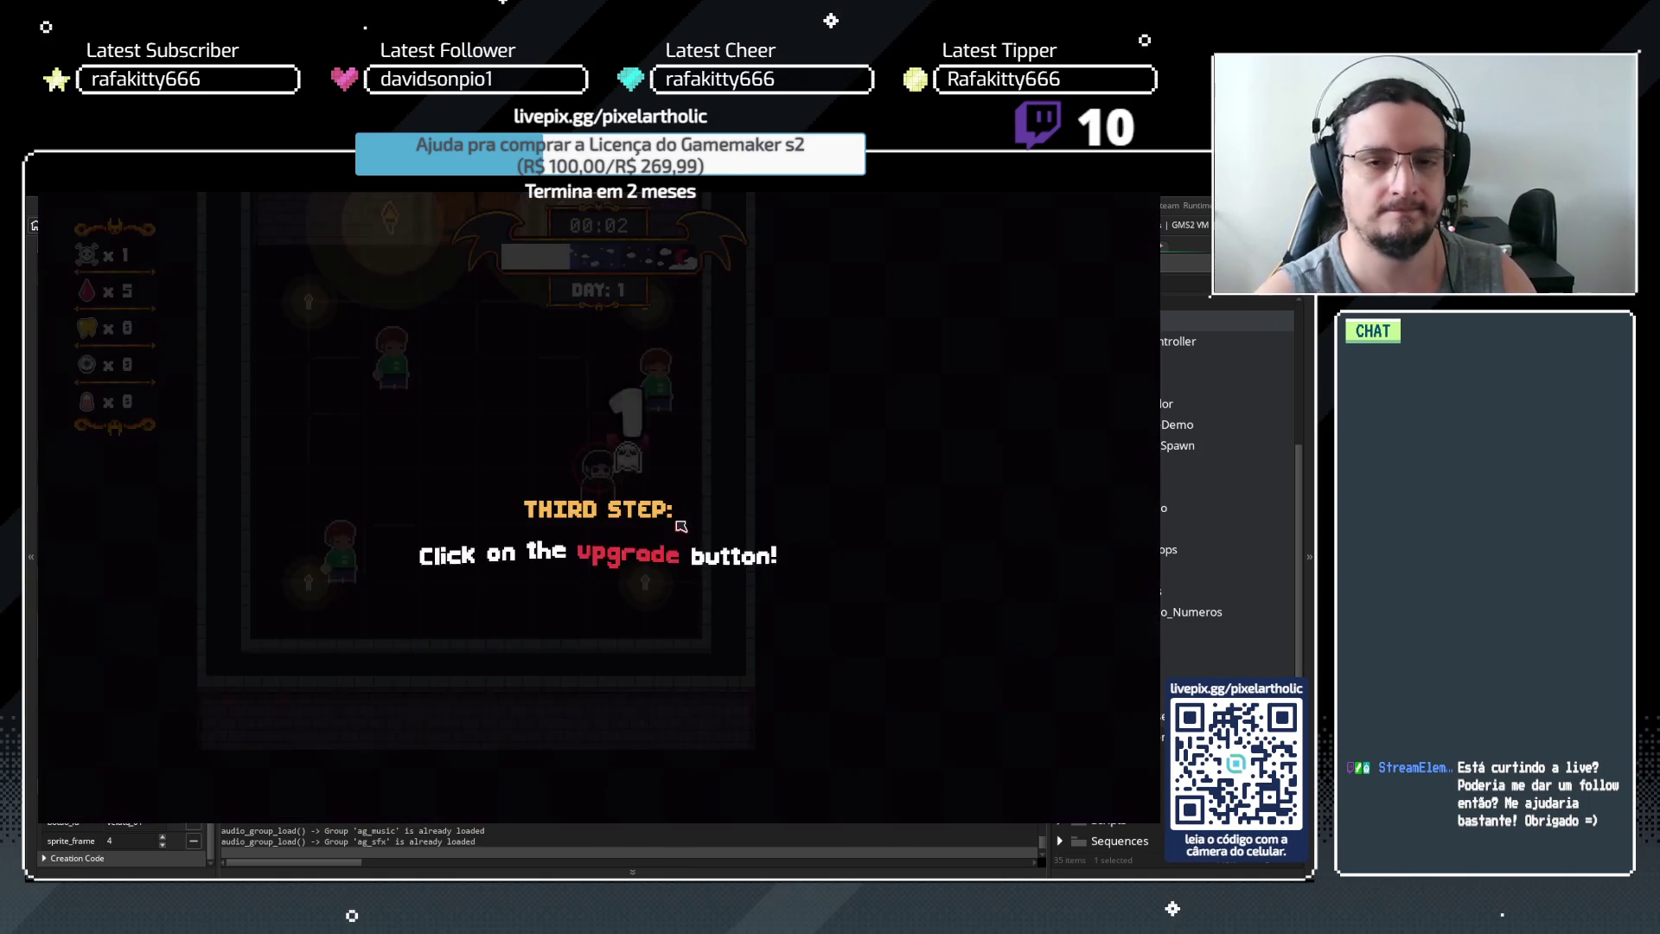
key(space)
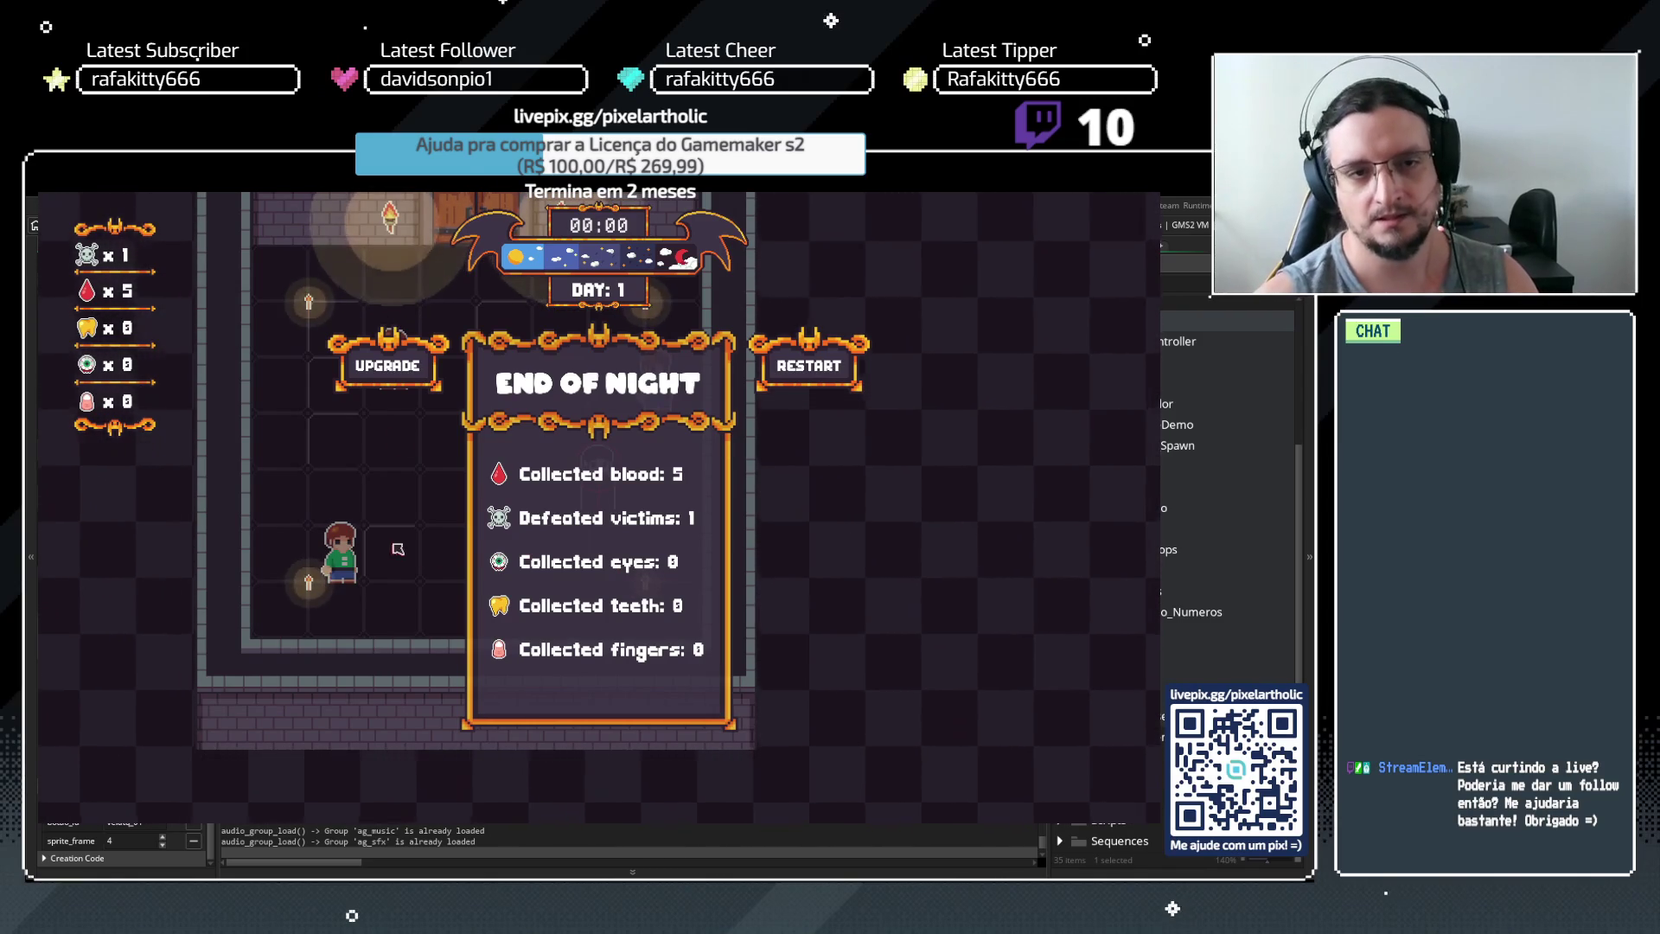
click(360, 367)
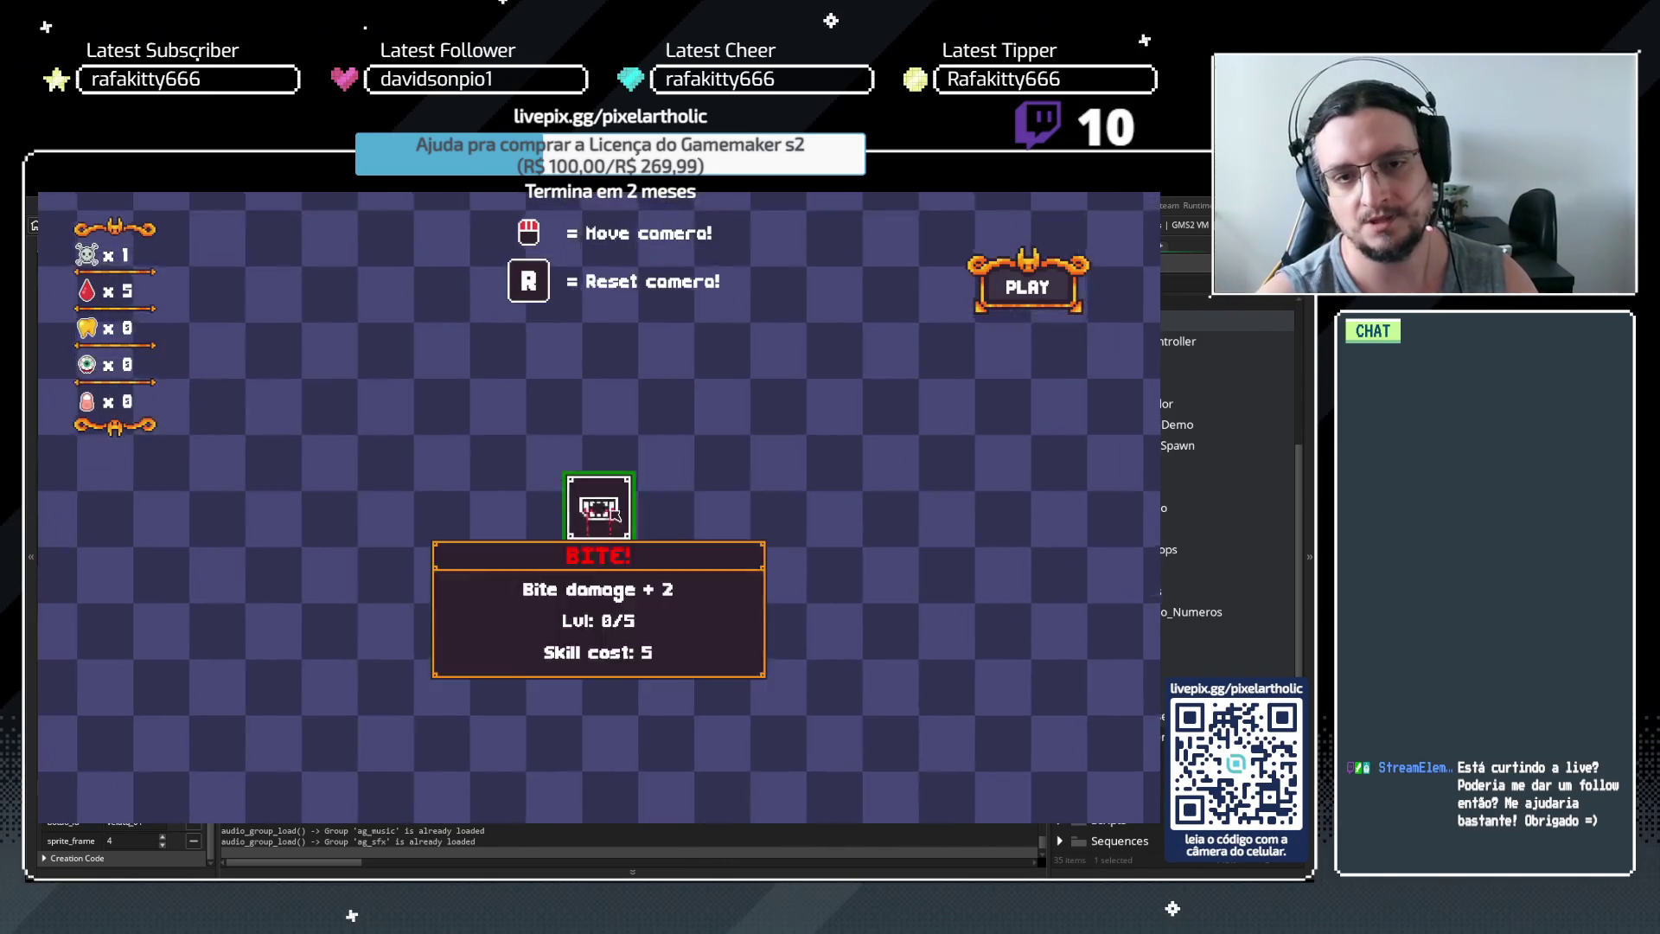
click(598, 507)
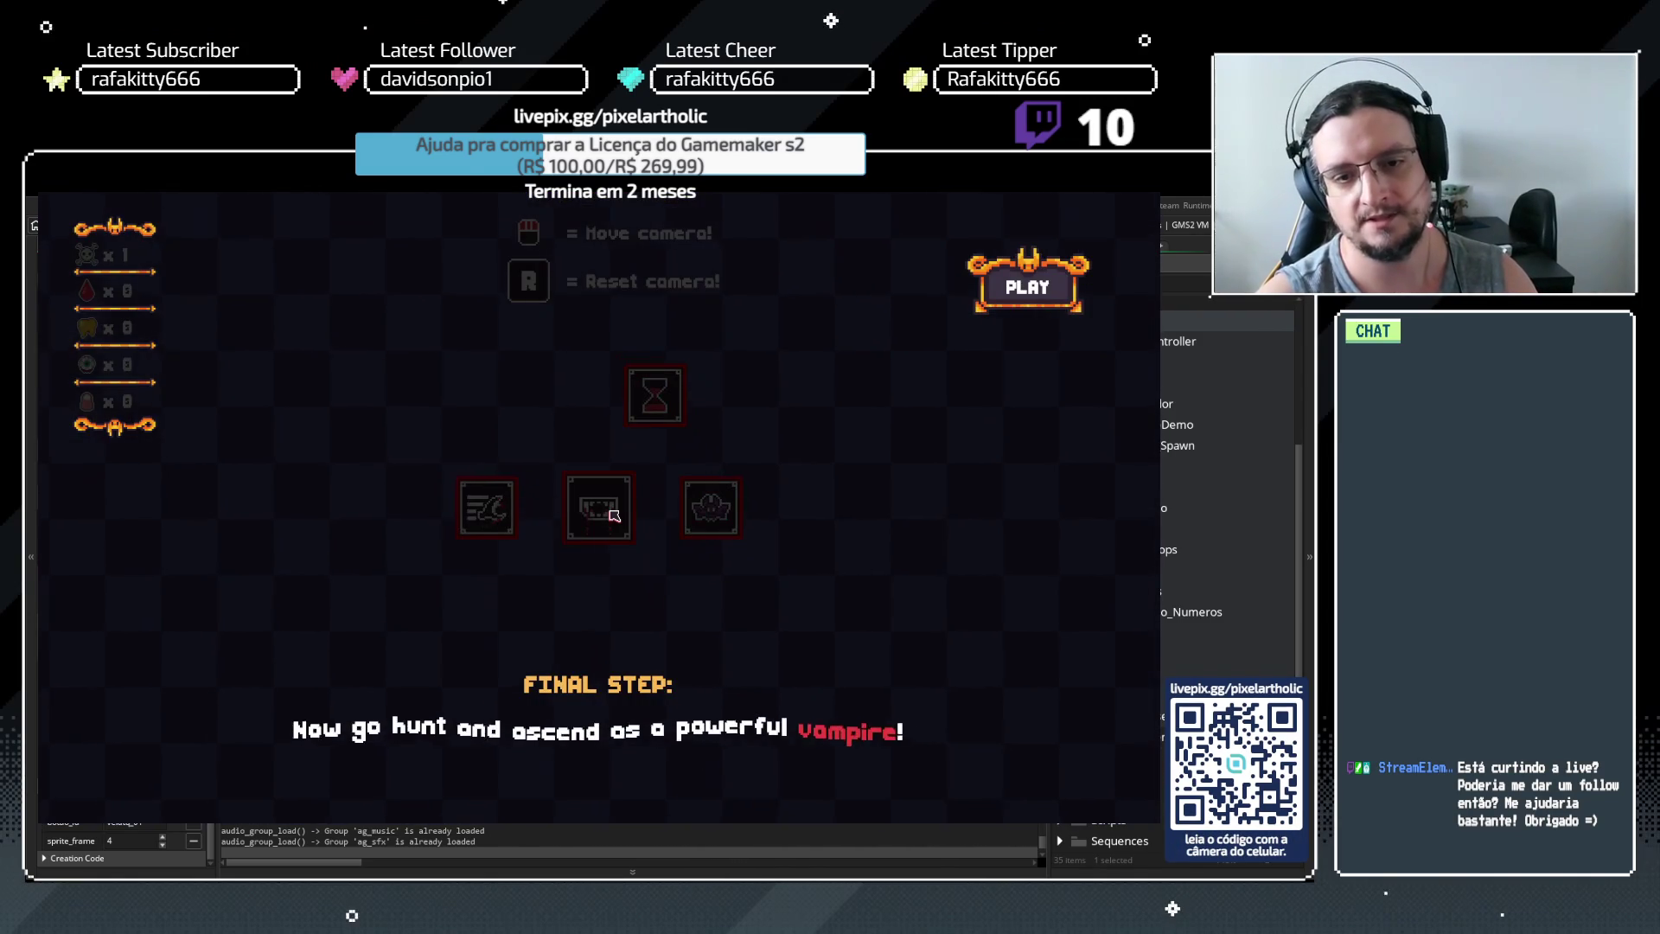
click(614, 516)
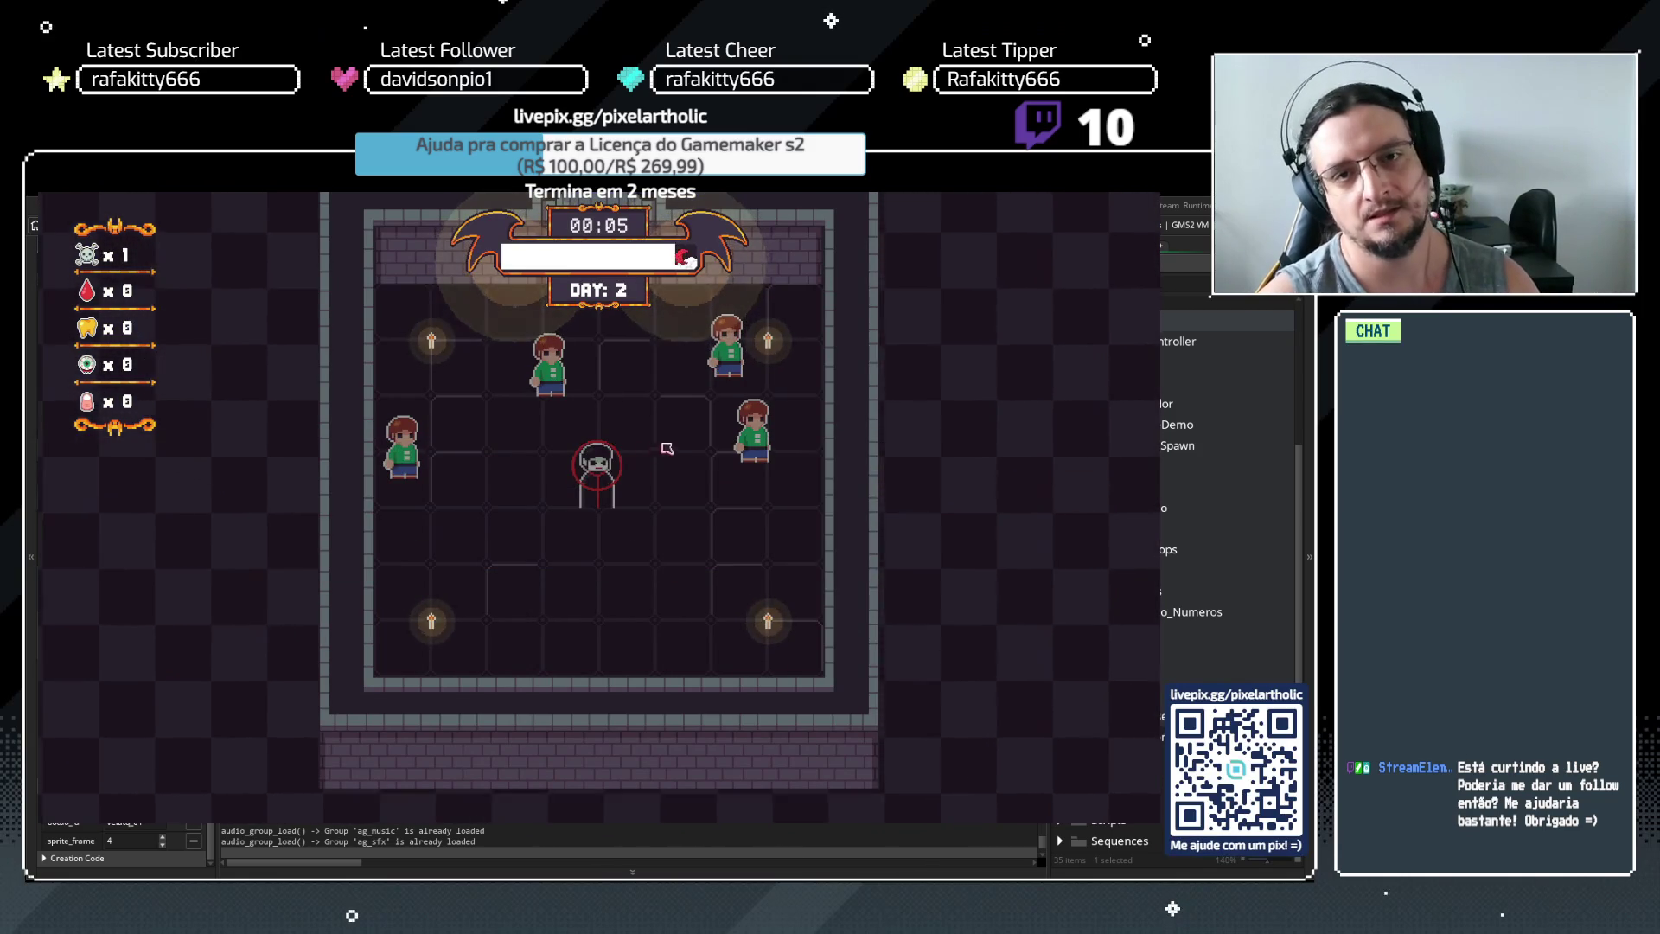
Return to the title menu through the in-game Options menu
key(Escape)
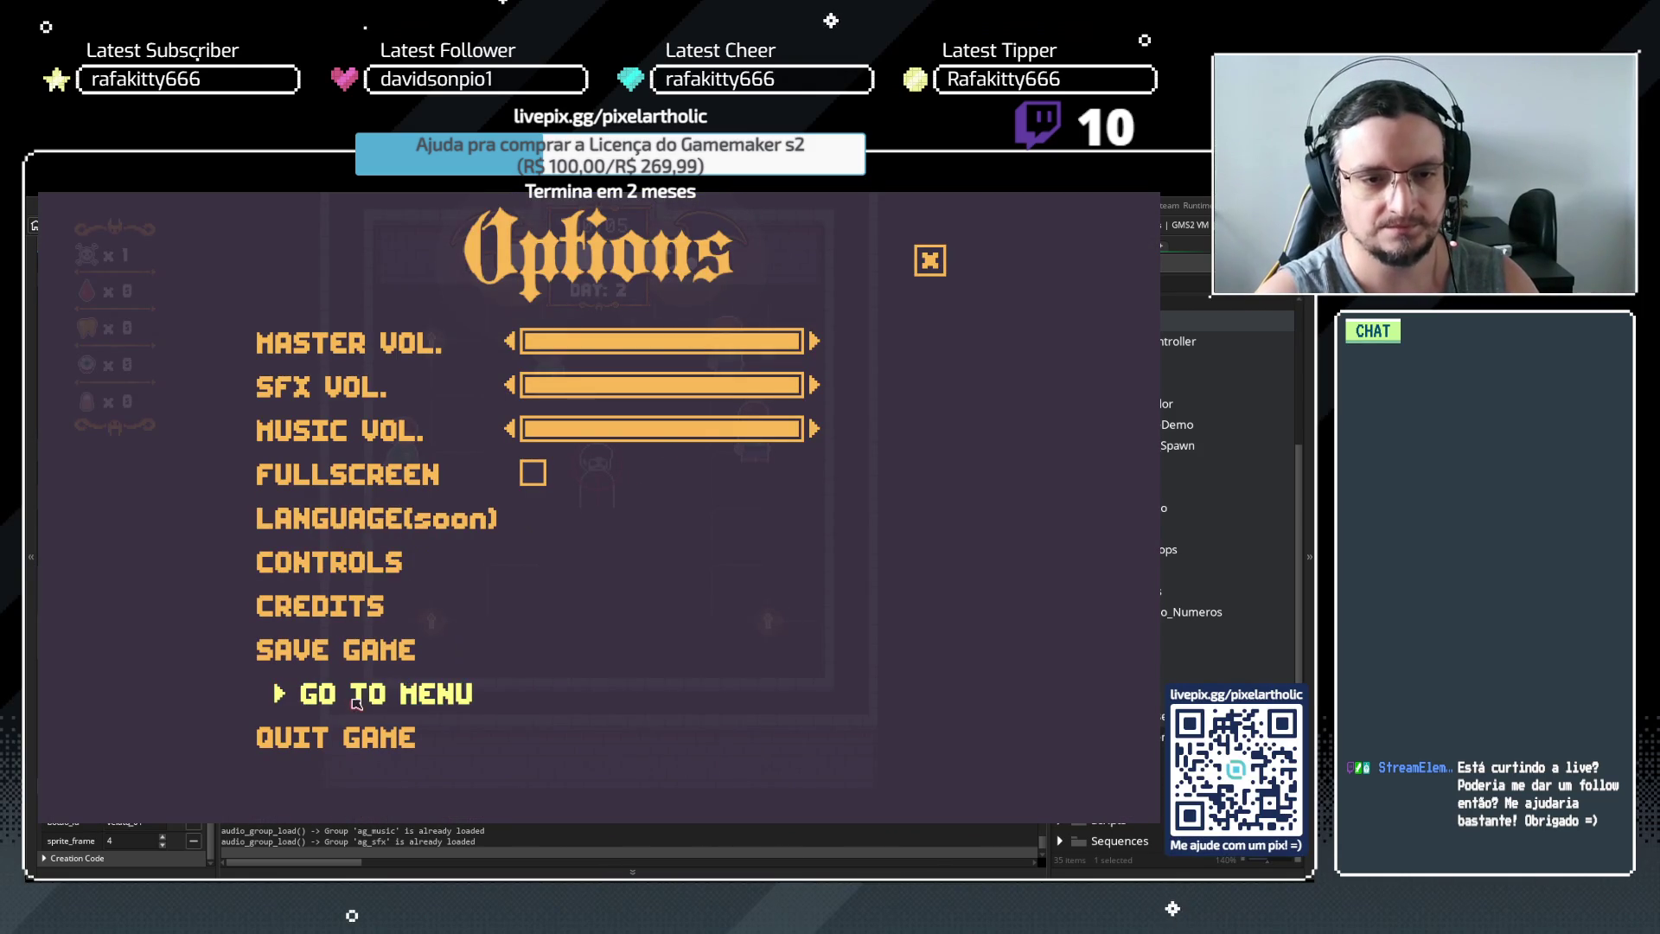
click(354, 696)
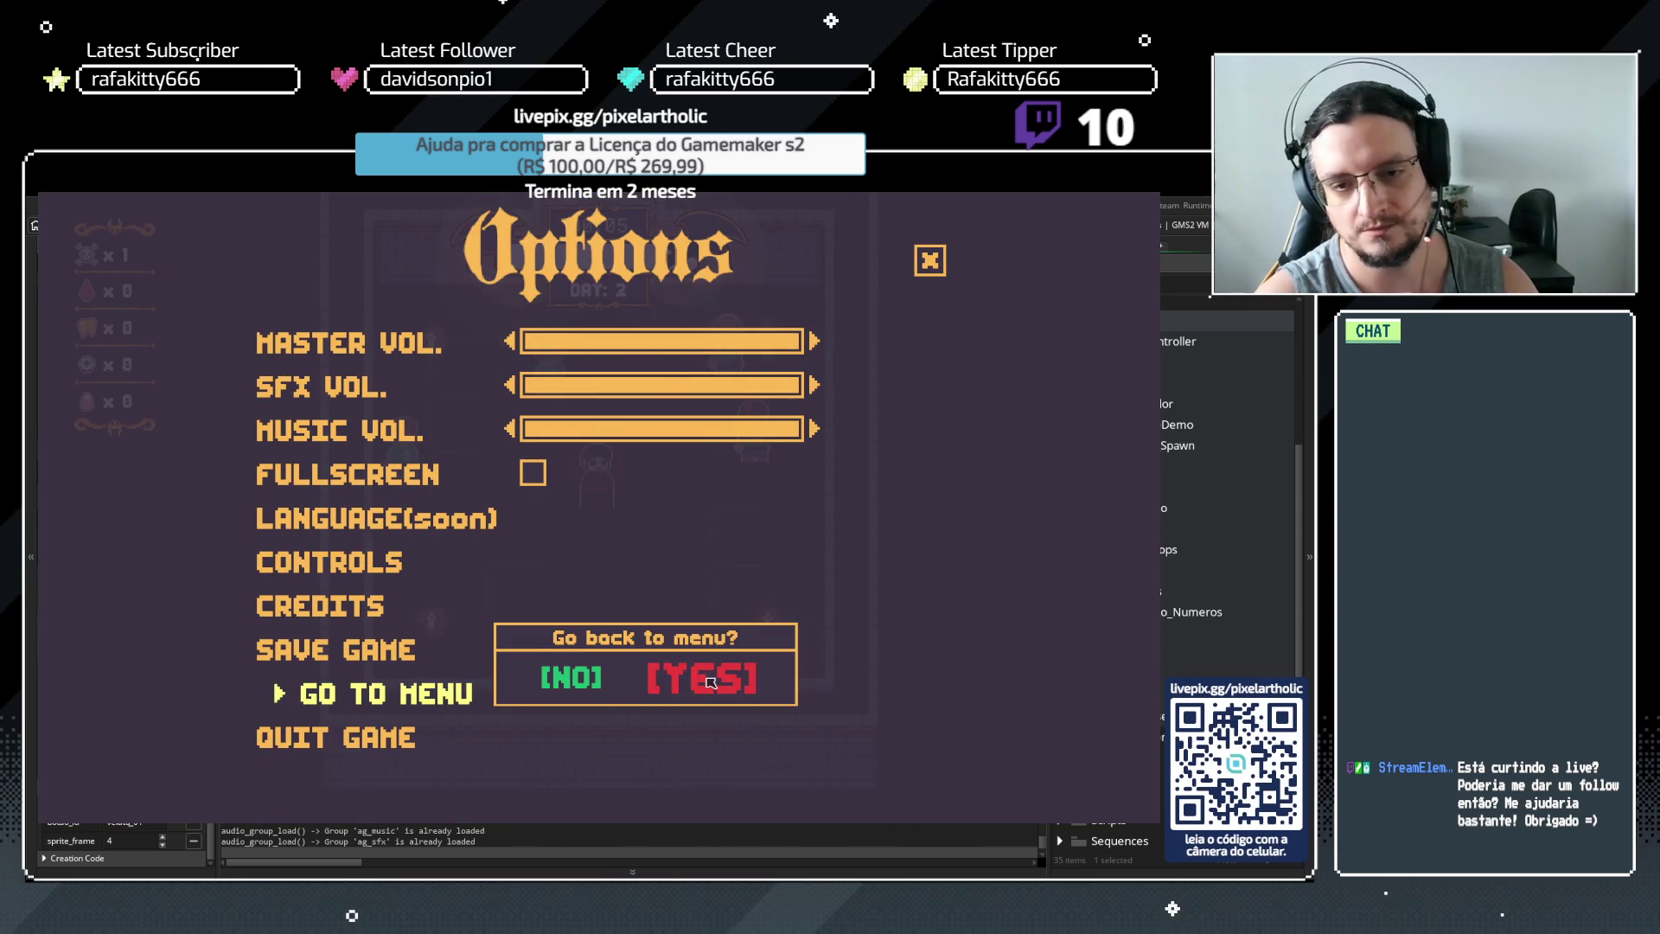
click(702, 680)
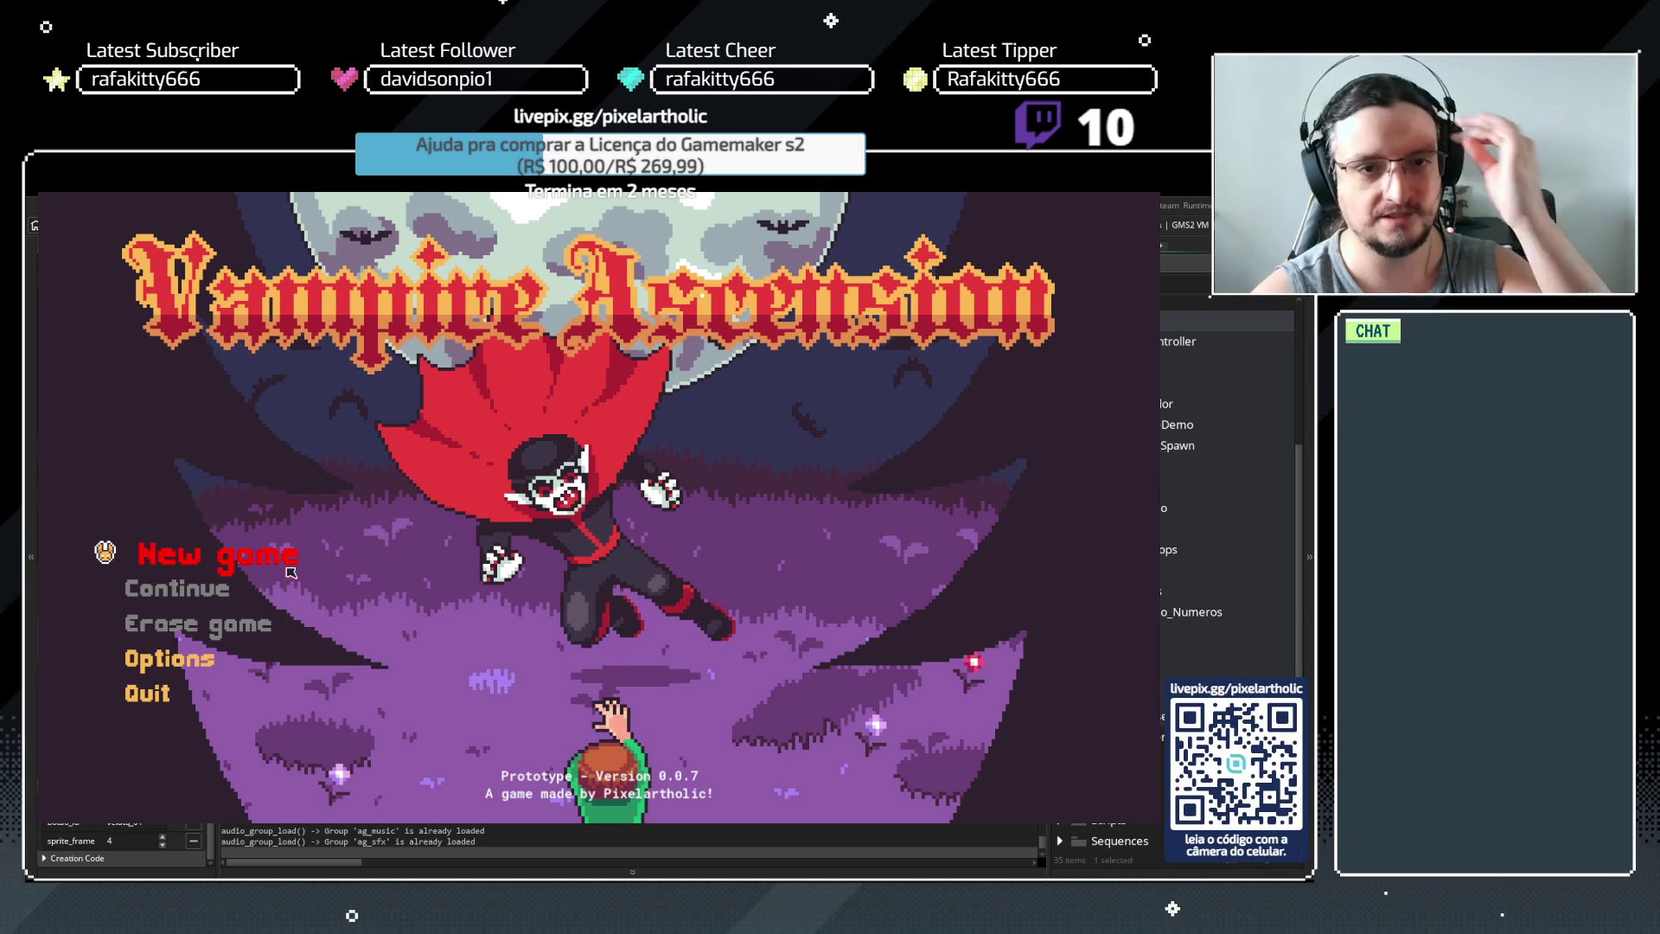
Play a new game through all four tutorial steps and the bite upgrade, then select lines 60–61 in scr_jogo_zerado
click(279, 570)
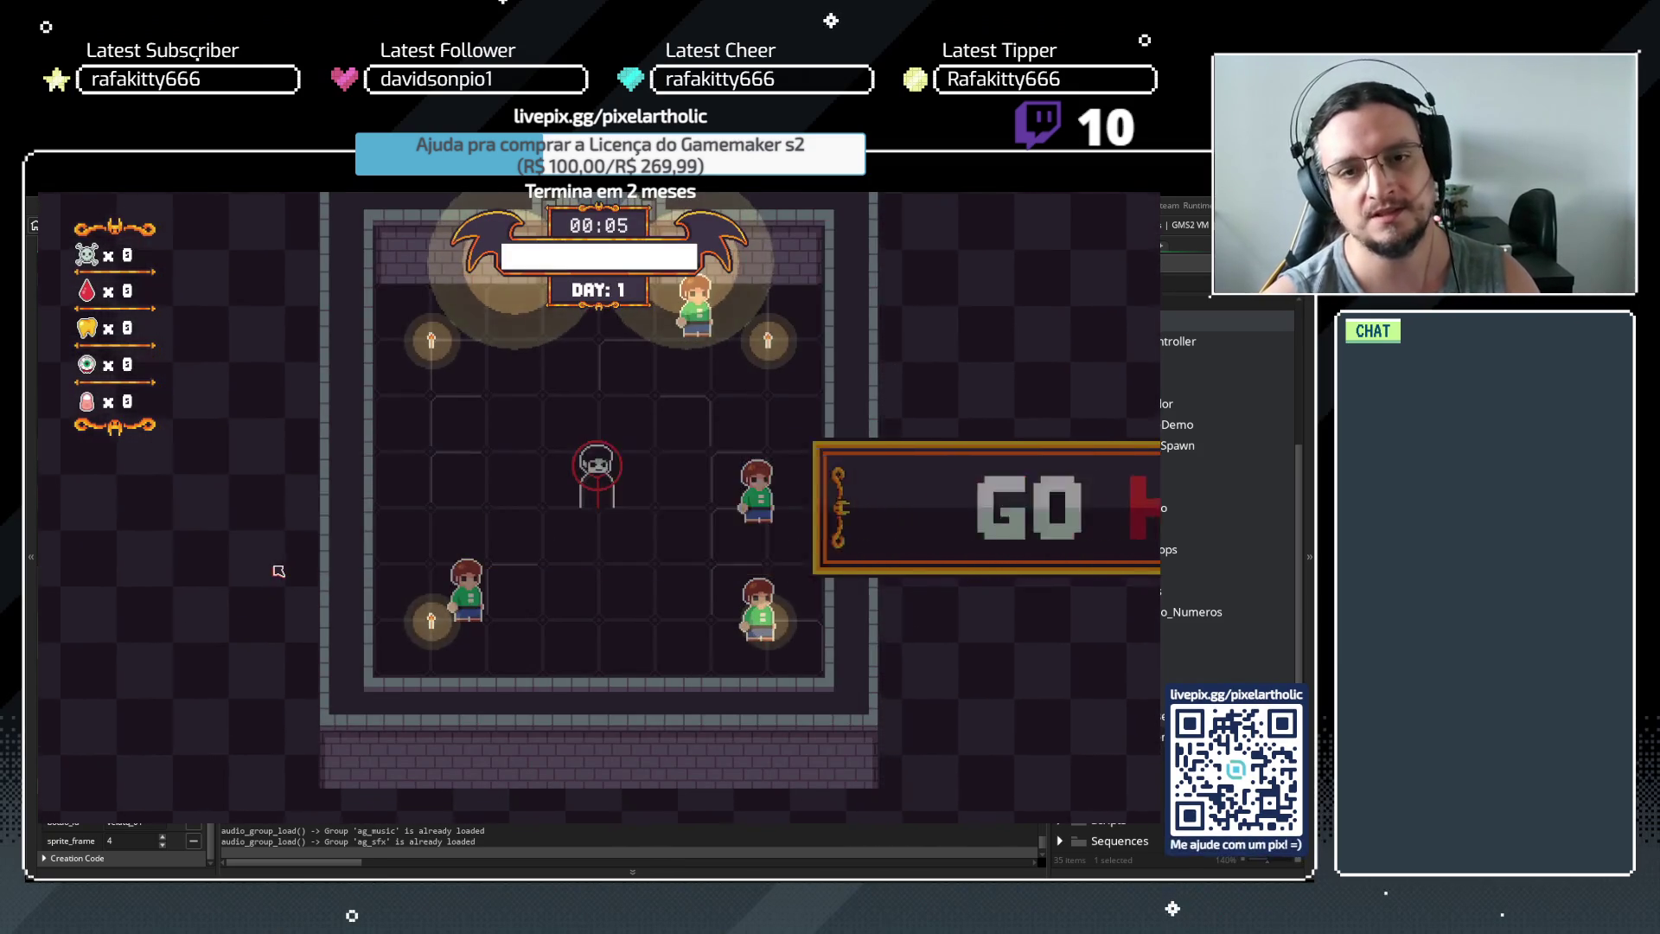
key(space)
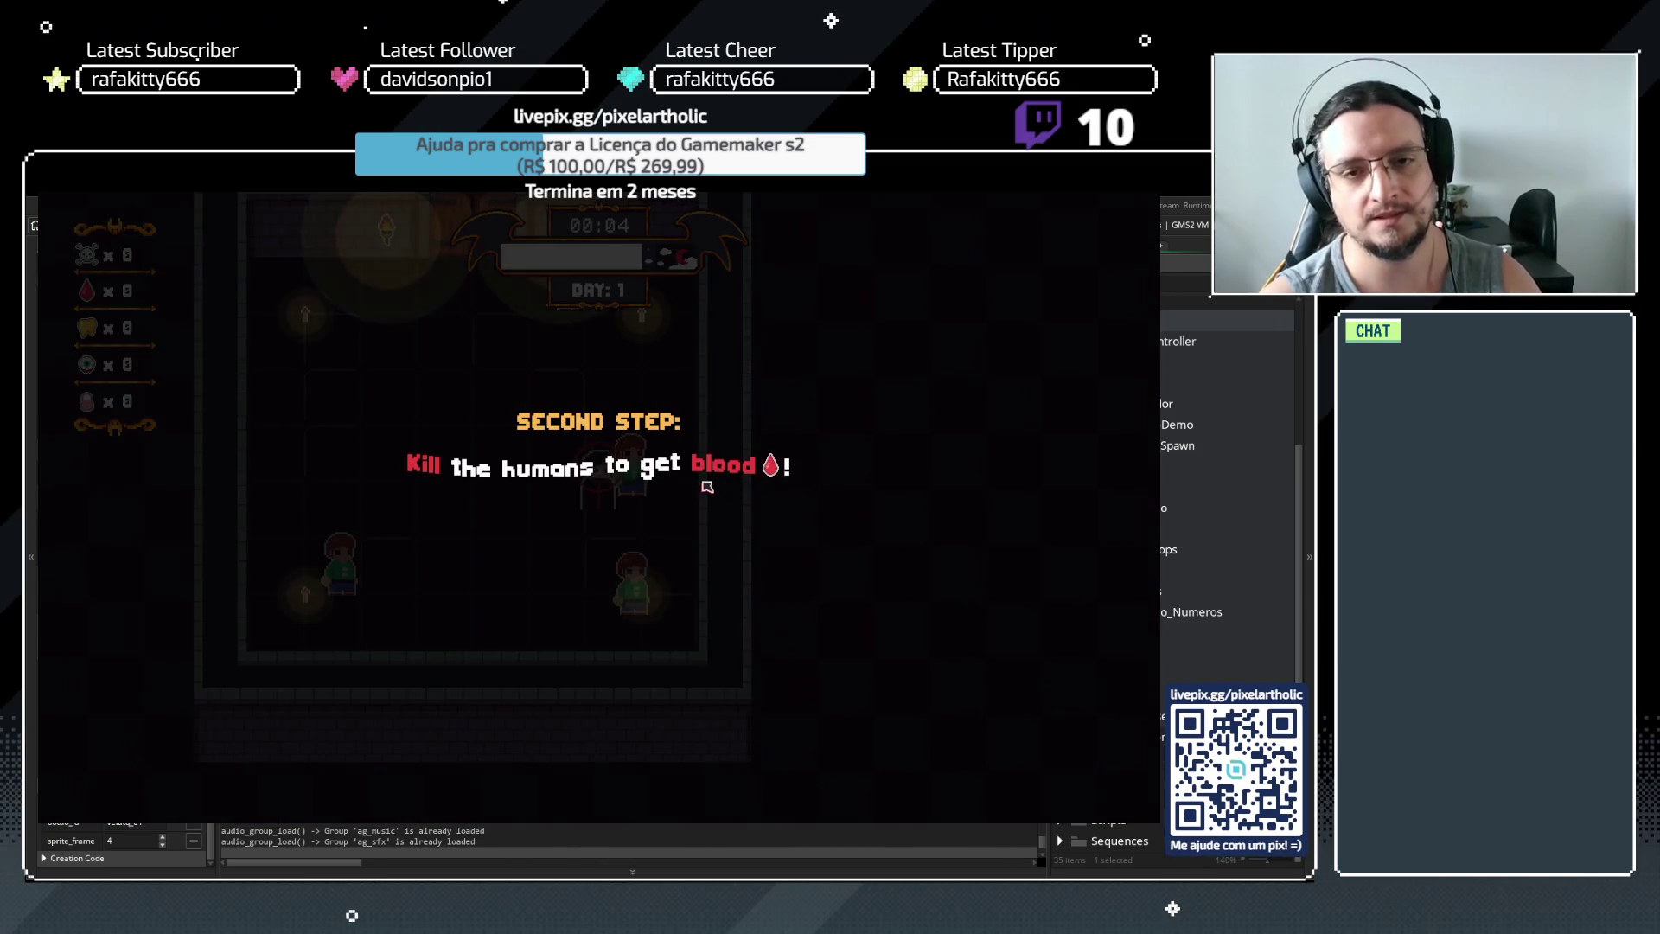
key(space)
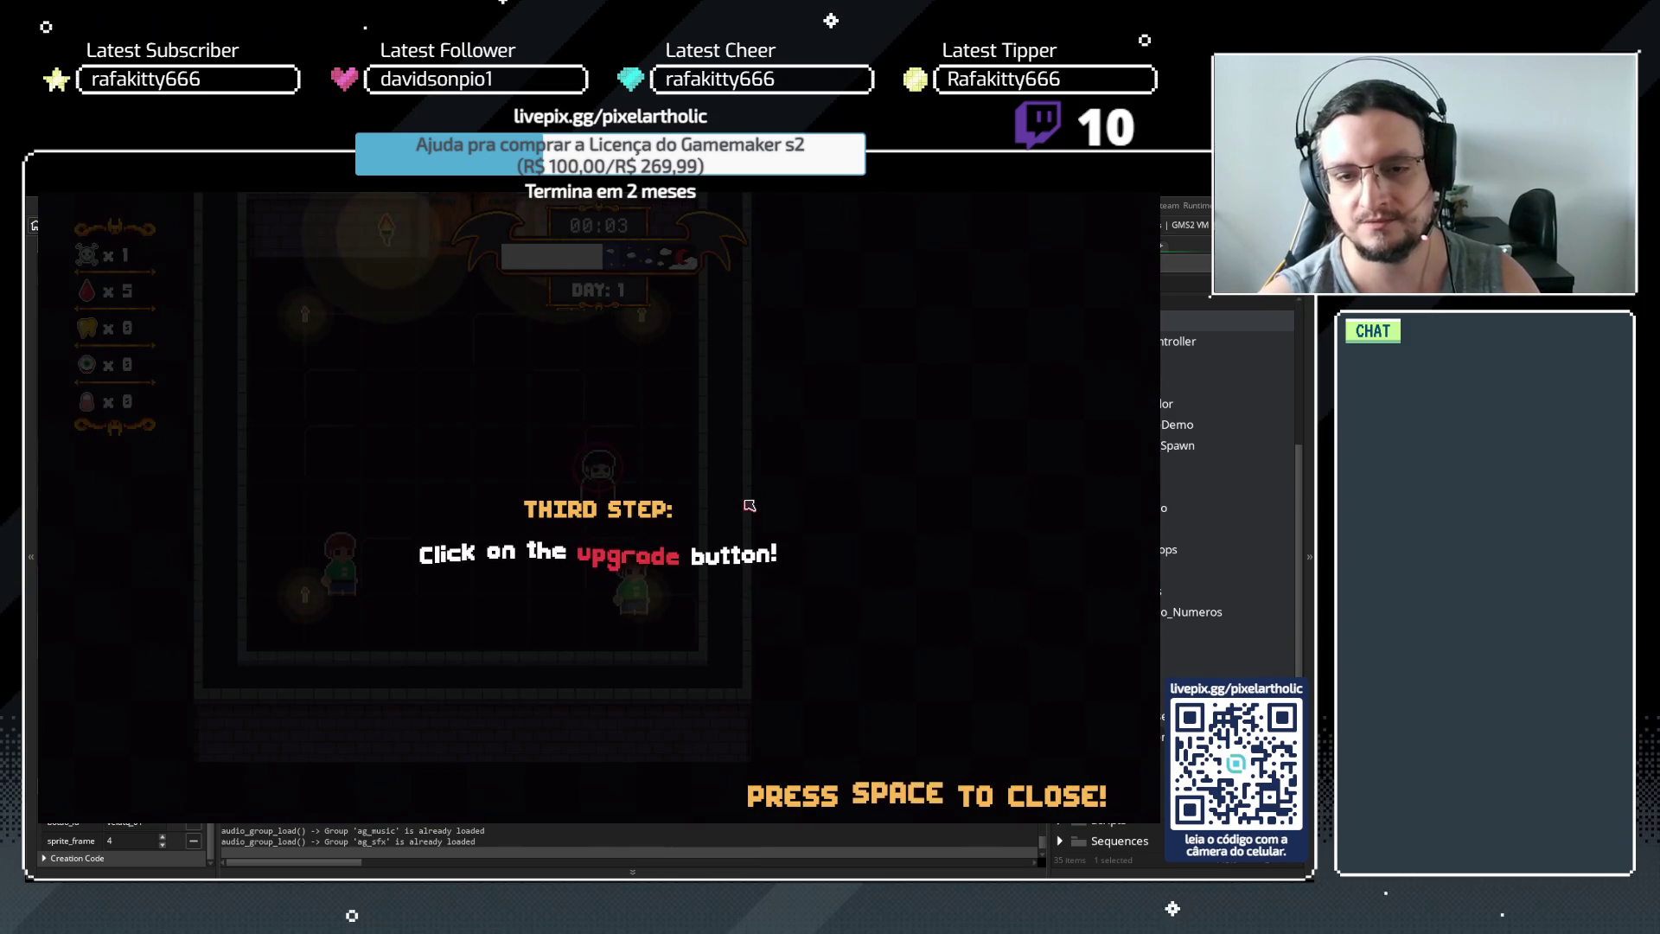
key(space)
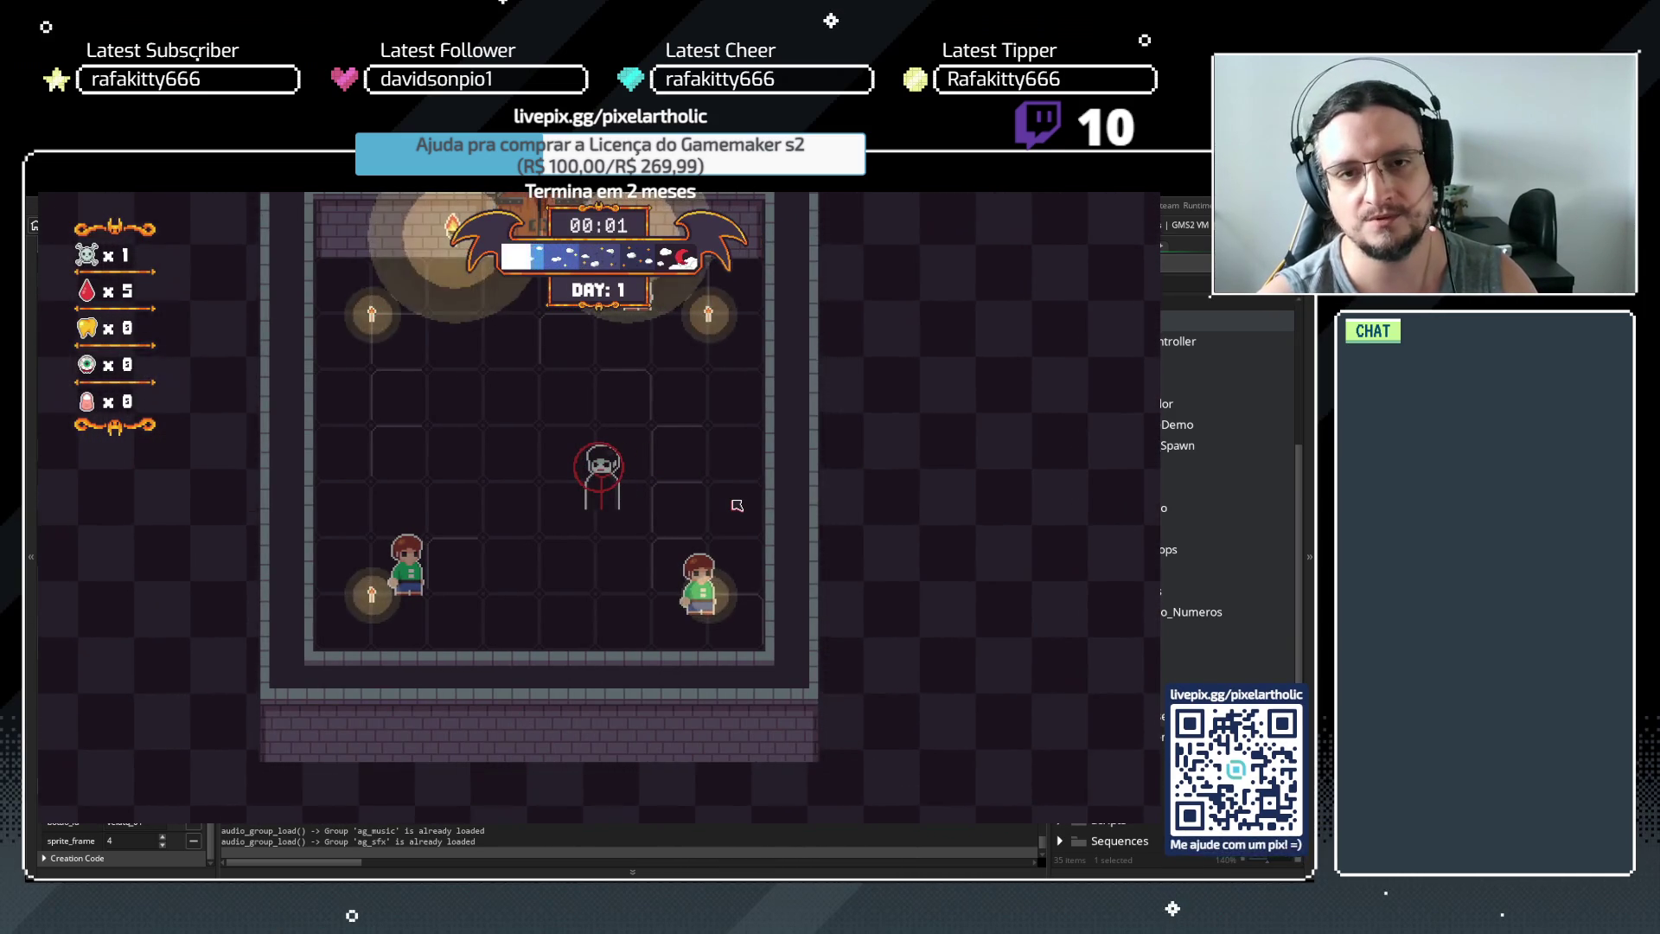
click(409, 367)
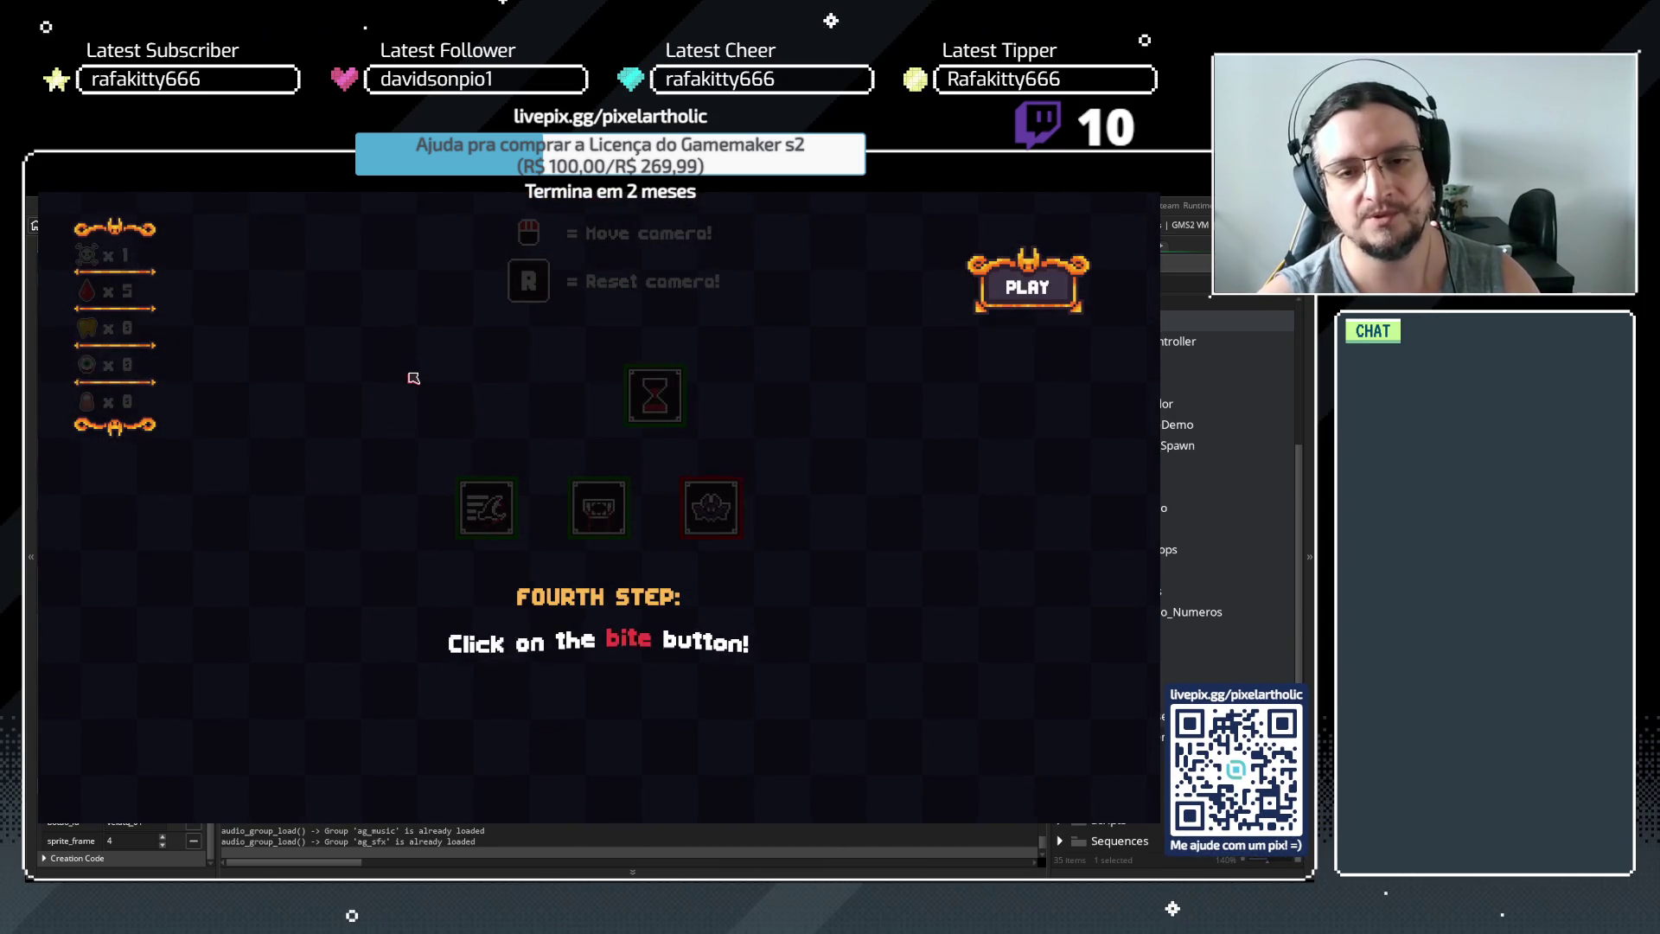
key(space)
click(598, 507)
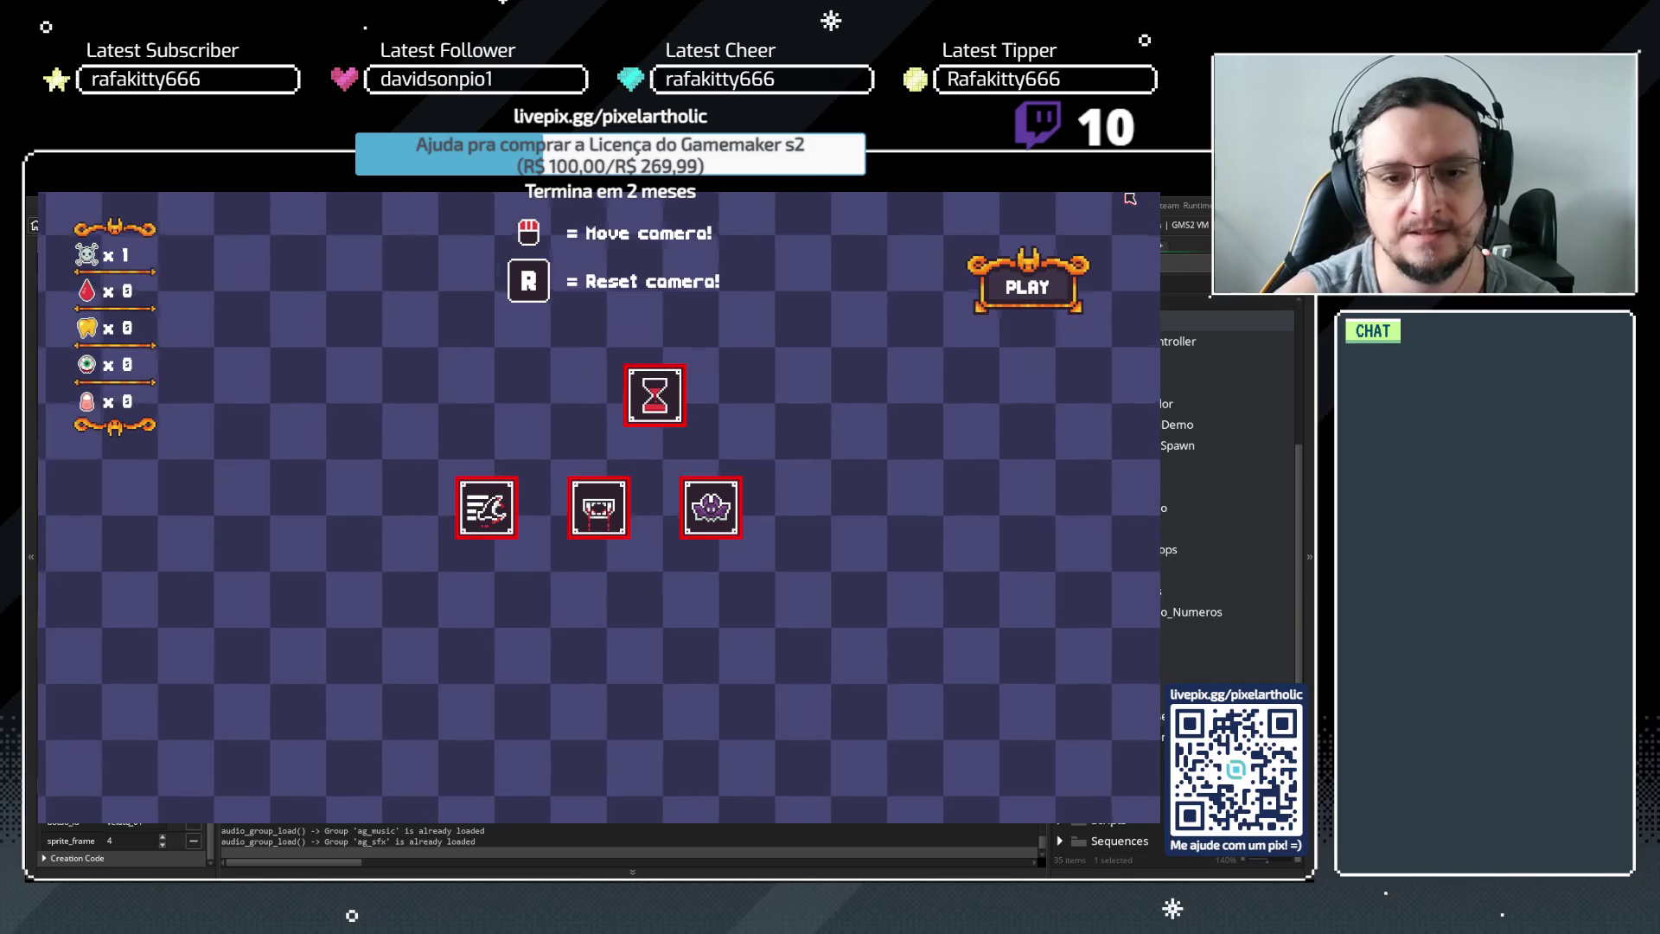
key(Escape)
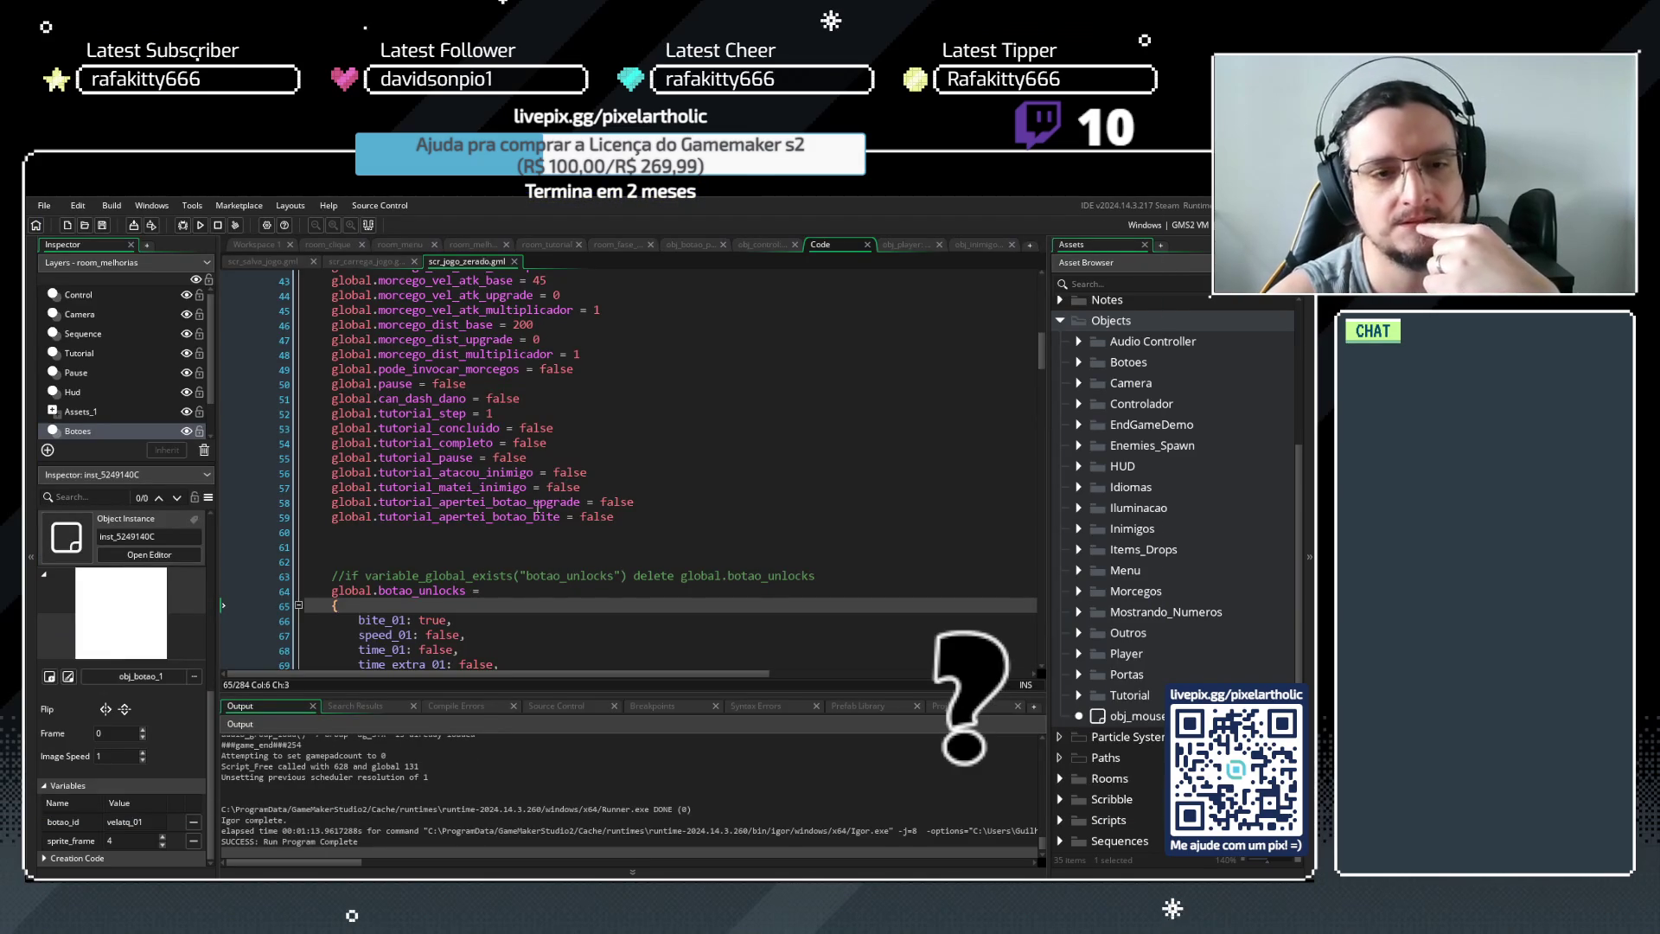
drag(645, 515, 630, 556)
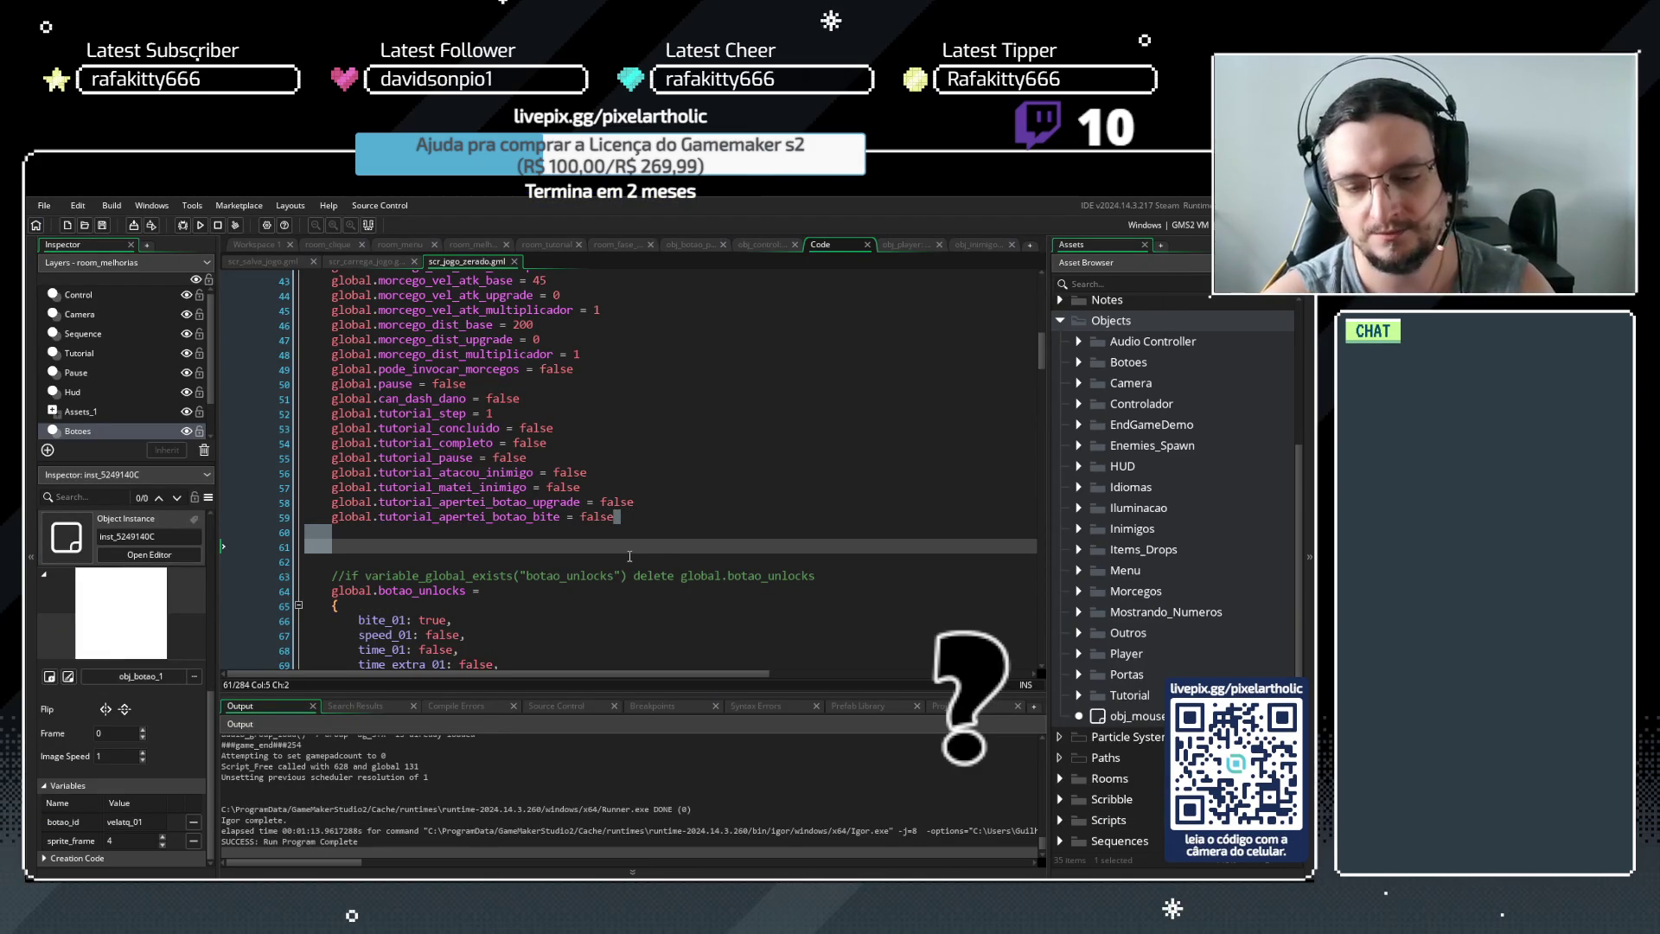
Delete the blank lines, then compare tutorial flags across obj_controlador, scr_jogo_zerado and scr_salva_jogo
key(BackSpace)
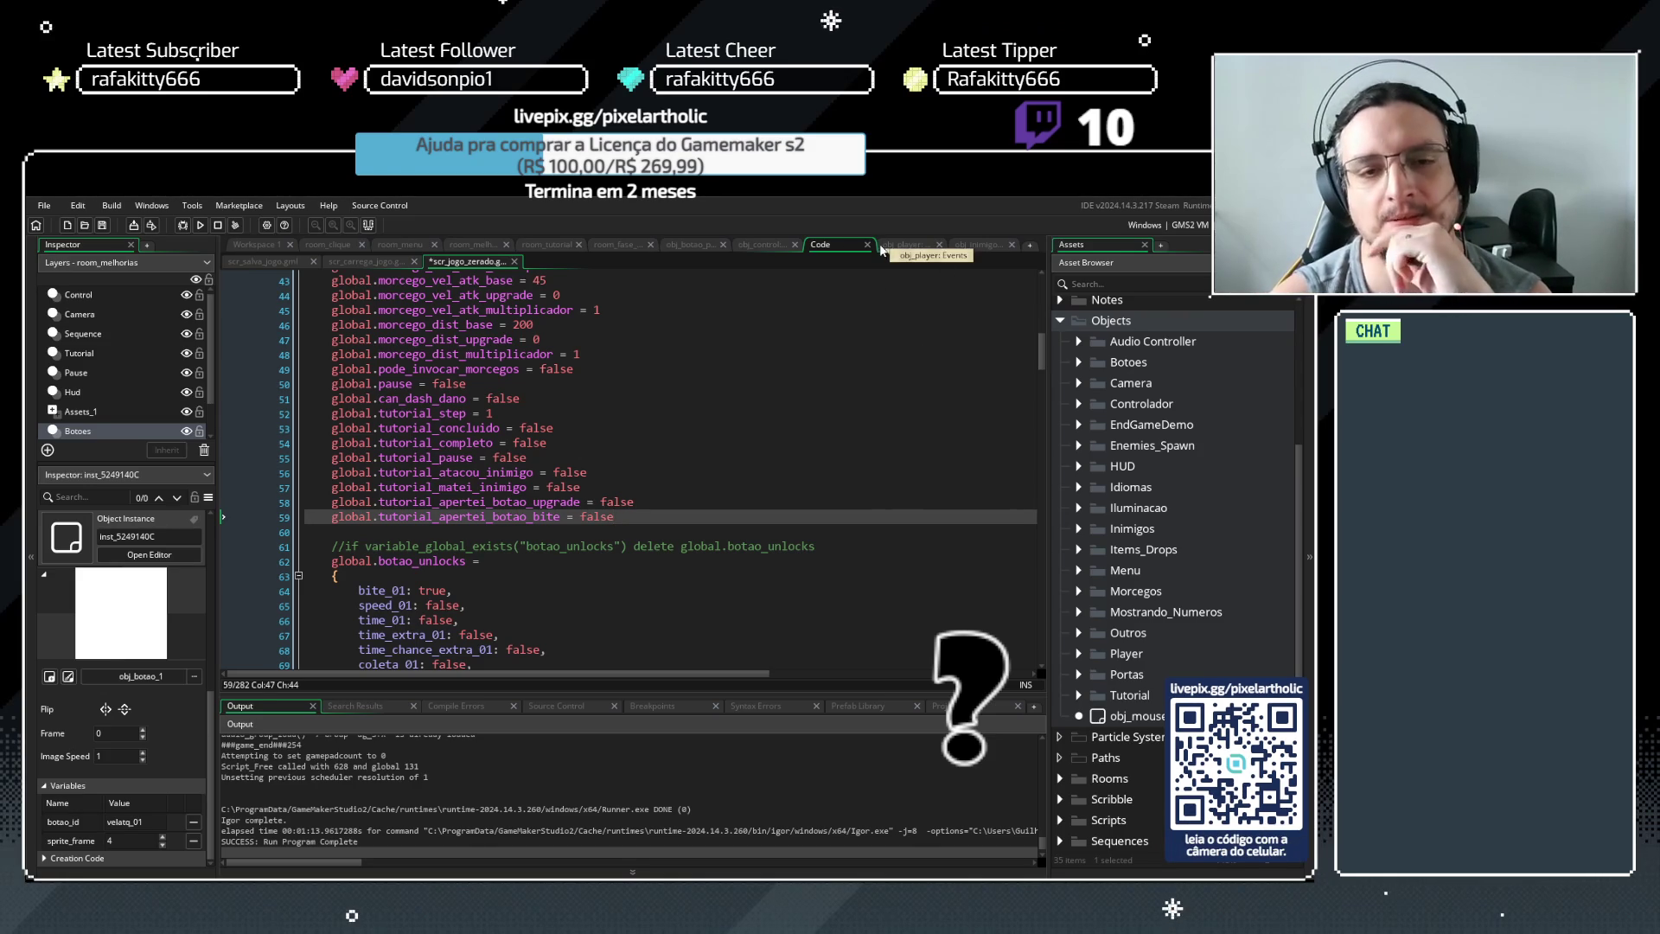
click(780, 247)
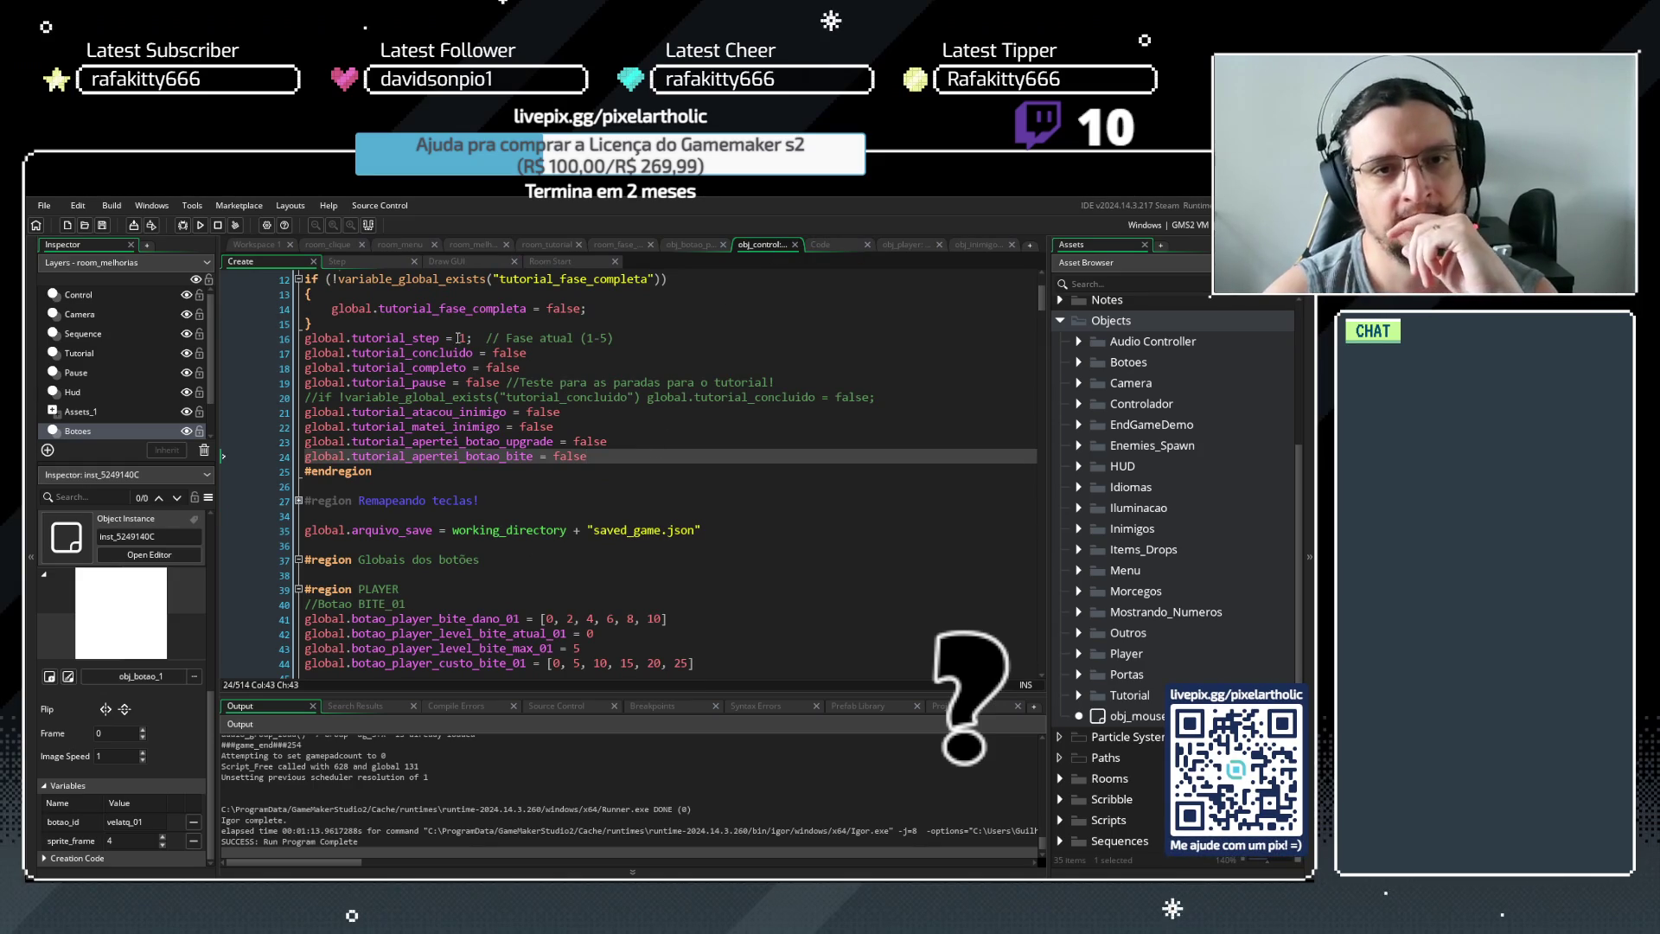
click(647, 340)
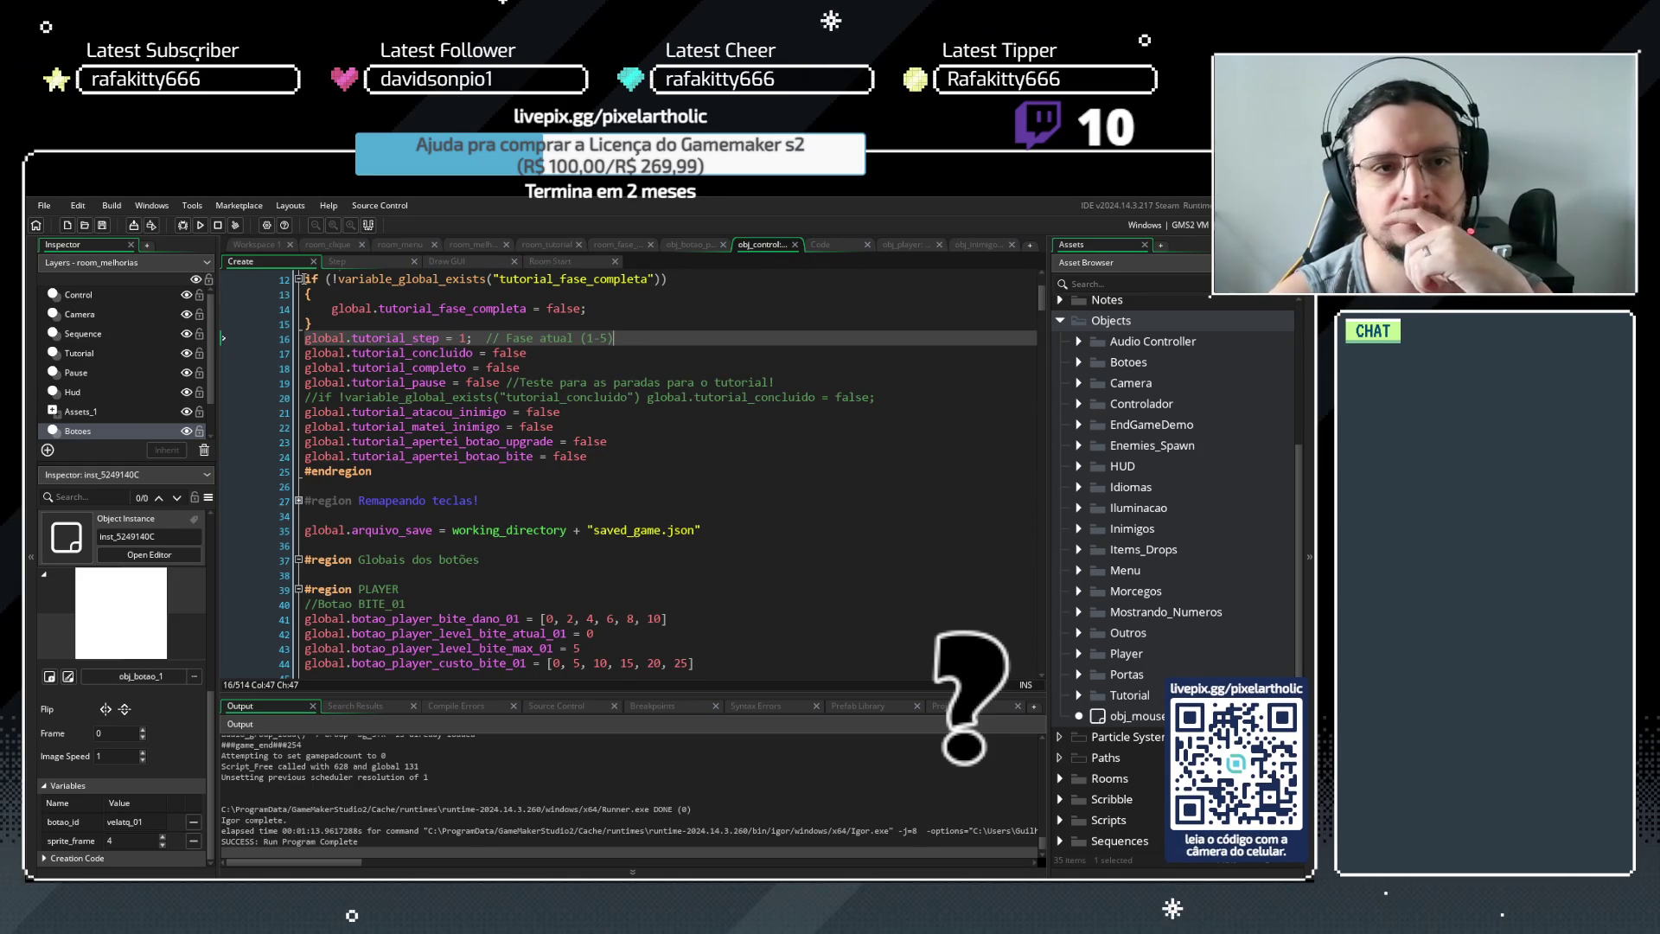
click(834, 248)
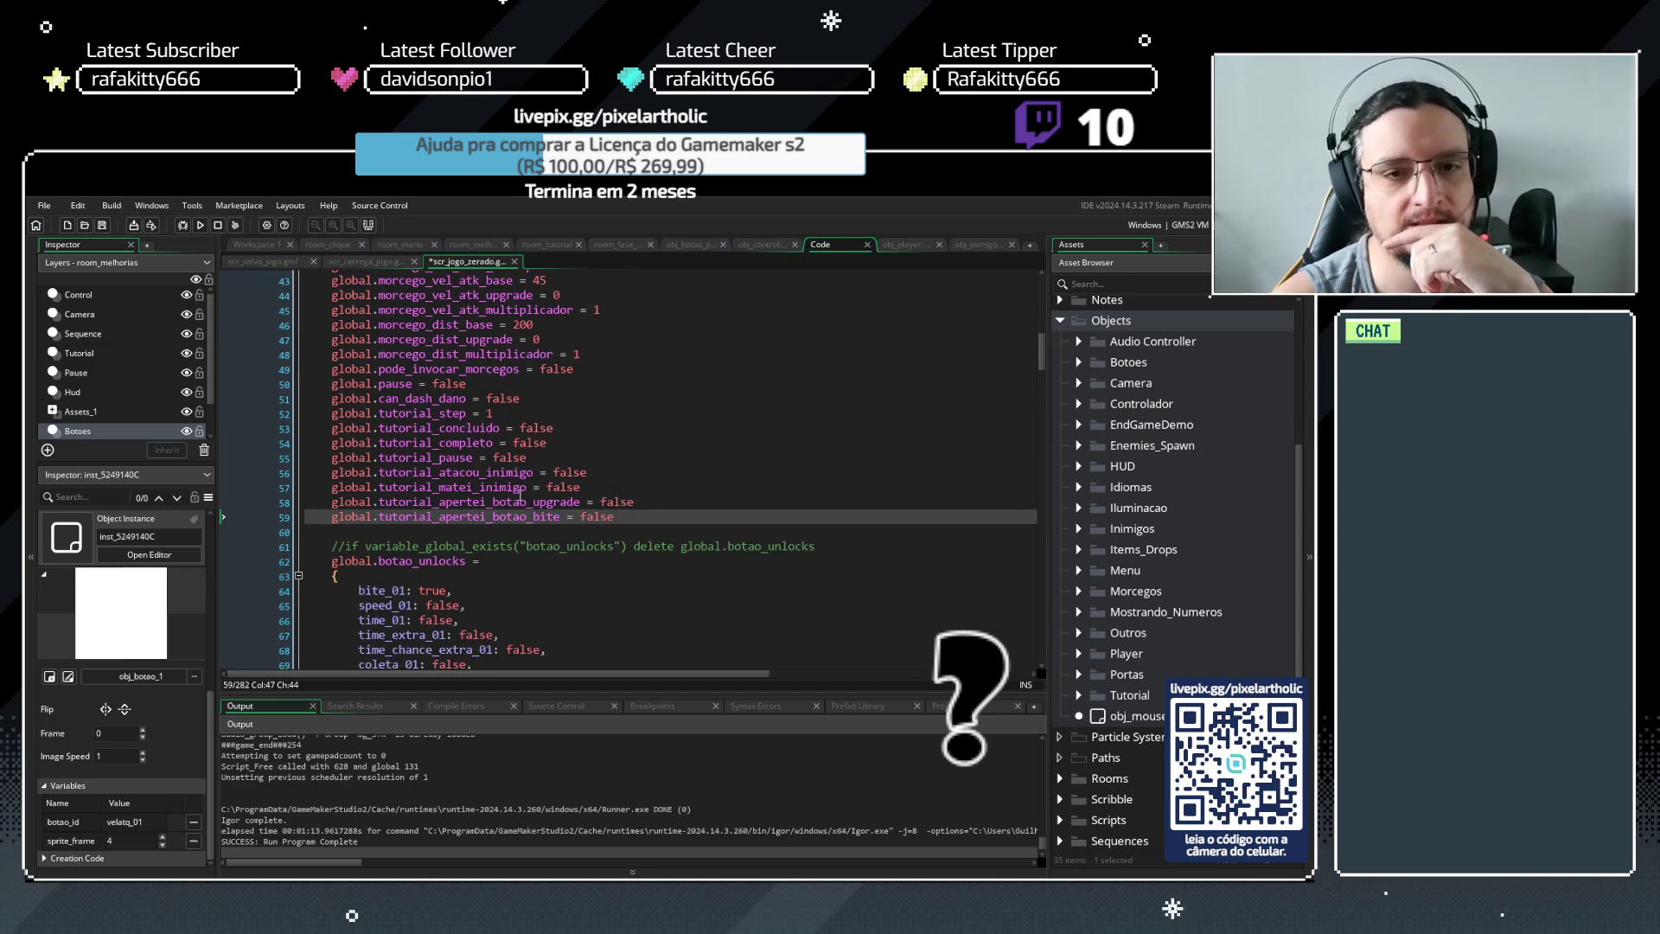
click(235, 261)
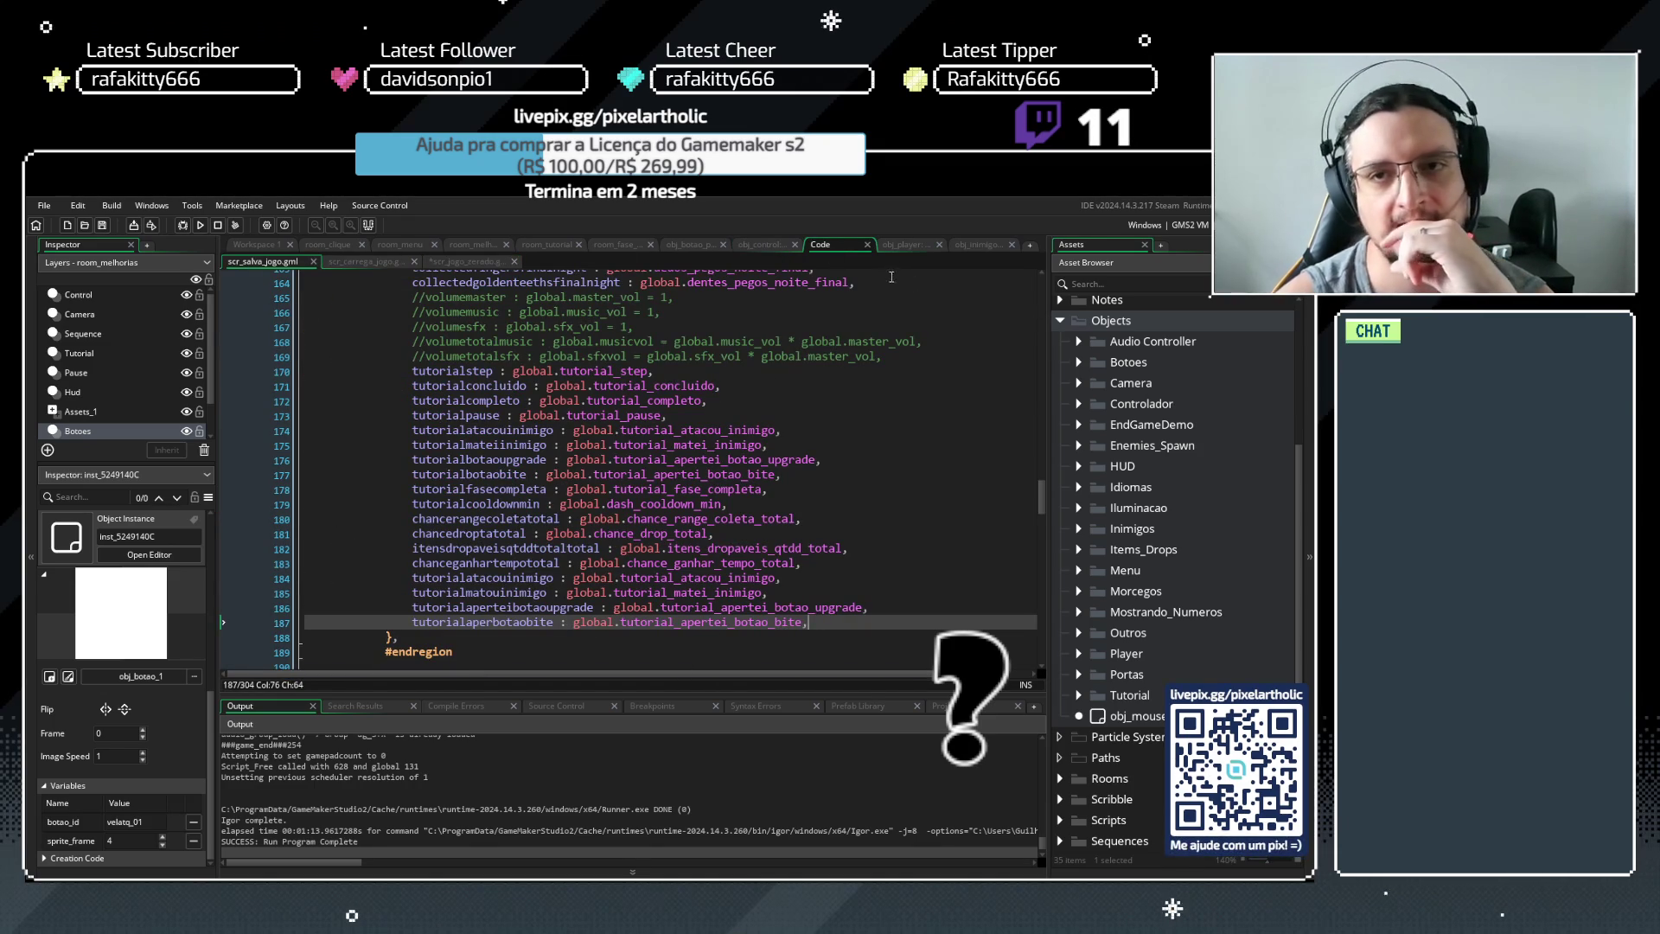
Select global.tutorial_step in obj_controlador's Create code and open the search
click(744, 244)
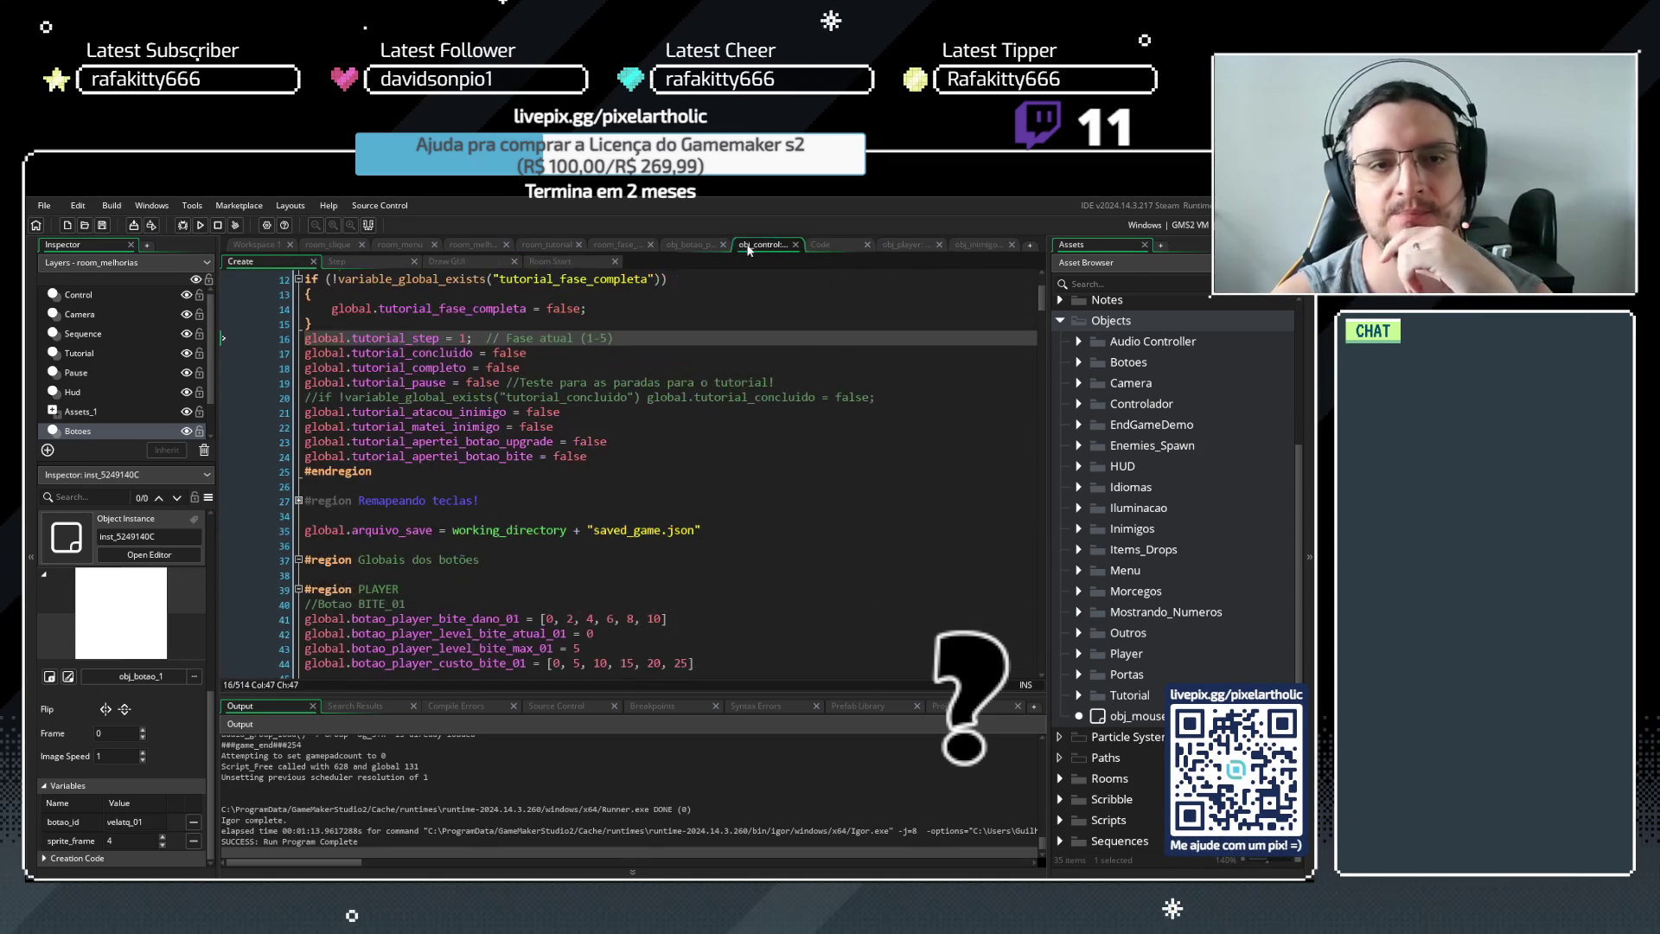
drag(440, 338, 304, 338)
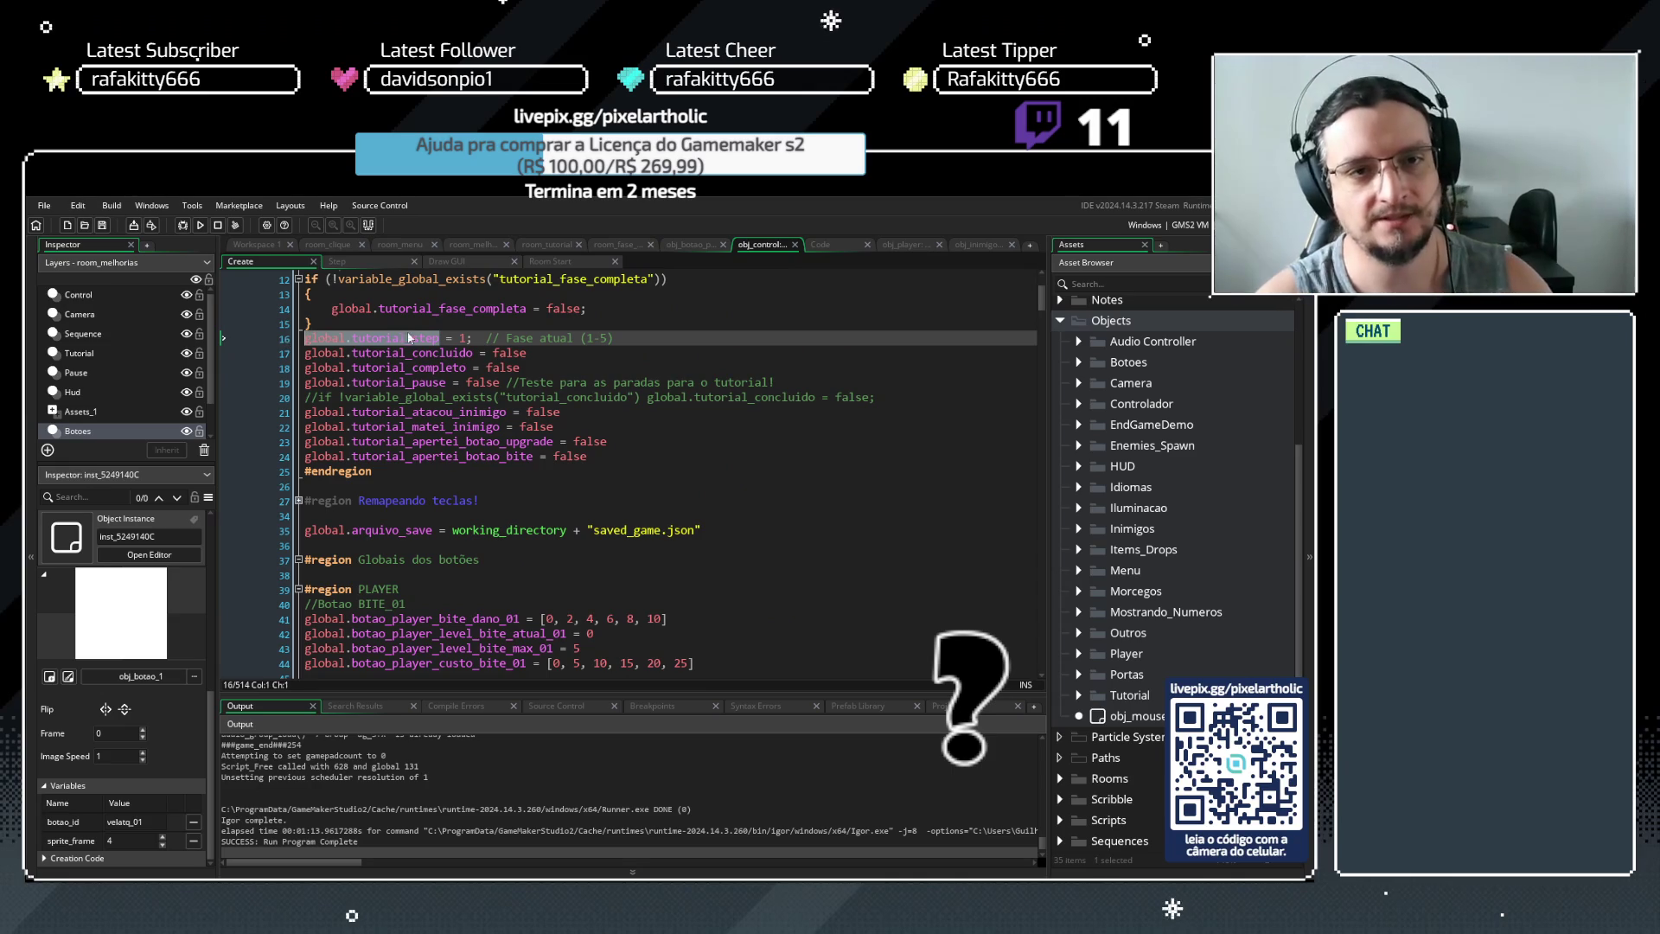
drag(467, 338, 298, 350)
key(ctrl+f)
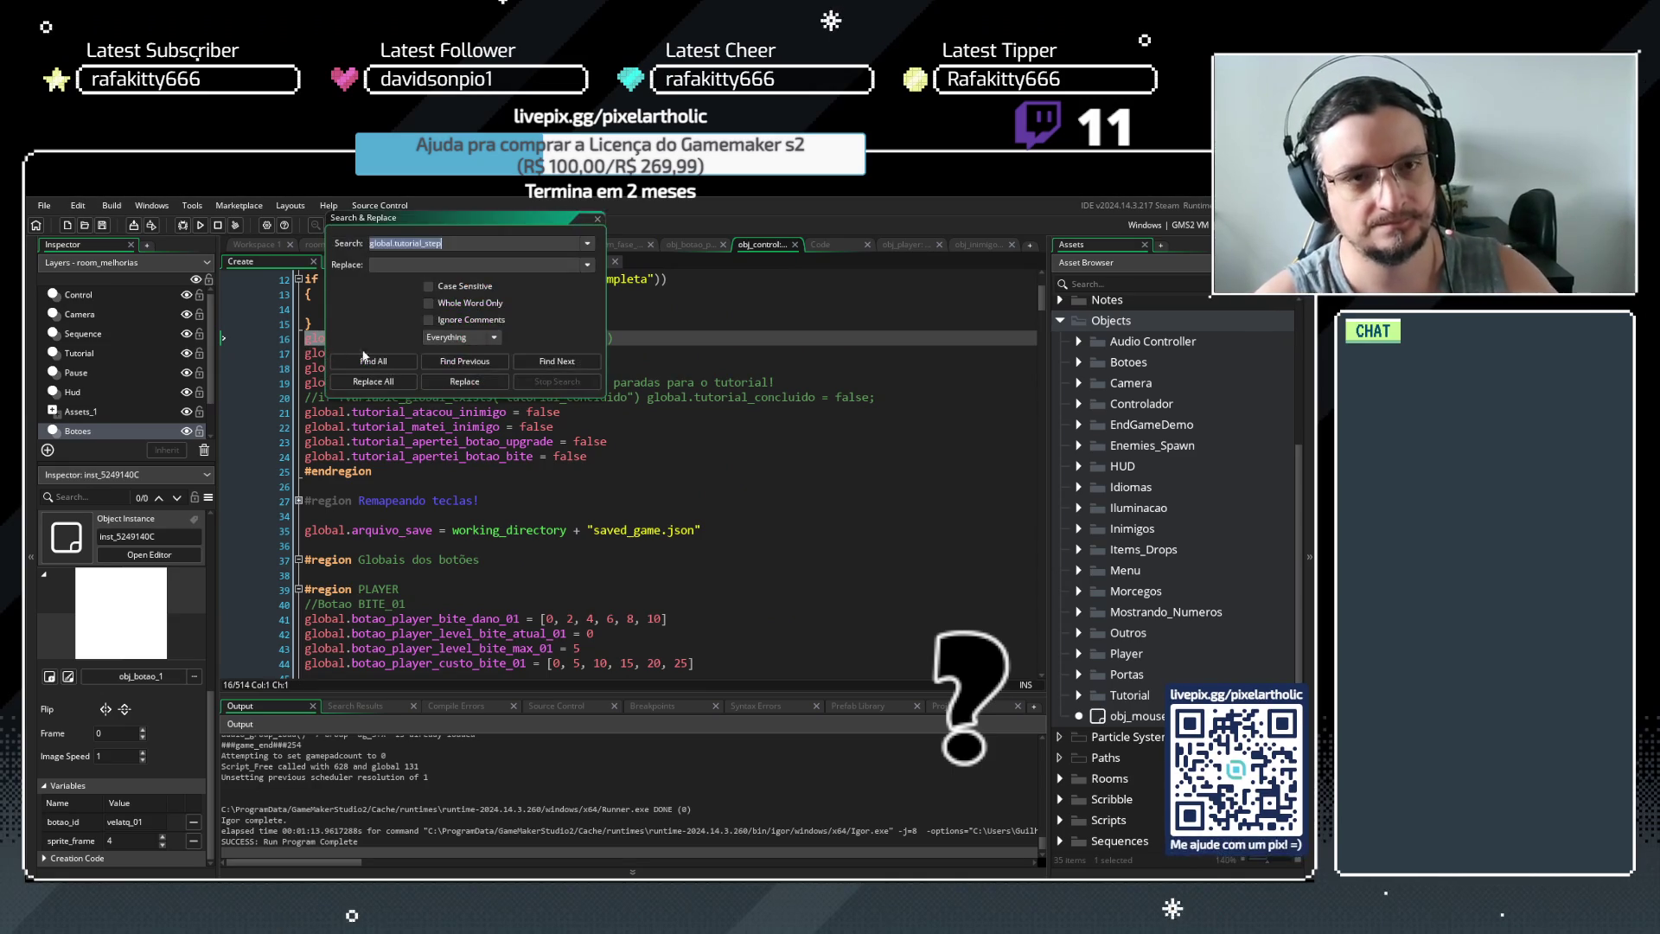
List and review every project use of global.tutorial_step
click(406, 367)
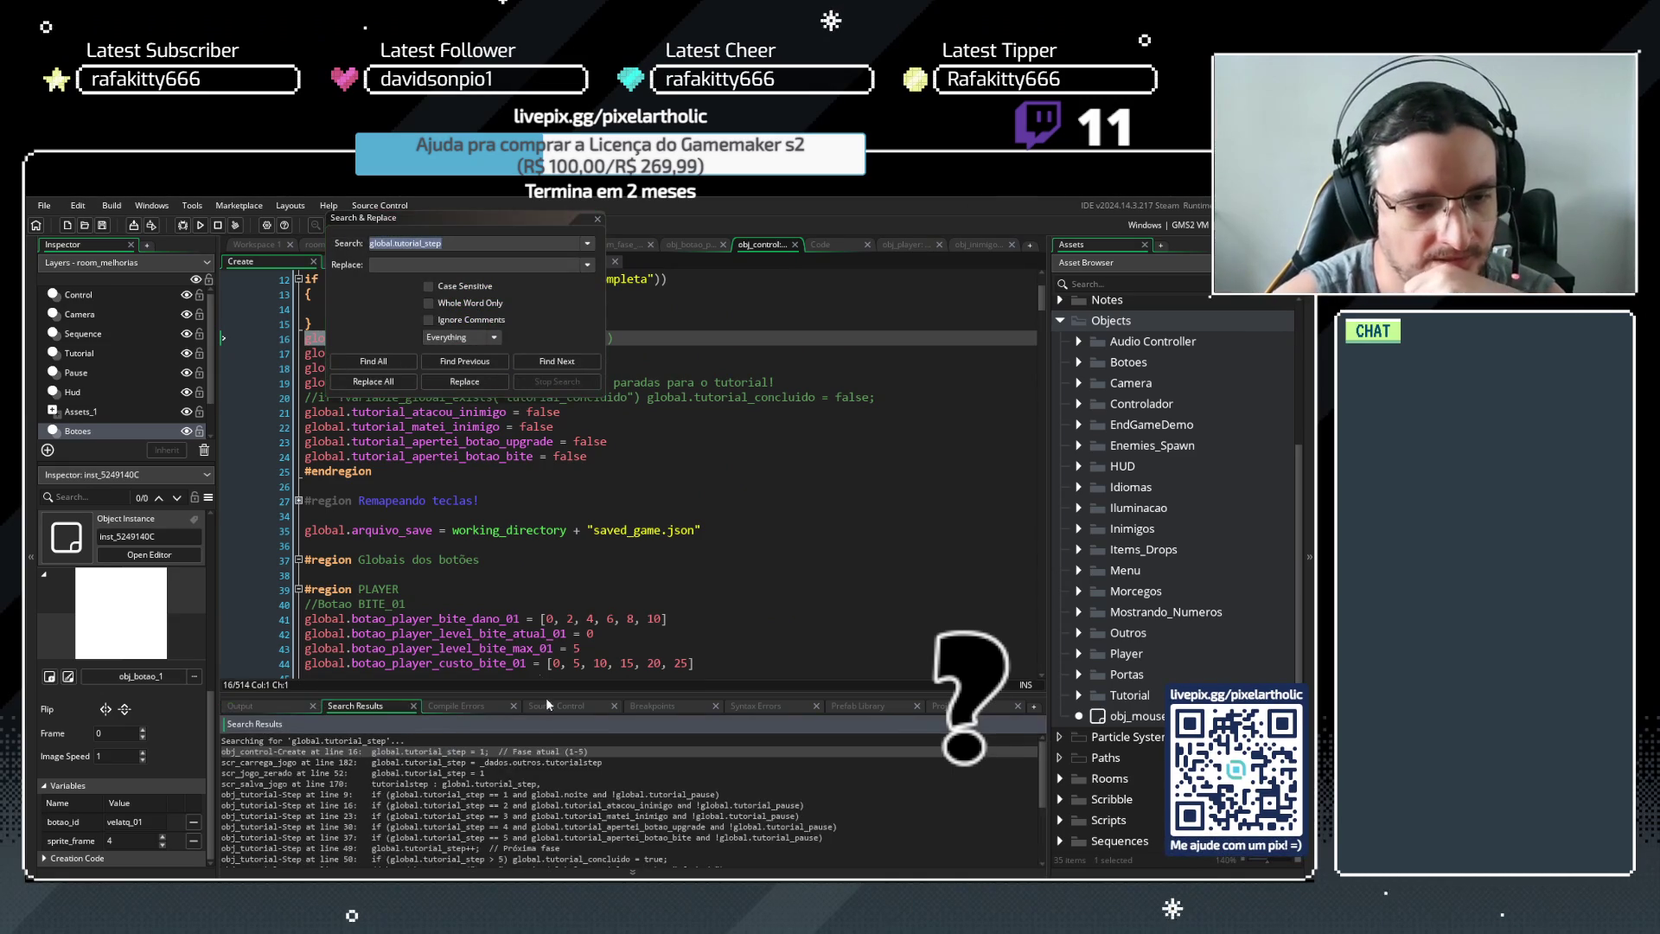
drag(552, 696, 570, 521)
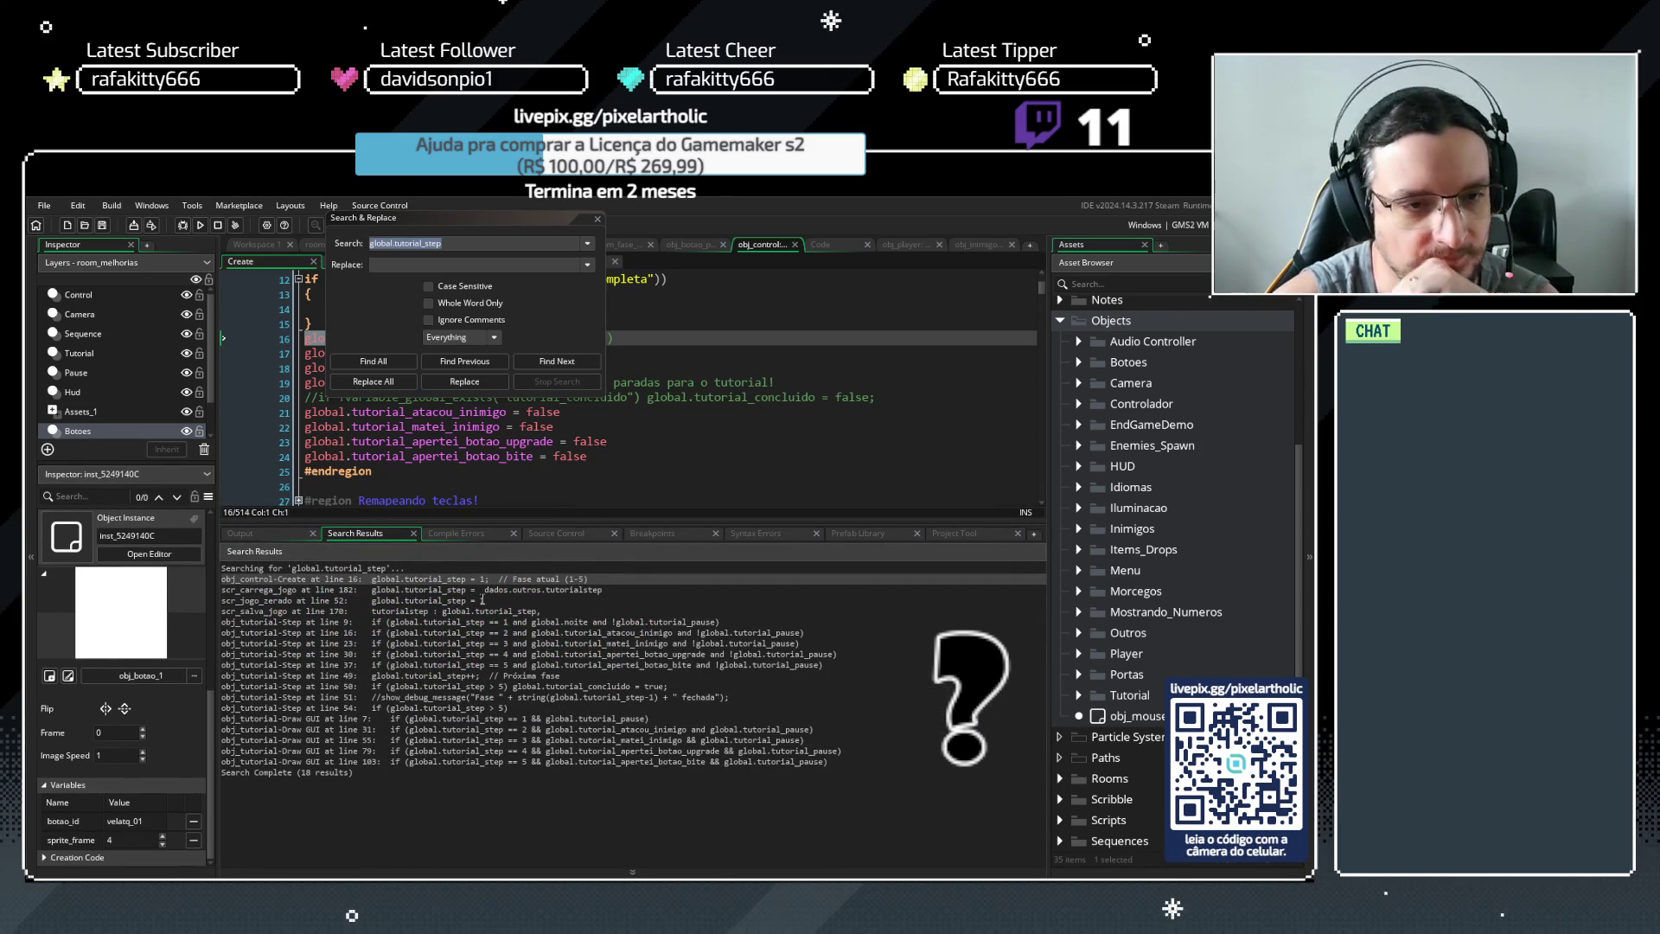
click(598, 218)
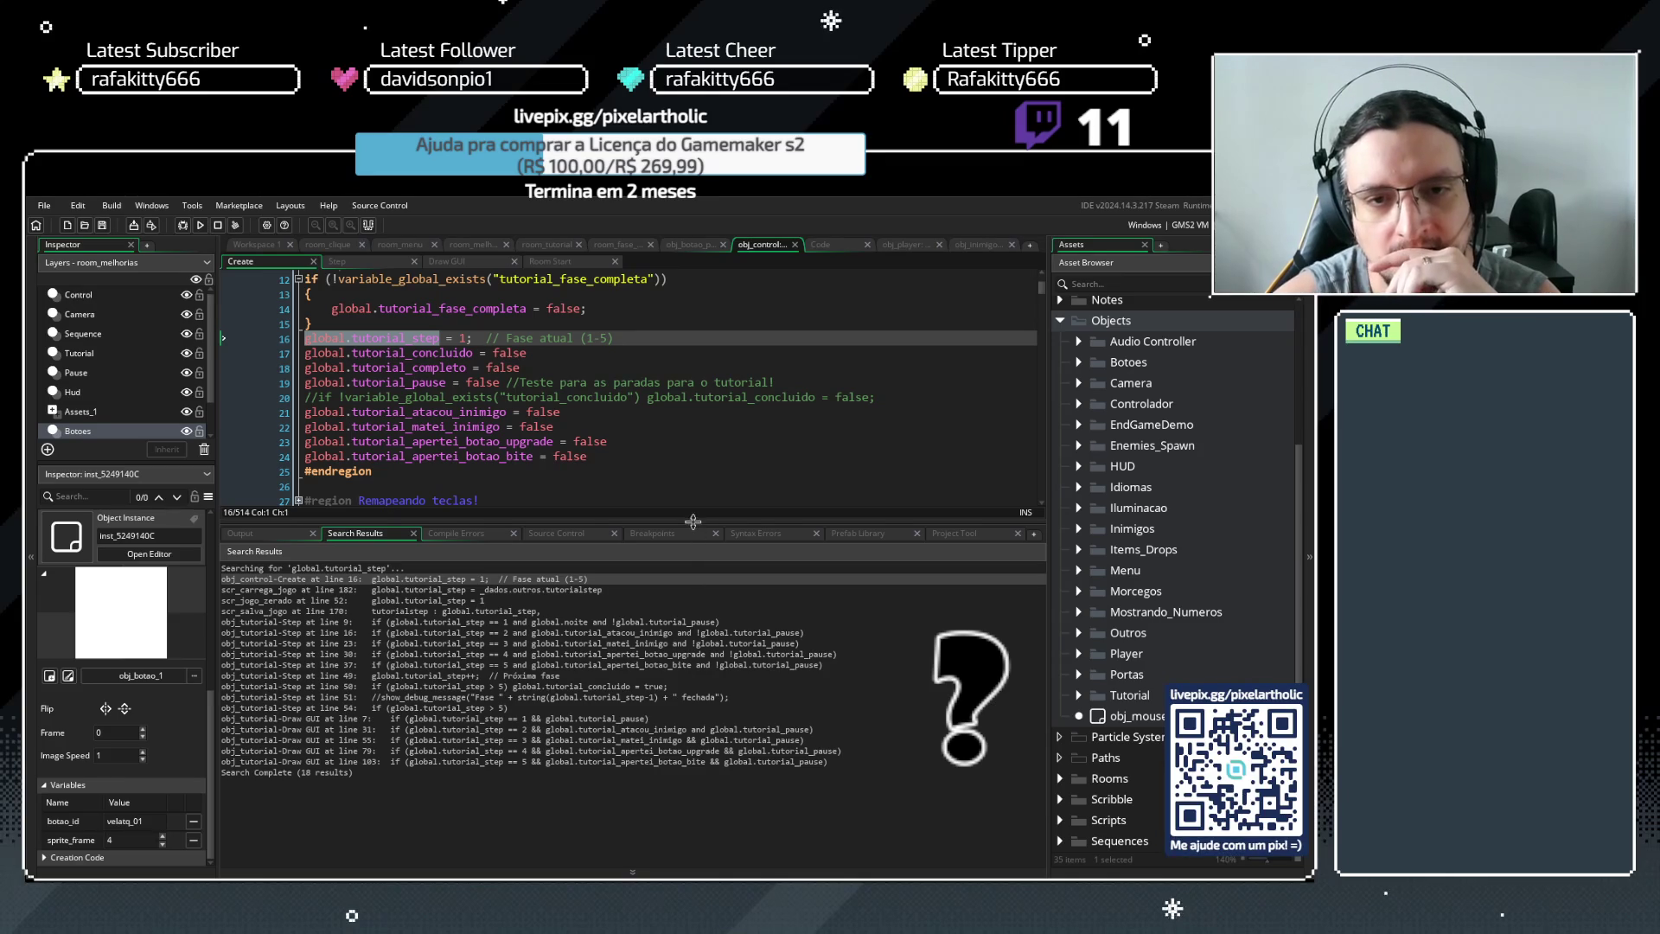
Select global.tutorial_pause on line 19 and find all its uses across the project
drag(693, 522, 694, 702)
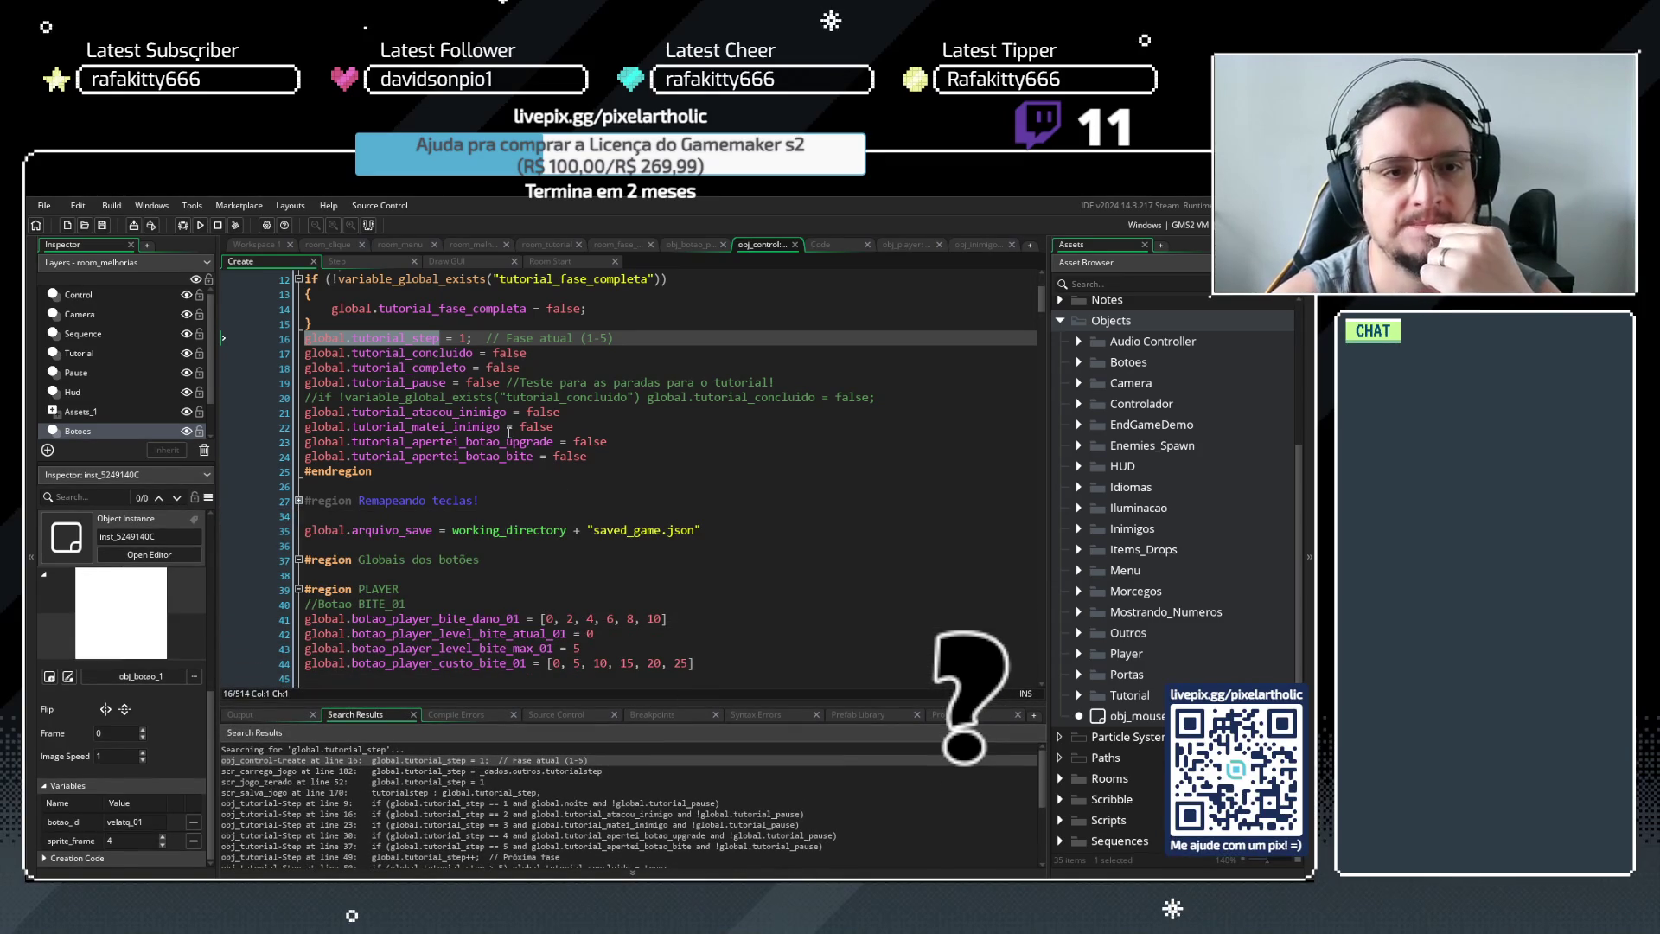
click(509, 432)
drag(446, 382, 304, 388)
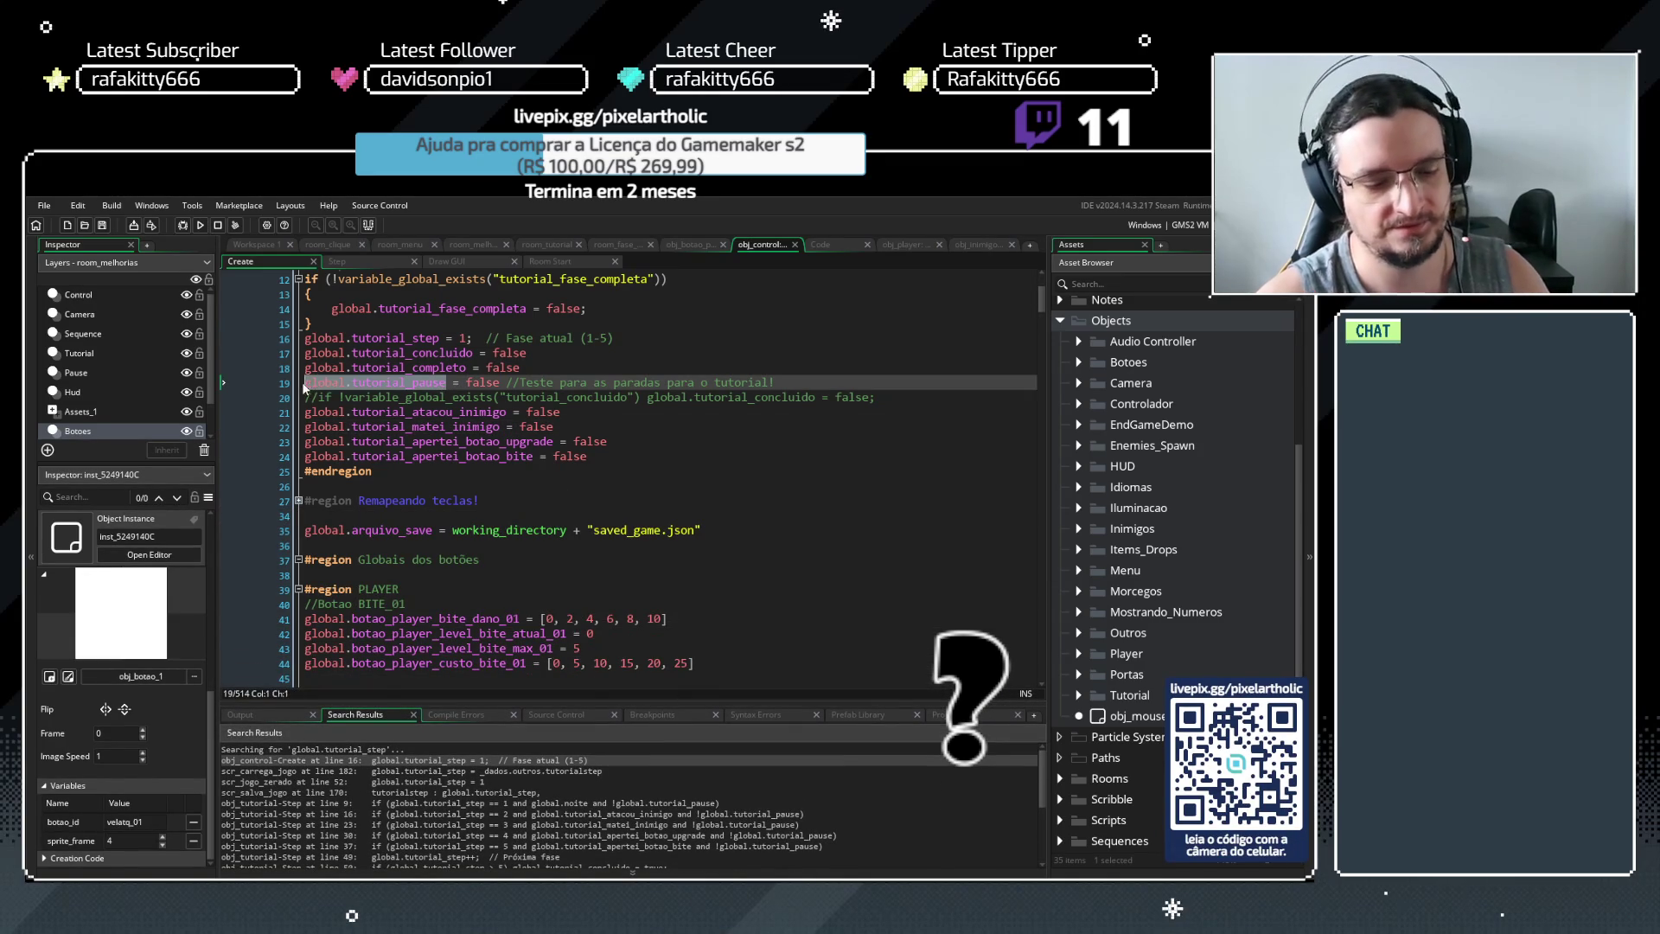
key(ctrl+shift+f)
click(395, 363)
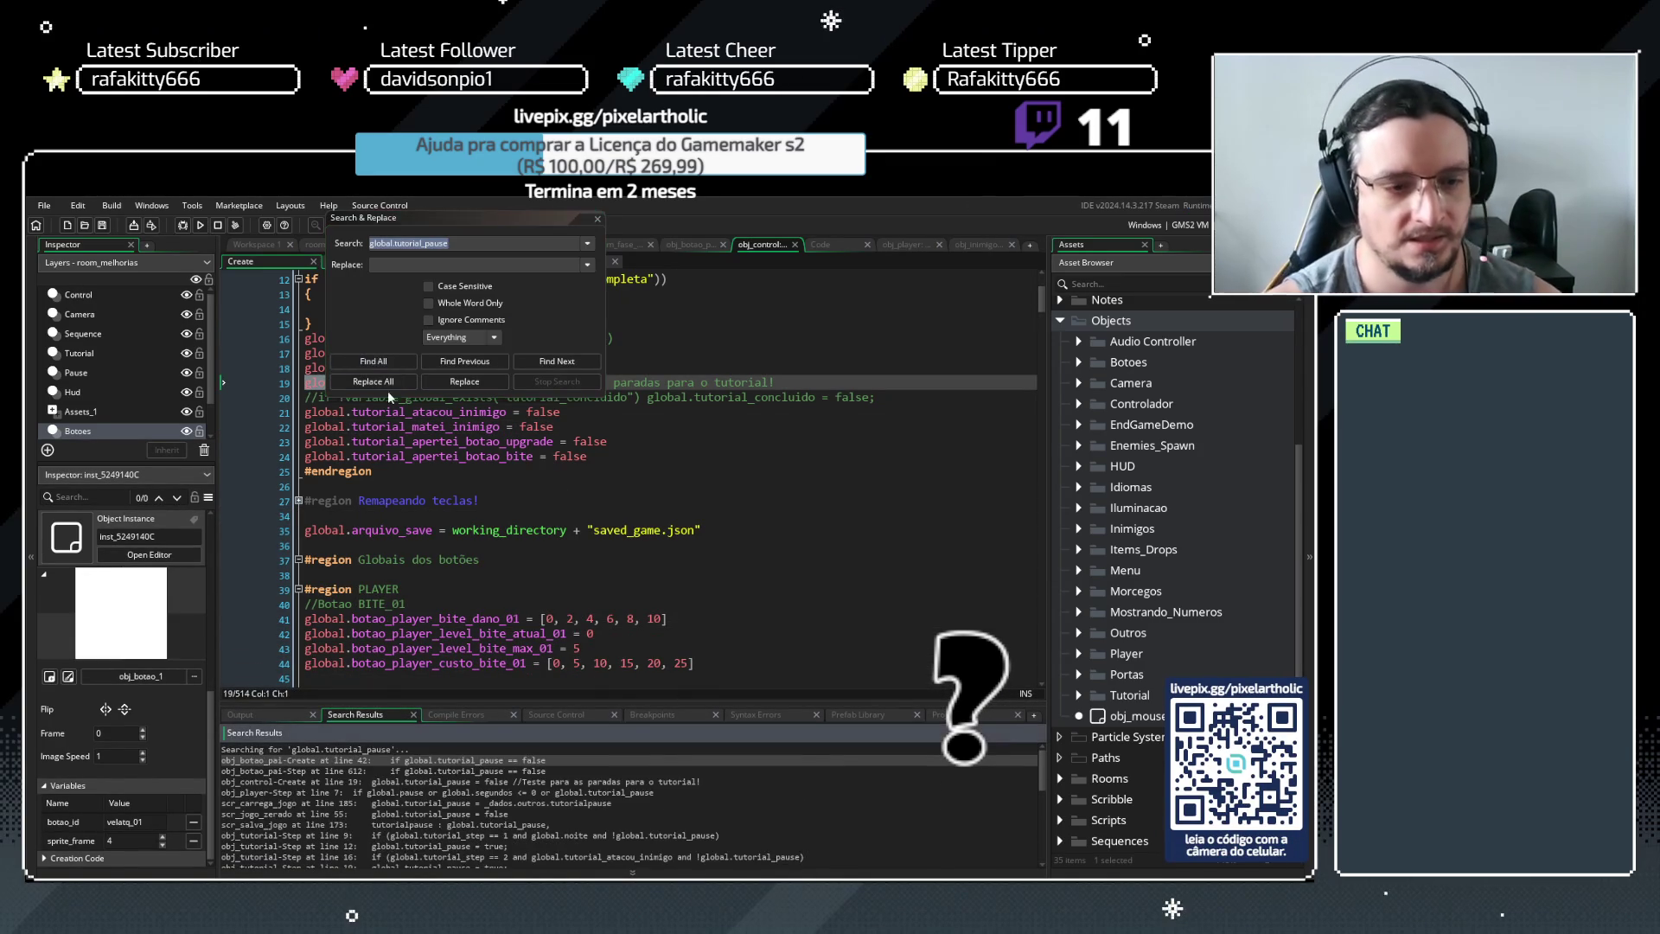
Read the 27 global.tutorial_pause matches, close the search, and expand the Tutorial asset folder
mouse_move(647, 702)
mouse_down()
mouse_move(635, 432)
mouse_move(634, 478)
mouse_up()
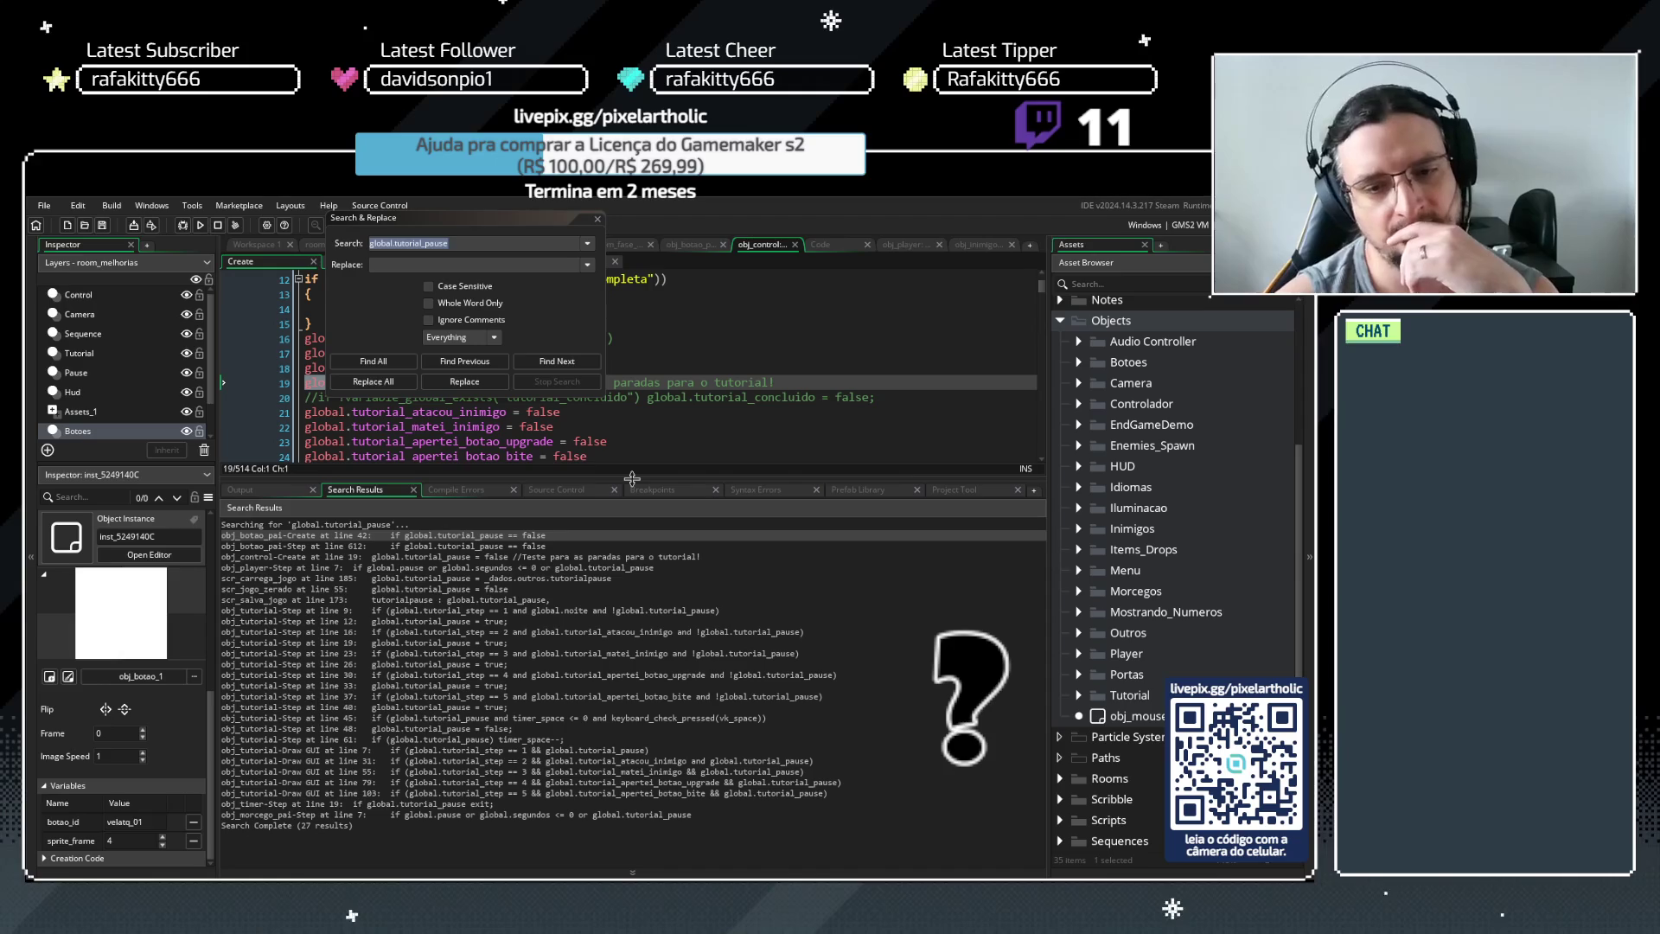
drag(632, 479, 628, 629)
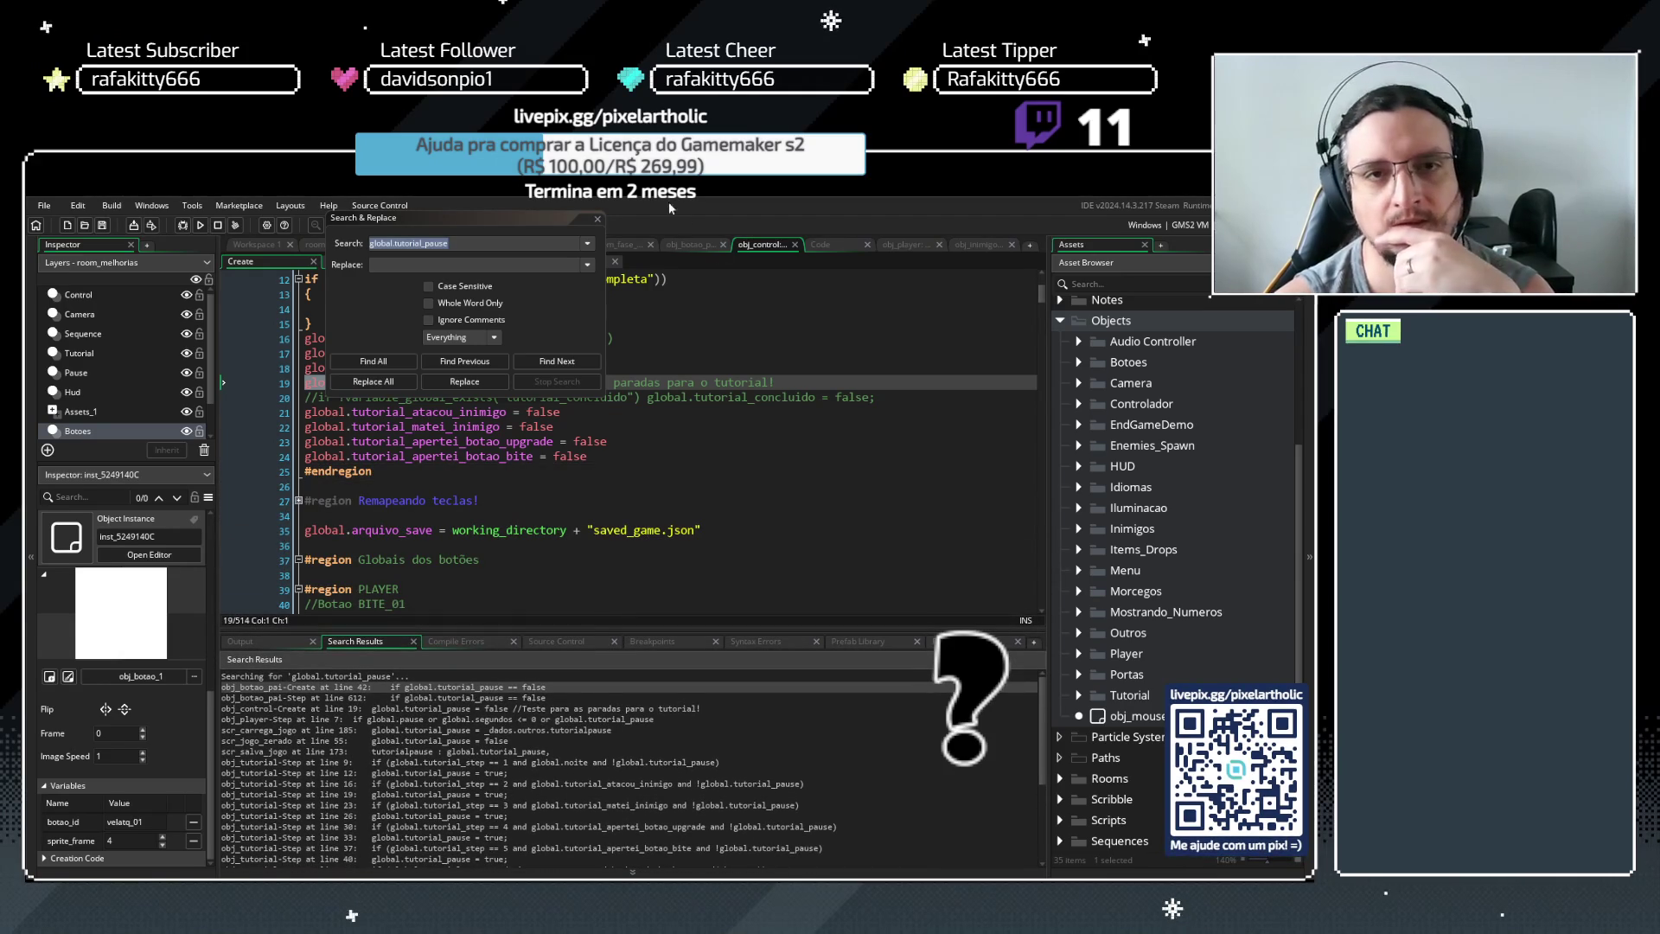
click(598, 218)
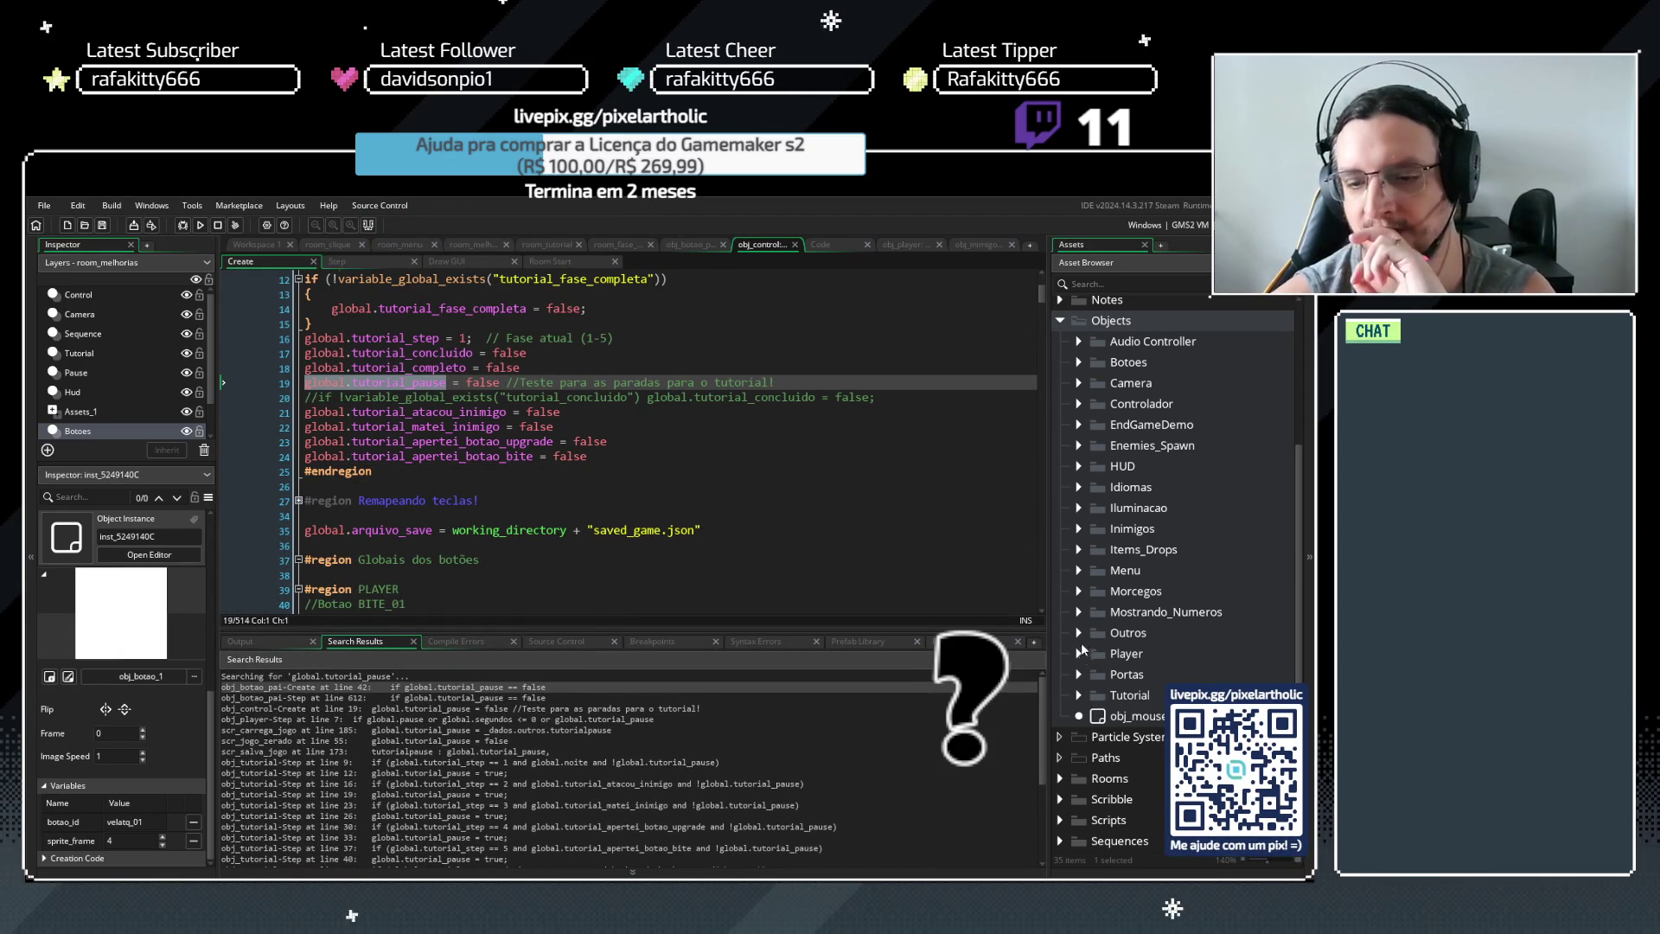
click(1078, 695)
scroll(1112, 663, down, 3)
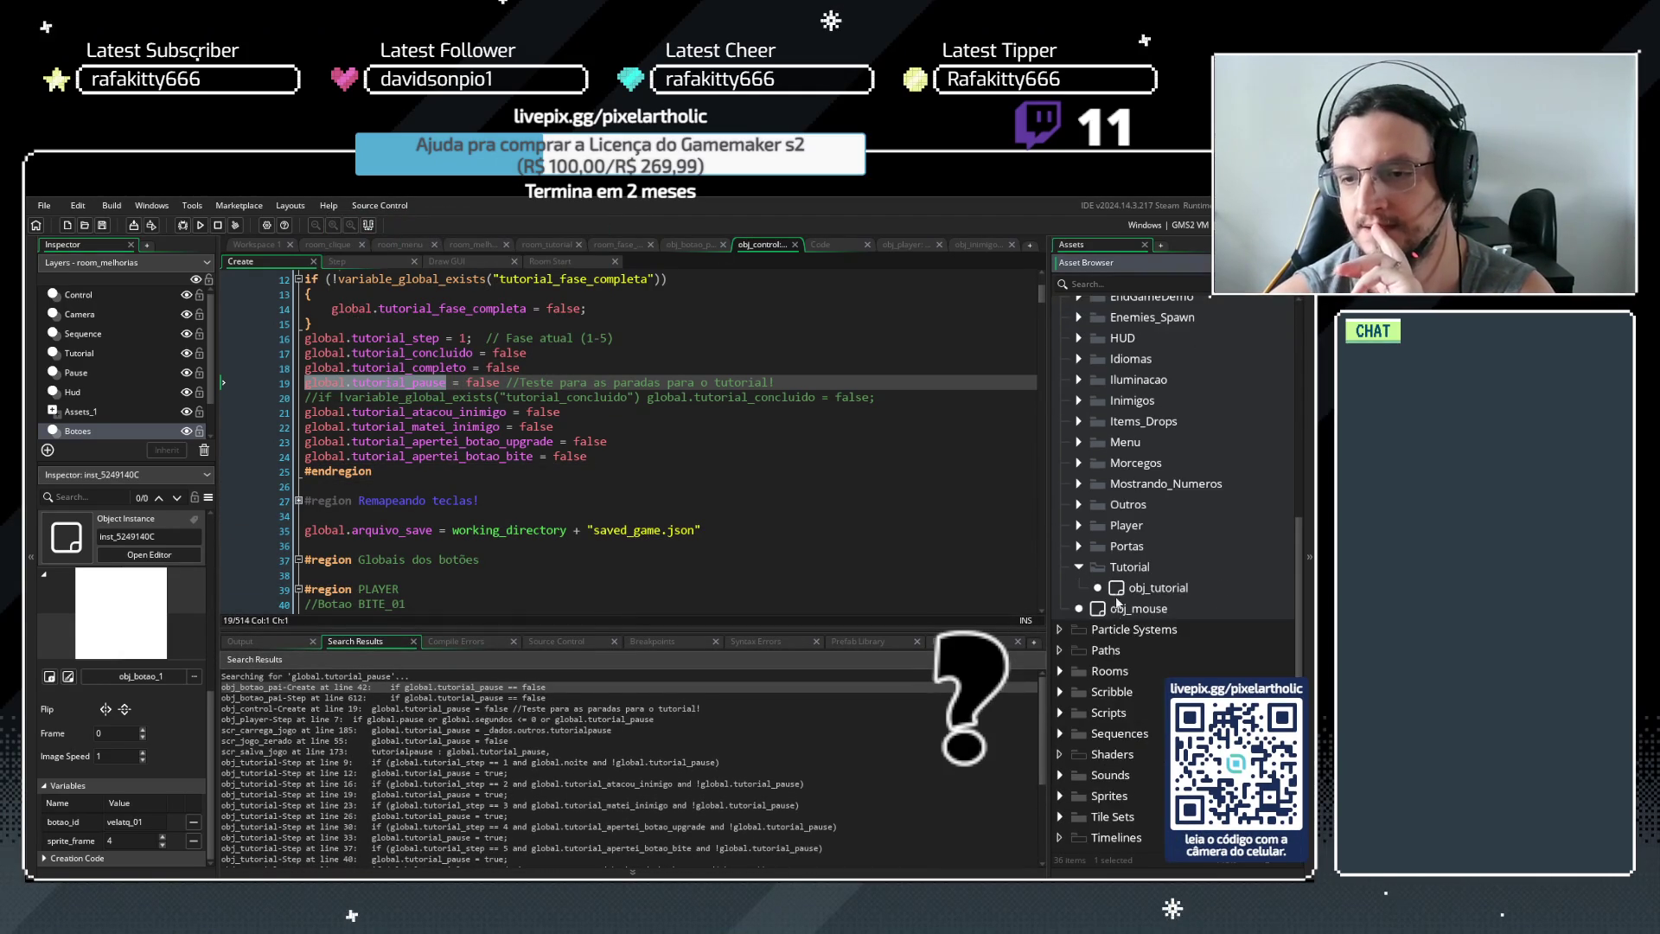
Open obj_tutorial's Draw GUI code full size and inspect the tutorial_pause condition on line 7
double_click(1149, 587)
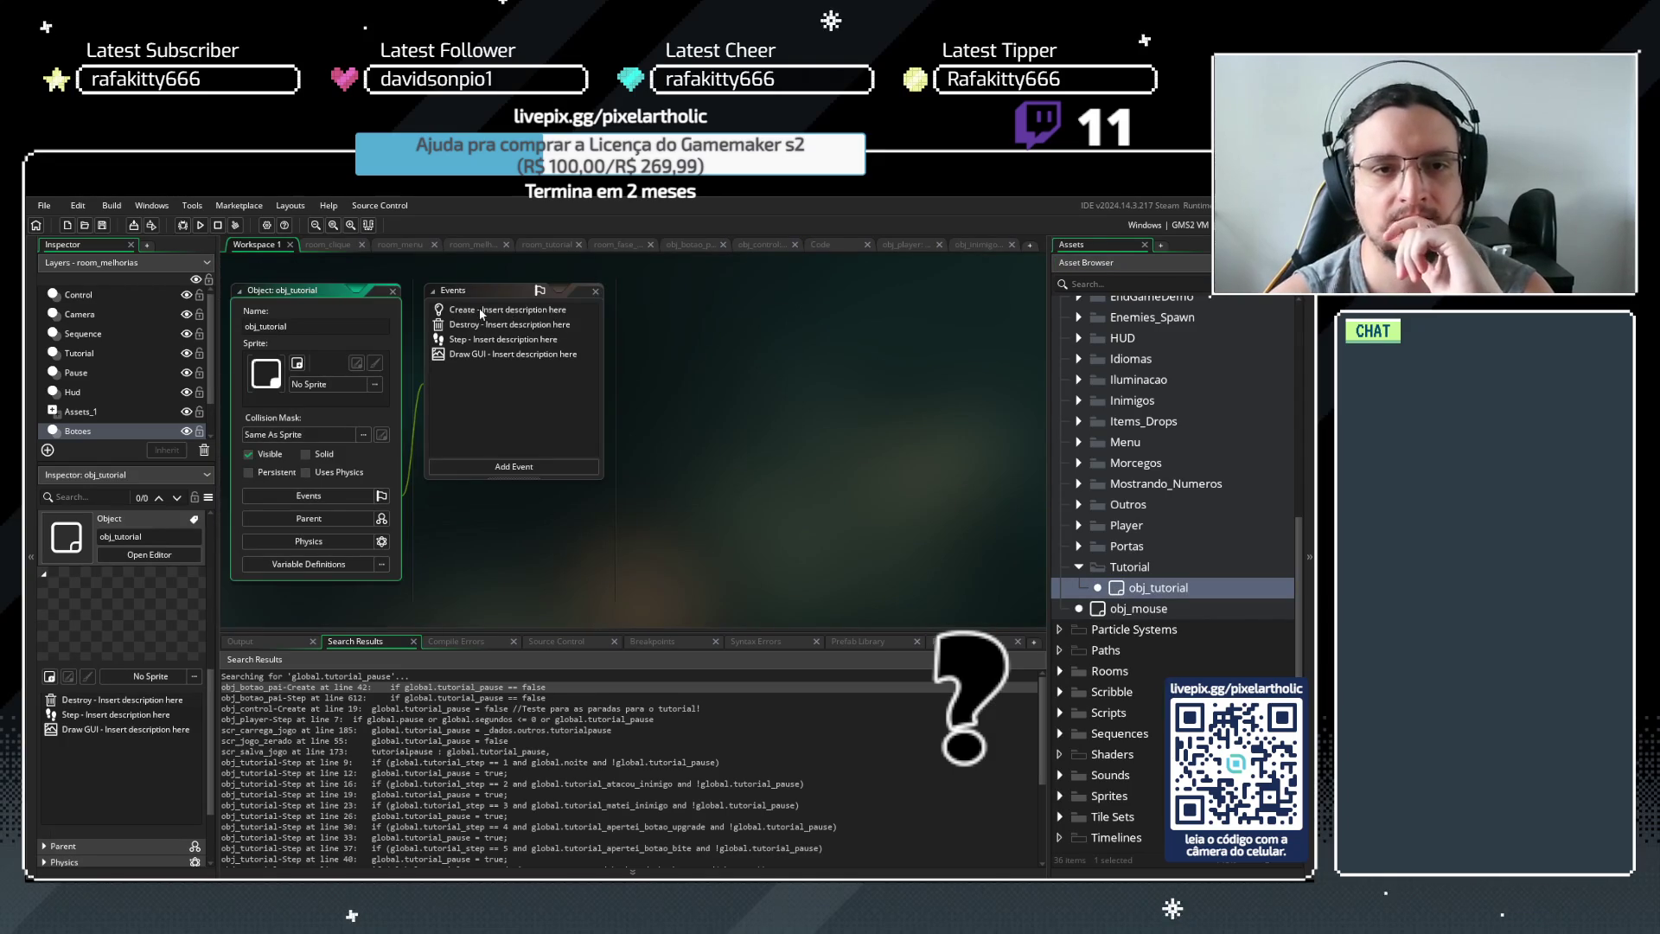
double_click(479, 308)
double_click(469, 350)
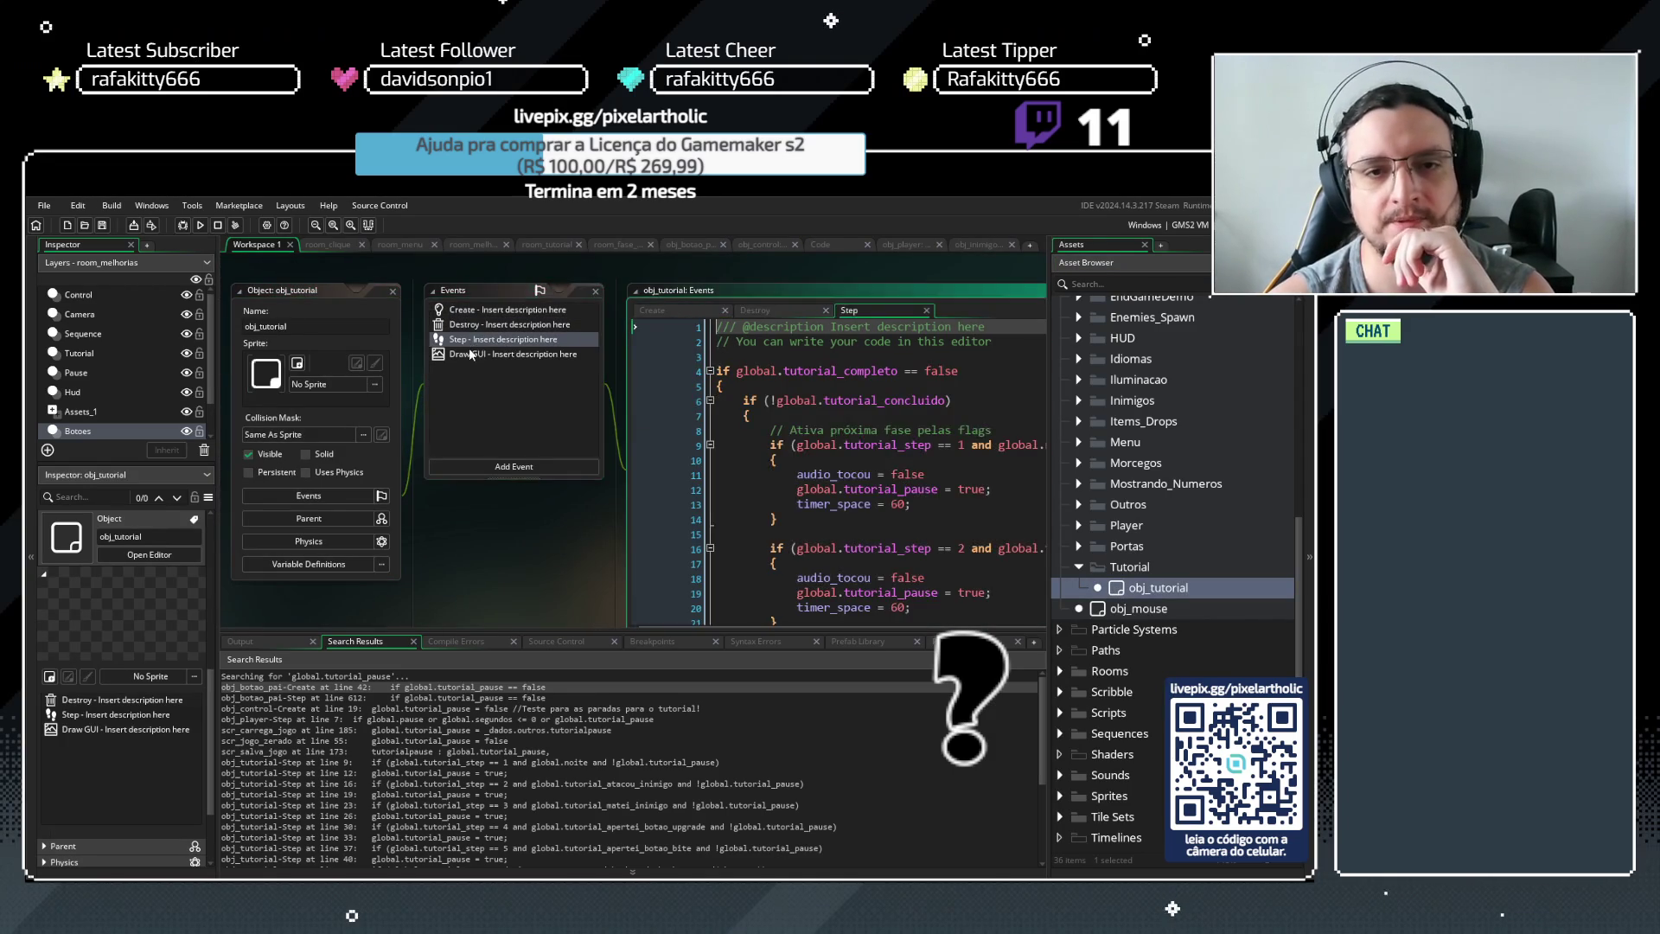
click(869, 288)
drag(620, 638, 622, 735)
click(1007, 263)
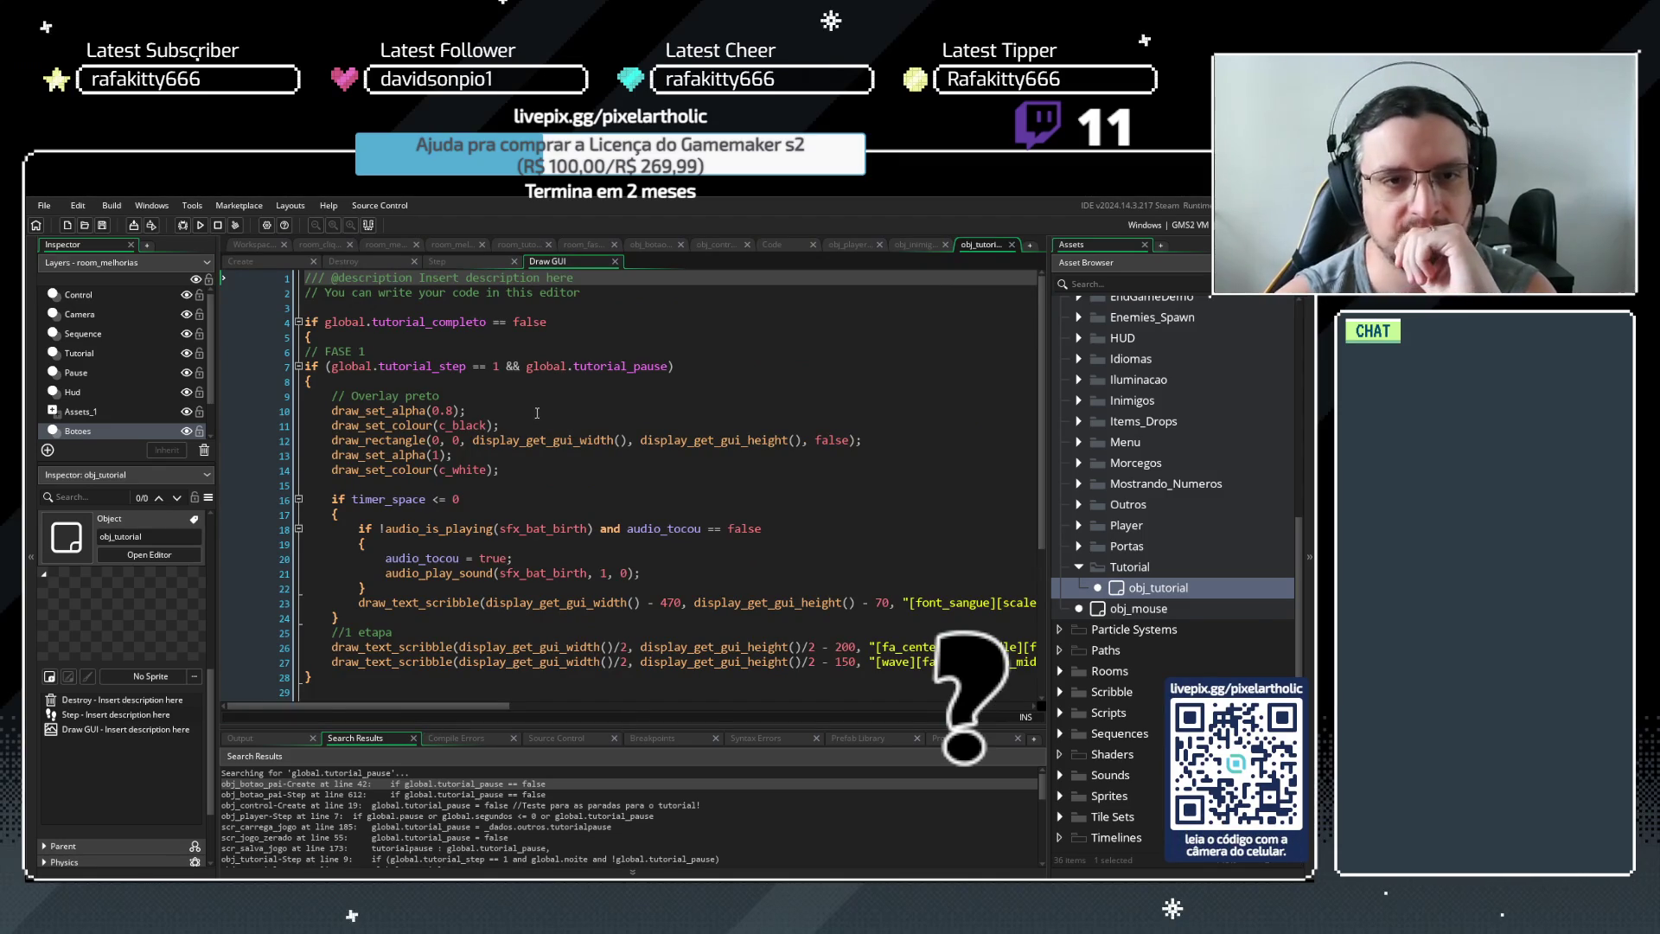
click(547, 367)
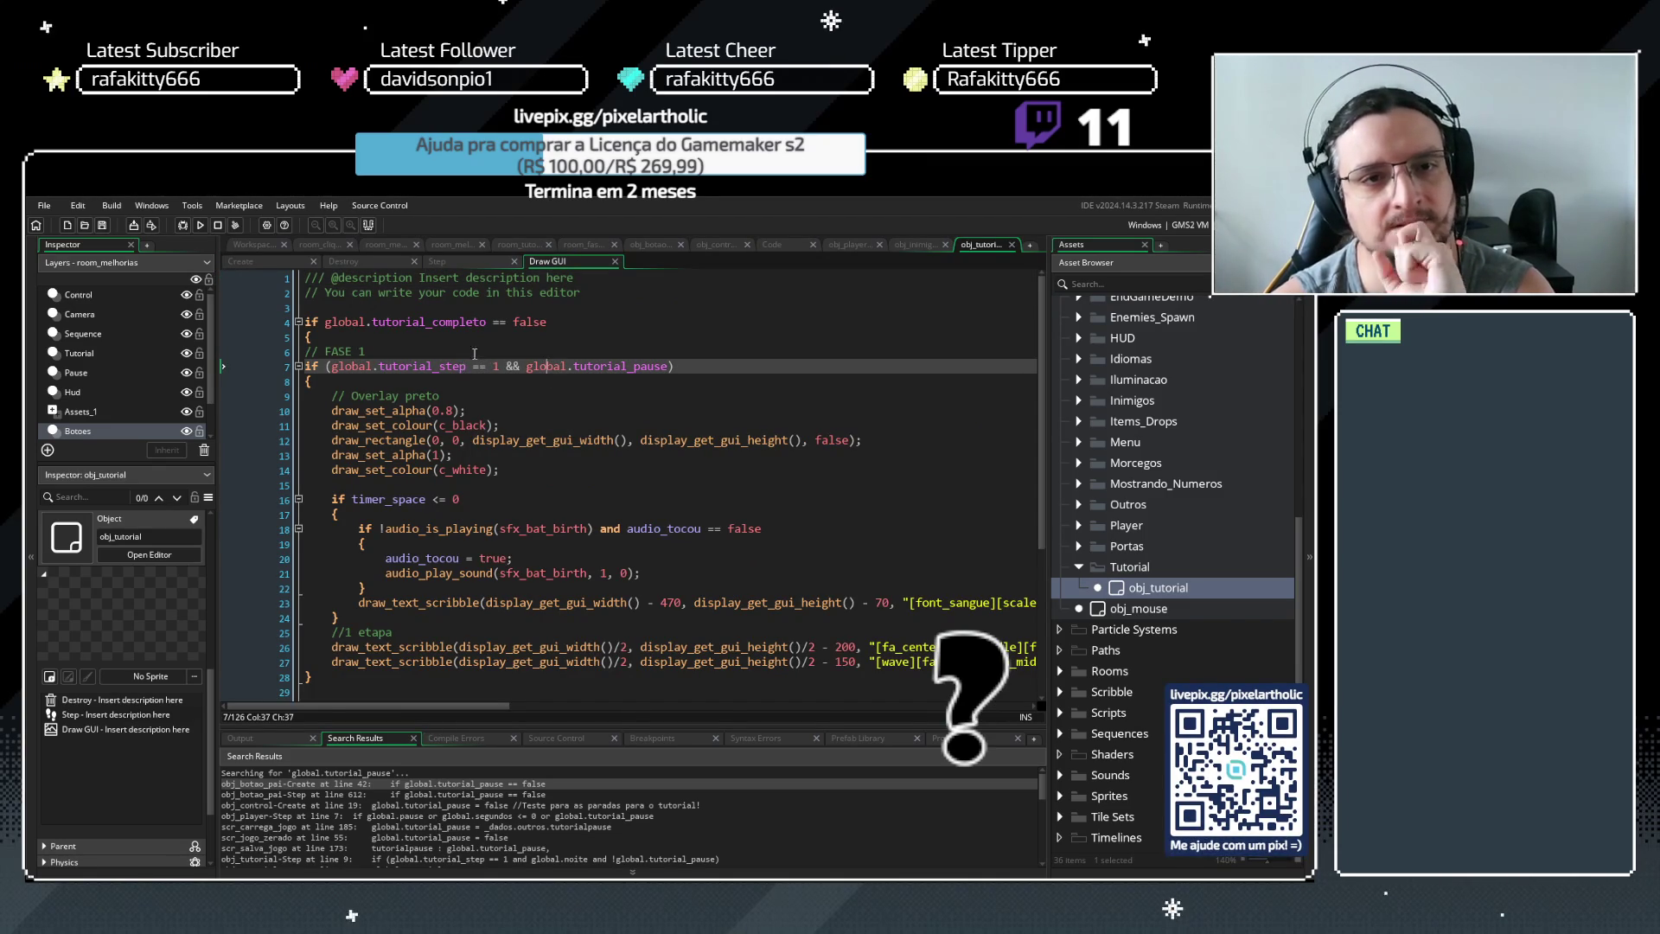
Select global.tutorial_completo on line 4 and find all its project-wide occurrences
click(485, 326)
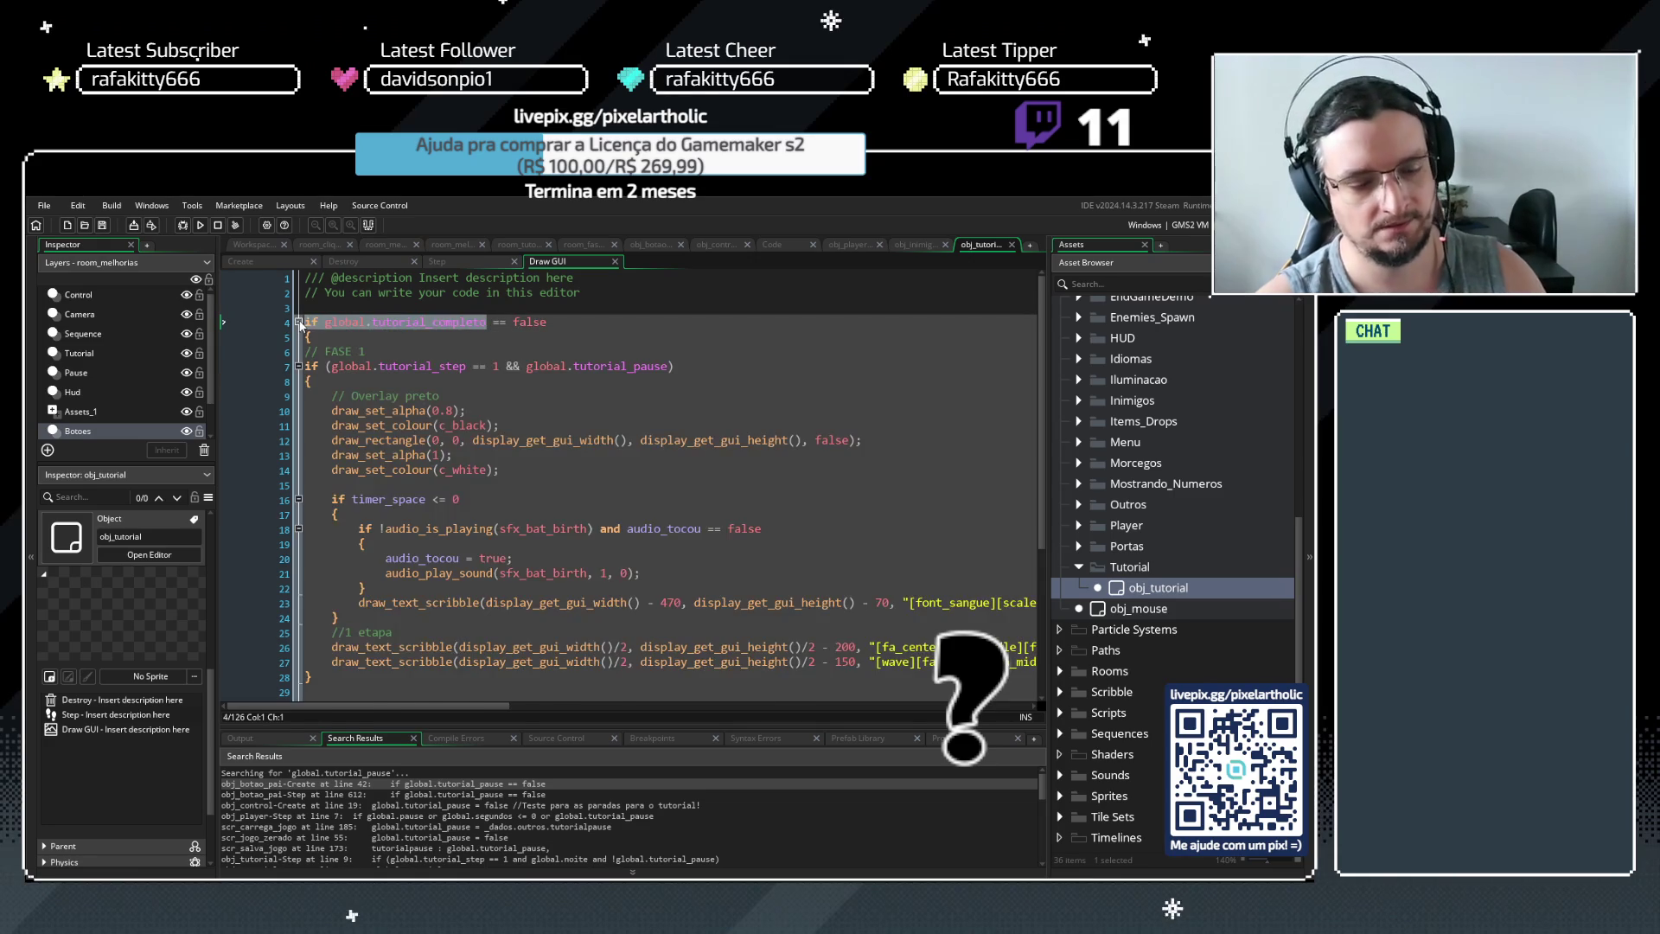
click(391, 321)
drag(325, 322, 481, 322)
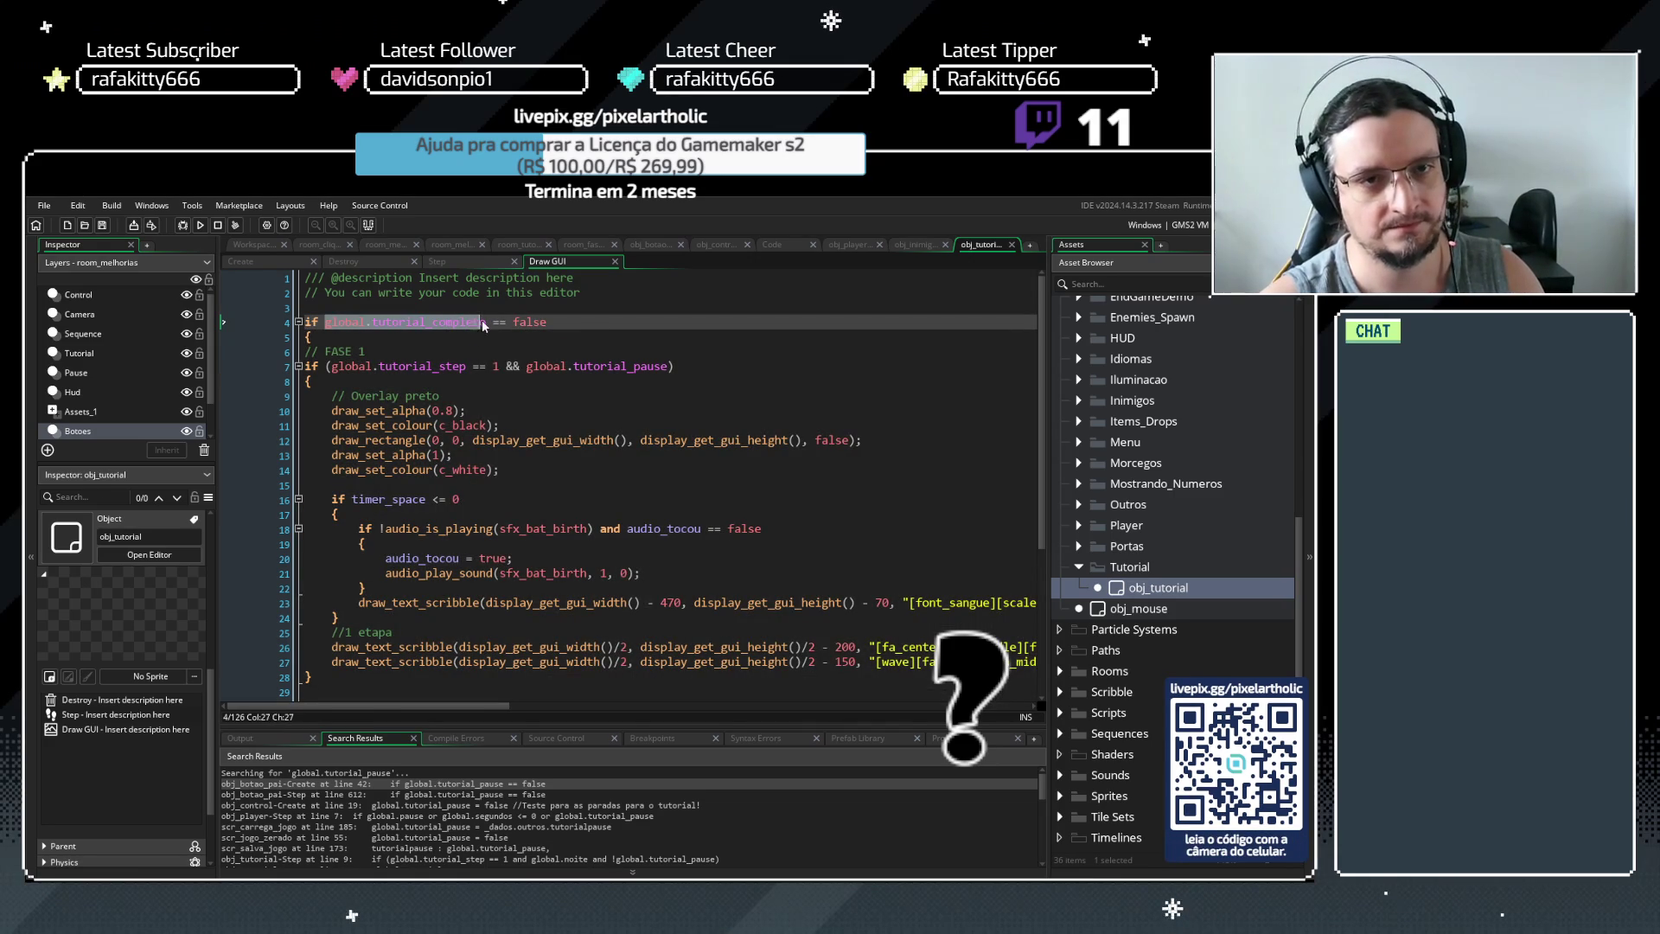
key(ctrl+shift+f)
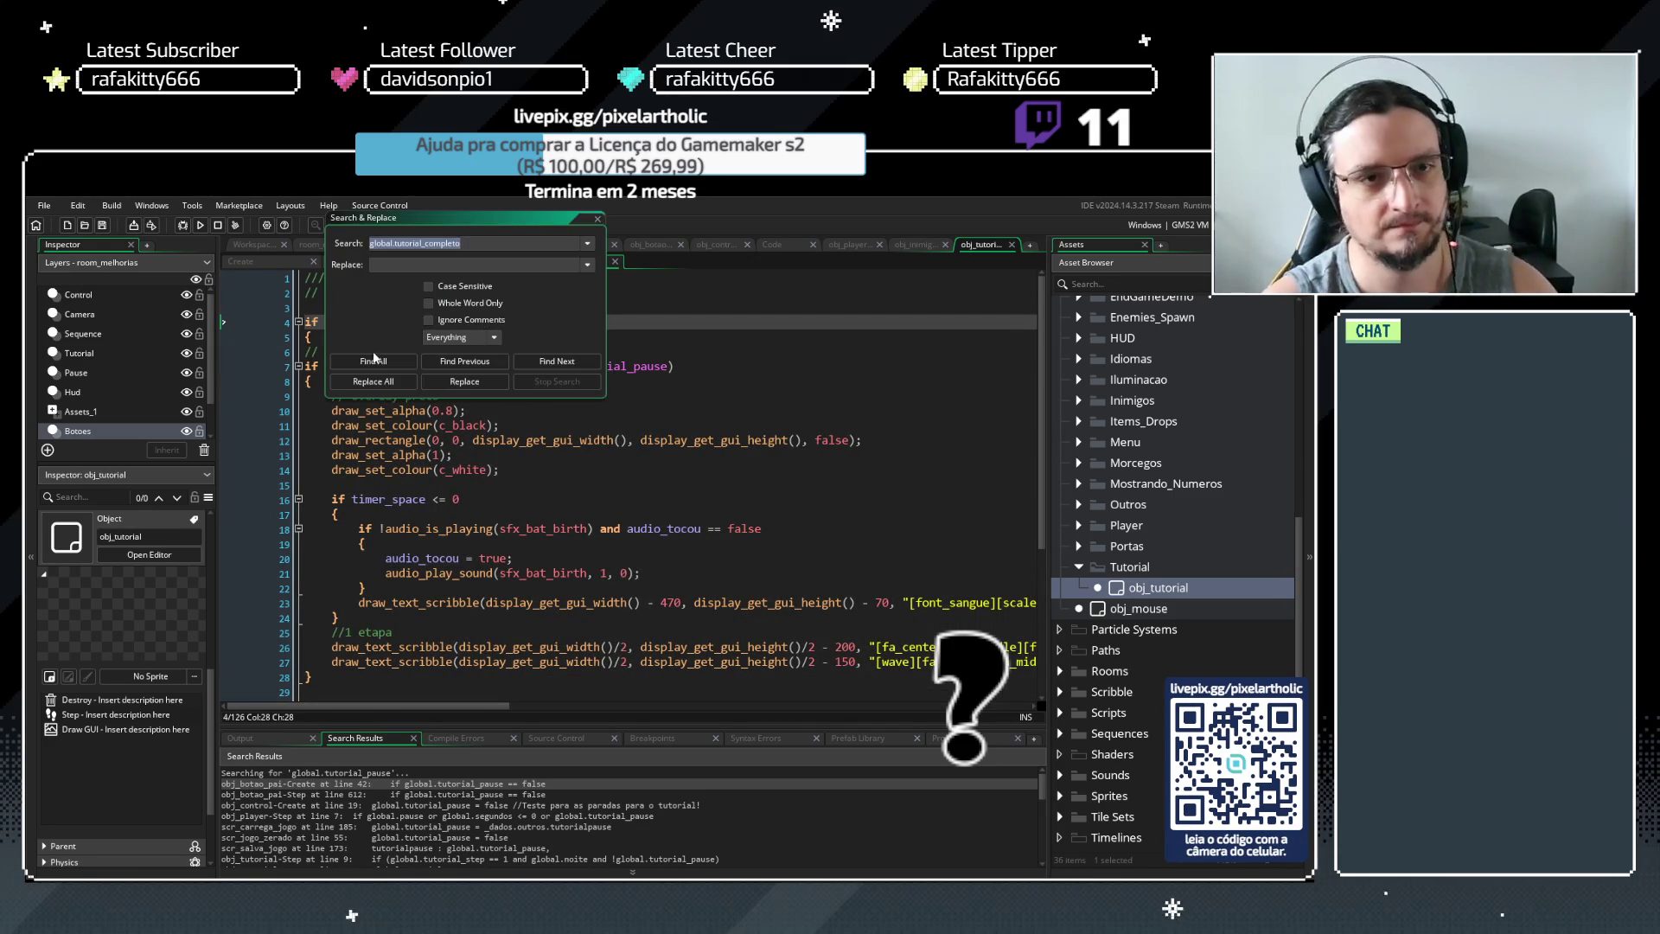
click(378, 363)
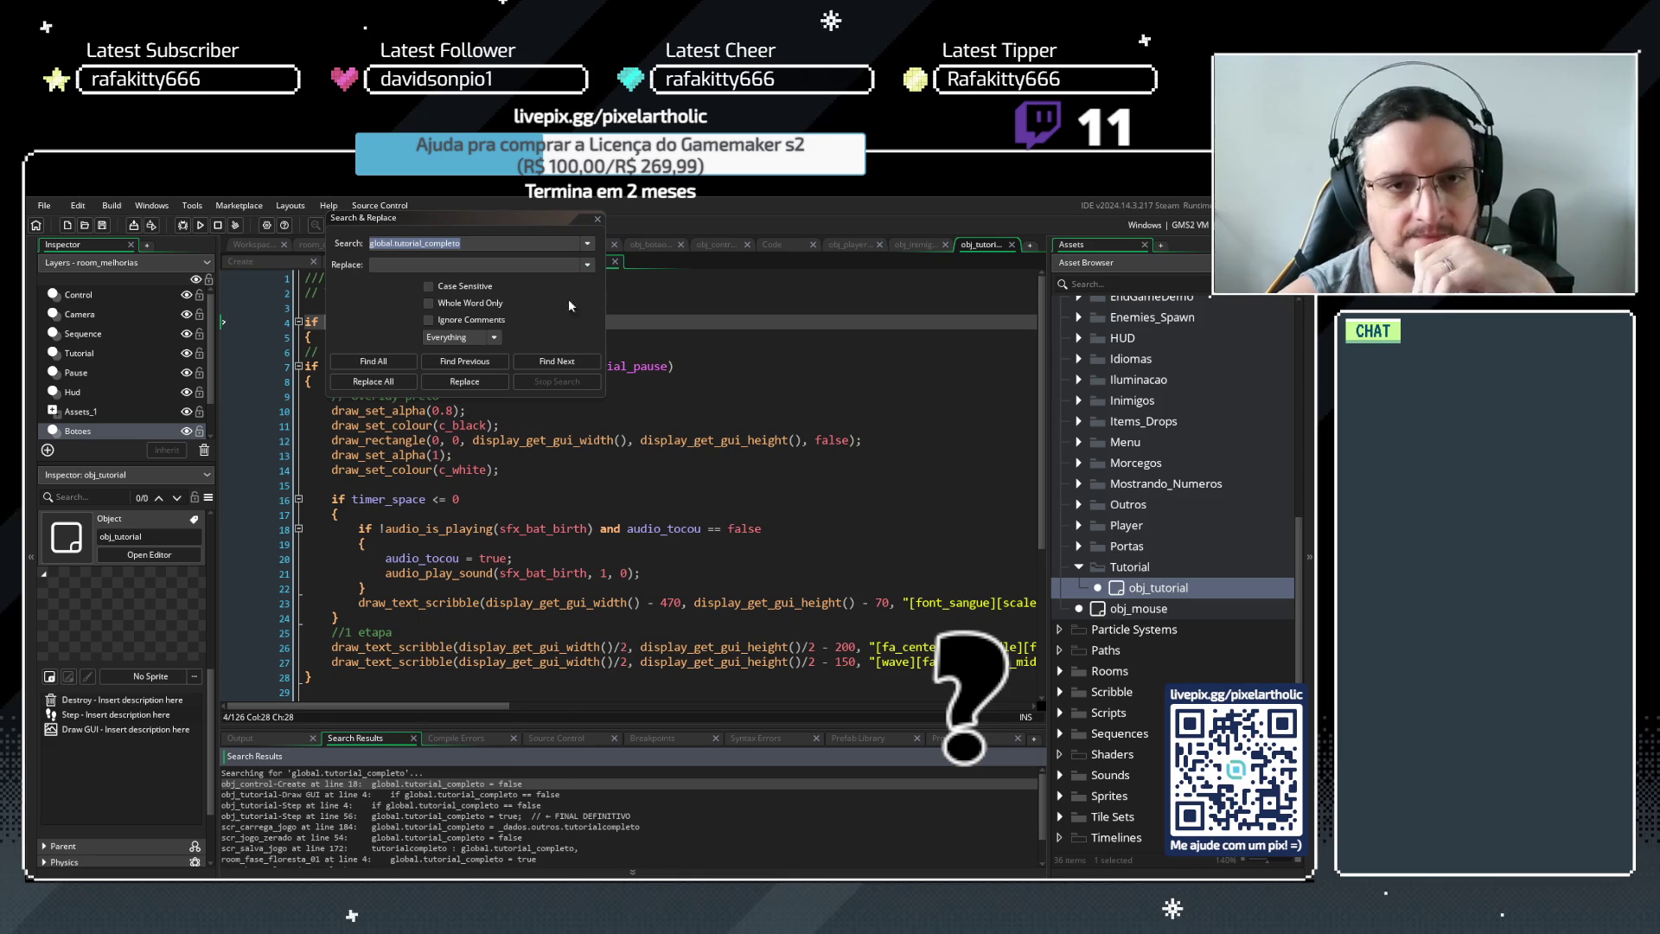
click(597, 218)
scroll(736, 448, down, 3)
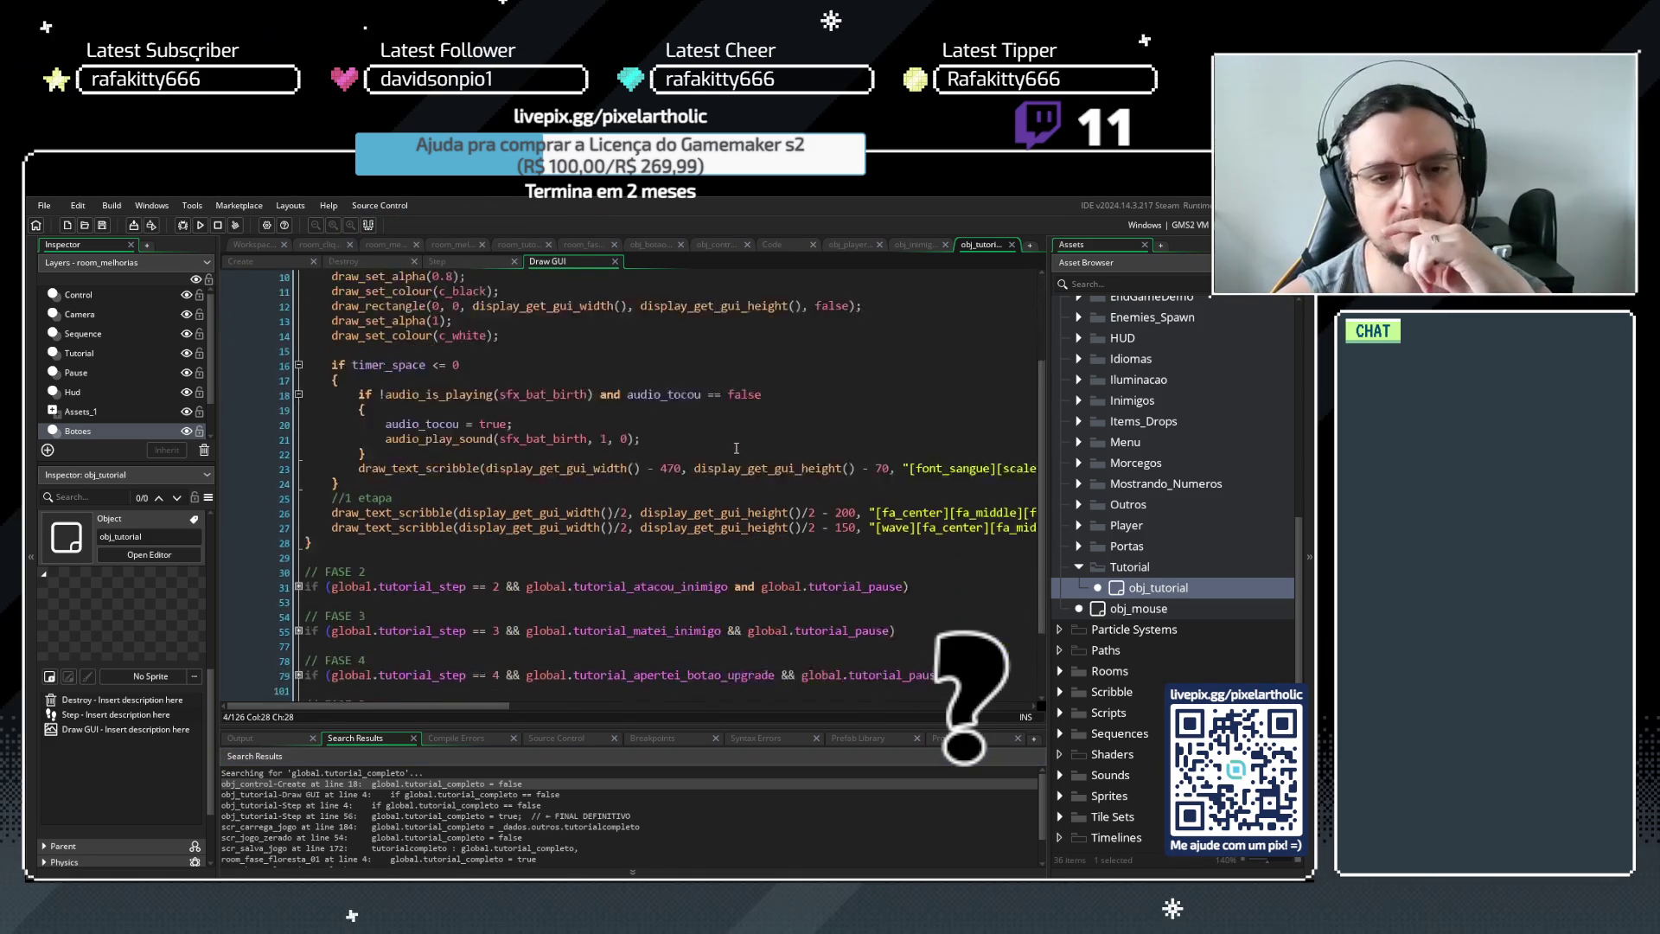
Unfold the FASE 5 and FASE 4 tutorial blocks in obj_tutorial's Draw GUI code
scroll(736, 448, down, 1)
scroll(738, 448, down, 2)
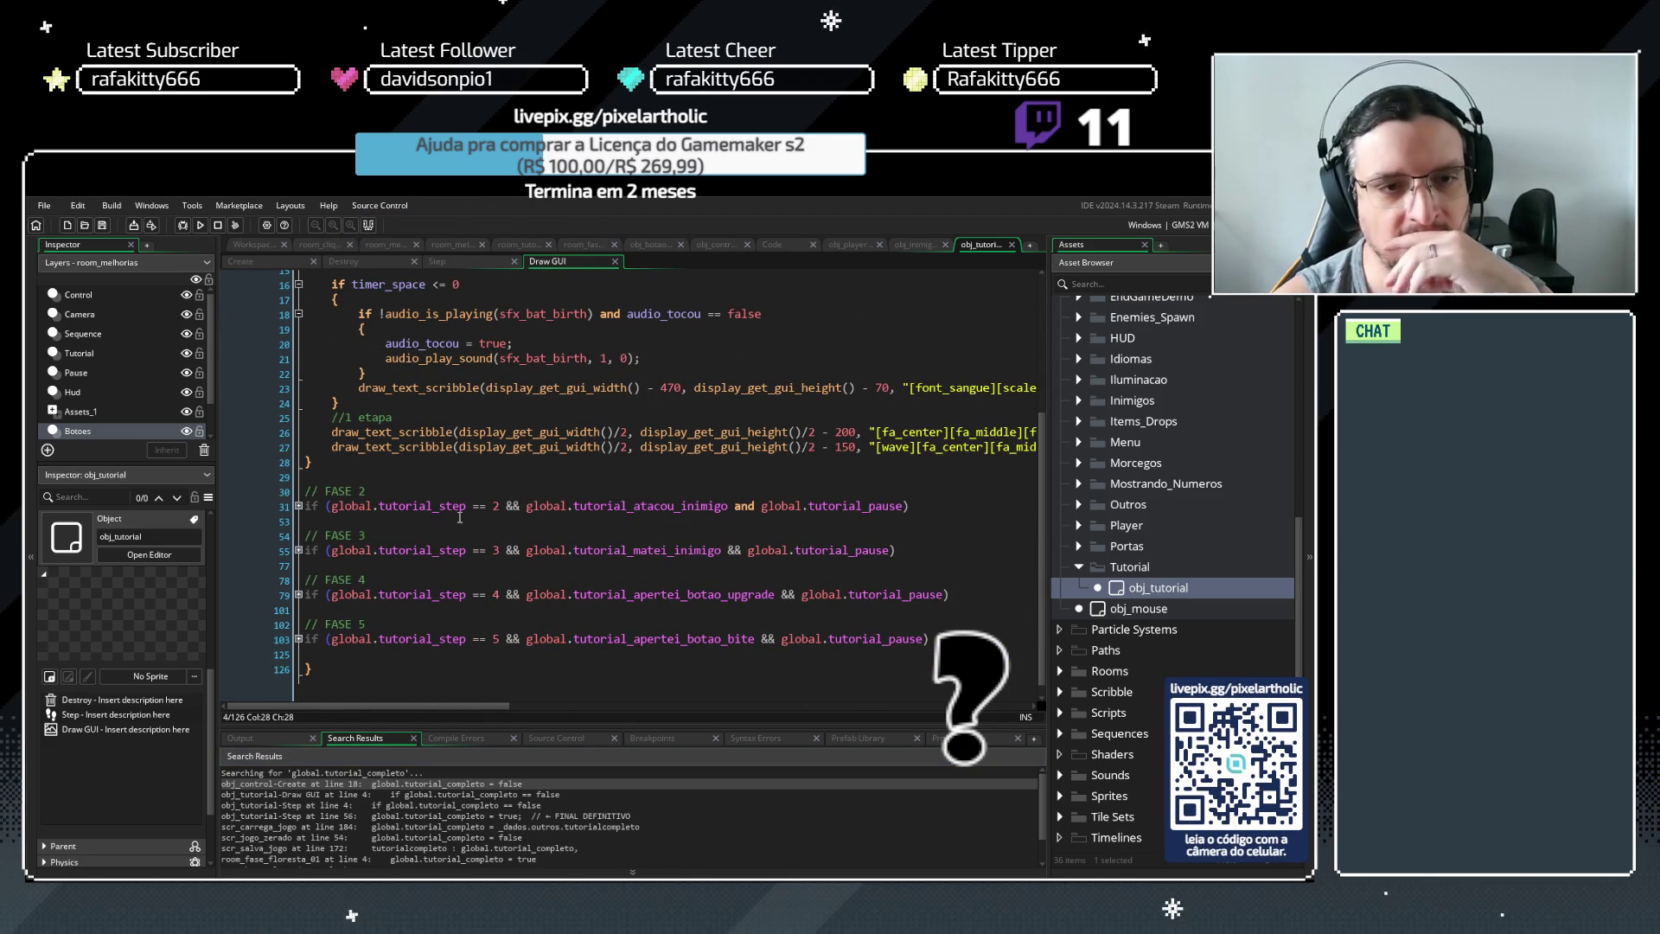
click(298, 639)
scroll(423, 594, down, 3)
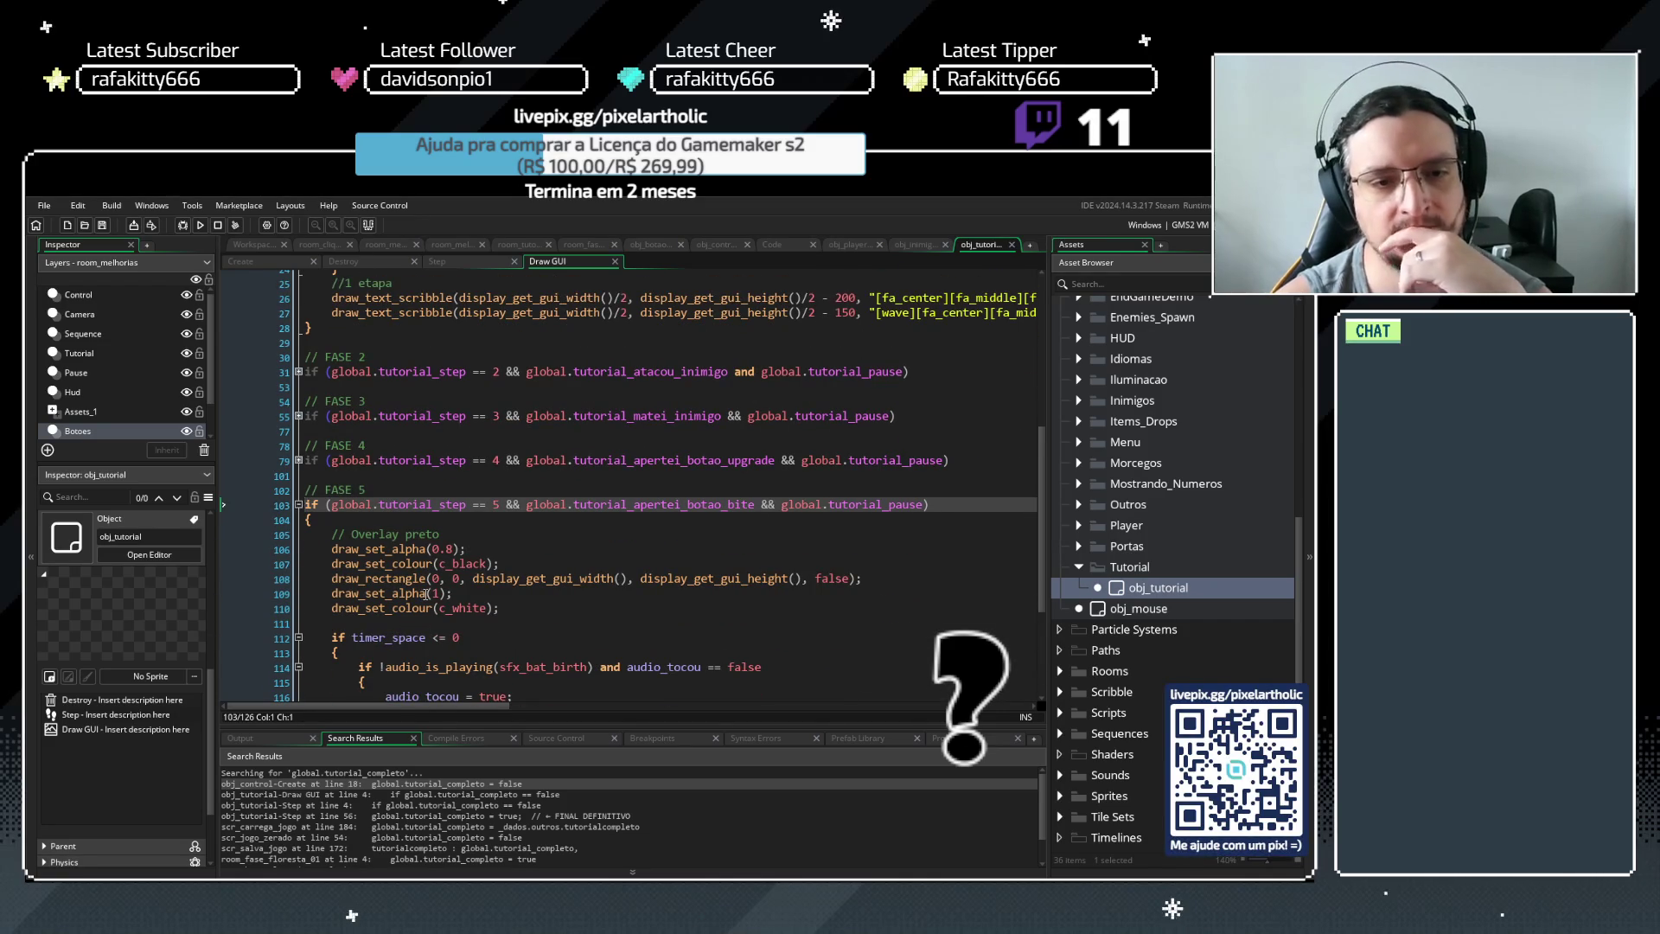
scroll(426, 593, down, 2)
scroll(344, 556, up, 3)
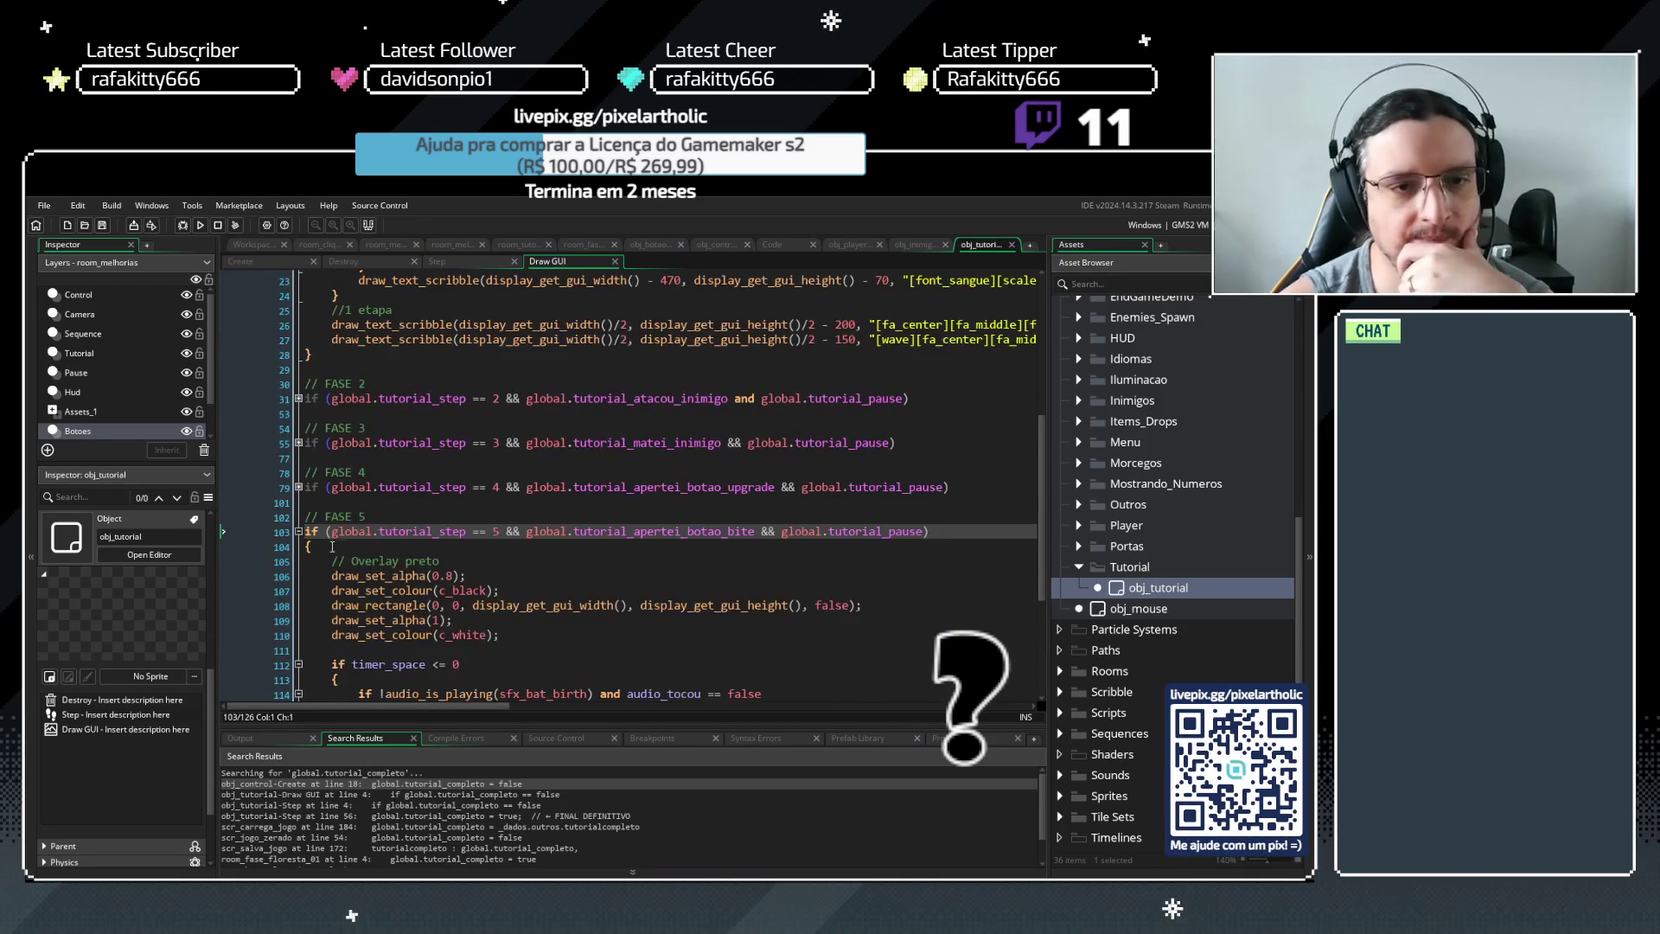
click(298, 487)
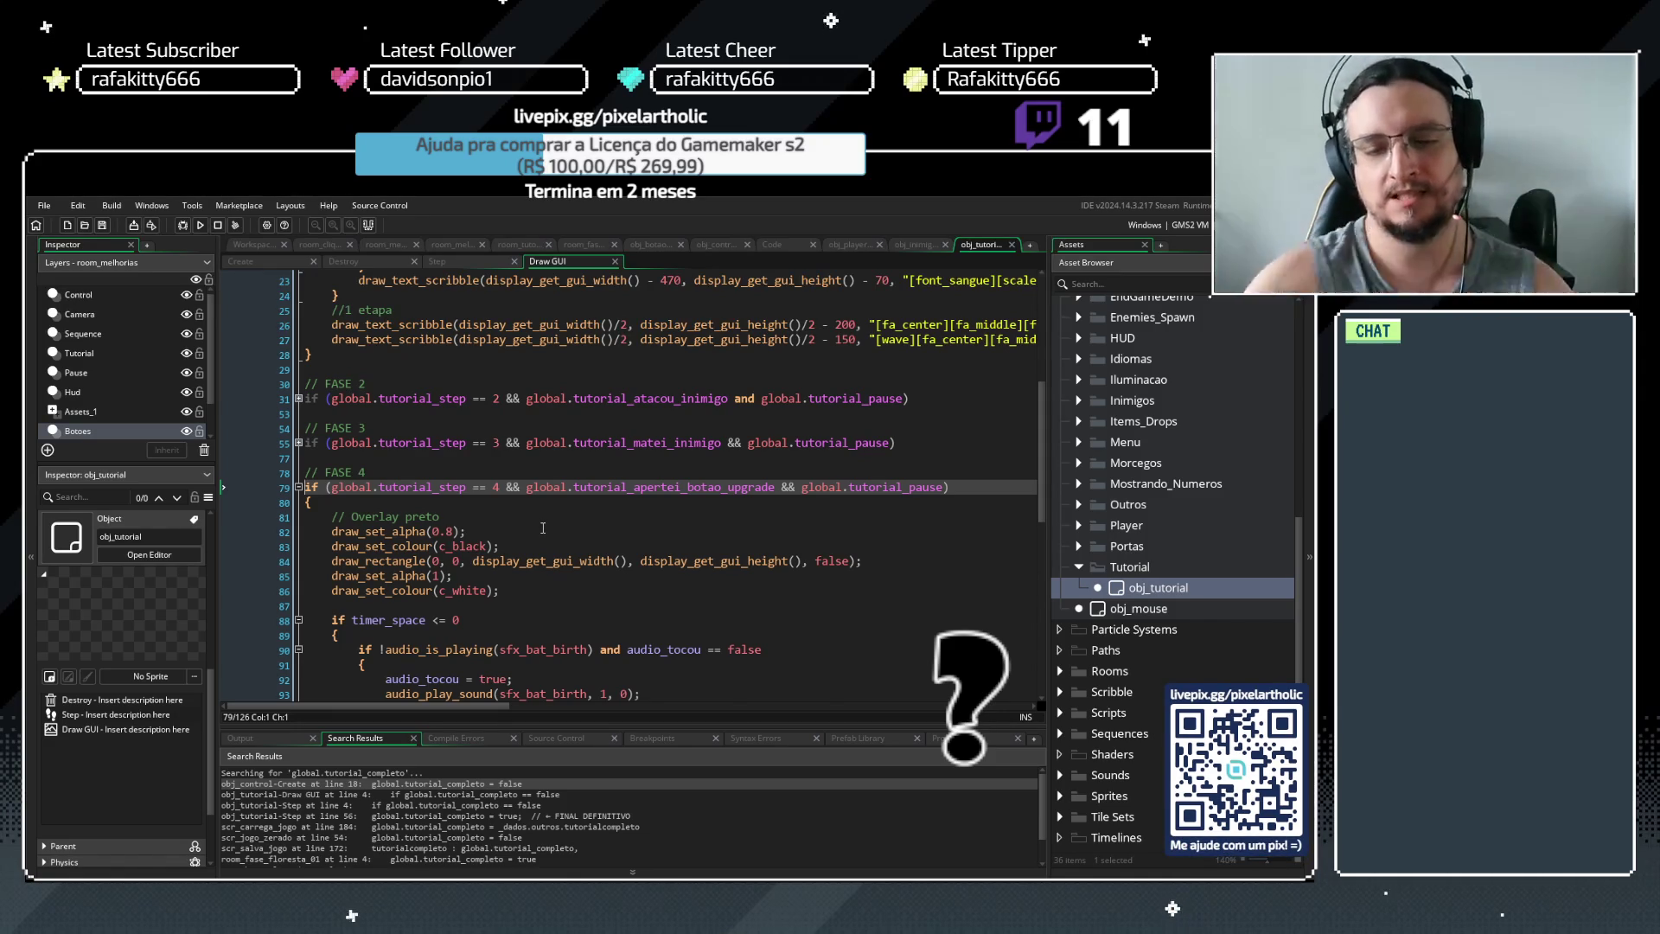
Check the FASE 5 step condition, fold FASE 4 back up, and run the game with F5
scroll(591, 532, down, 6)
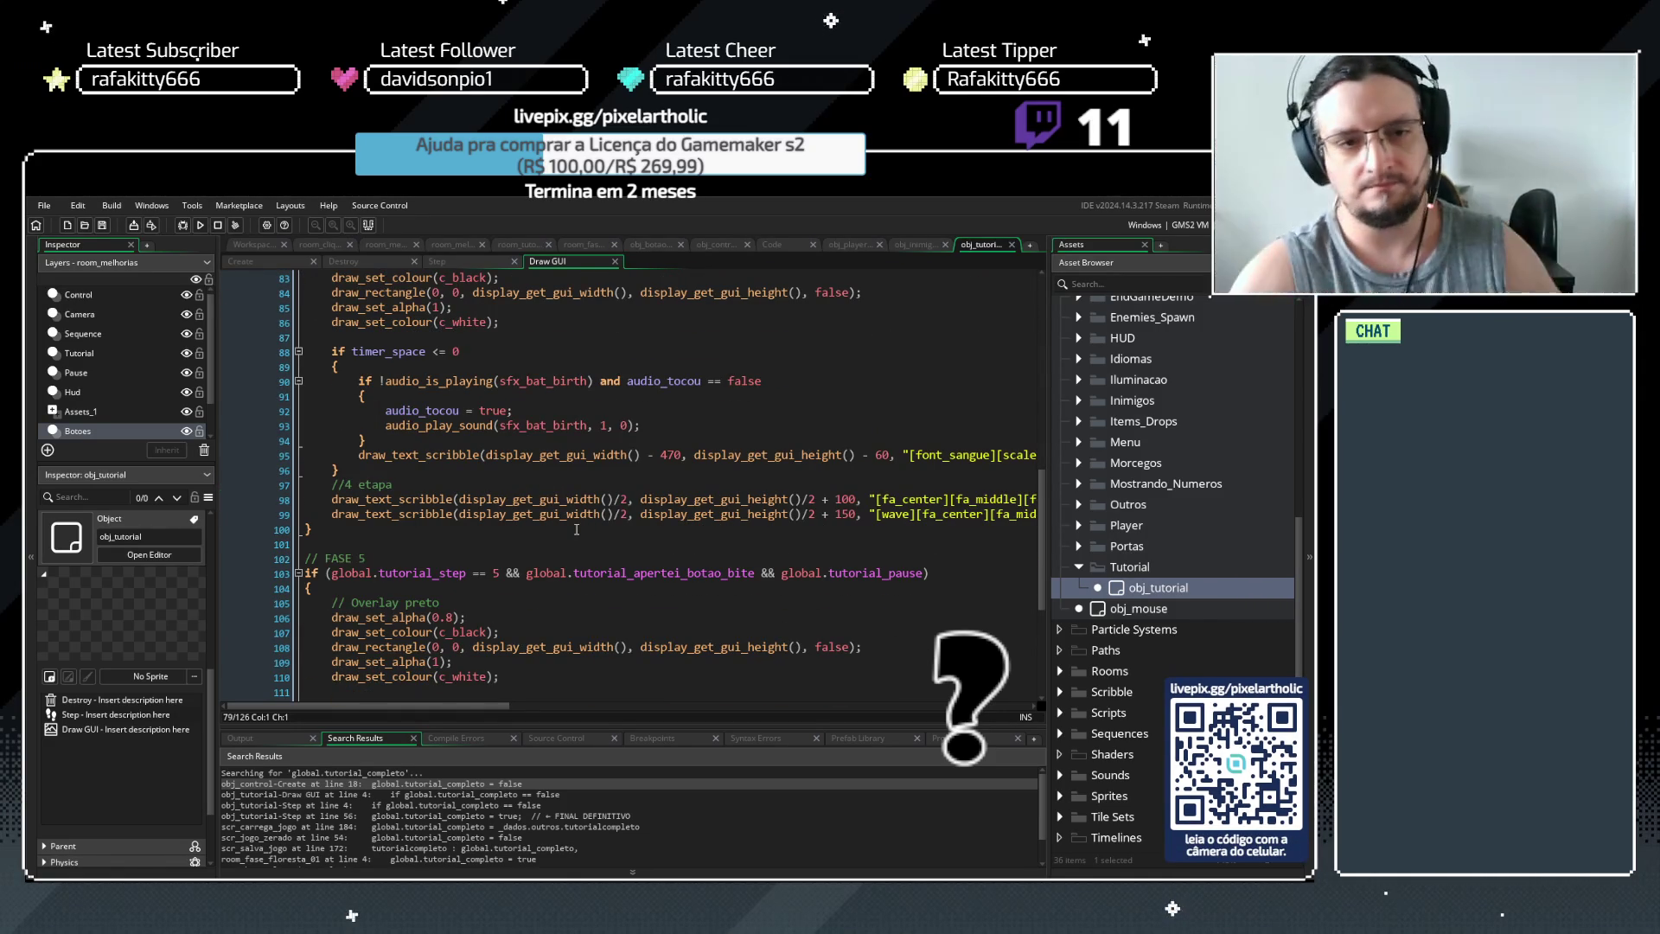
click(468, 573)
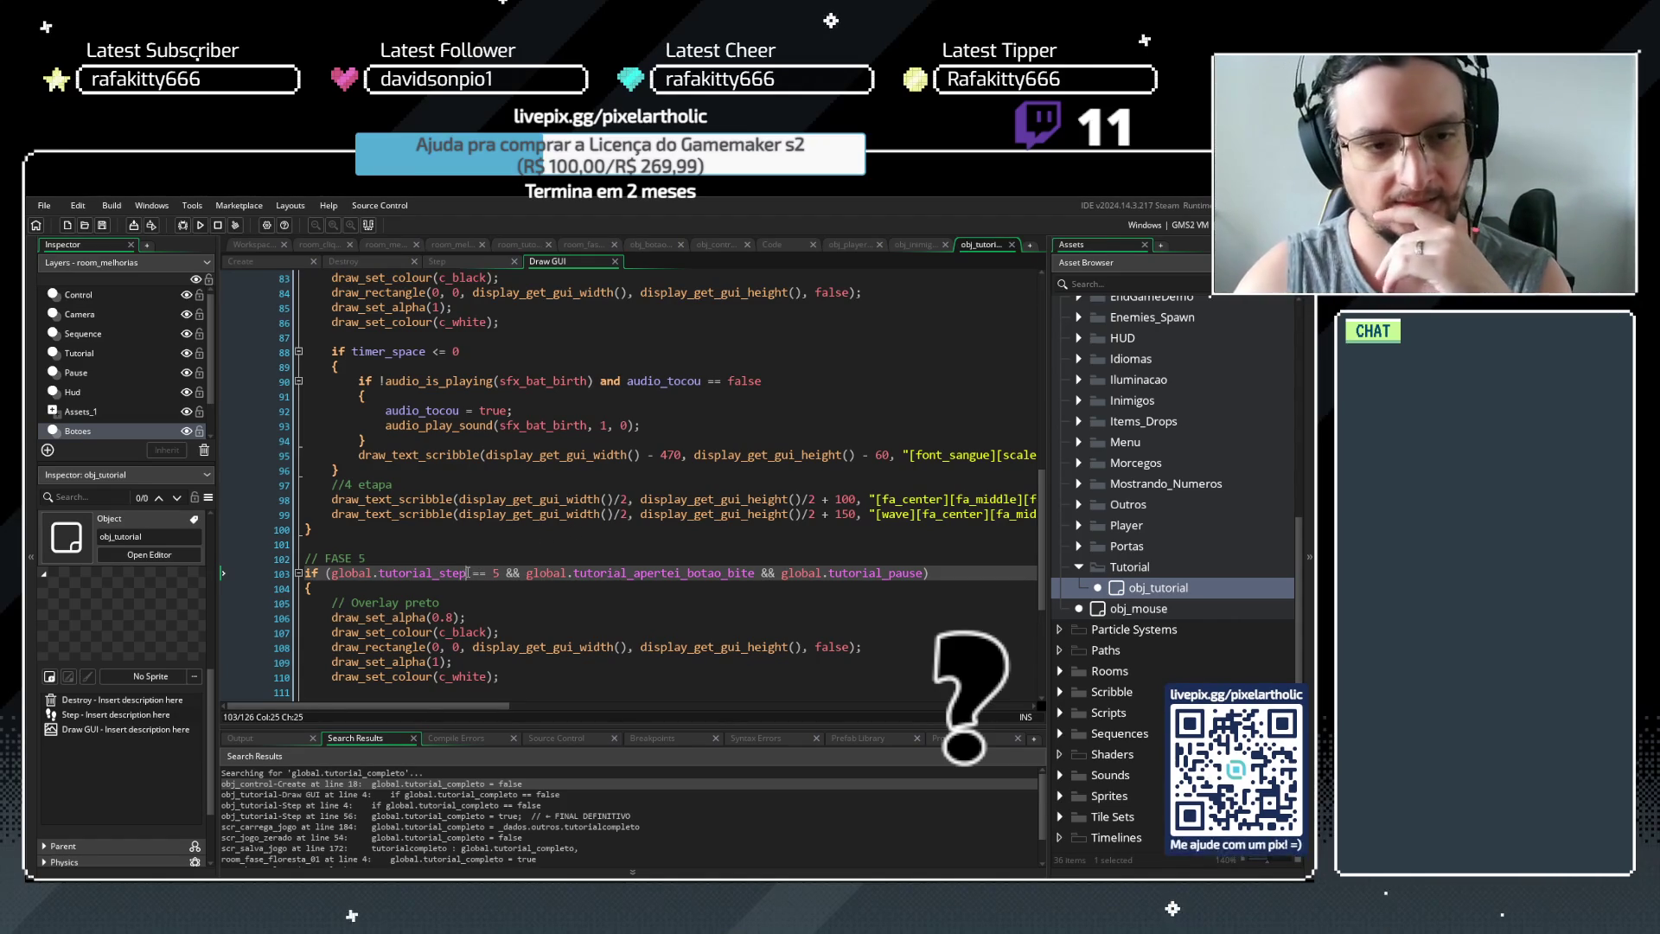
scroll(329, 553, up, 5)
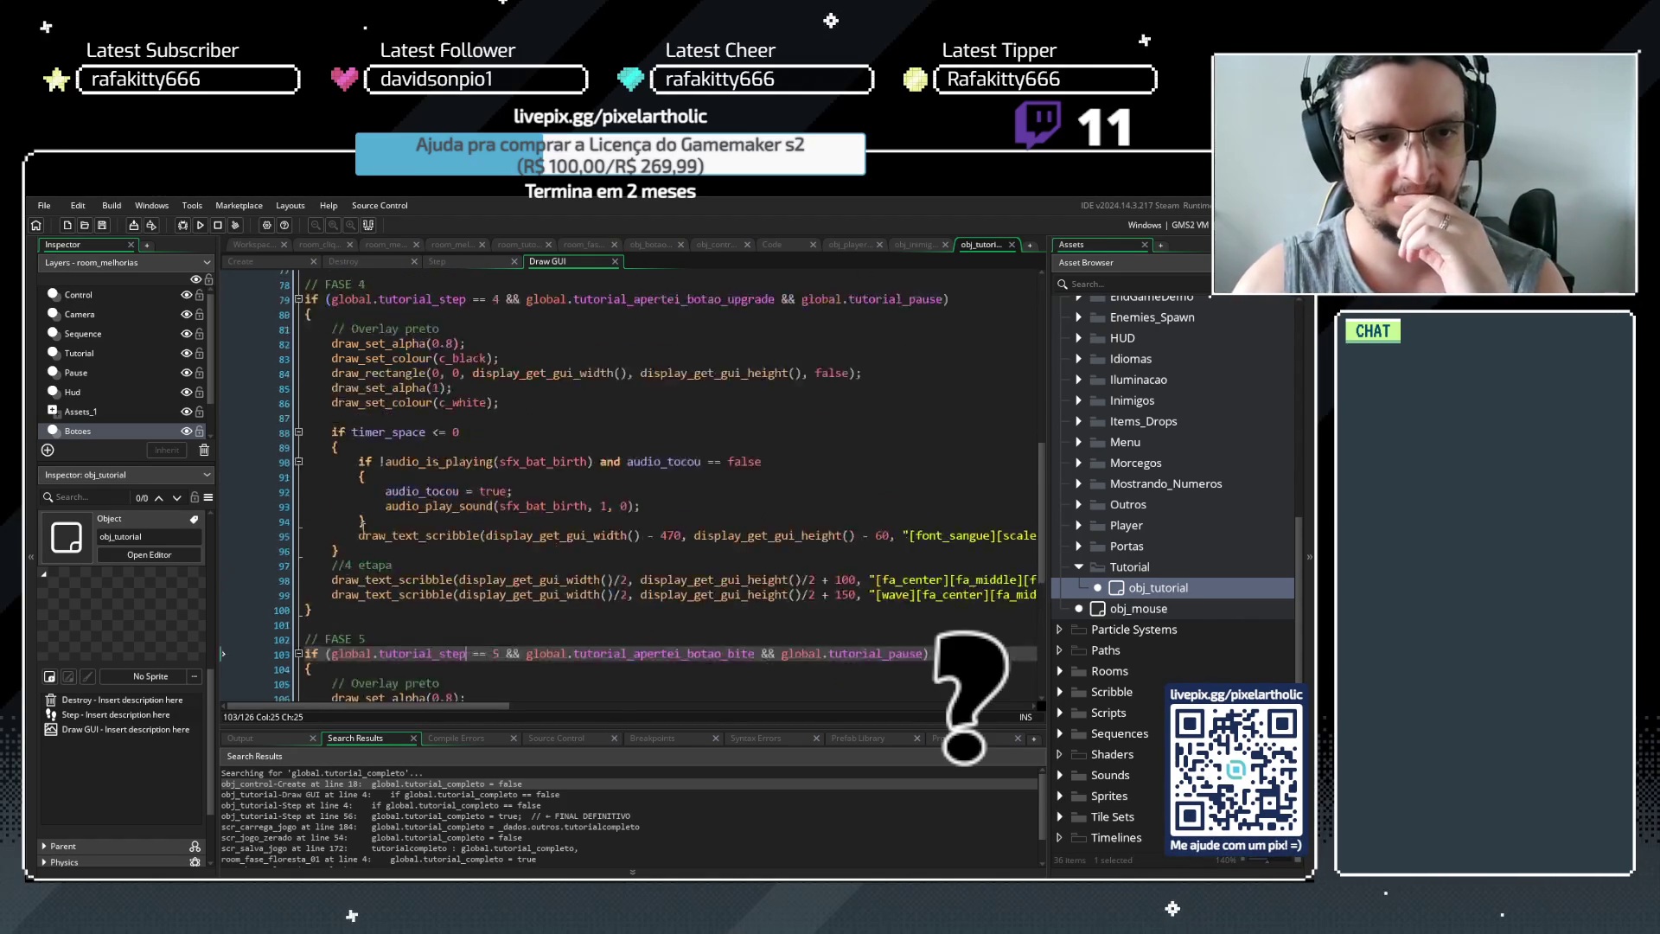
click(298, 486)
click(607, 662)
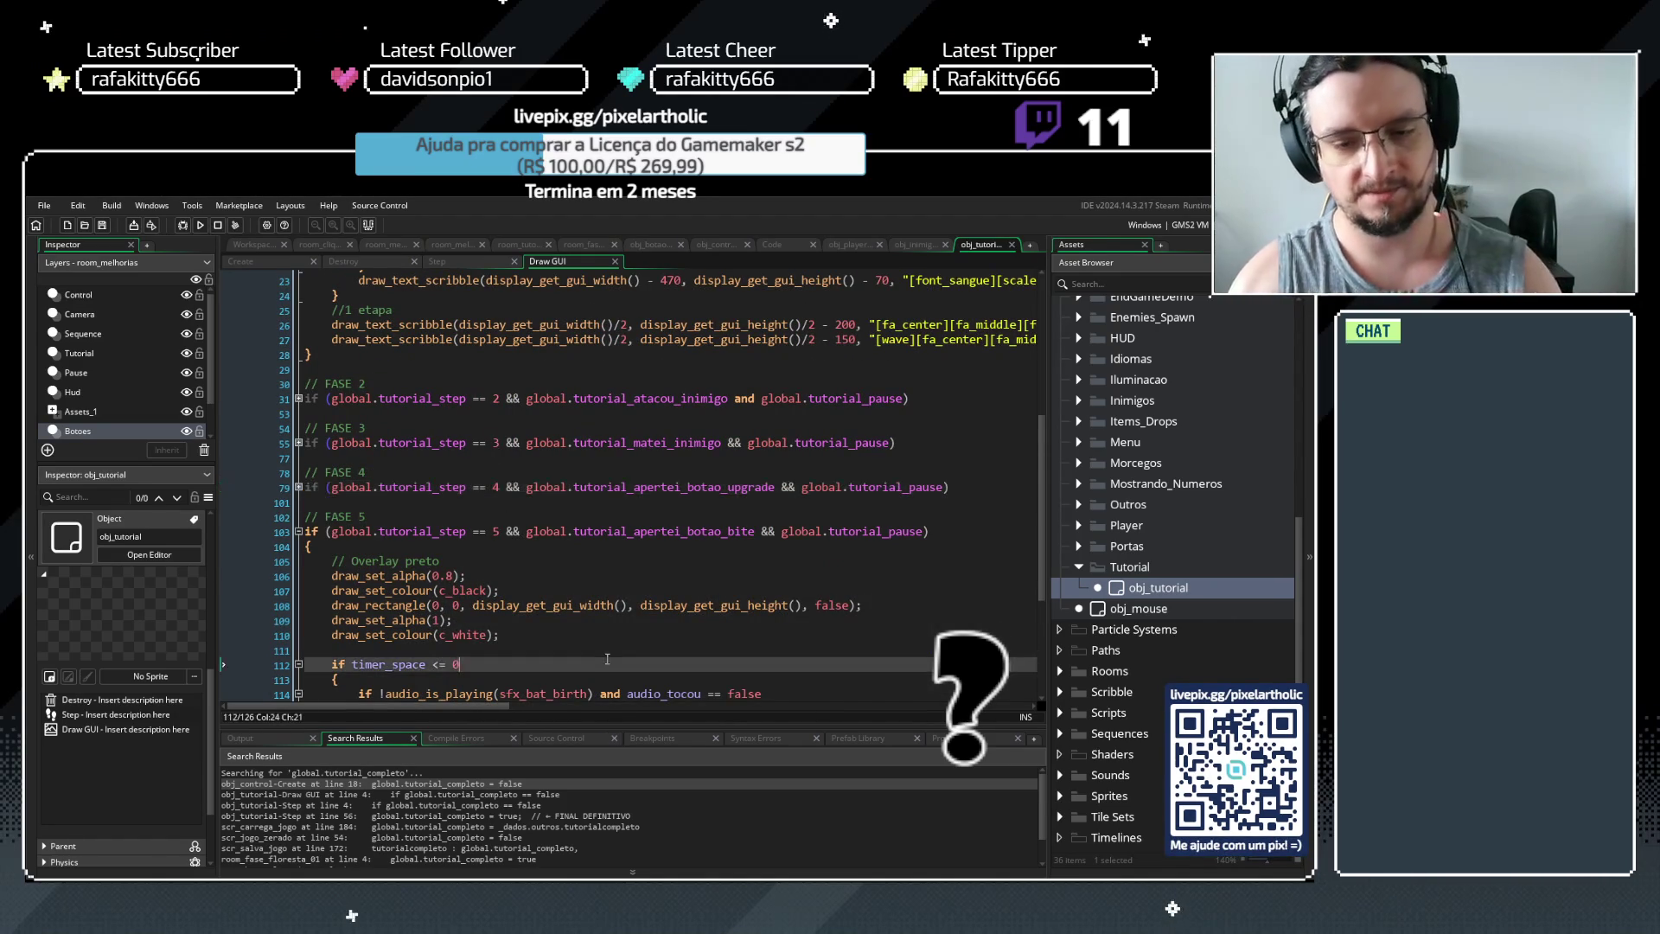
key(F5)
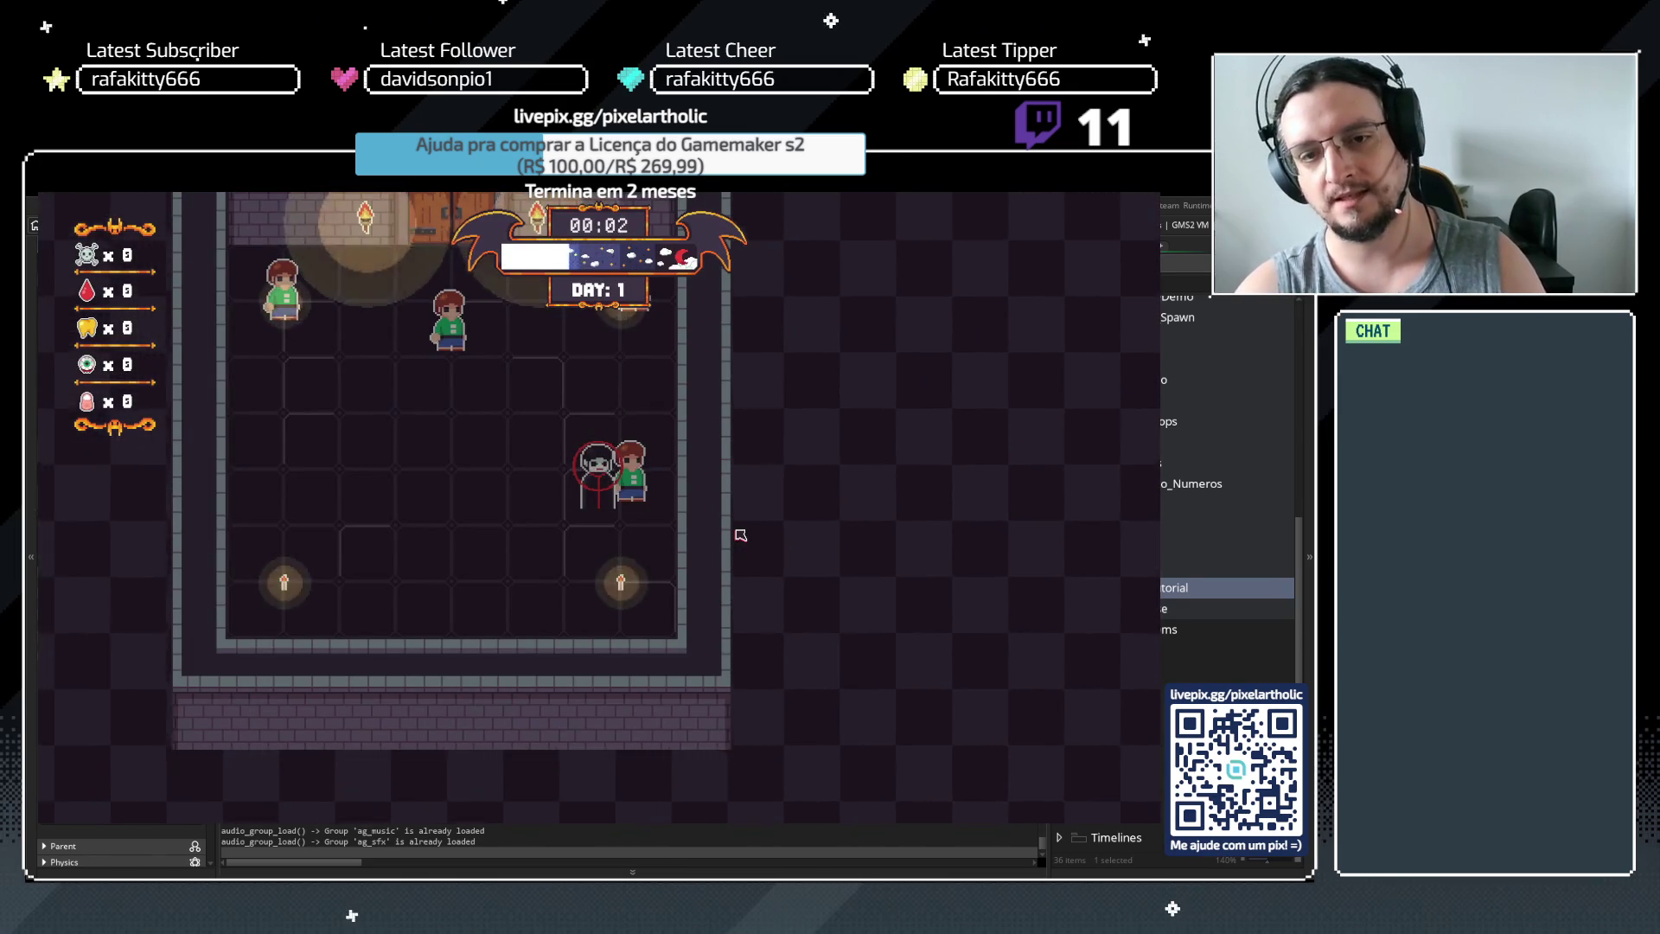
Play through the third, fourth and final tutorial steps, buying the Bite upgrade
key(space)
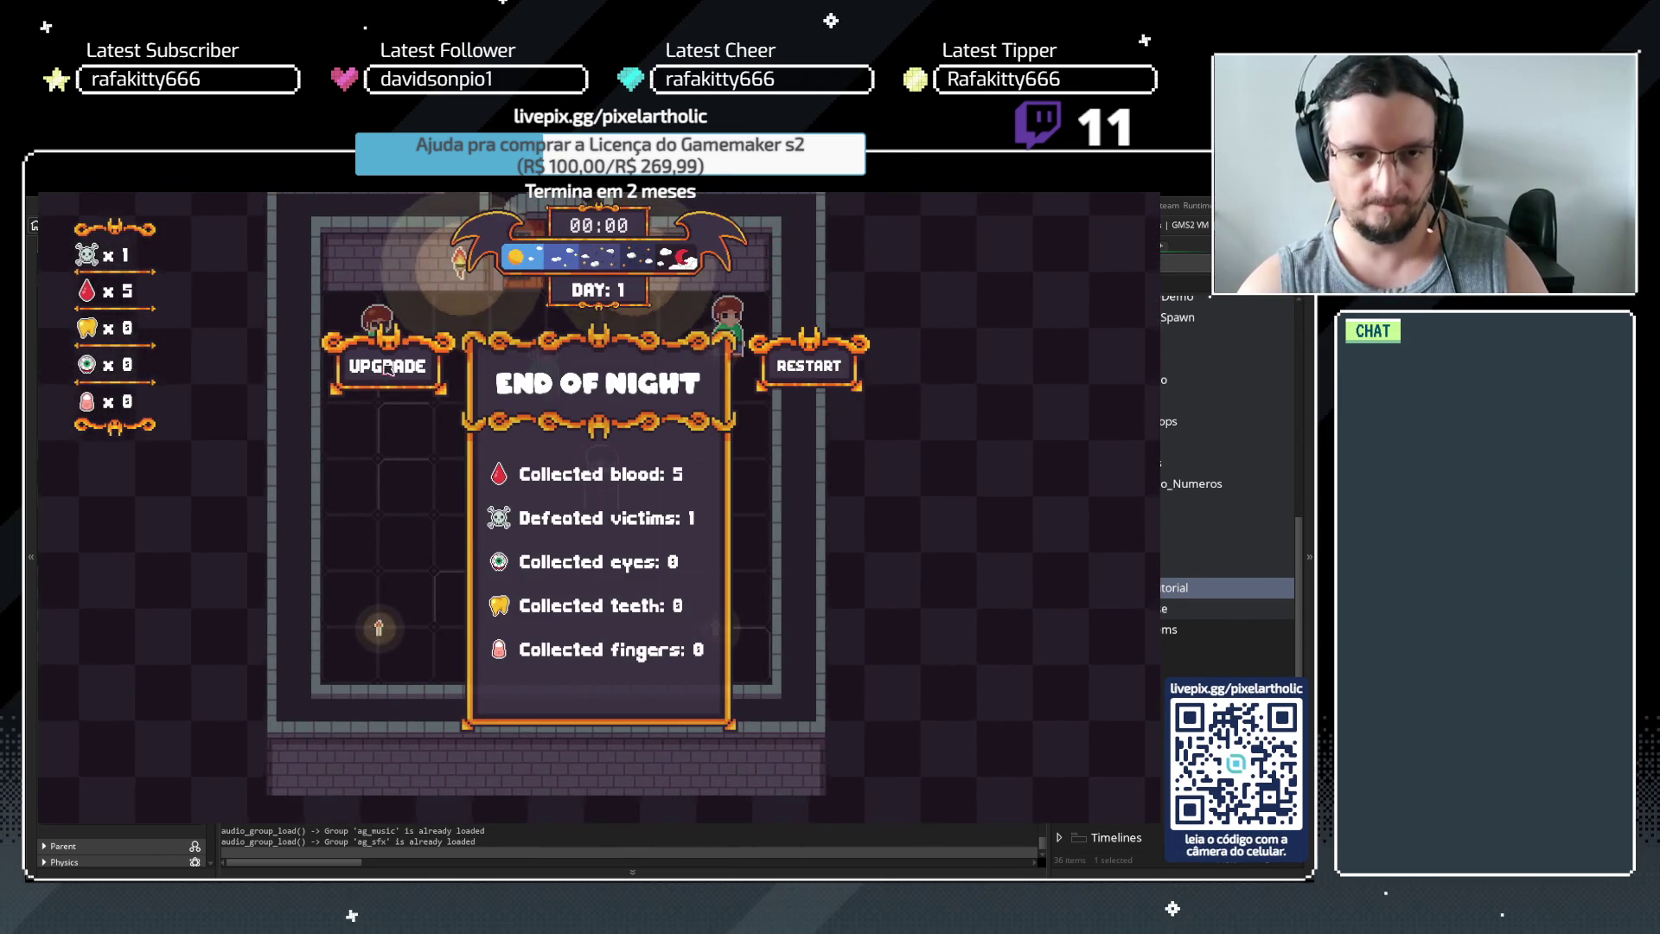
click(458, 368)
key(space)
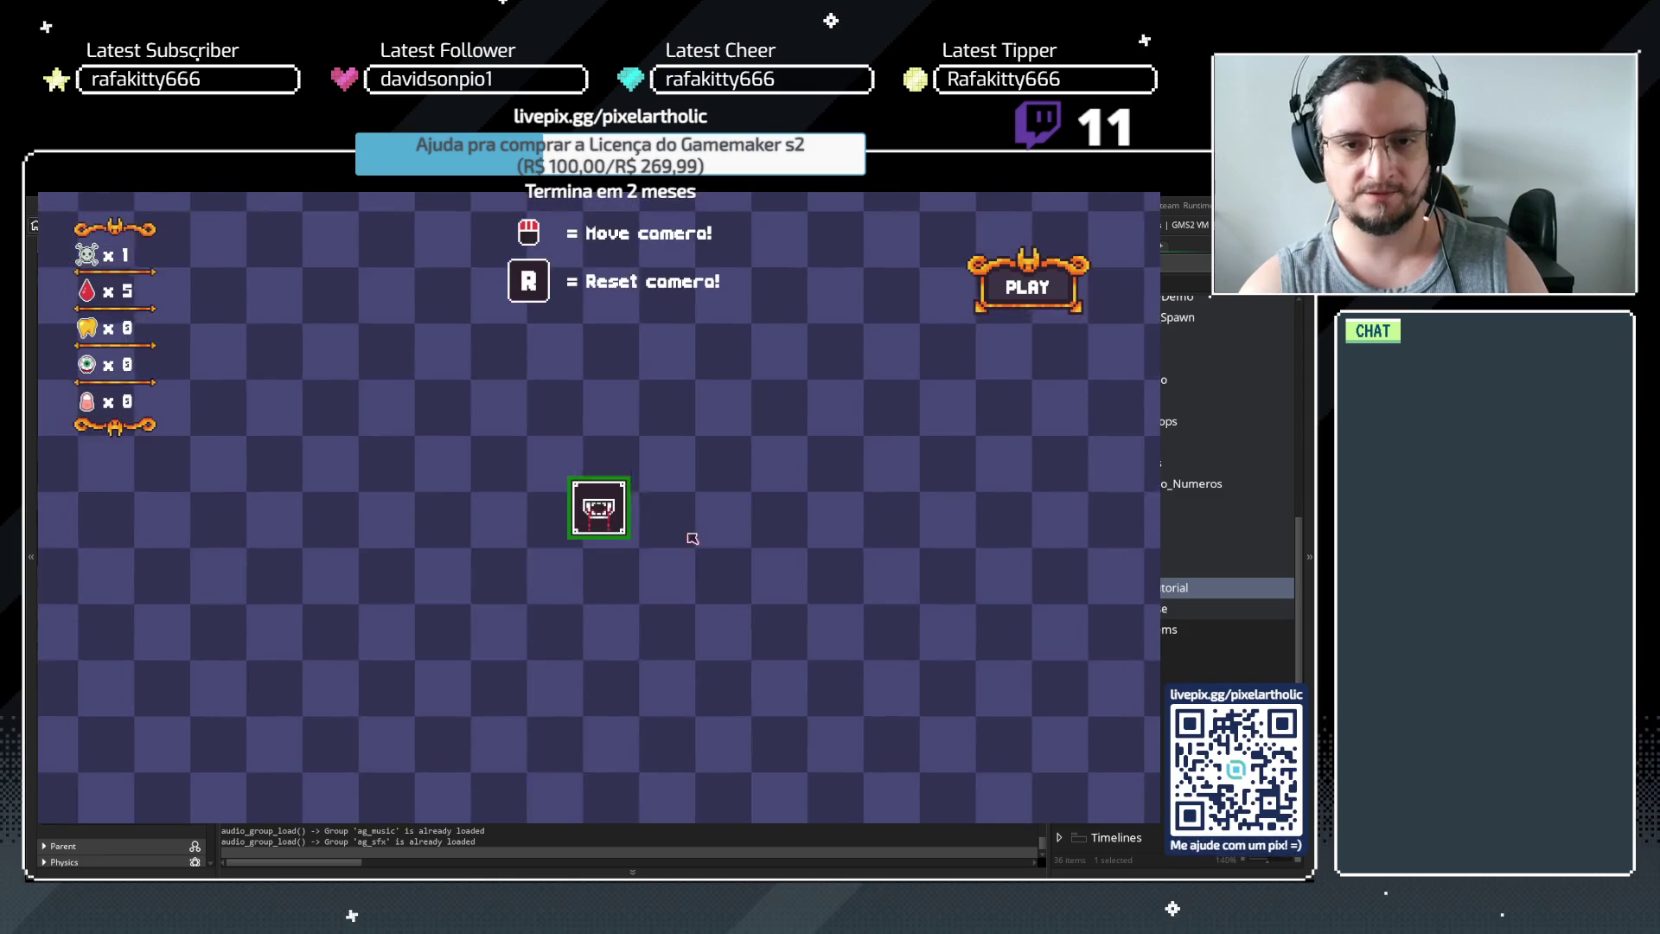
click(599, 510)
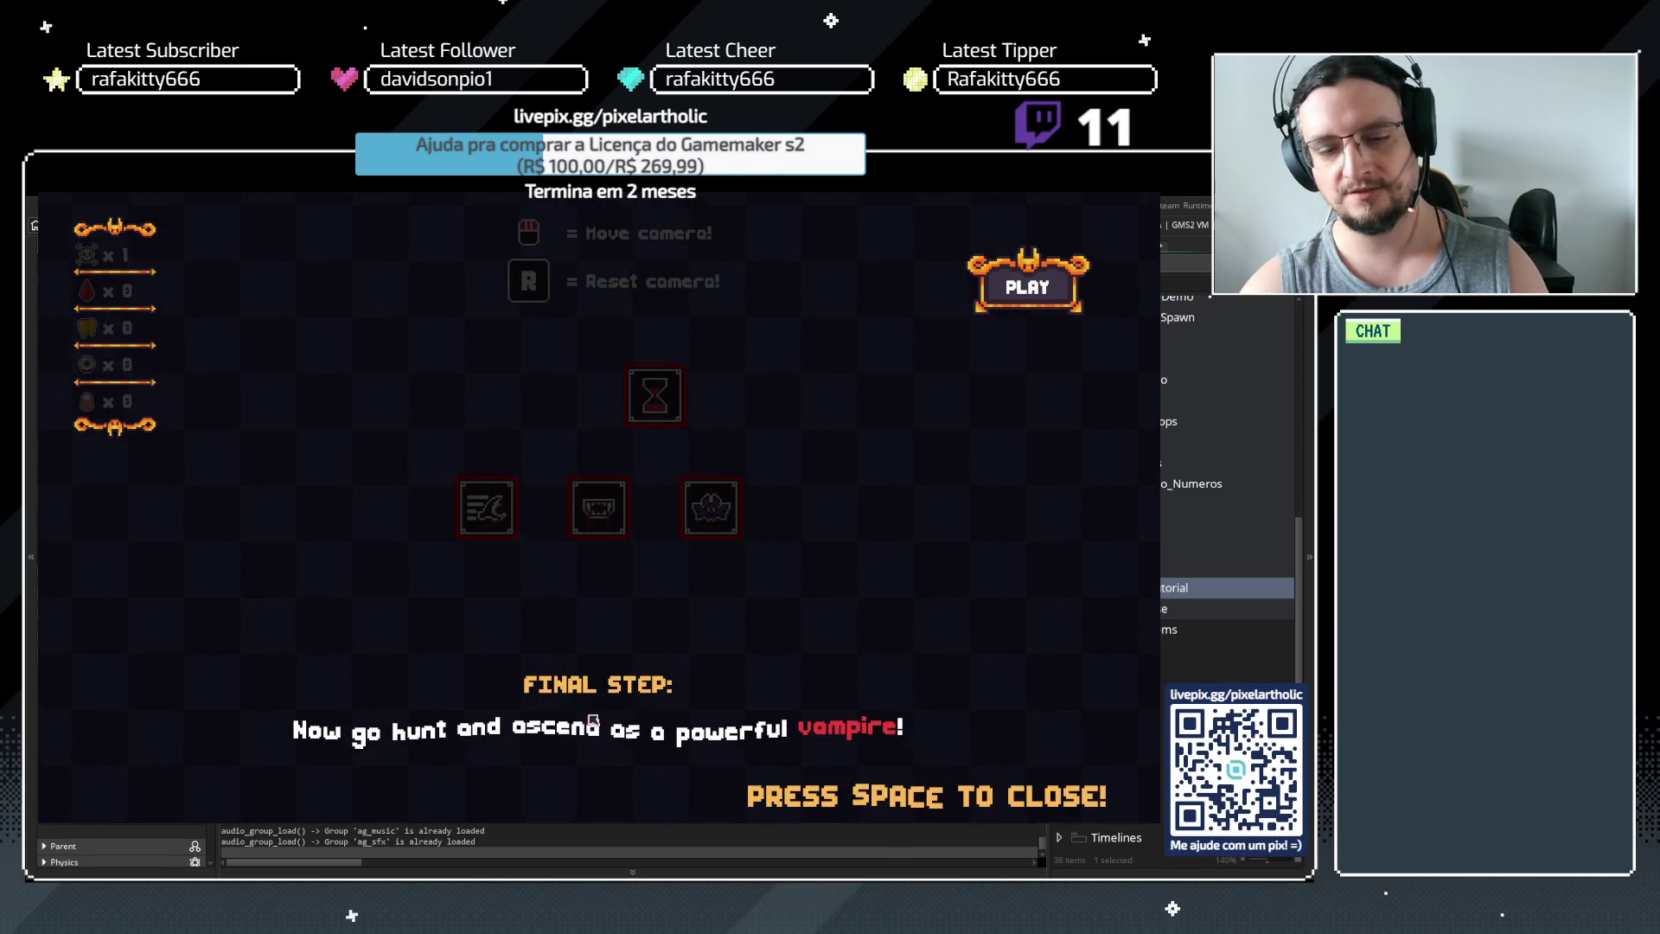
click(1005, 299)
key(space)
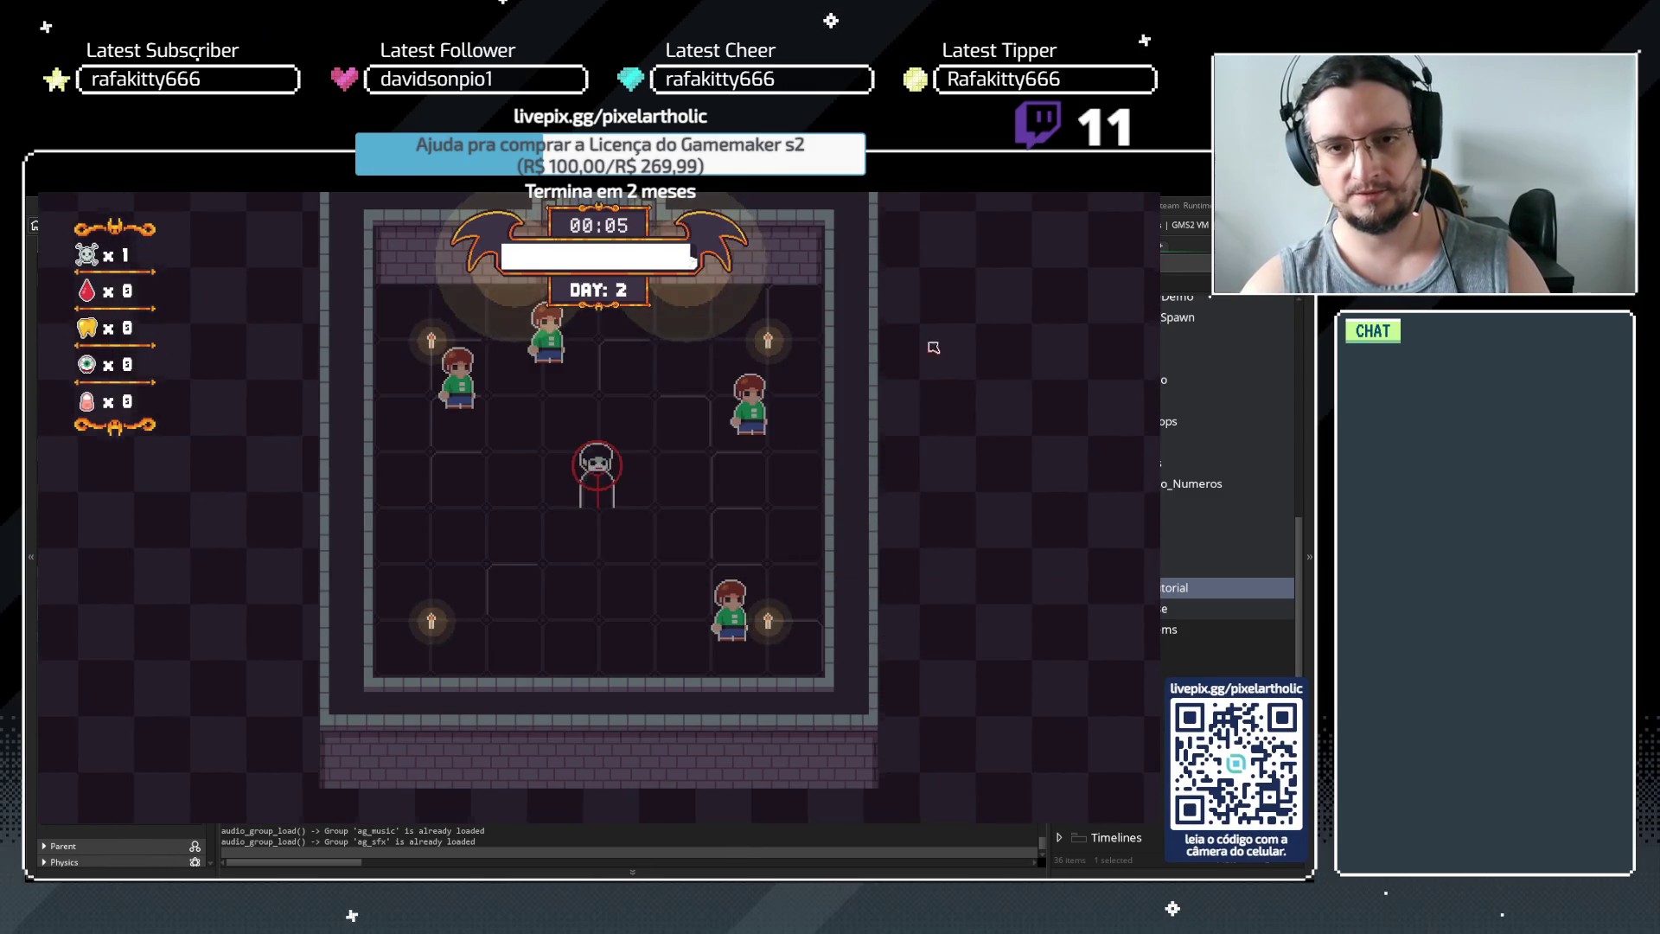
Return to the title screen via Options > Go To Menu > Yes and start a new game
key(Escape)
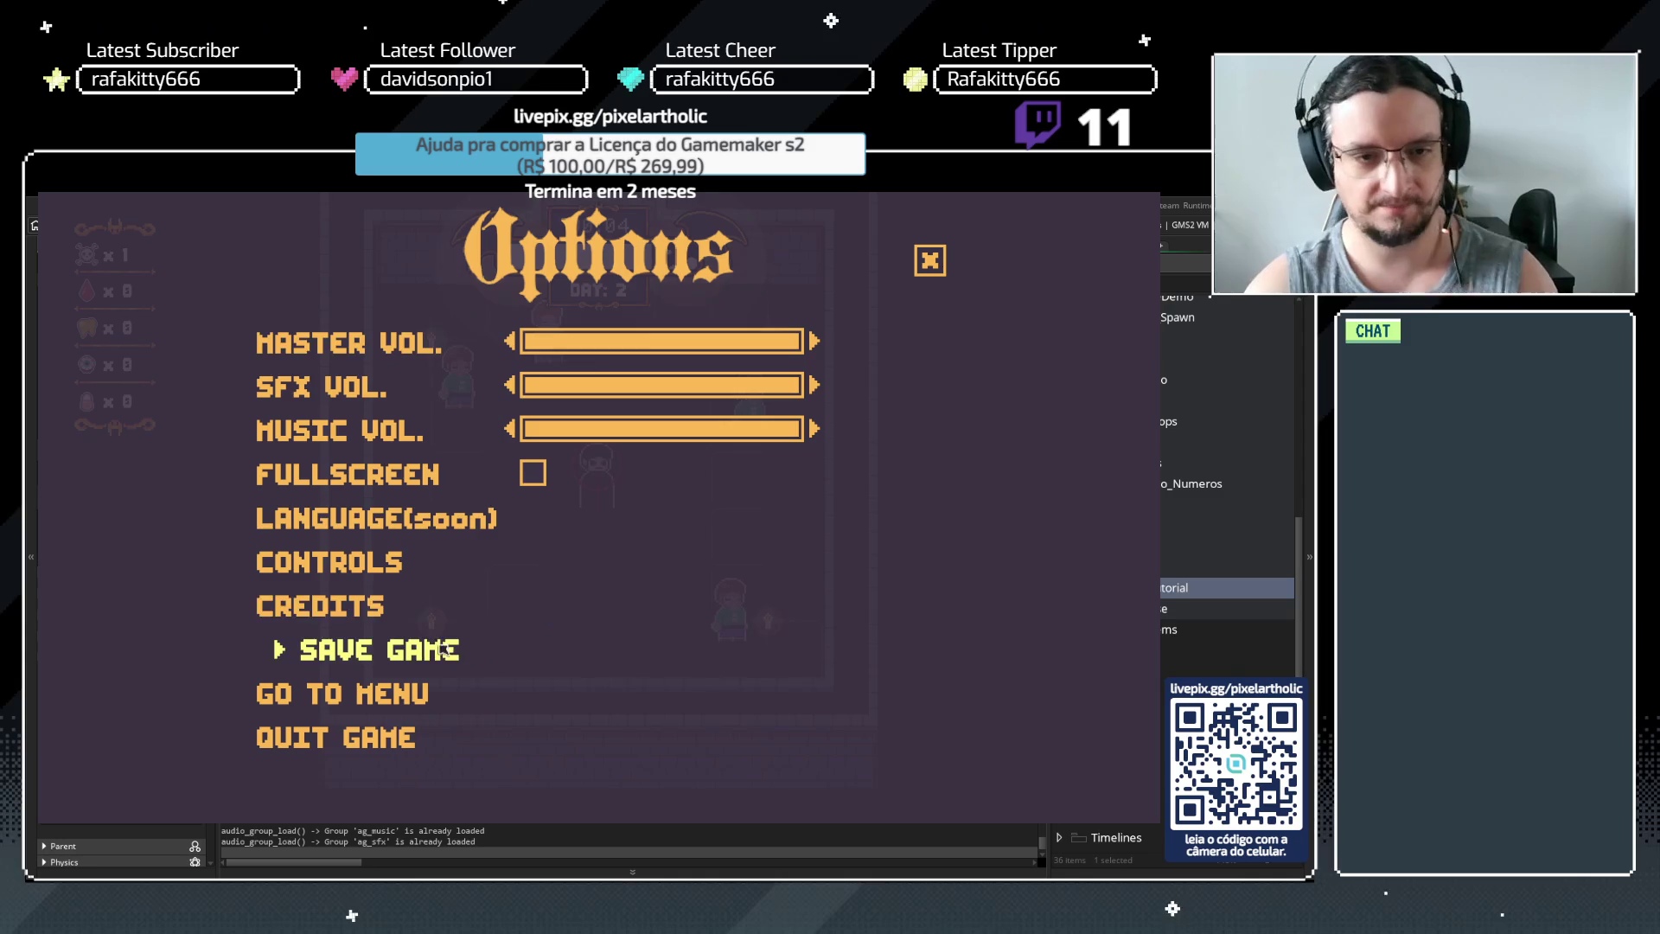
click(450, 693)
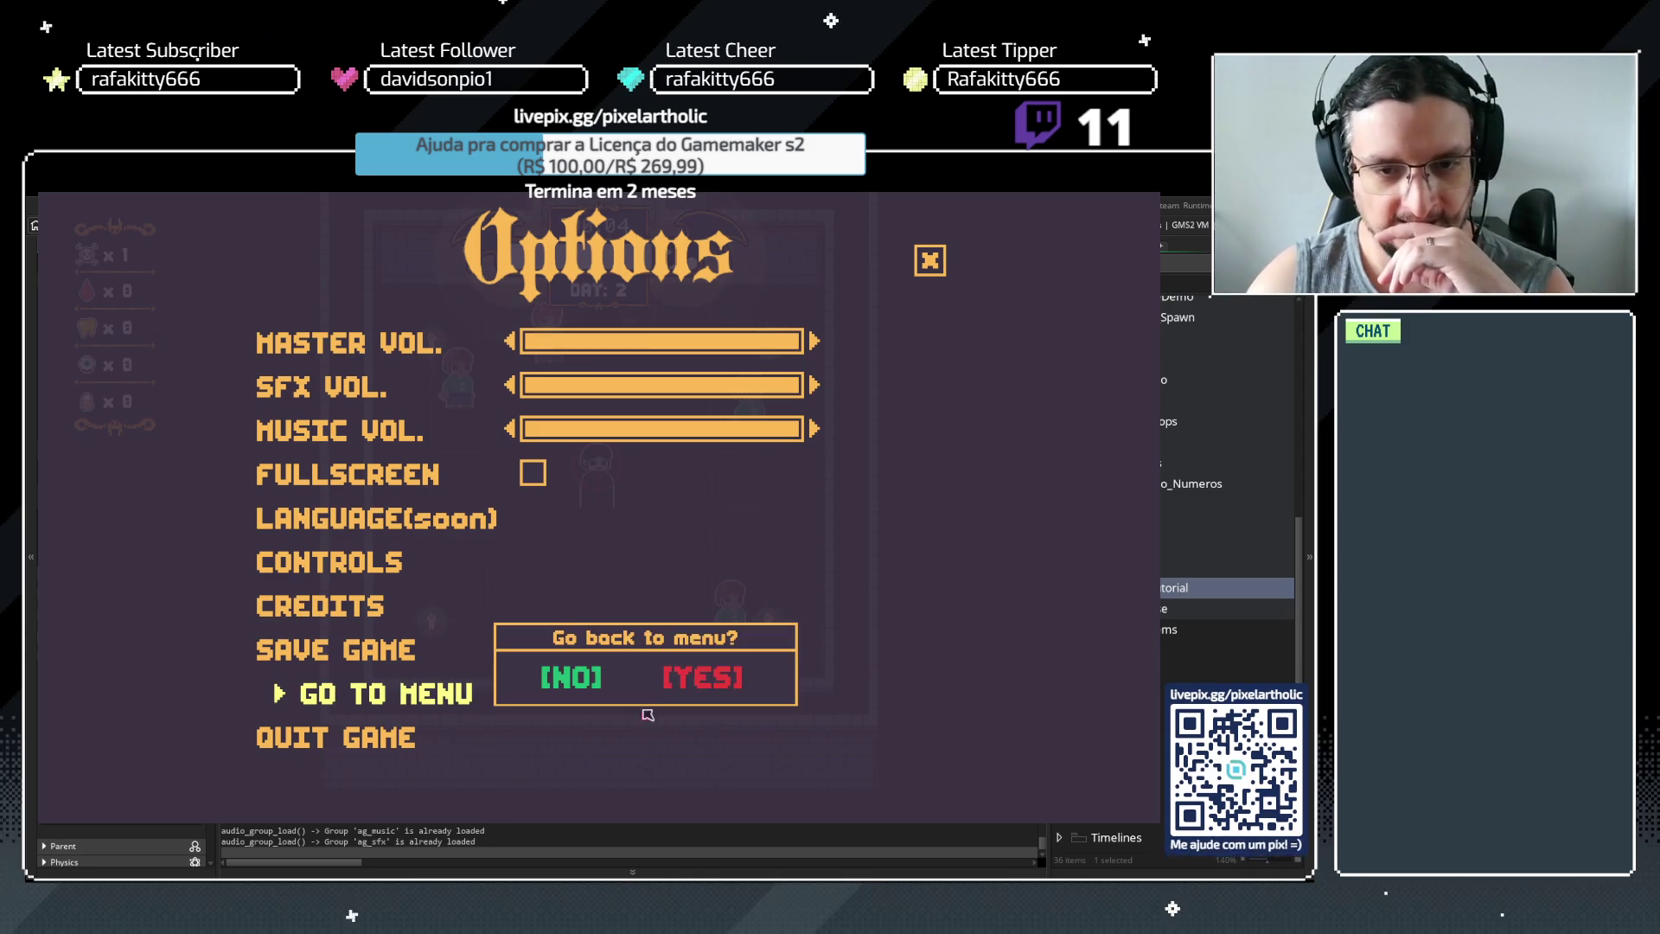
click(701, 688)
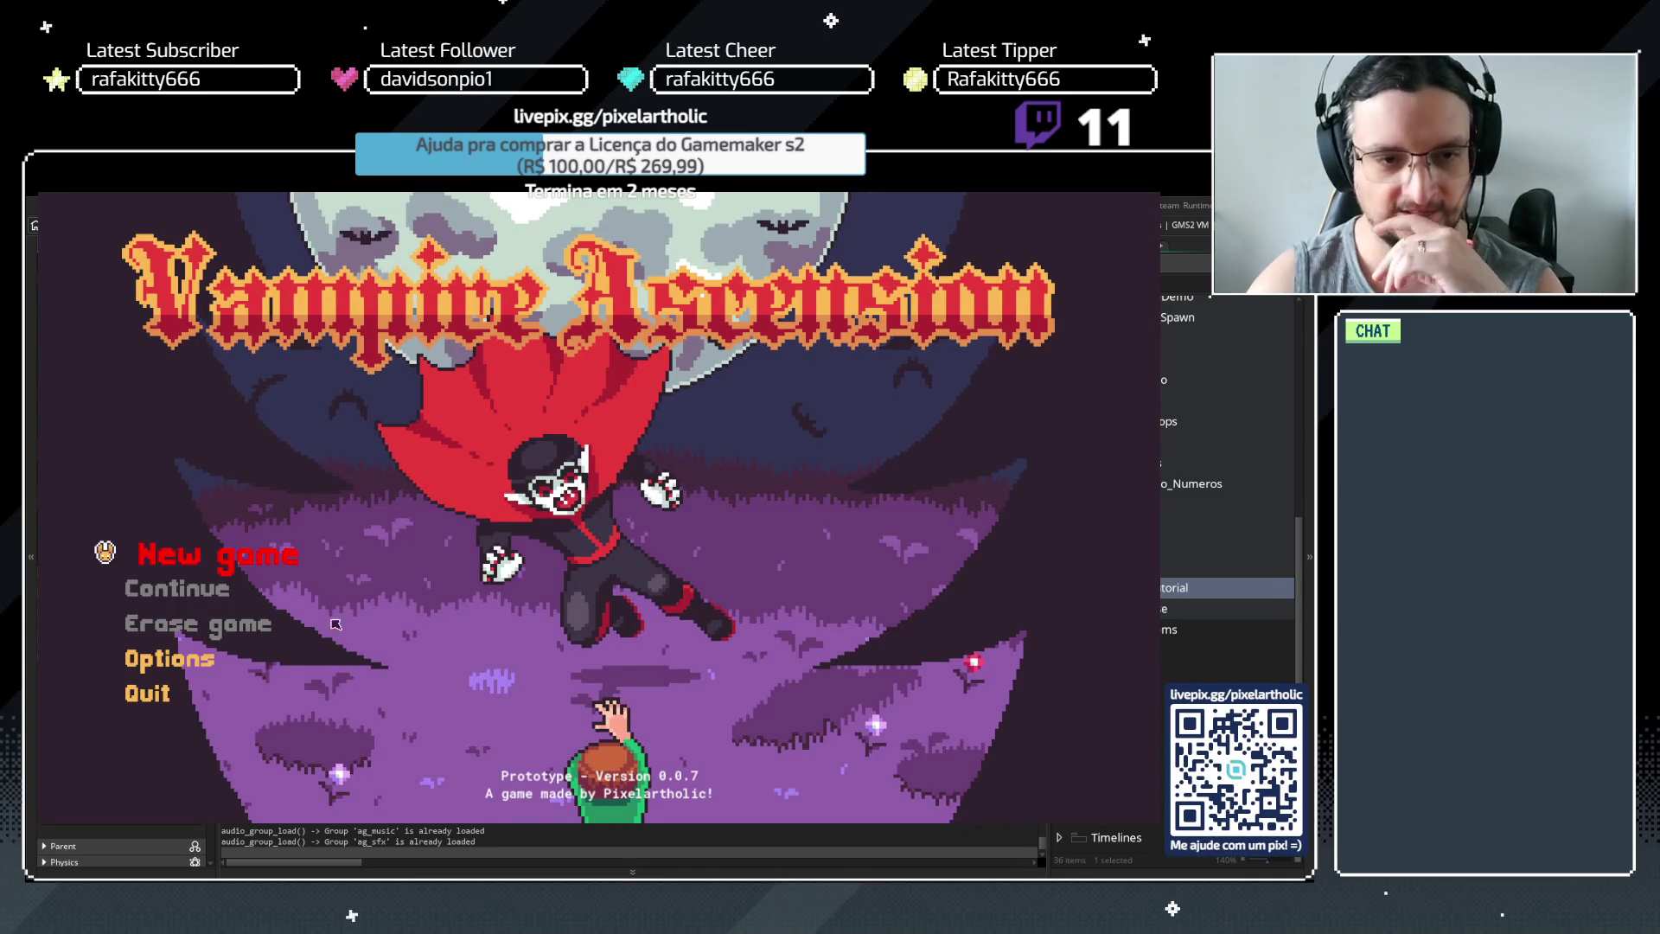
click(170, 550)
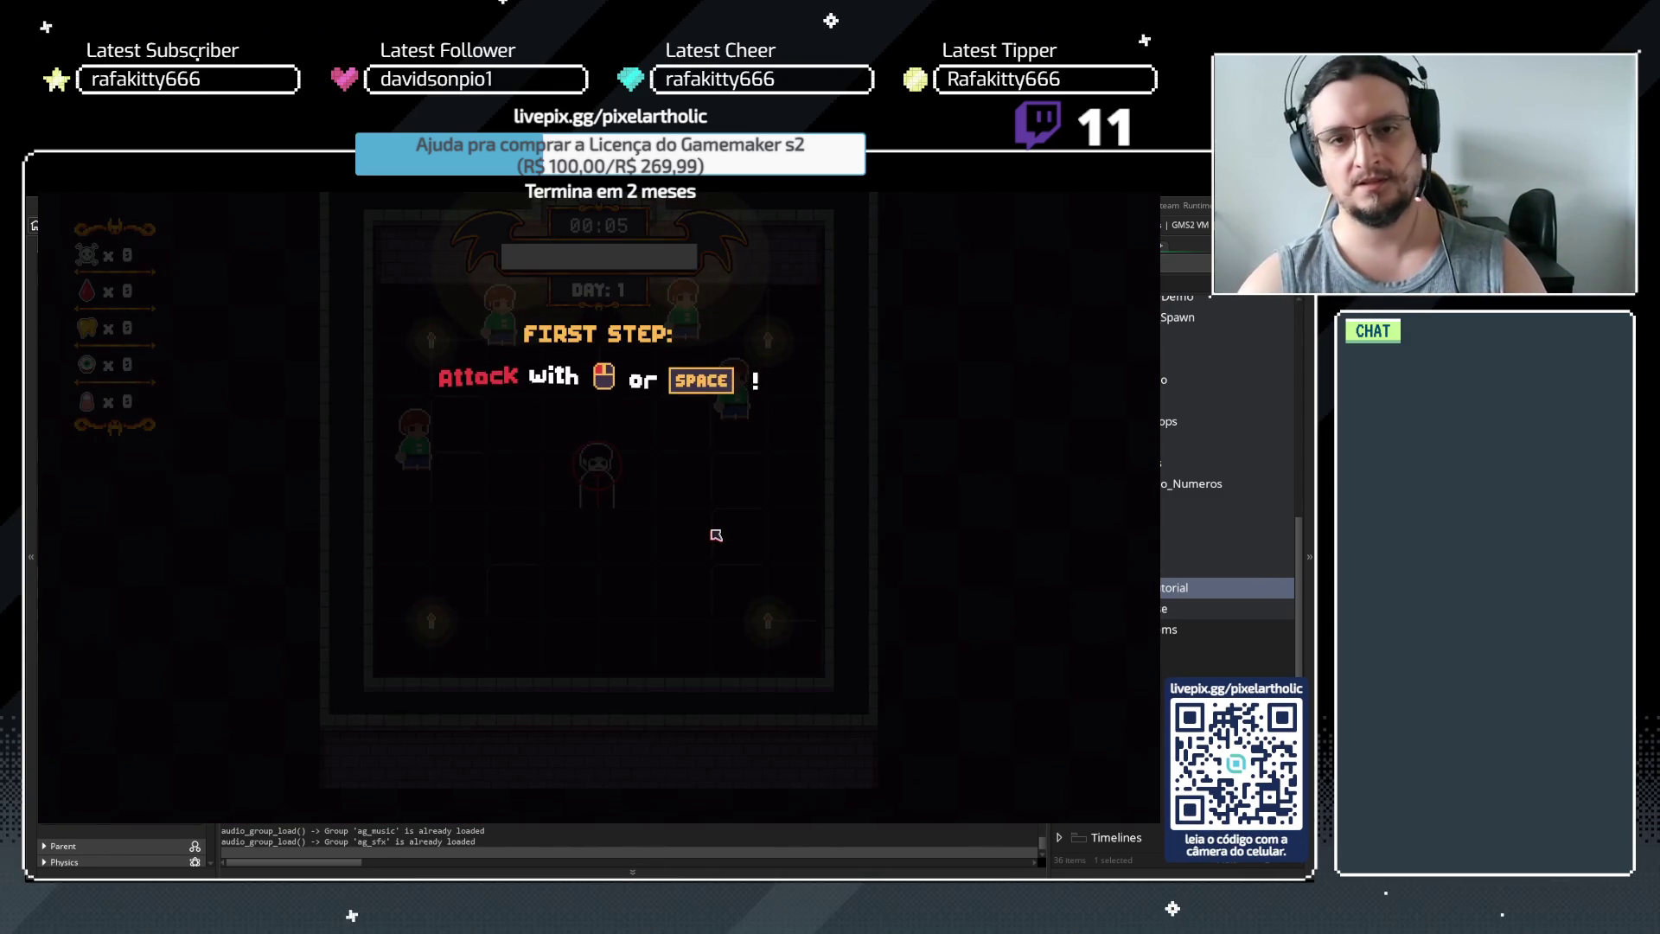
Replay the first tutorial steps, kill a villager, reach the upgrades, then close the game
key(space)
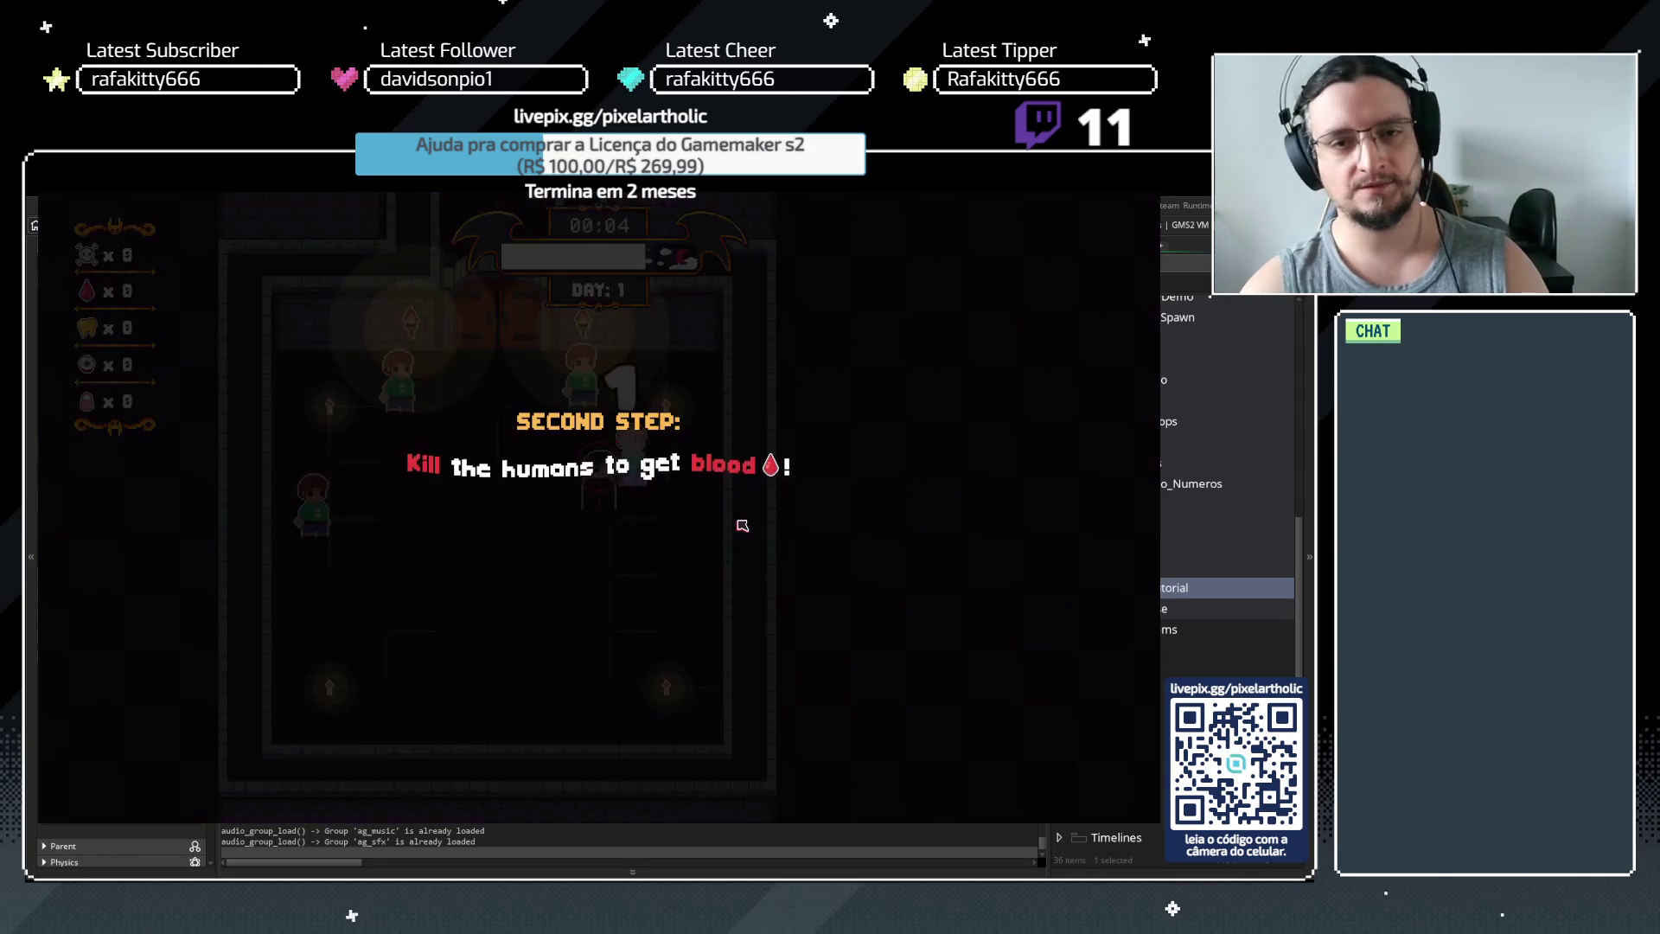
key(space)
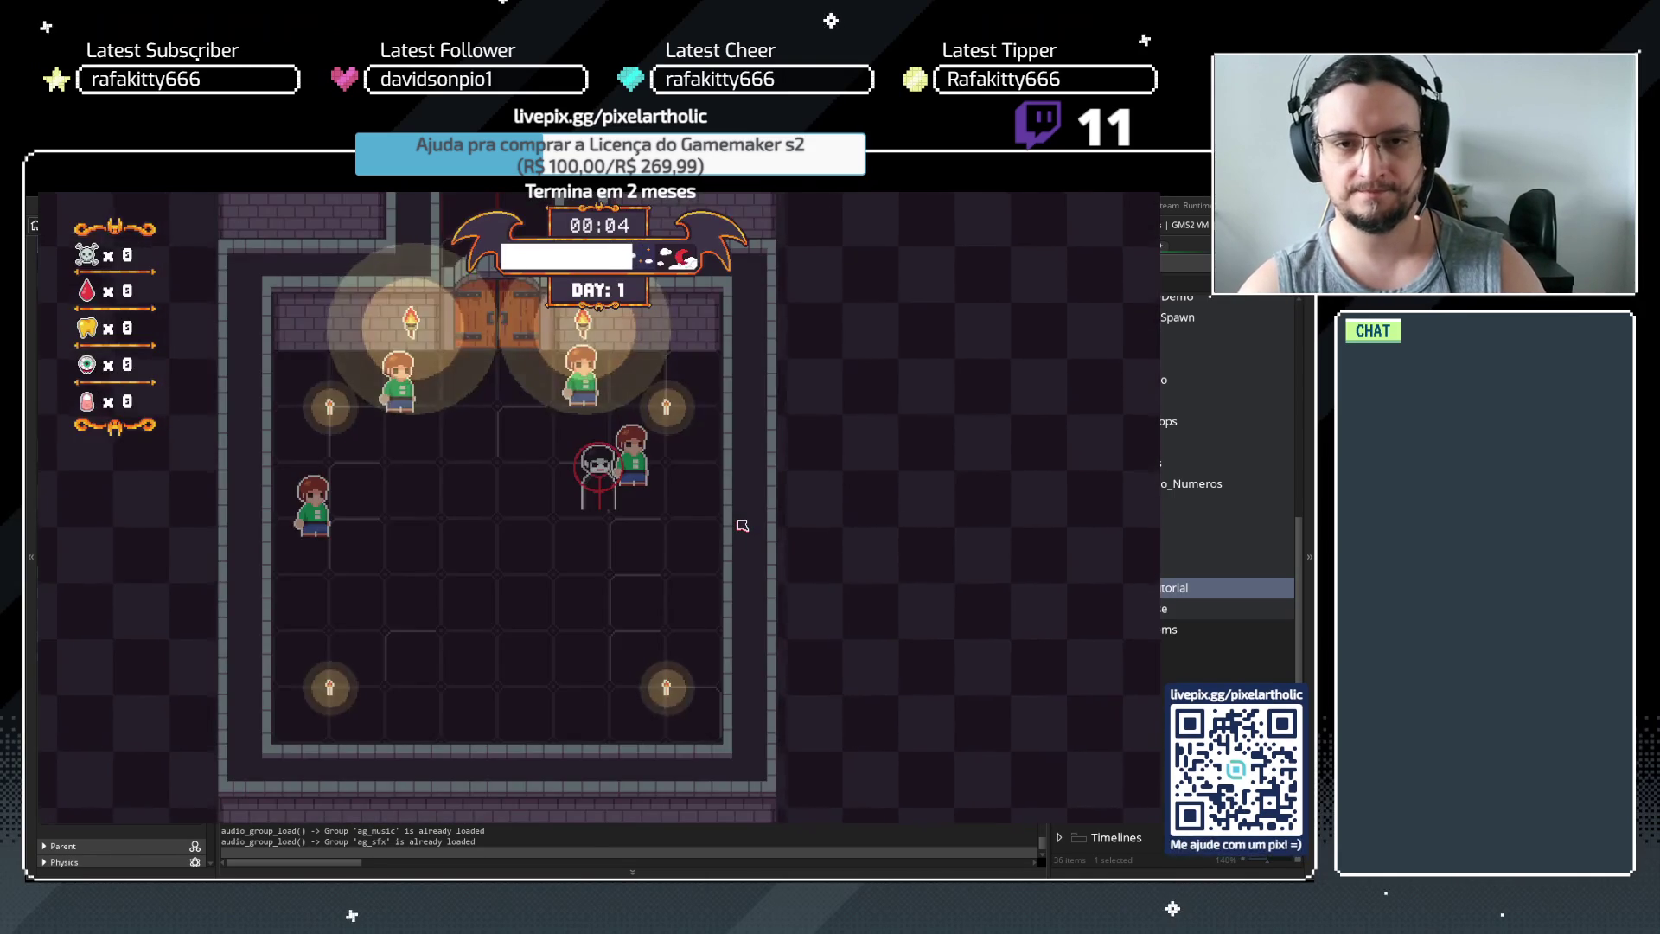
key(space)
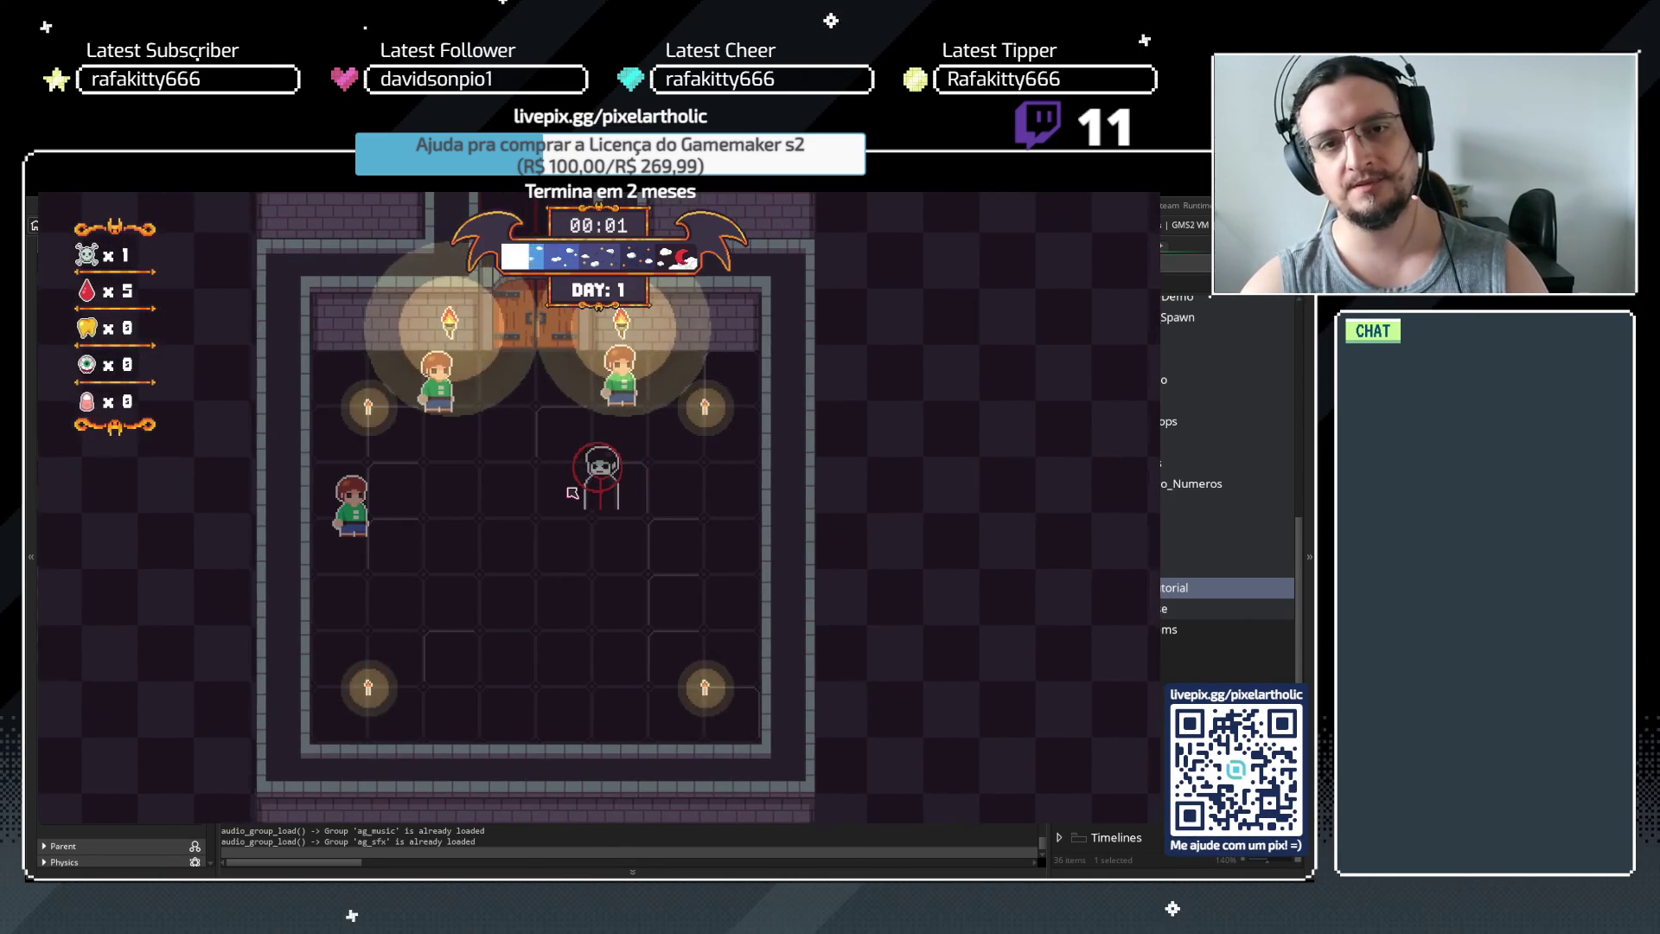
click(383, 369)
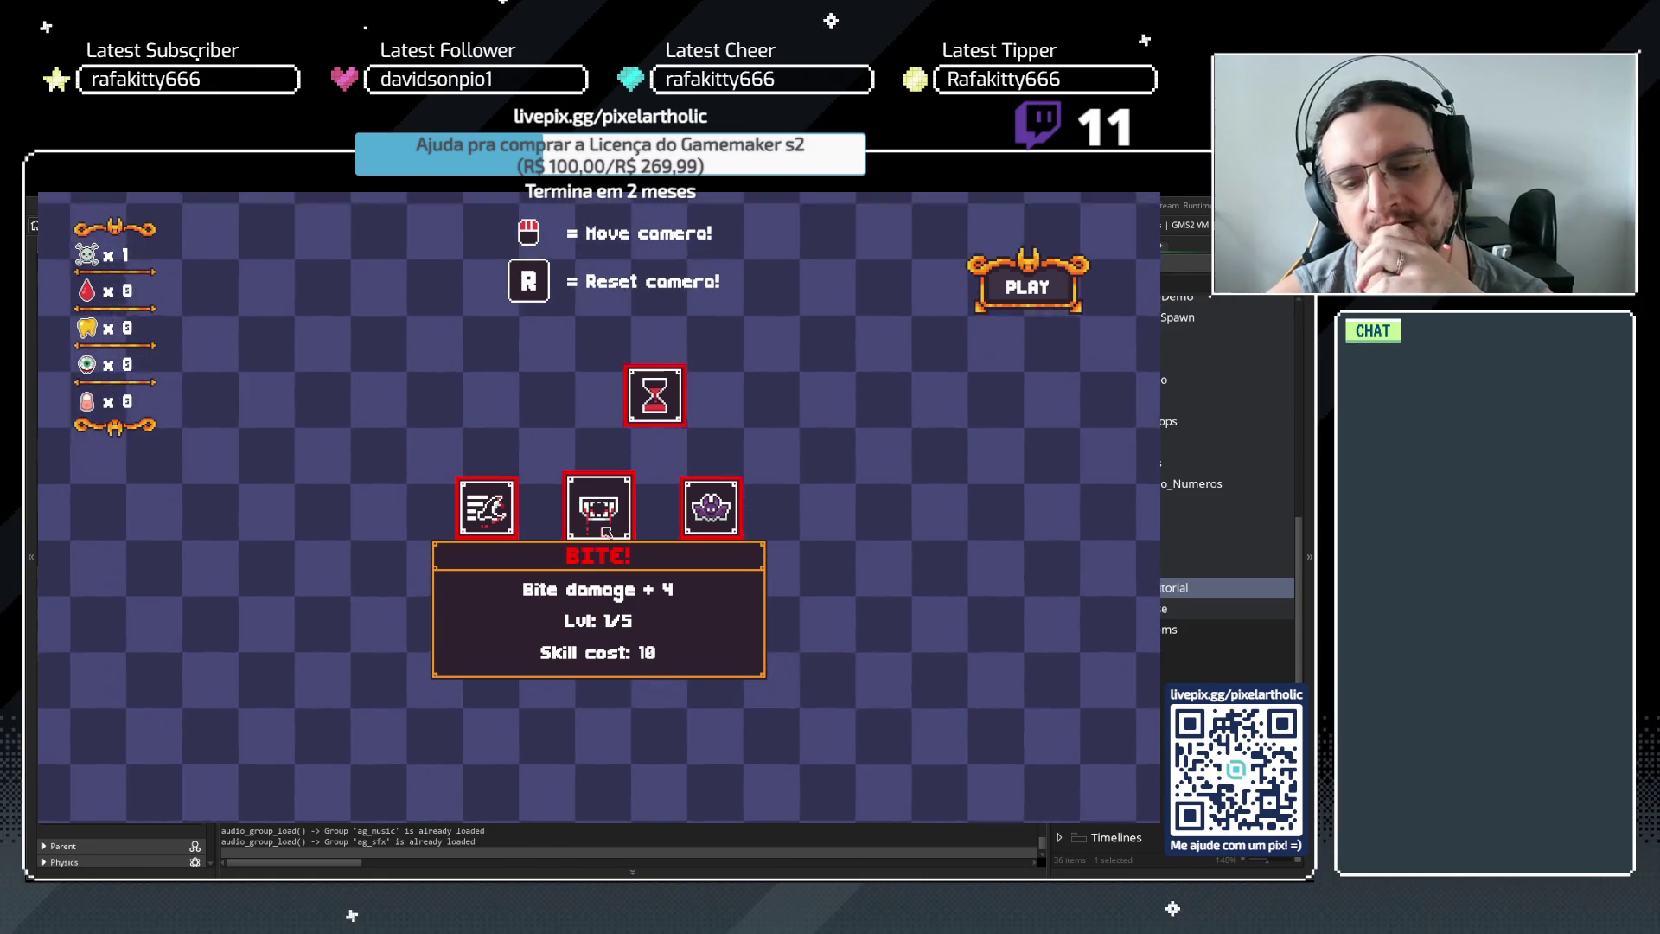
click(1145, 198)
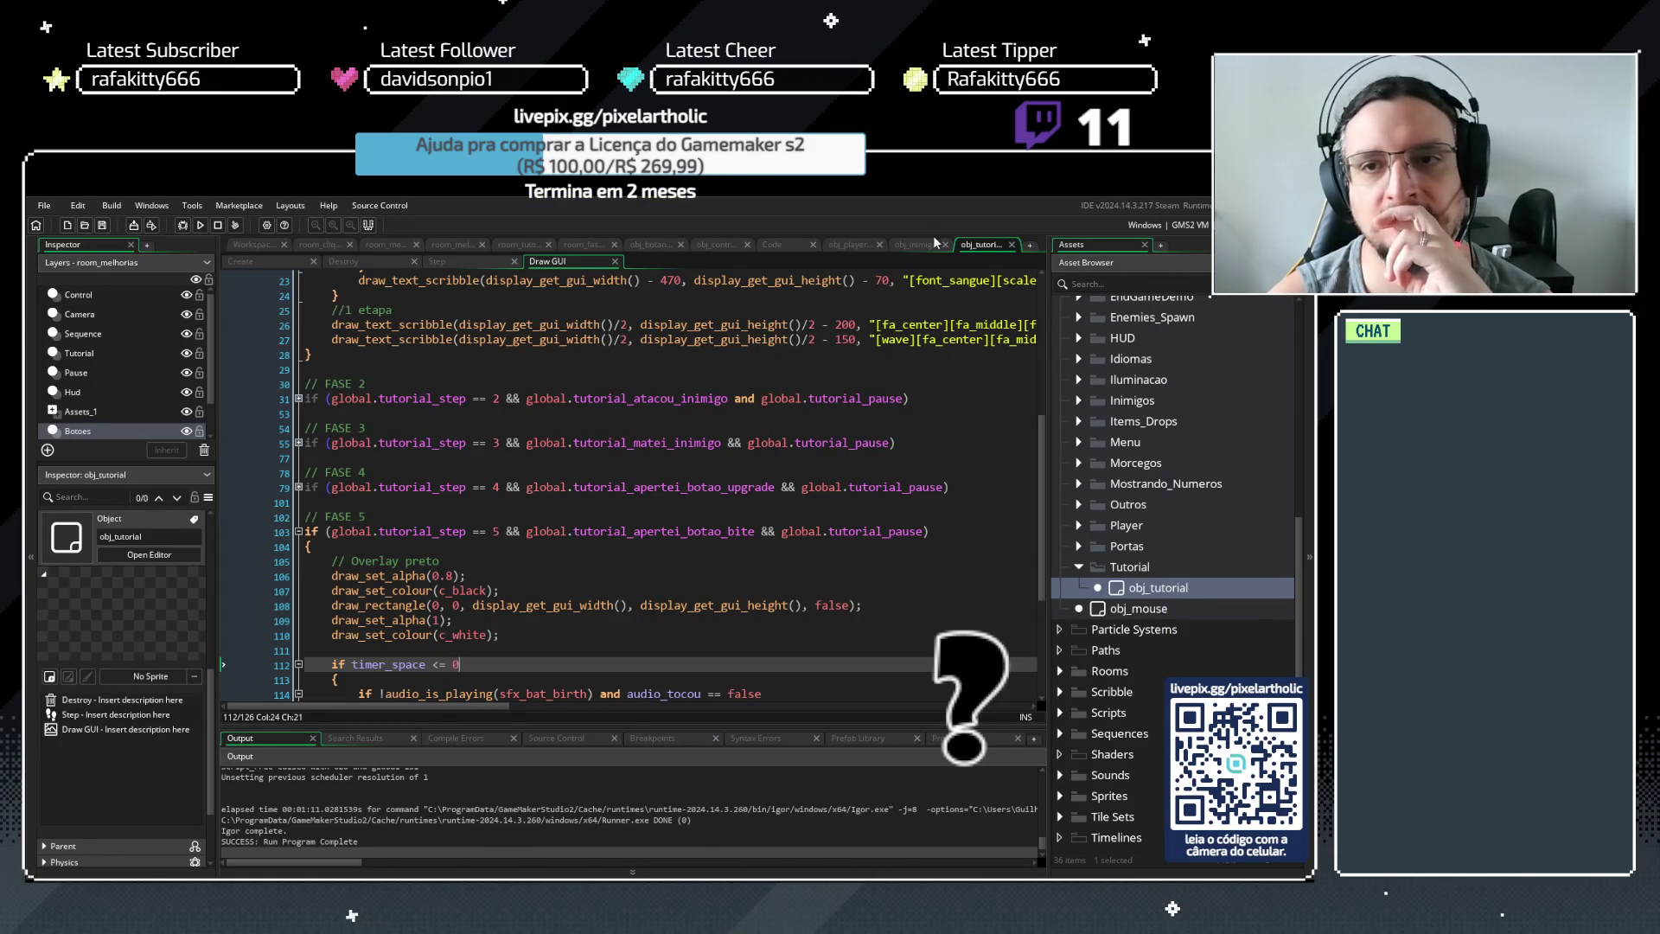
In scr_jogo_zerado, uncomment the global.botao_unlocks delete line, remove the blank line, and rerun with F5
click(776, 244)
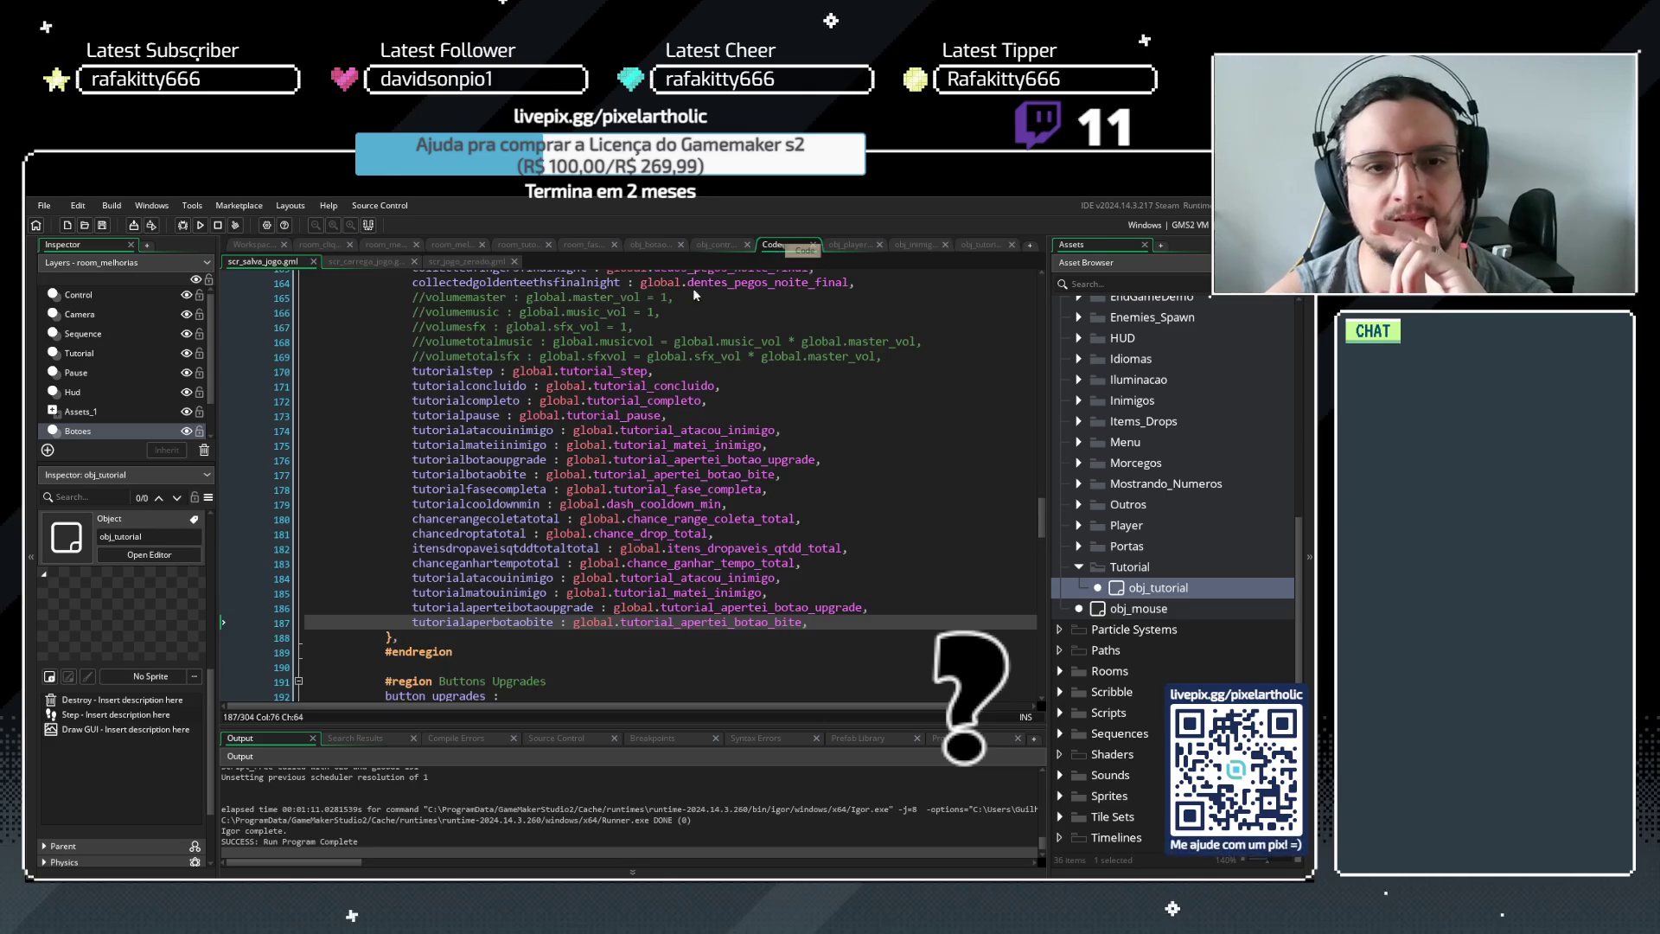
click(456, 264)
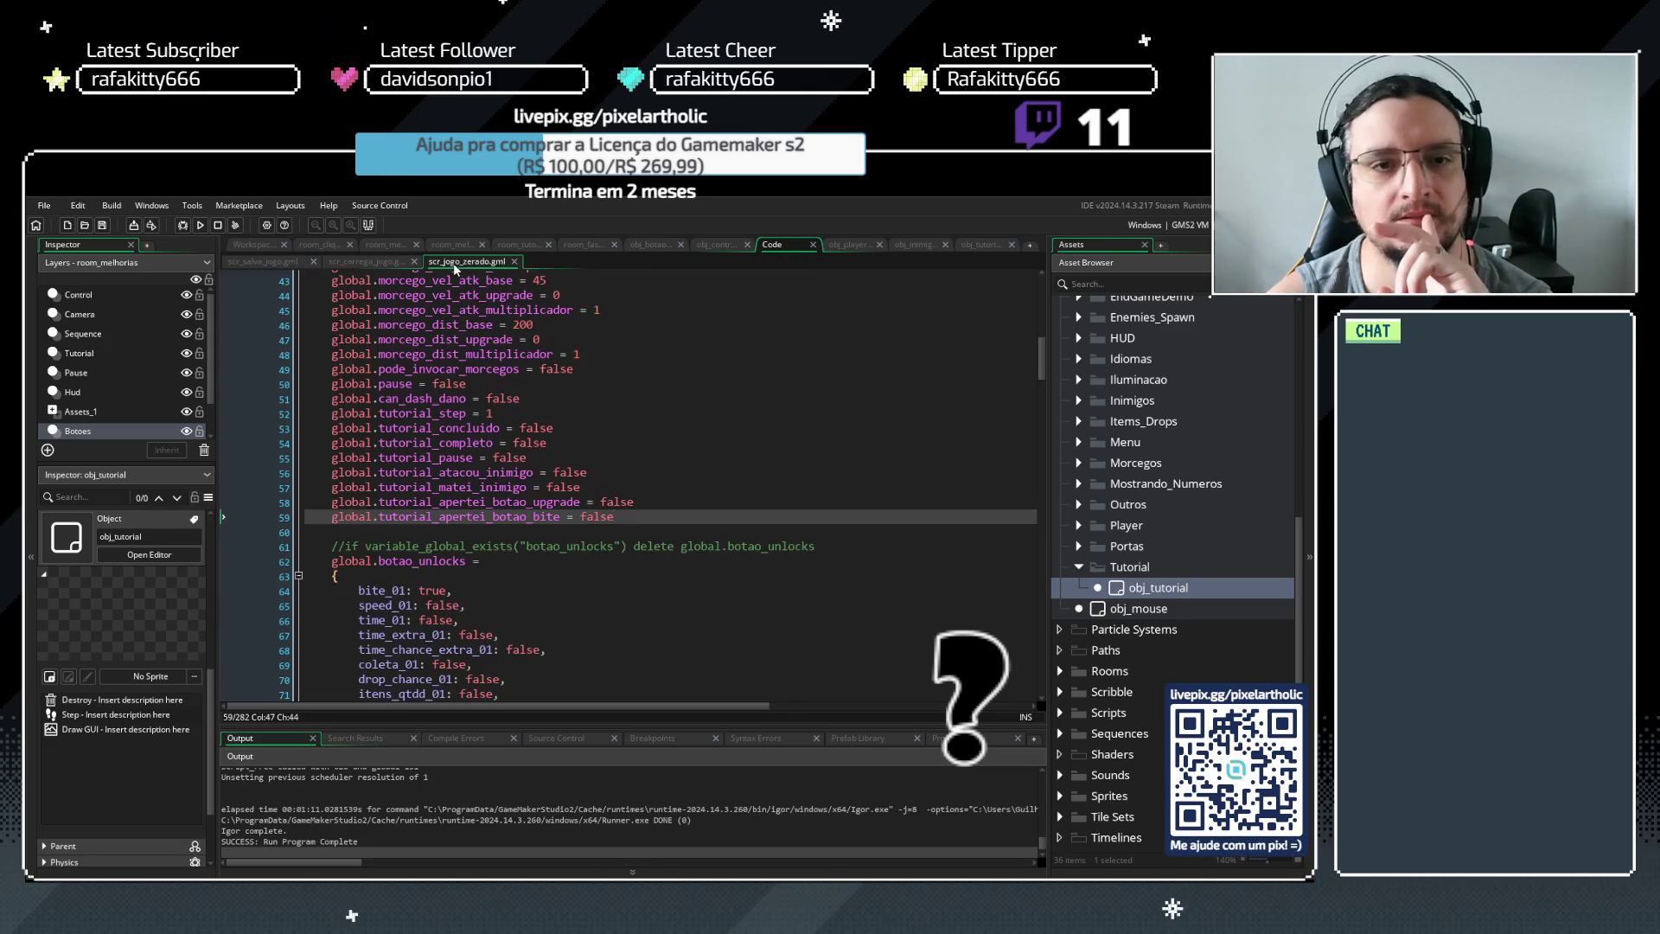
click(344, 547)
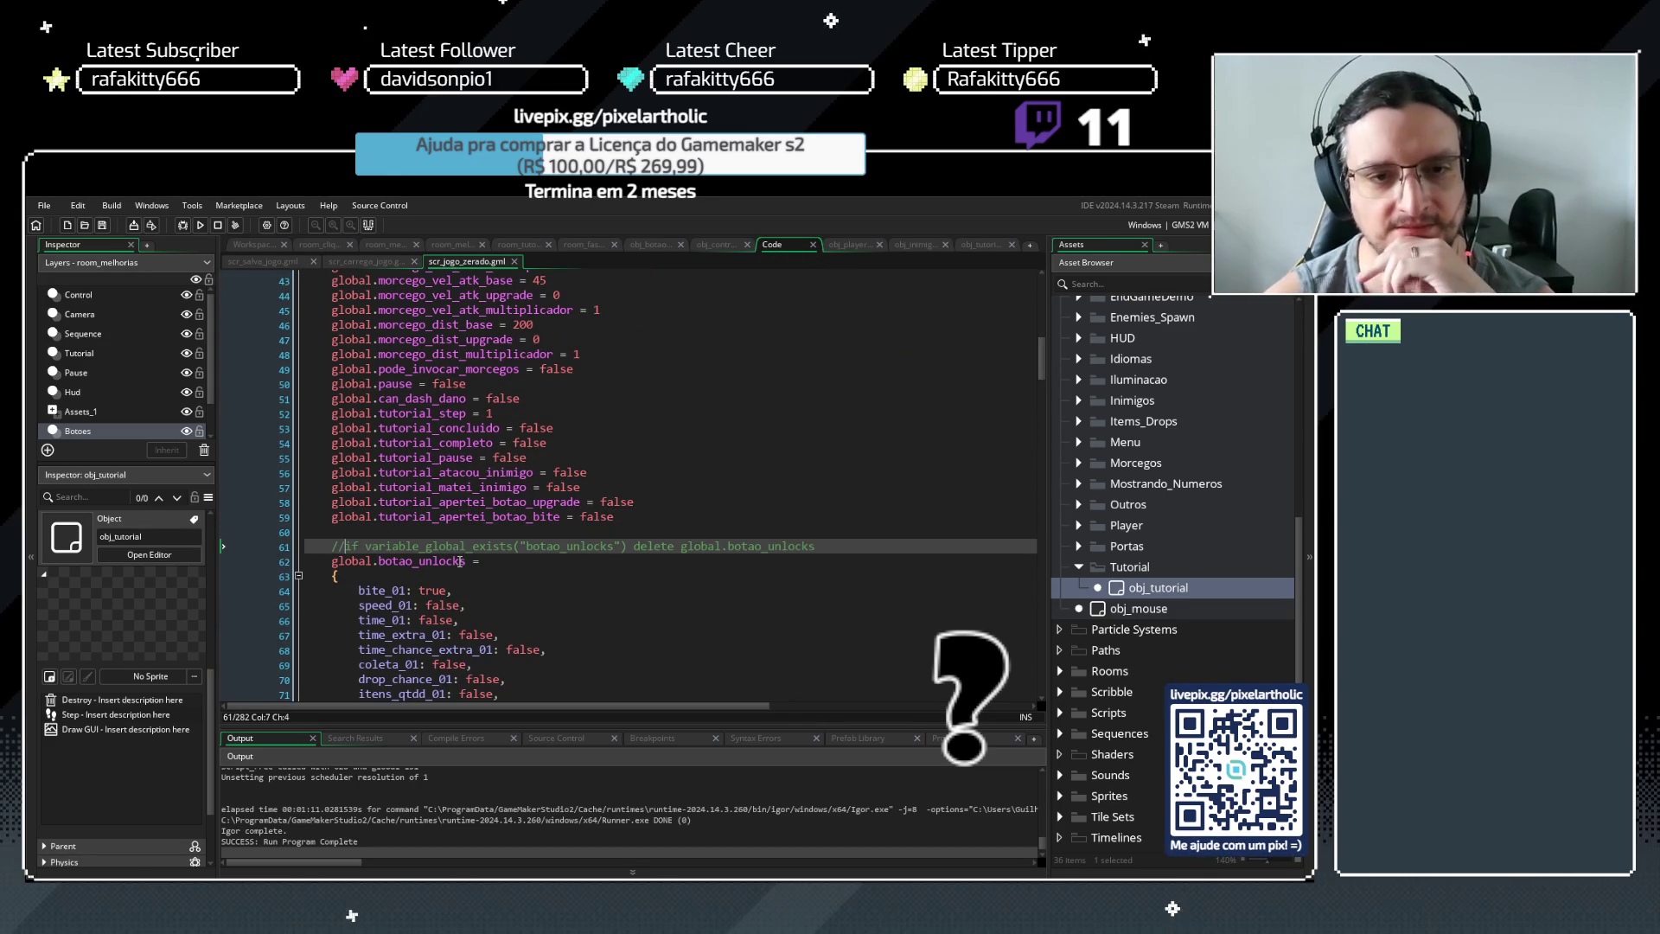
key(BackSpace)
key(BackSpace)
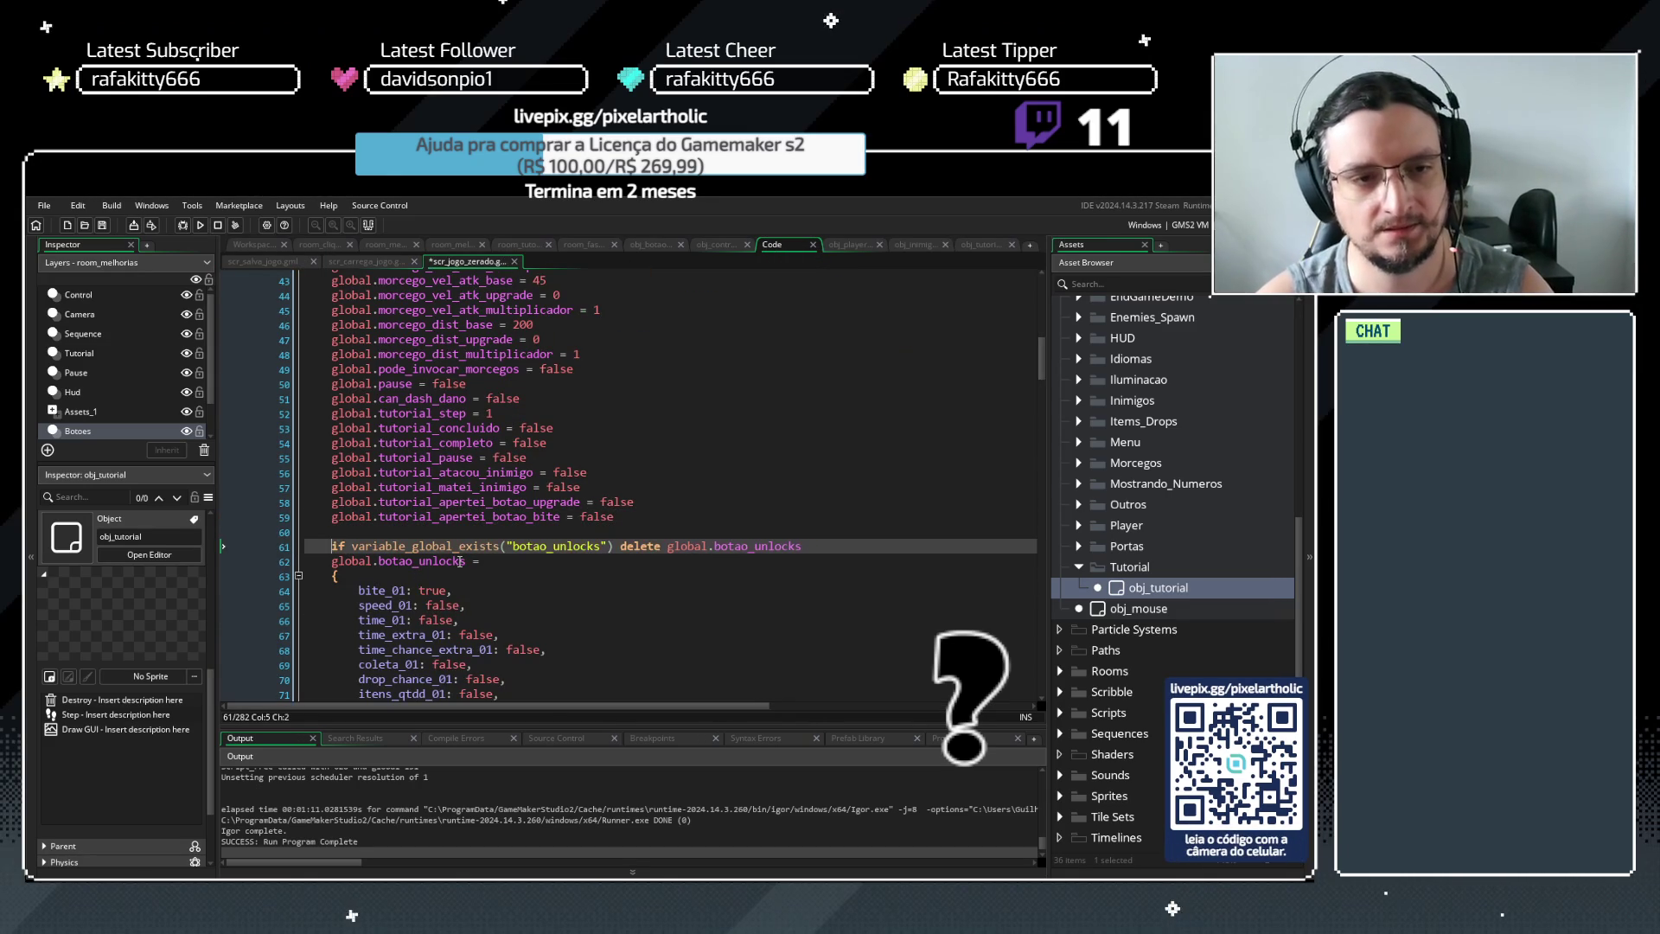
click(622, 517)
key(Delete)
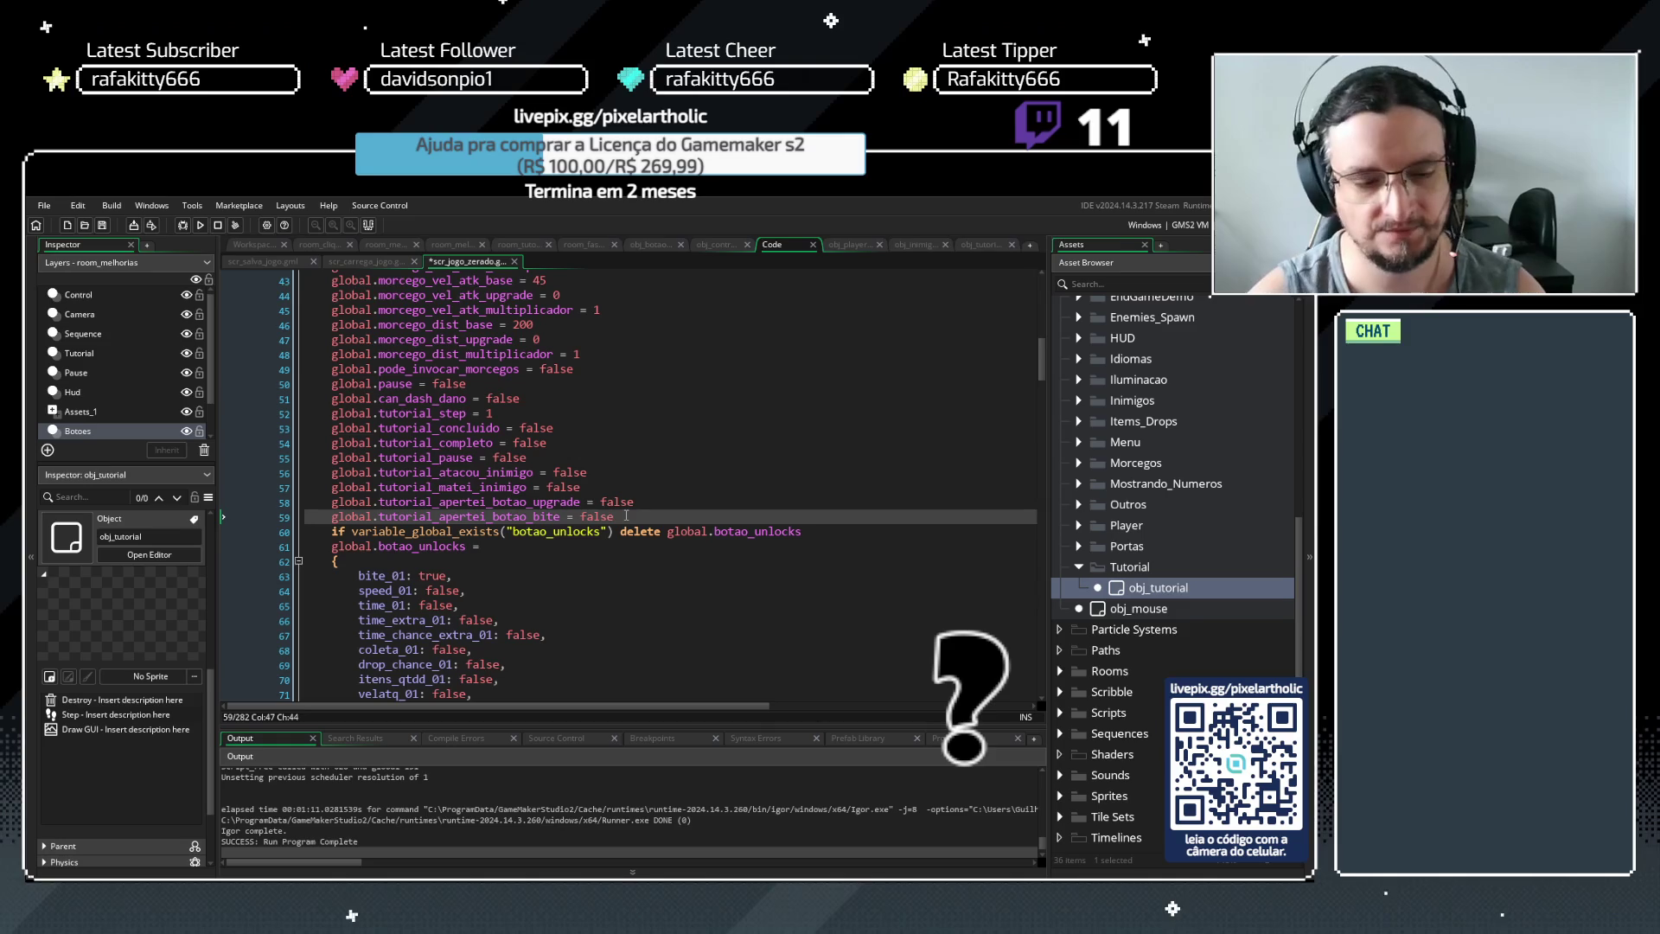
key(F5)
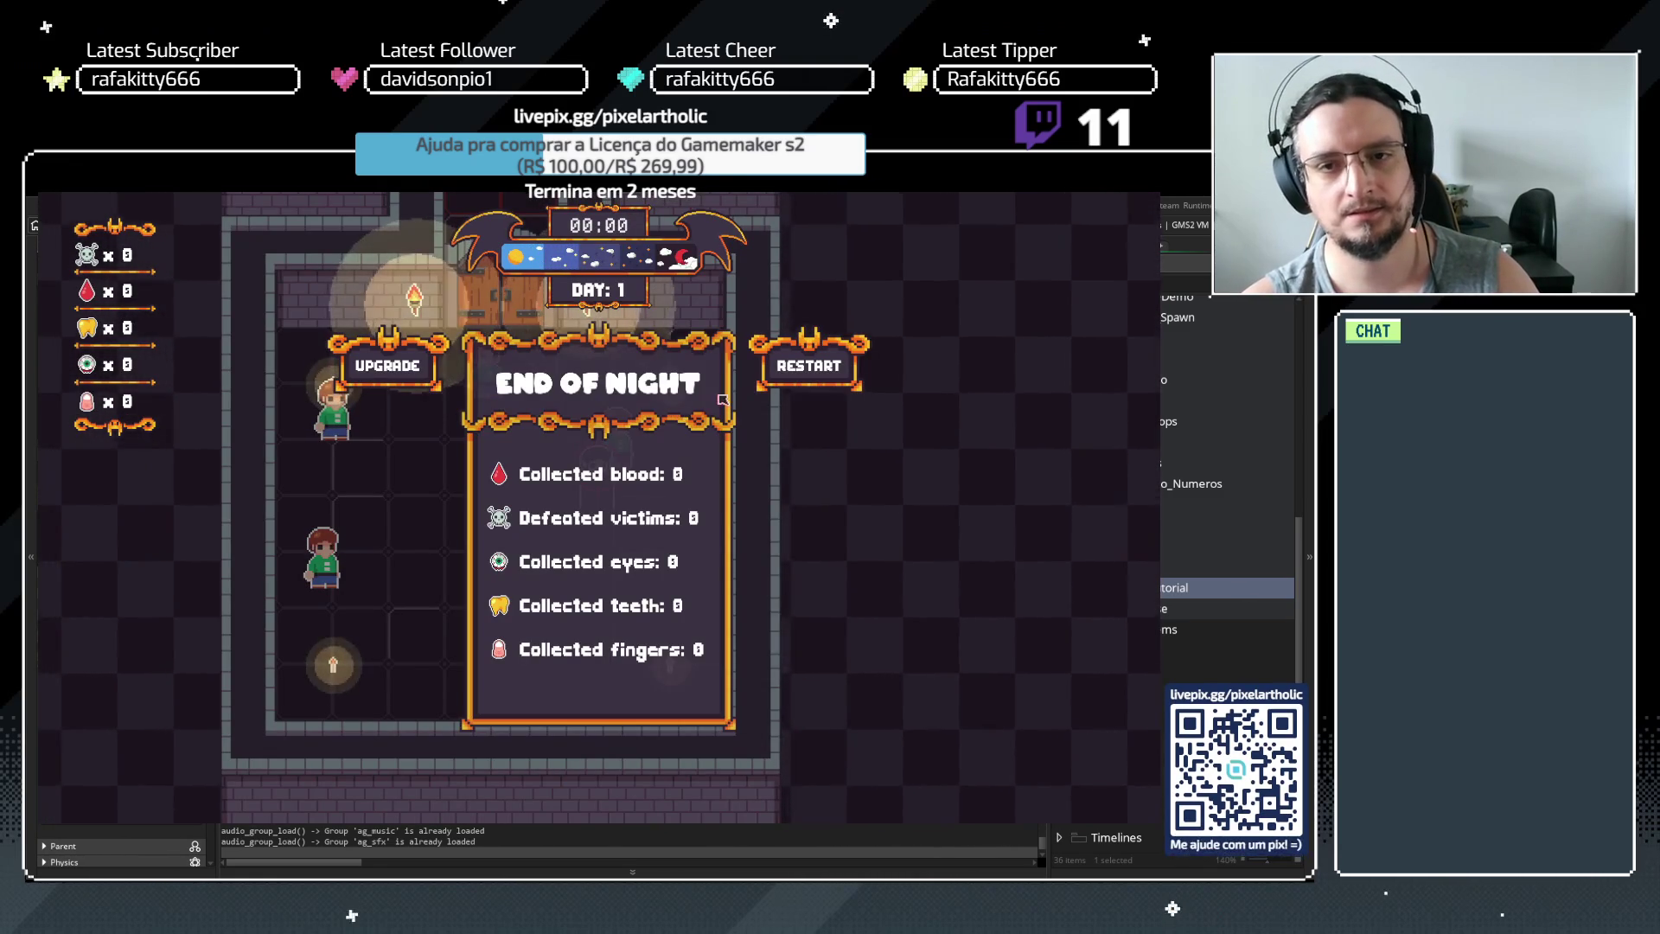
Play through to the upgrade screen, buy Bite, and start the next night
click(688, 393)
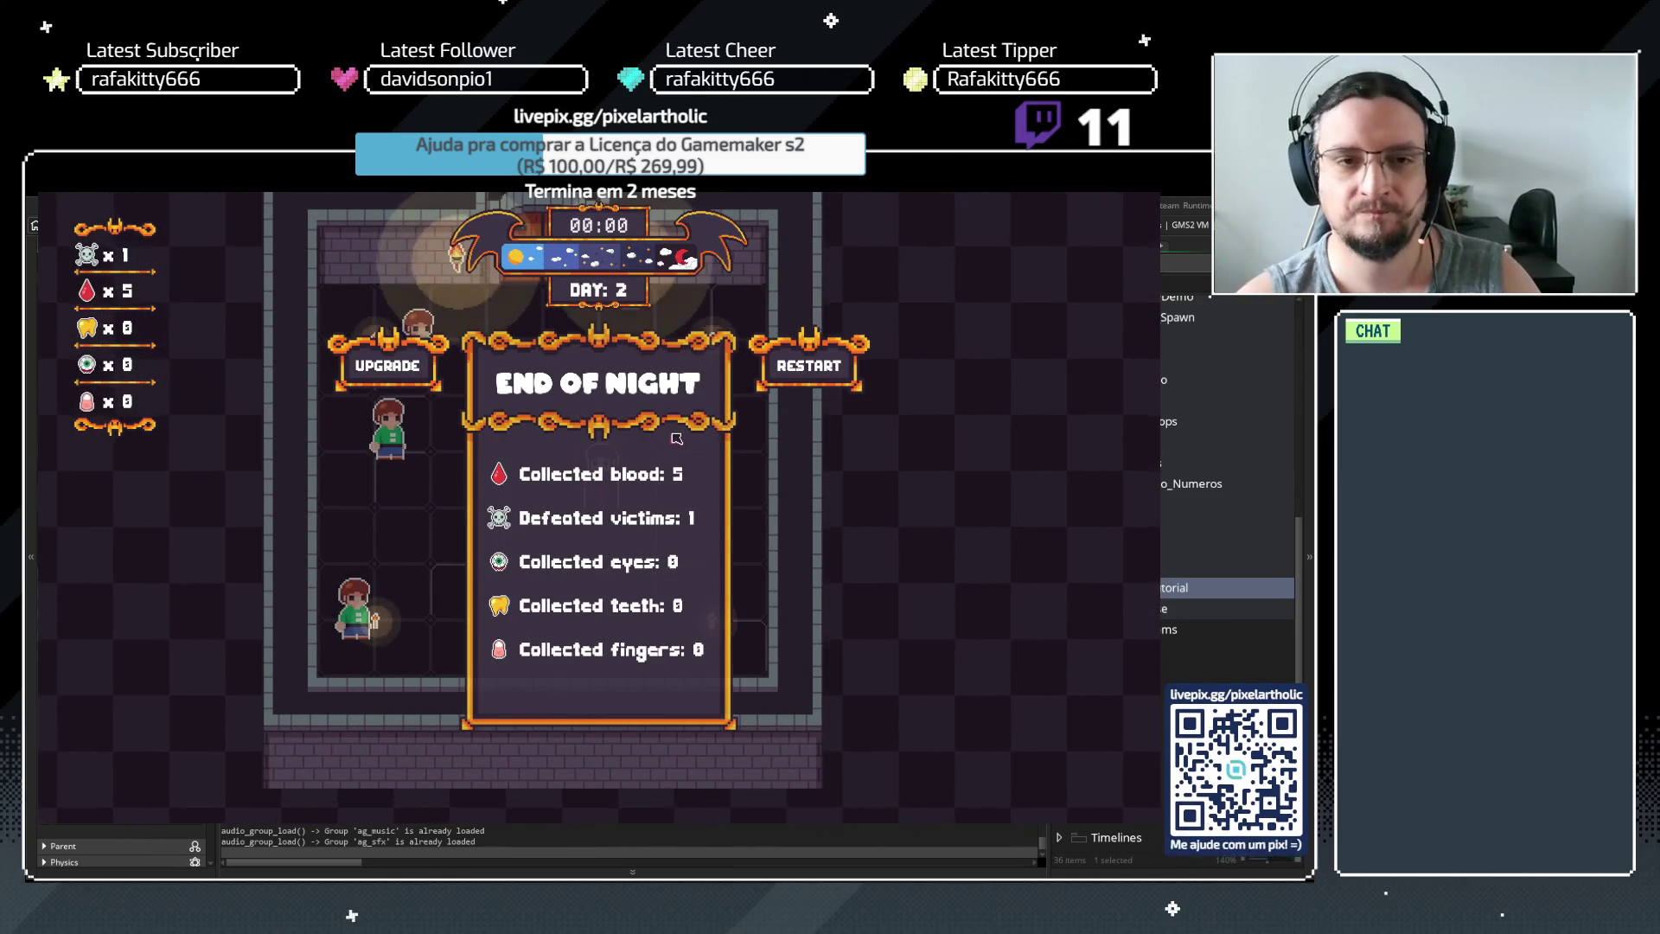
click(423, 377)
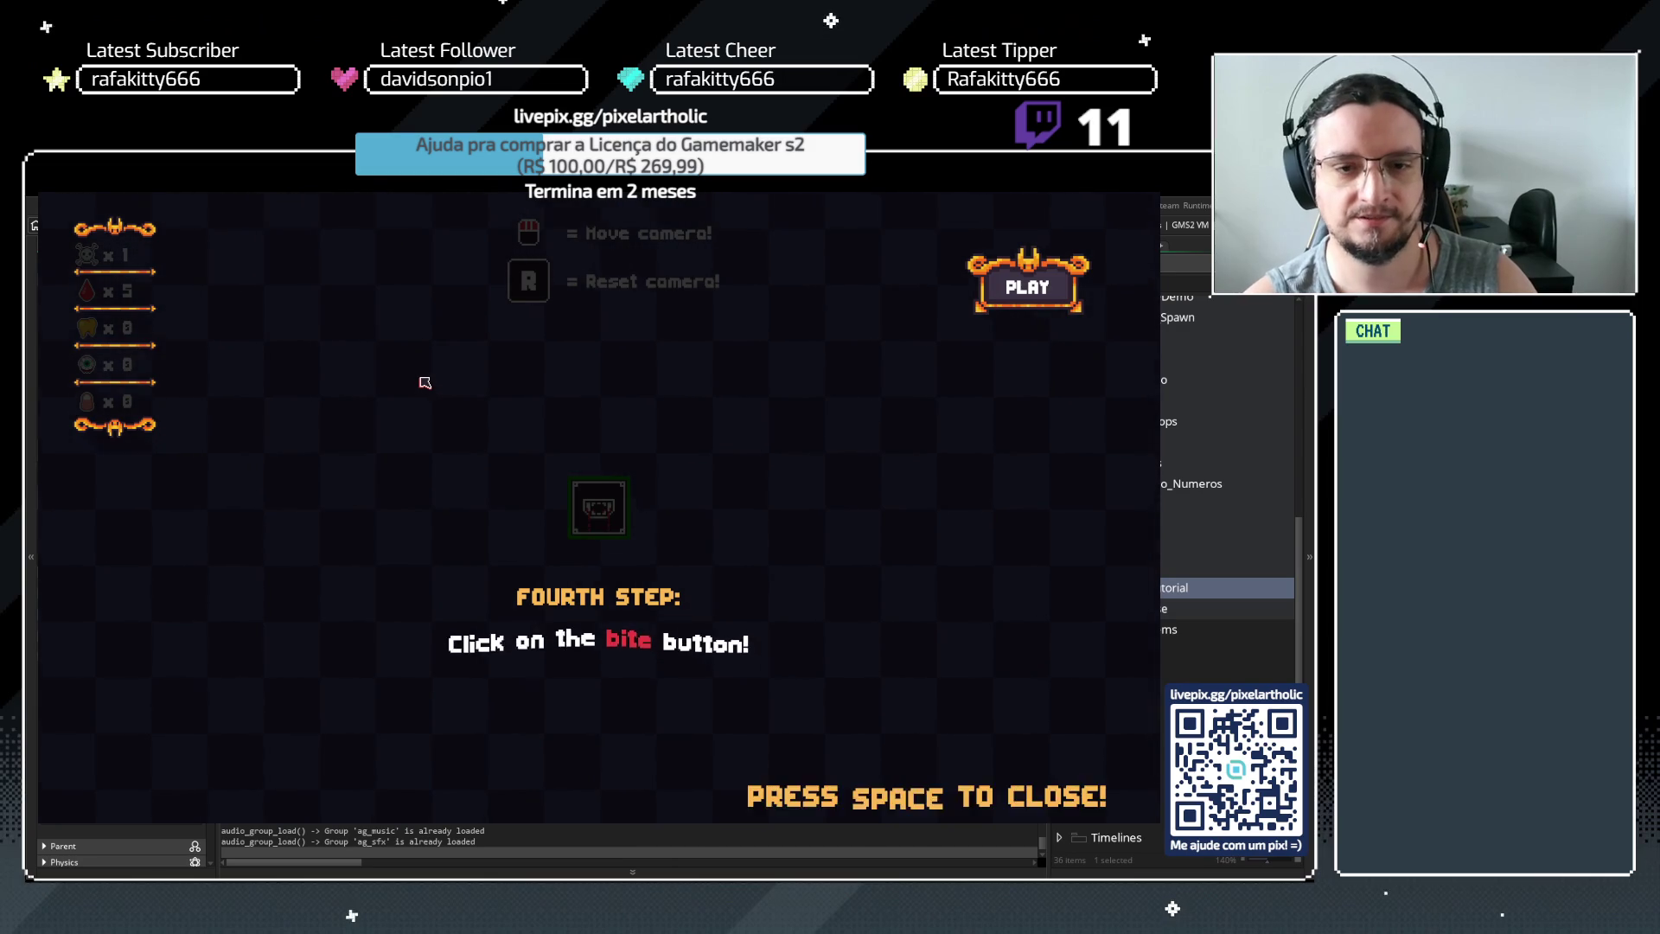
key(space)
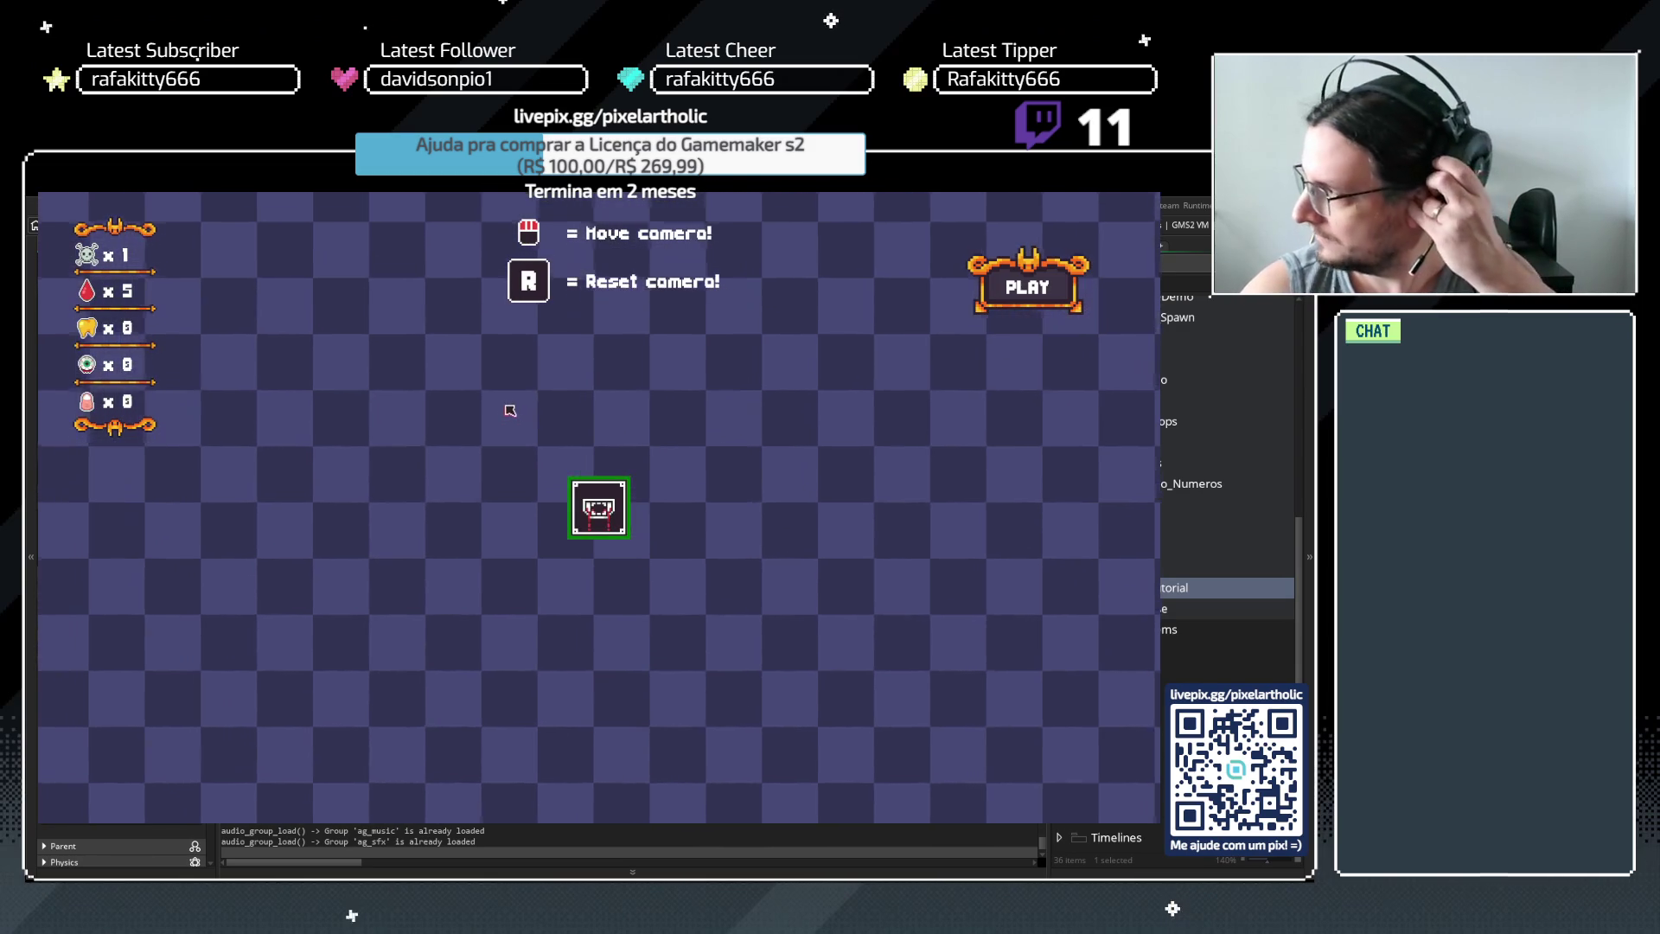
click(610, 512)
key(space)
click(1051, 298)
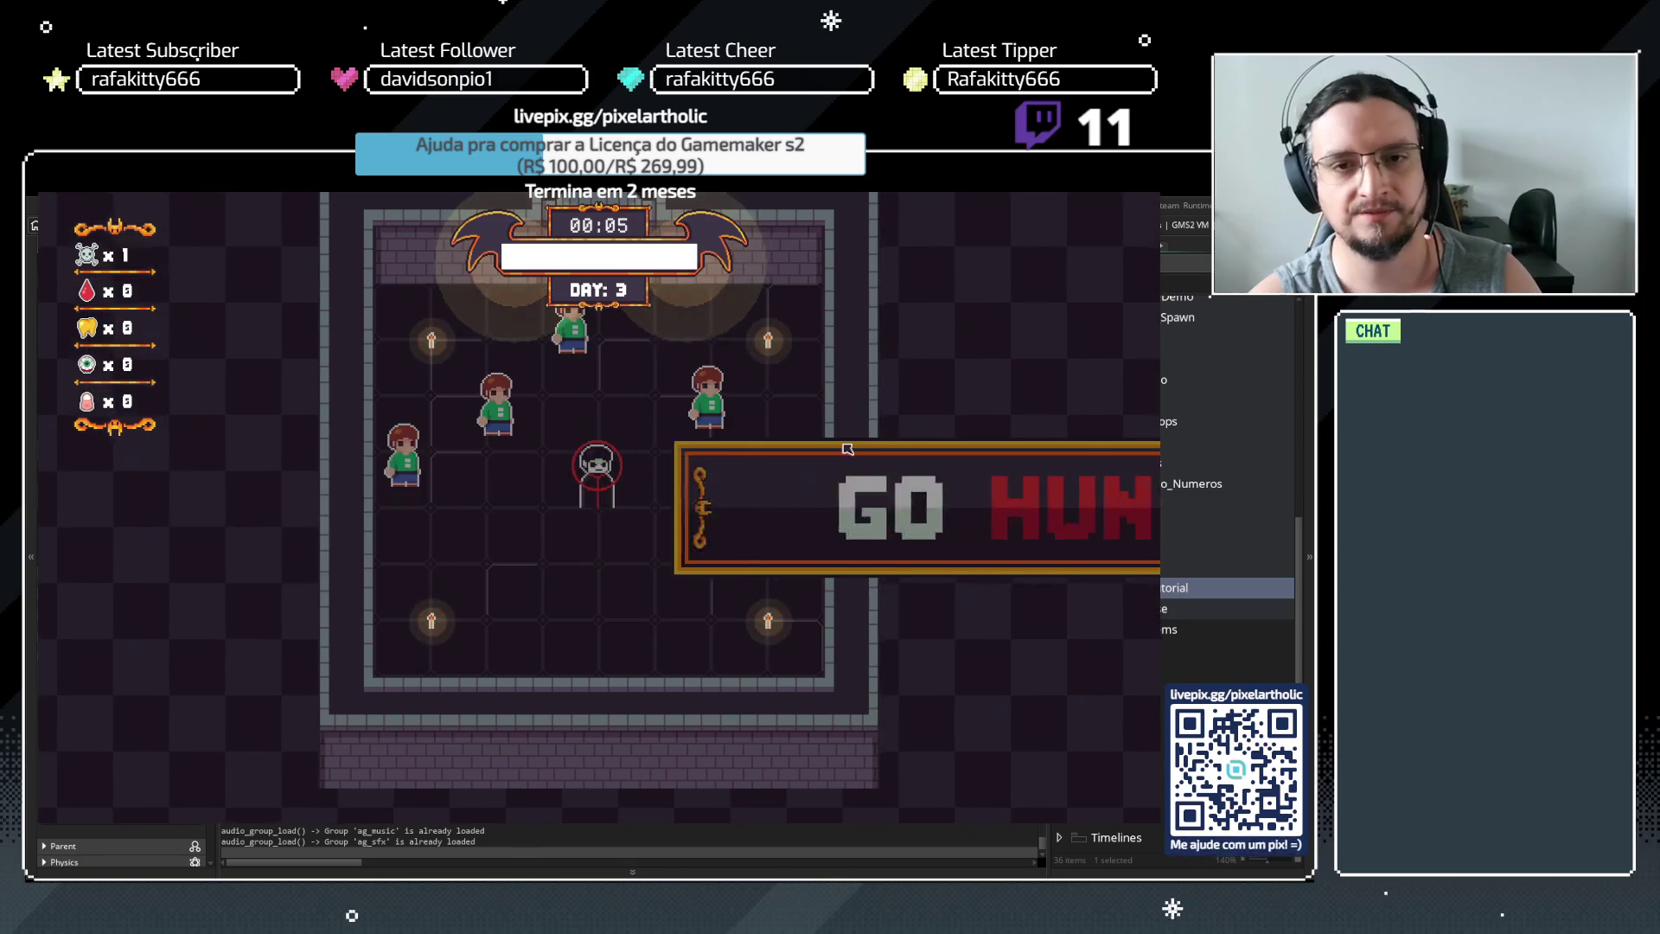
Go back to the main menu through the options menu and start a new game
key(Escape)
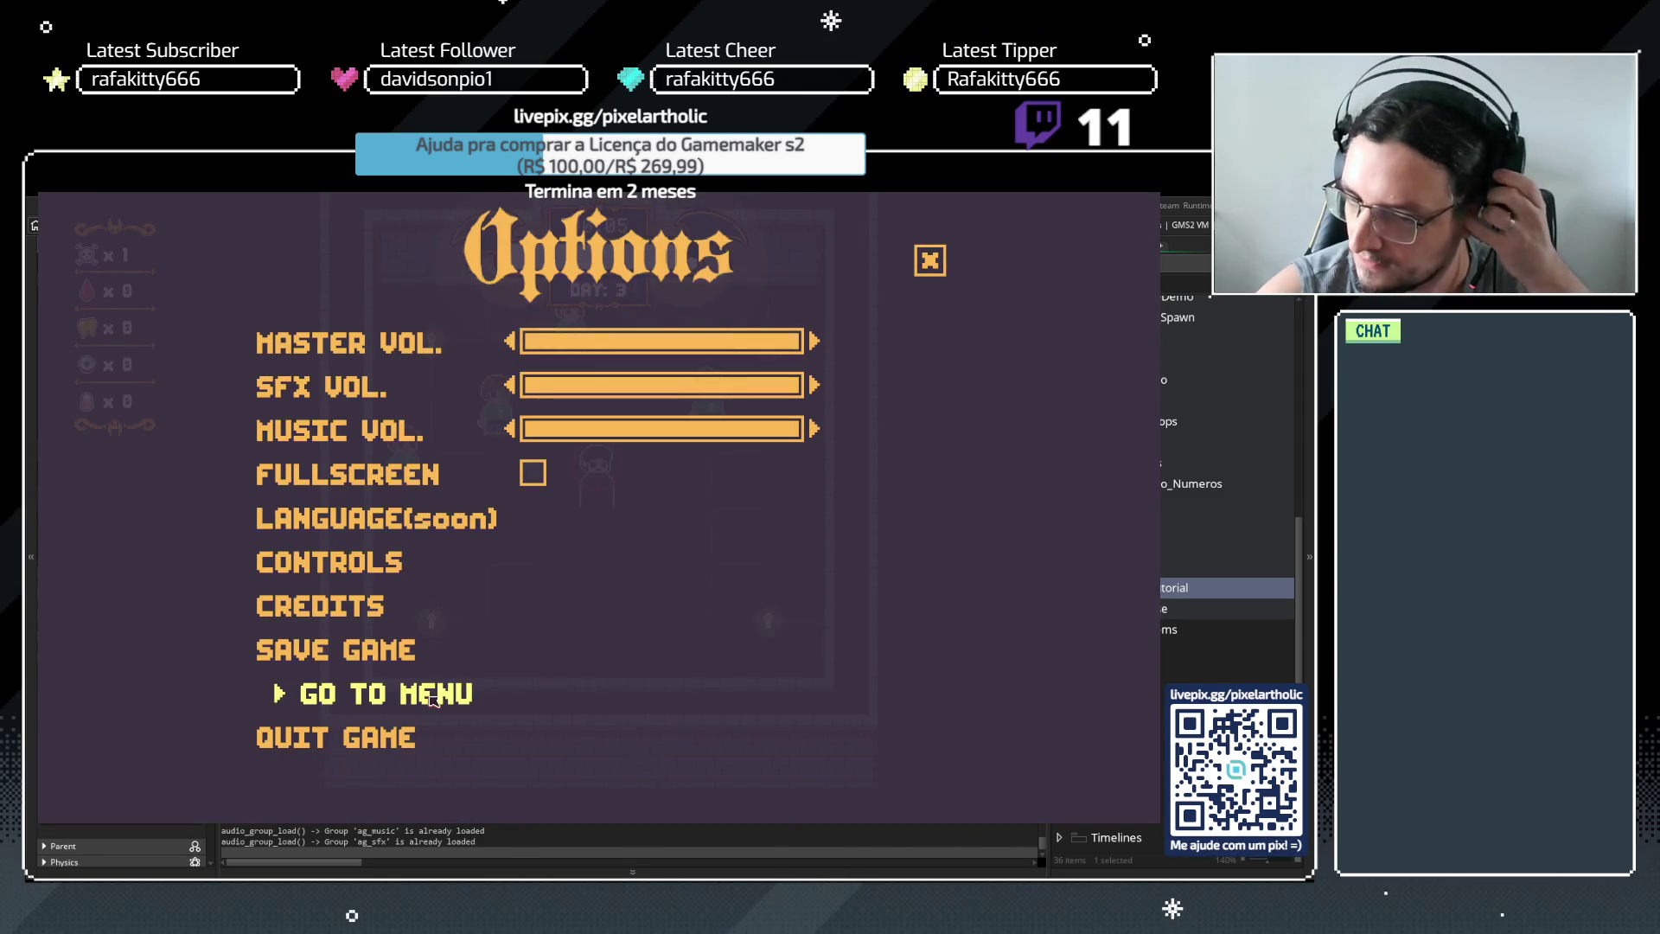
click(435, 694)
key(Escape)
key(Up)
key(Down)
key(Return)
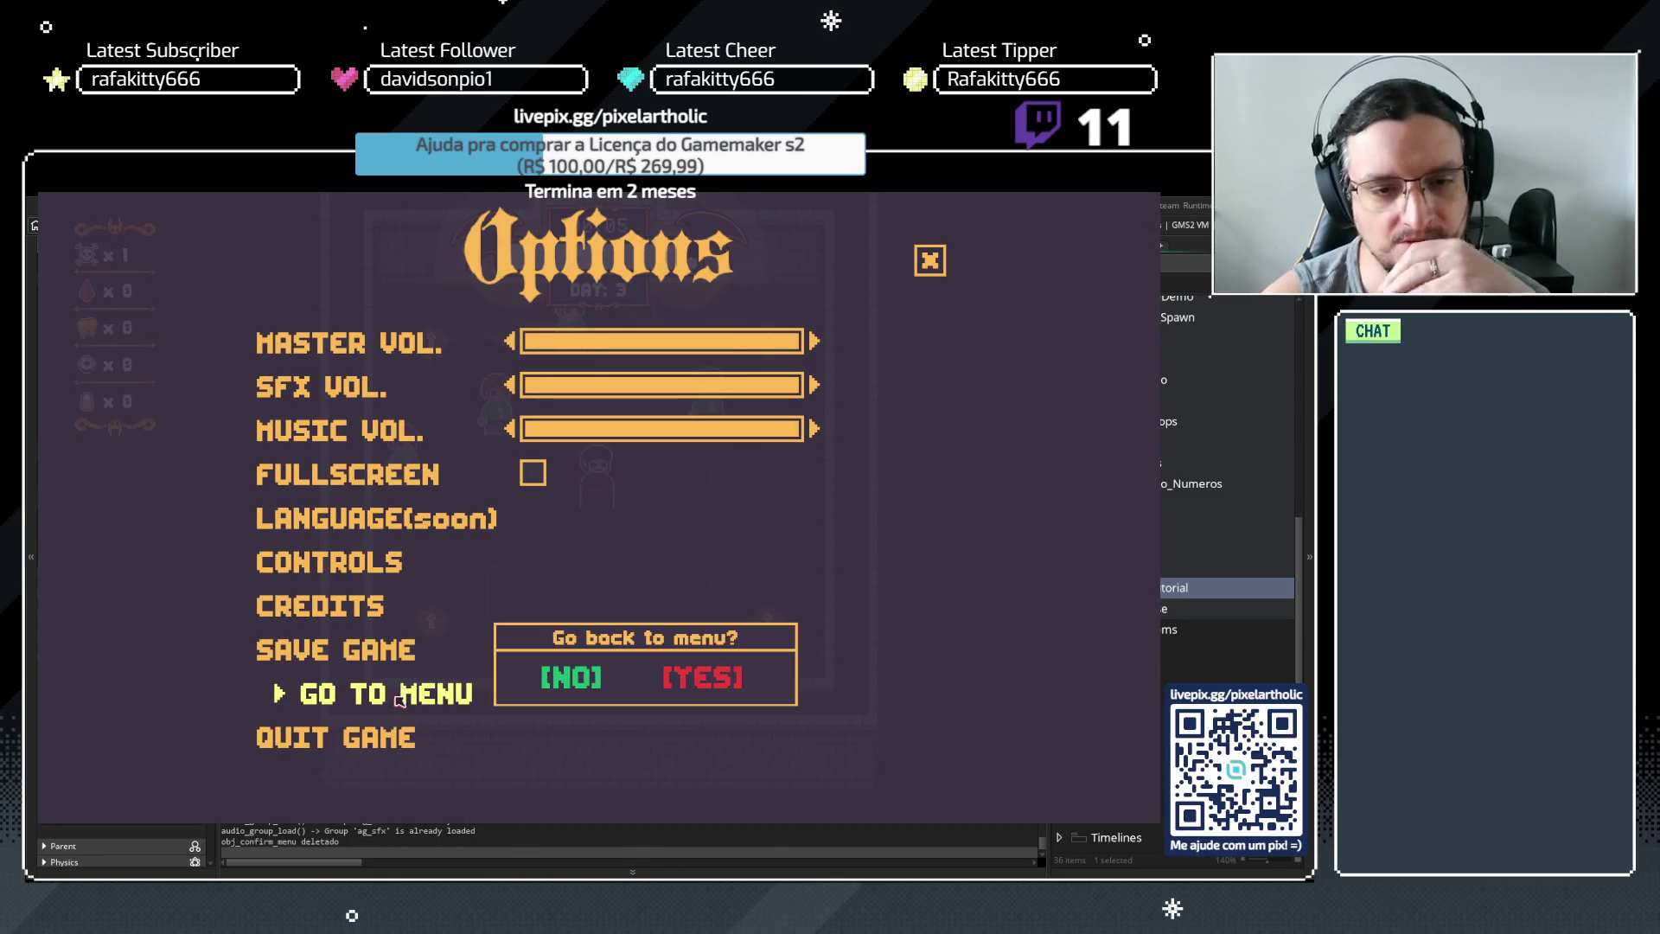
click(711, 684)
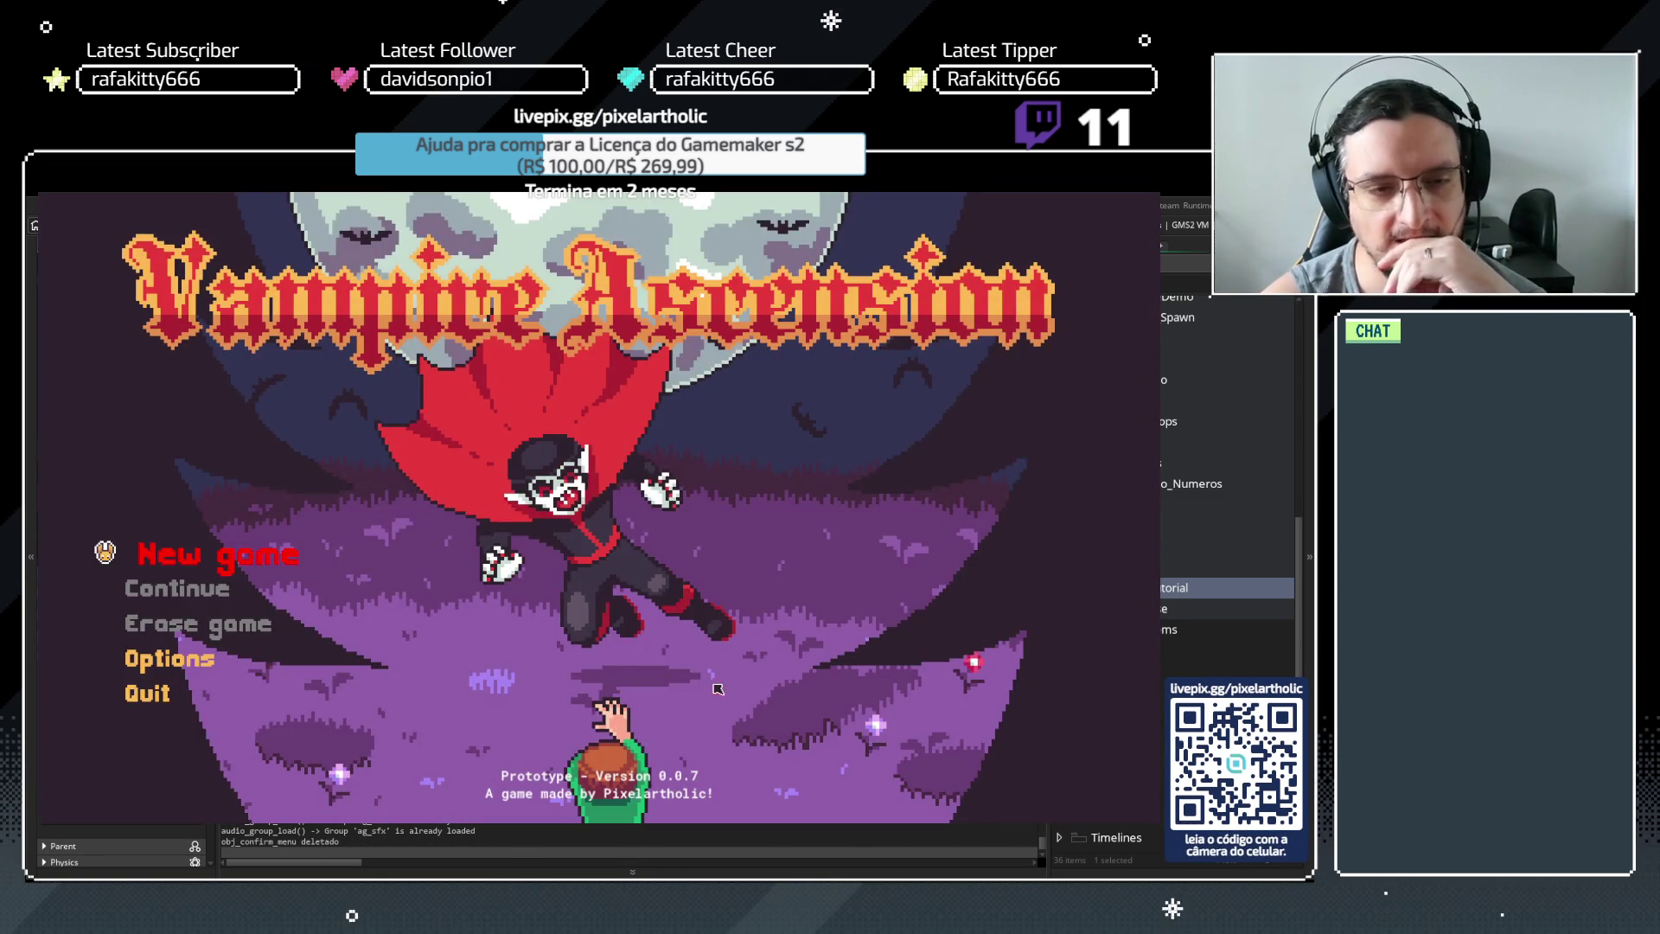
click(235, 562)
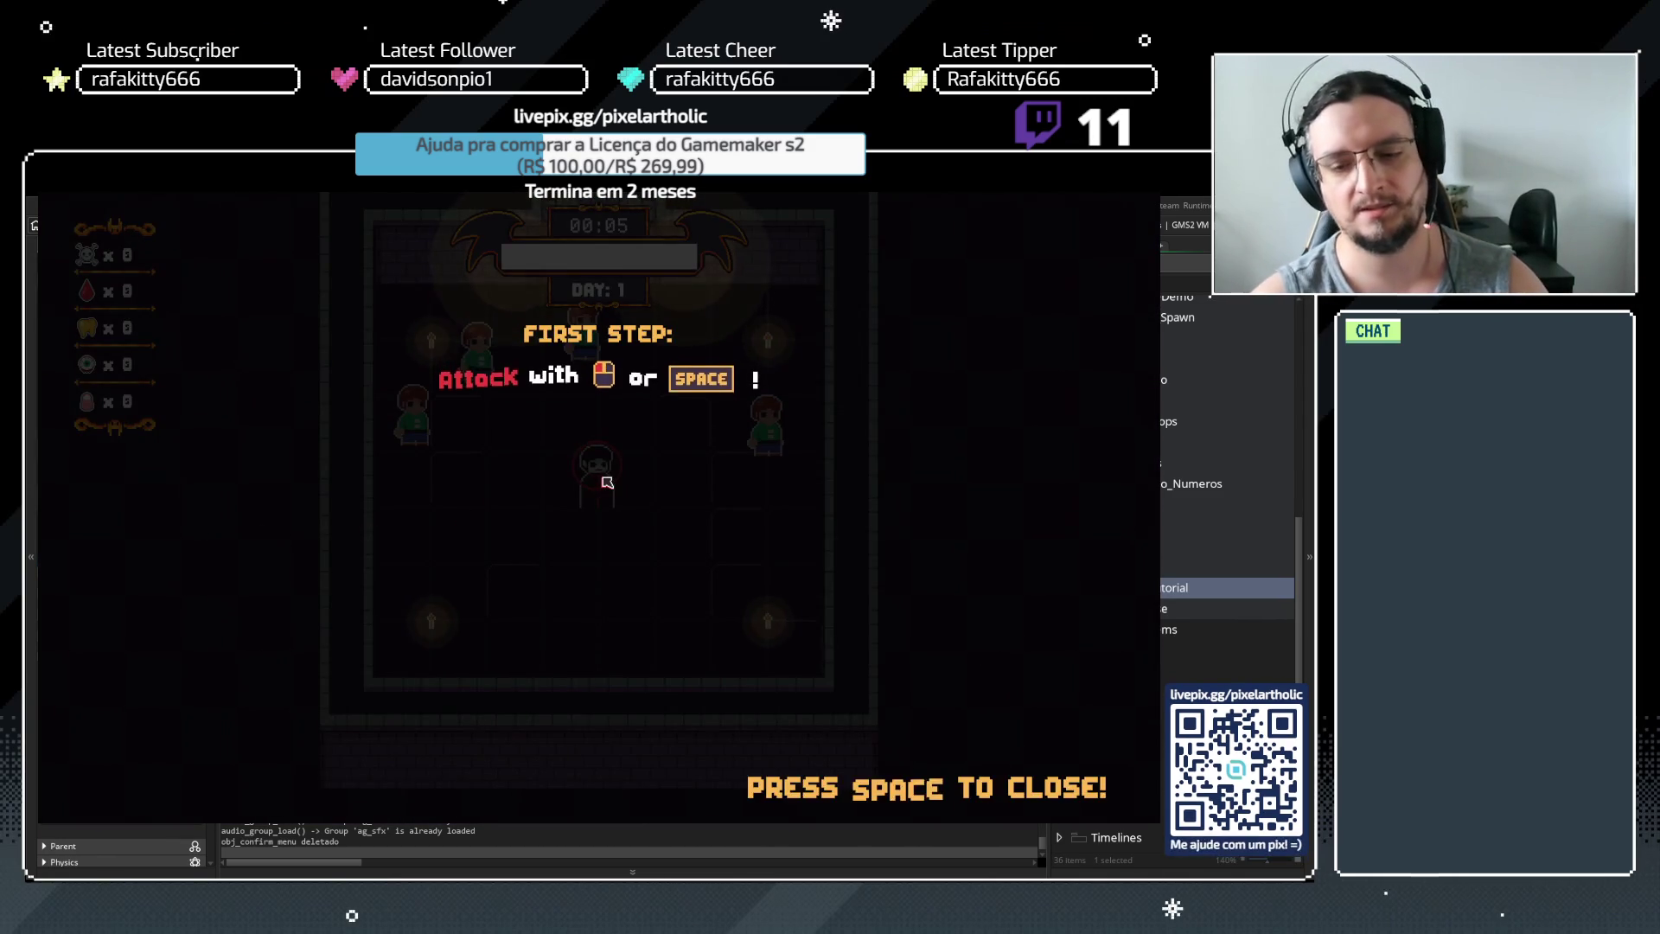
Replay the tutorial, attack a human, buy Bite again, then close the running game
key(space)
key(d)
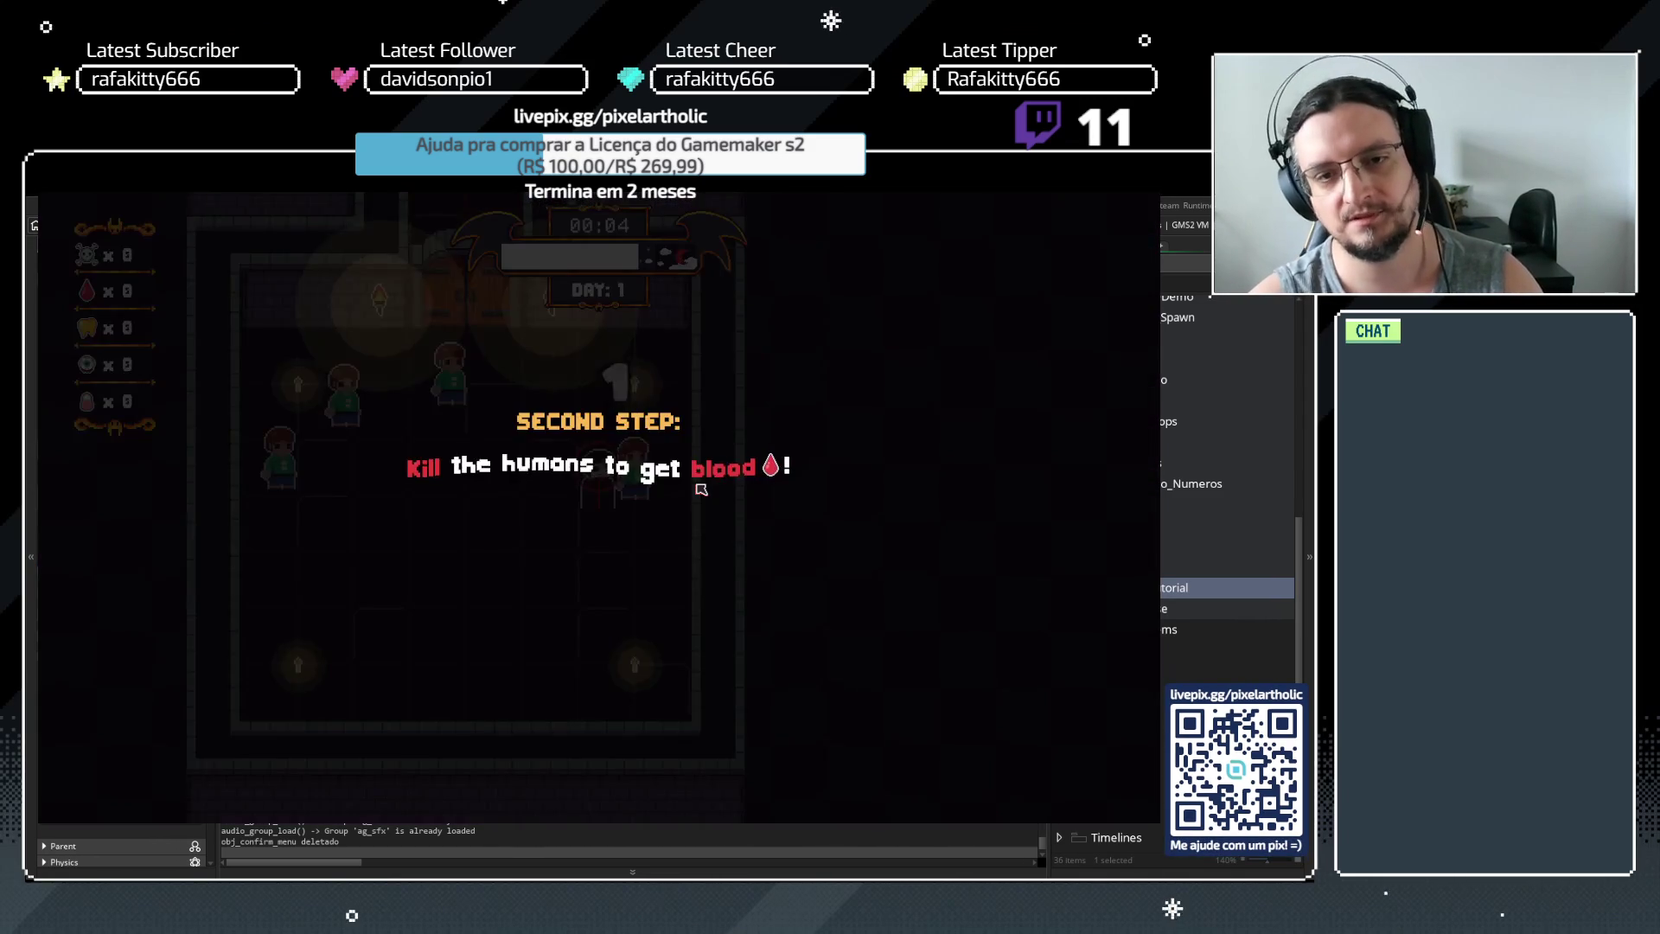
key(space)
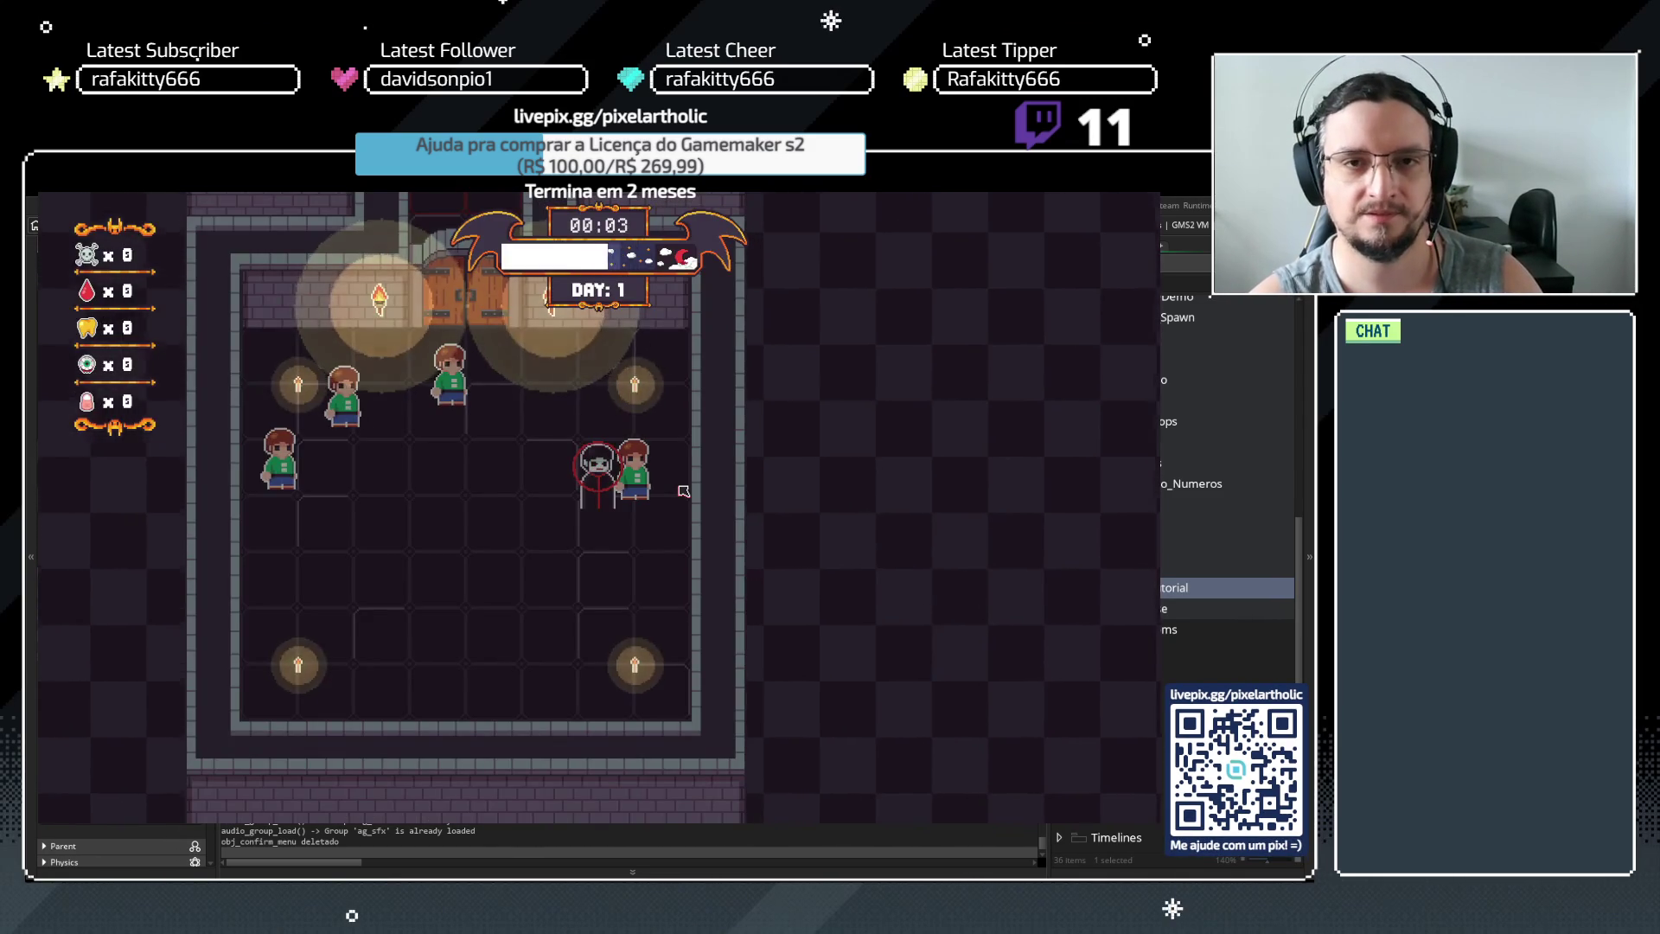
key(space)
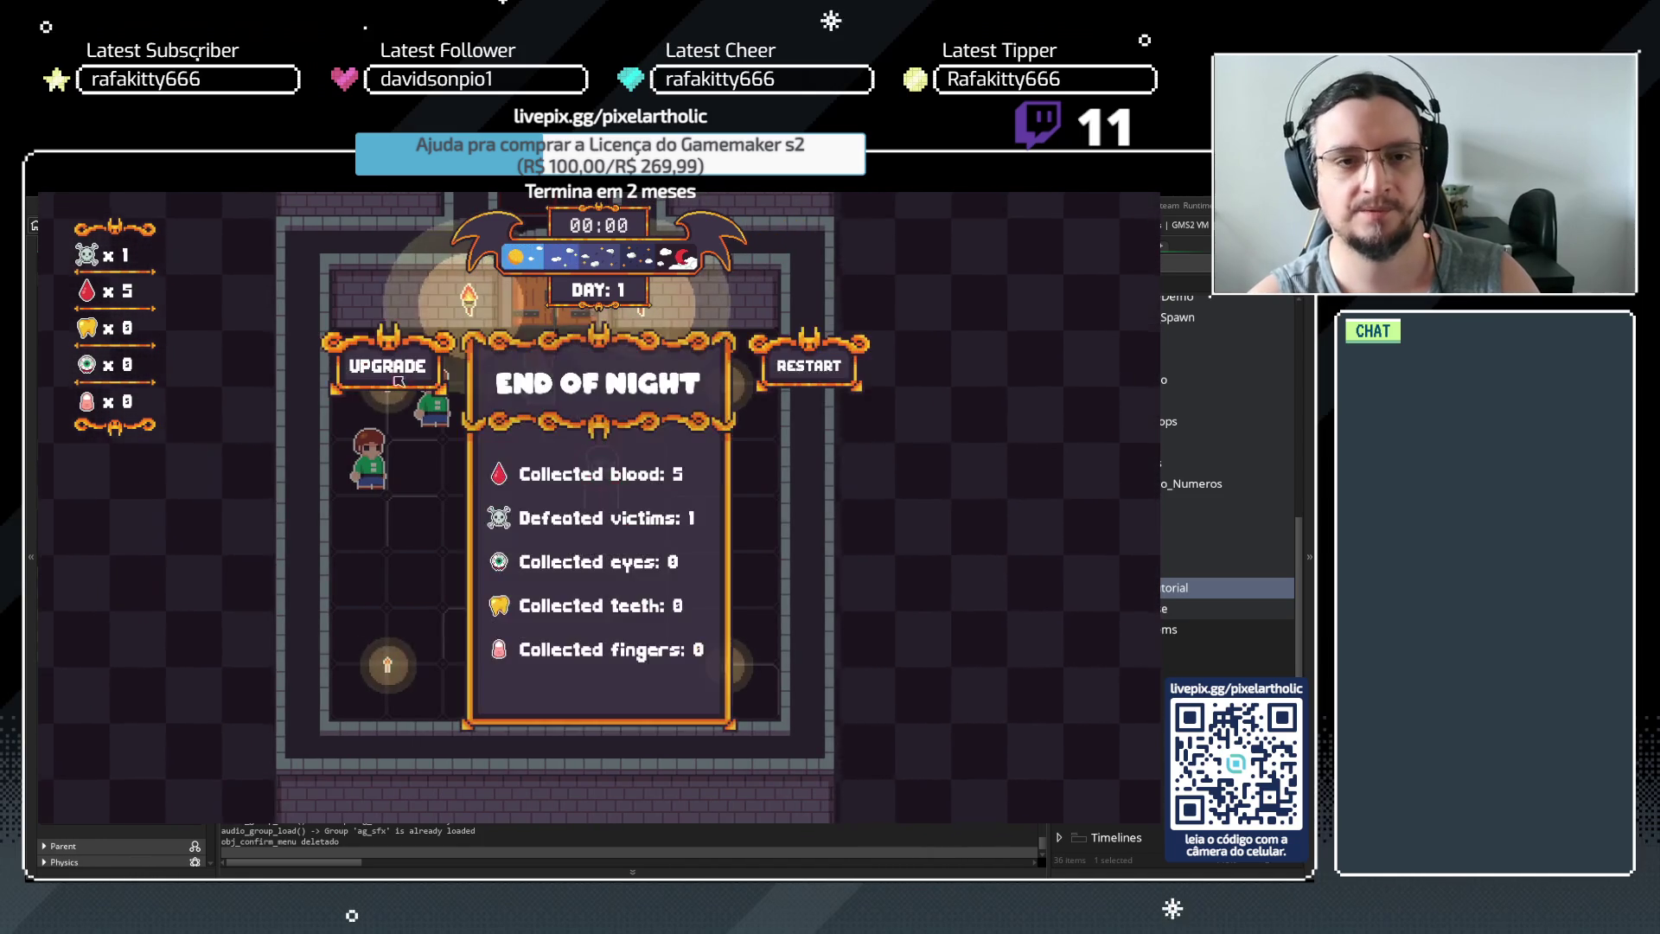
click(399, 381)
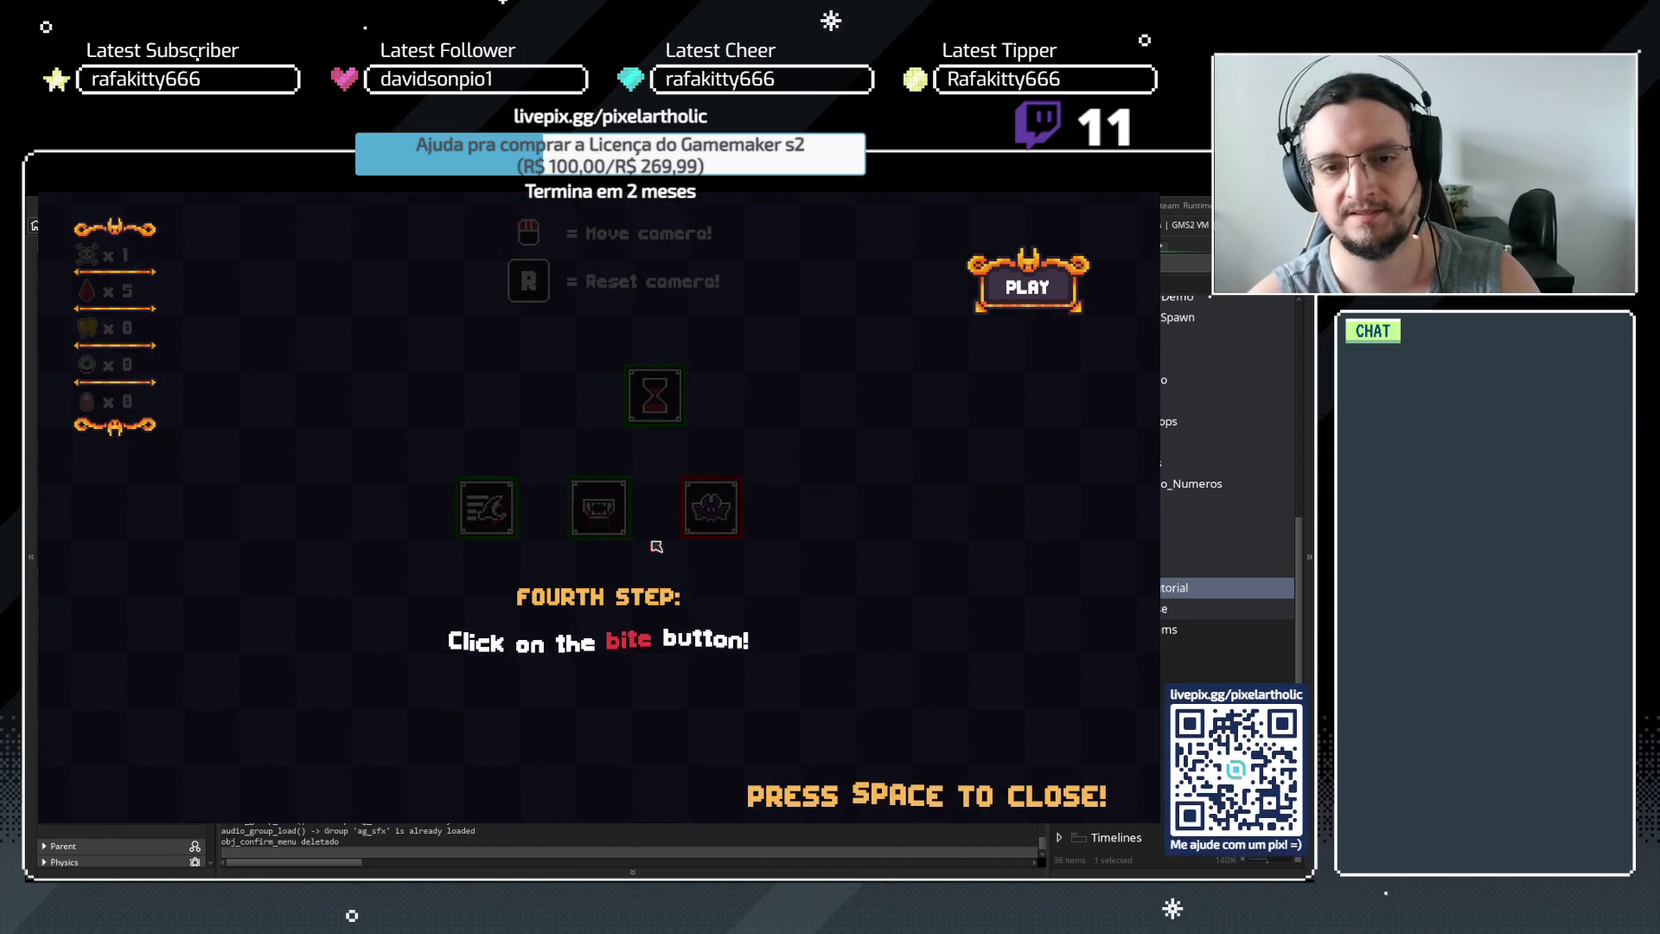
key(space)
click(600, 510)
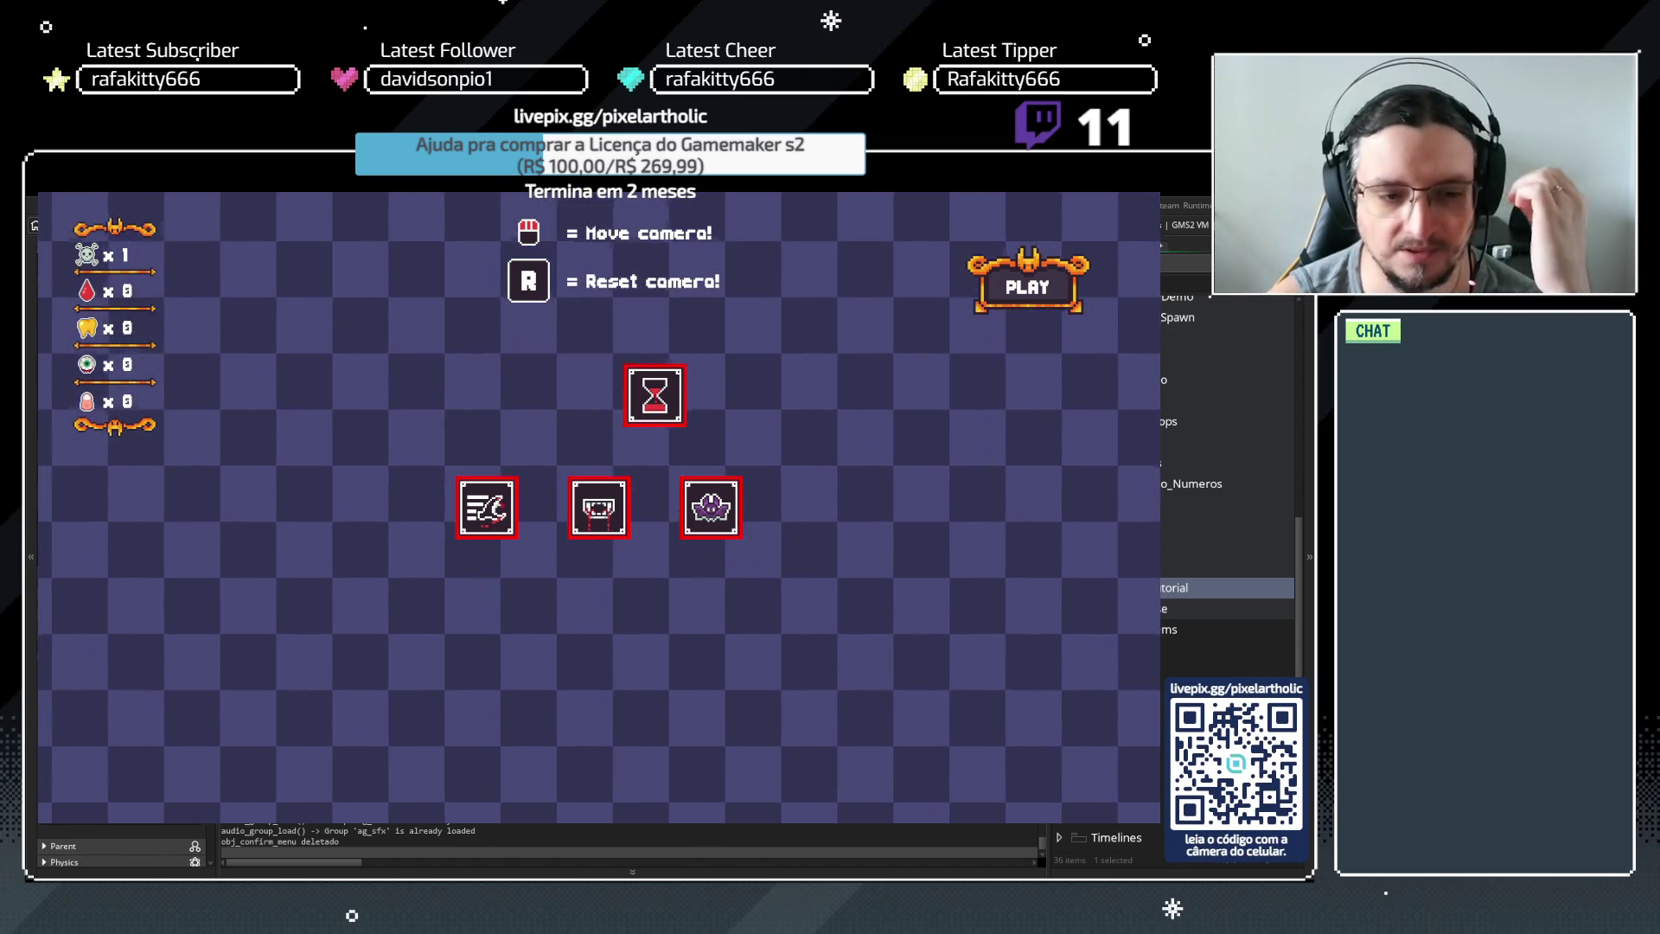
key(Escape)
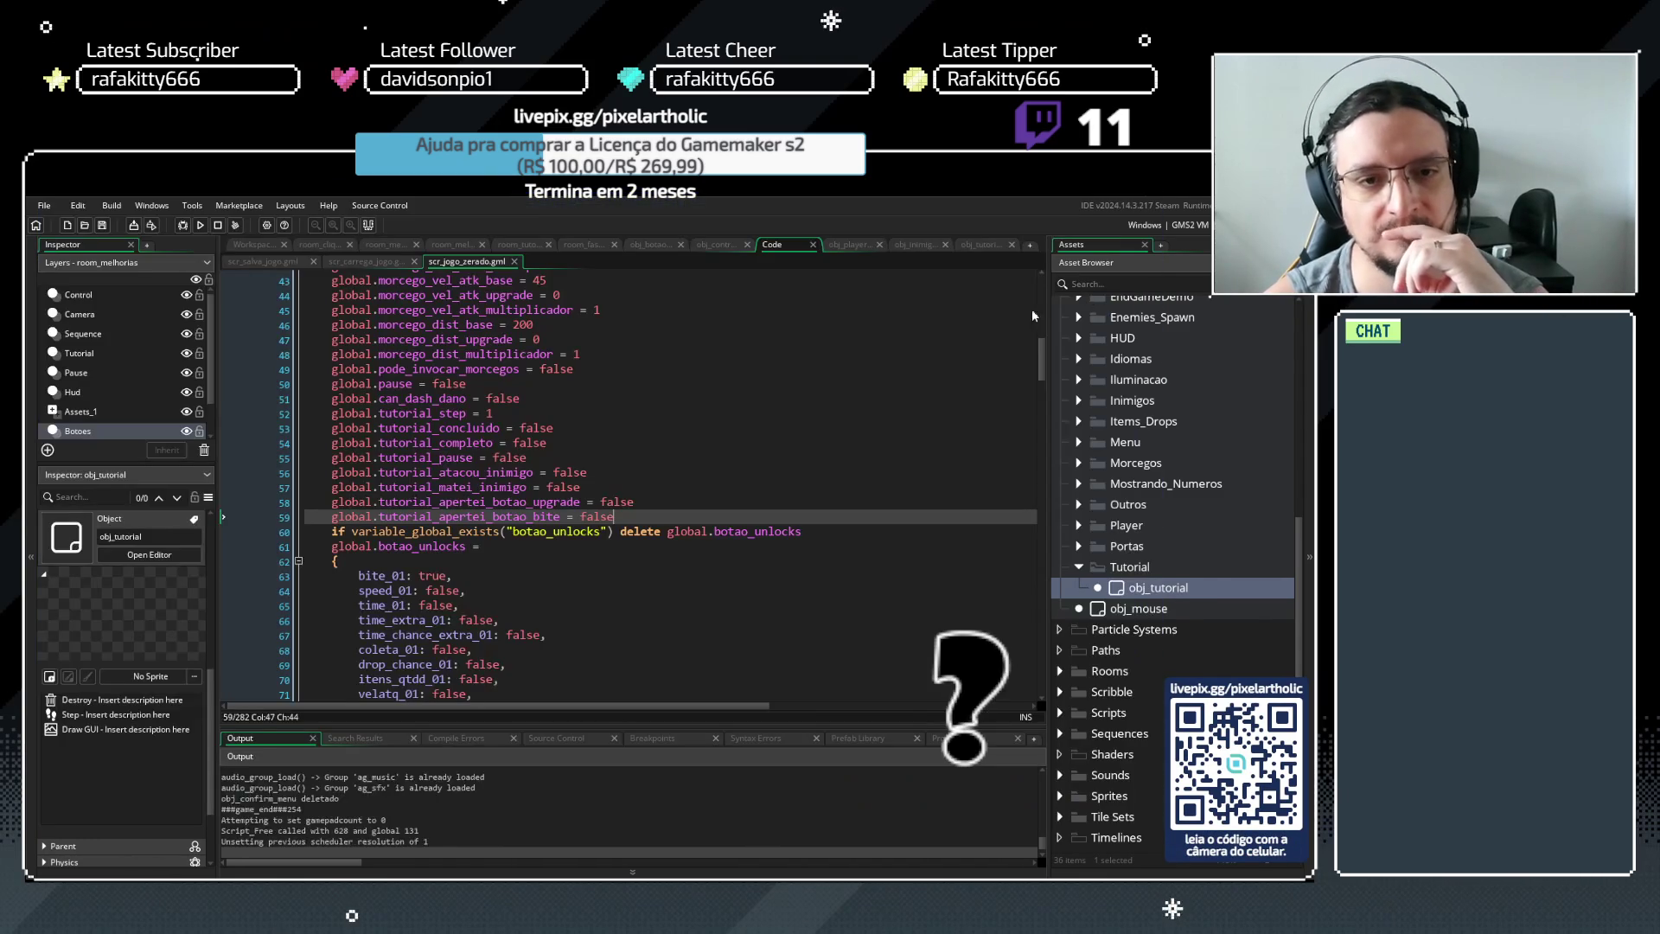
Scroll through obj_tutorial's Draw GUI code reviewing the FASE 1–5 step conditions
click(983, 247)
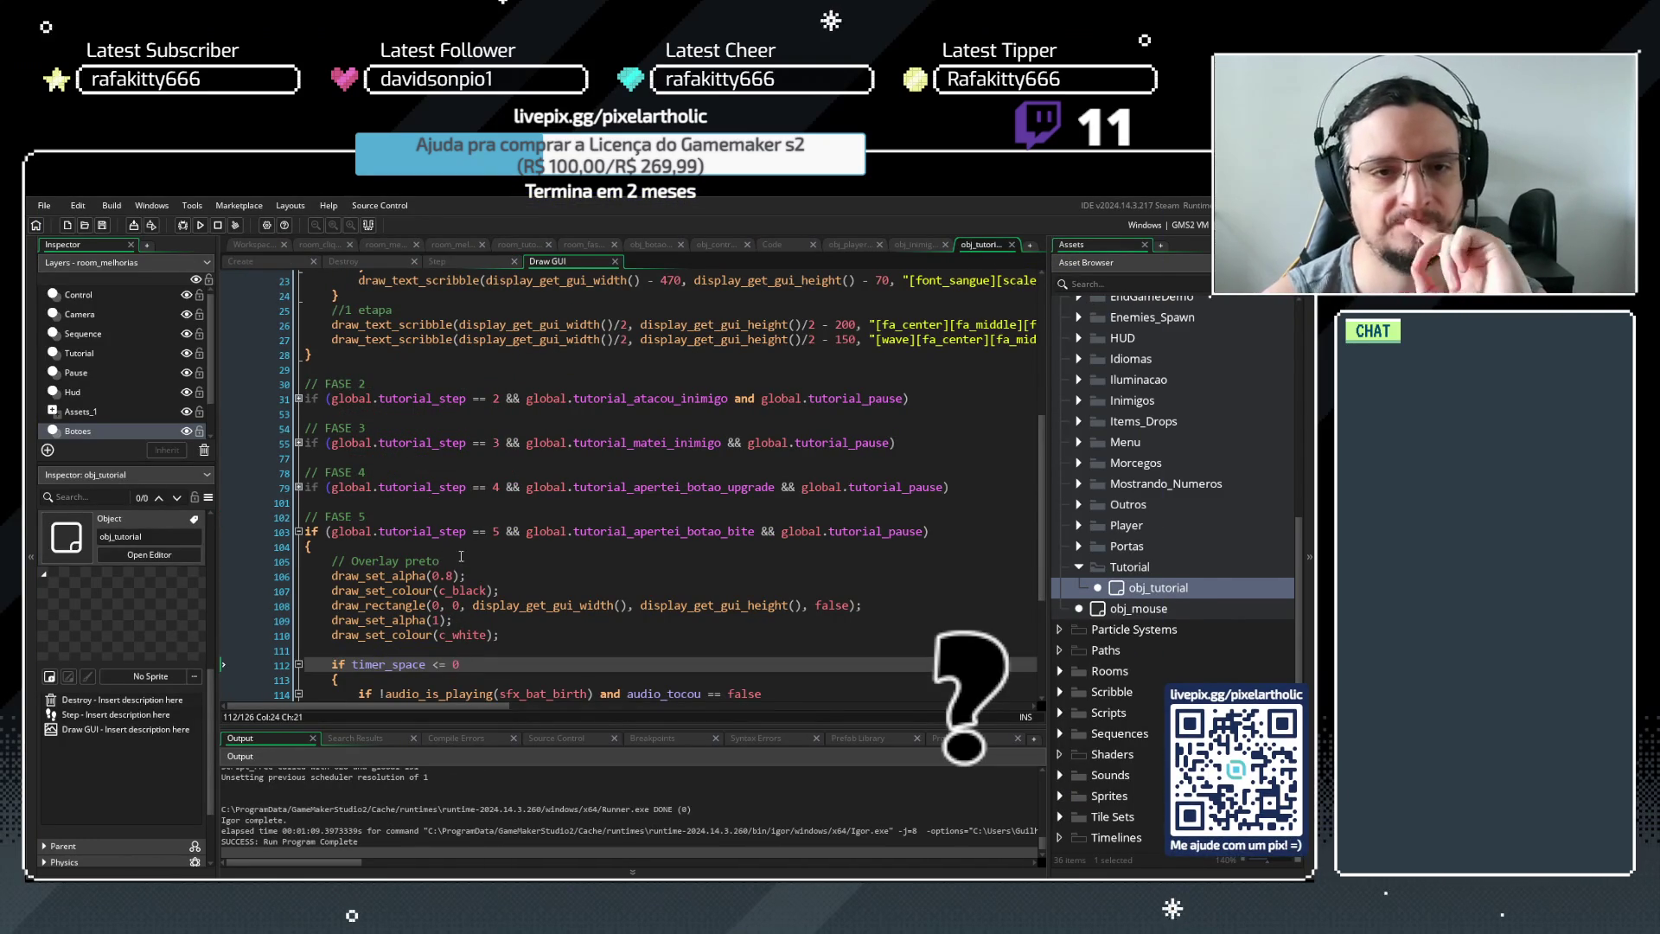
scroll(423, 510, up, 6)
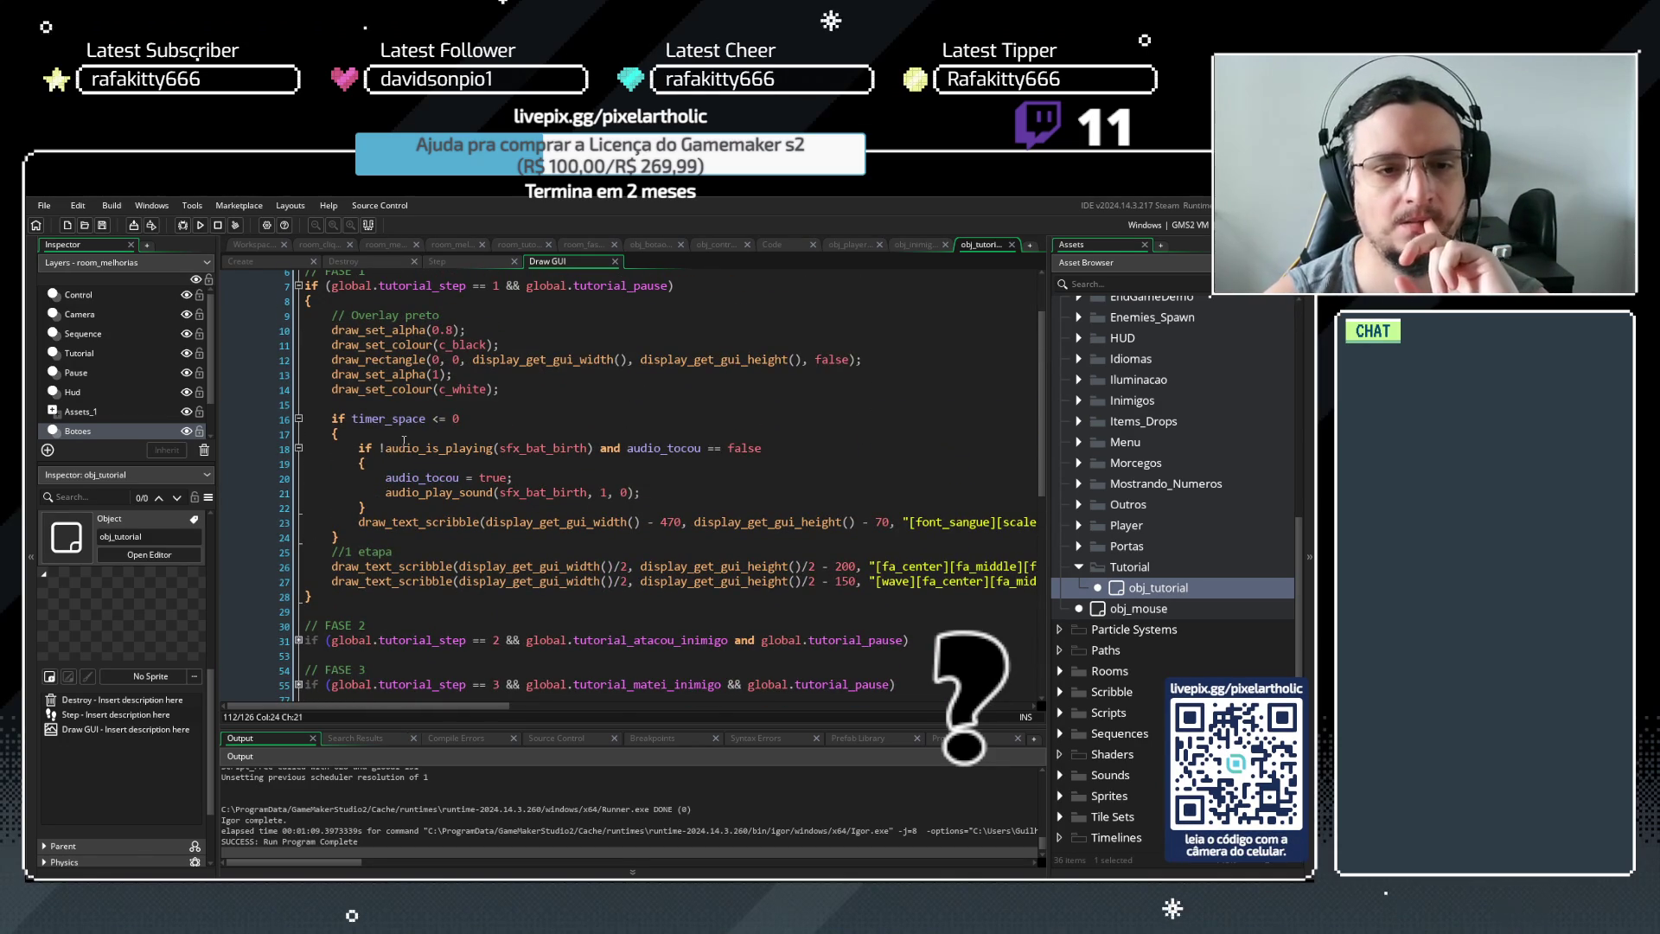
scroll(430, 338, up, 1)
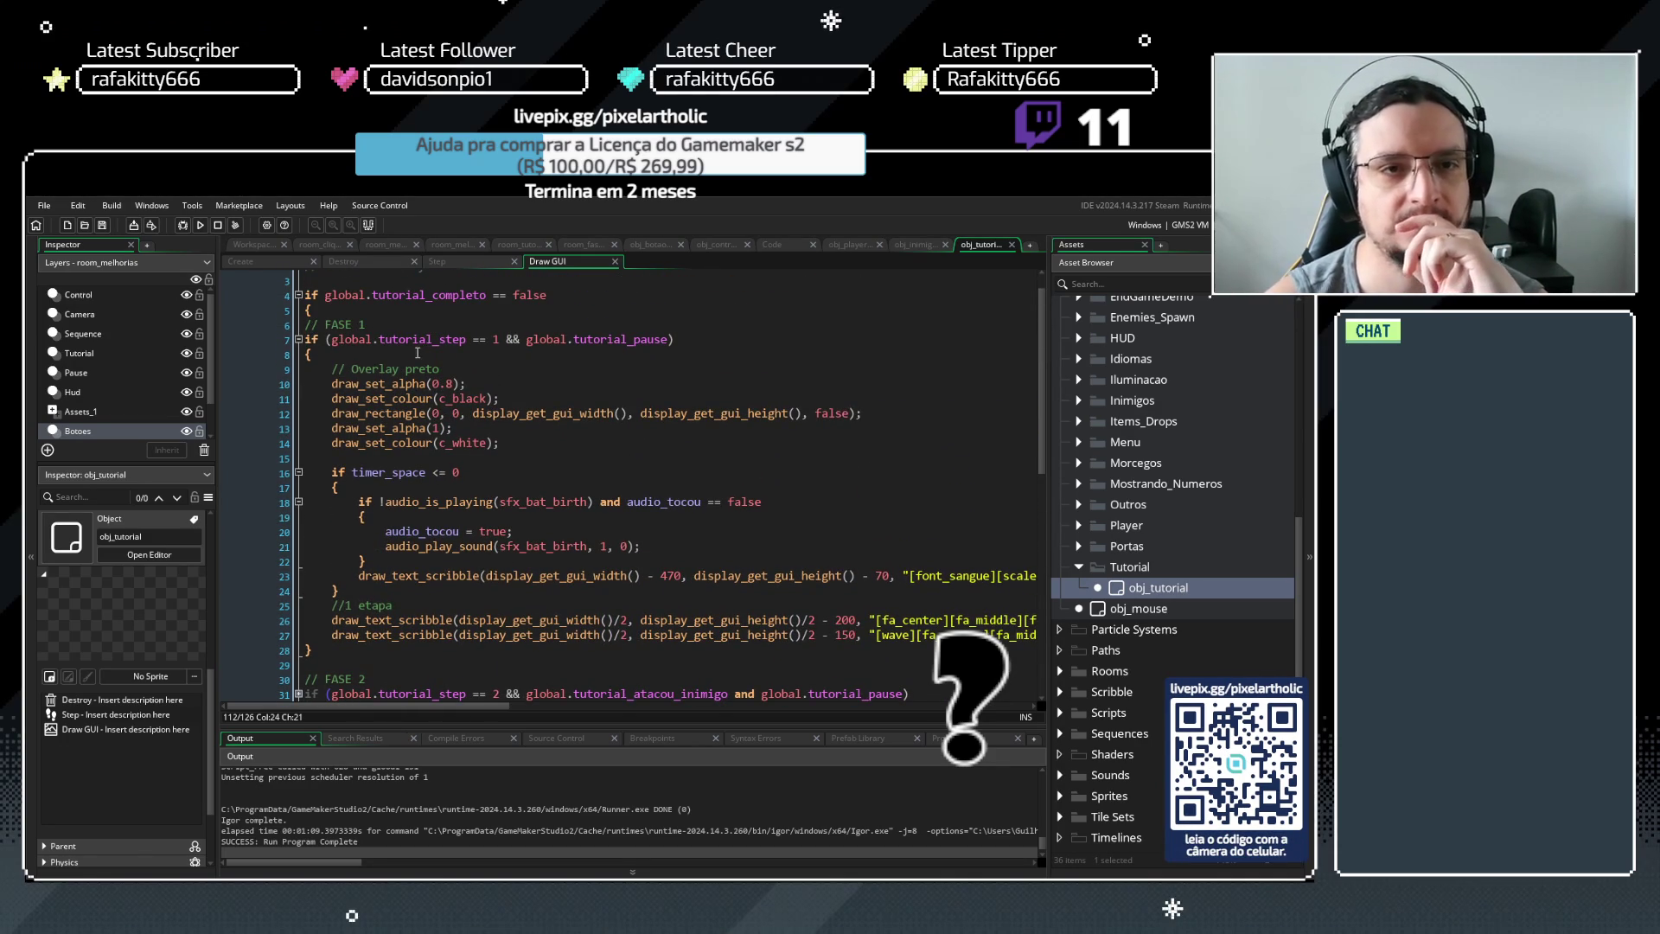
scroll(525, 344, down, 3)
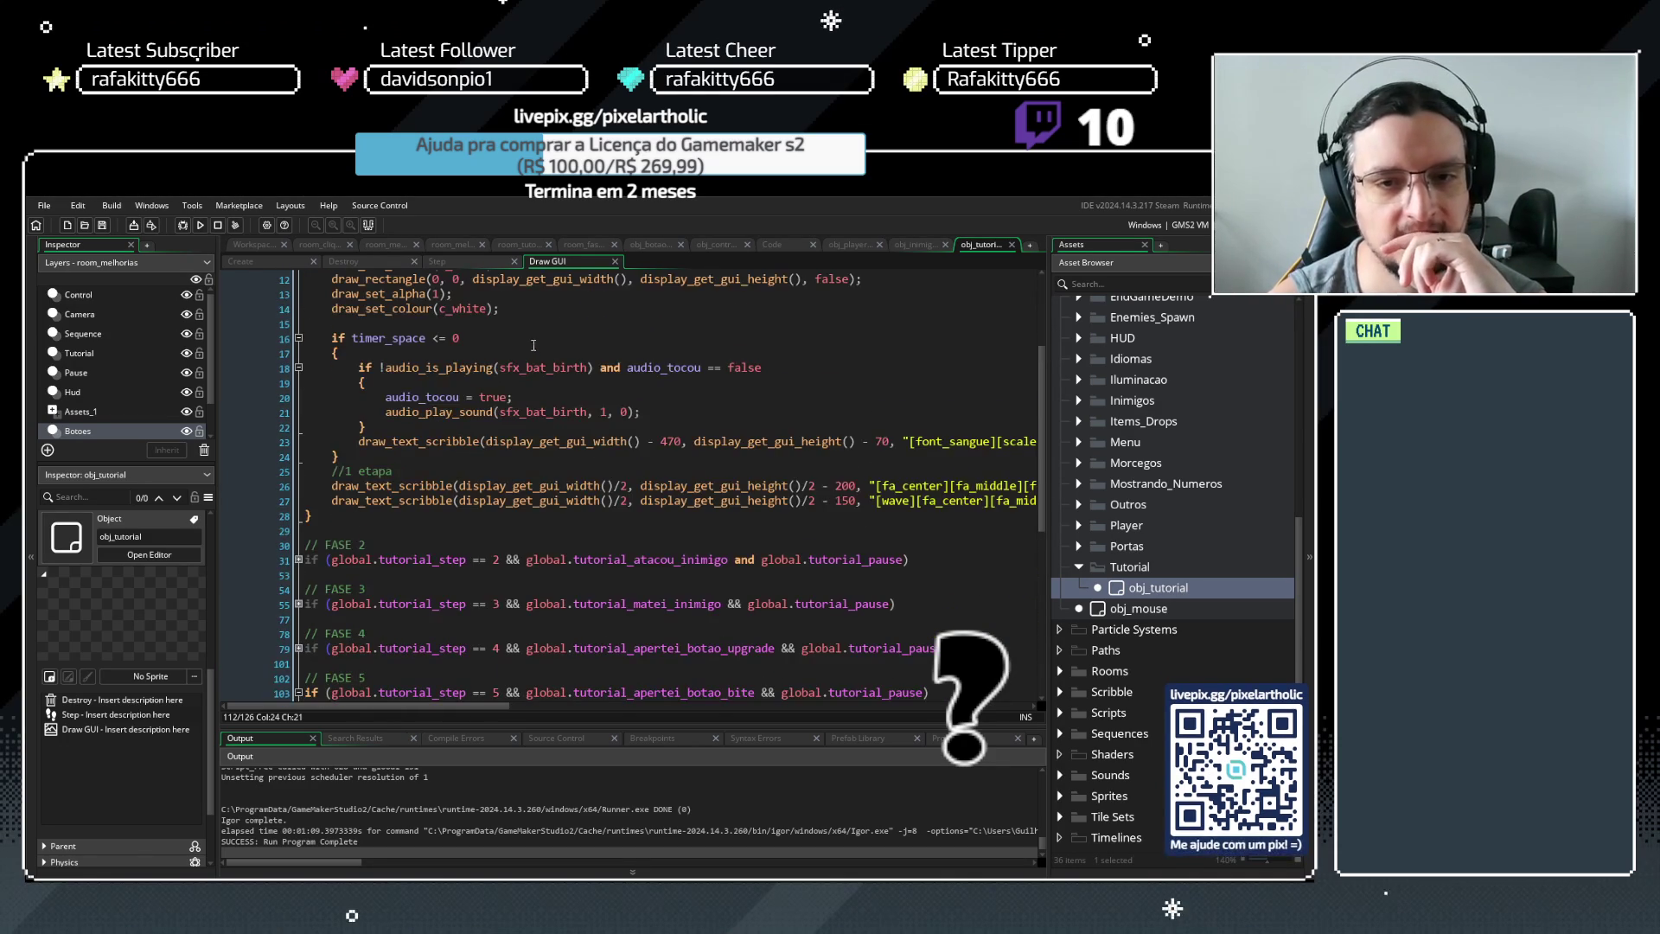
scroll(619, 474, down, 2)
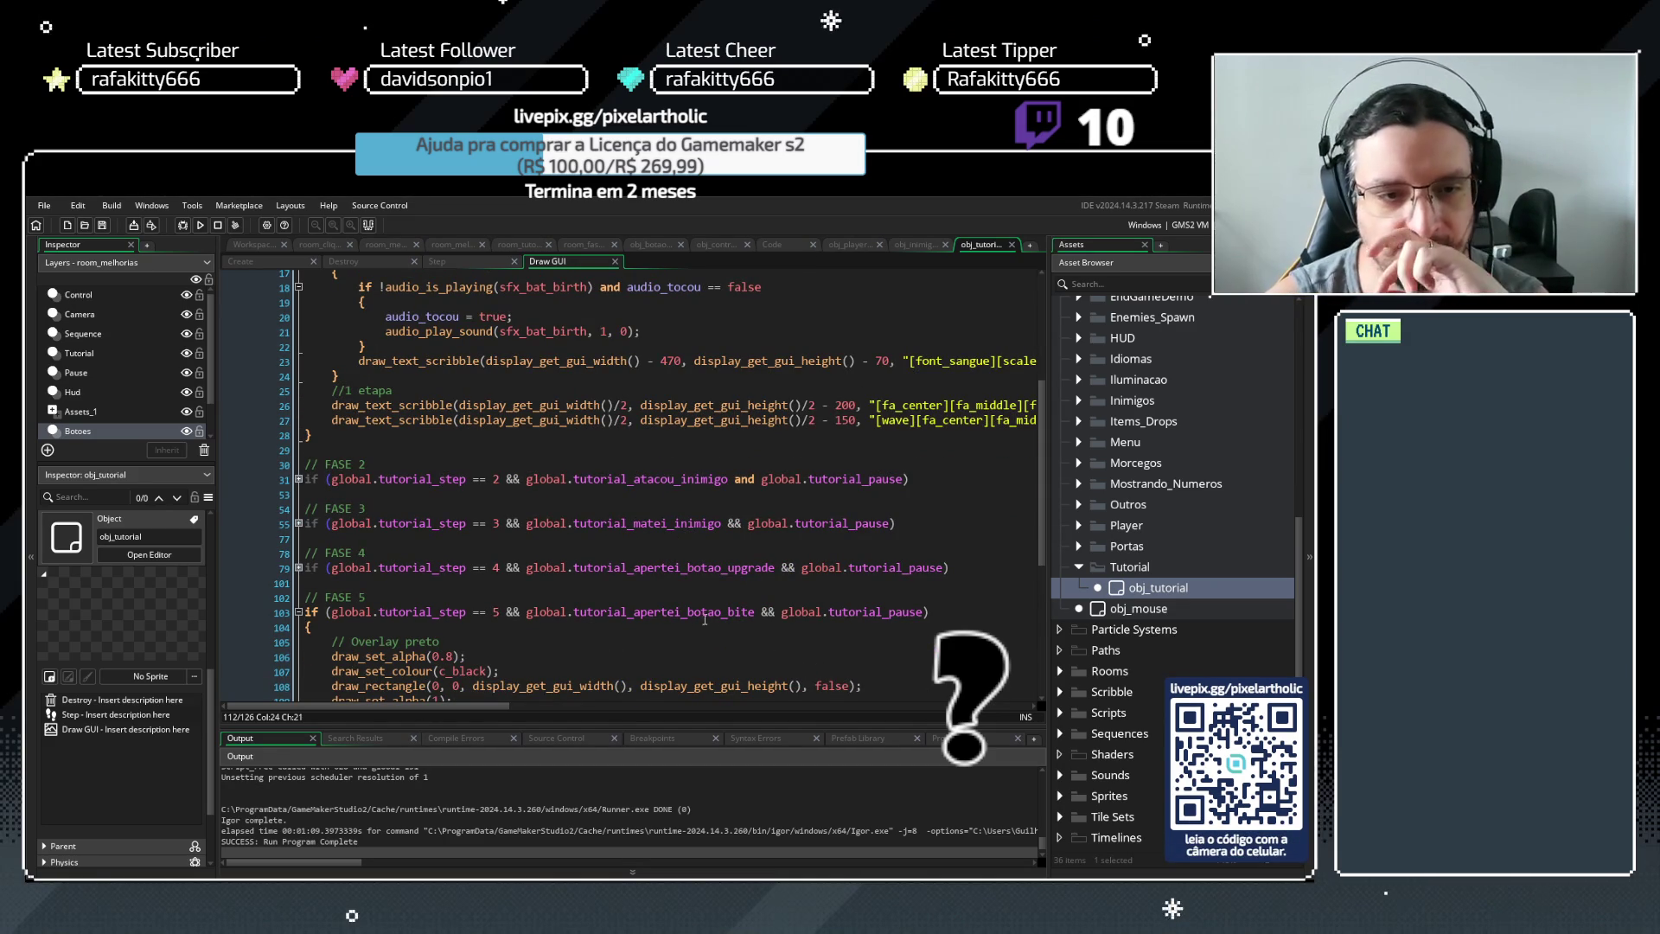
scroll(682, 597, down, 3)
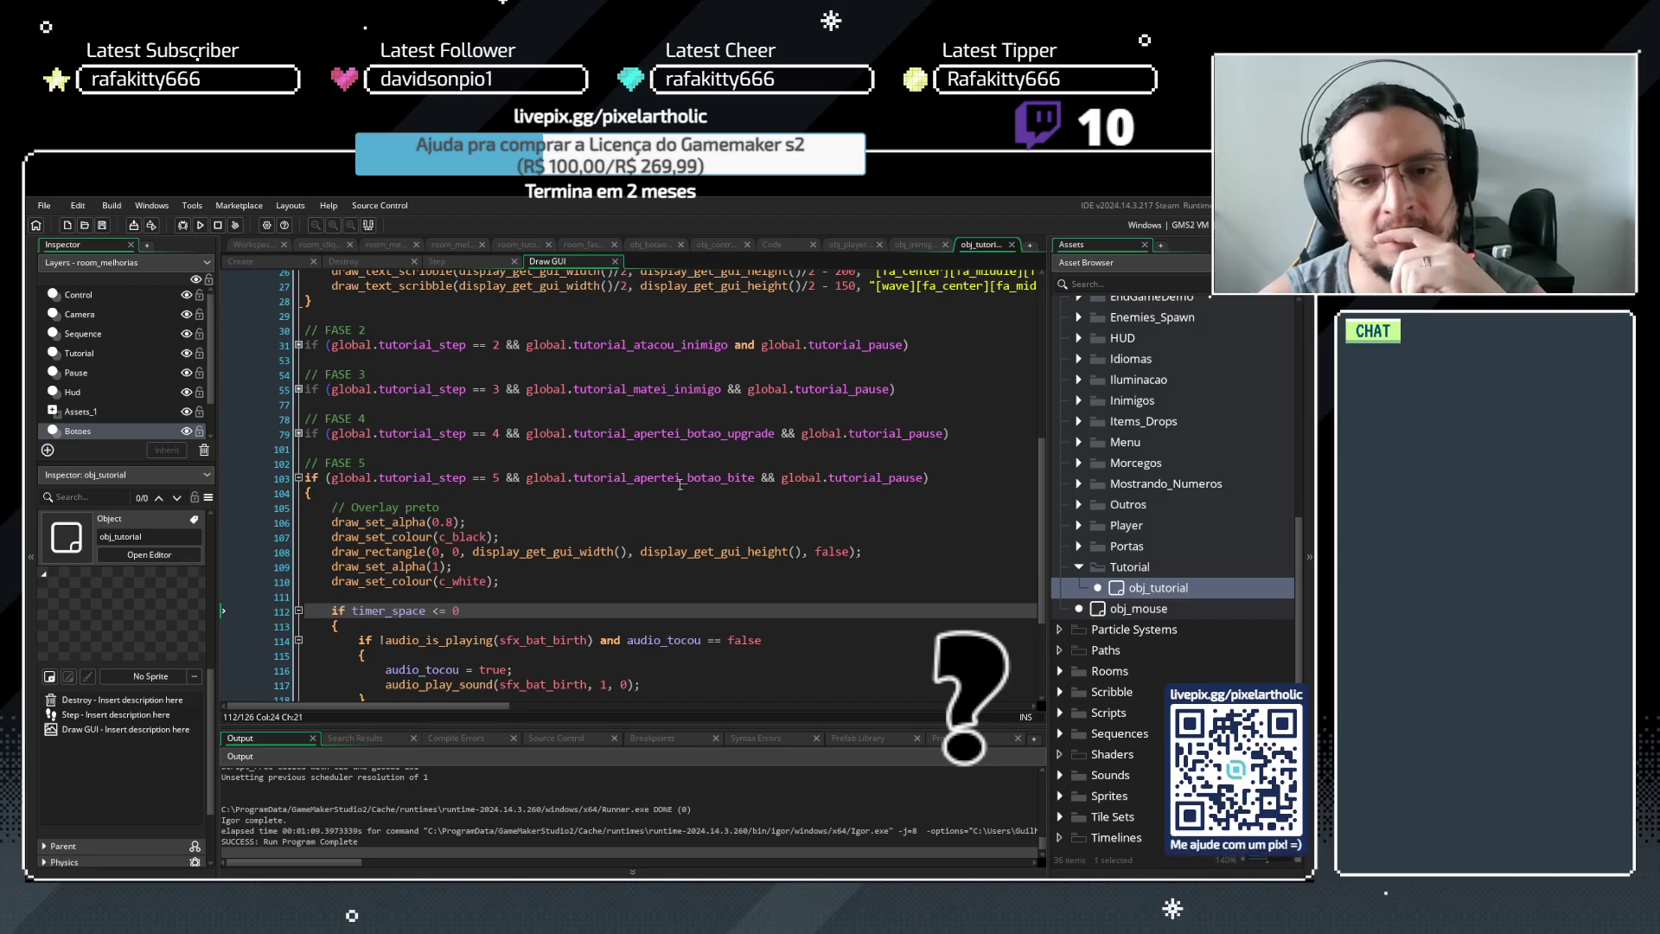
Select global.tutorial_pause in the FASE 5 condition on line 103
click(729, 478)
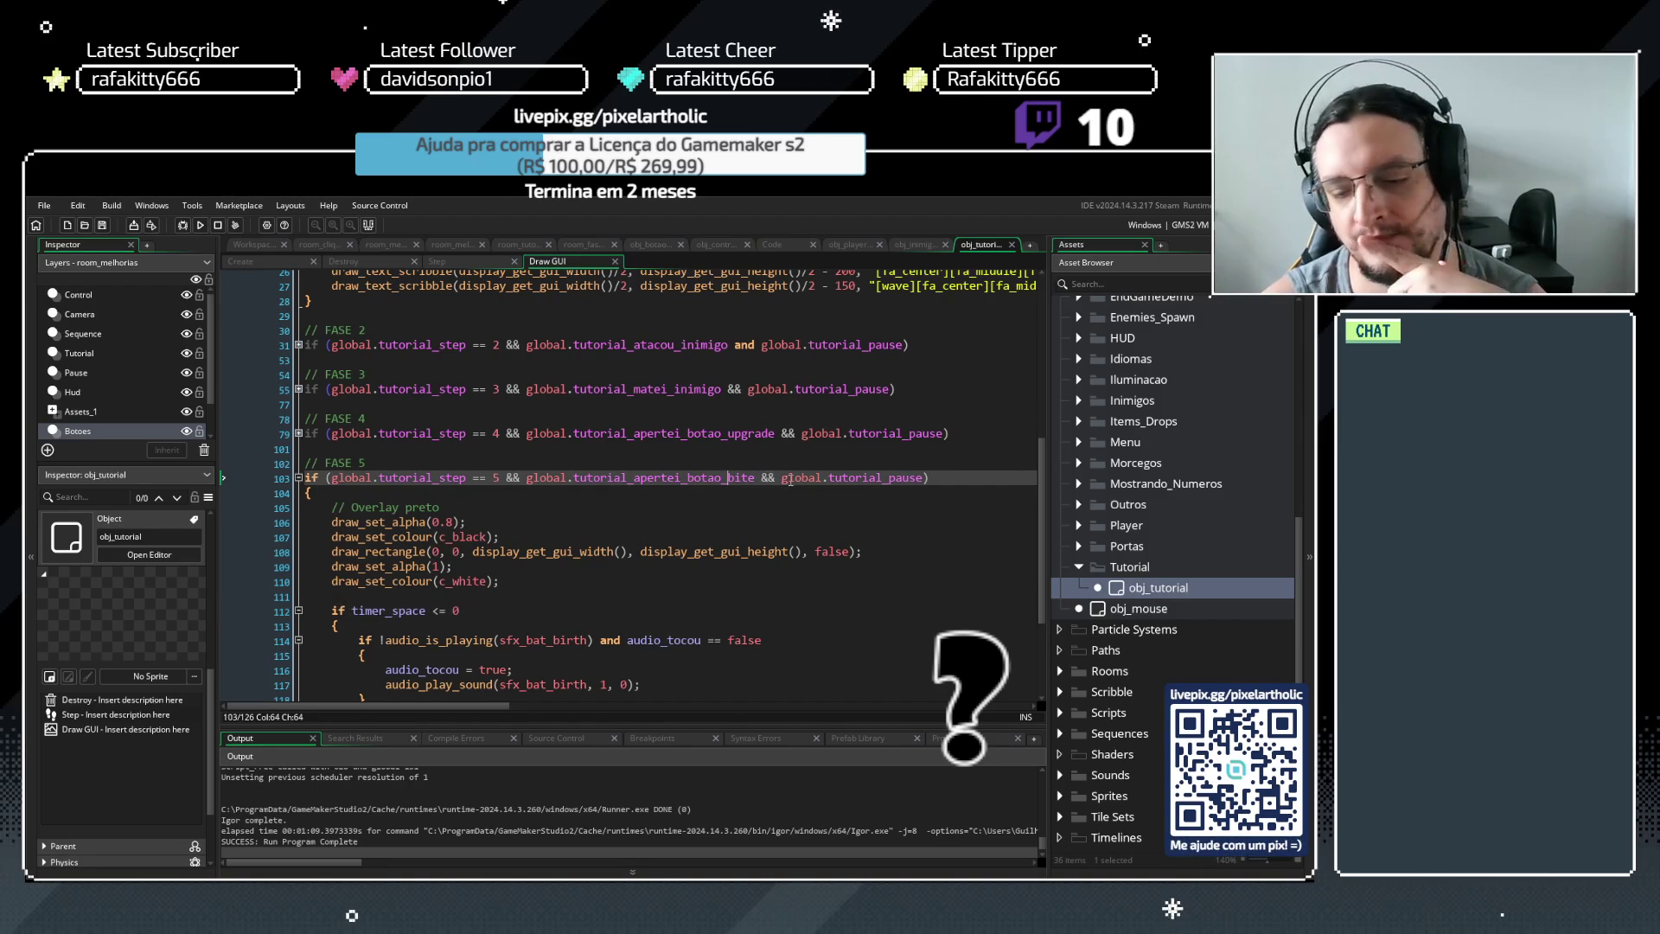
drag(783, 479, 920, 482)
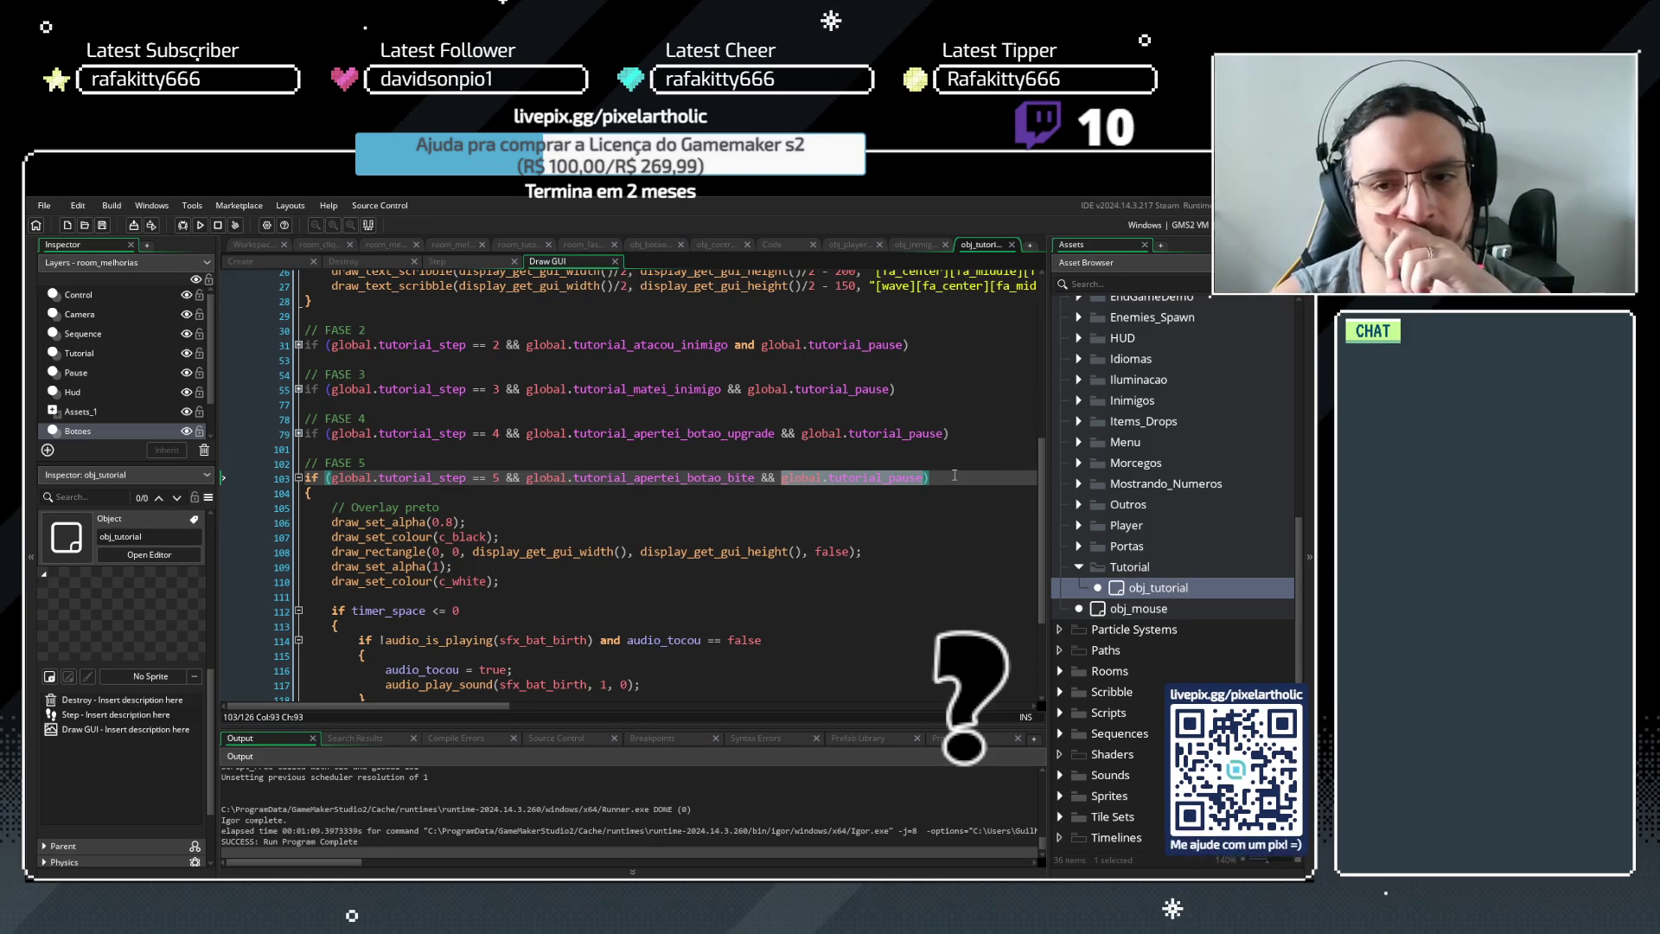
click(953, 480)
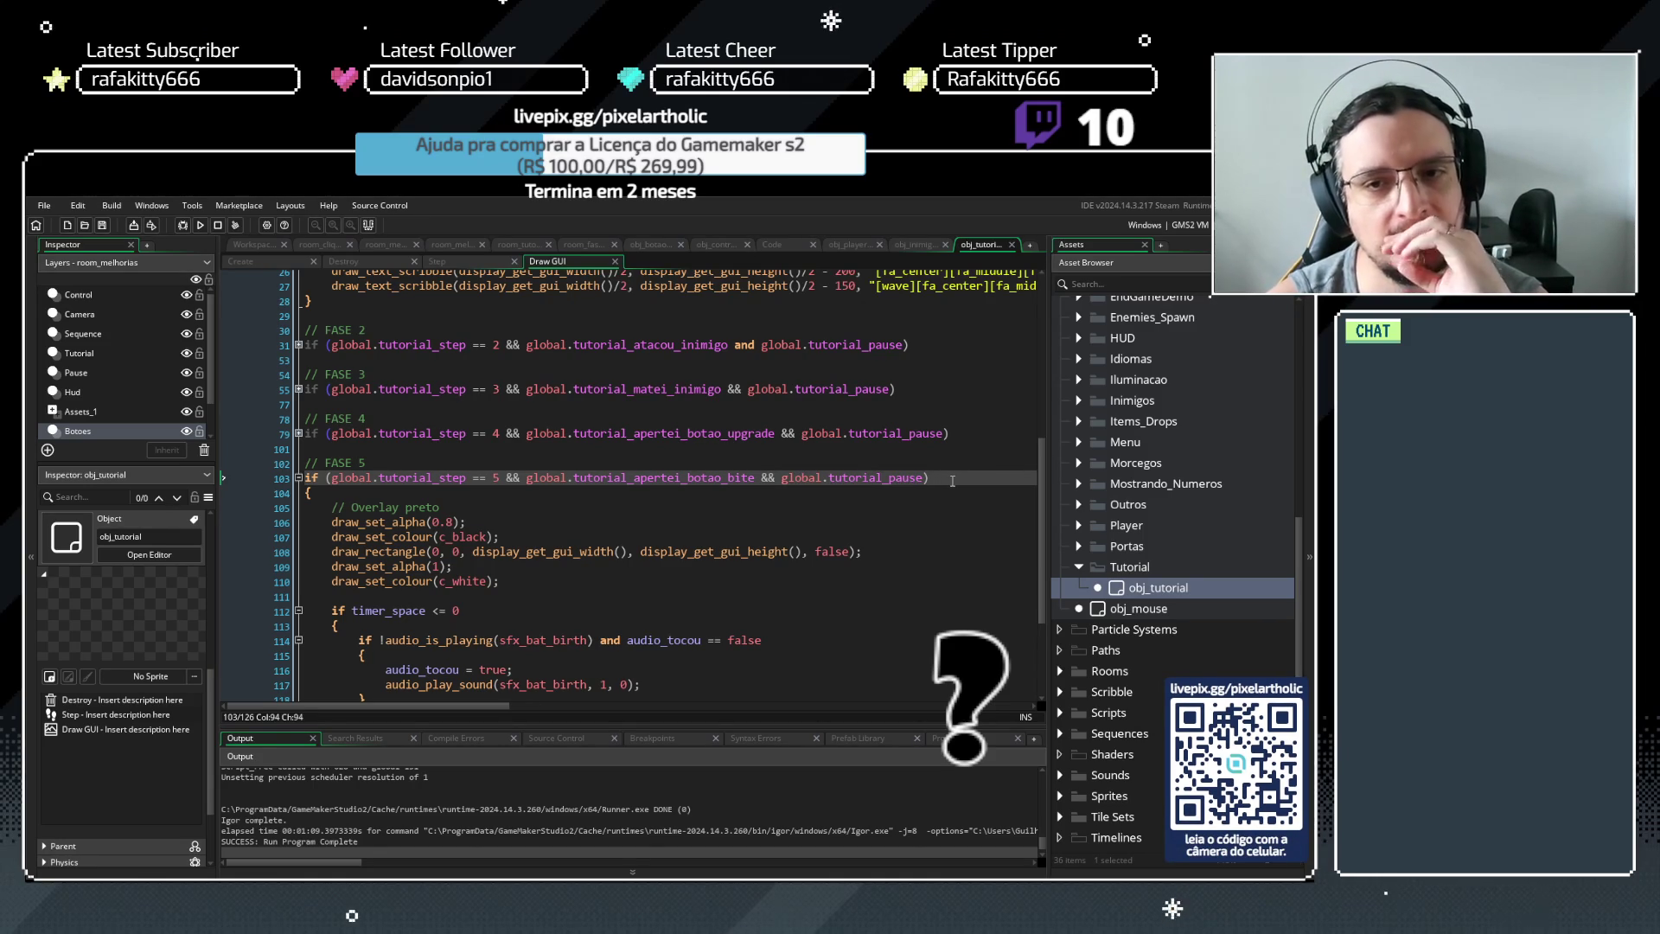
drag(783, 478, 921, 483)
Find all 27 project-wide uses of global.tutorial_pause and enlarge the search results panel
key(ctrl+shift+f)
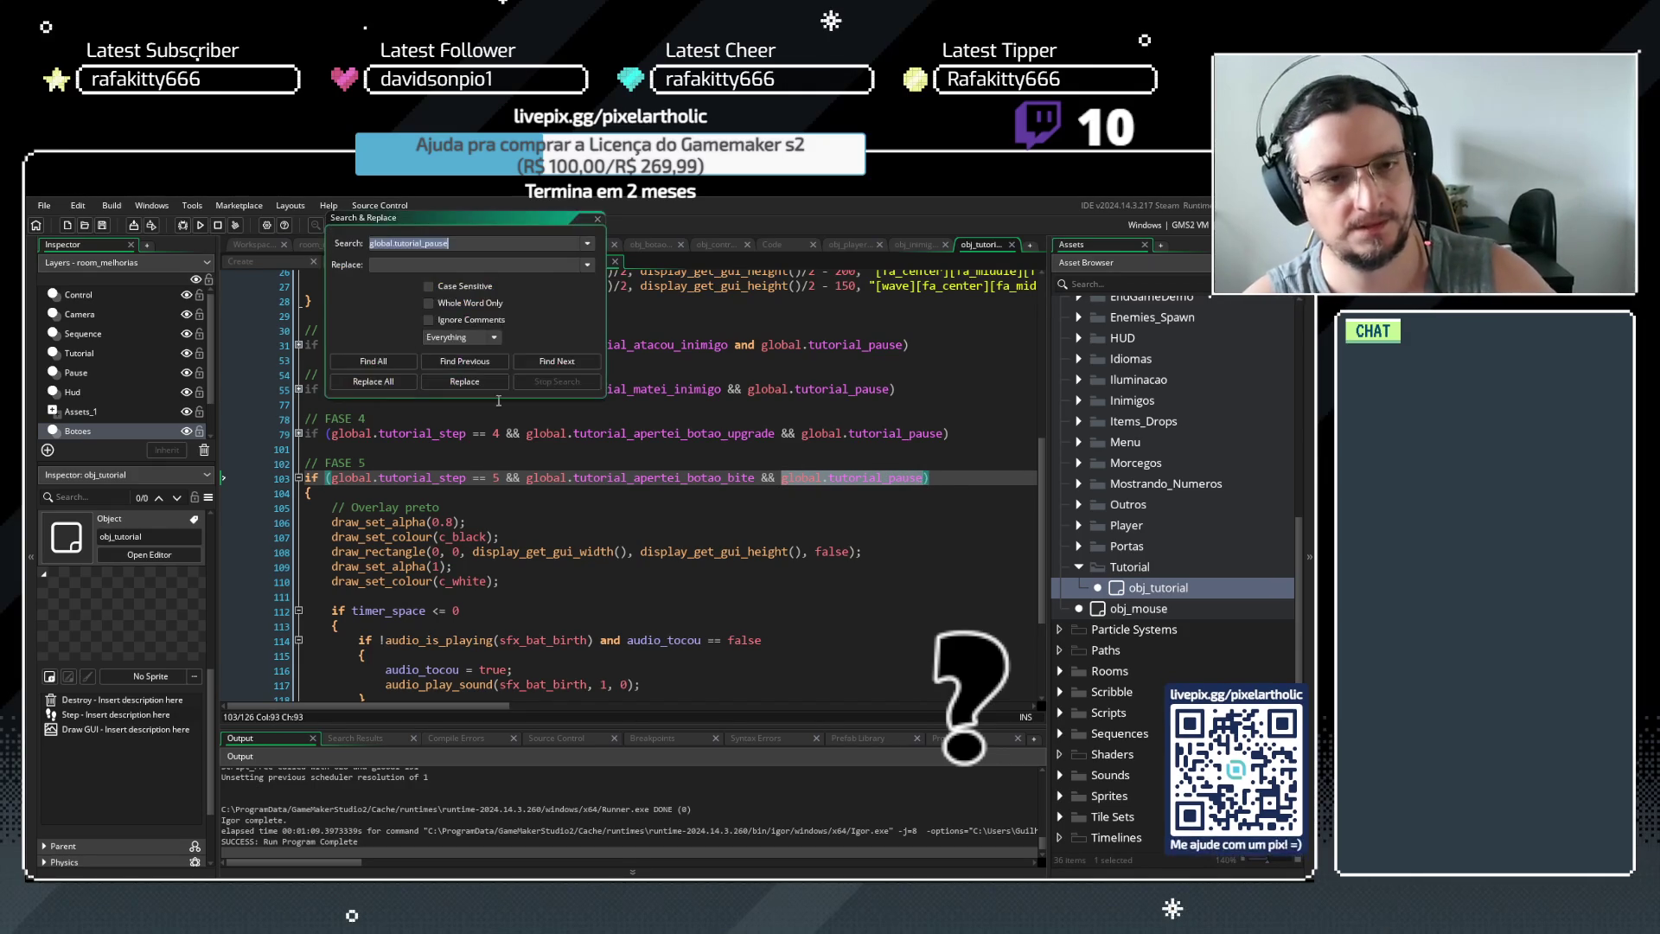
click(377, 360)
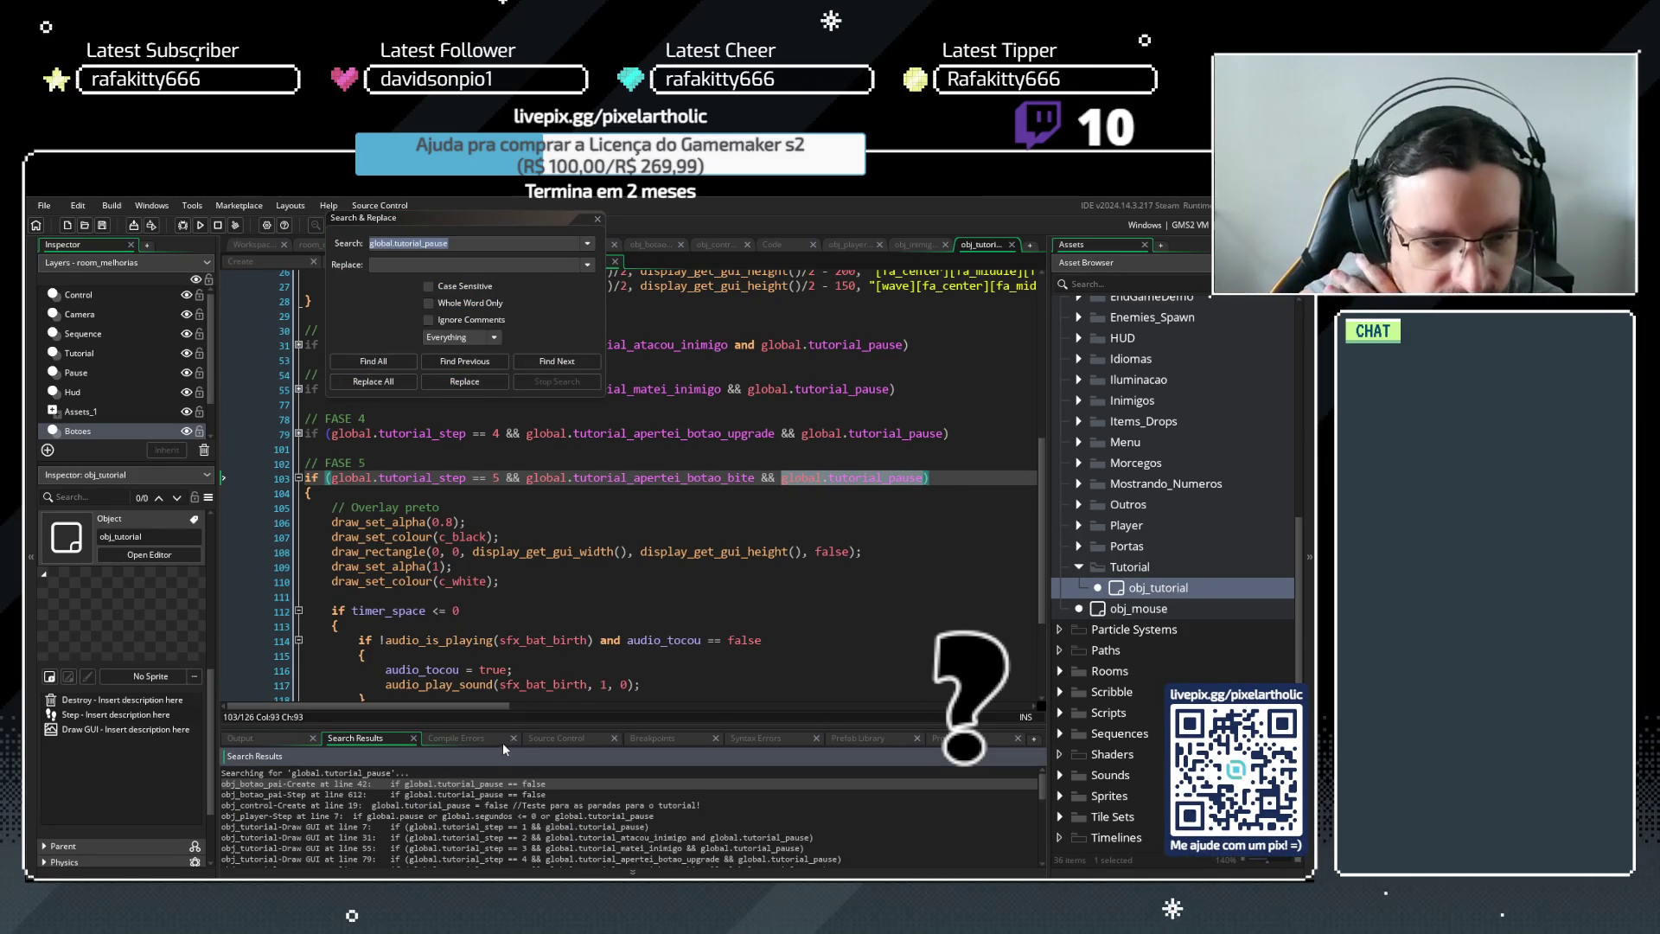
mouse_move(510, 728)
mouse_down()
mouse_move(545, 430)
mouse_move(545, 449)
mouse_up()
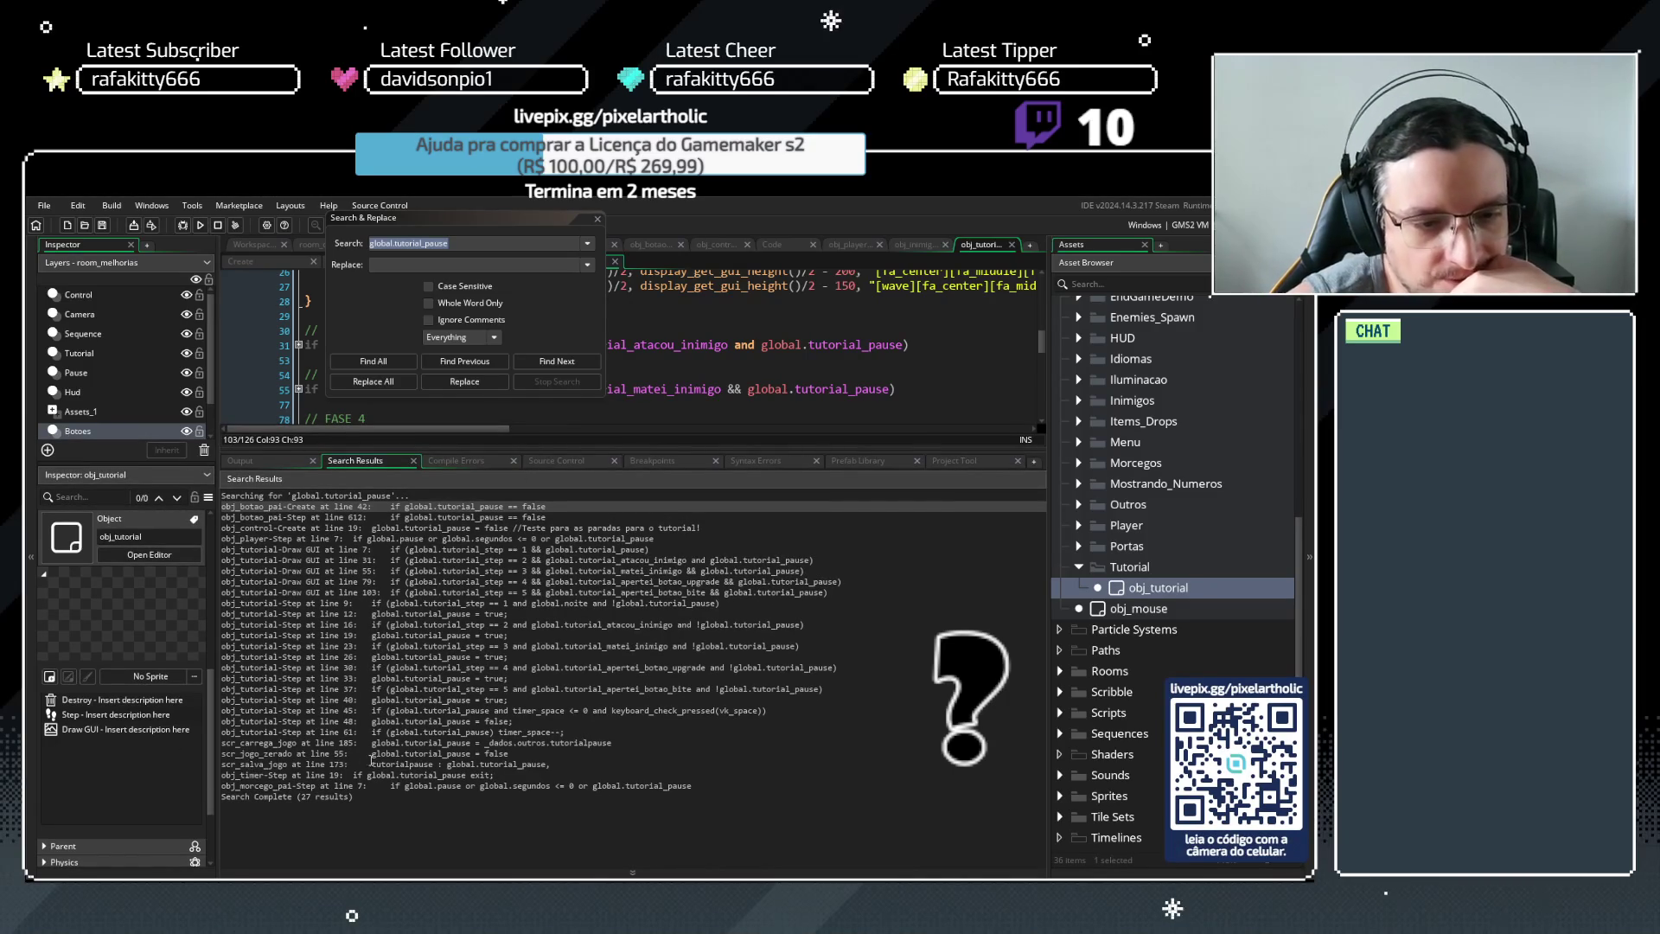
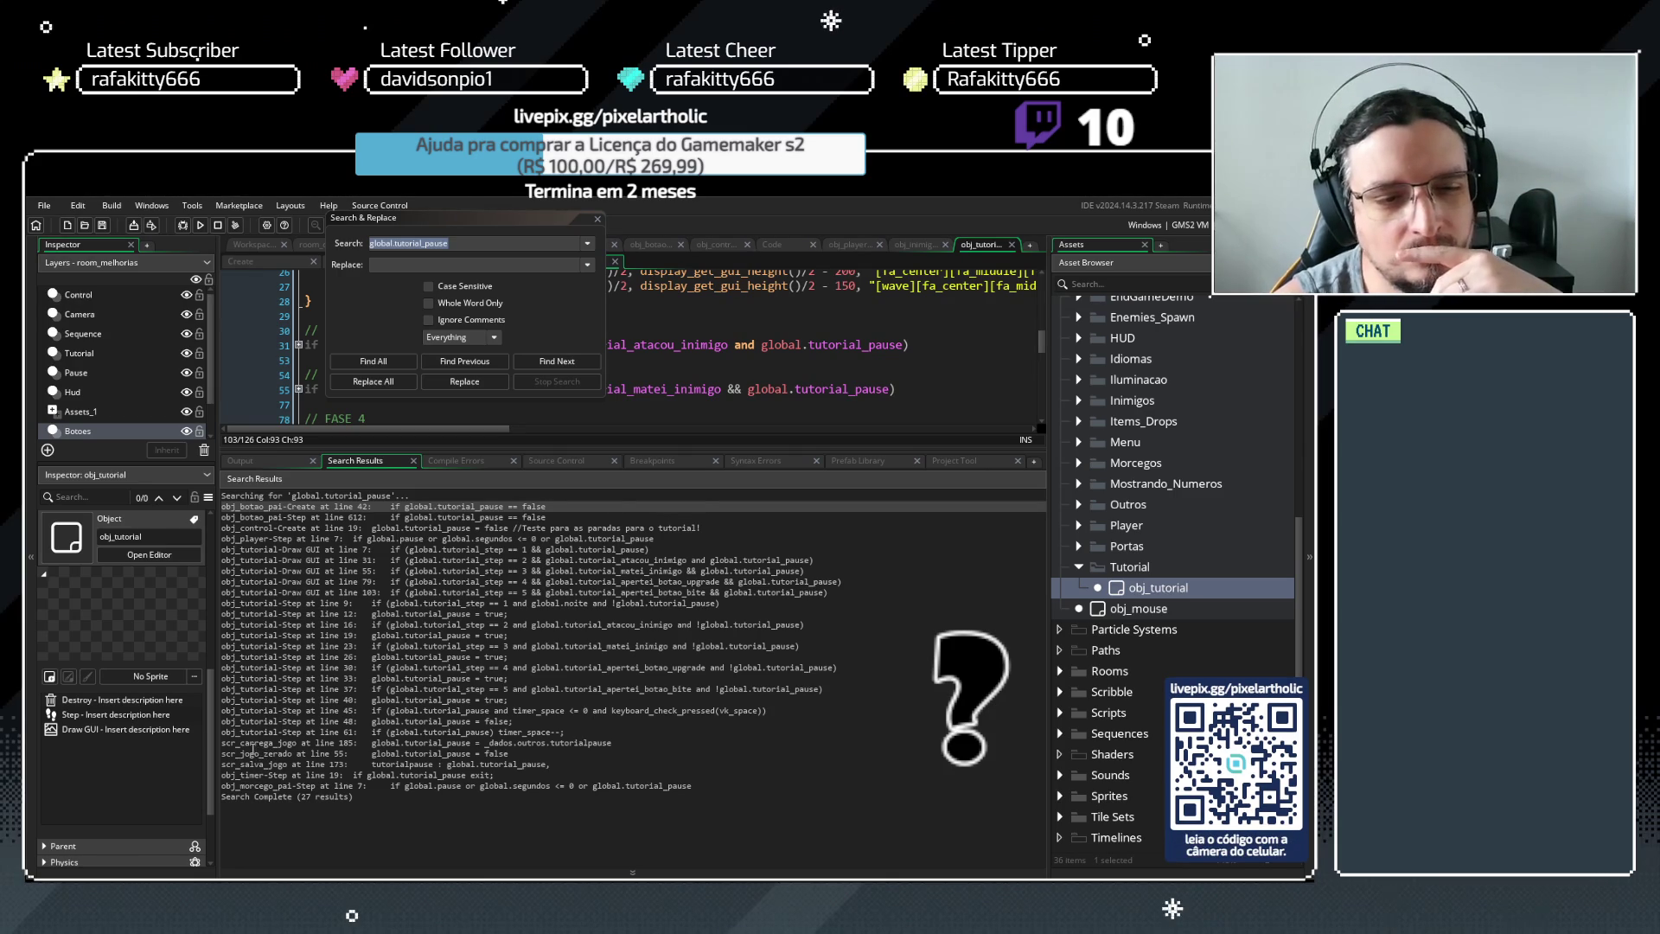
Enlarge the code editor and search results panels, then close the search dialog
drag(788, 448, 785, 775)
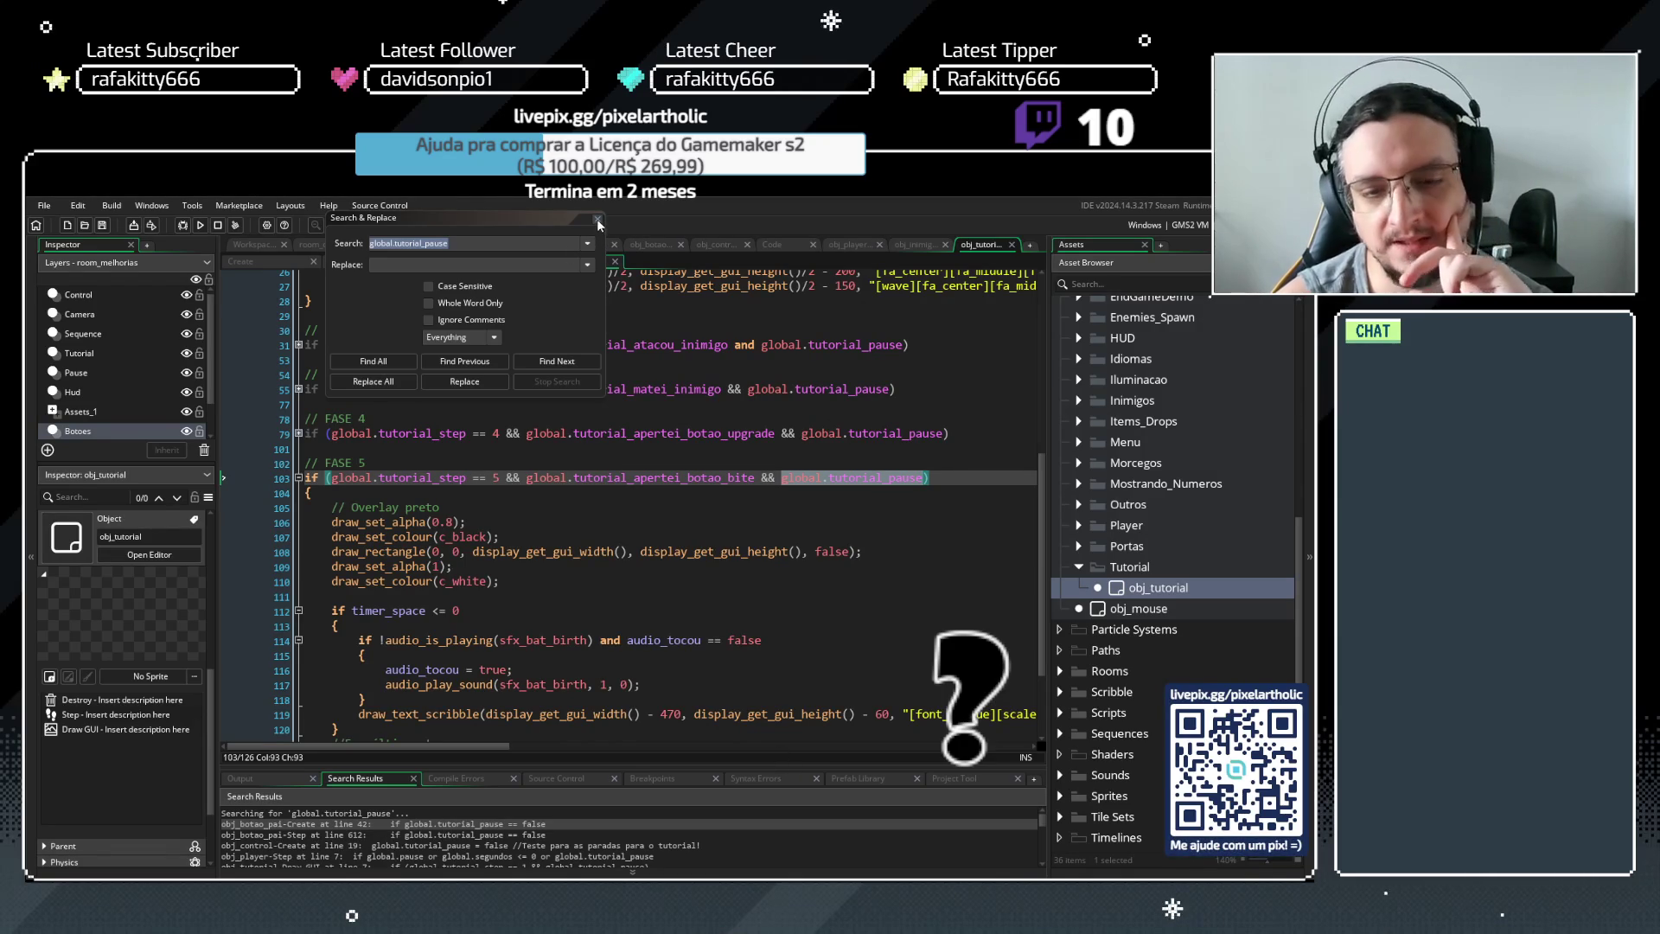
drag(633, 765, 635, 717)
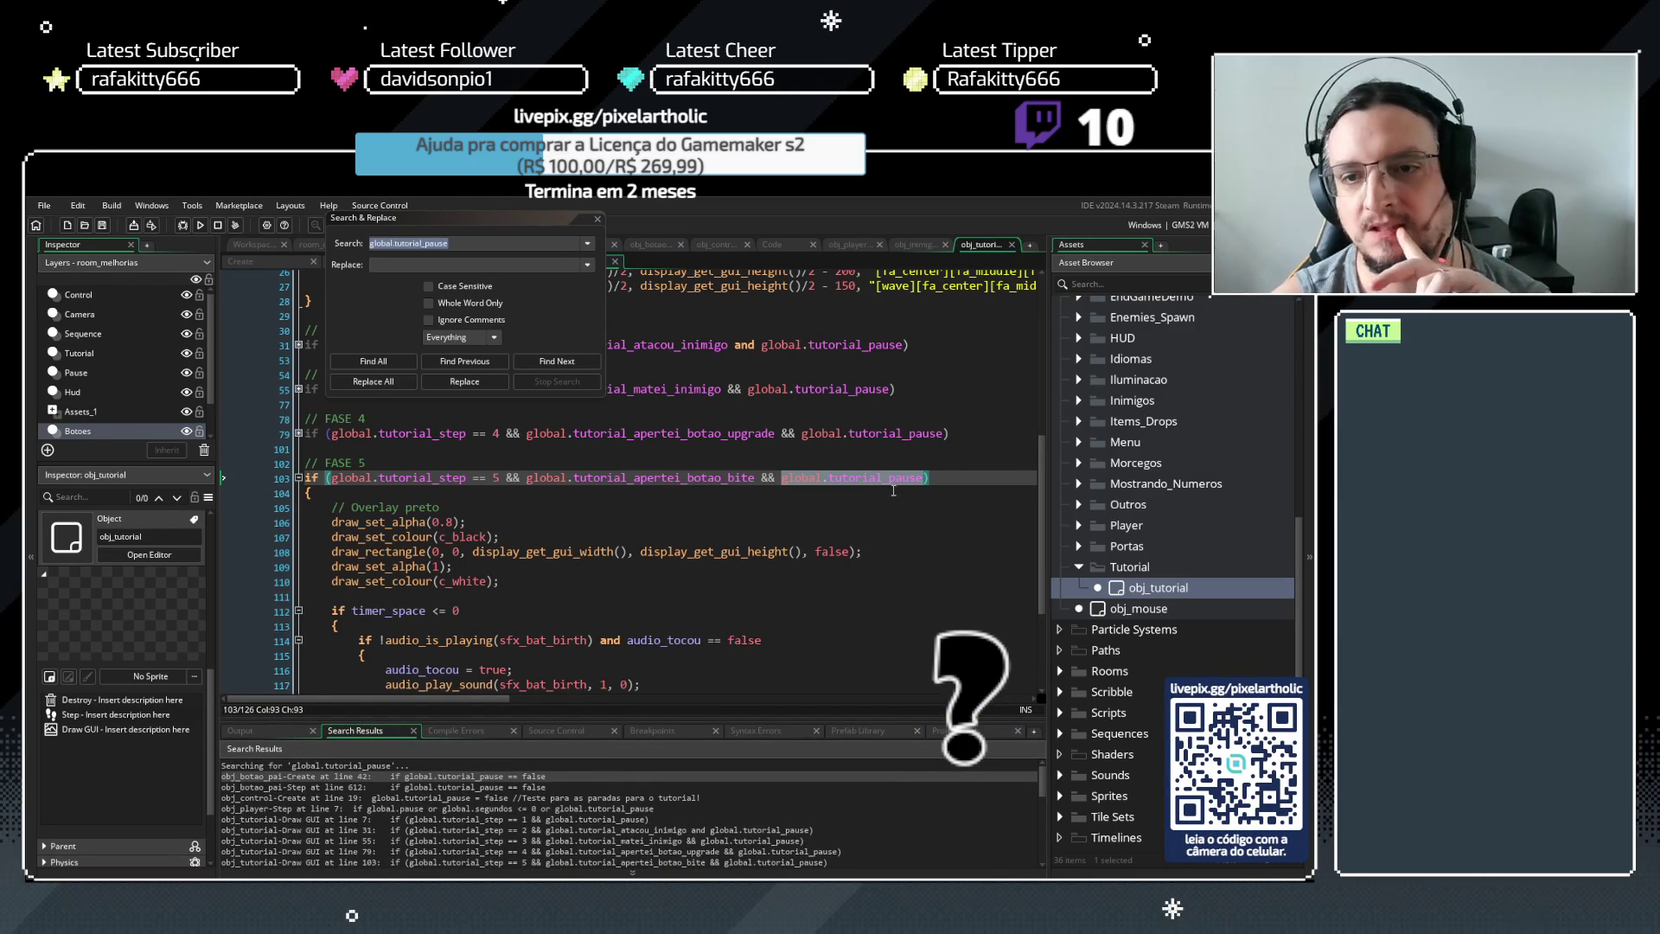
click(937, 489)
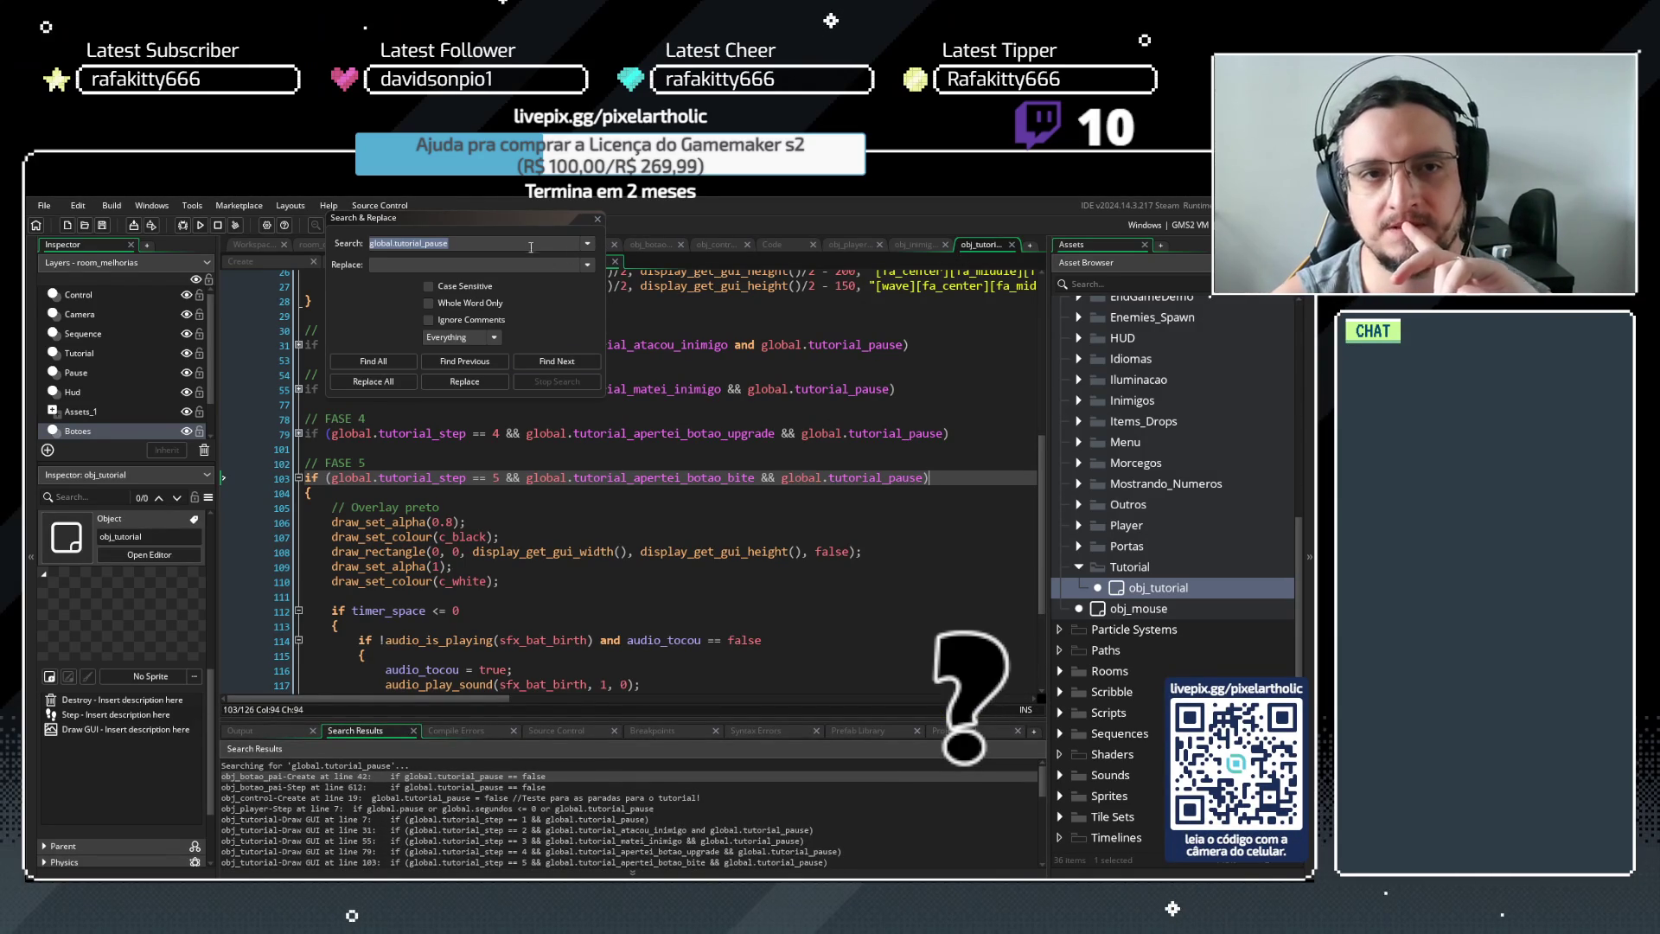
Inspect the line 103 condition, then bring up obj_control's Step event code
click(597, 219)
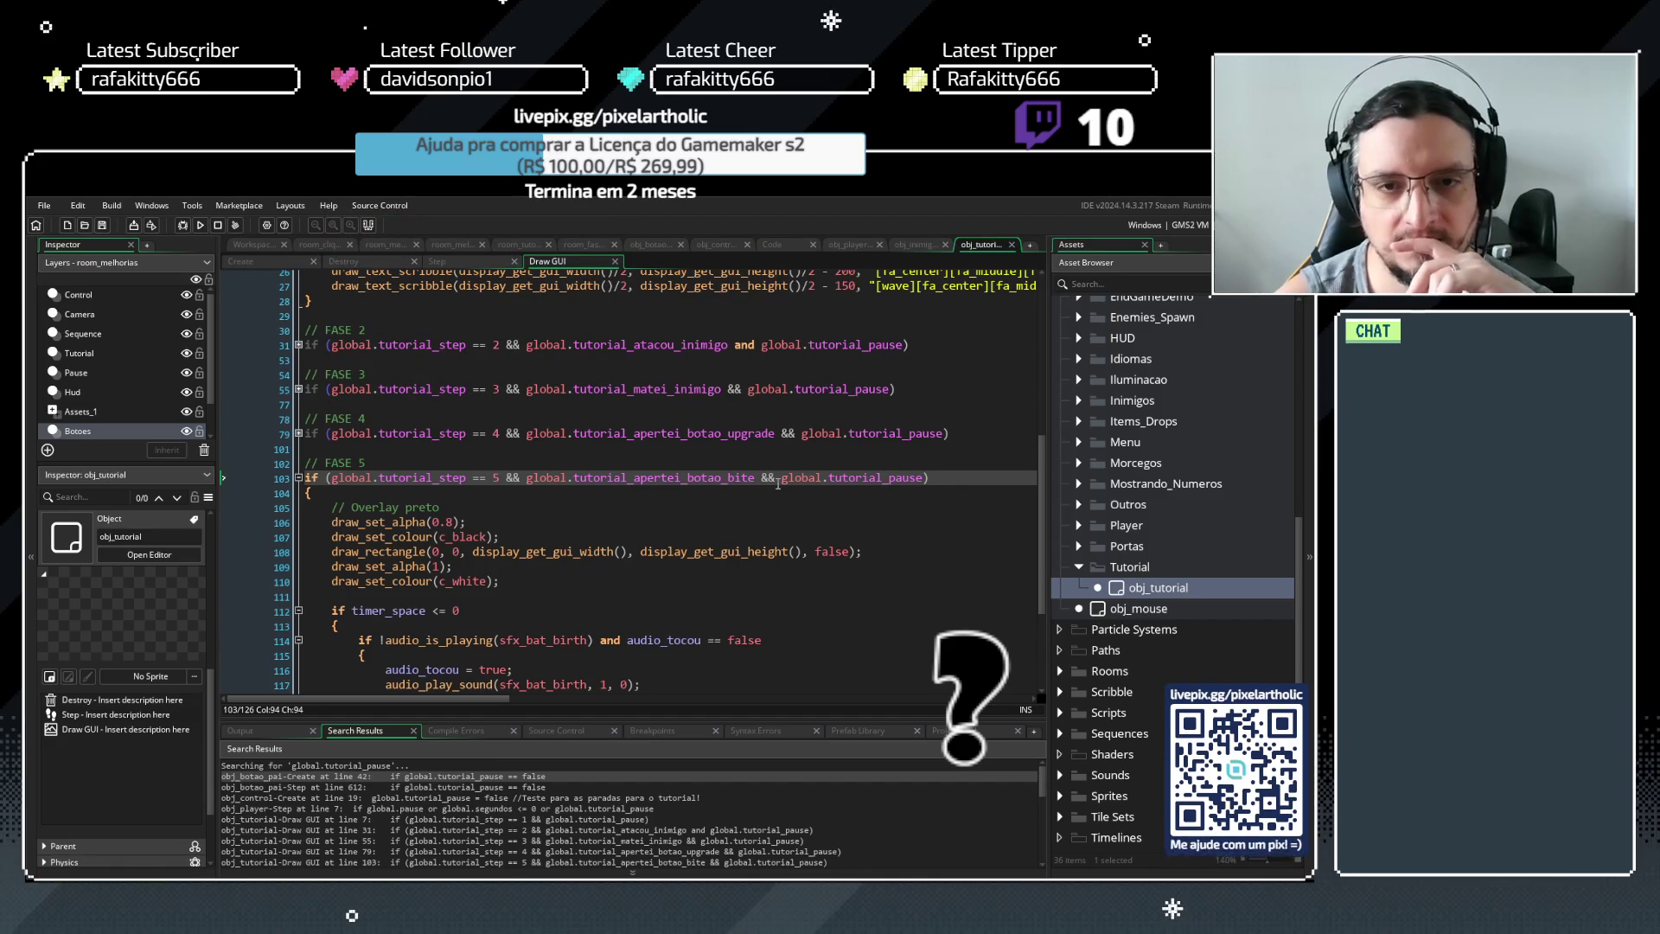
double_click(470, 481)
click(559, 477)
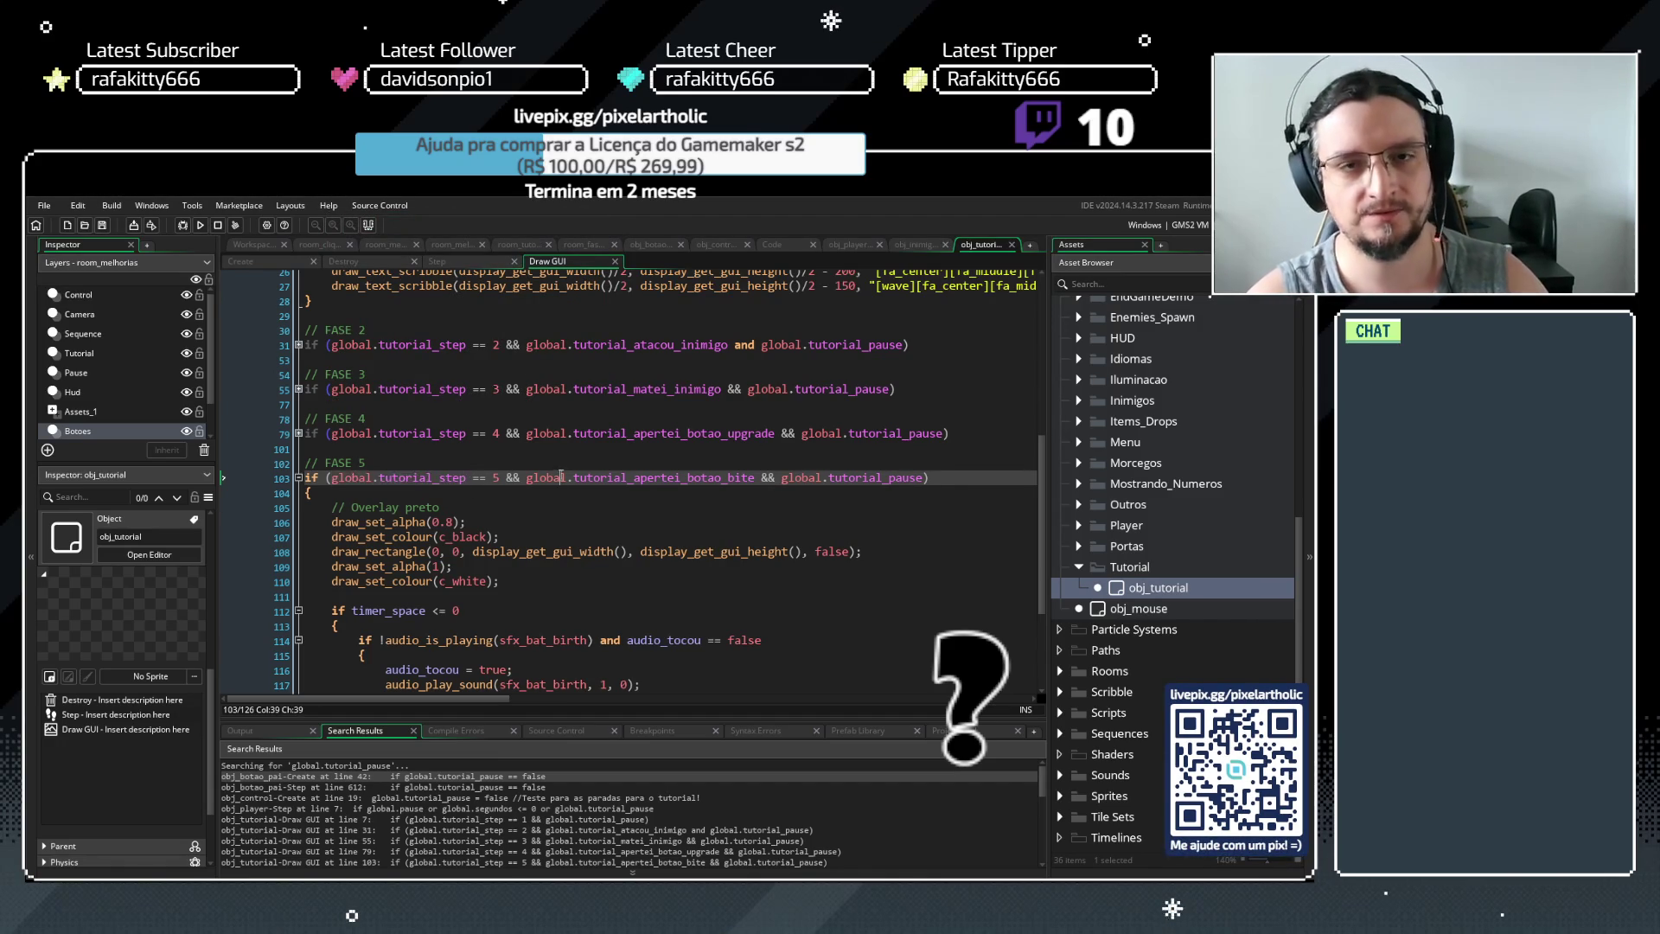
click(718, 245)
click(337, 261)
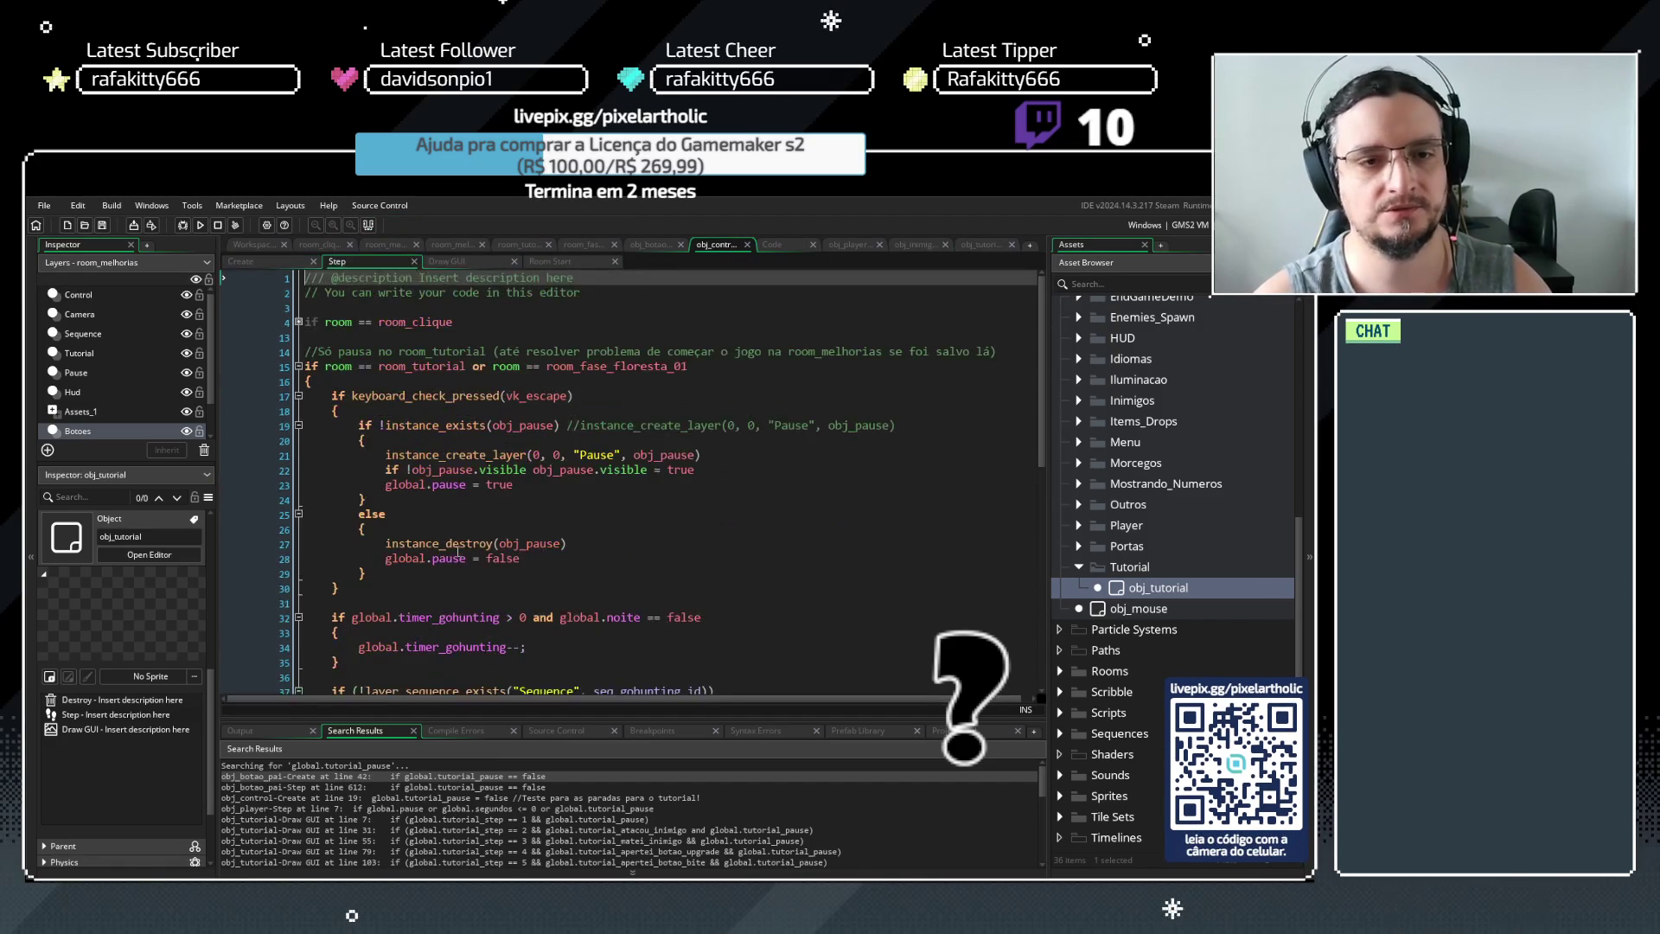
Add show_debug_message(global.tutorial_step) on a new line 68 of the Step event
scroll(444, 438, down, 10)
click(348, 656)
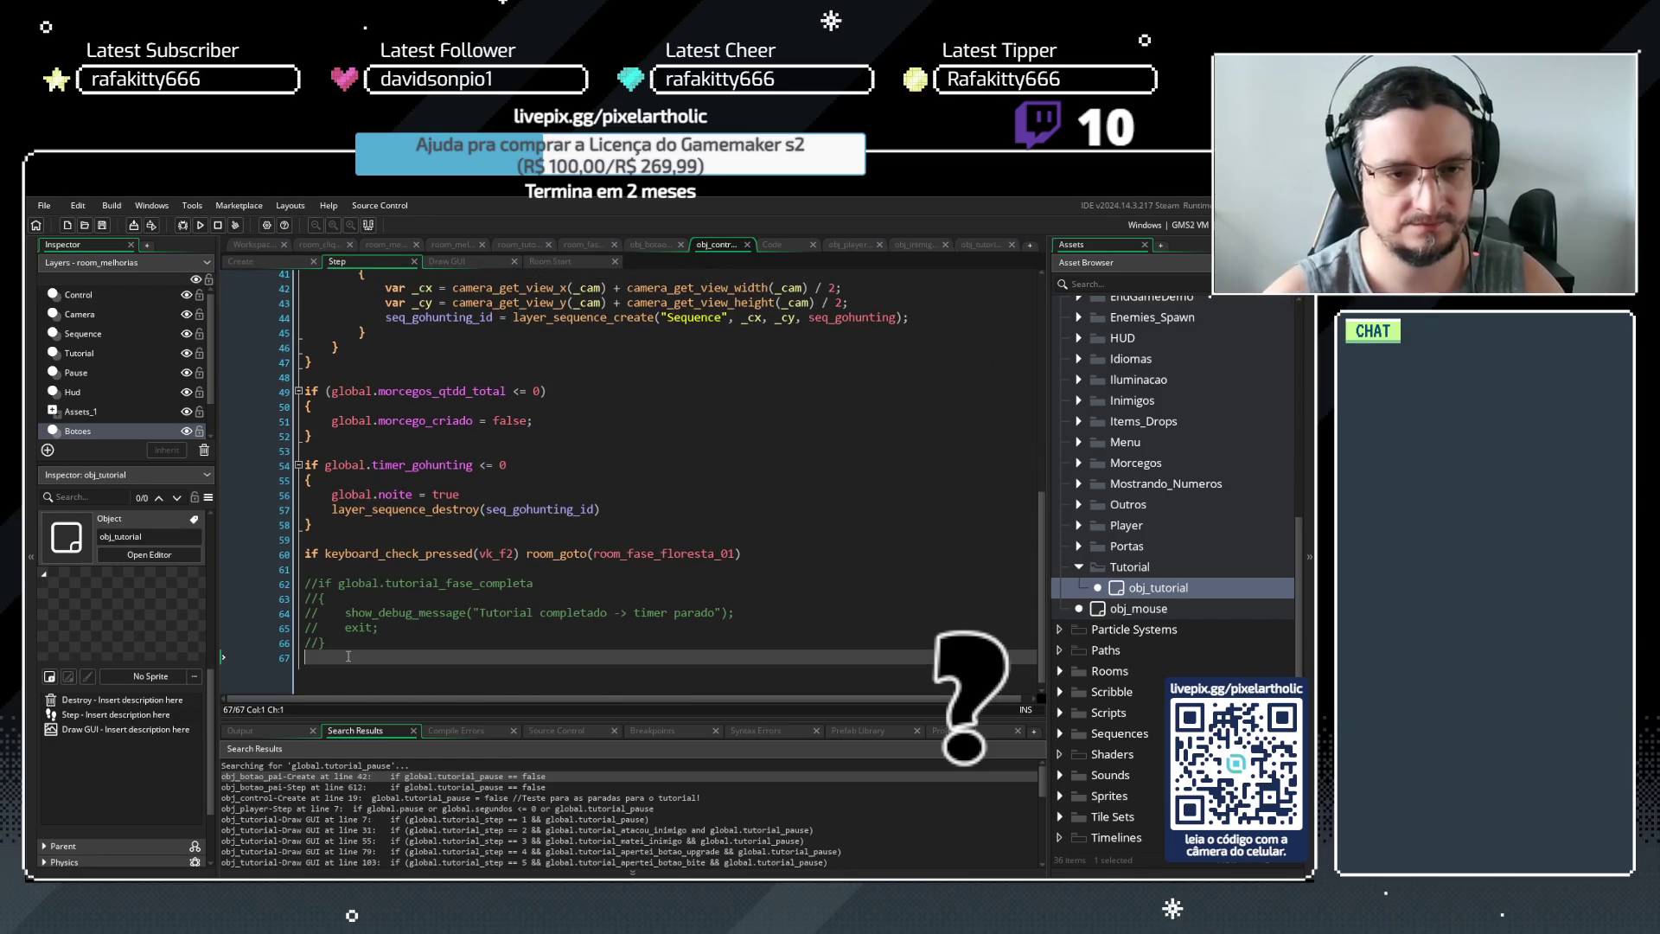
key(Return)
text(show_debu)
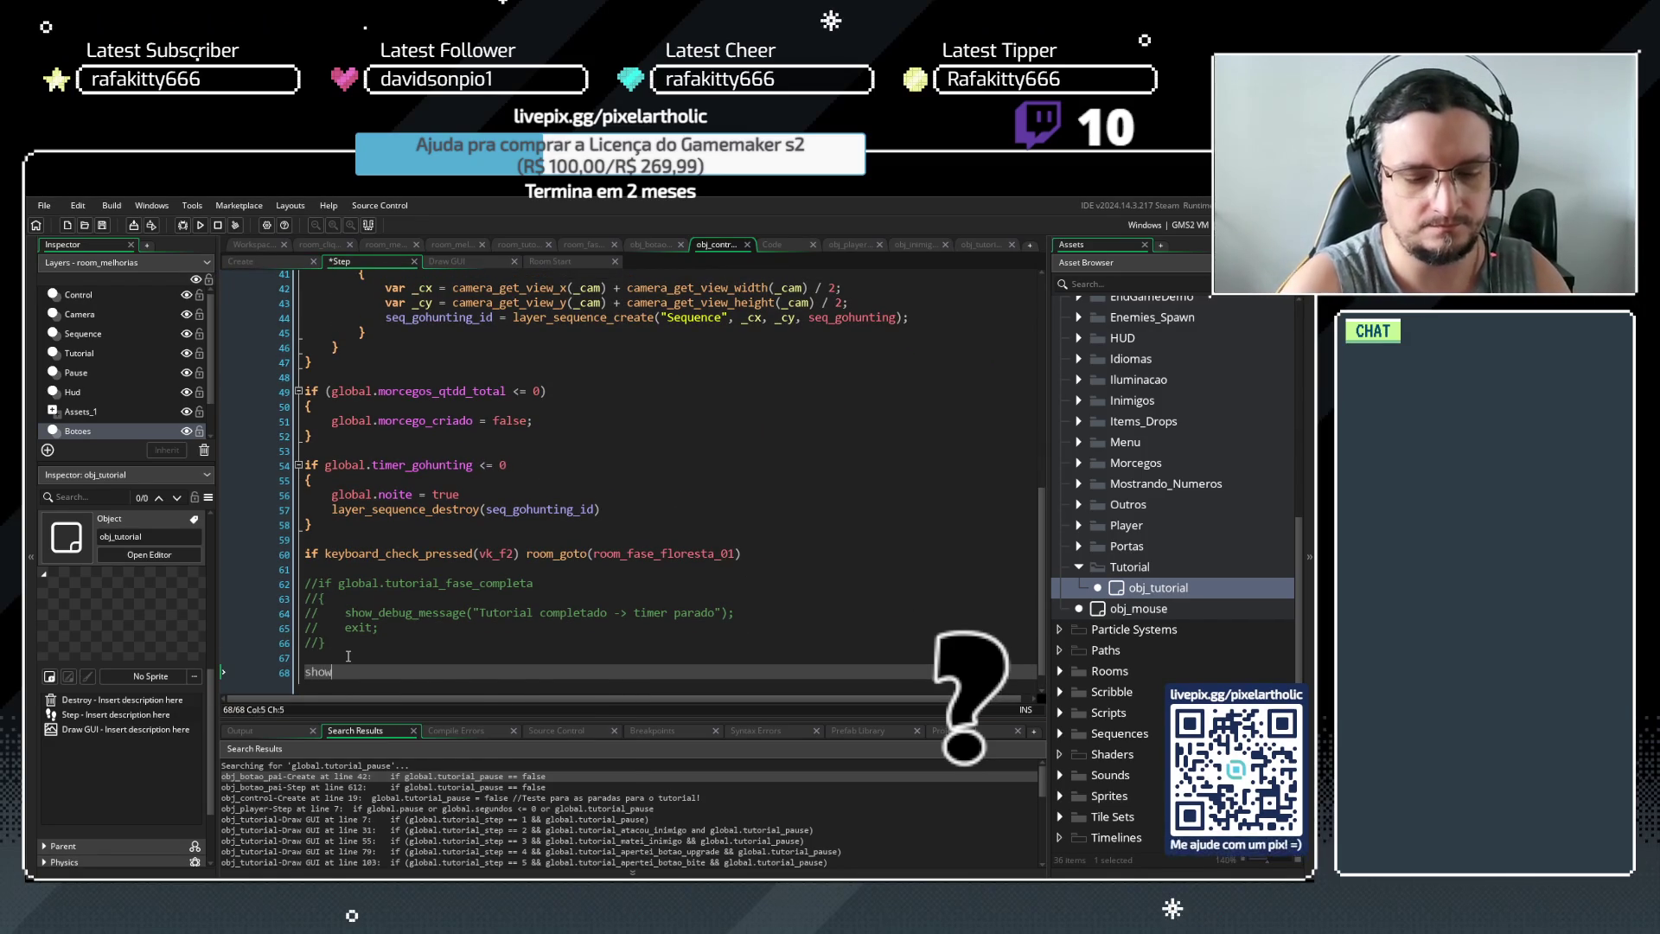
key(Down)
key(Return)
text((global.tutorial_step)
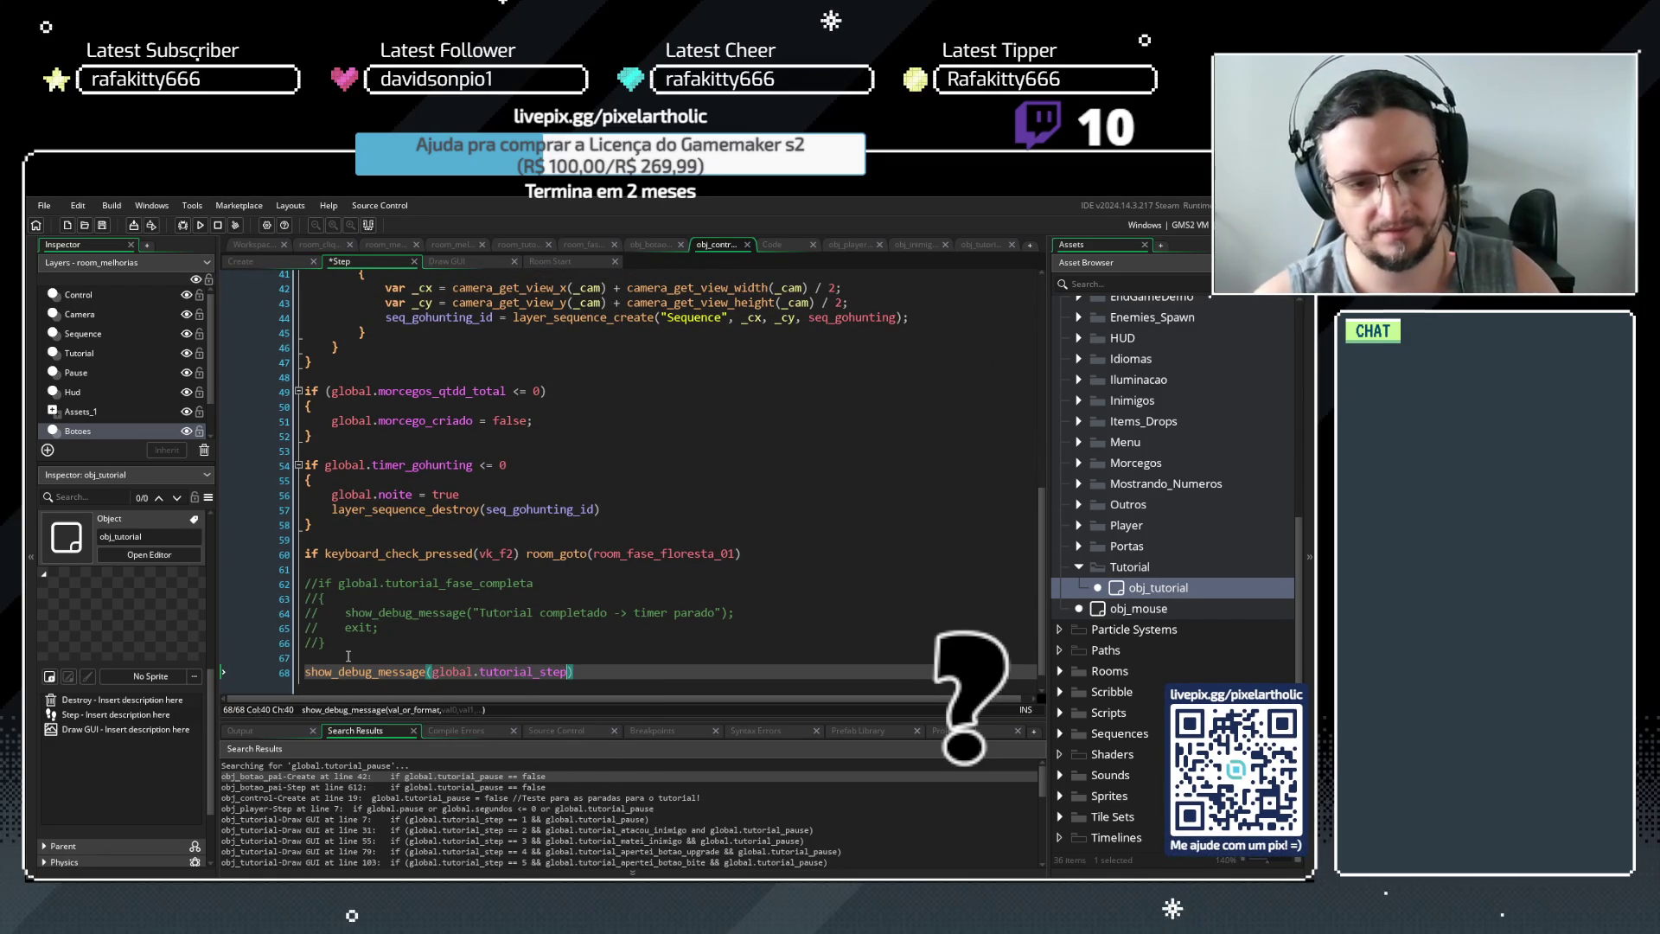
Playtest the tutorial through its final step, buying the bite skill, then close the game
key(F5)
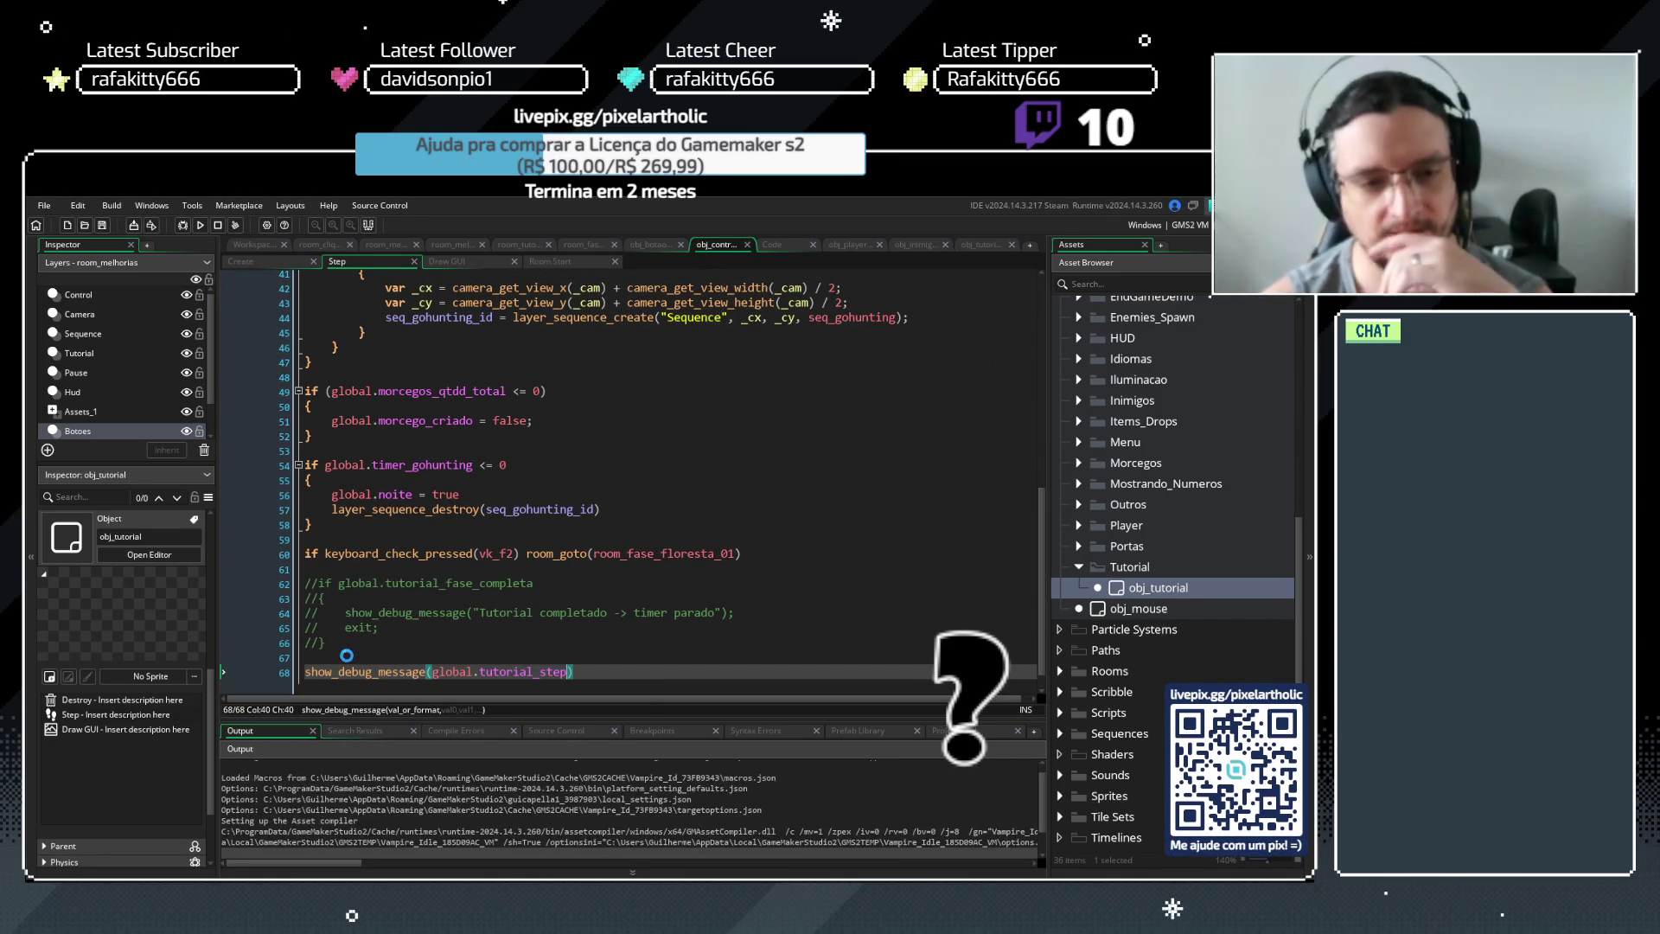
drag(546, 719, 551, 654)
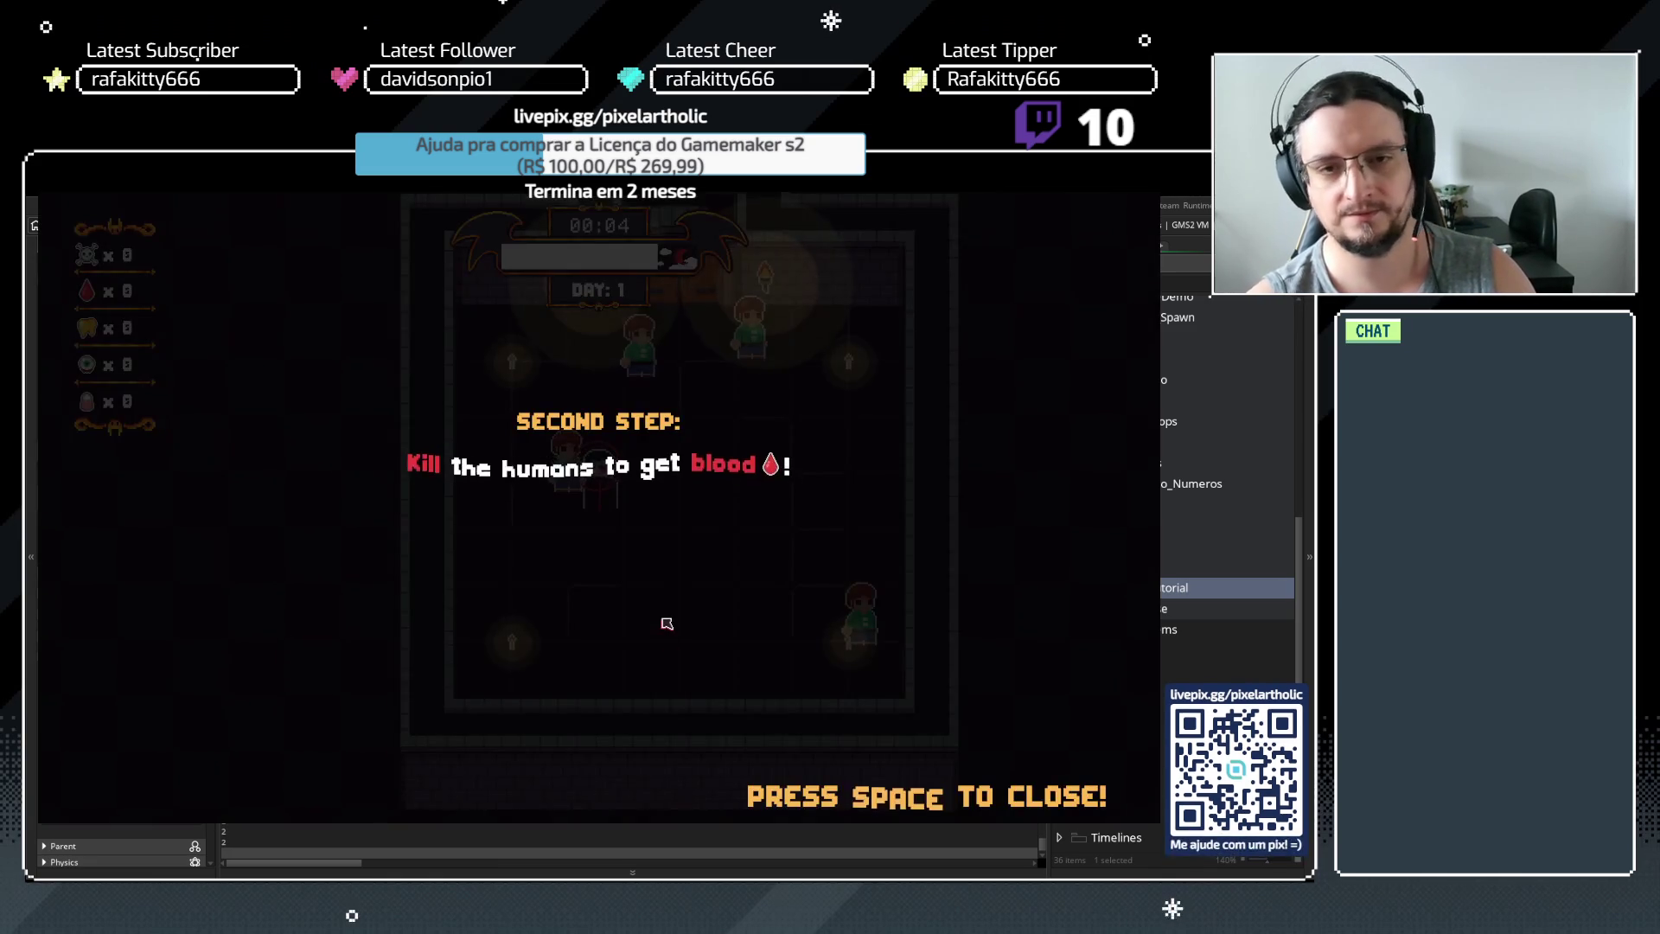
key(space)
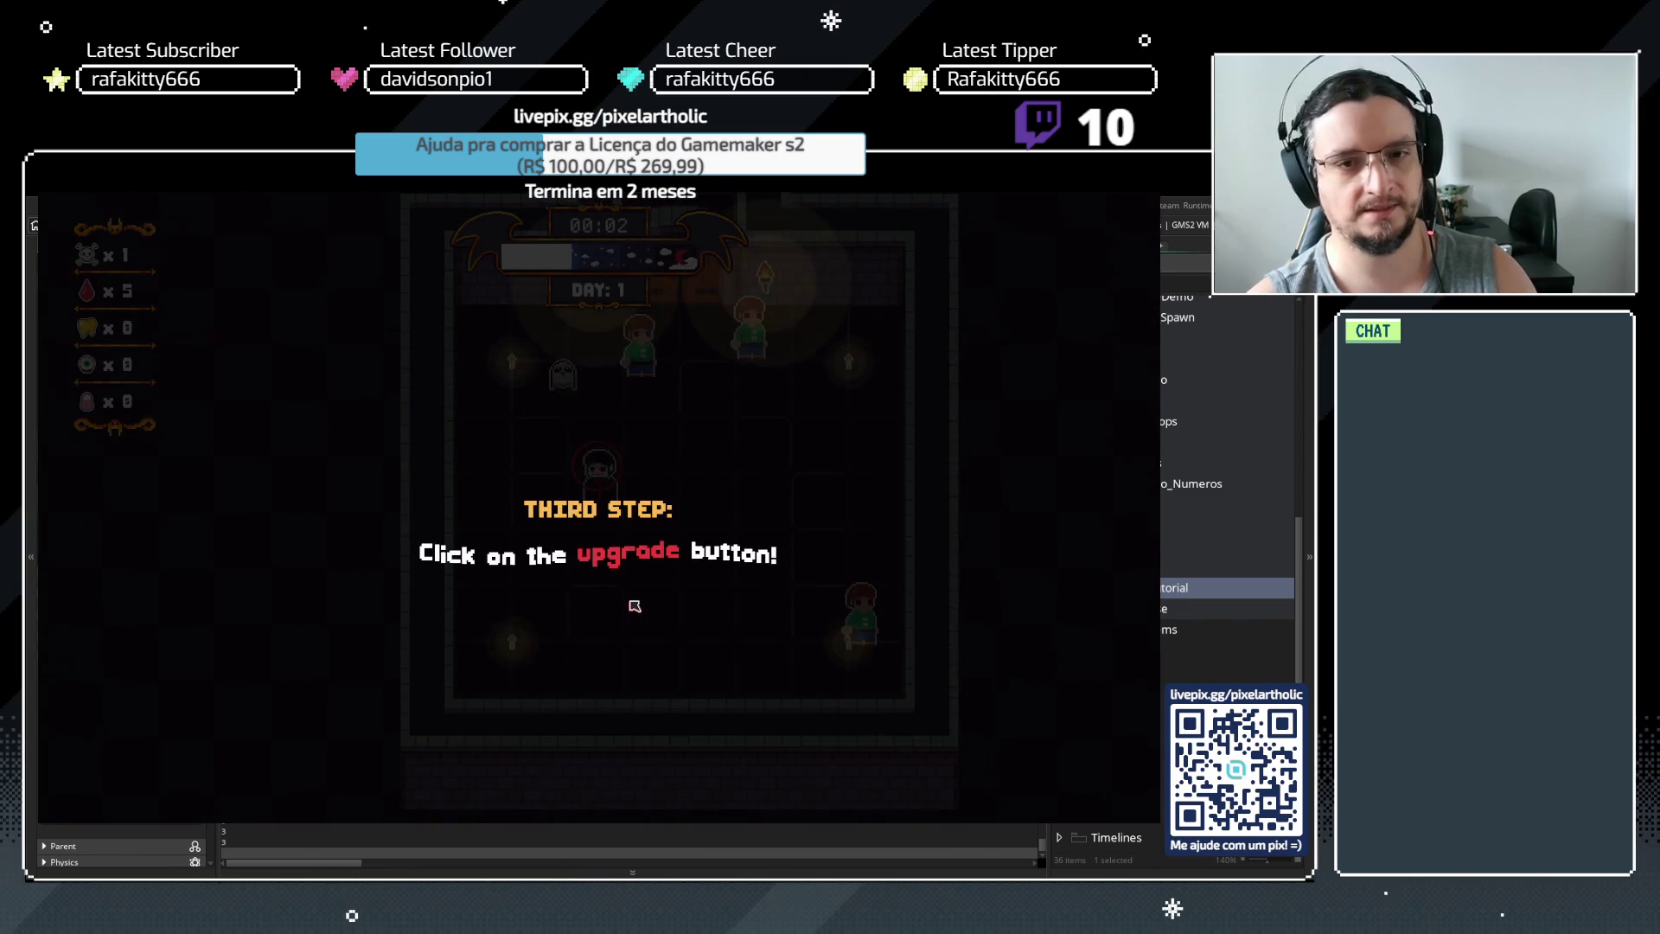
key(space)
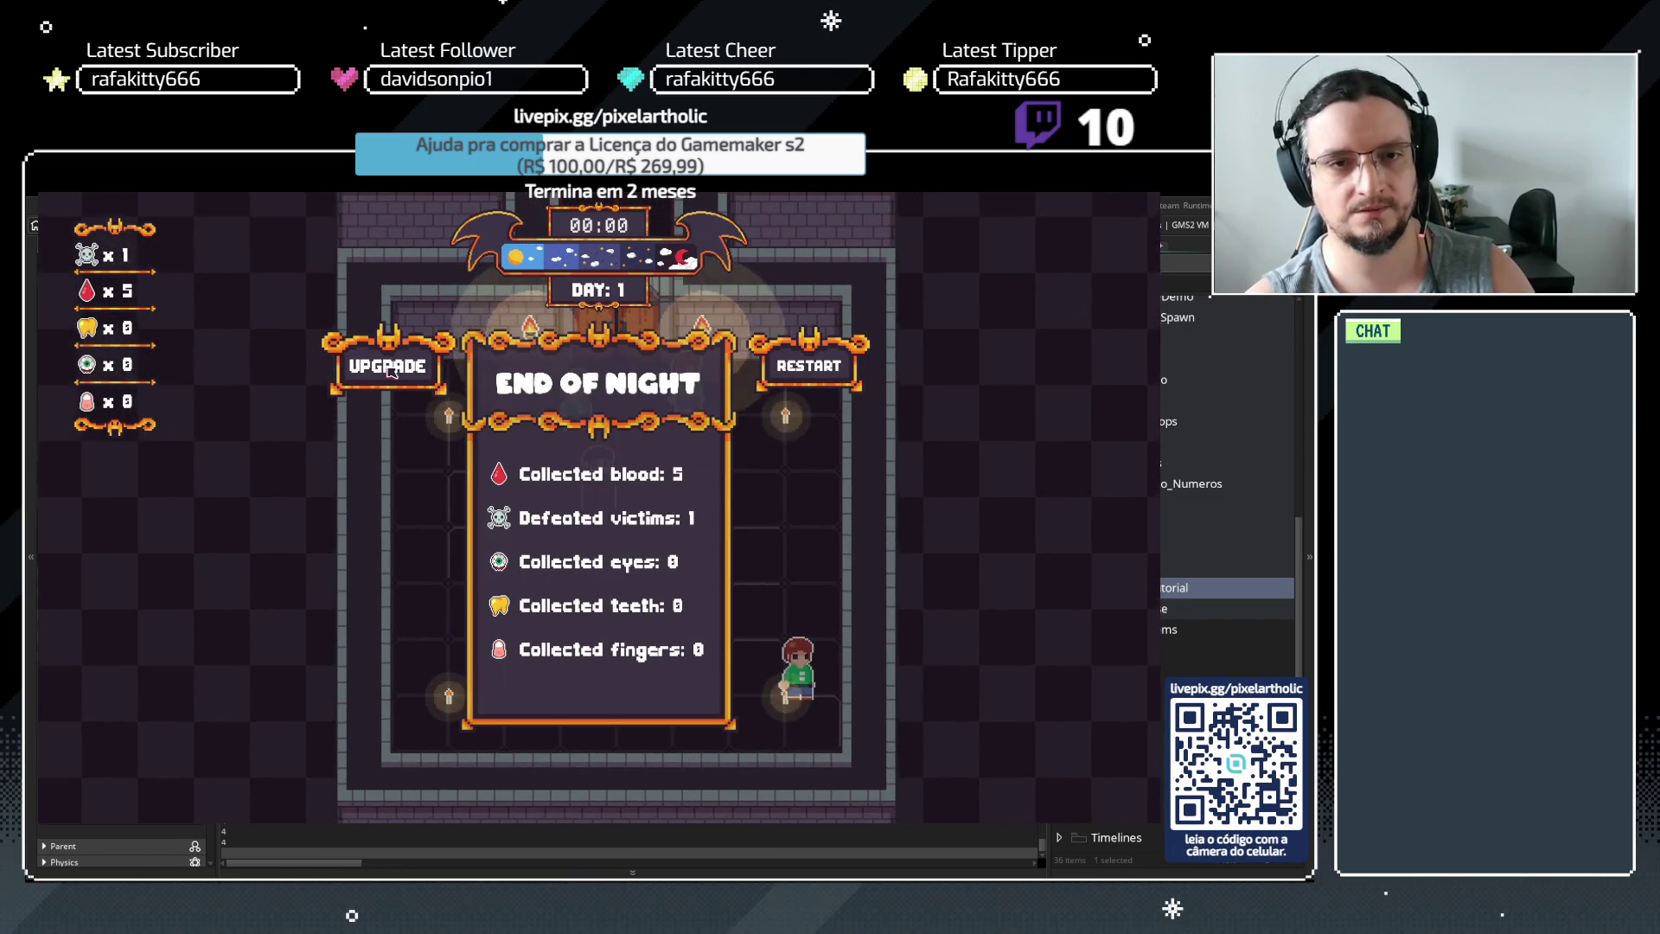
click(386, 369)
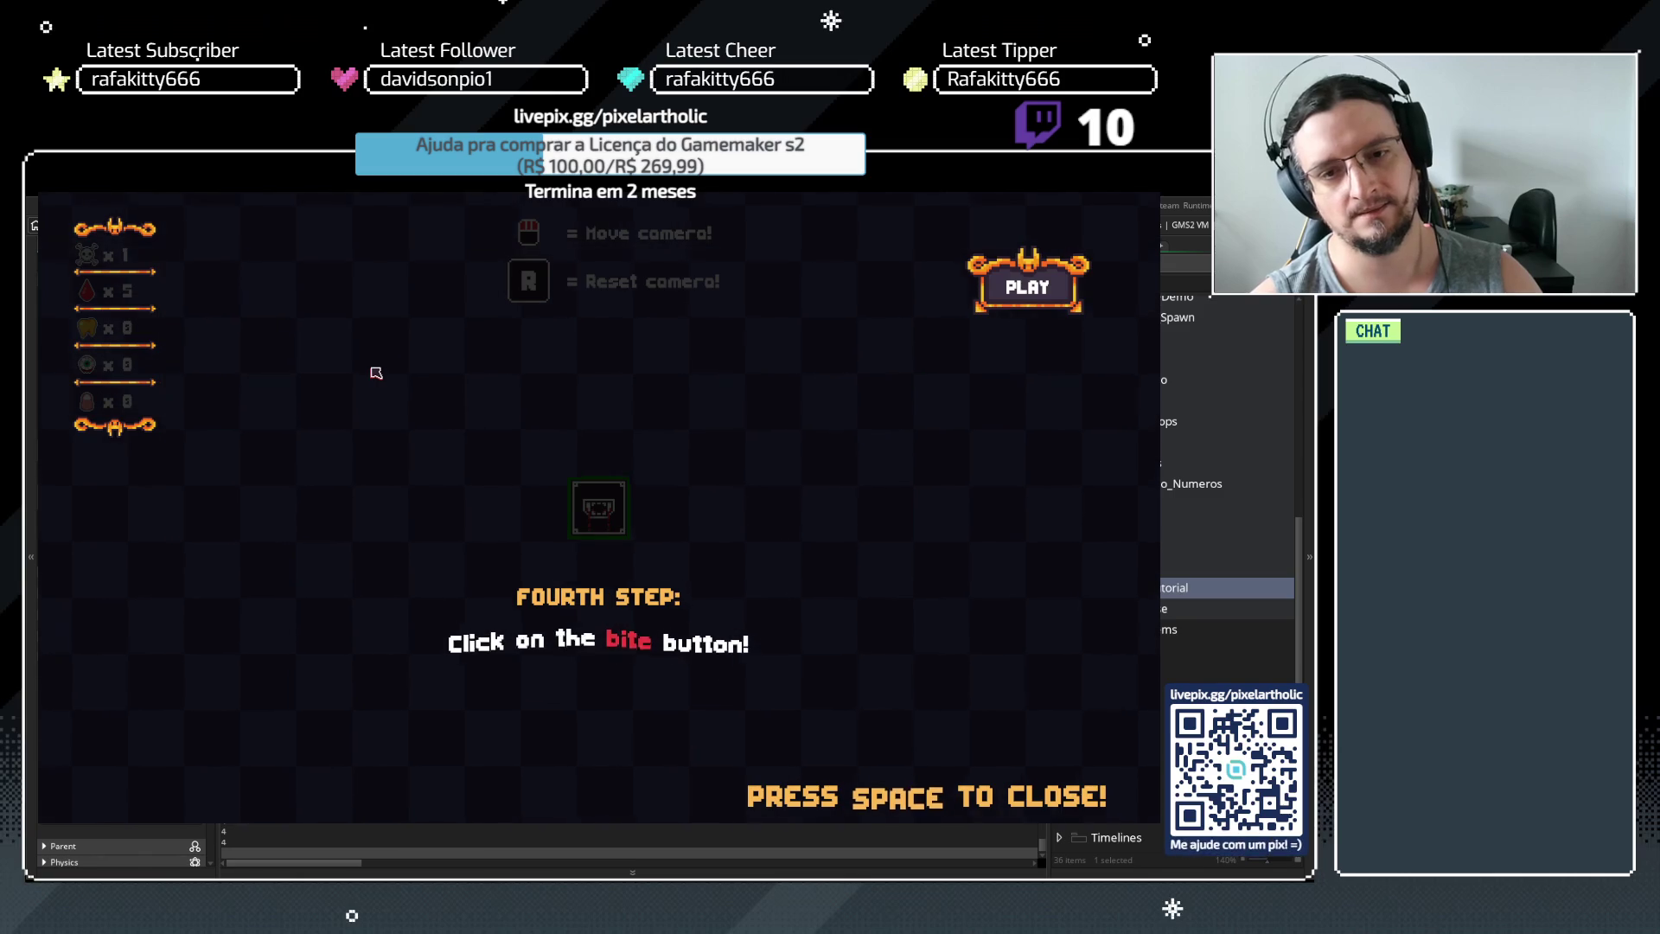
key(space)
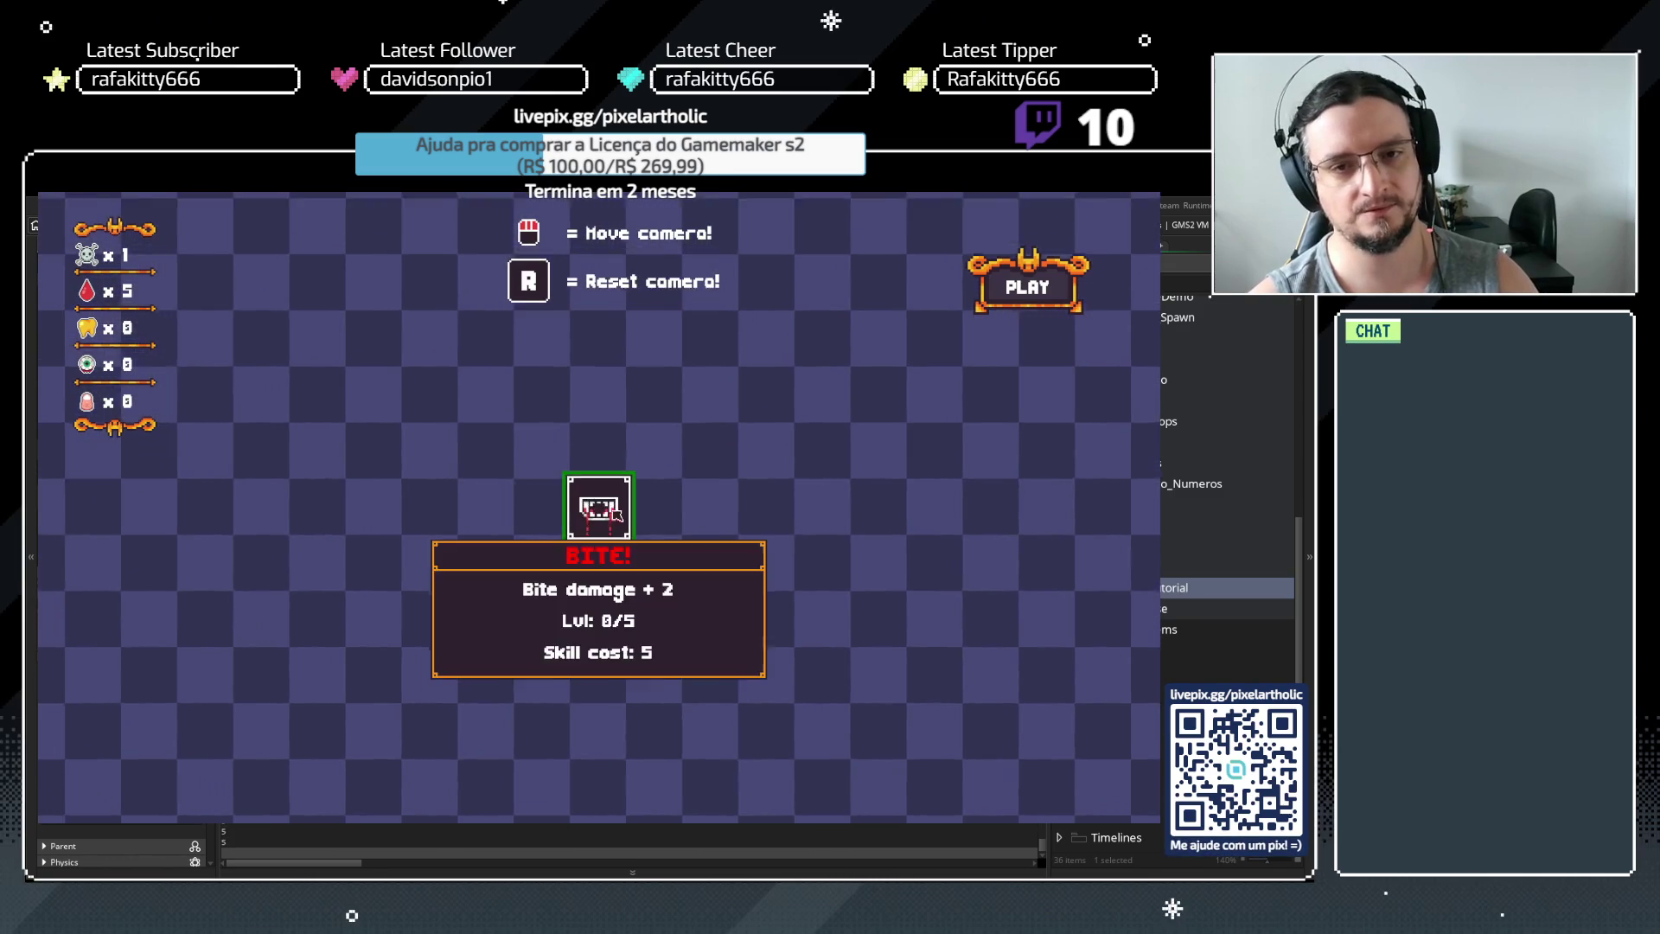
click(610, 507)
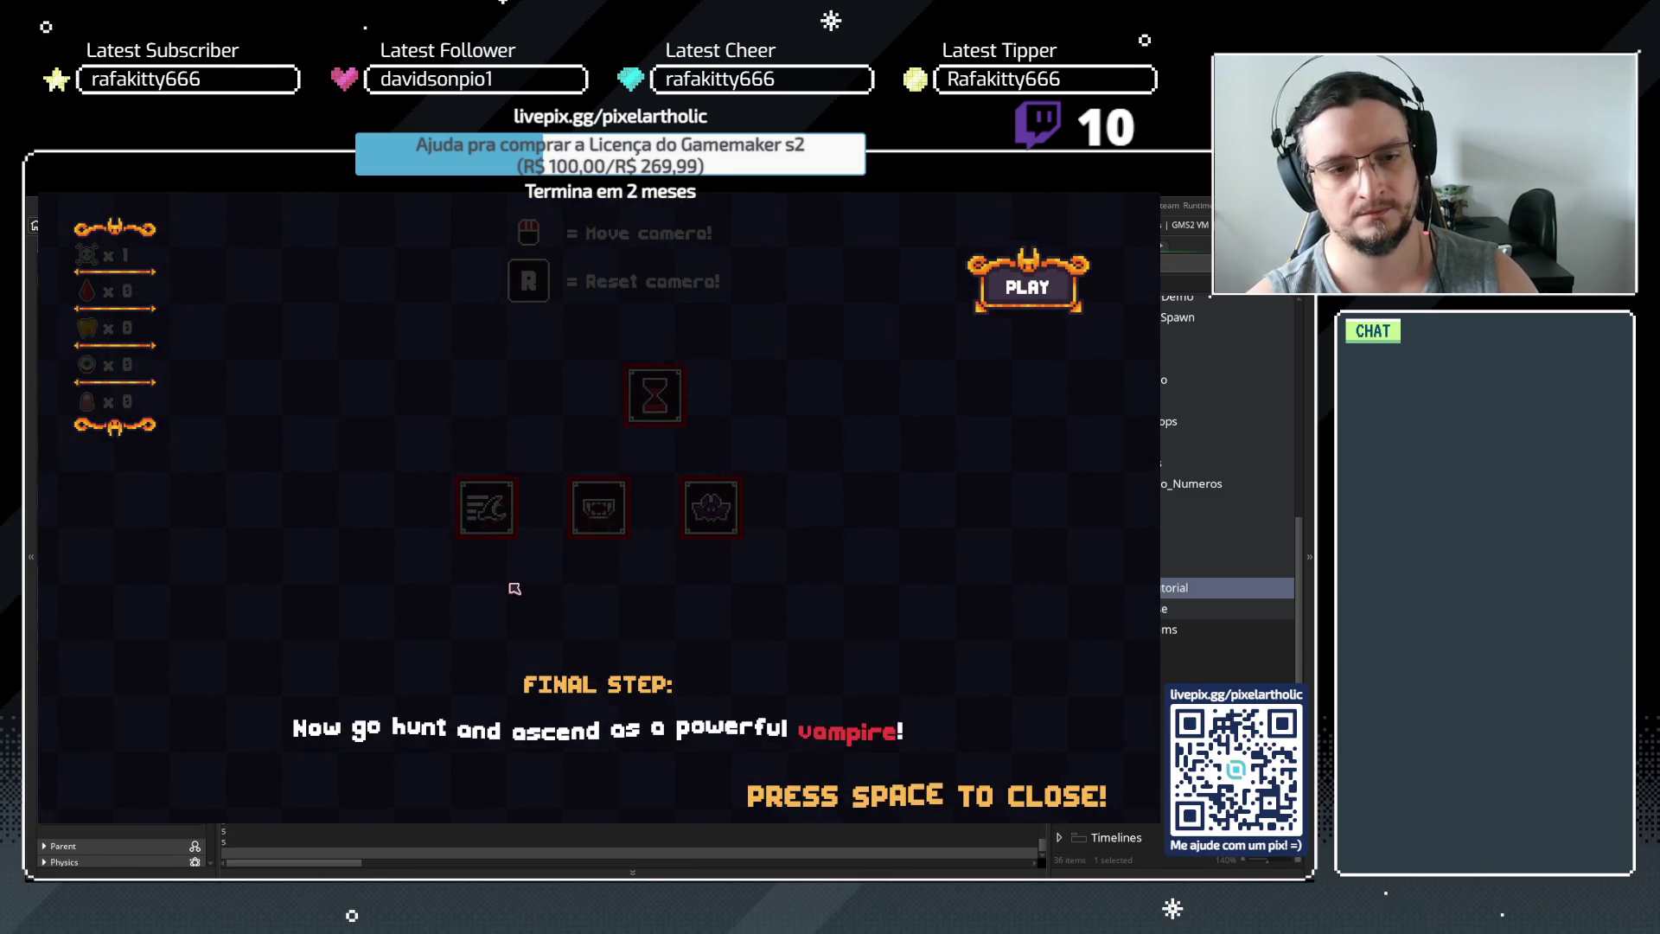
key(space)
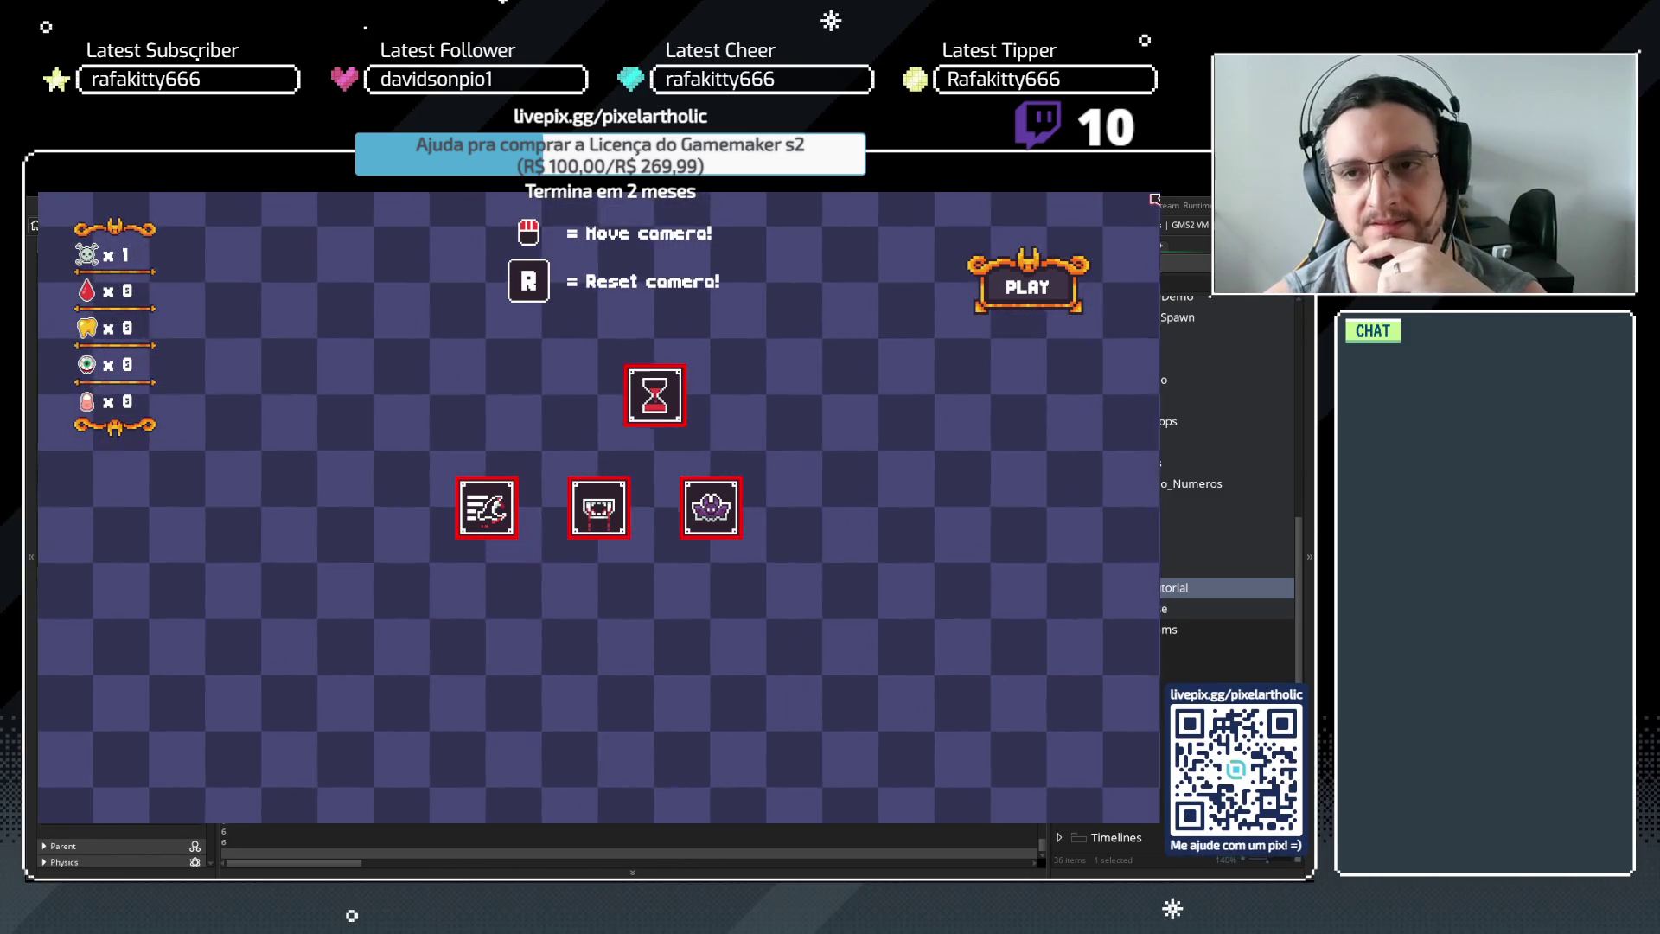
key(Escape)
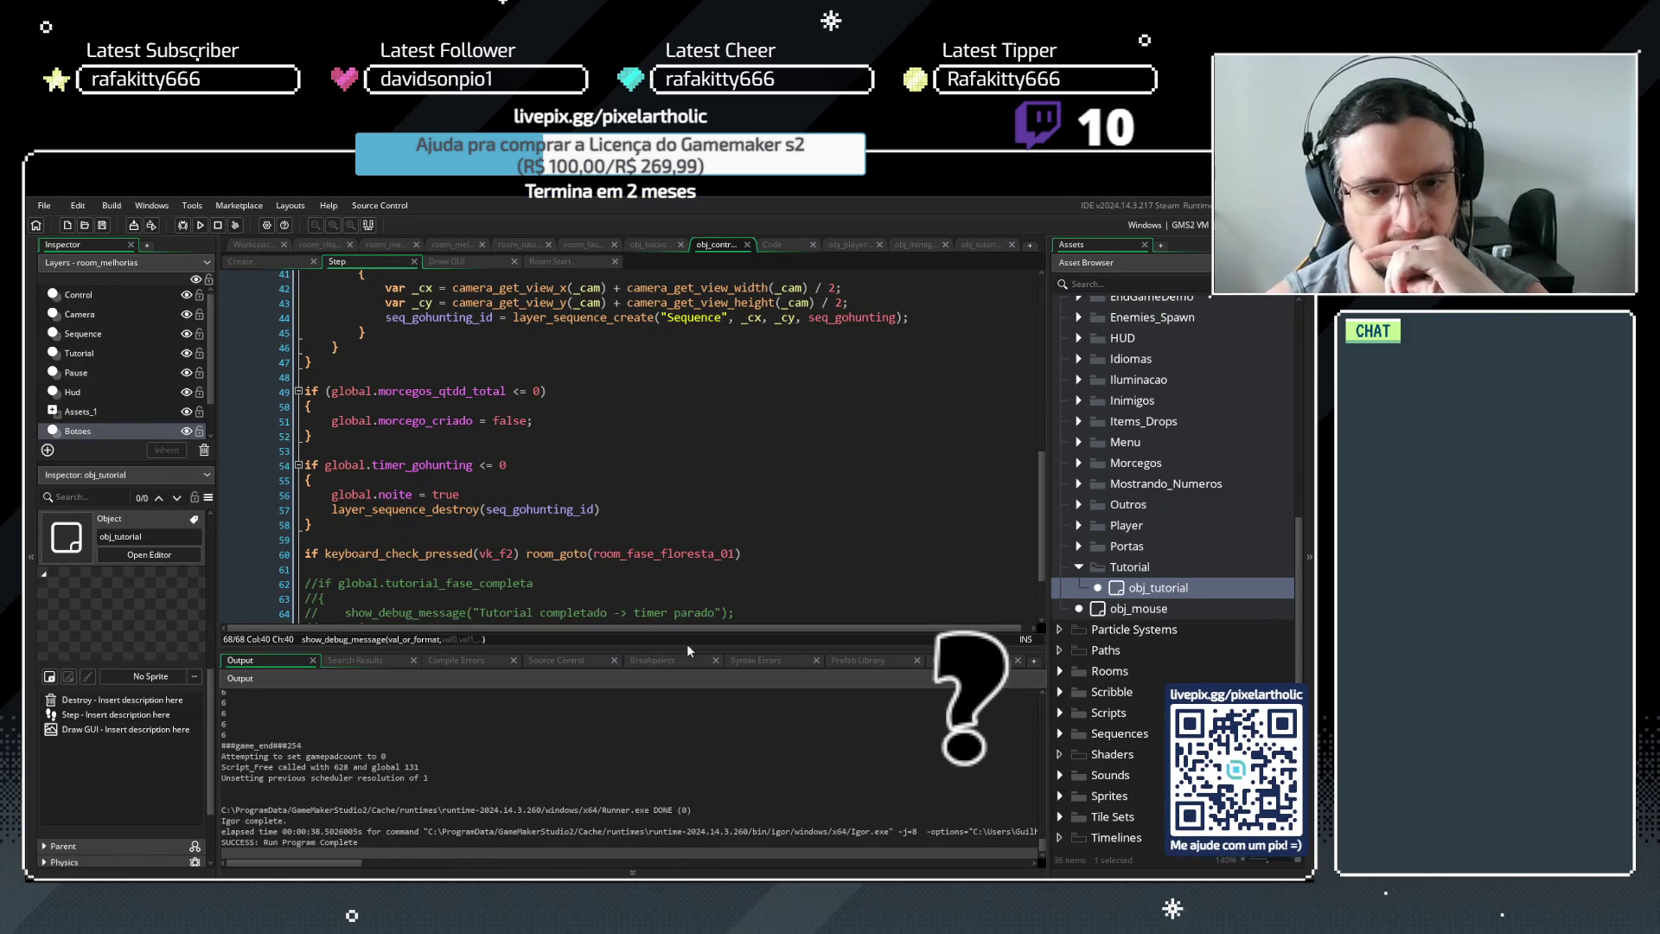
Rerun the game from line 68 with F5 and enlarge the output log
drag(686, 643, 685, 777)
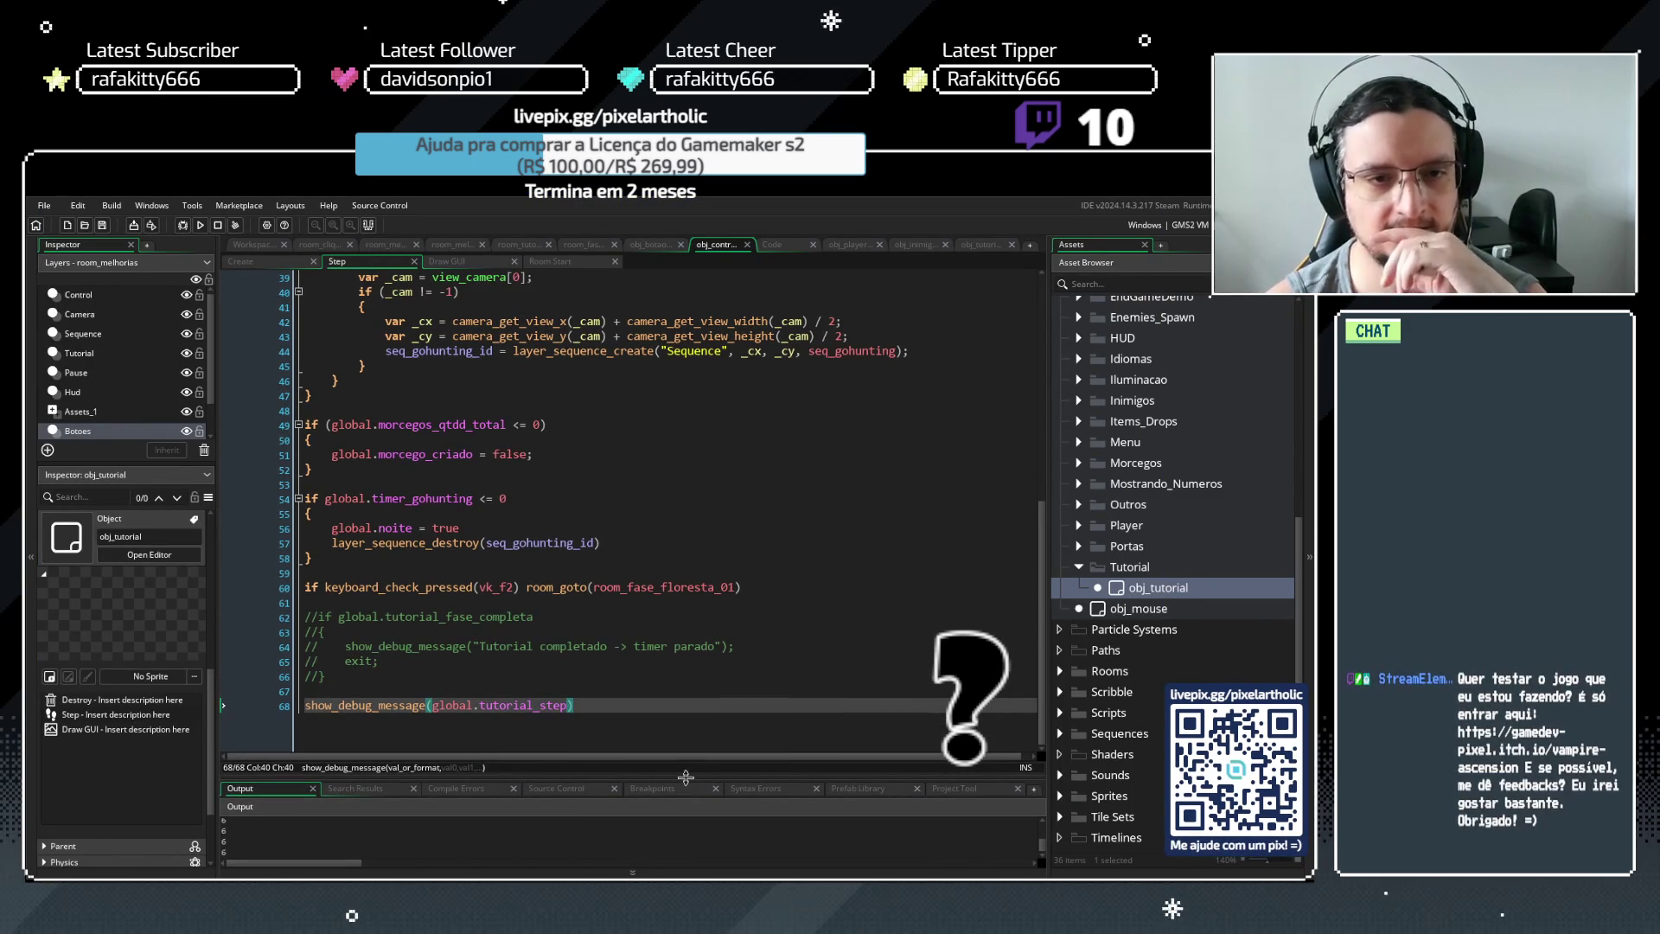
click(667, 712)
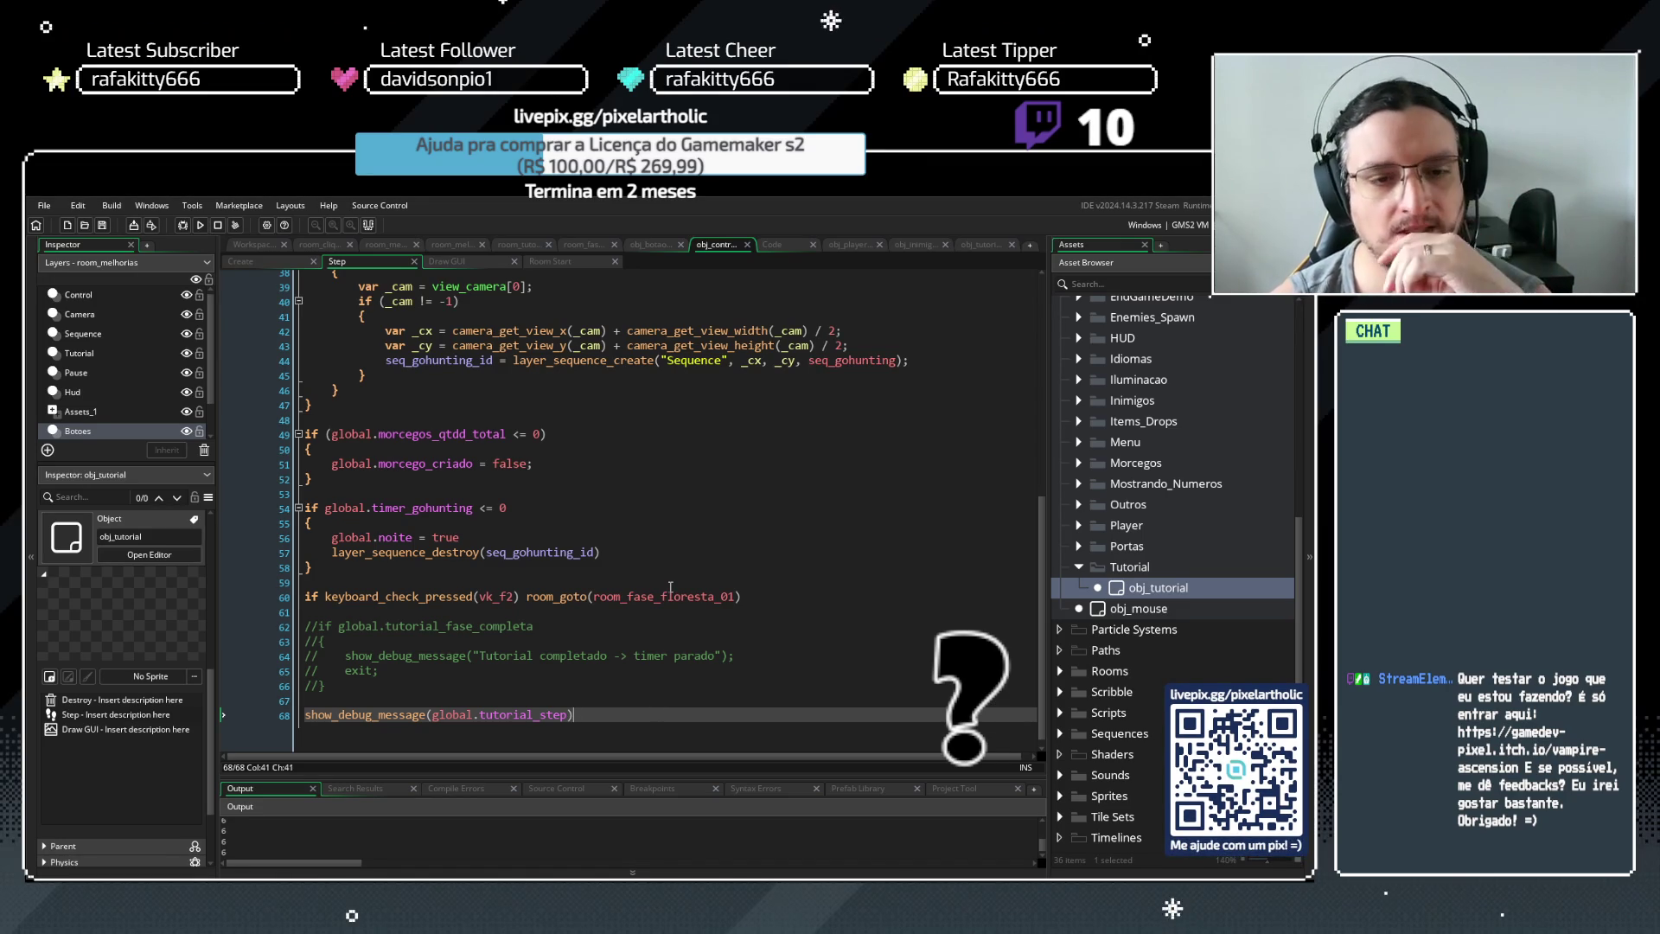
key(F5)
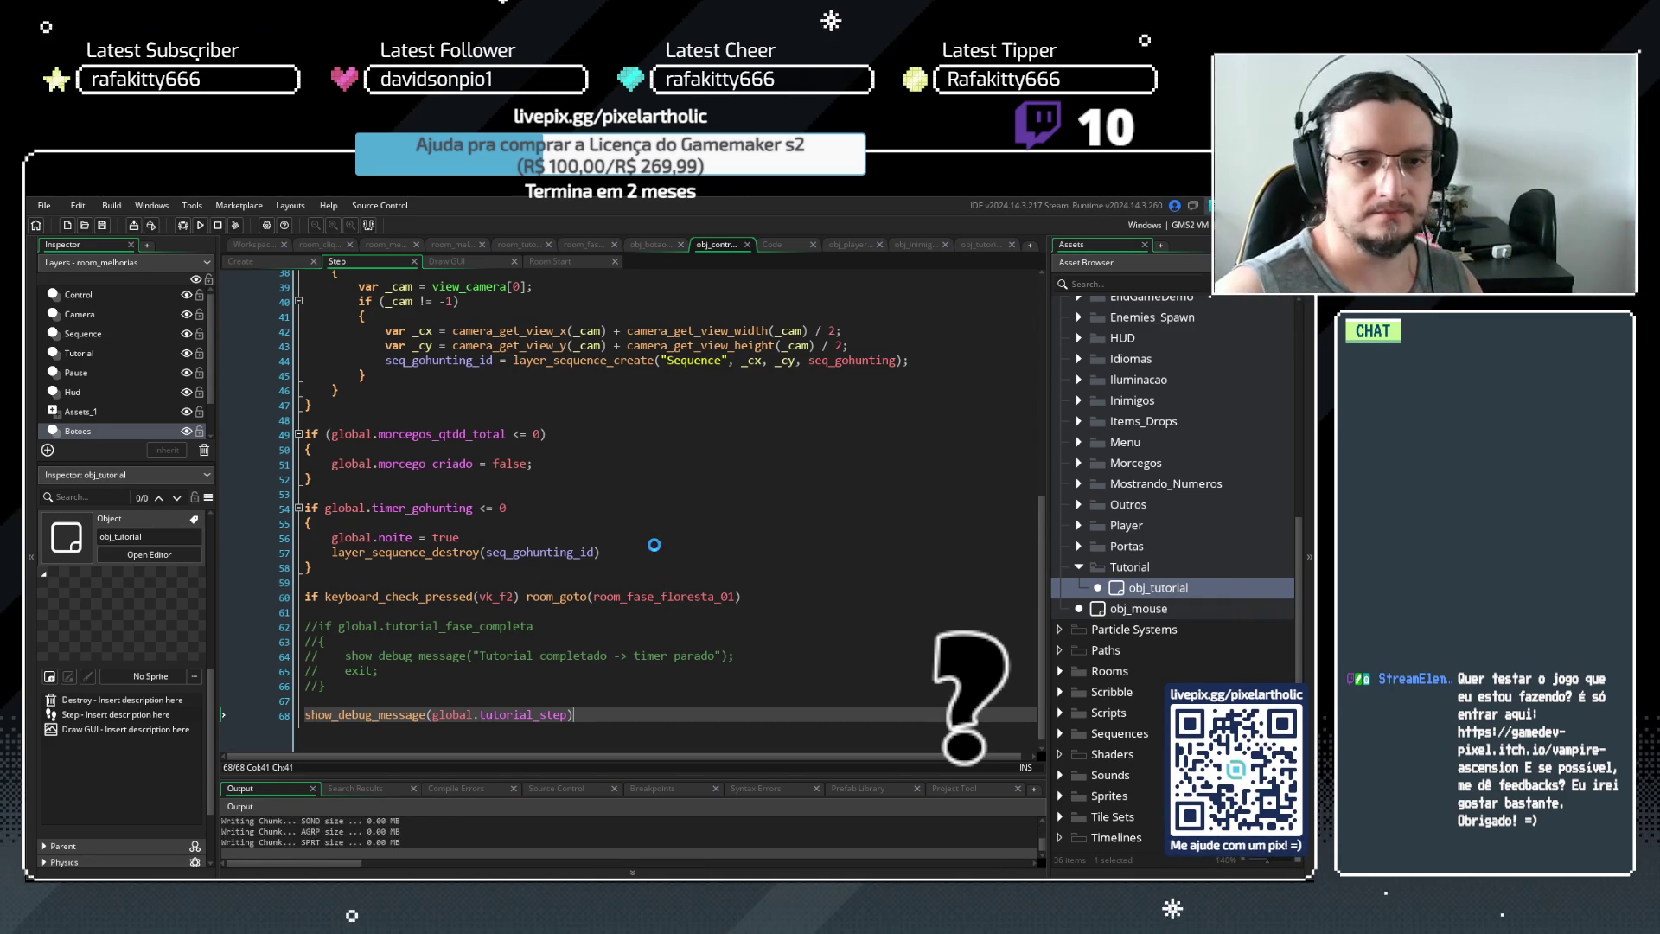
drag(650, 777, 666, 659)
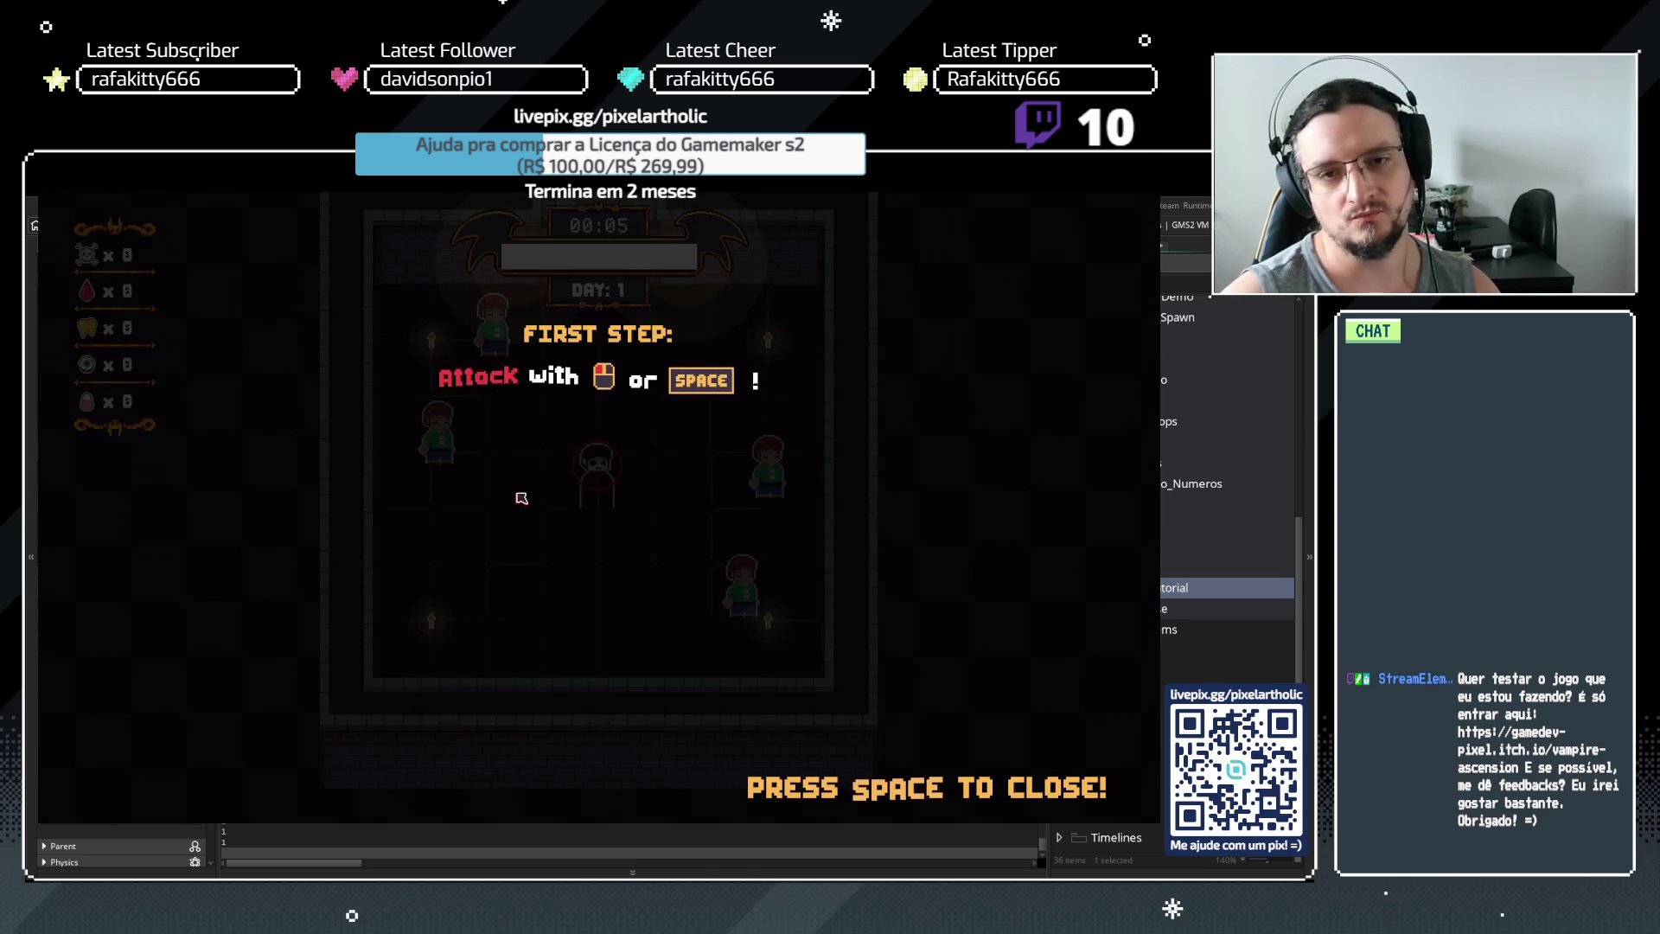
Clear every tutorial step, bite a human, buy the bite skill, start Day 2, and open Options
key(space)
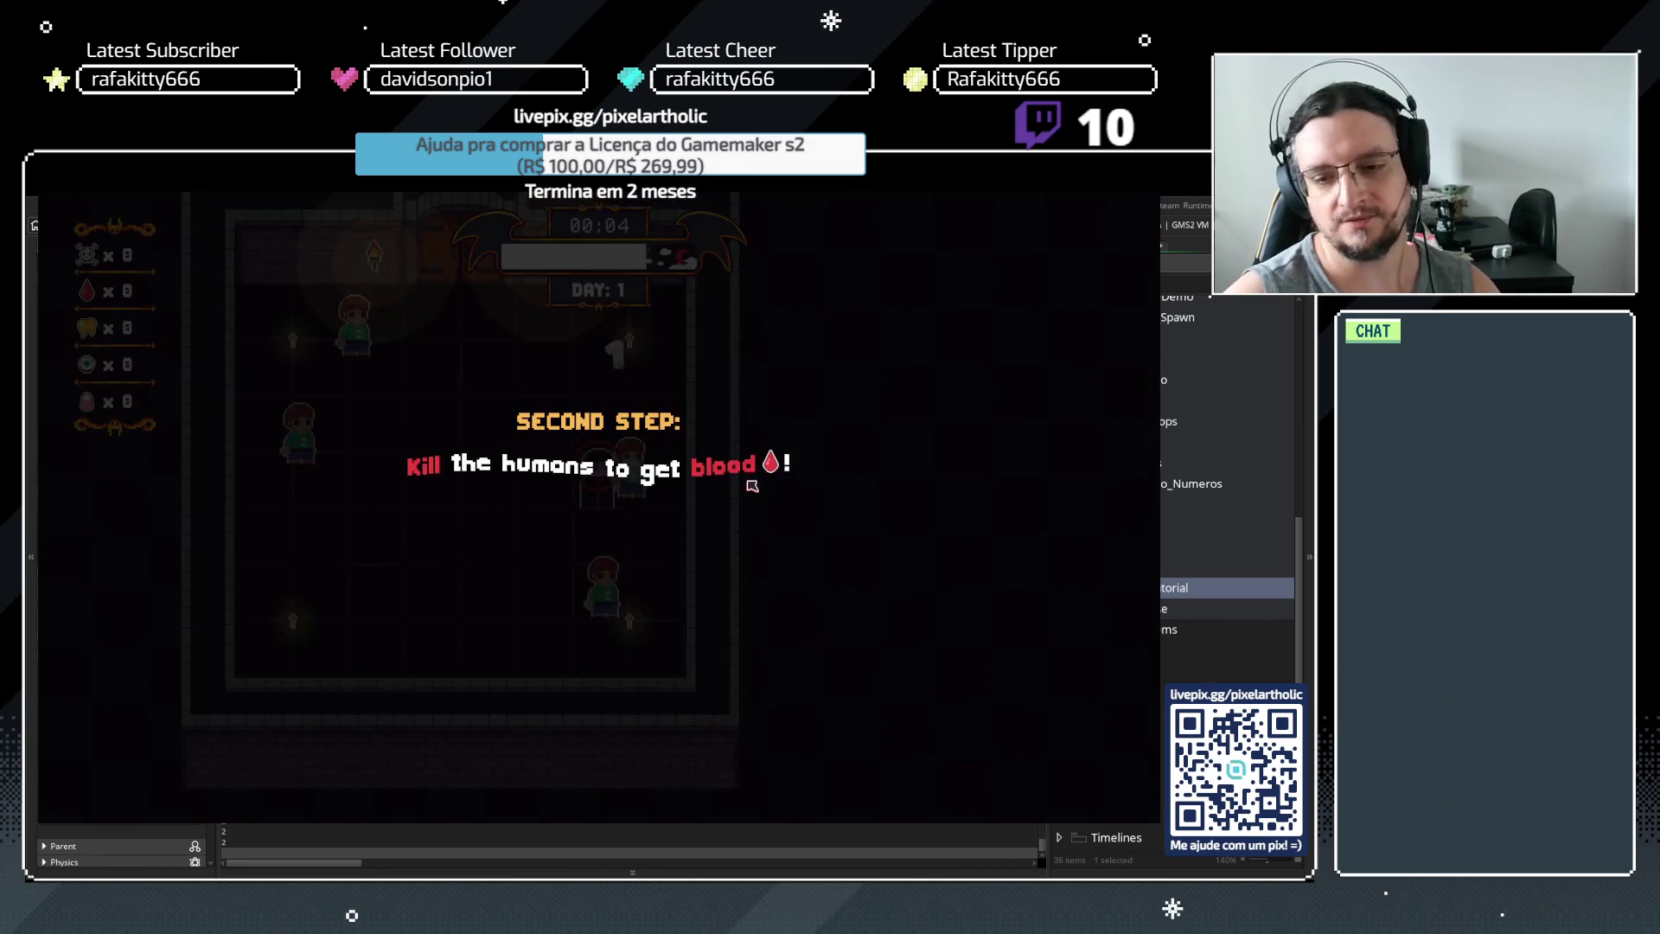
key(space)
click(724, 493)
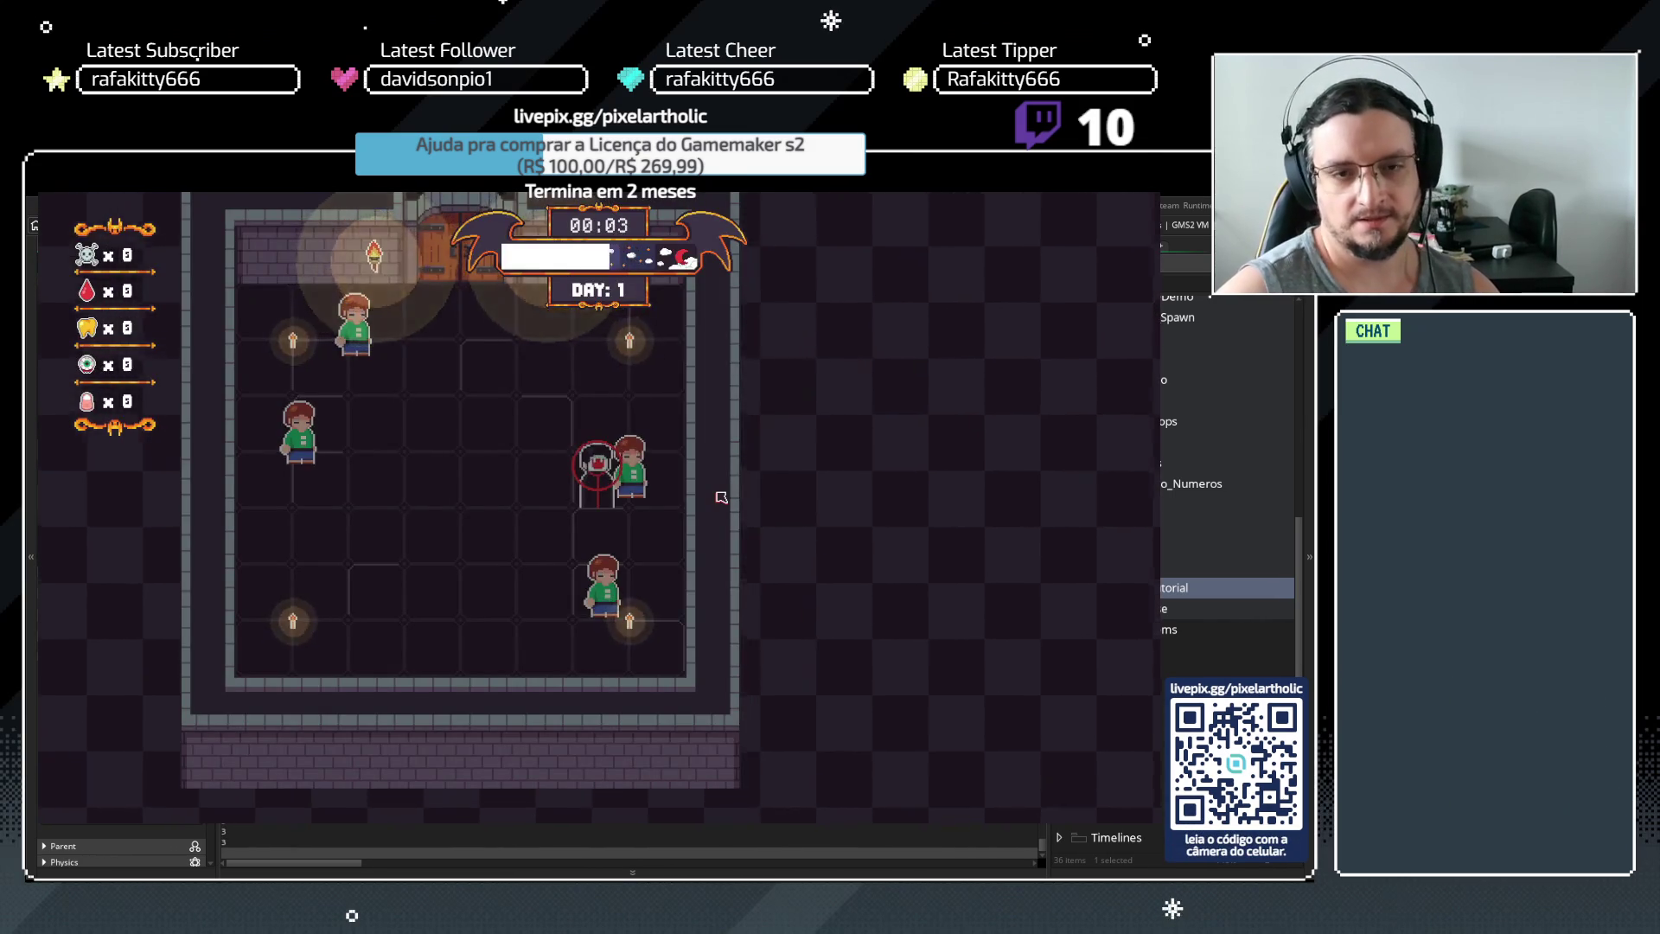
key(space)
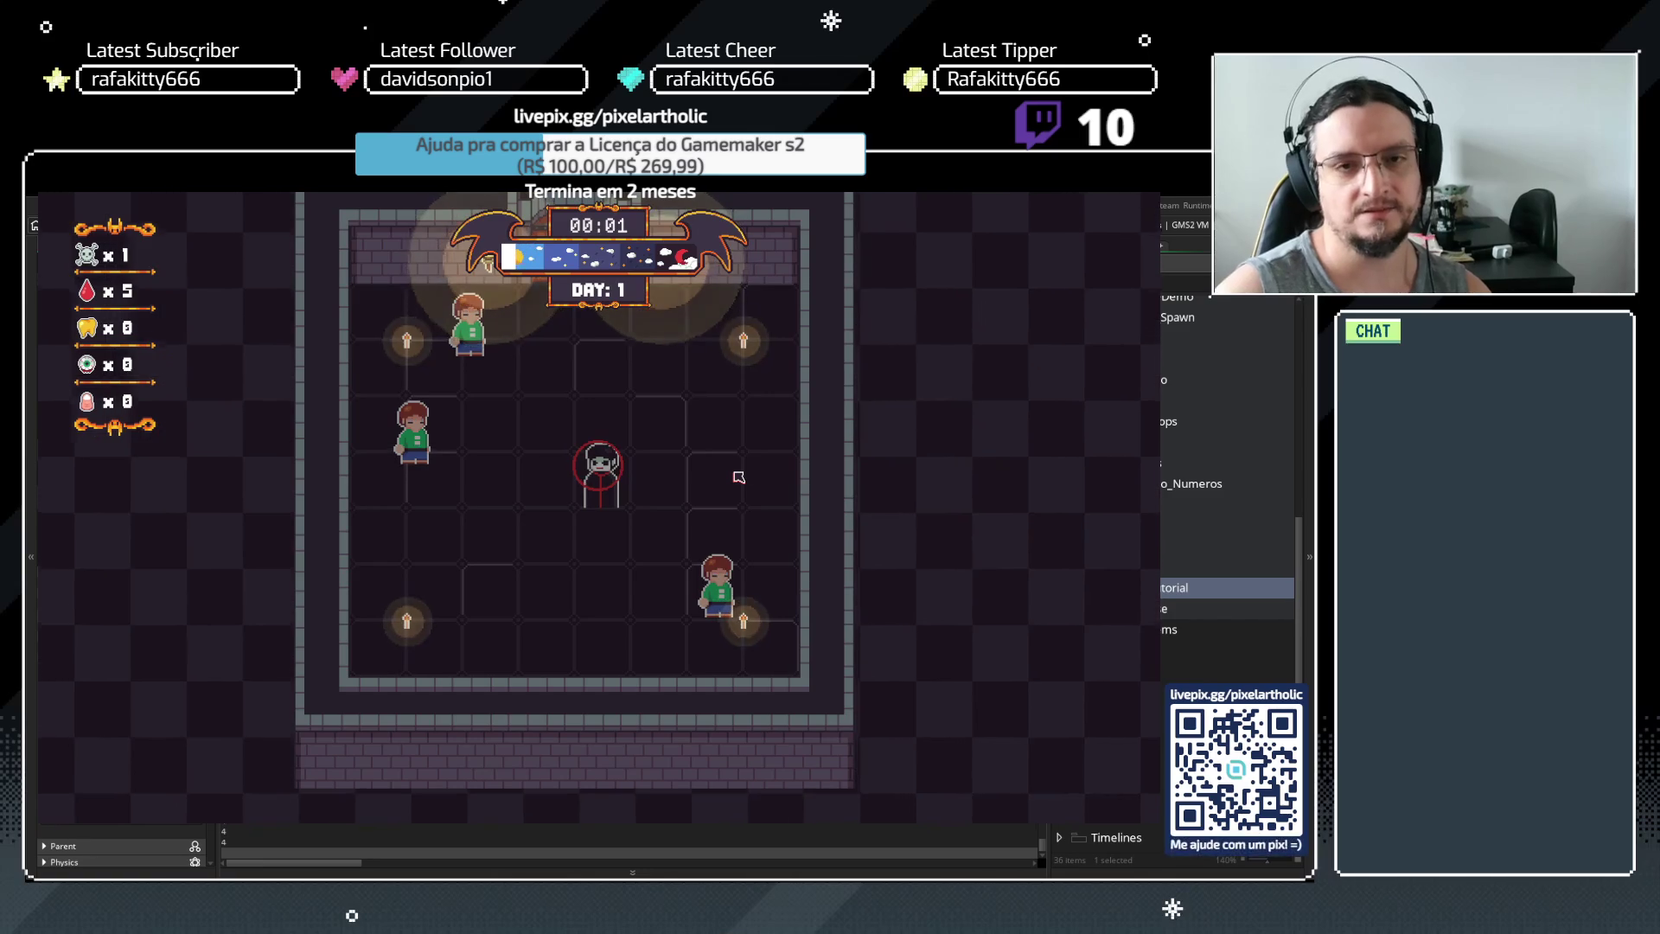
click(403, 380)
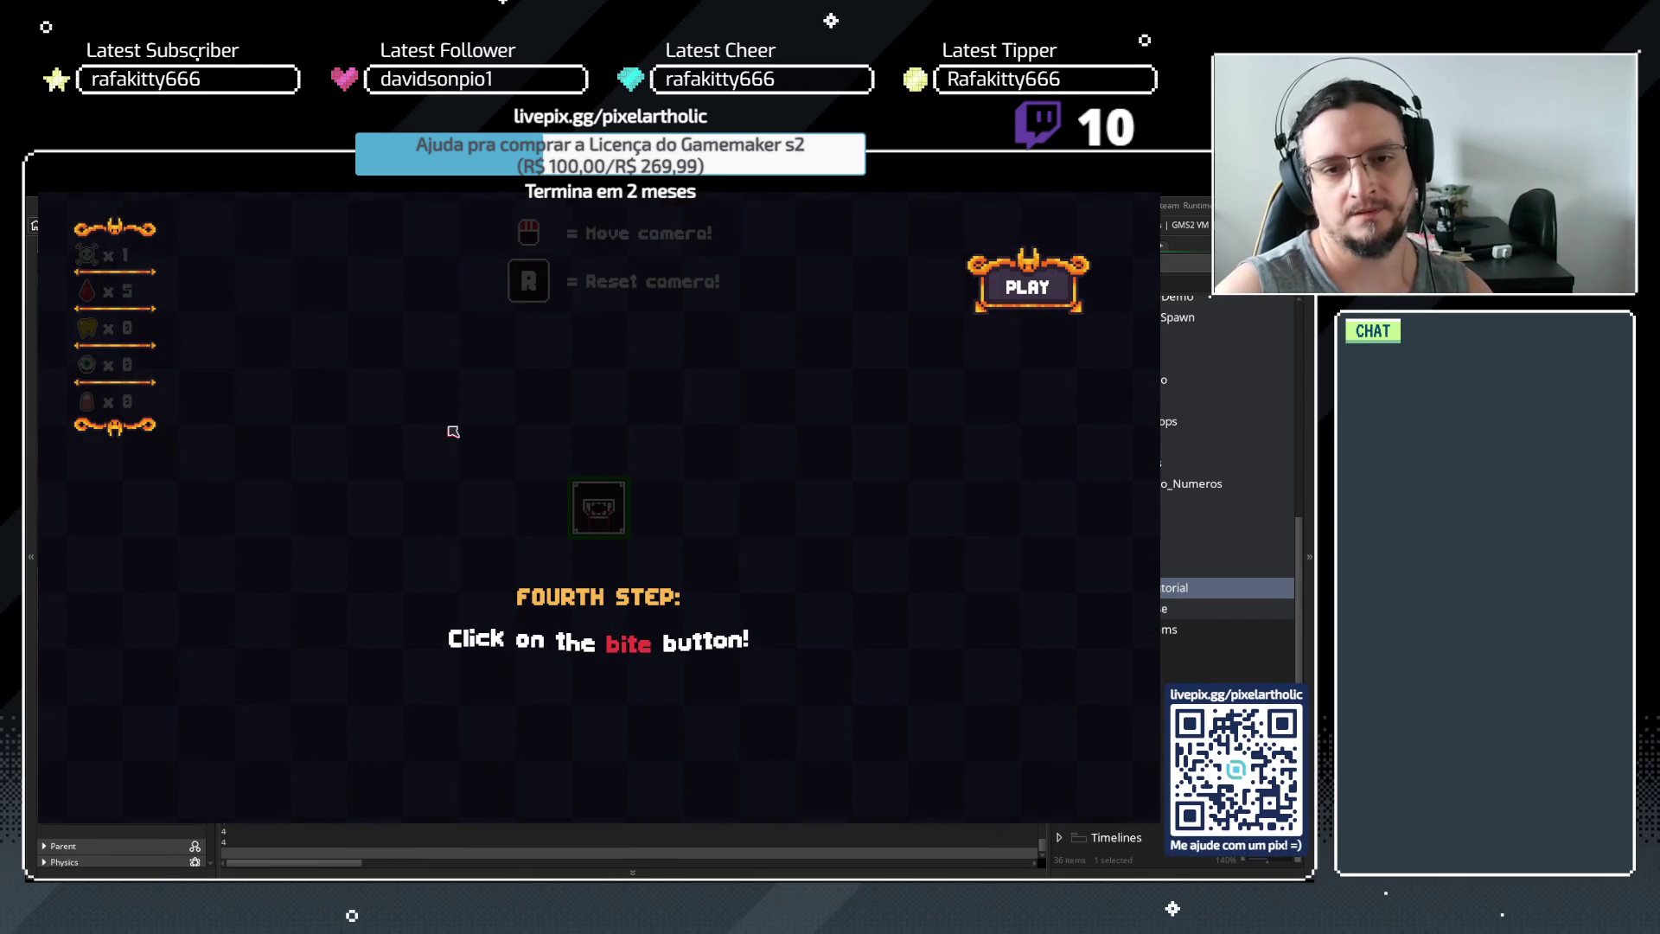
key(space)
click(601, 517)
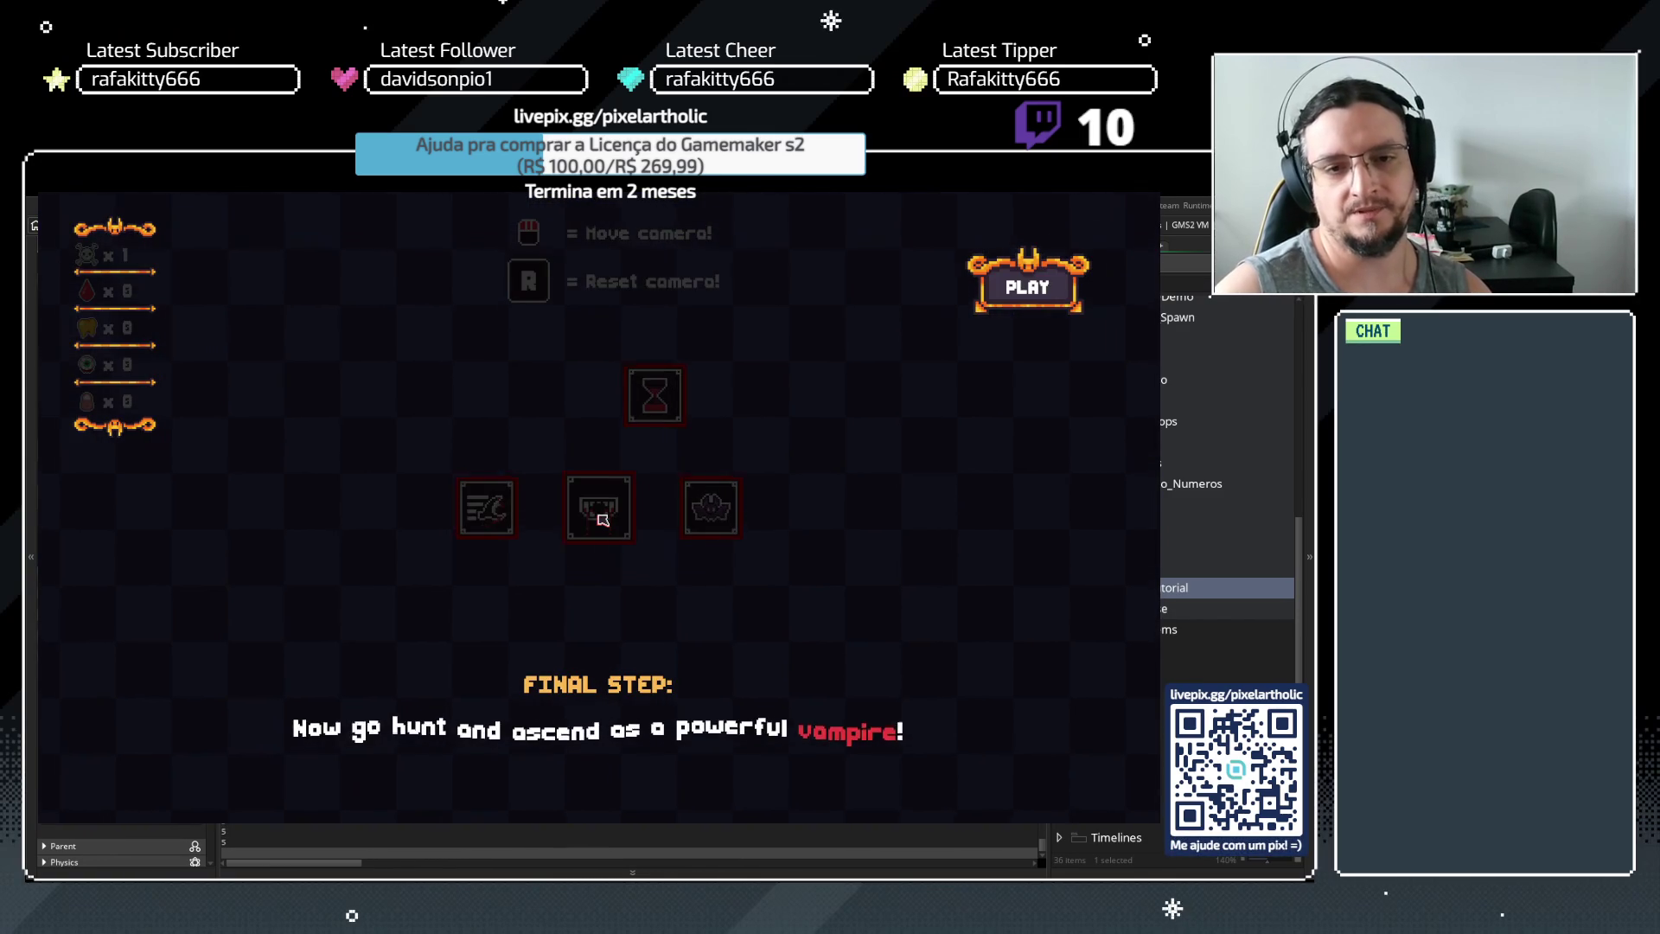
key(space)
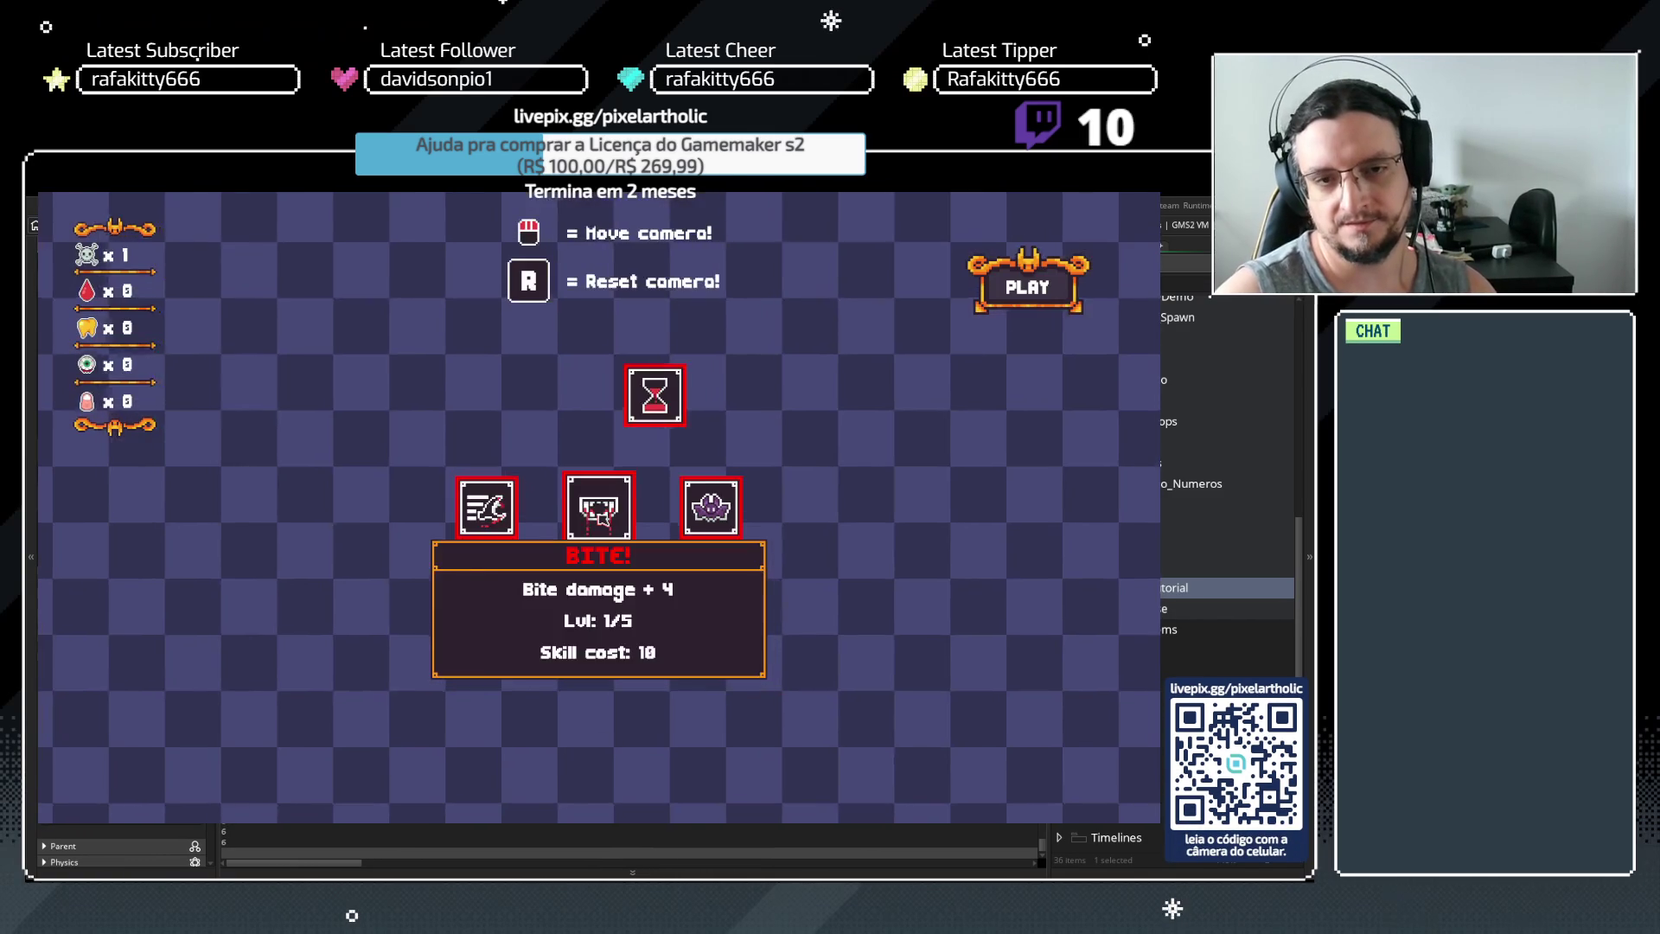
click(1021, 289)
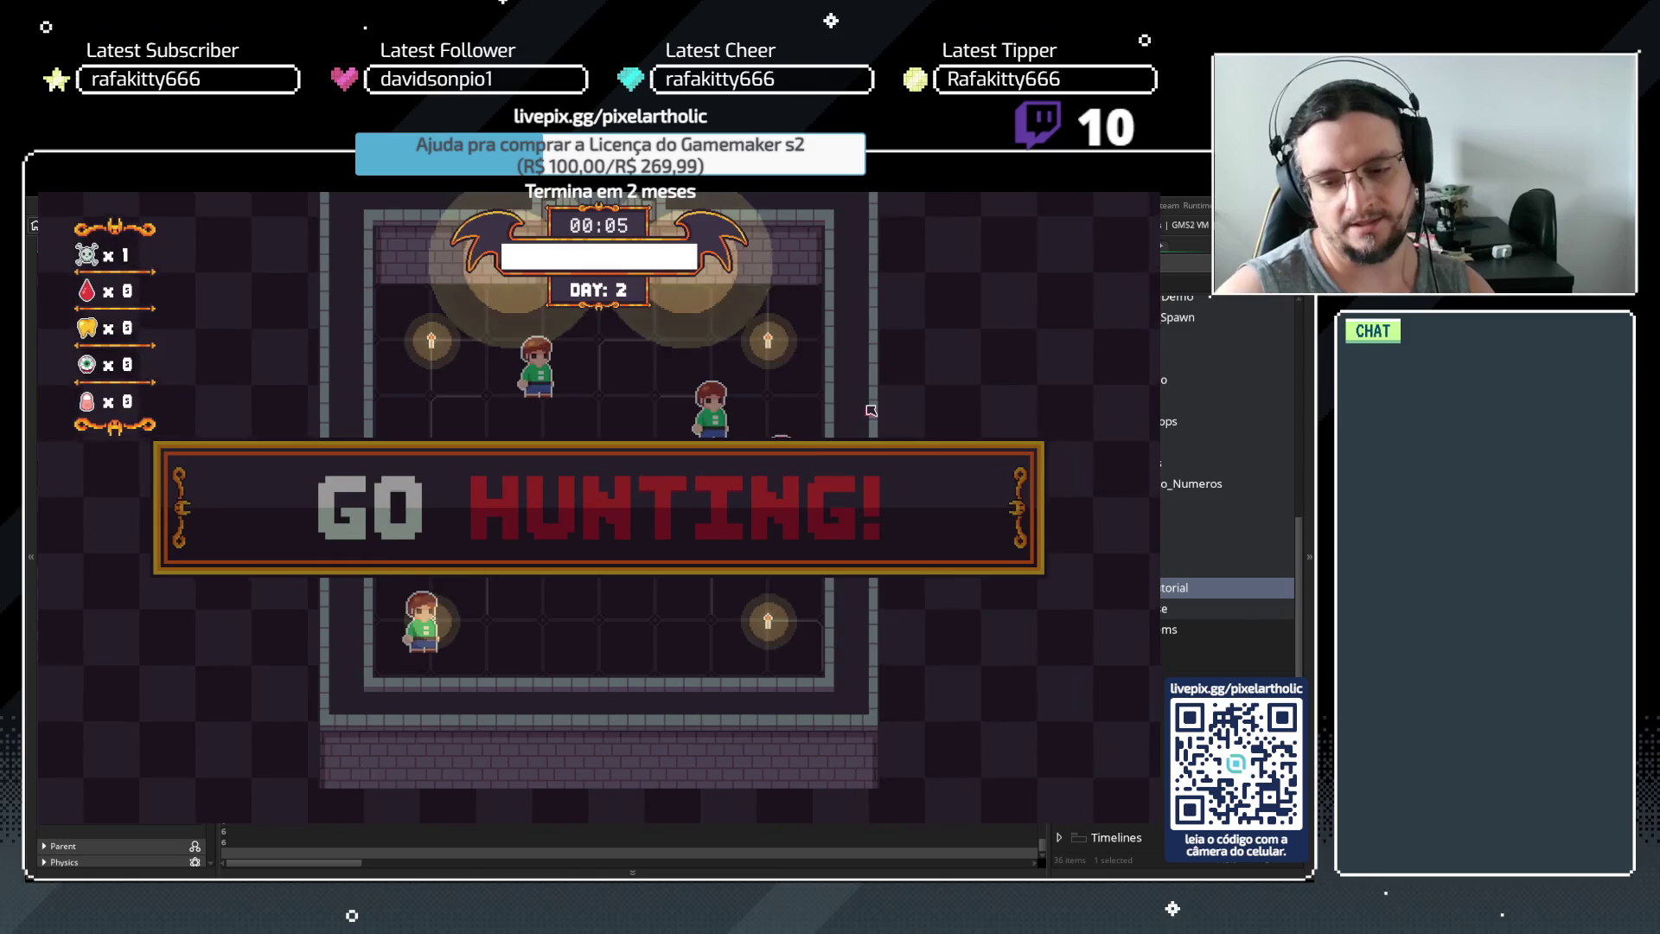
key(Escape)
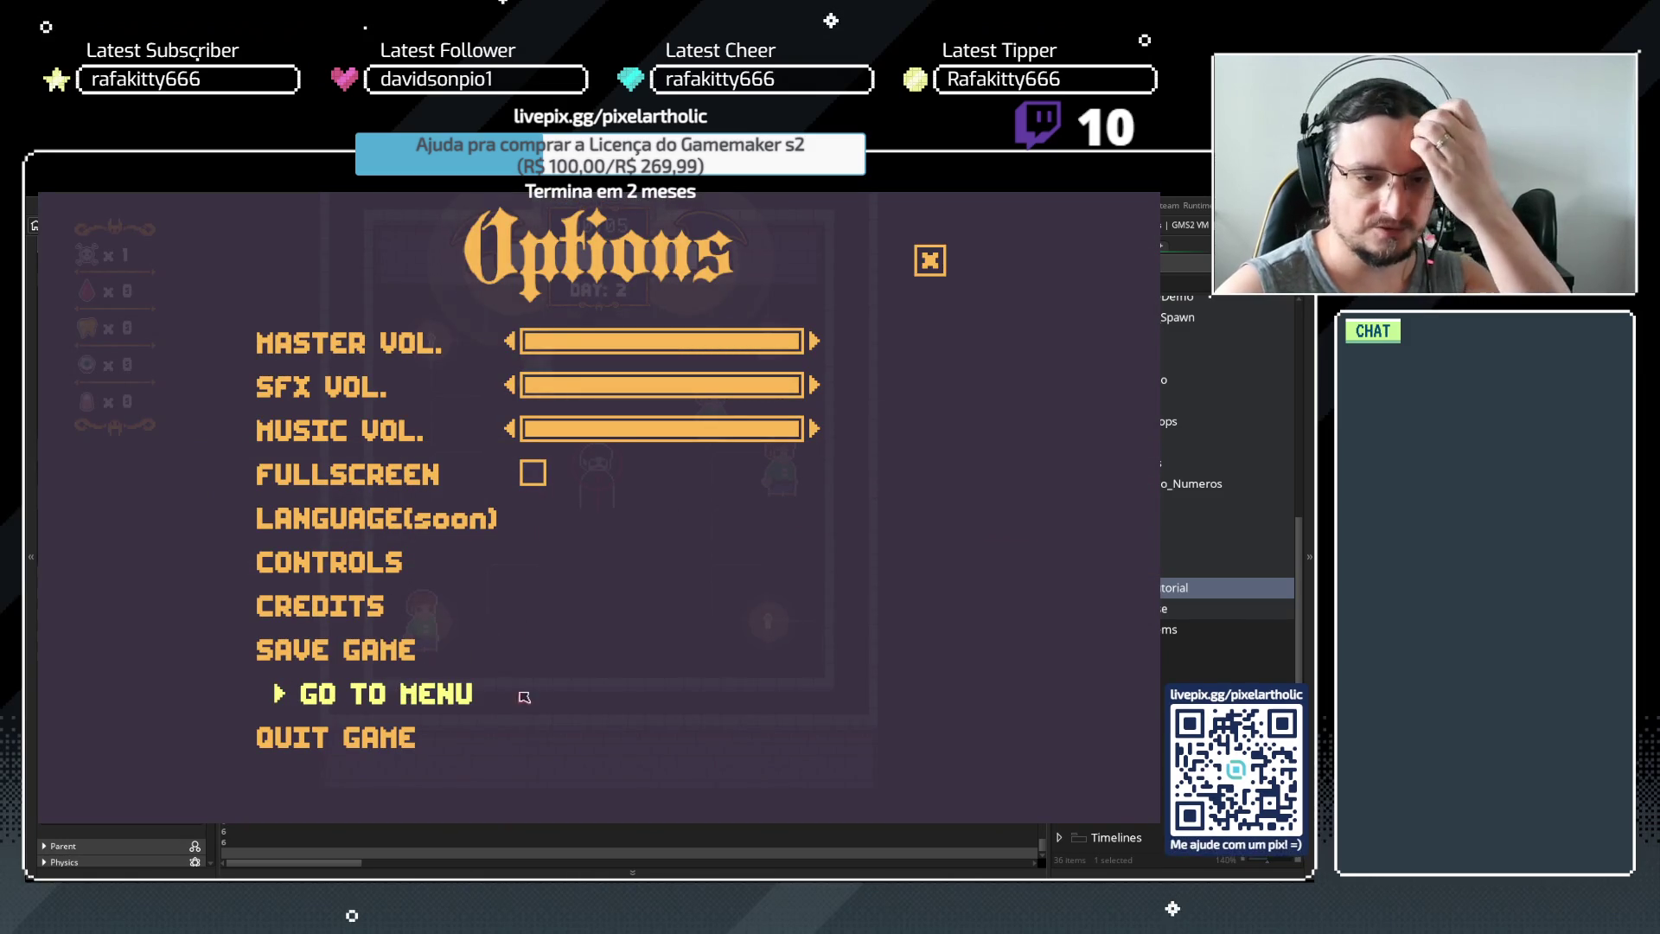
Return to the title menu via GO TO MENU > YES and start a new game
click(519, 691)
click(714, 688)
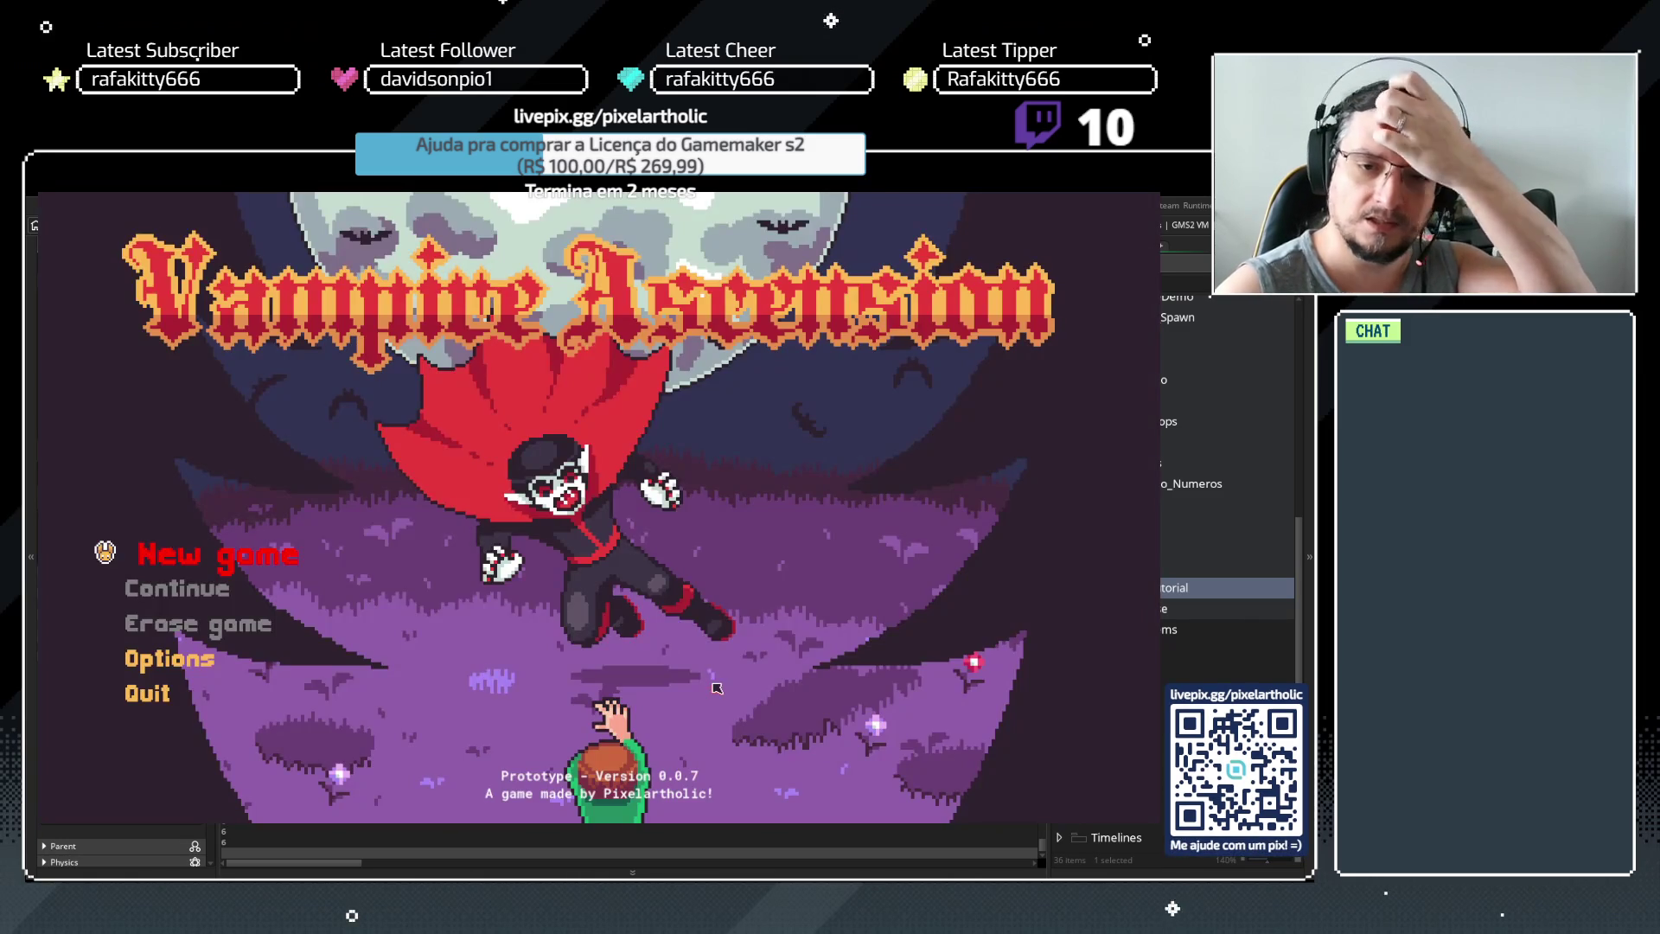
click(158, 564)
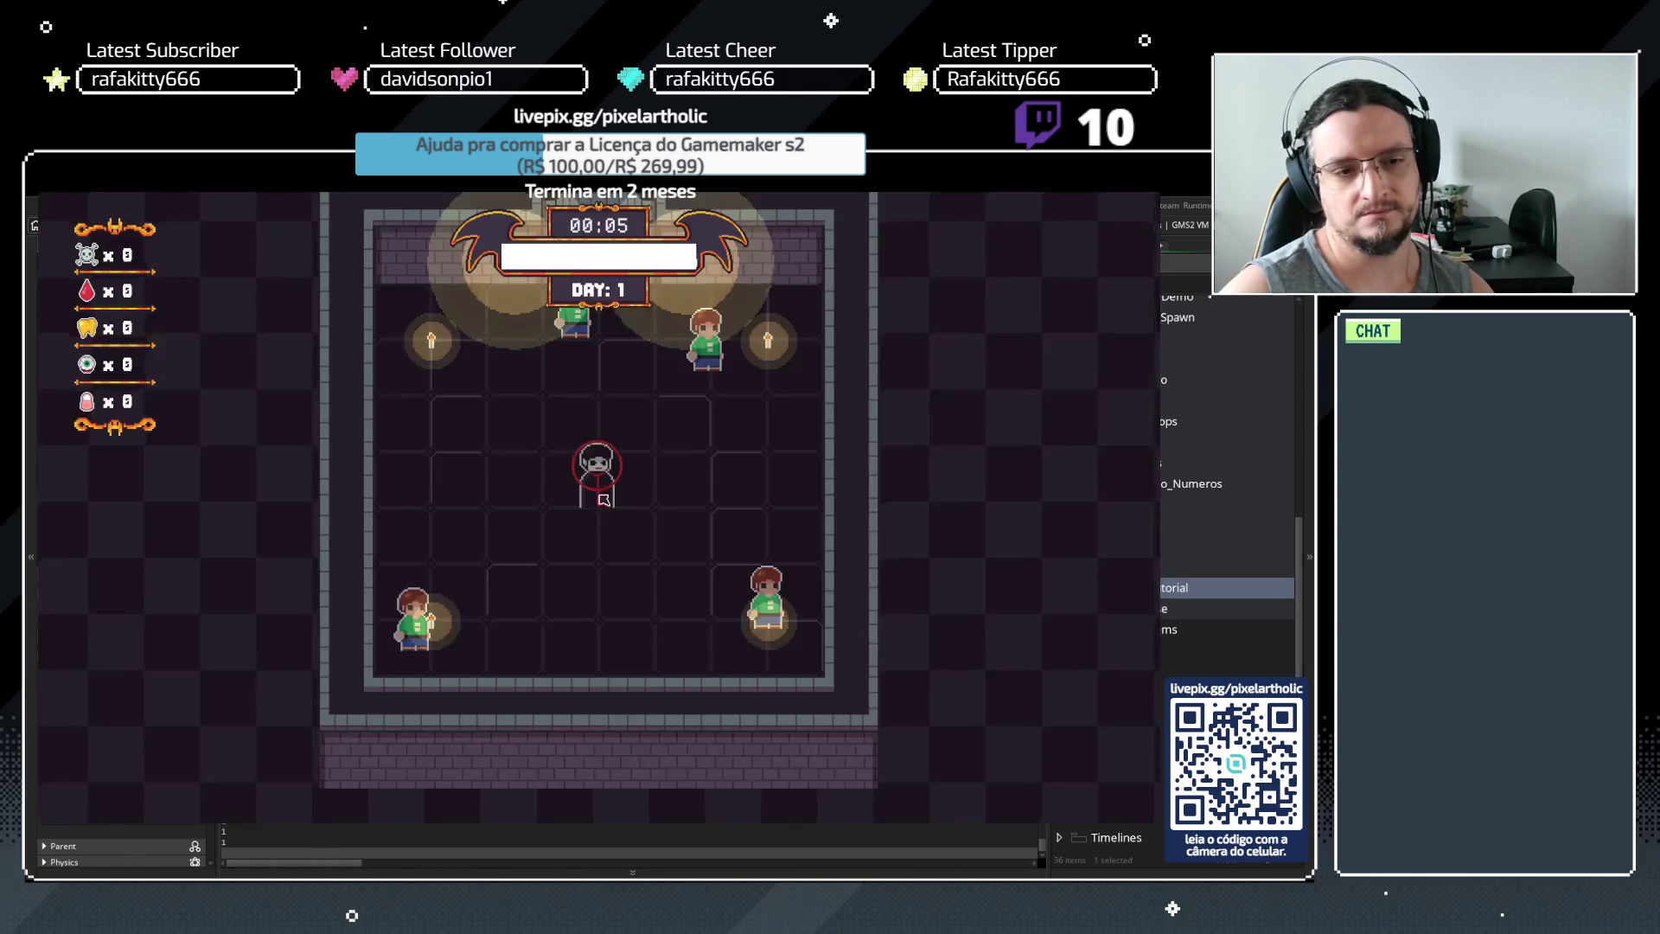
Replay the tutorial through the bite upgrade purchase, then close the game
click(609, 499)
key(w)
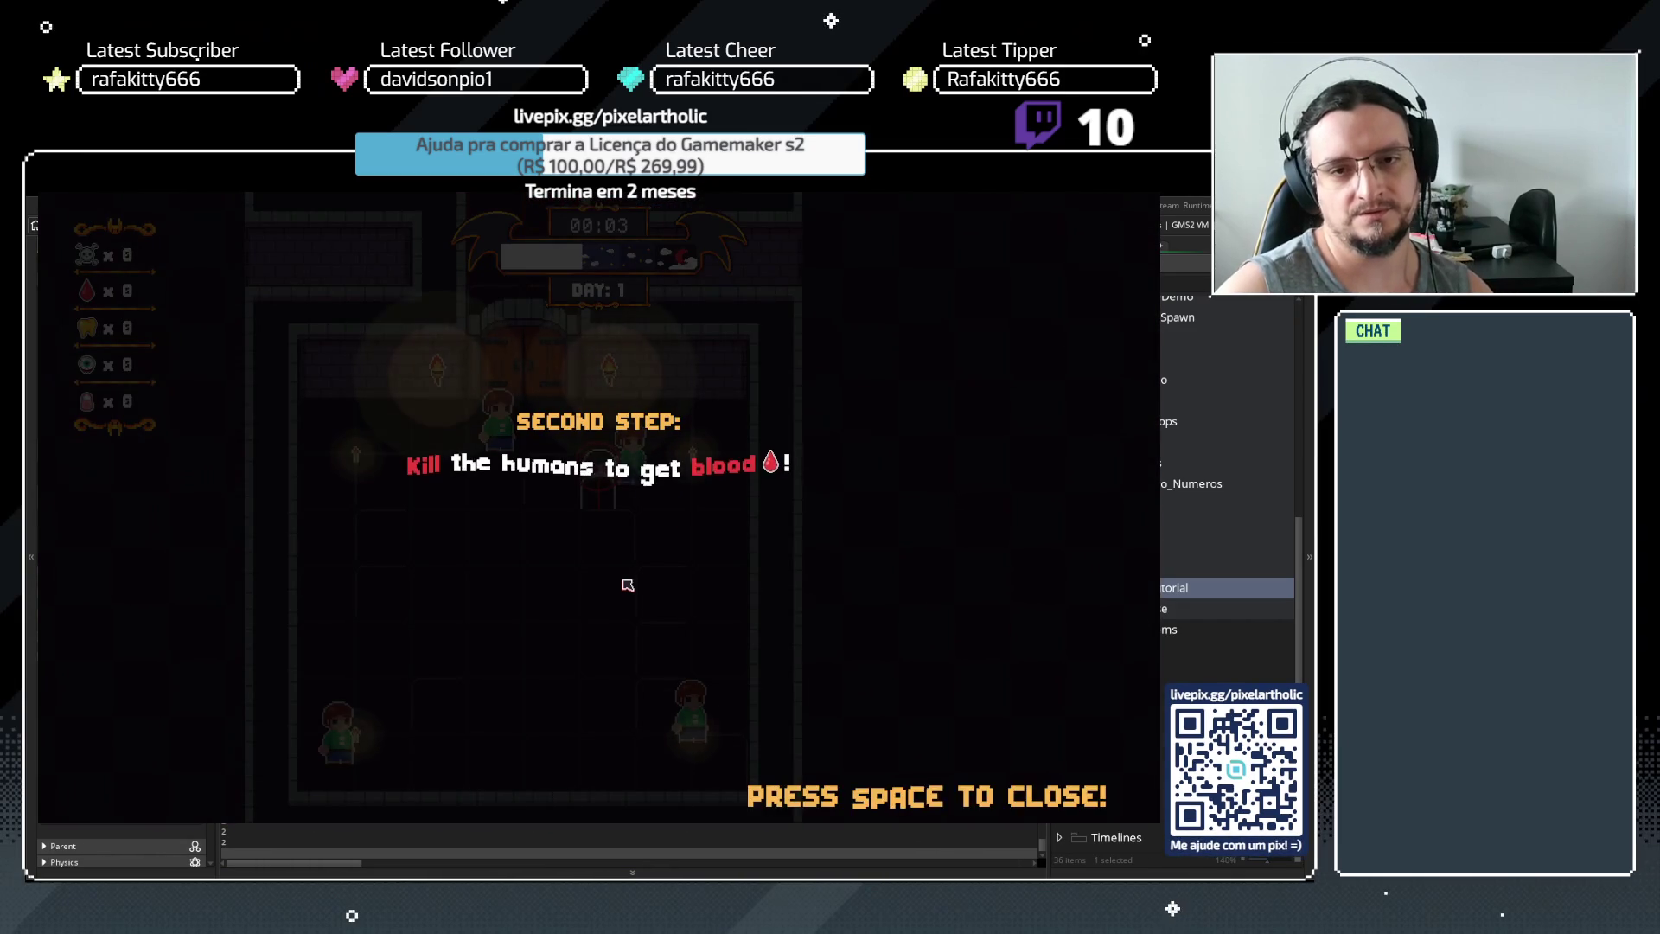
key(space)
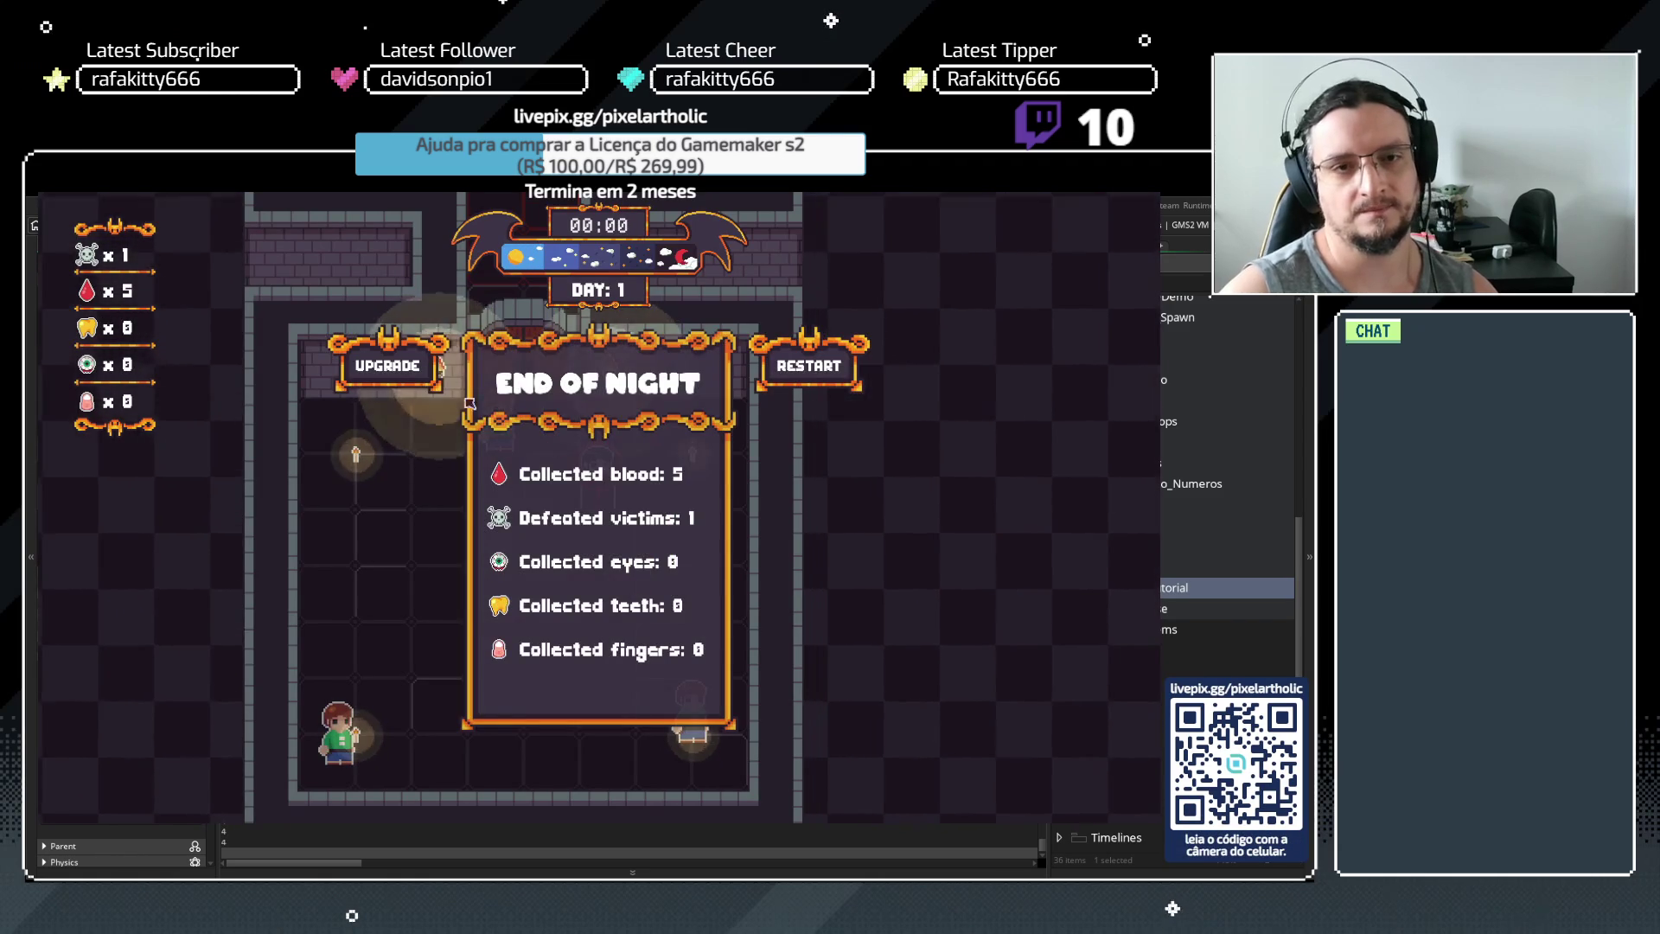
click(420, 378)
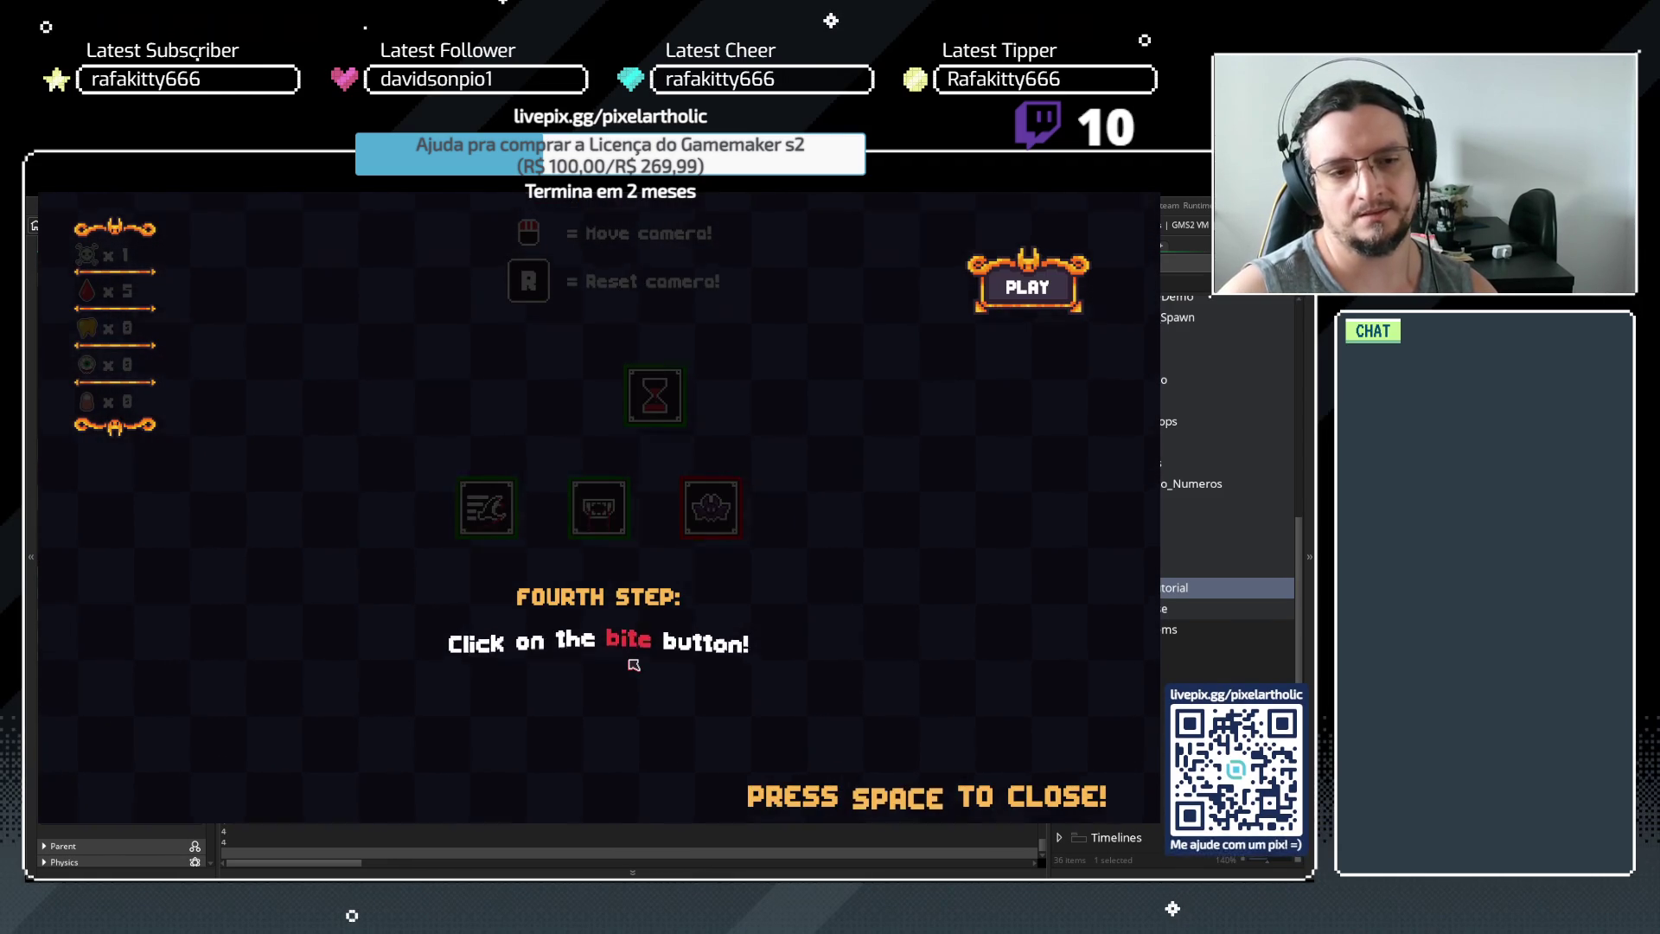
key(space)
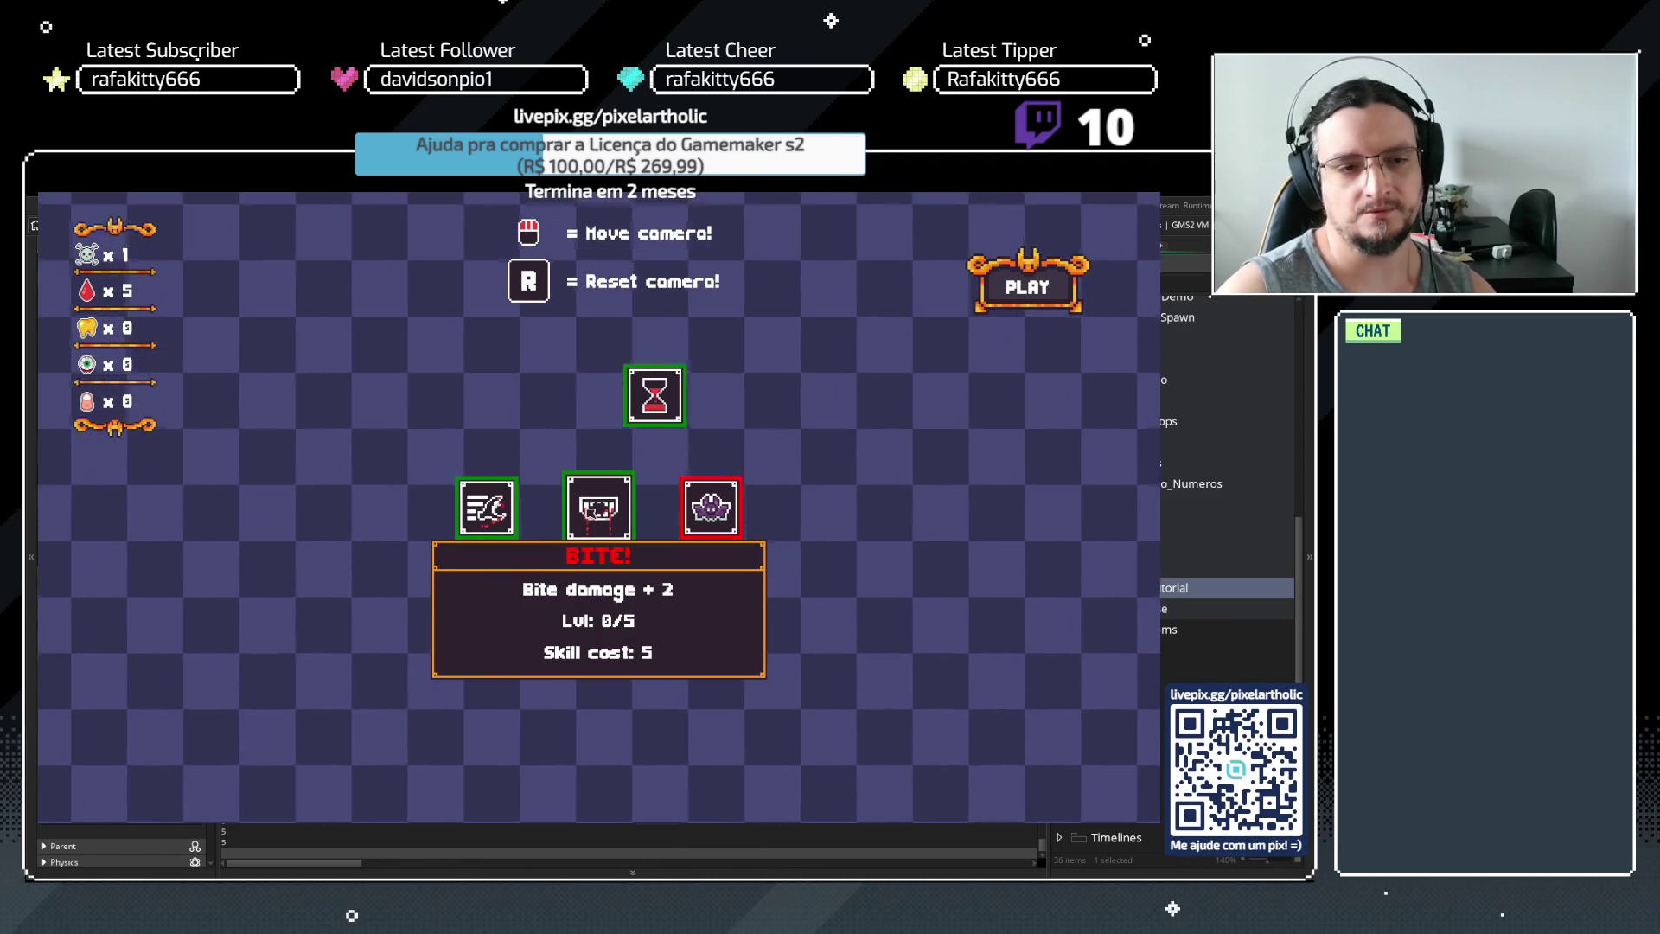
click(590, 510)
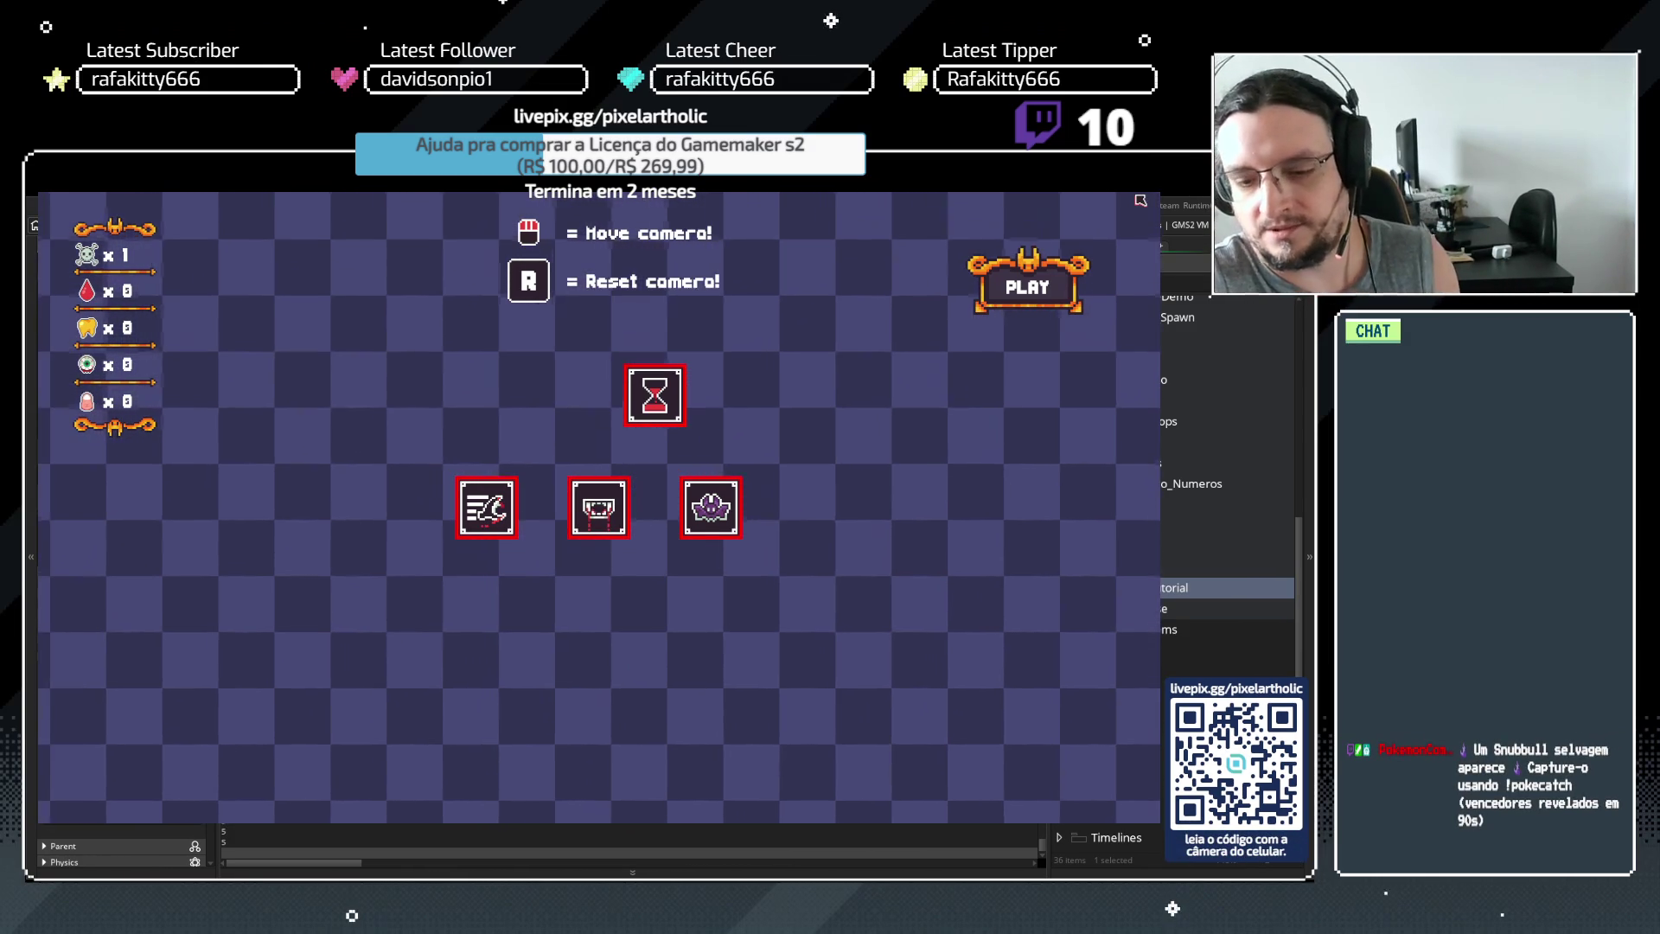
key(Escape)
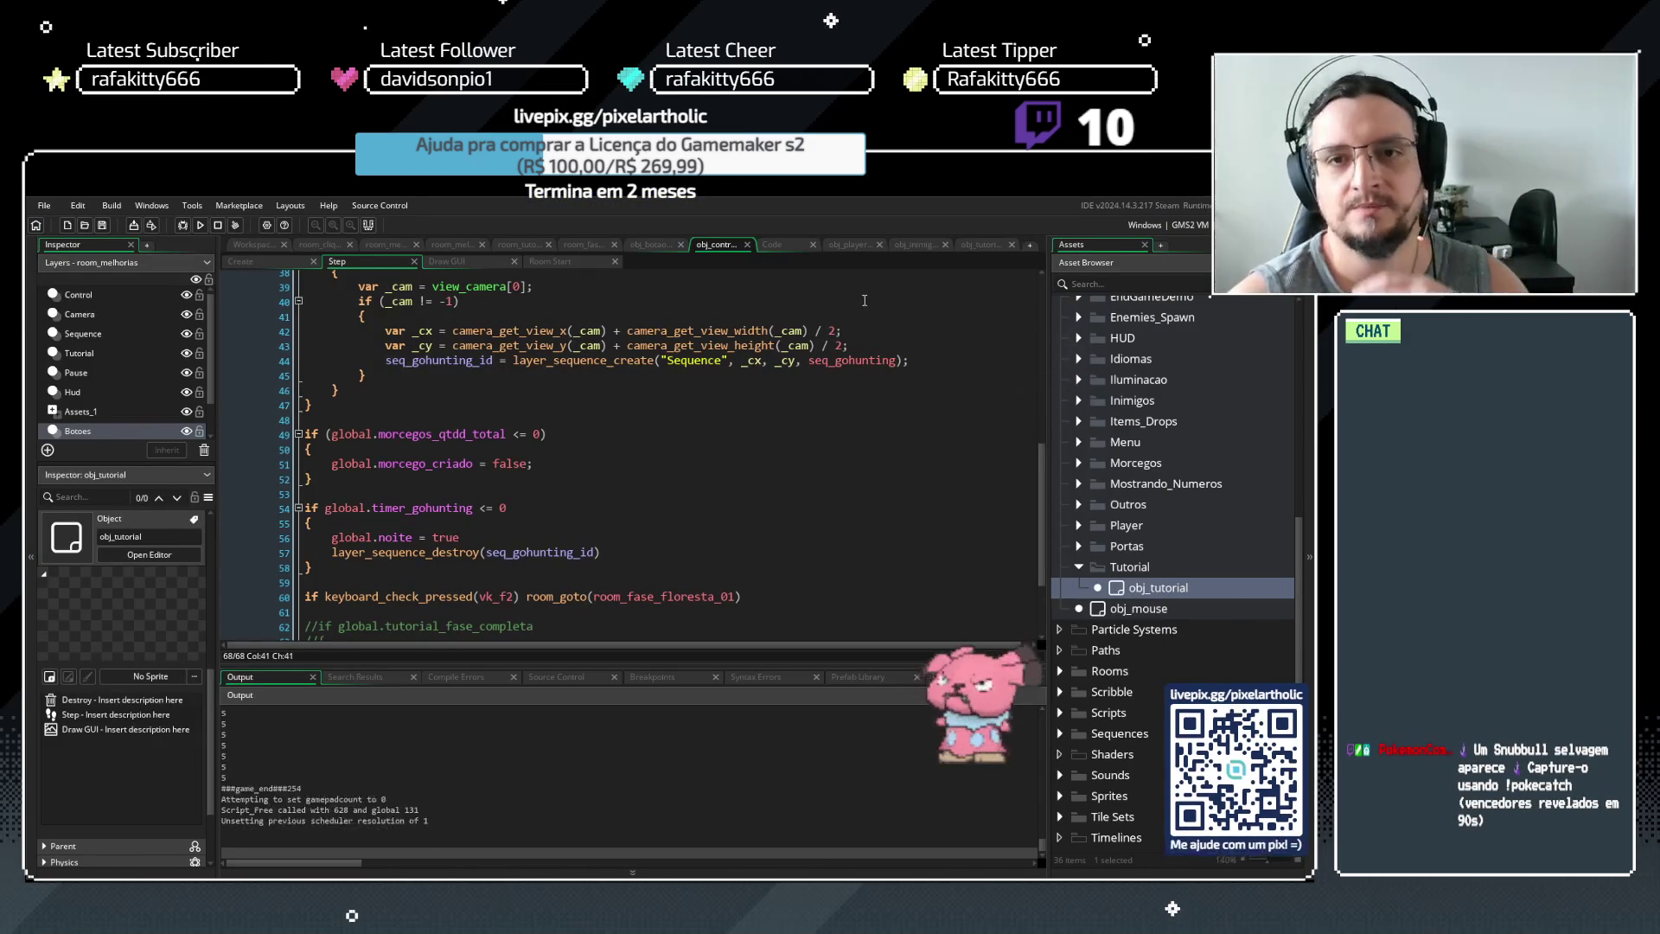
Review the tutorial flag initialisations in obj_controller's Create event, then return to scr_jogo_zerado.gml
click(789, 246)
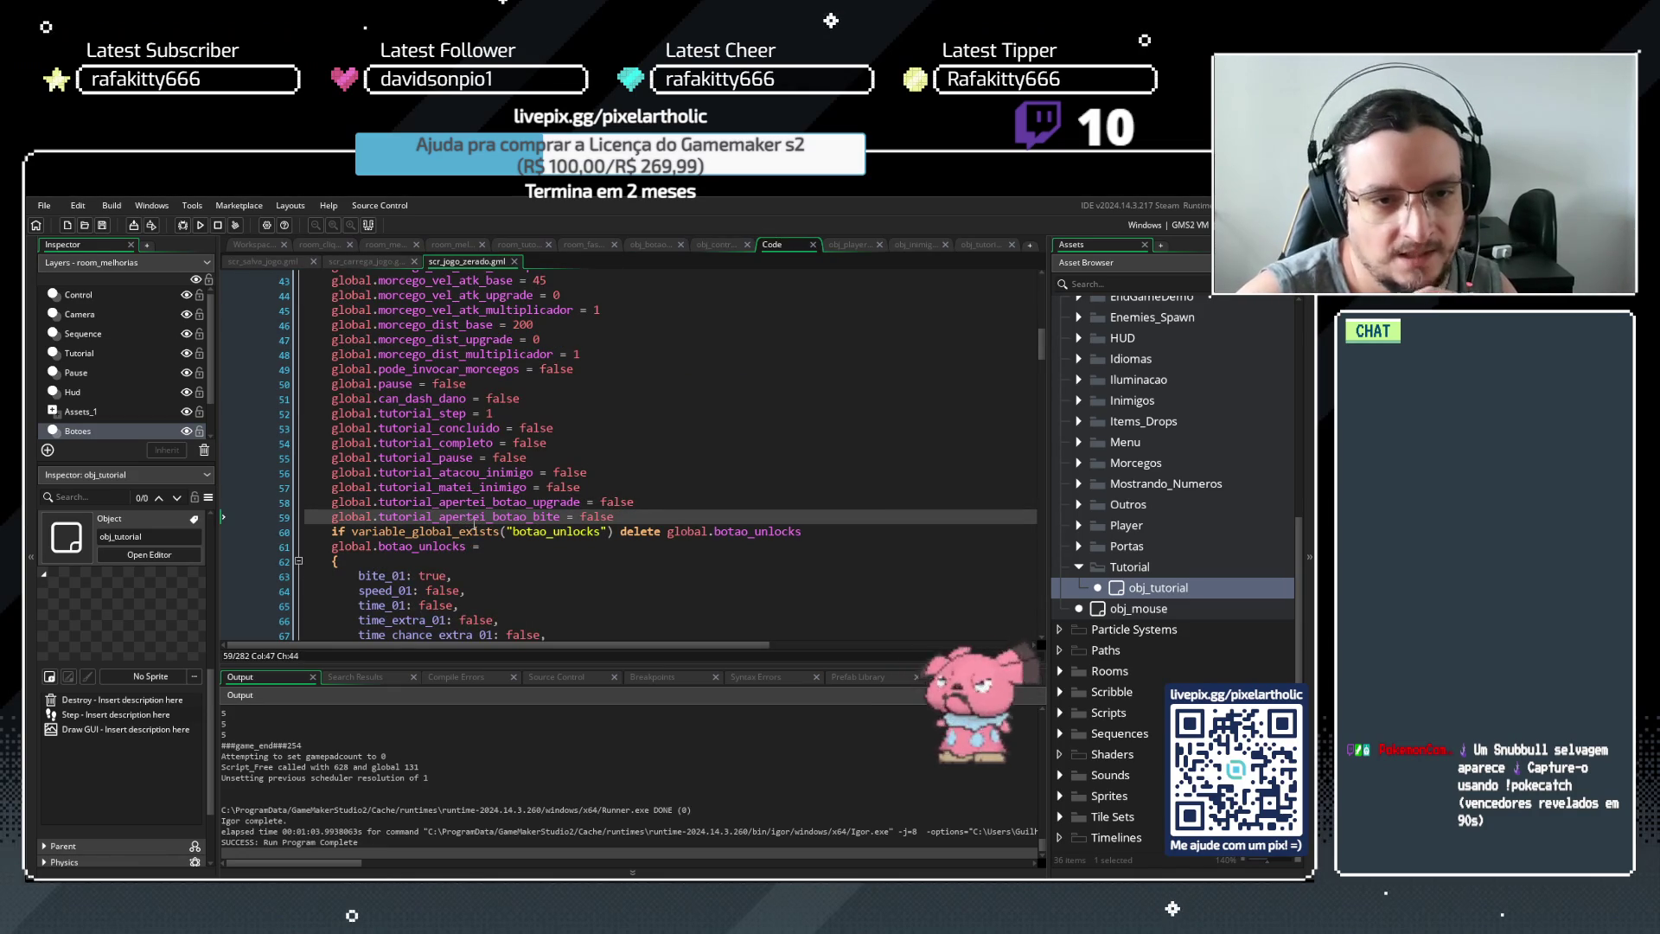
click(714, 246)
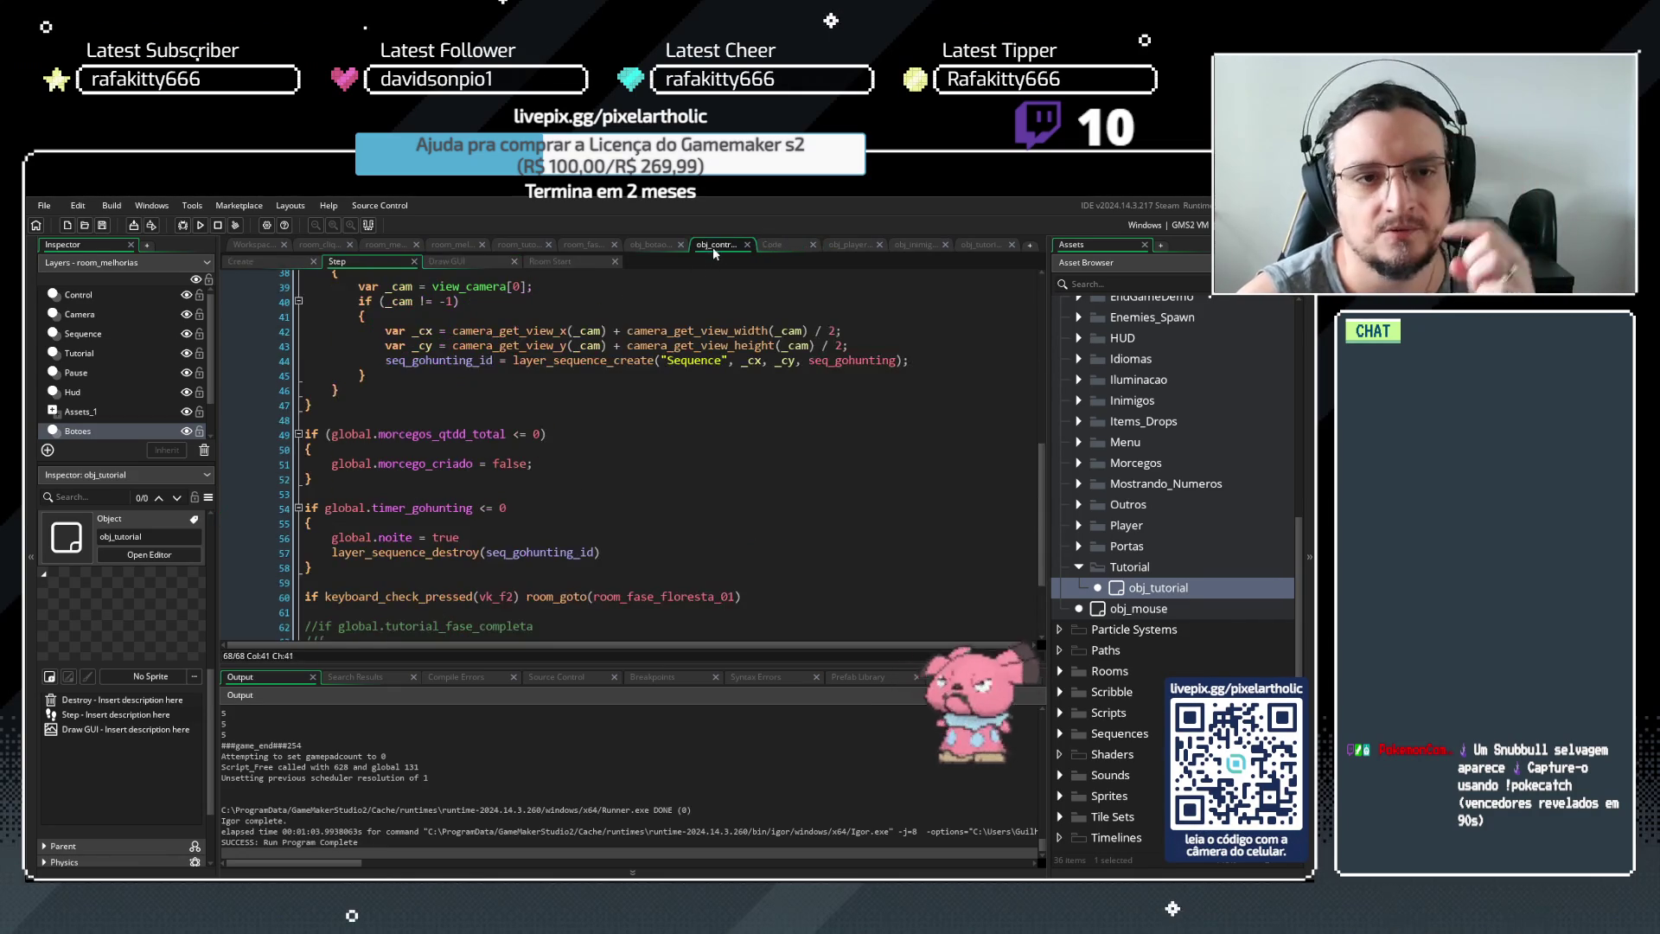
scroll(936, 489, up, 1)
click(270, 262)
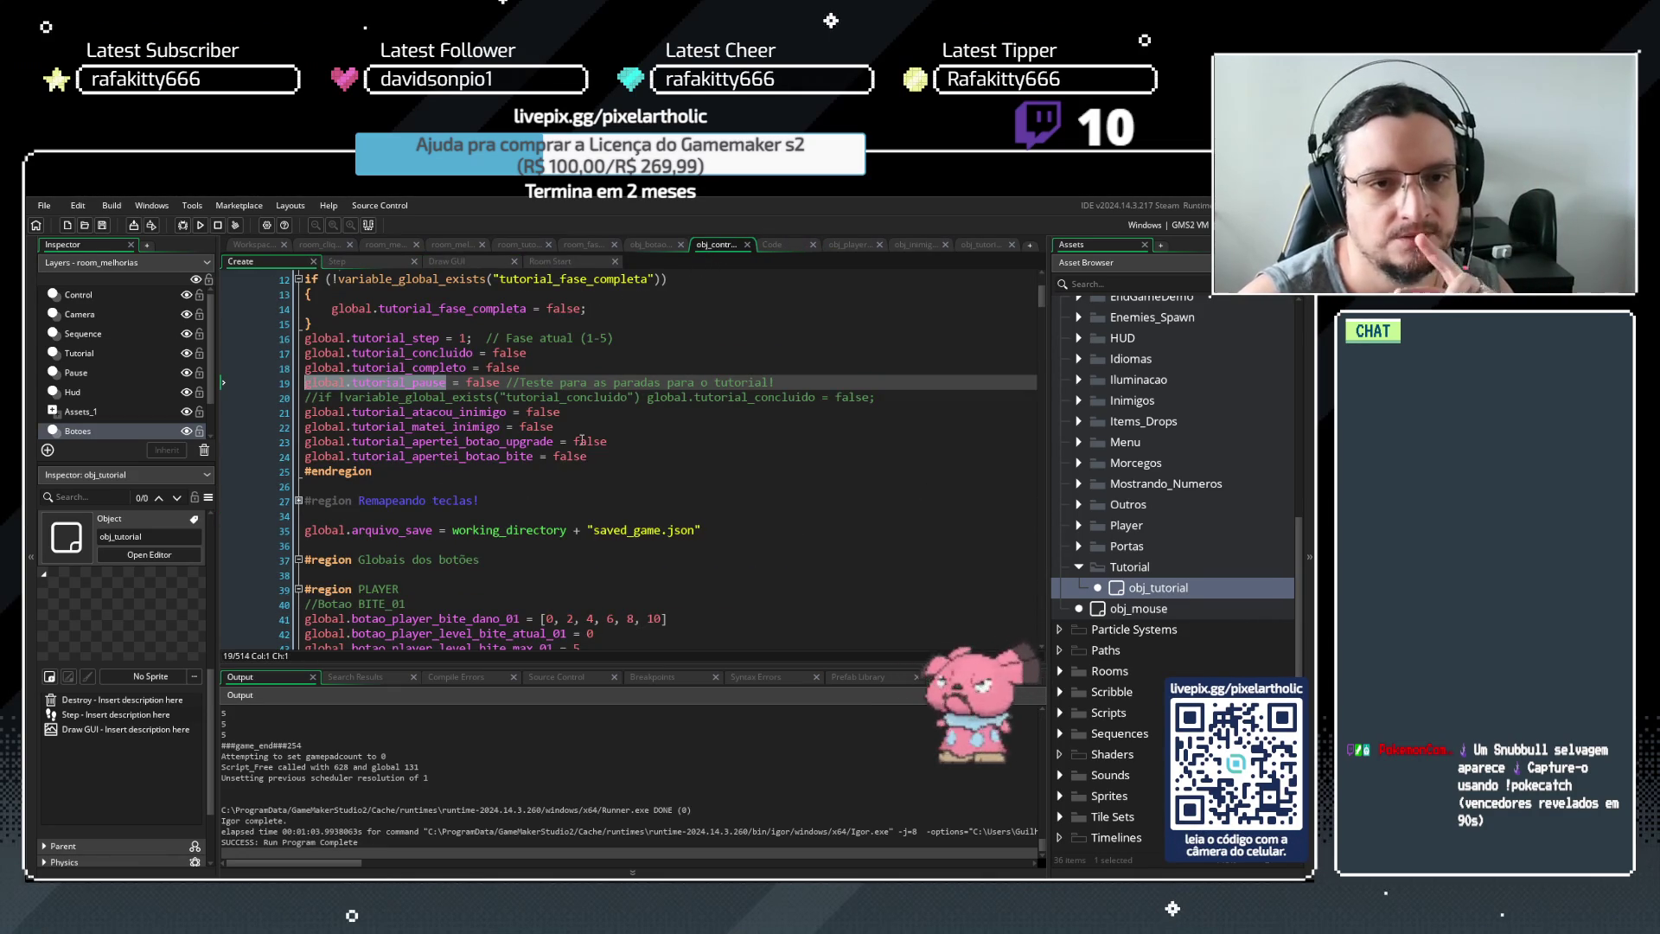
click(654, 432)
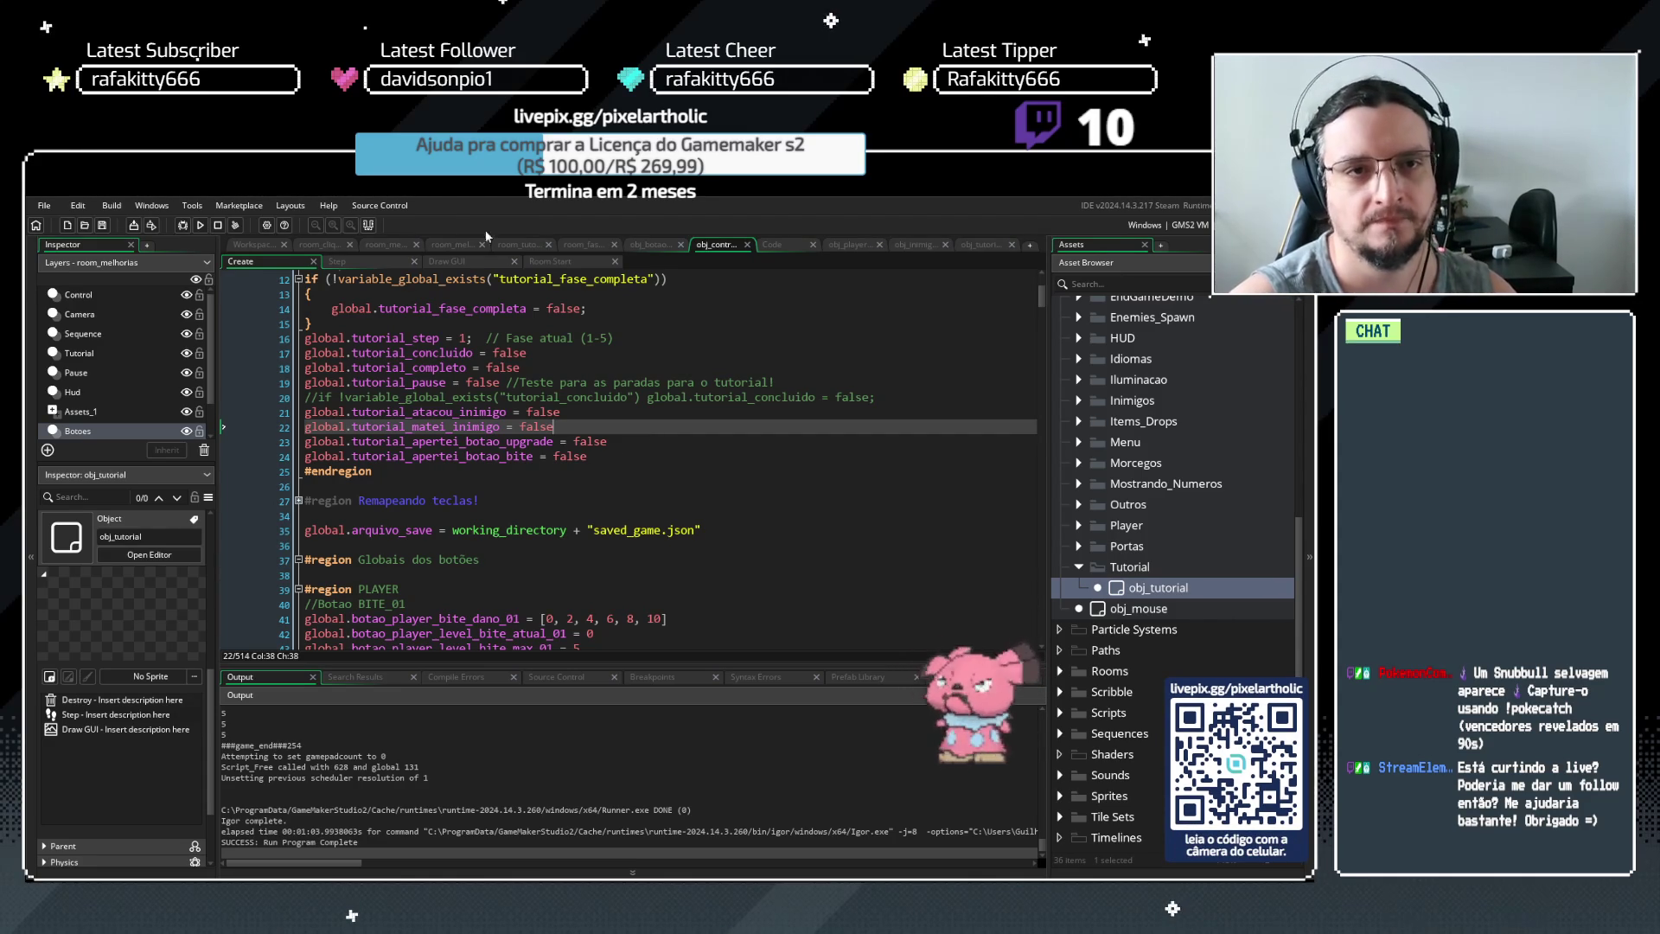
click(770, 244)
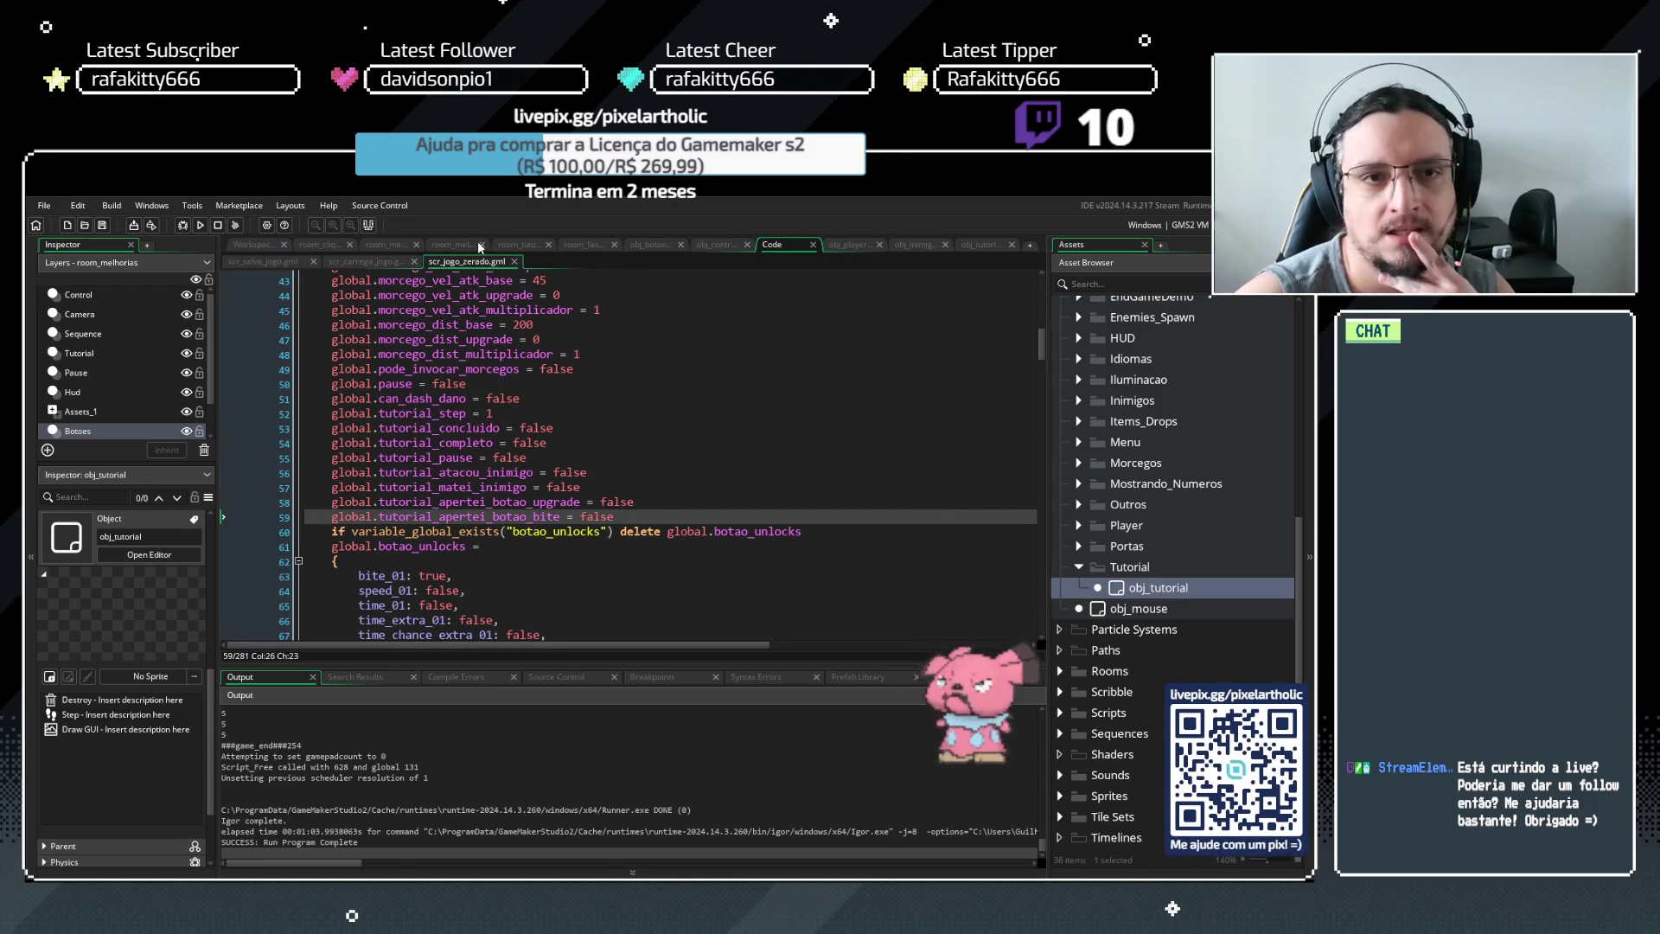
Review the tutorial reset lines in scr_jogo_zerado and the save code in scr_salva_jogo
drag(628, 517, 287, 474)
drag(543, 415, 303, 414)
click(528, 408)
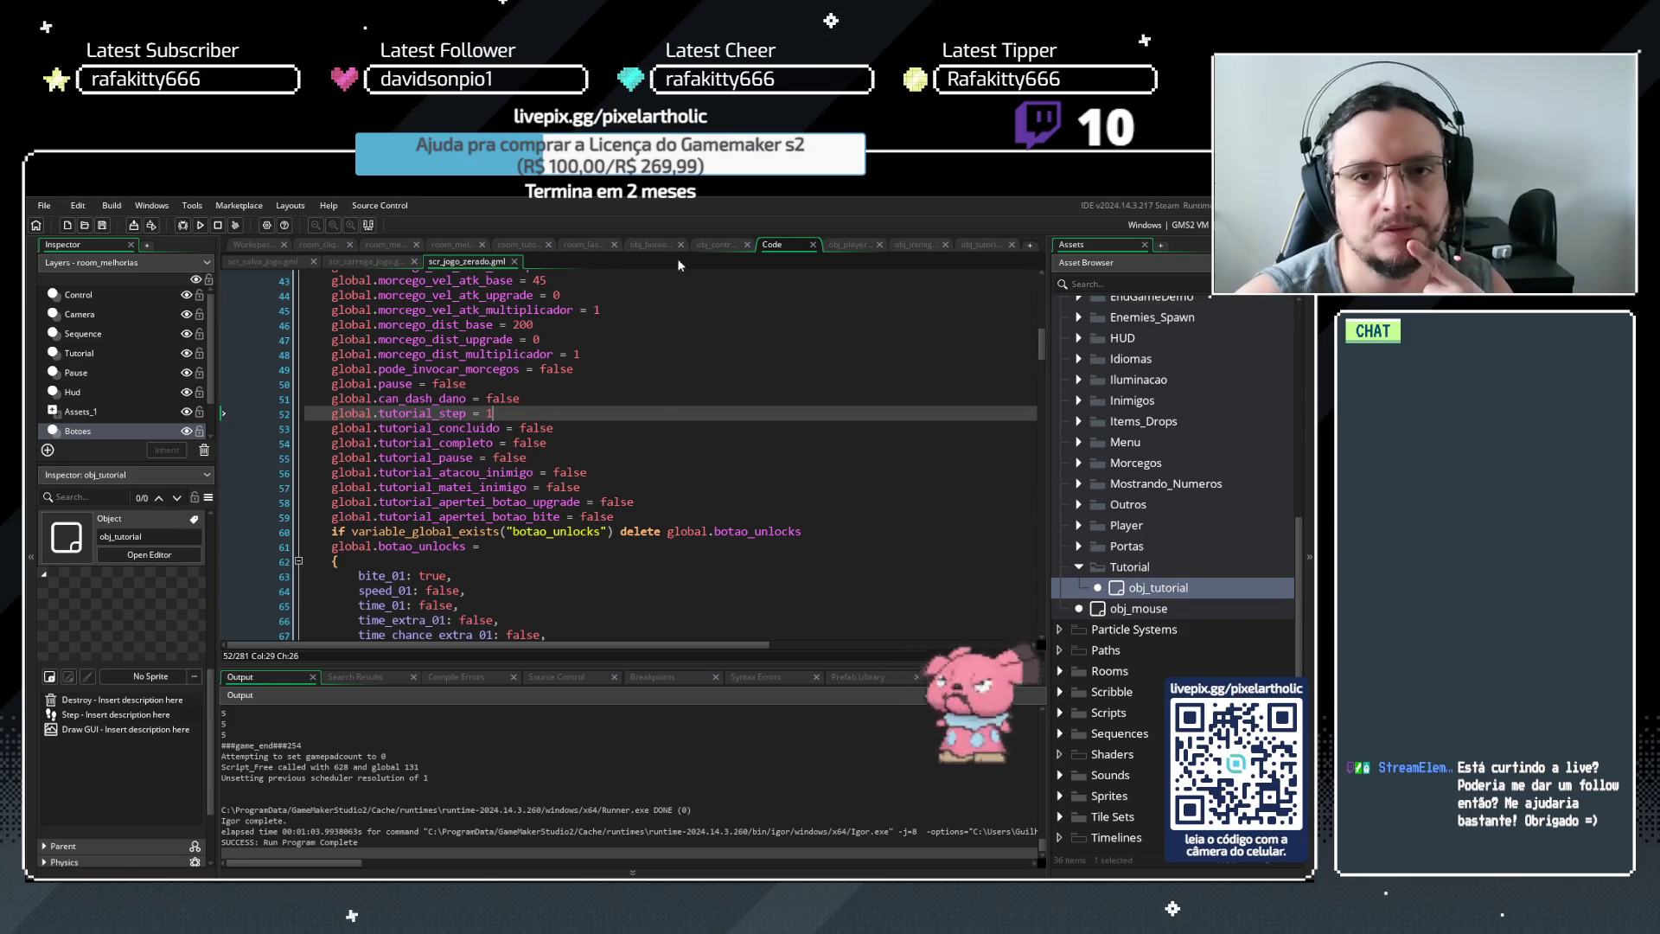
click(268, 261)
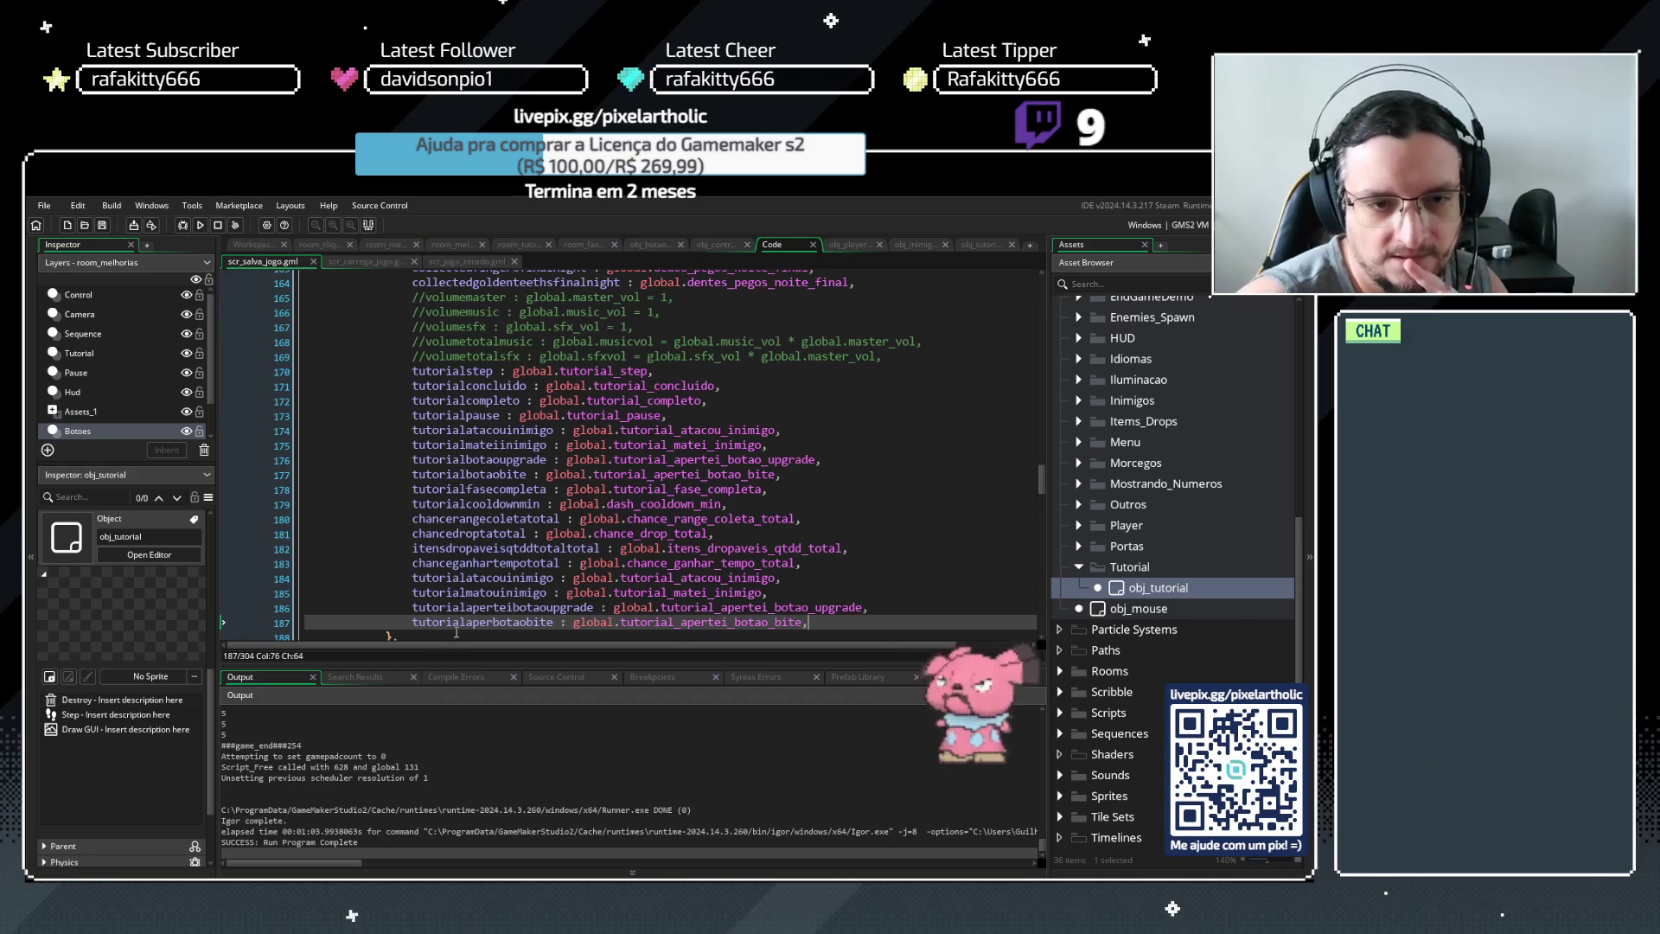
scroll(445, 634, down, 2)
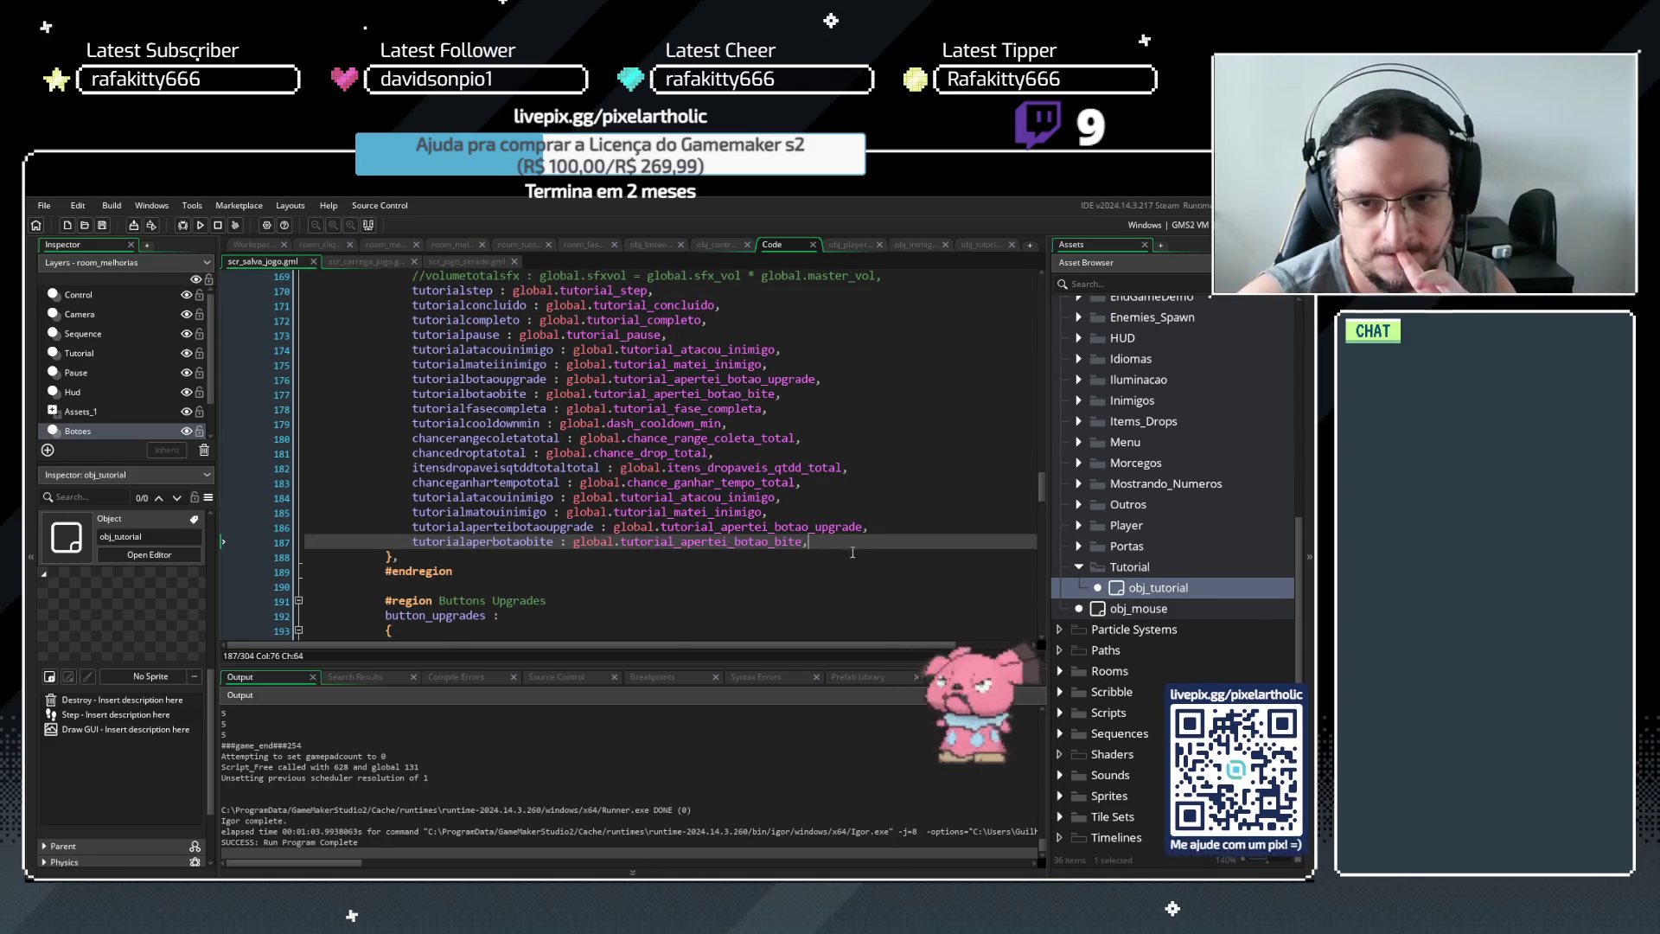
Delete the trailing spaces on scr_carrega_jogo line 203, then return to scr_jogo_zerado
click(368, 261)
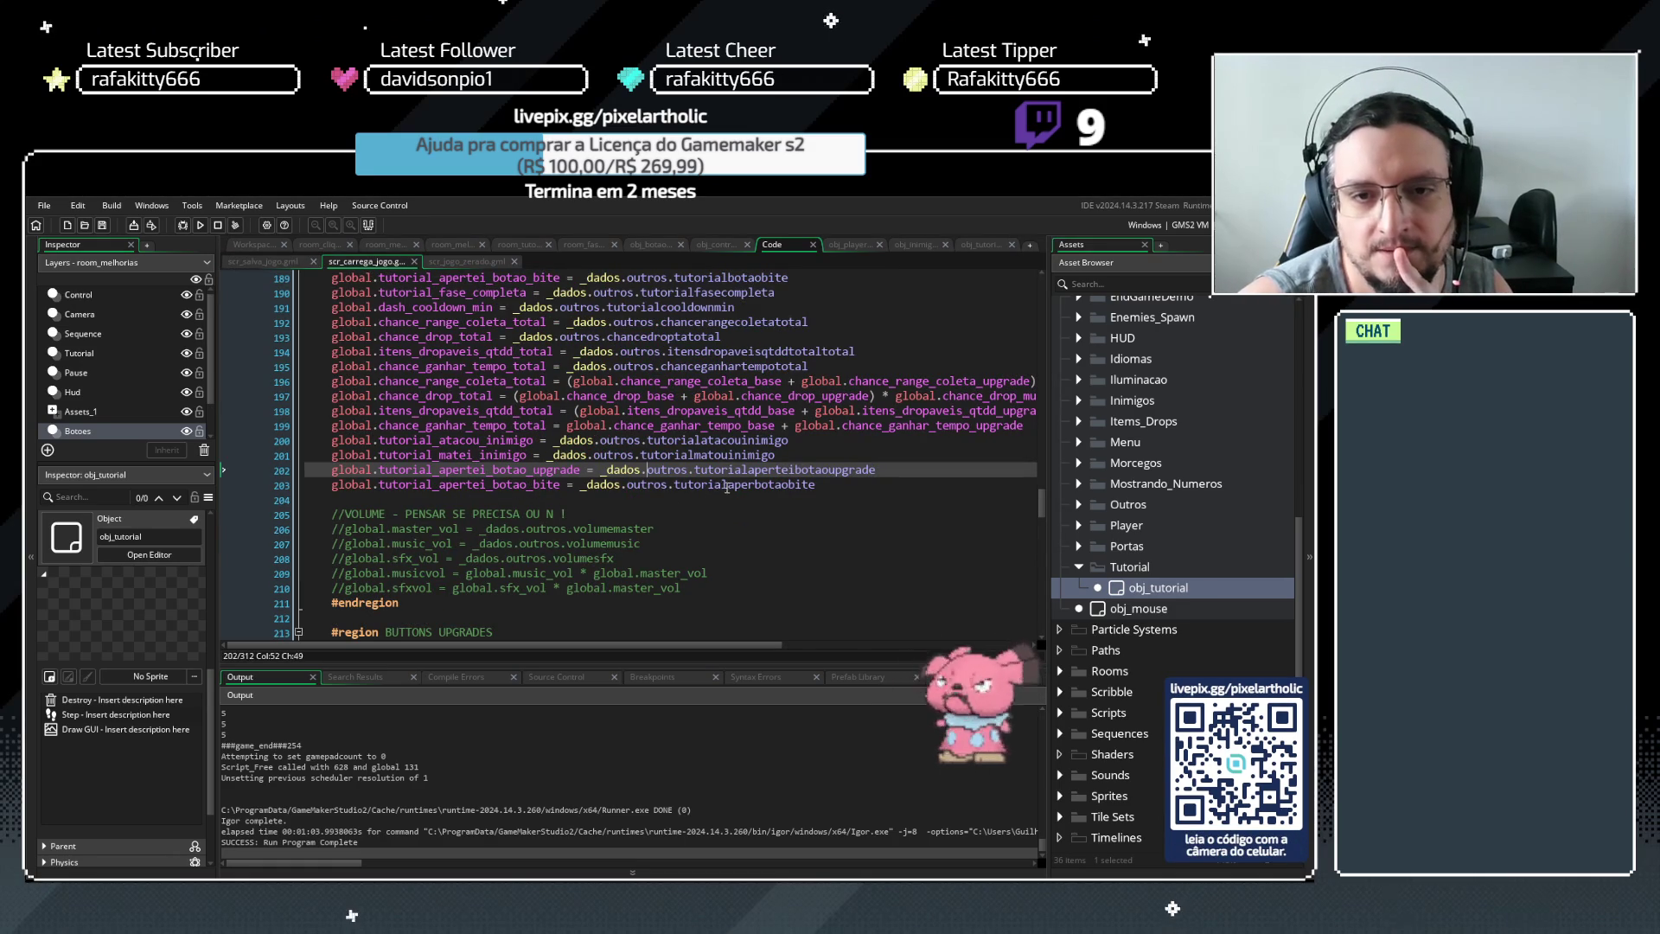
click(836, 485)
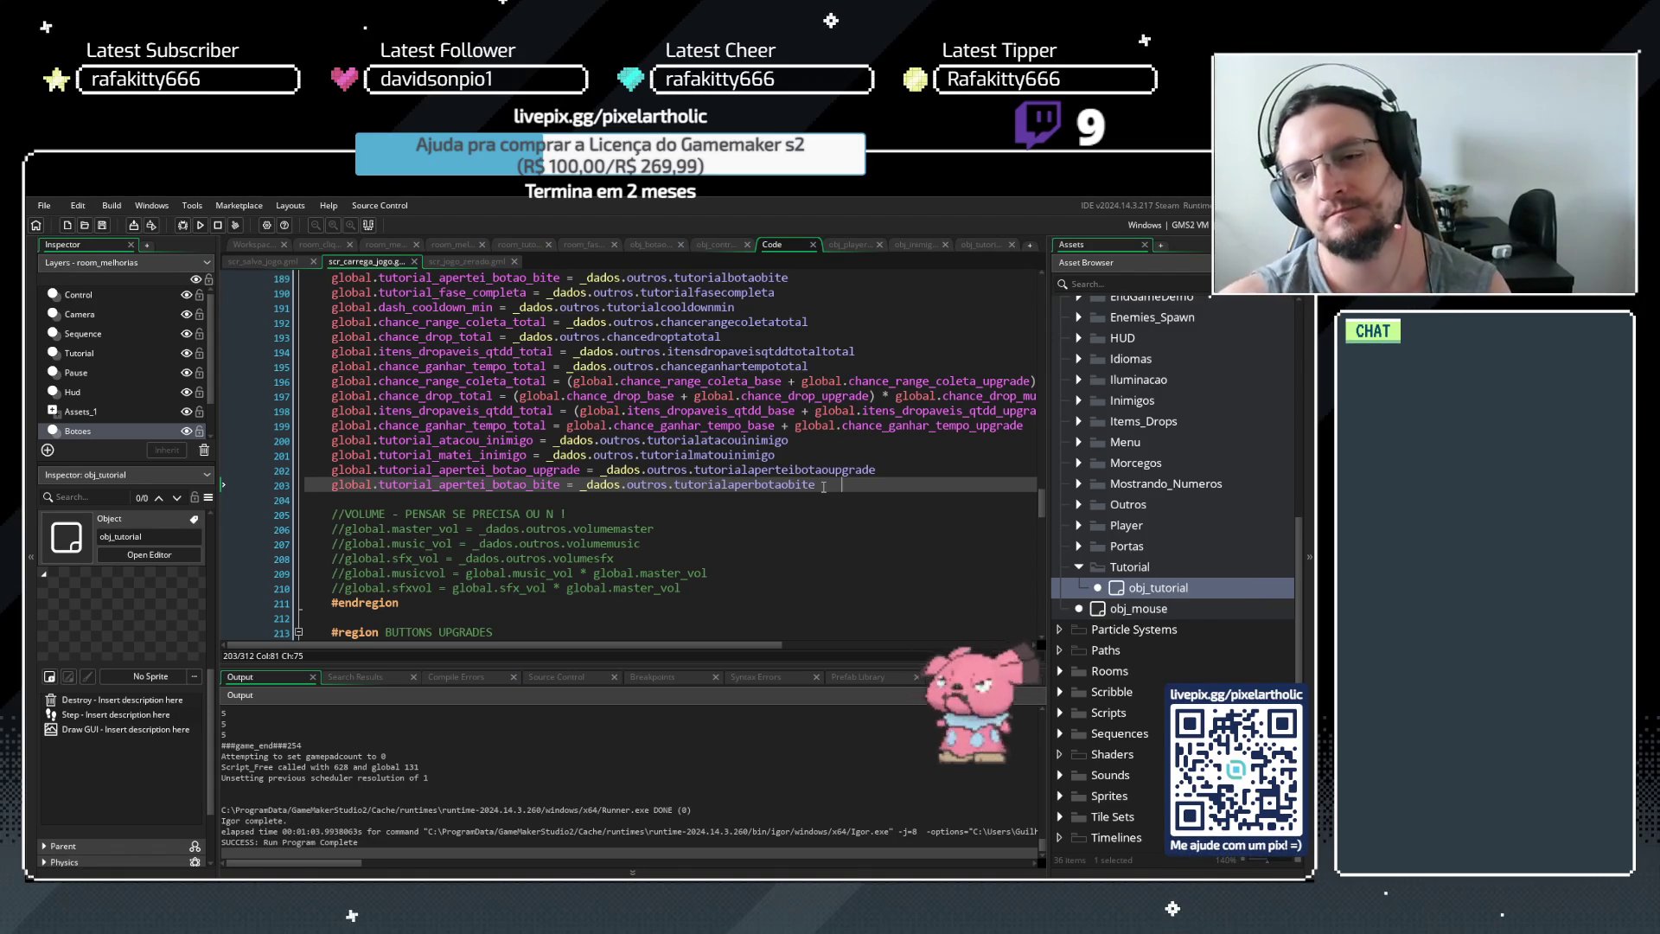
drag(820, 491, 895, 495)
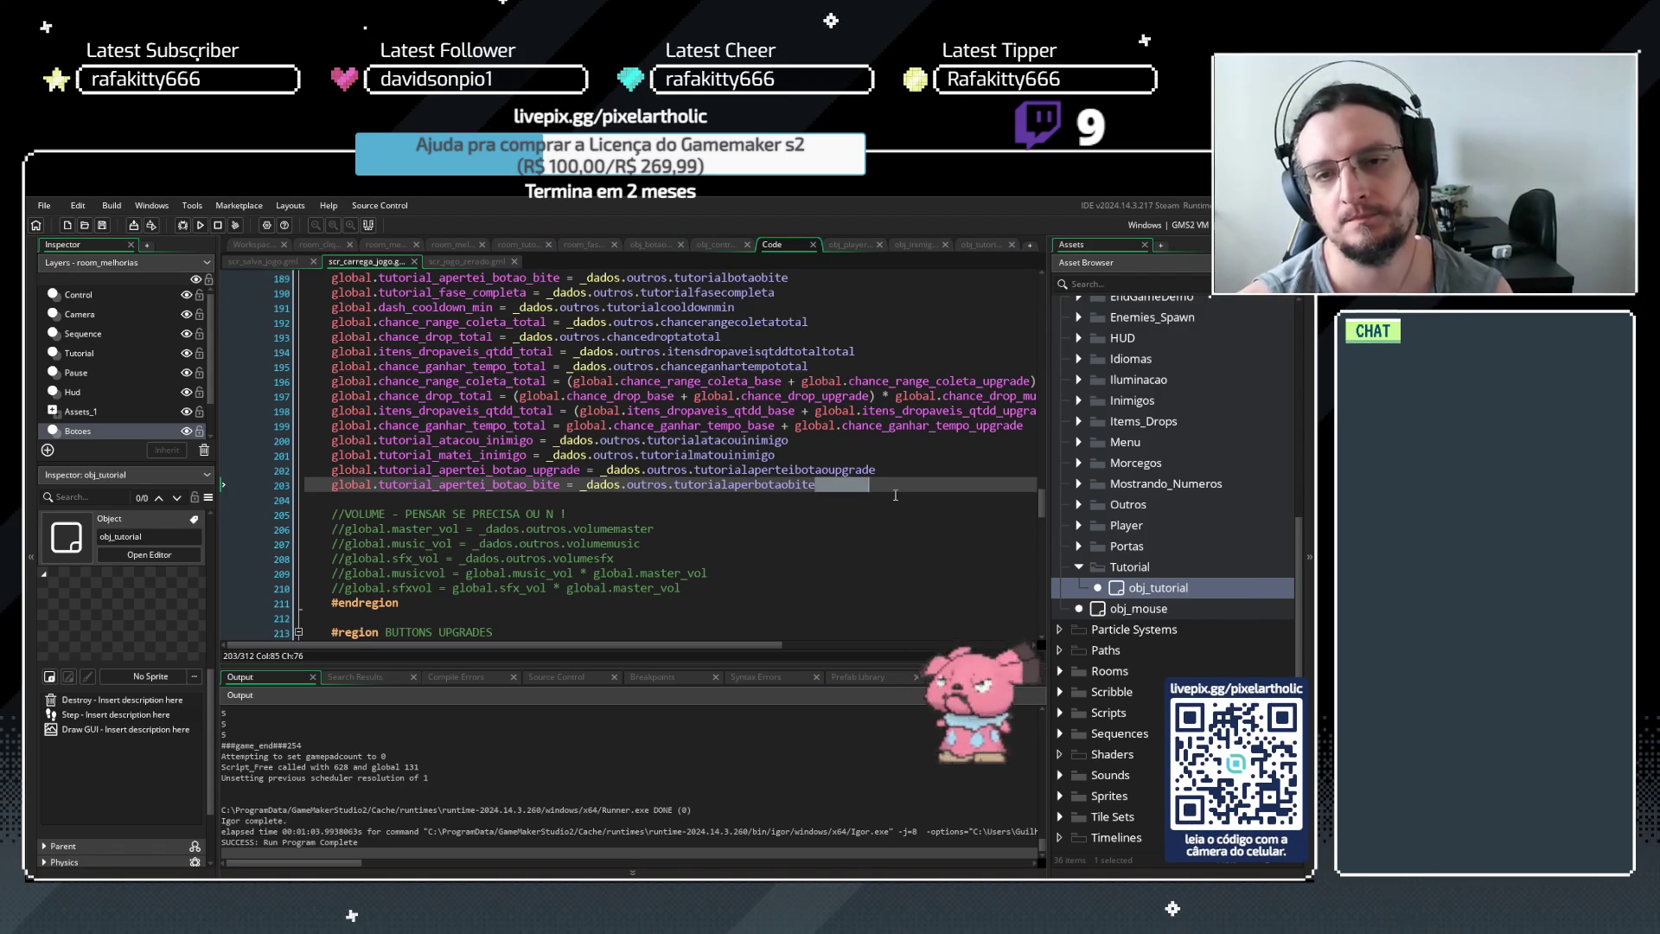
key(BackSpace)
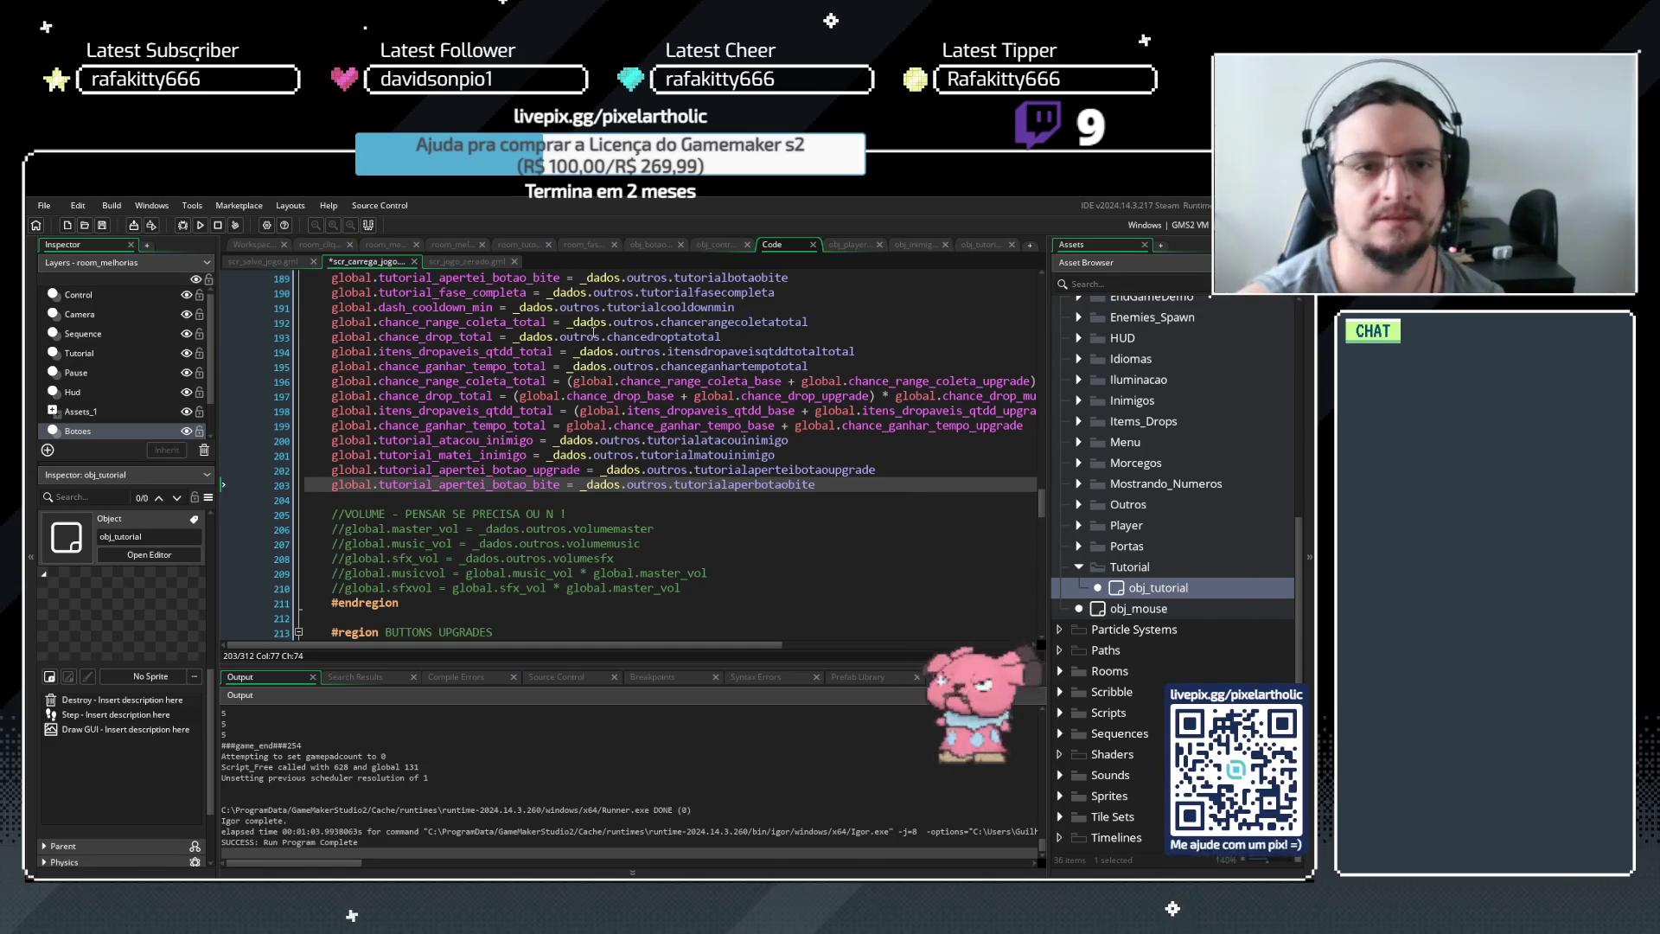
click(479, 261)
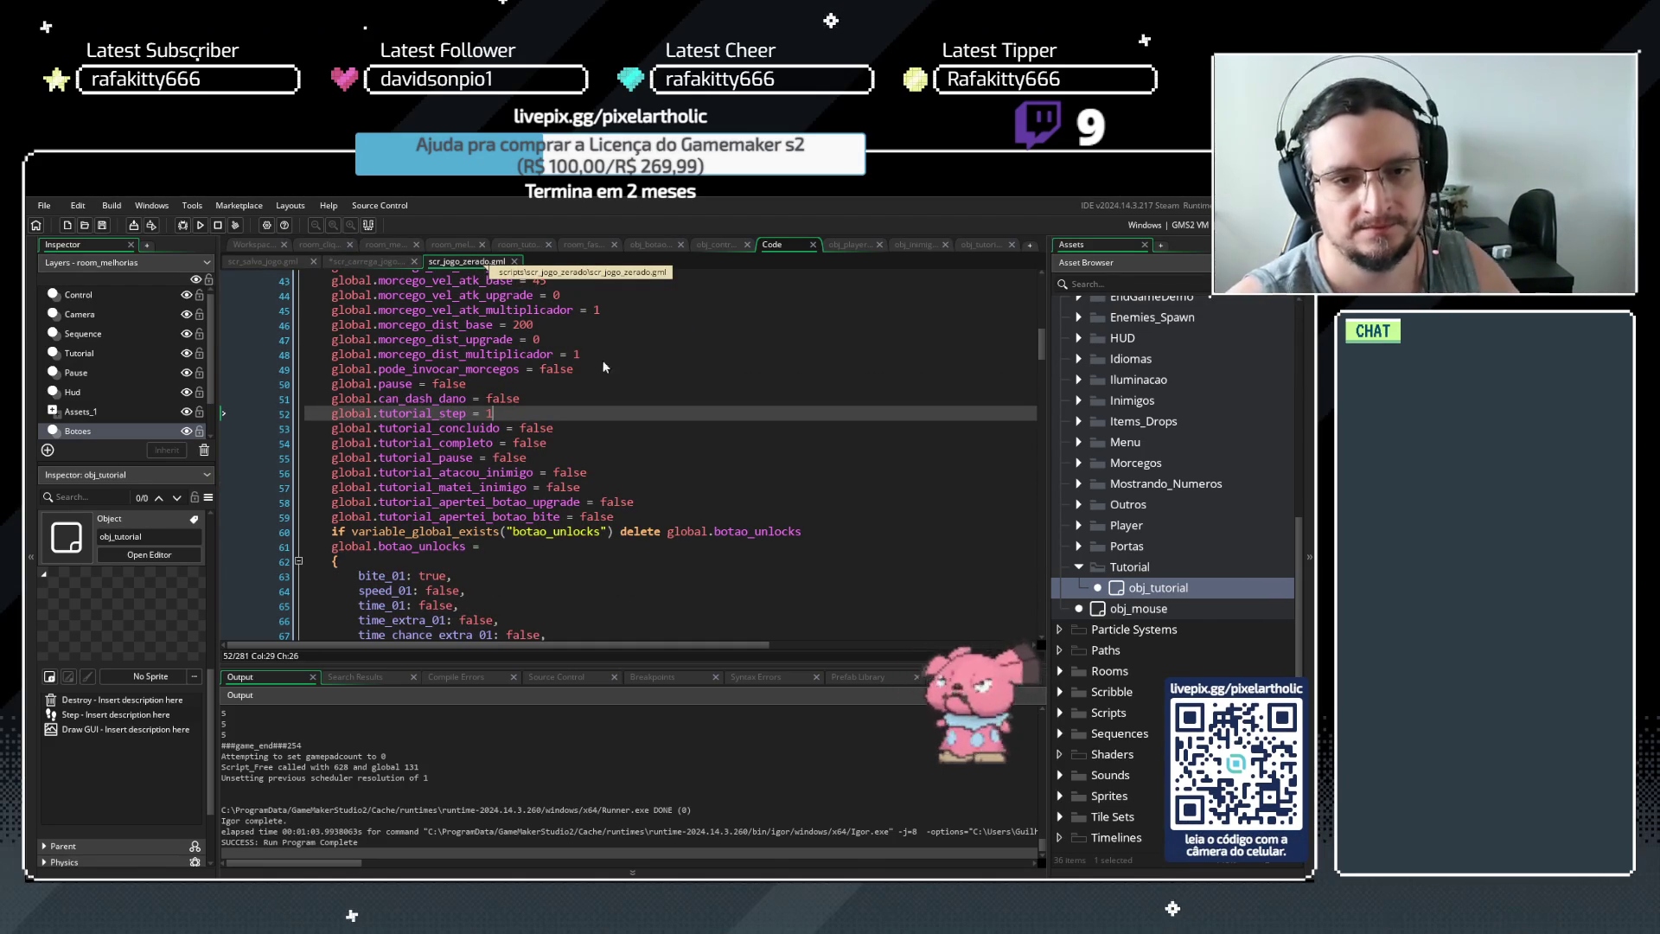
Find all project uses of global.tutorial_apertei_botao_bite and enlarge the results panel
drag(562, 517, 333, 517)
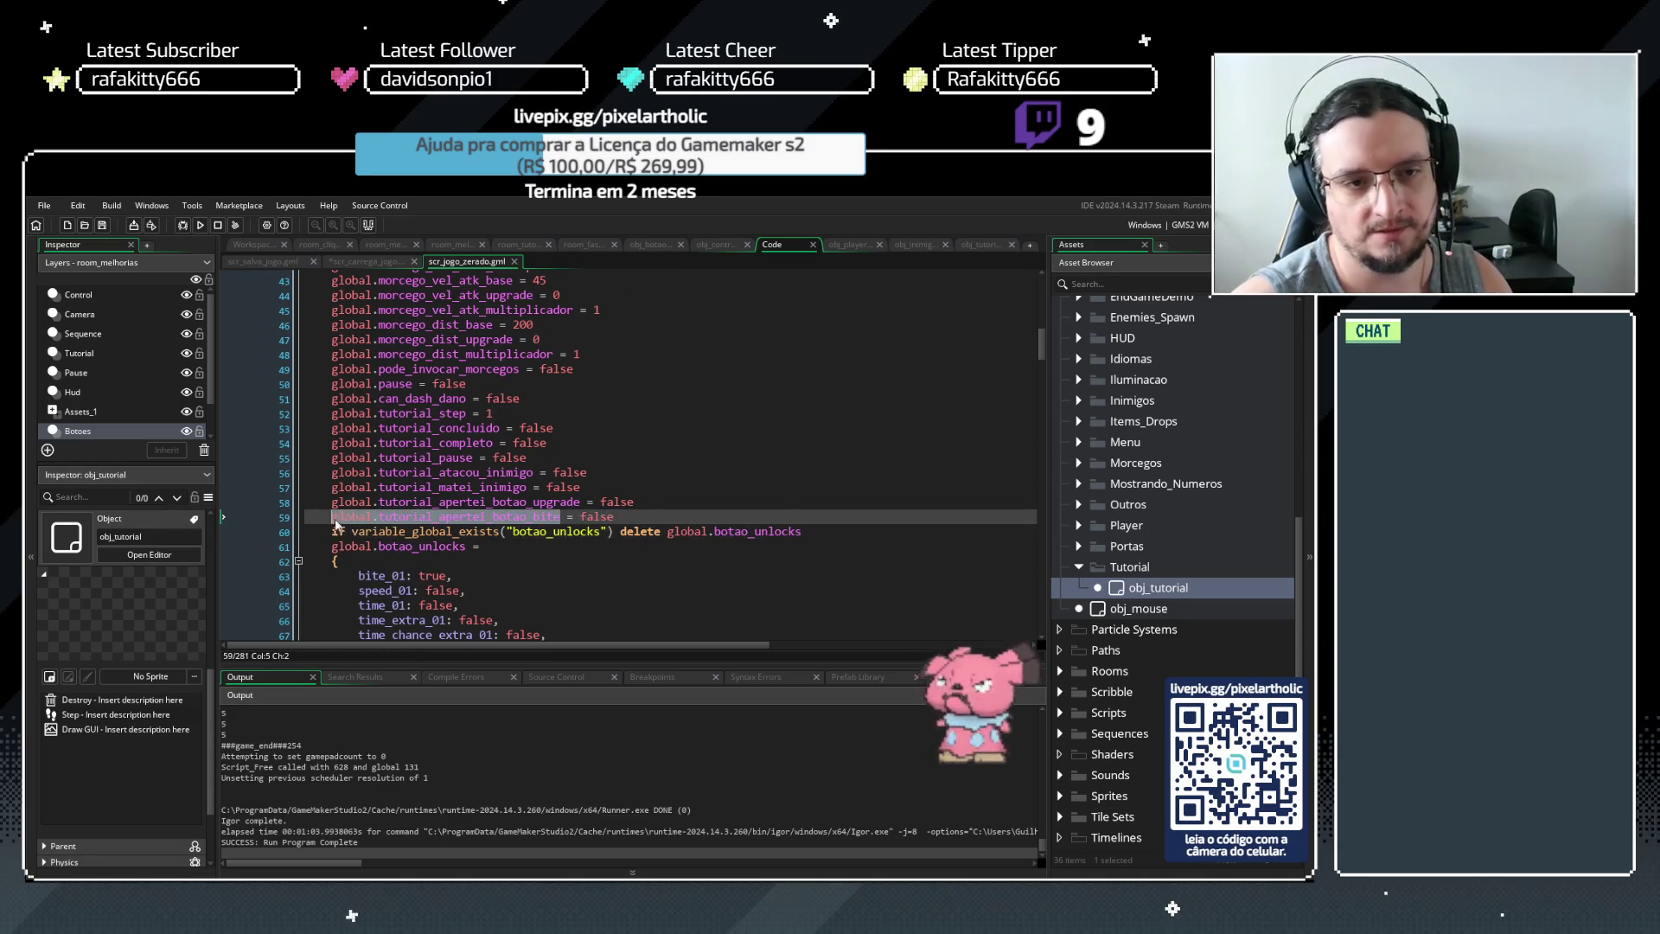
key(ctrl+shift+f)
click(374, 361)
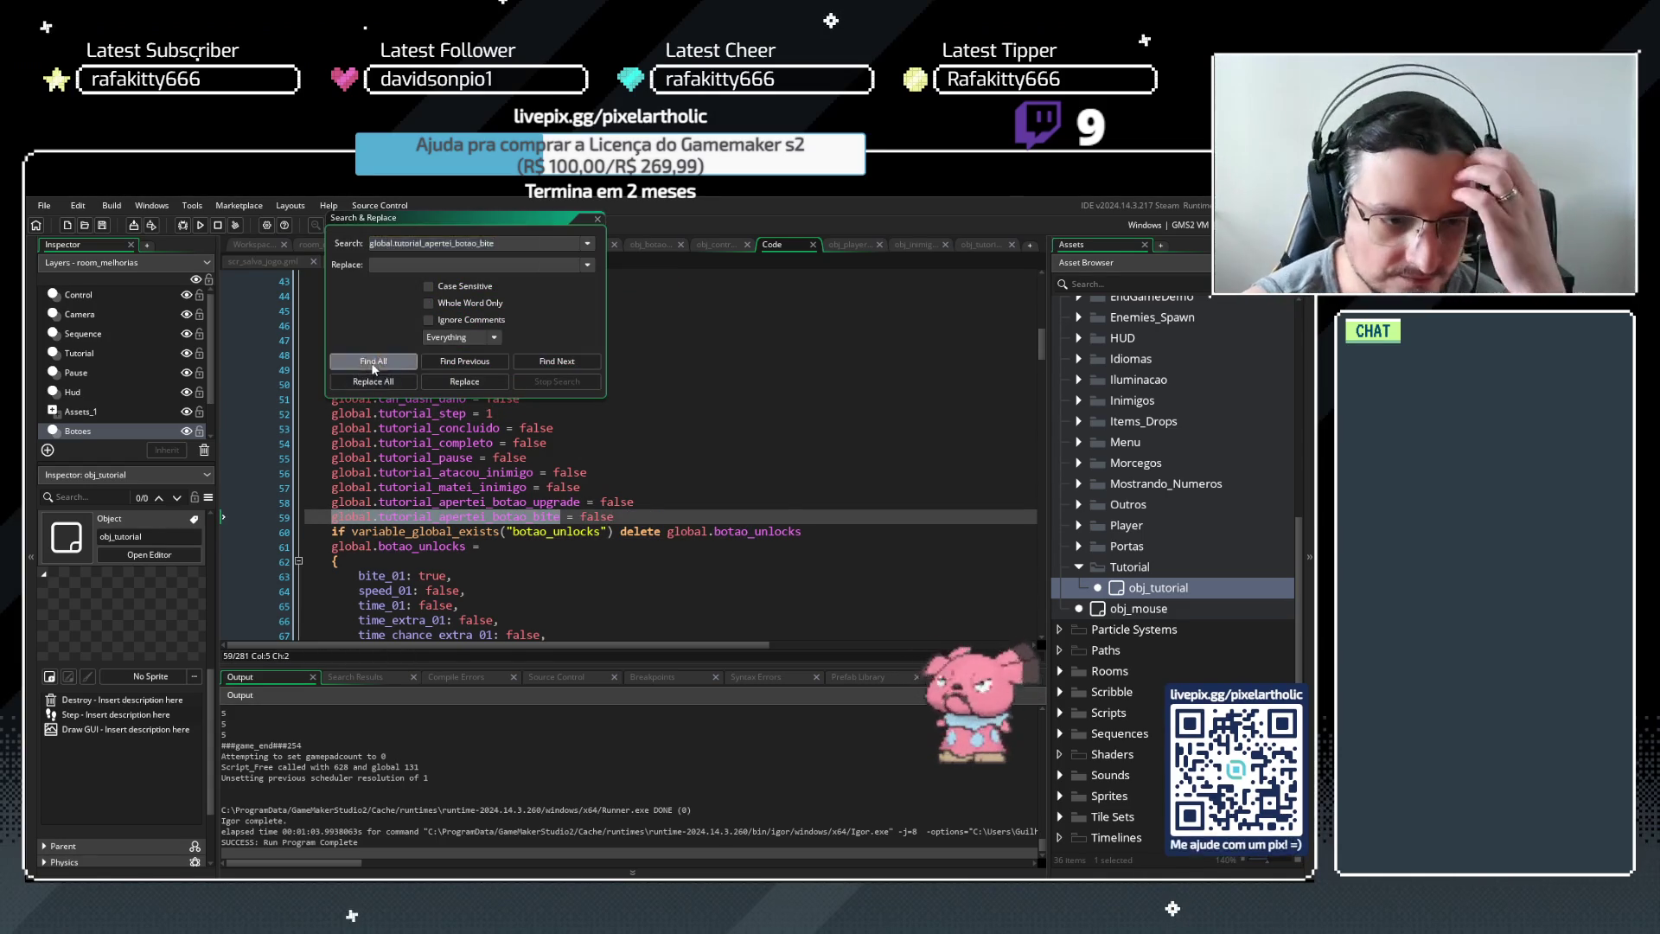
drag(667, 668, 670, 641)
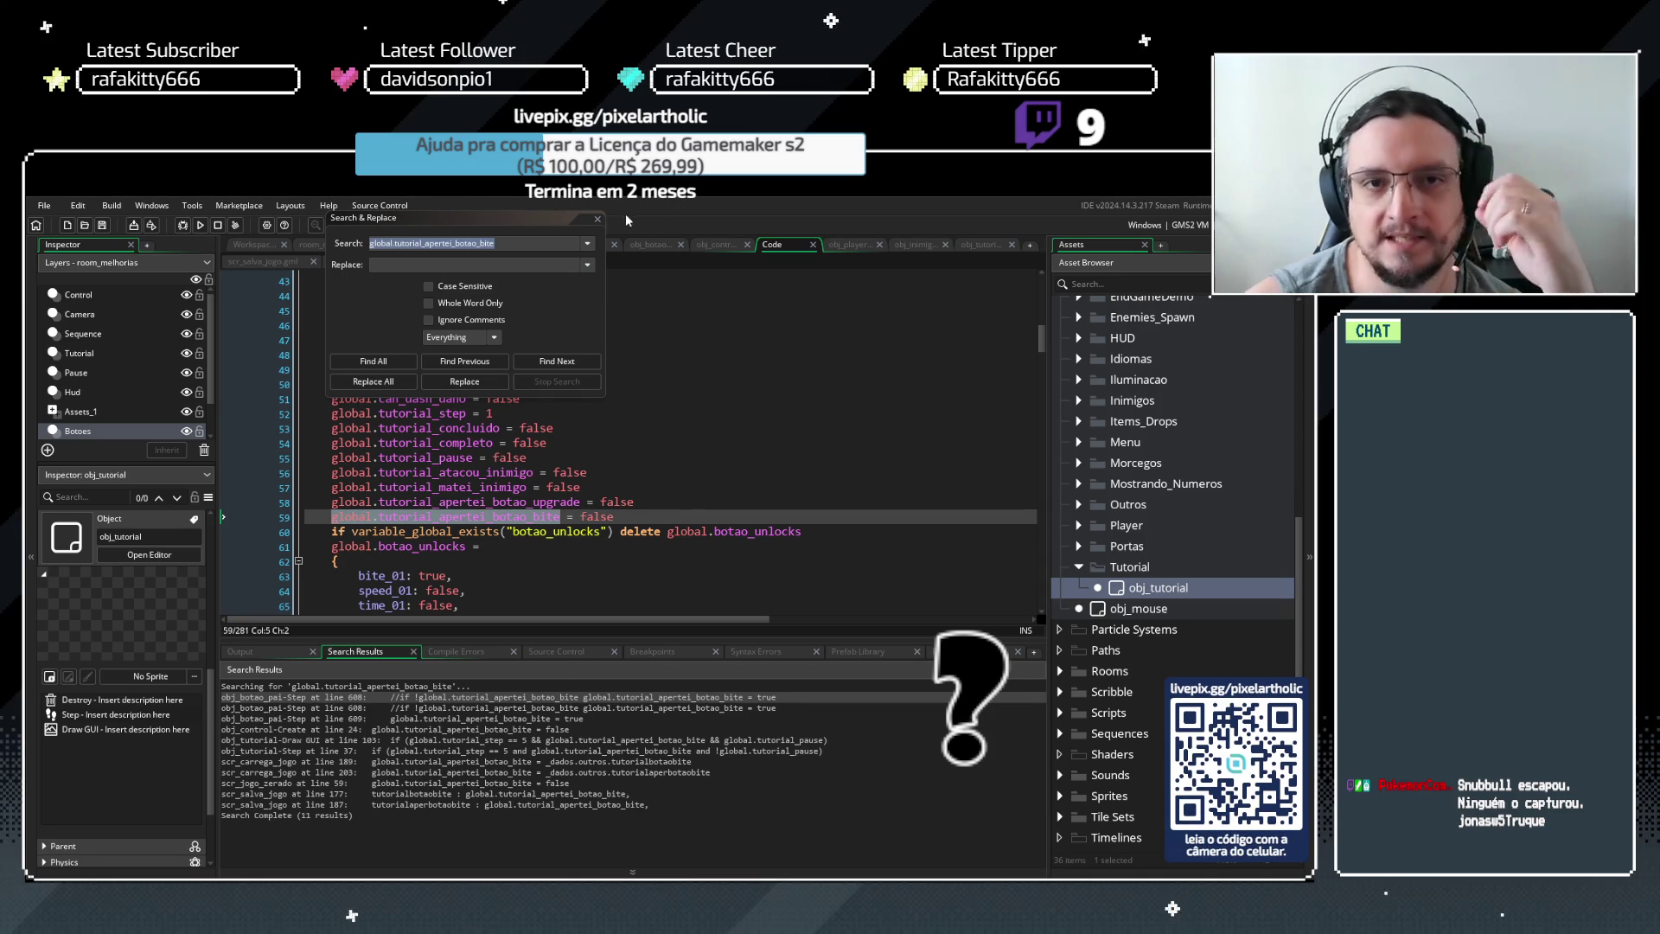
Delete the duplicate tutorialaperbotaobite save line from scr_salva_jogo
click(598, 217)
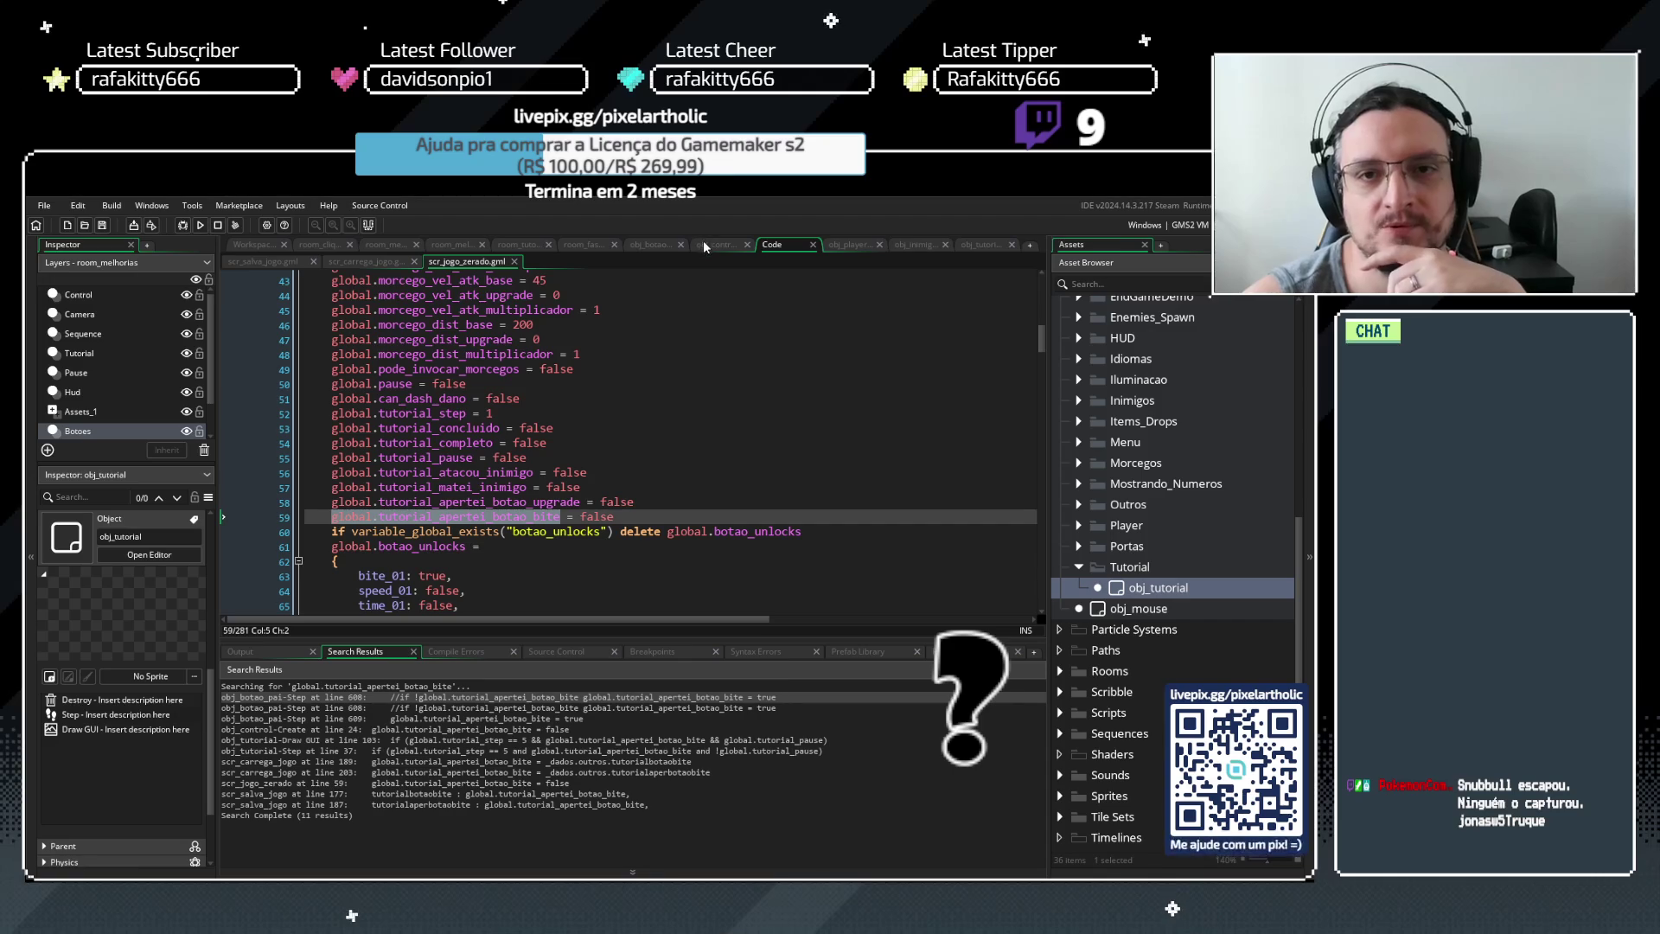
click(275, 264)
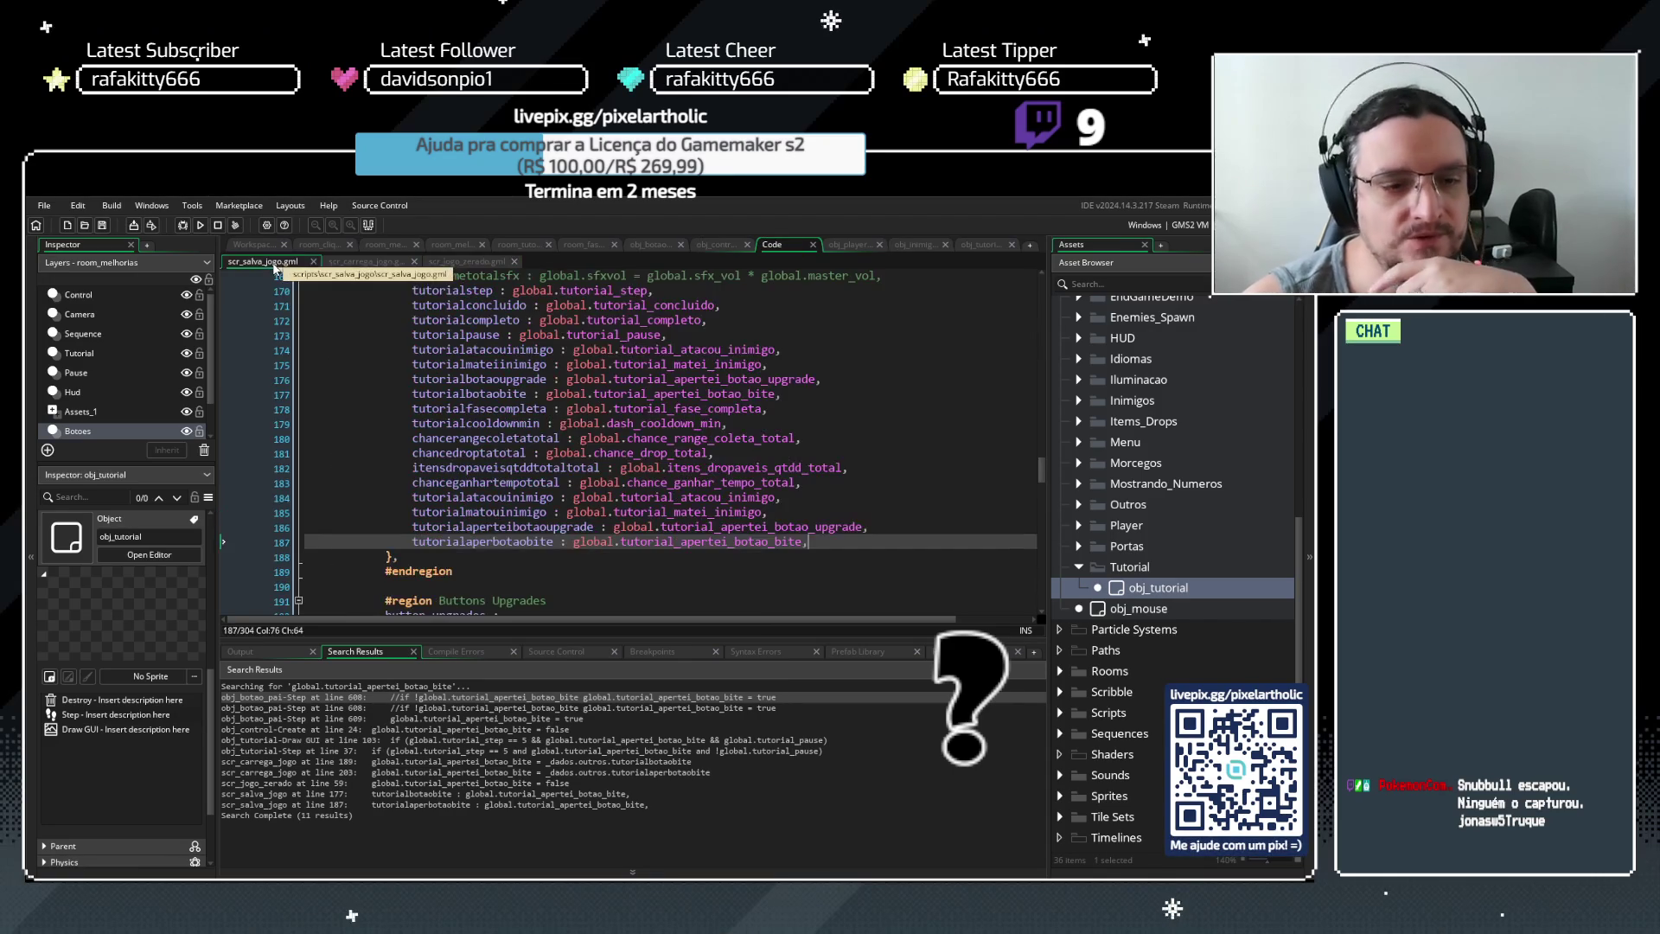
click(499, 393)
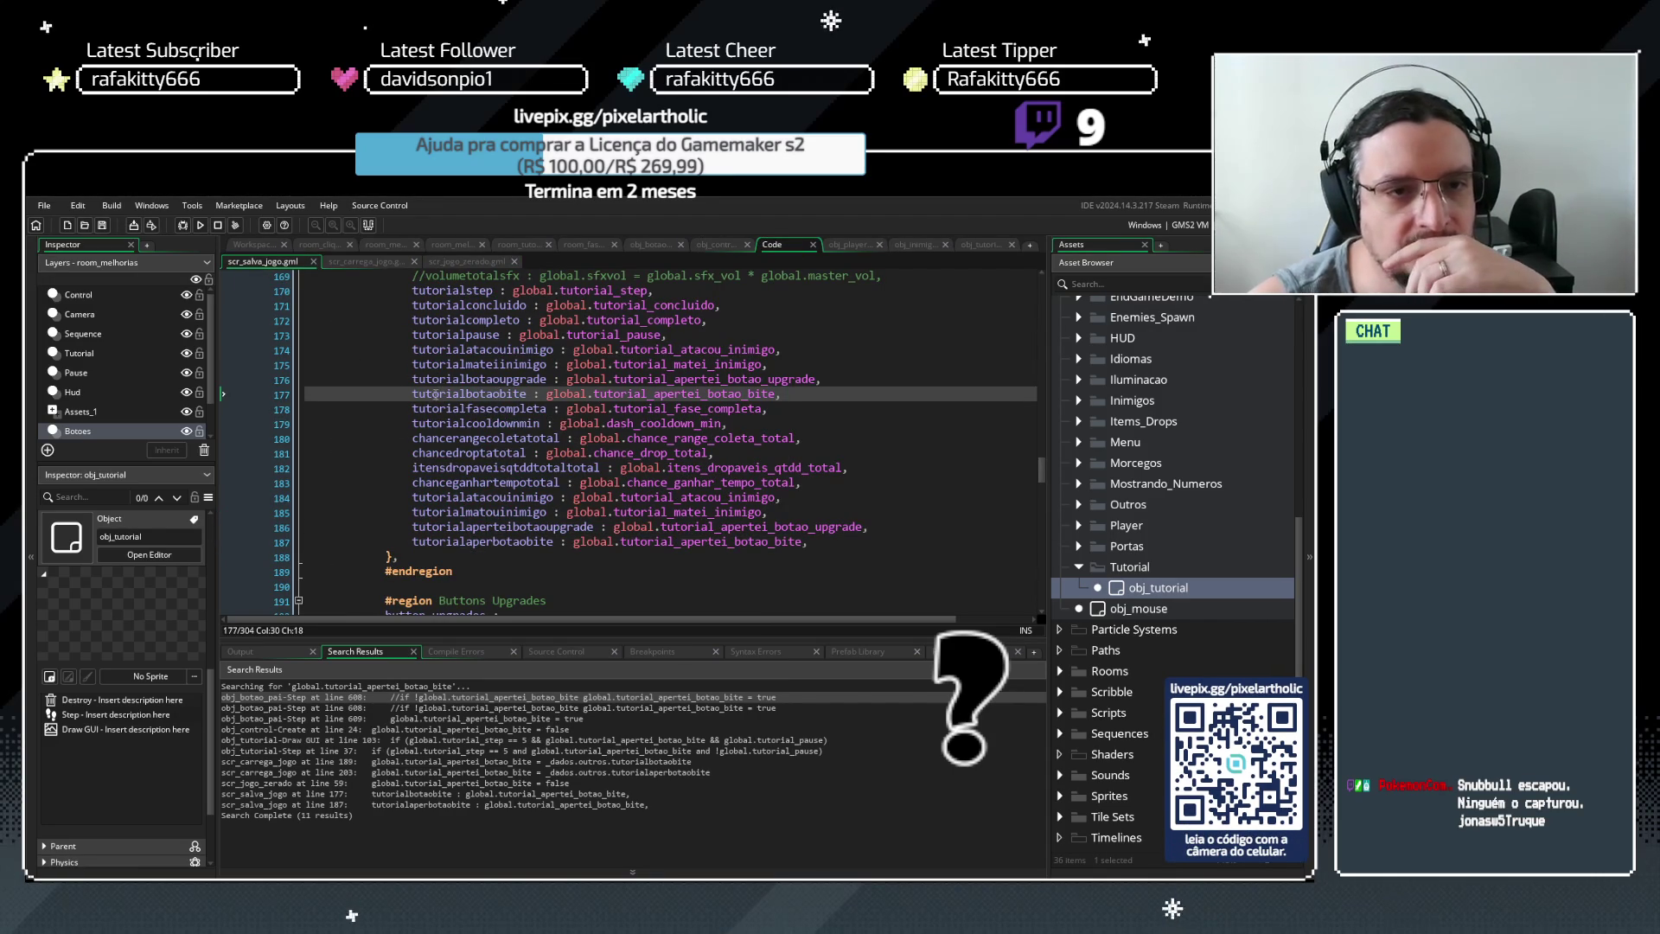
drag(412, 394, 783, 394)
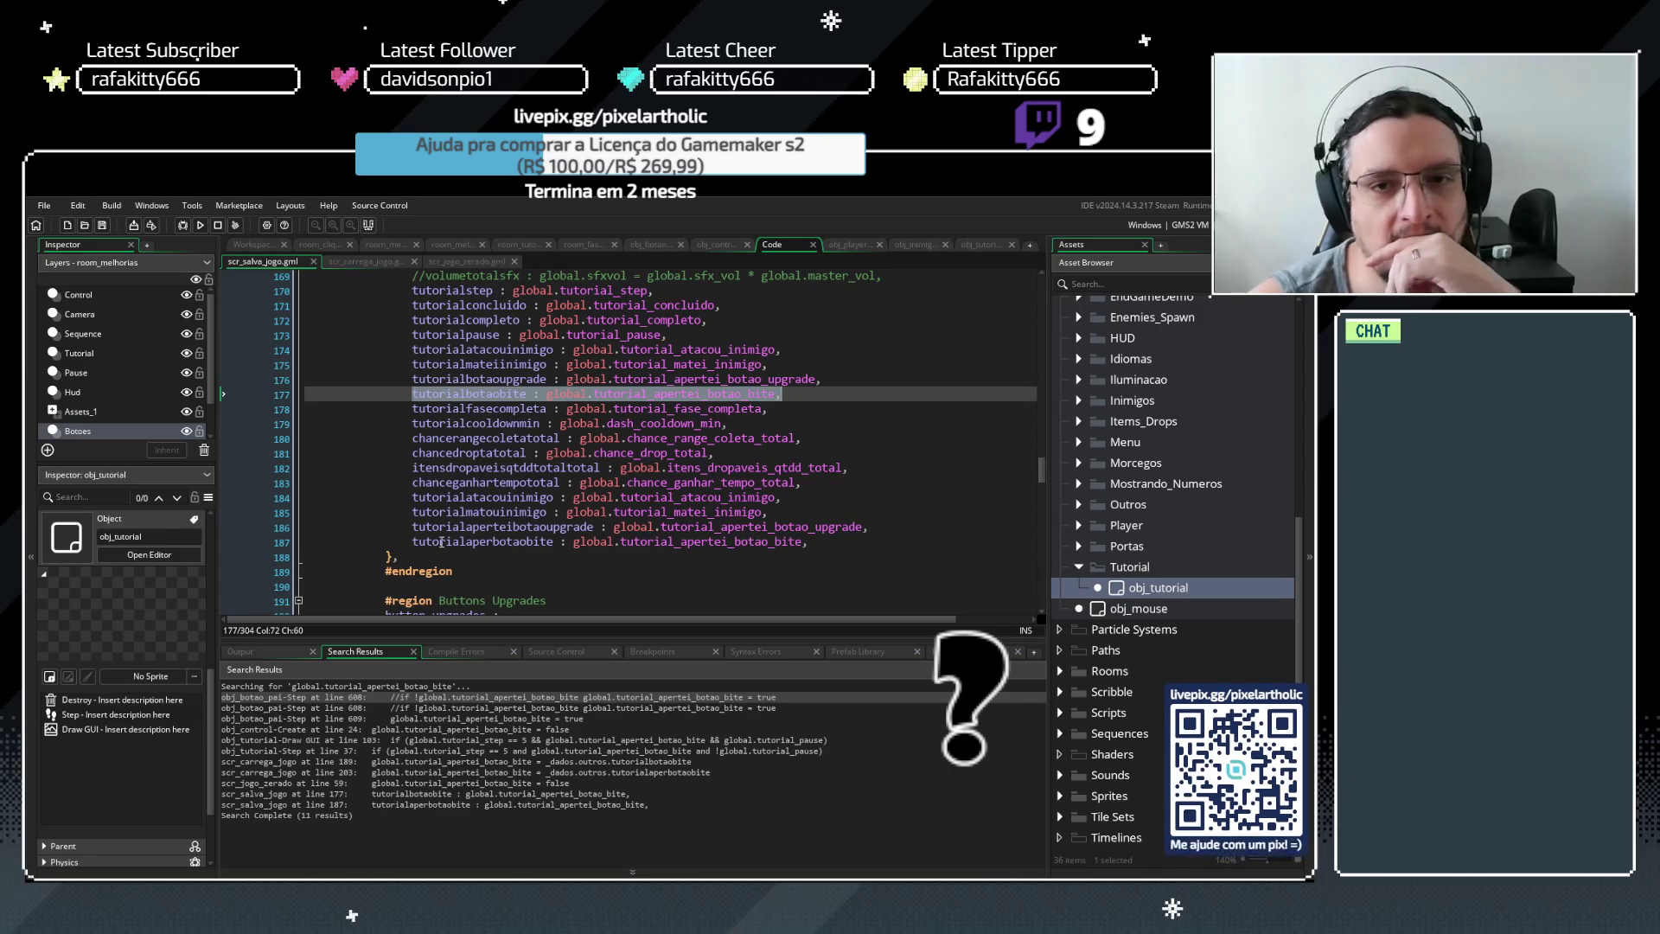
drag(833, 541, 305, 541)
key(BackSpace)
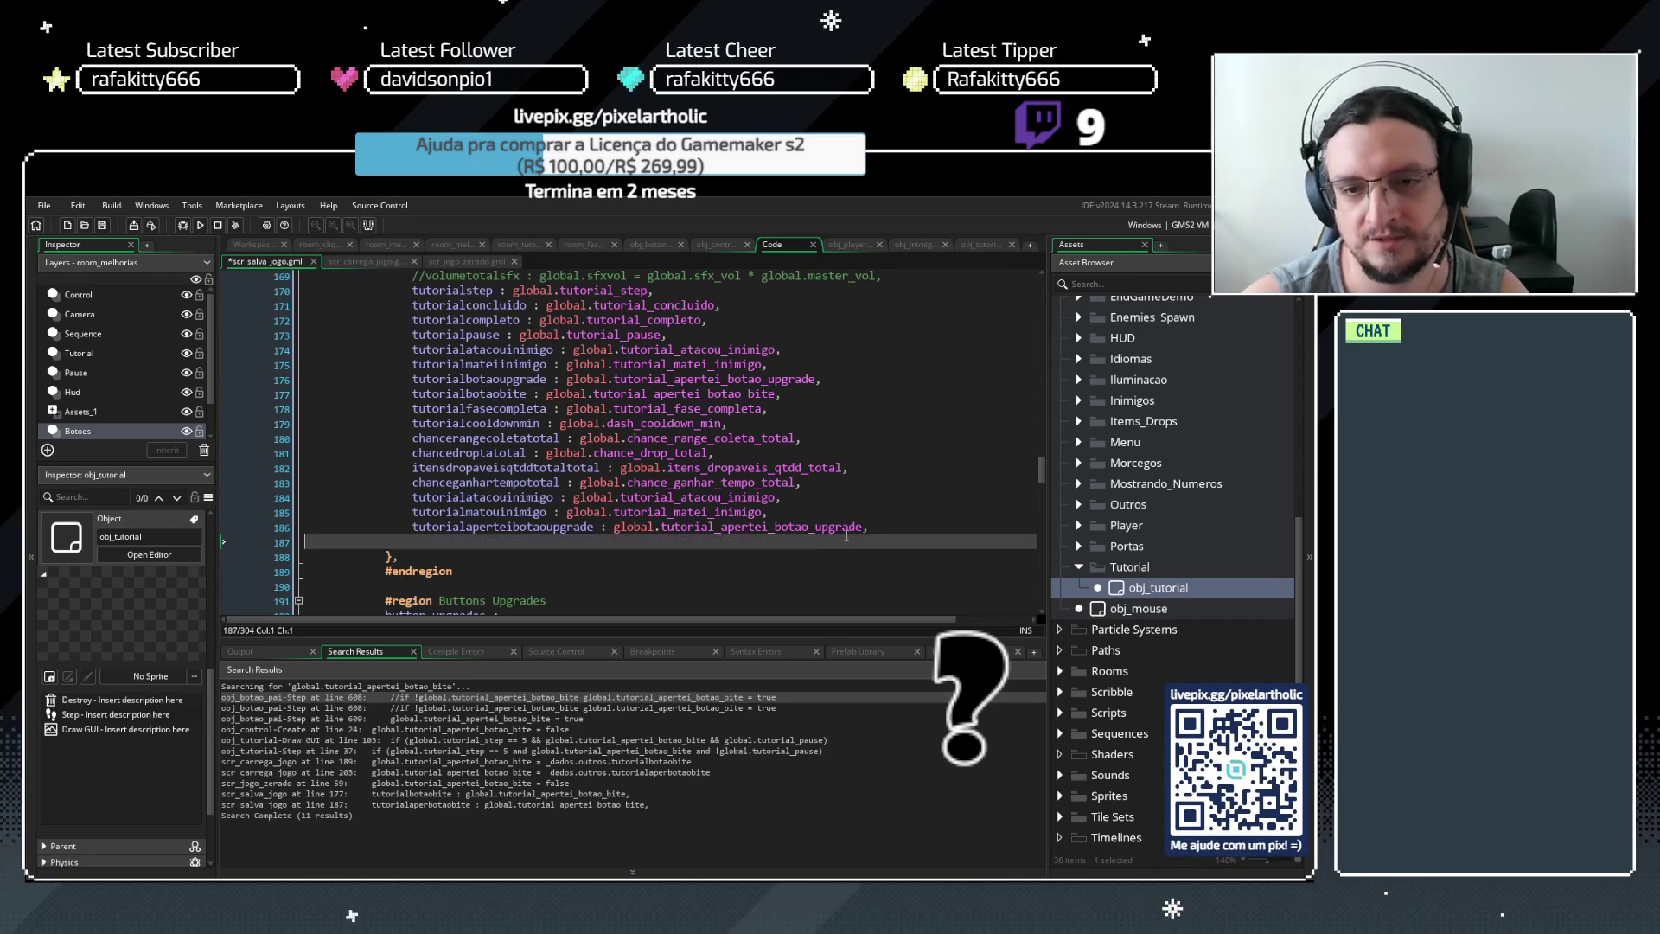
key(BackSpace)
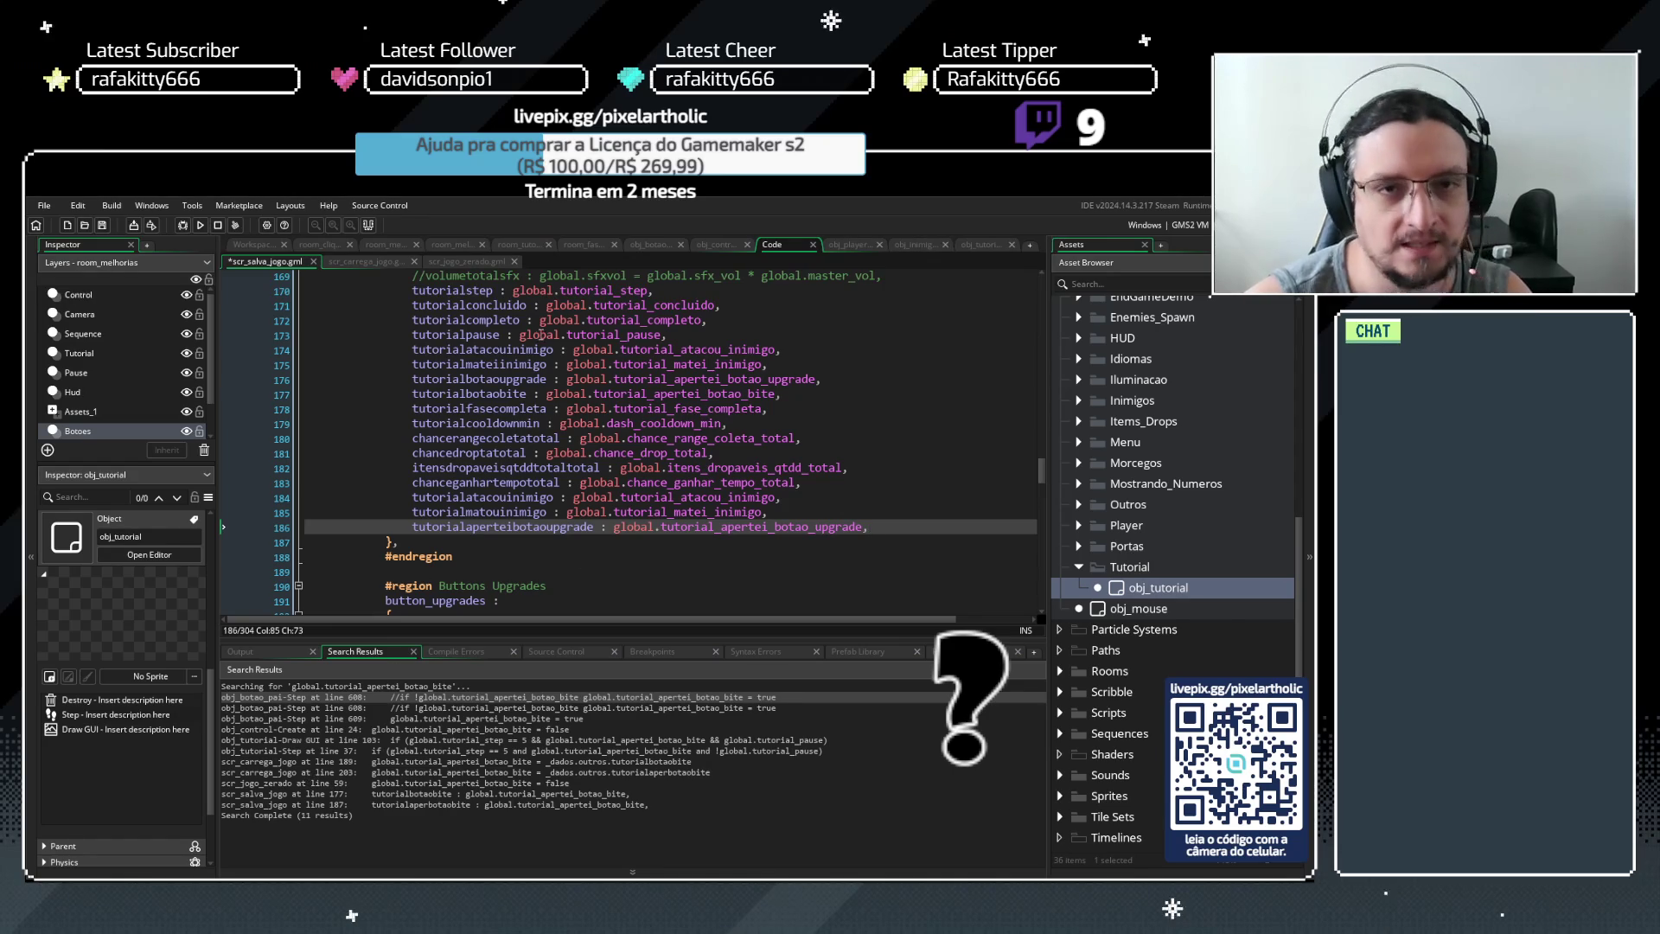
Delete duplicate load line 203 and its blank line in scr_carrega_jogo, then run the game
click(354, 260)
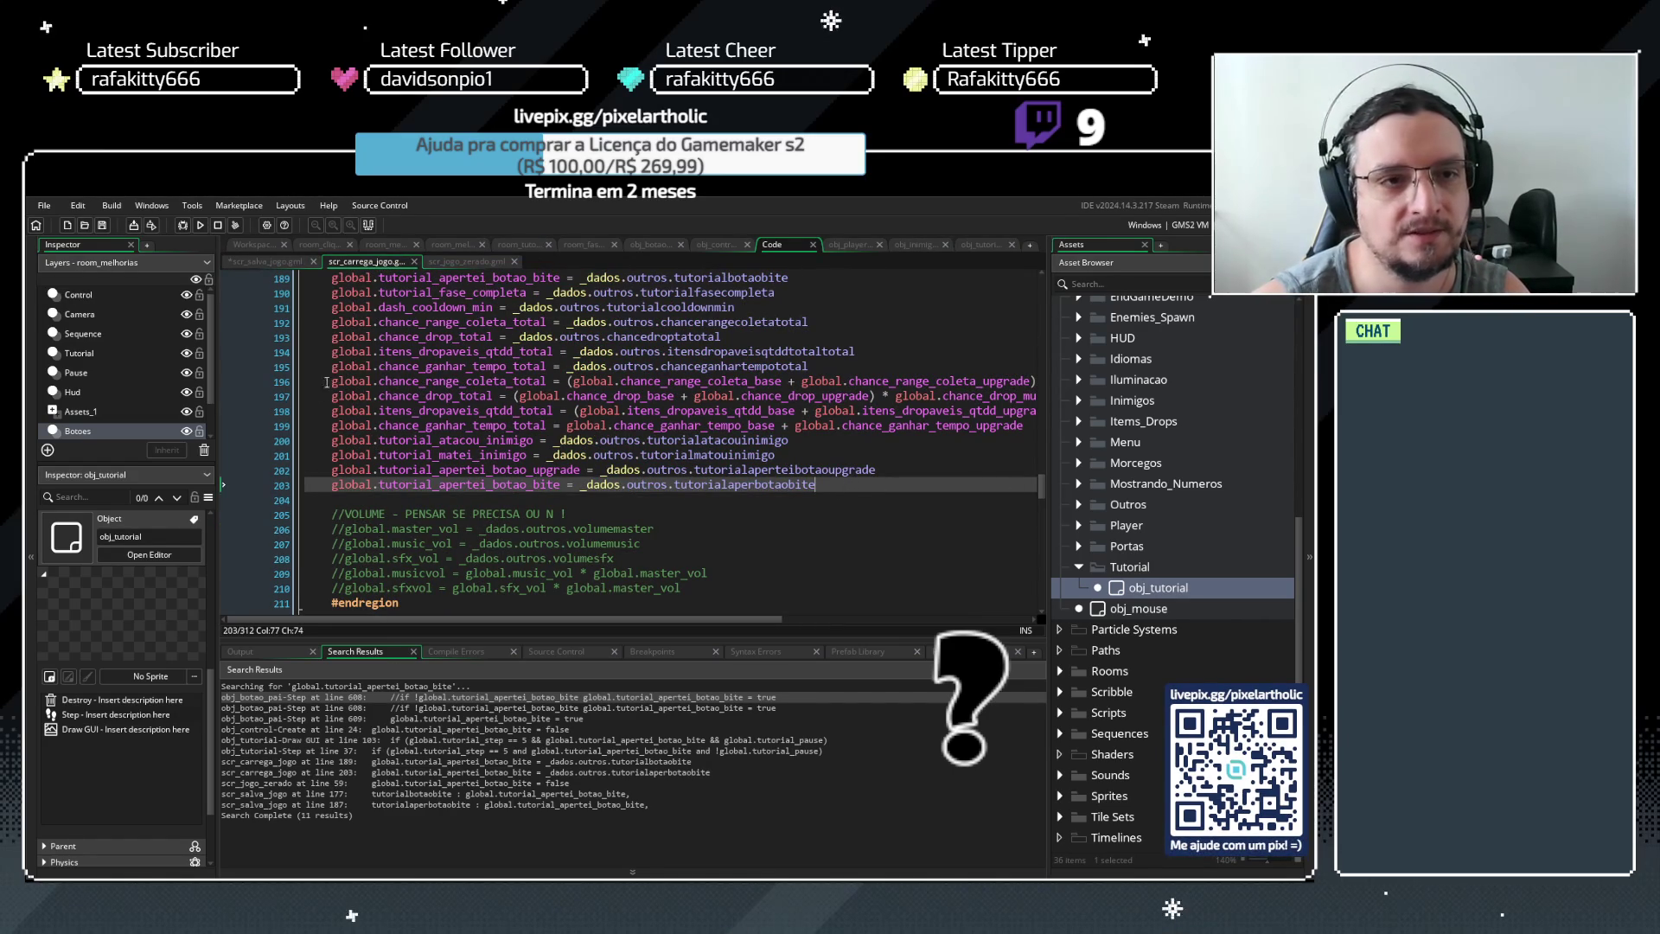
drag(333, 278, 810, 288)
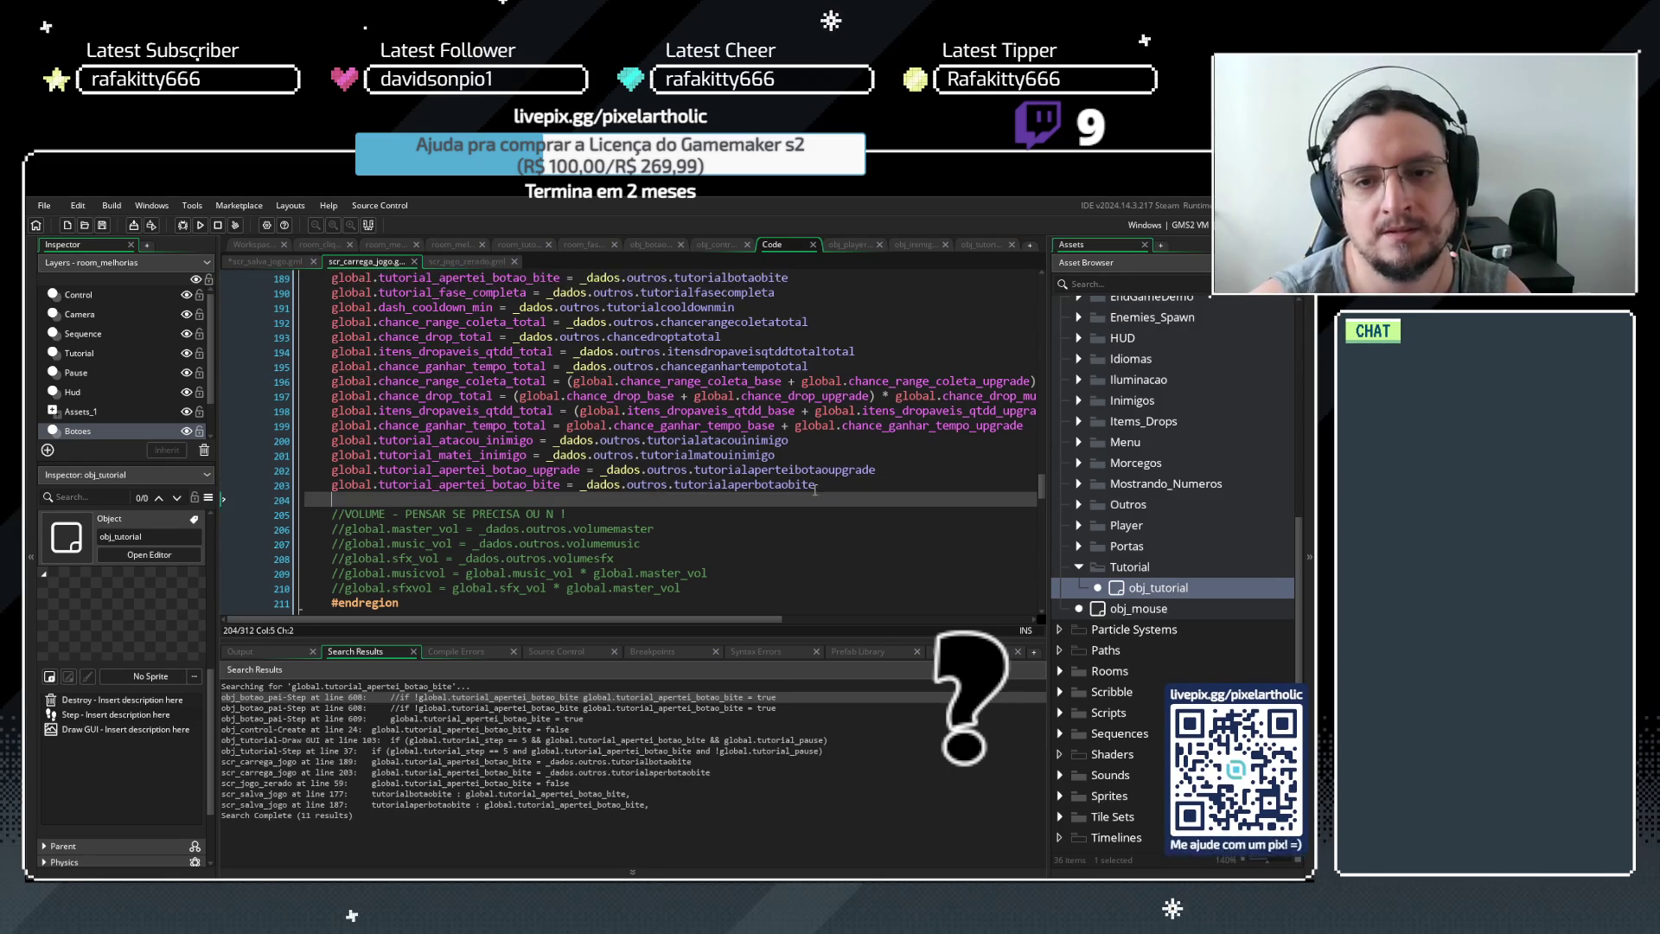
drag(816, 484, 287, 482)
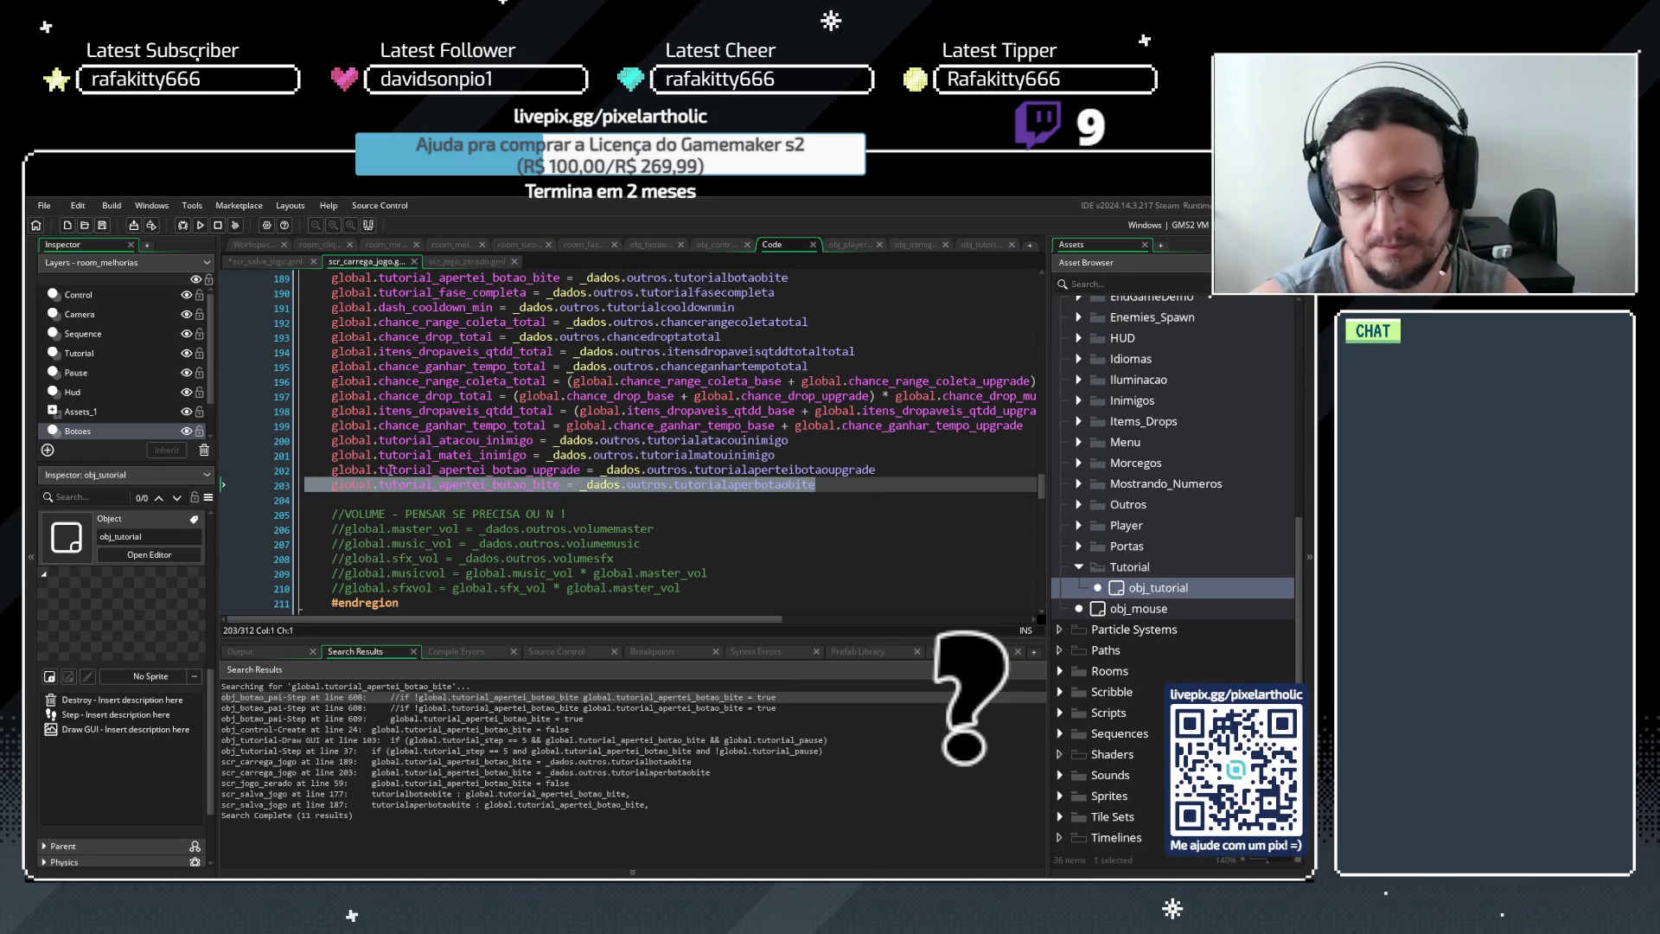
key(Delete)
click(881, 469)
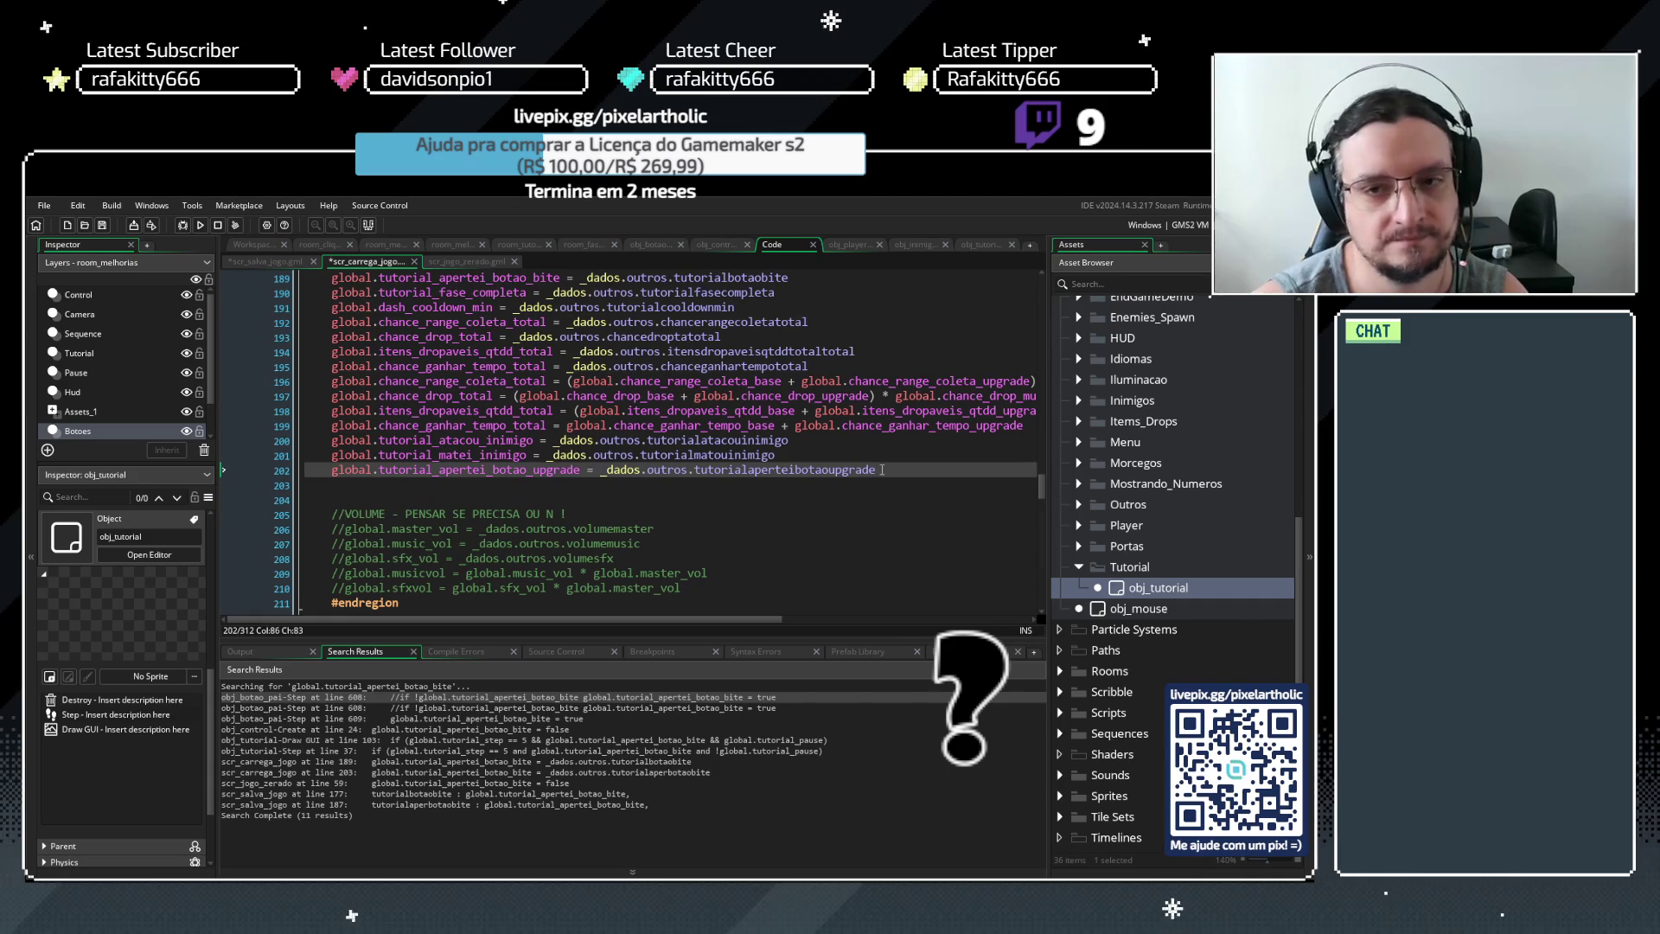
key(Delete)
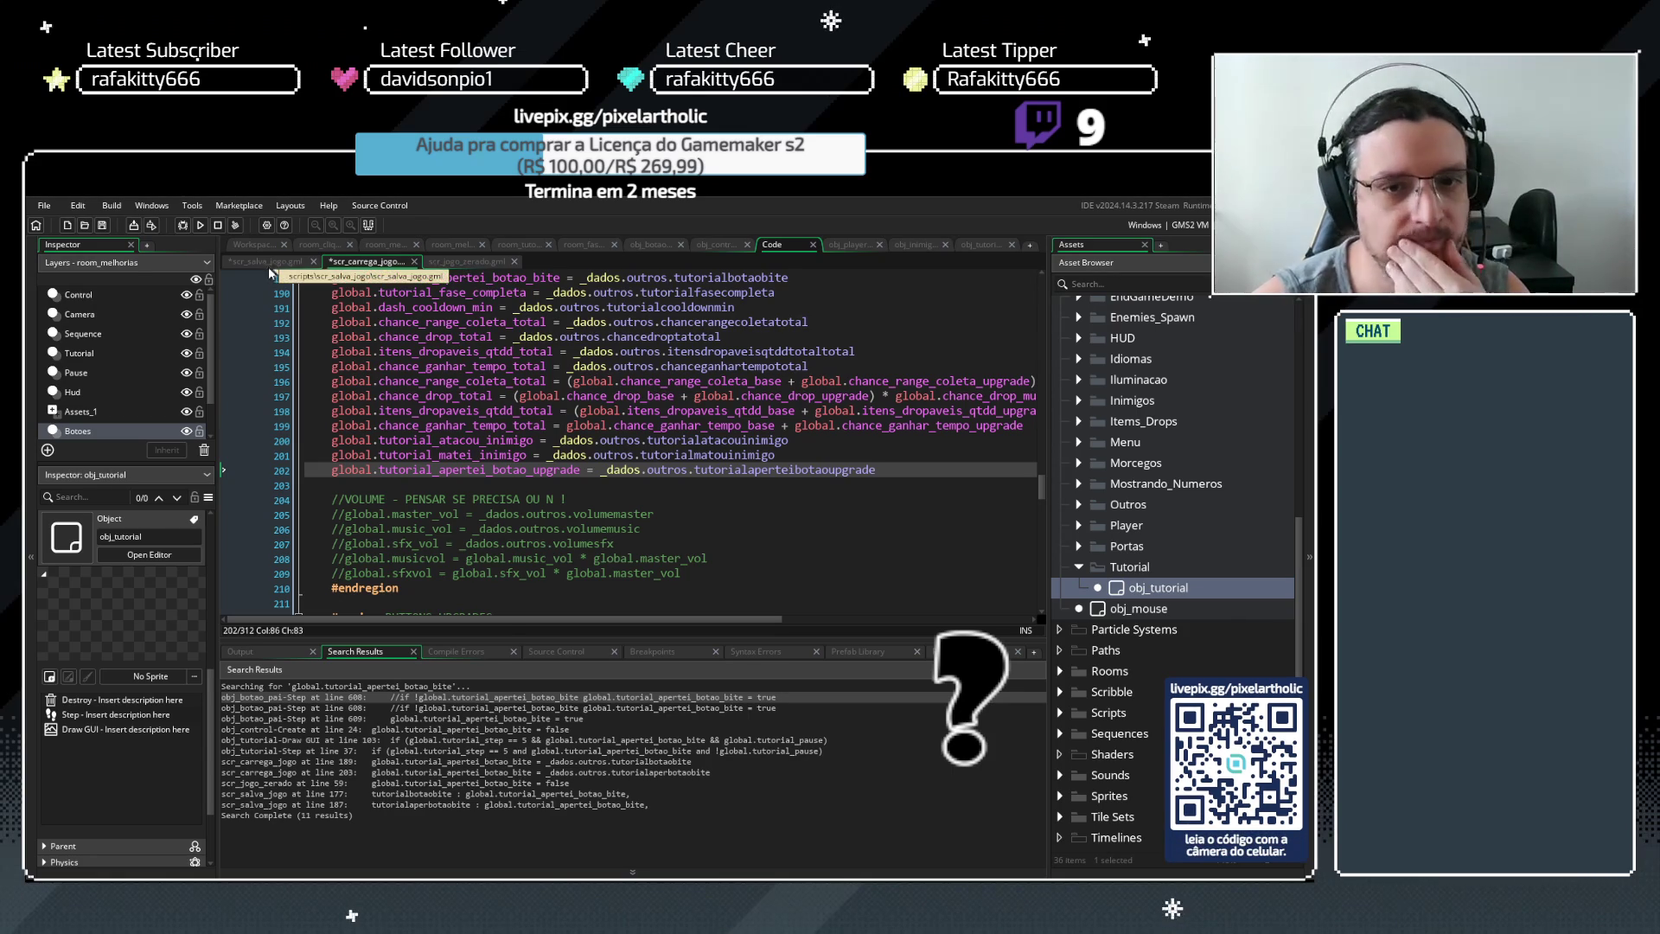
key(F5)
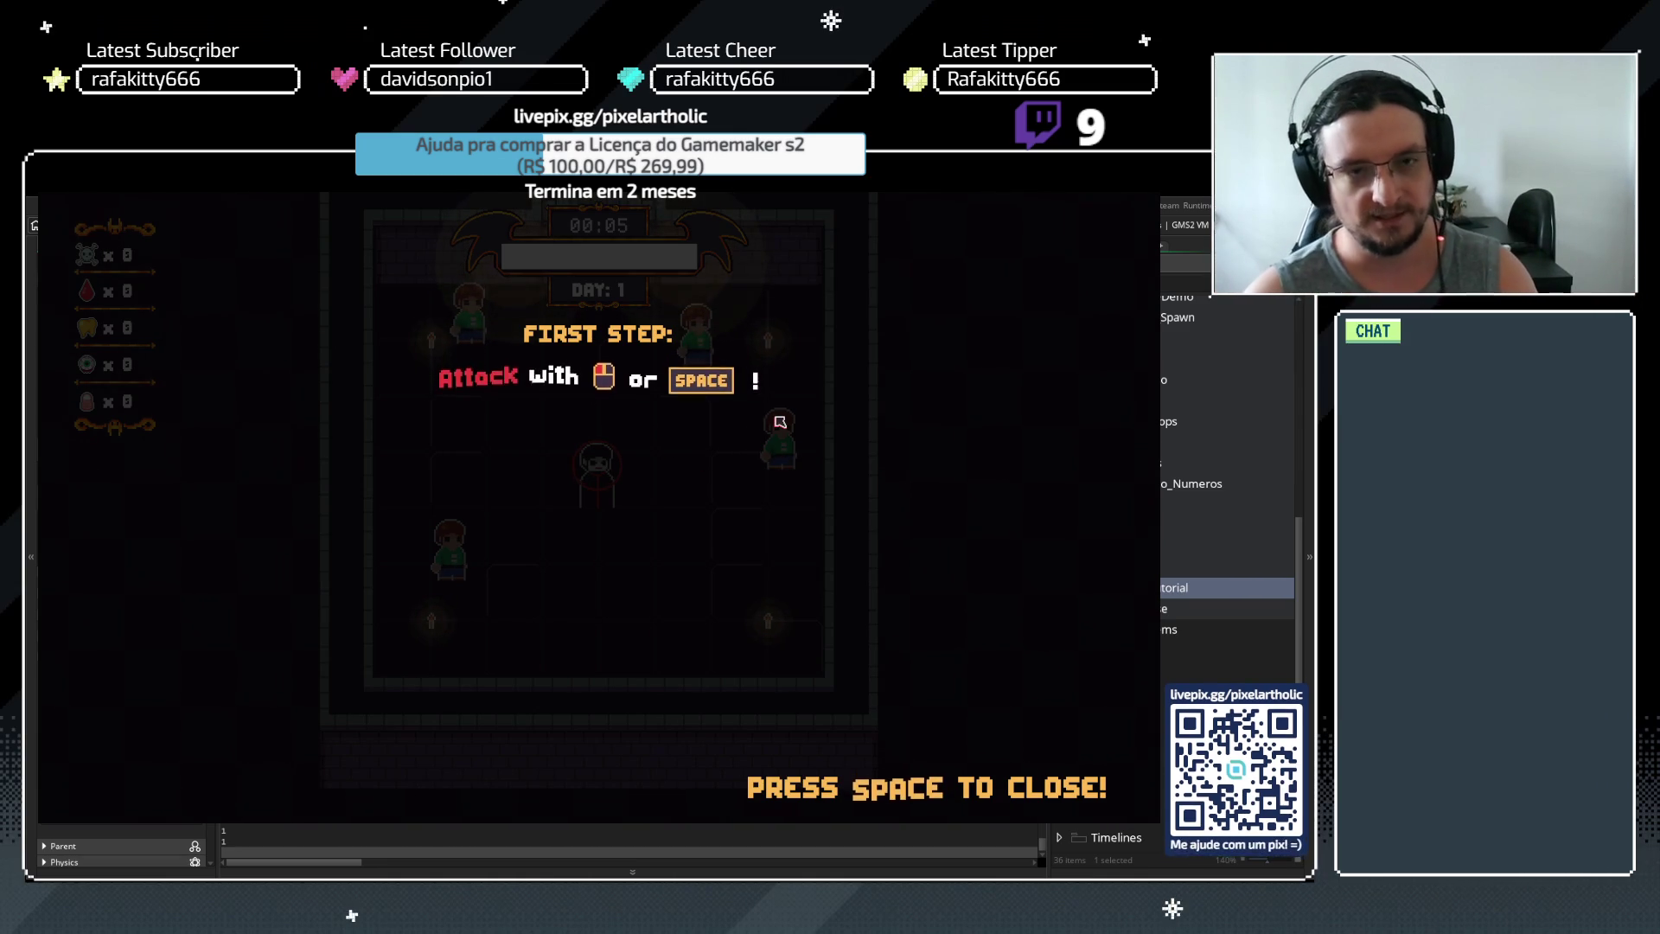
Clear the early tutorial steps, walking the player and attacking a villager across two nights
key(space)
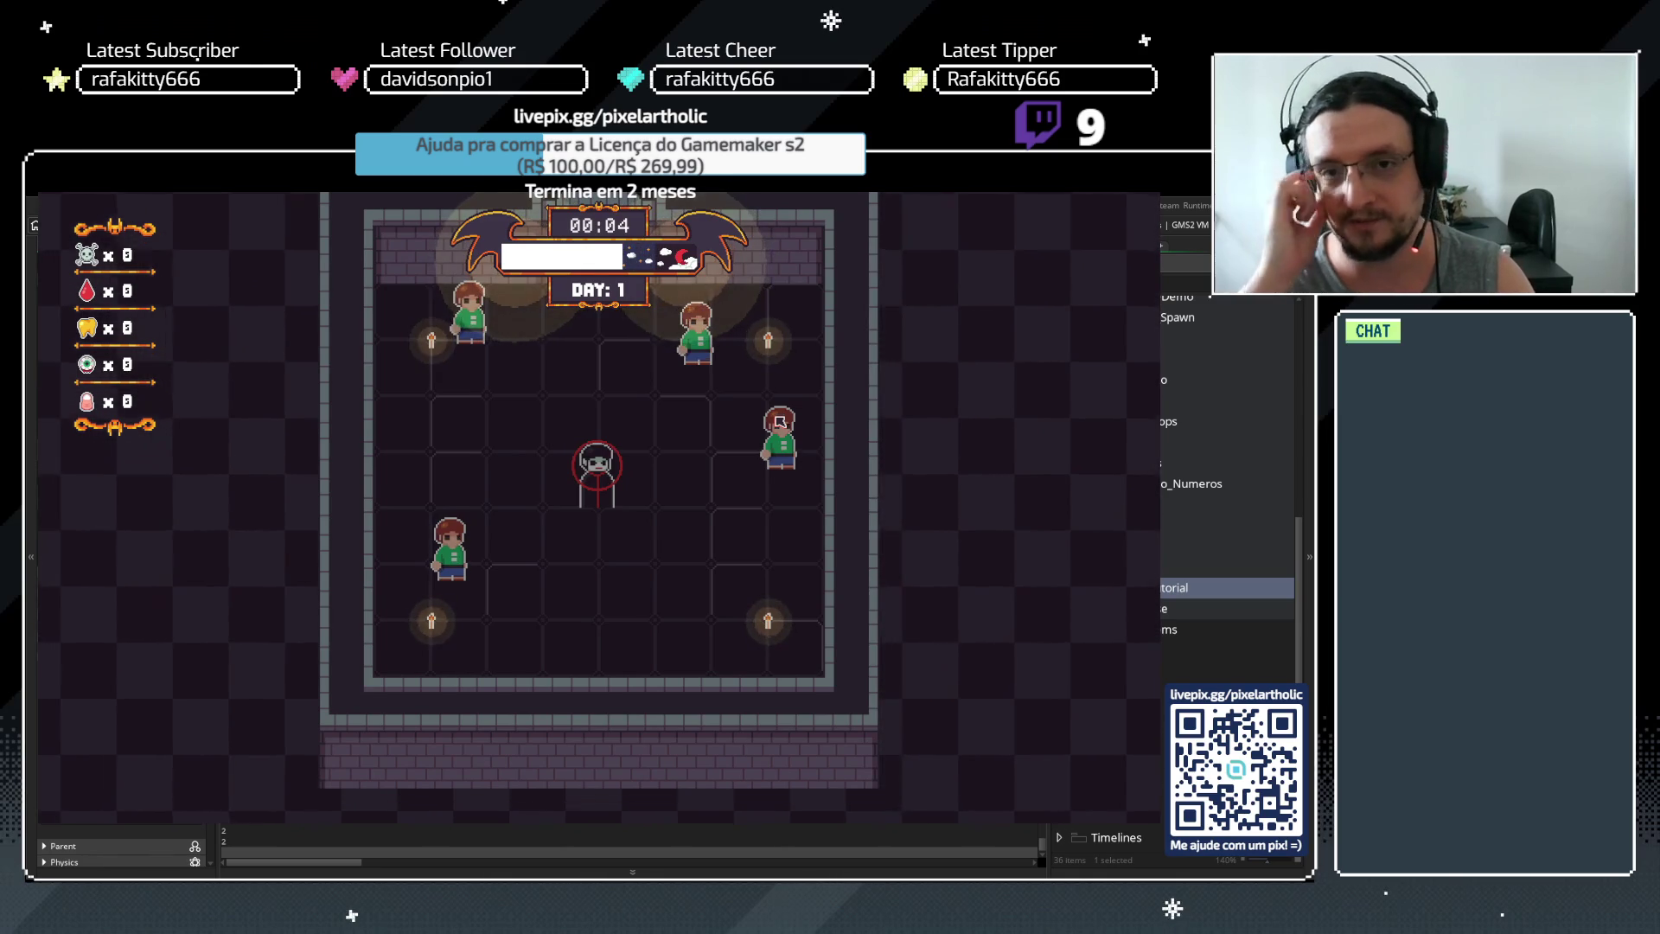
key(d)
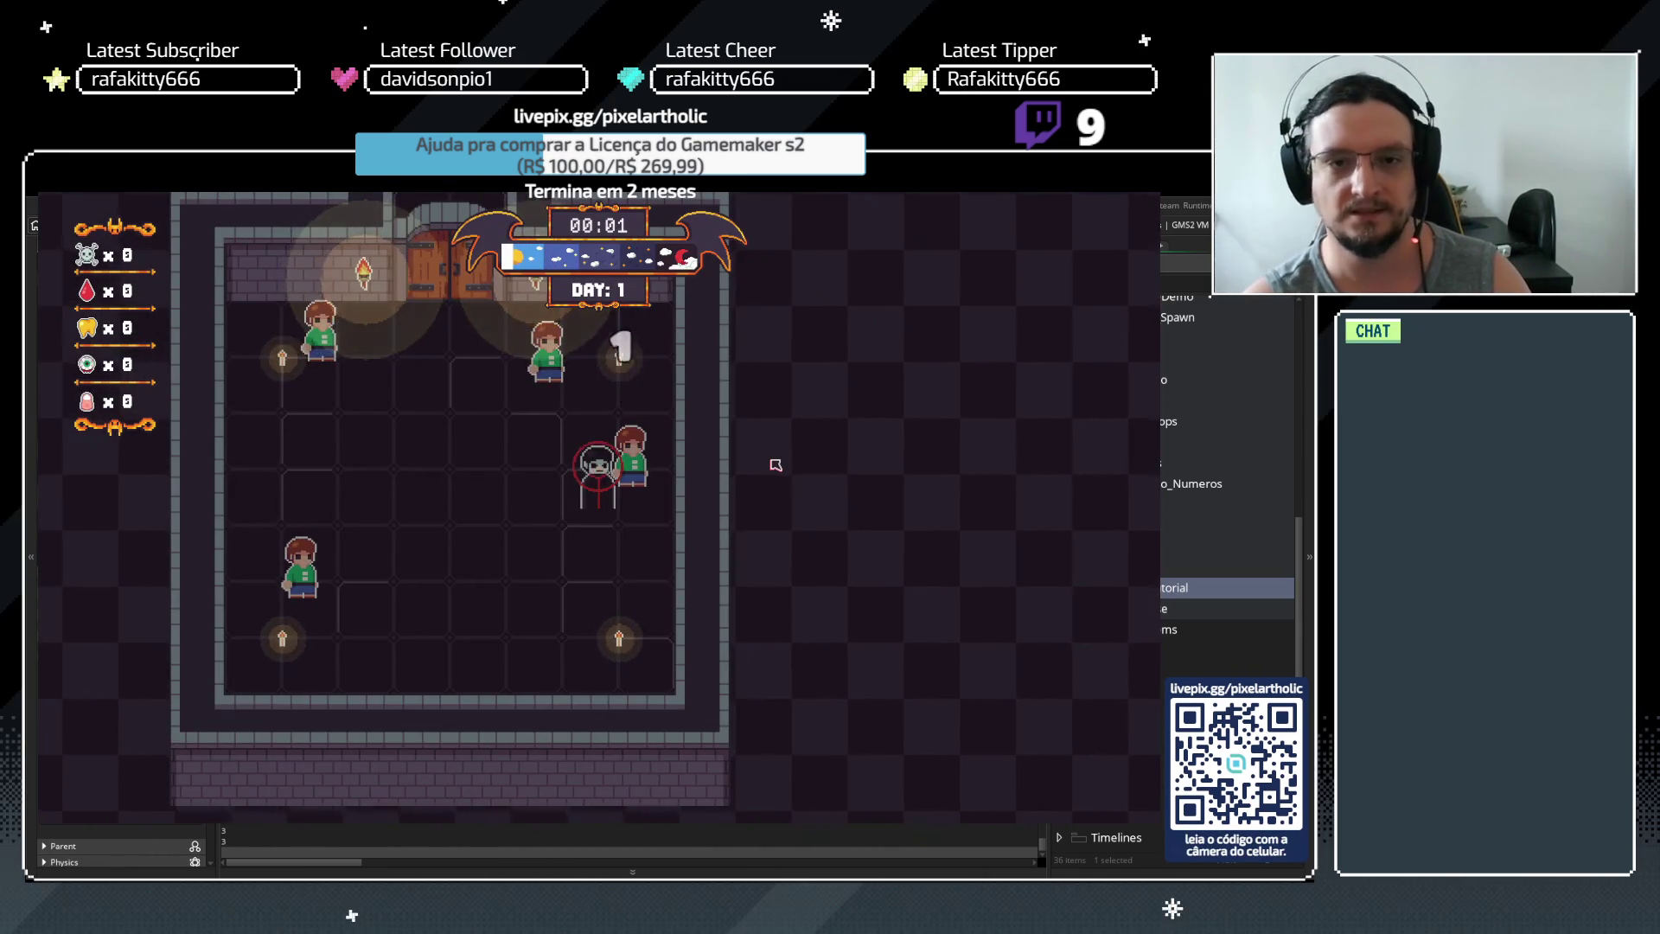
click(807, 361)
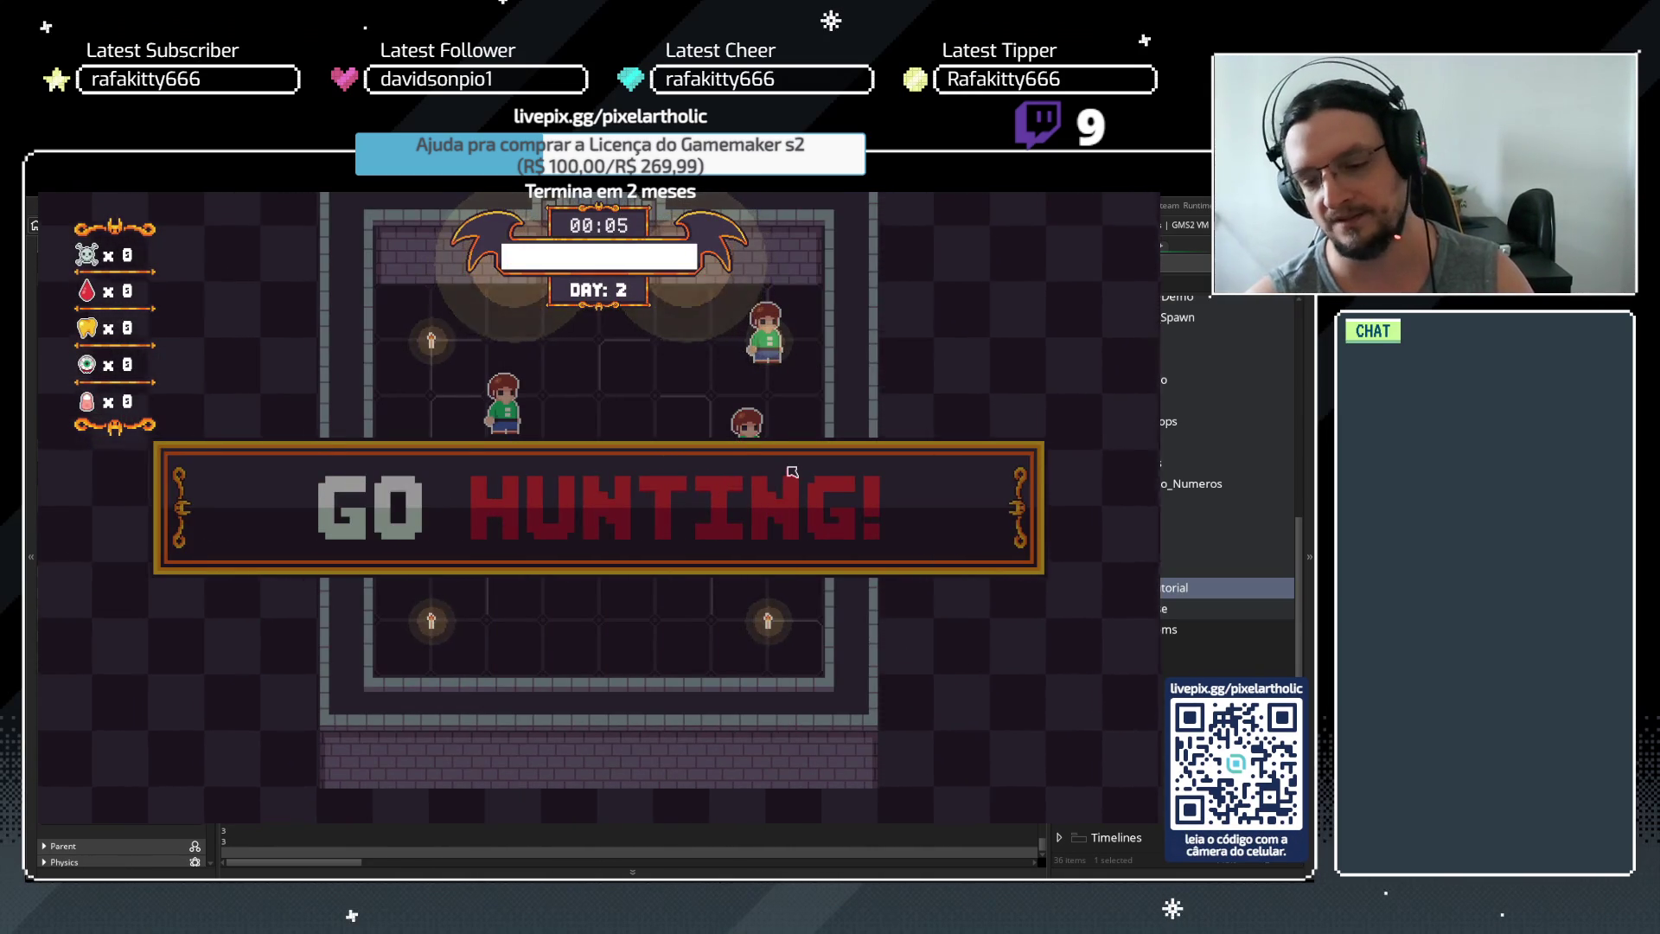
key(d)
key(w)
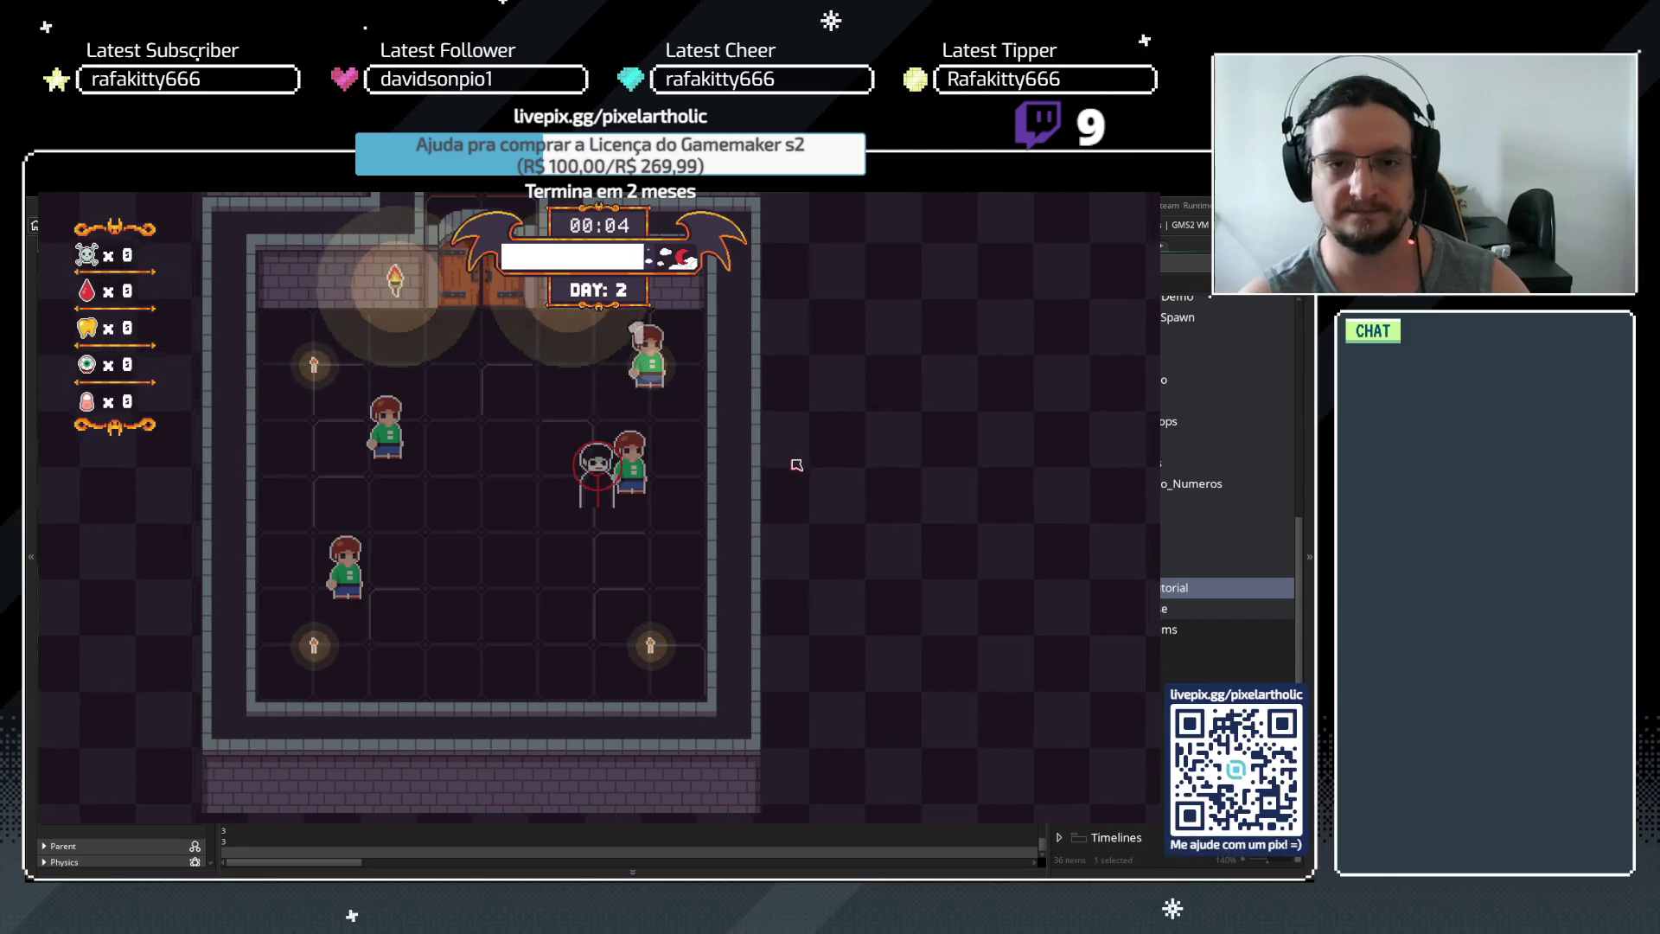
key(space)
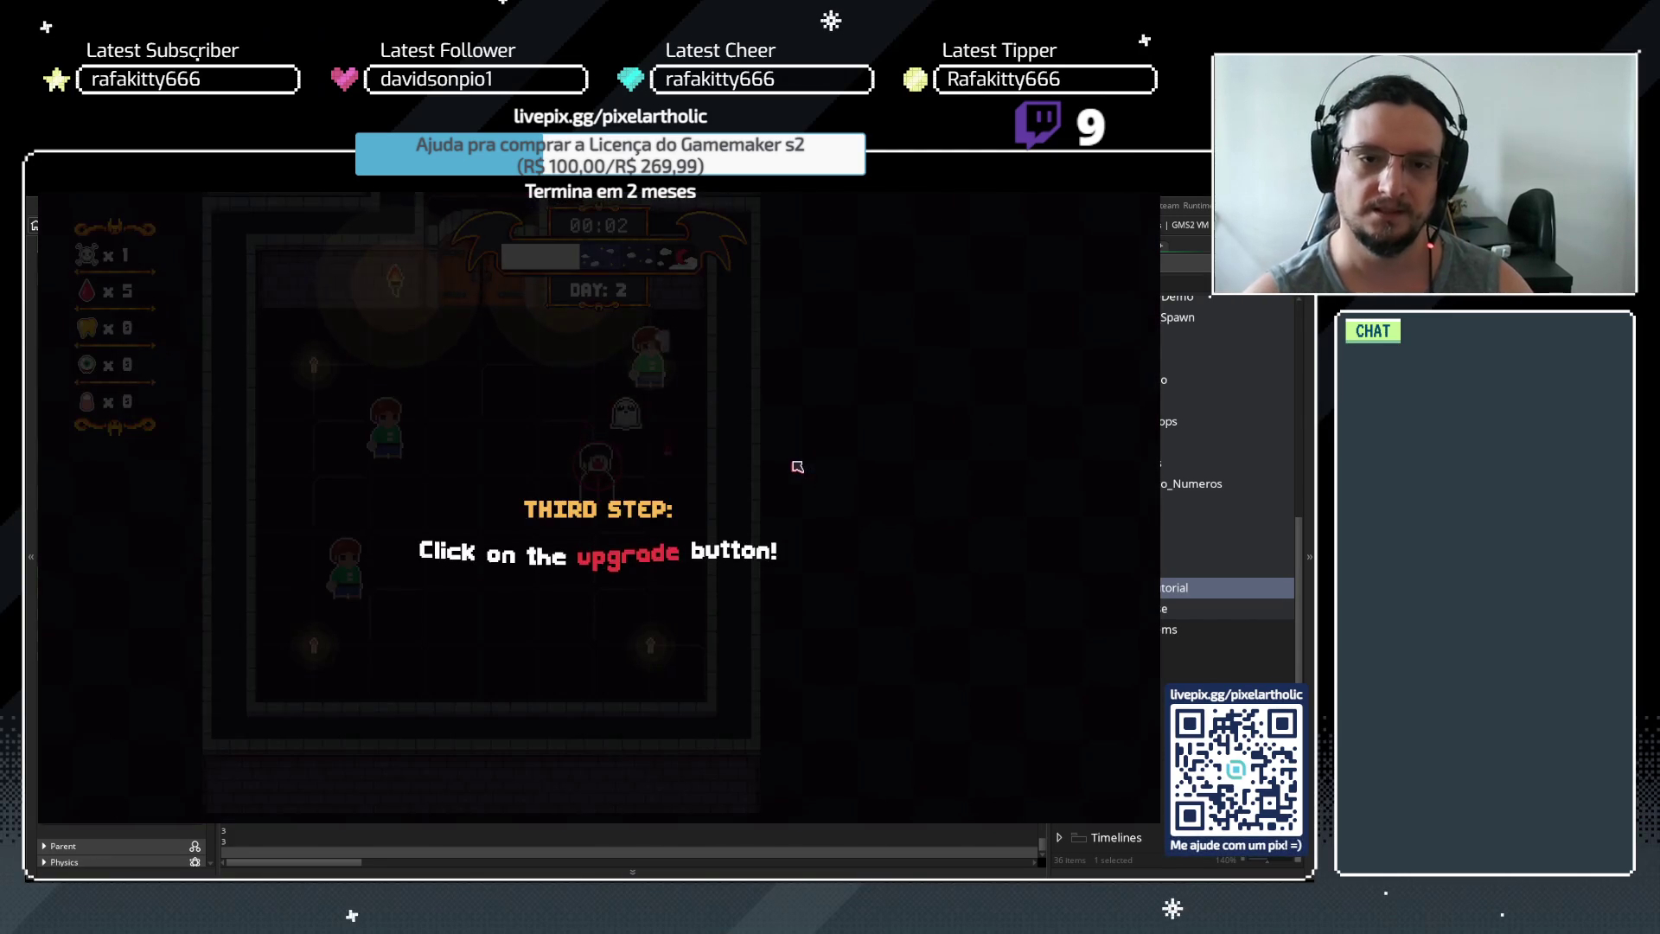
key(space)
key(w)
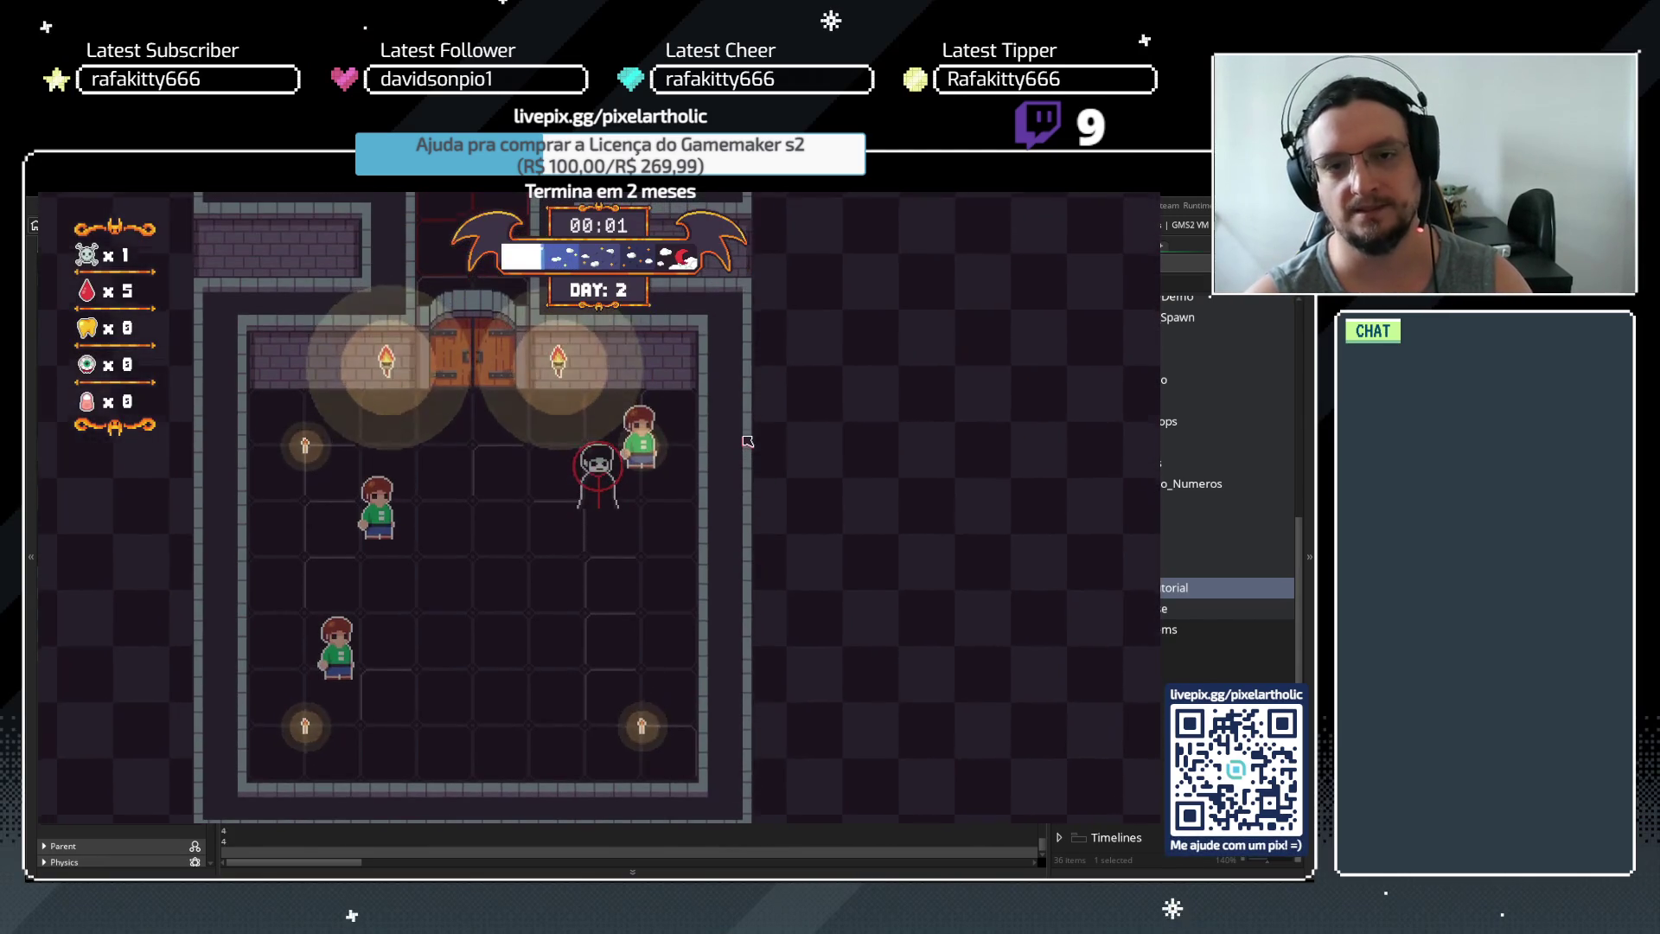
Buy the bite upgrade, close the final tutorial step, start the next night, and open Options
click(414, 372)
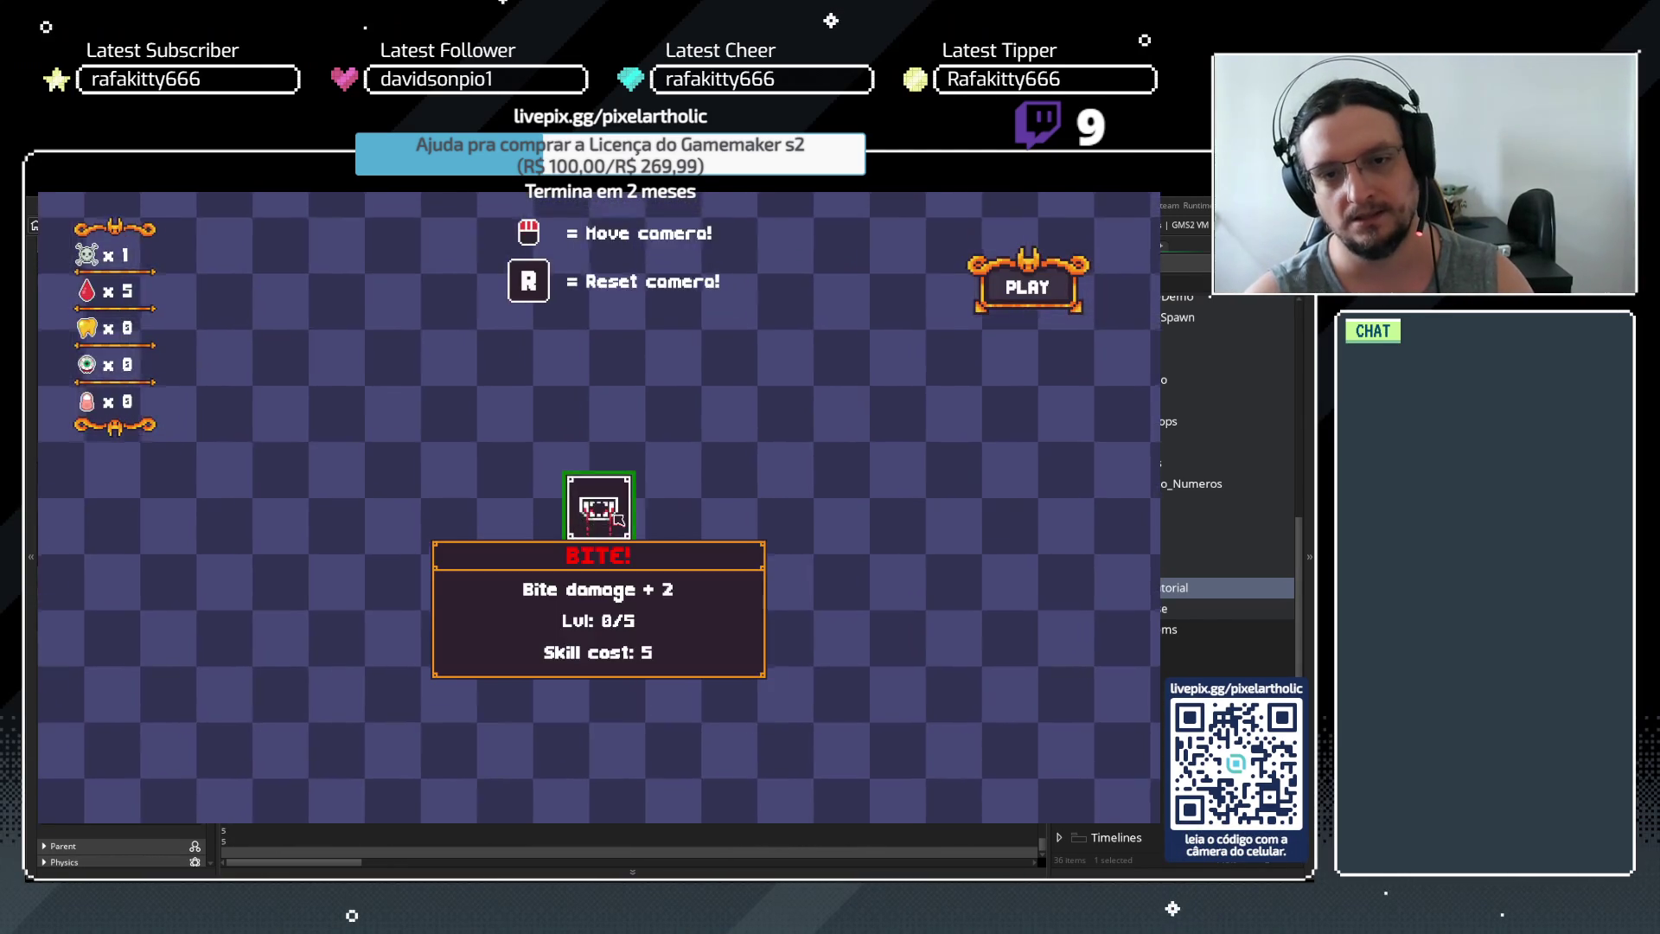
click(598, 507)
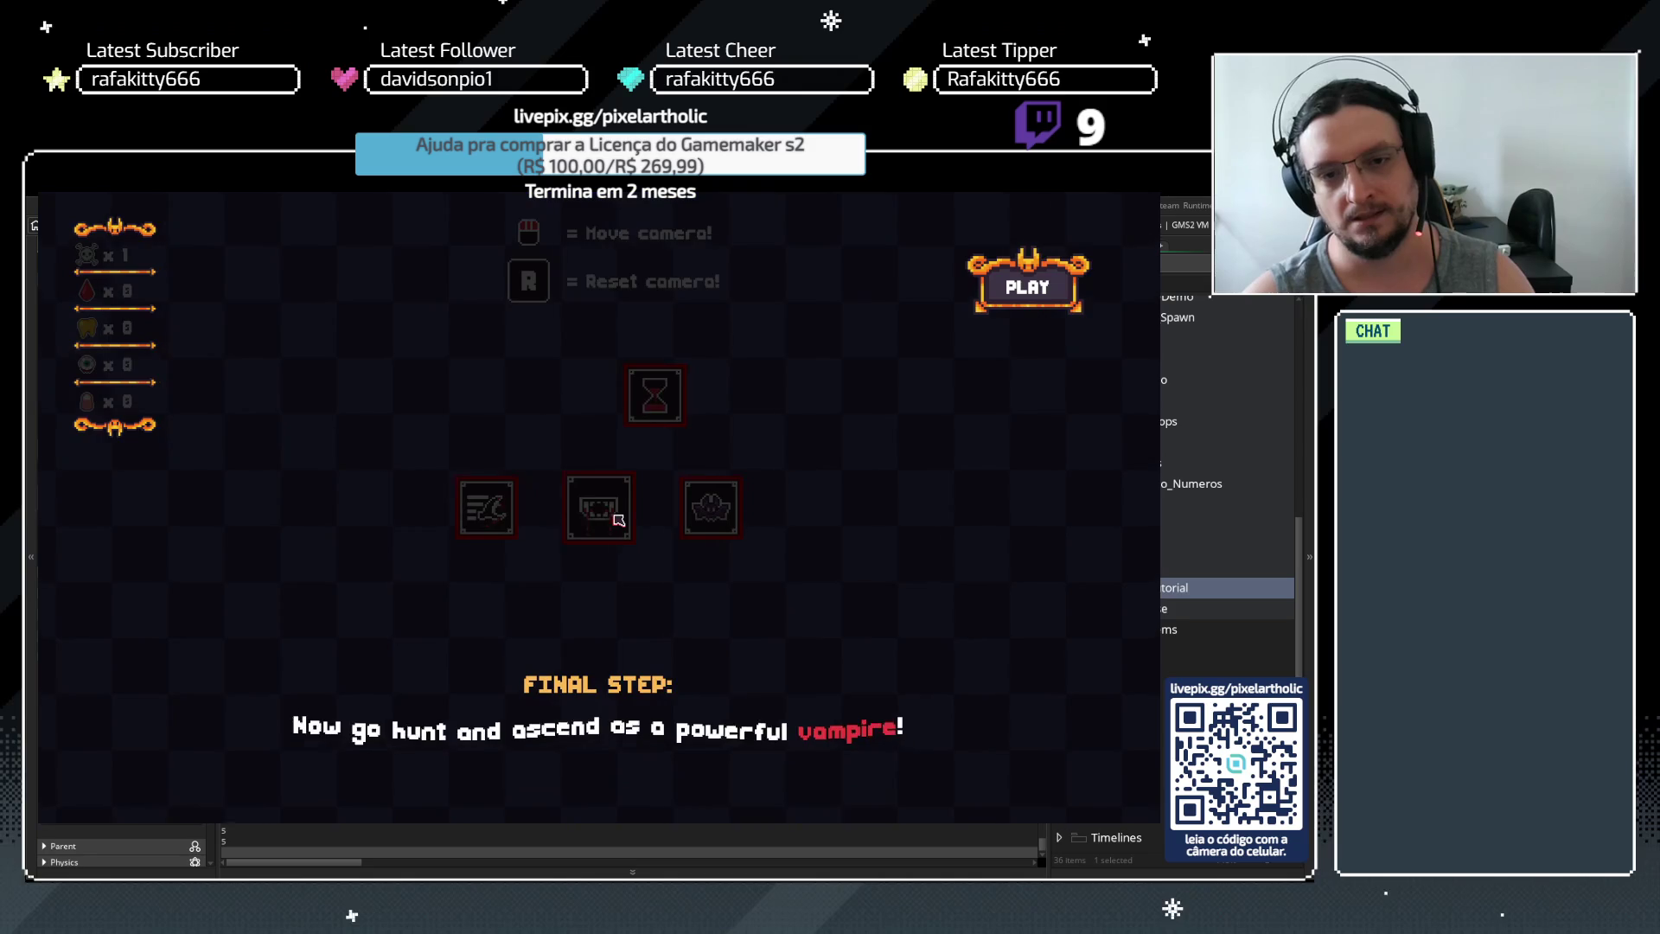
key(space)
click(1027, 291)
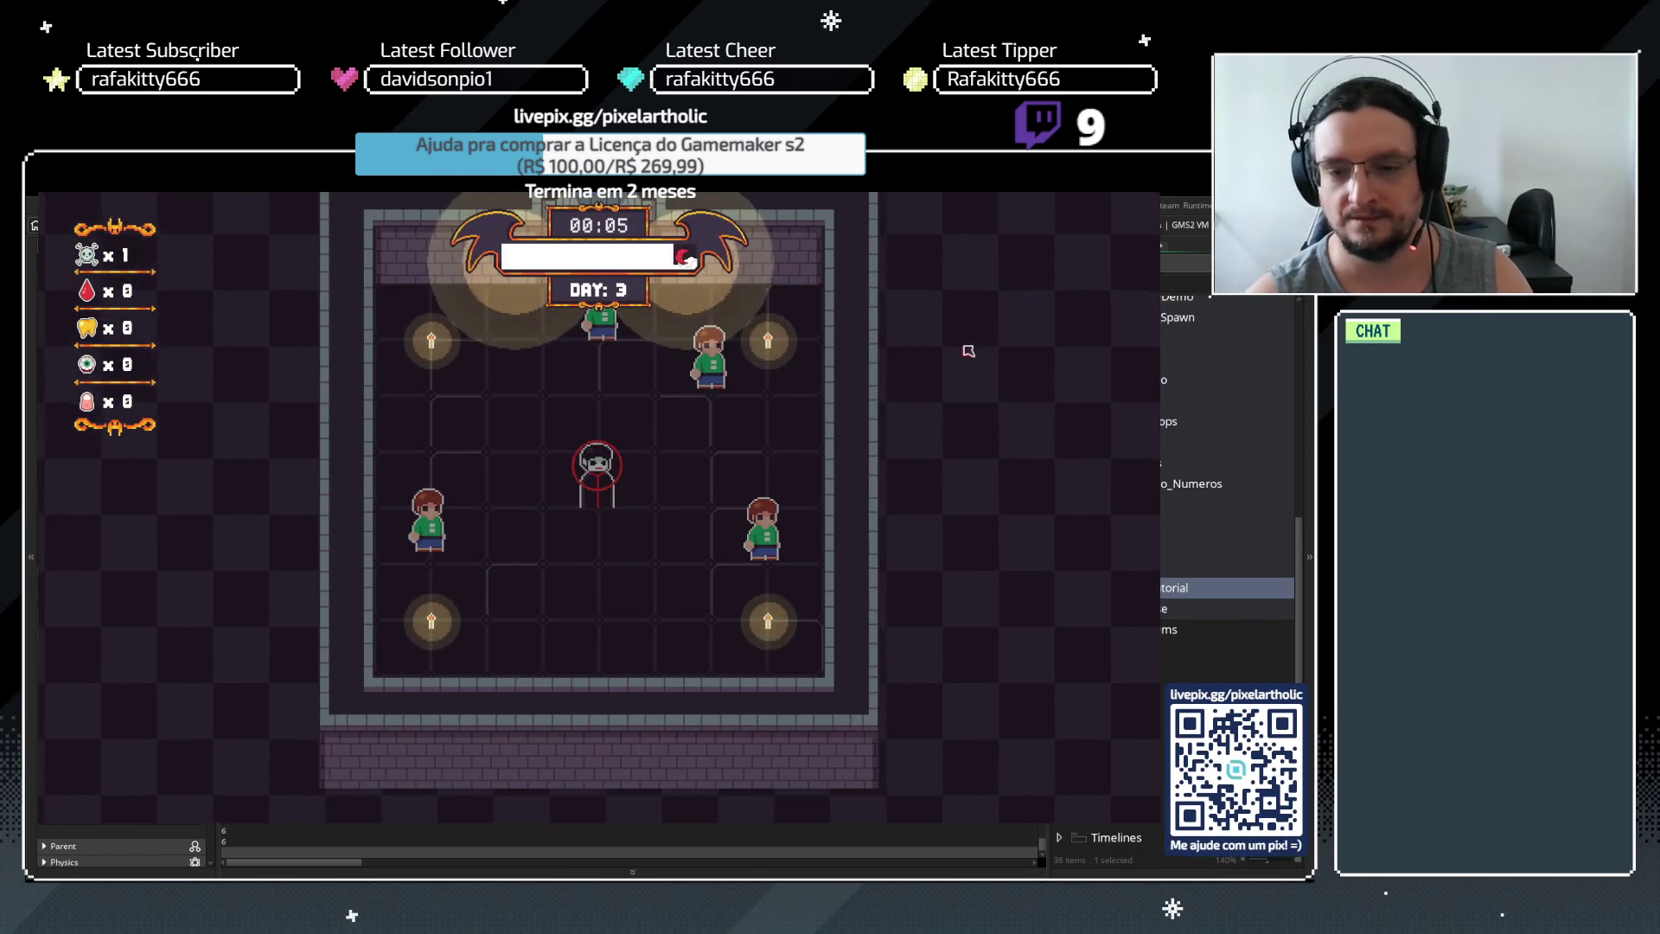
key(Escape)
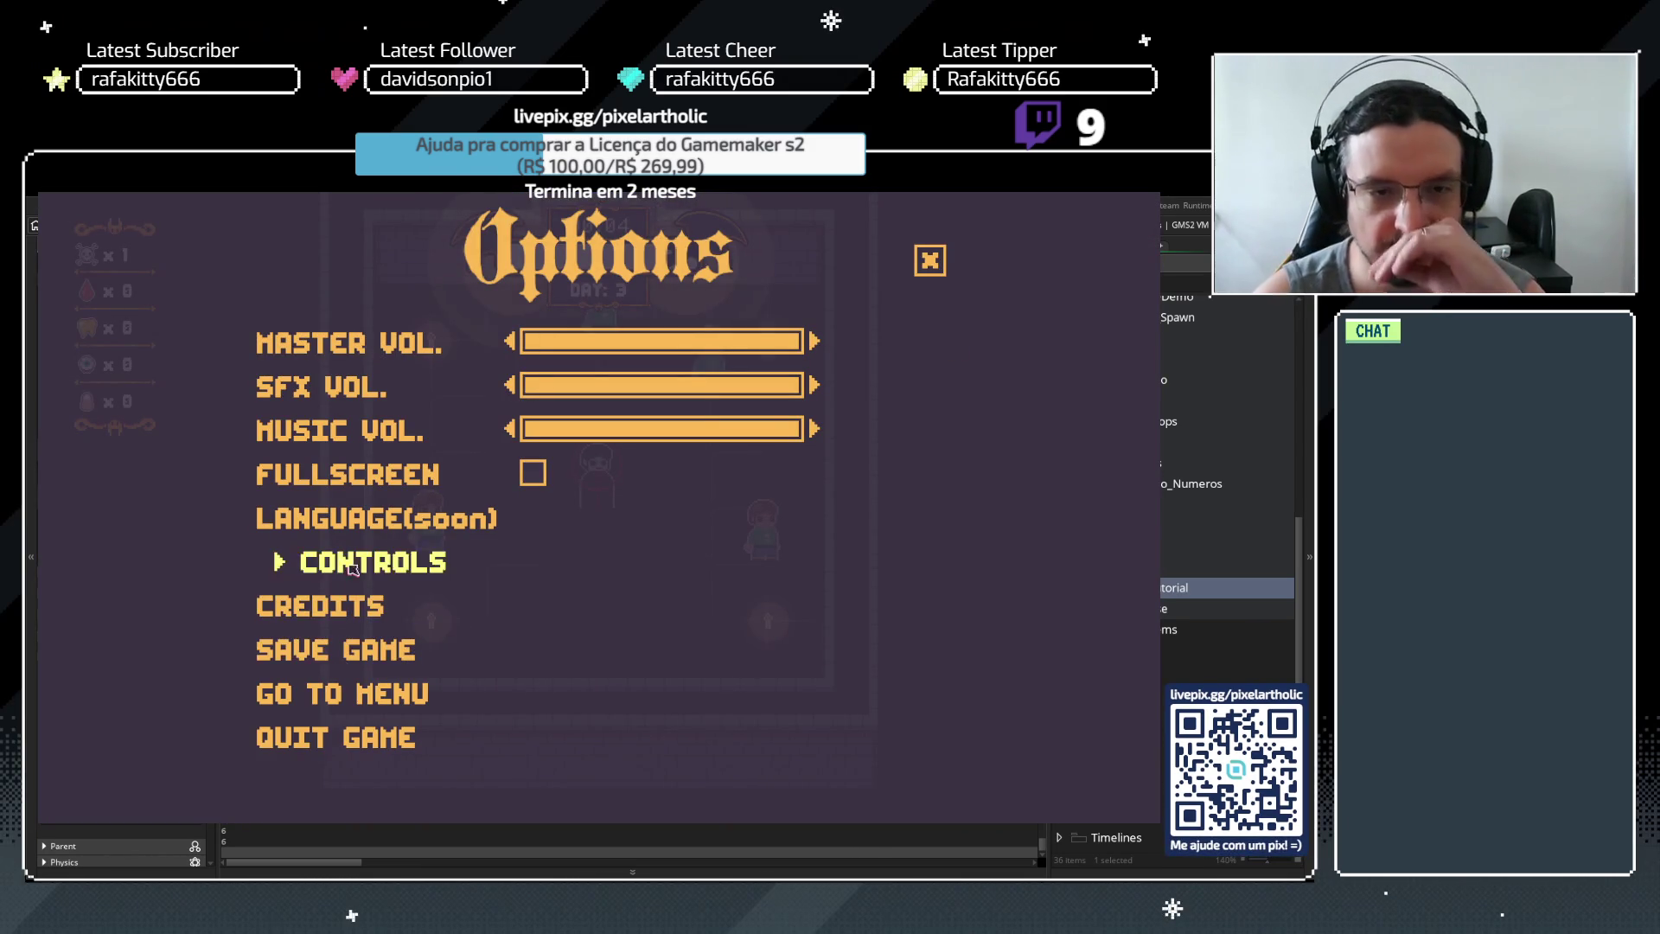
Go back to the title screen and start a new game
click(391, 695)
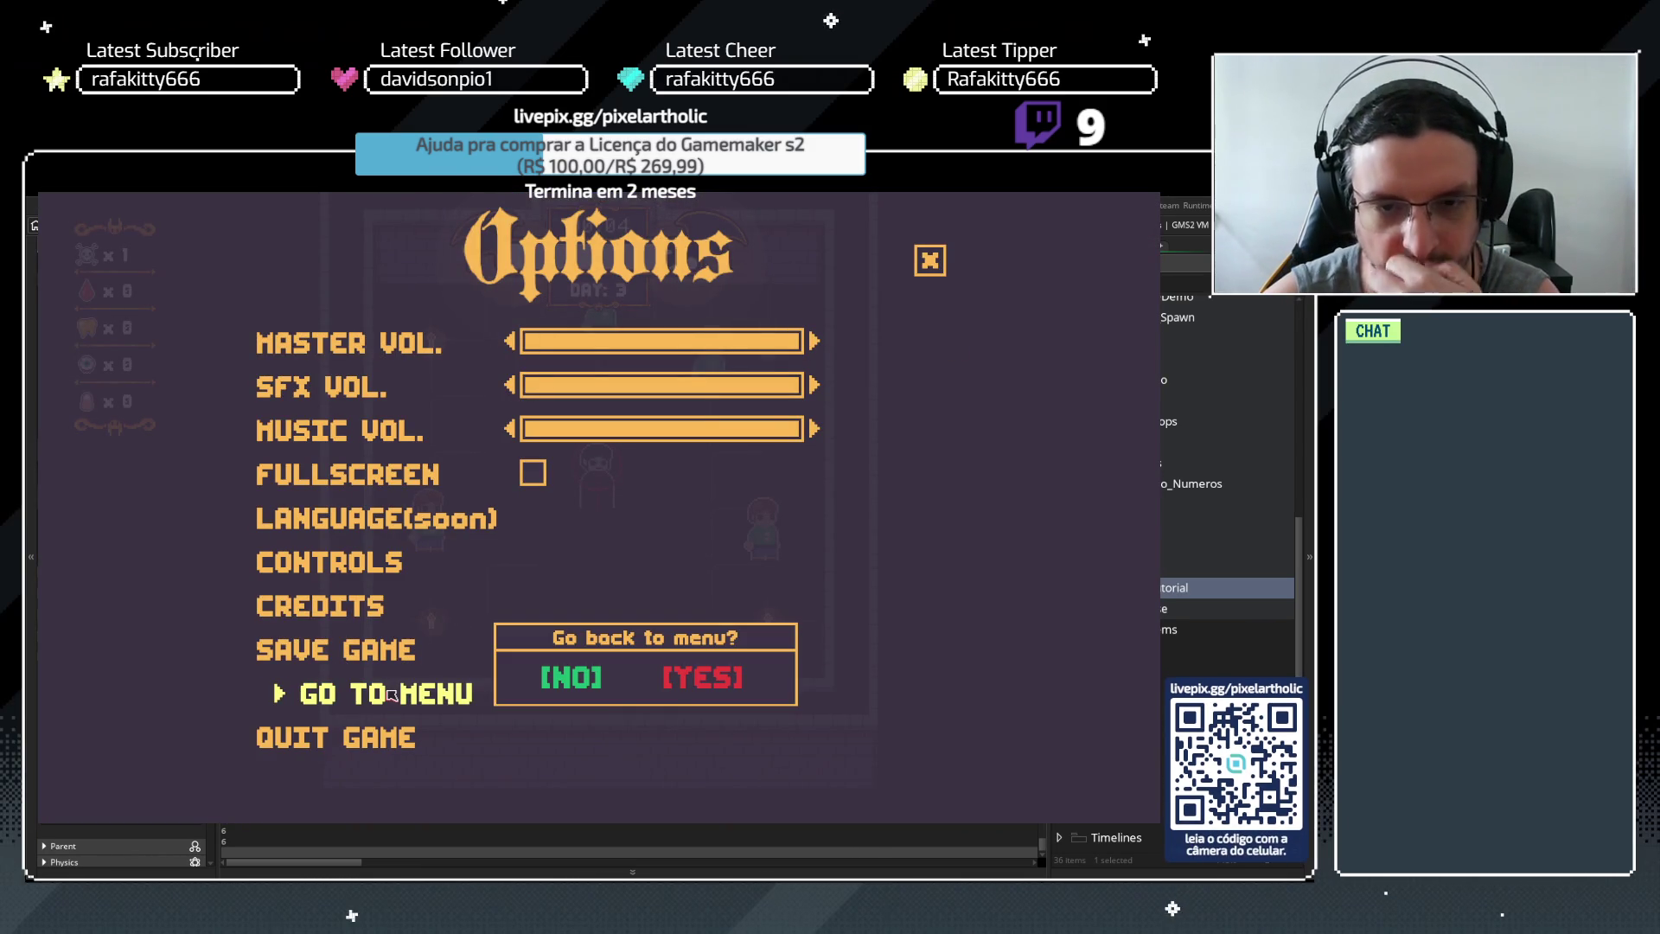
click(704, 683)
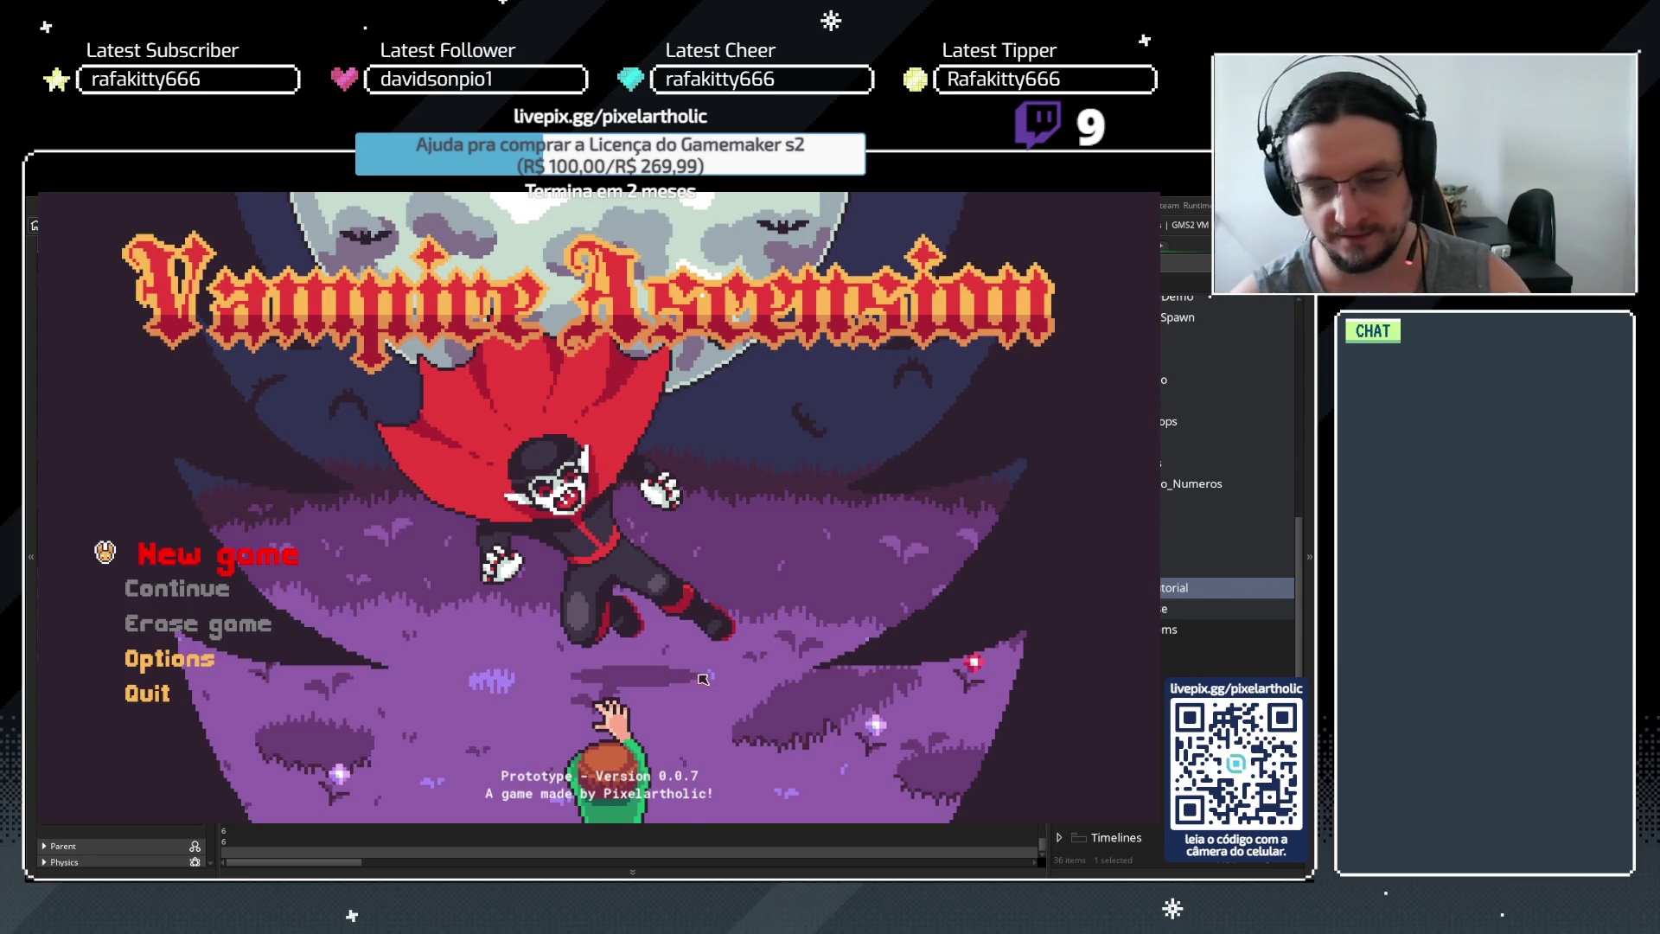
key(Return)
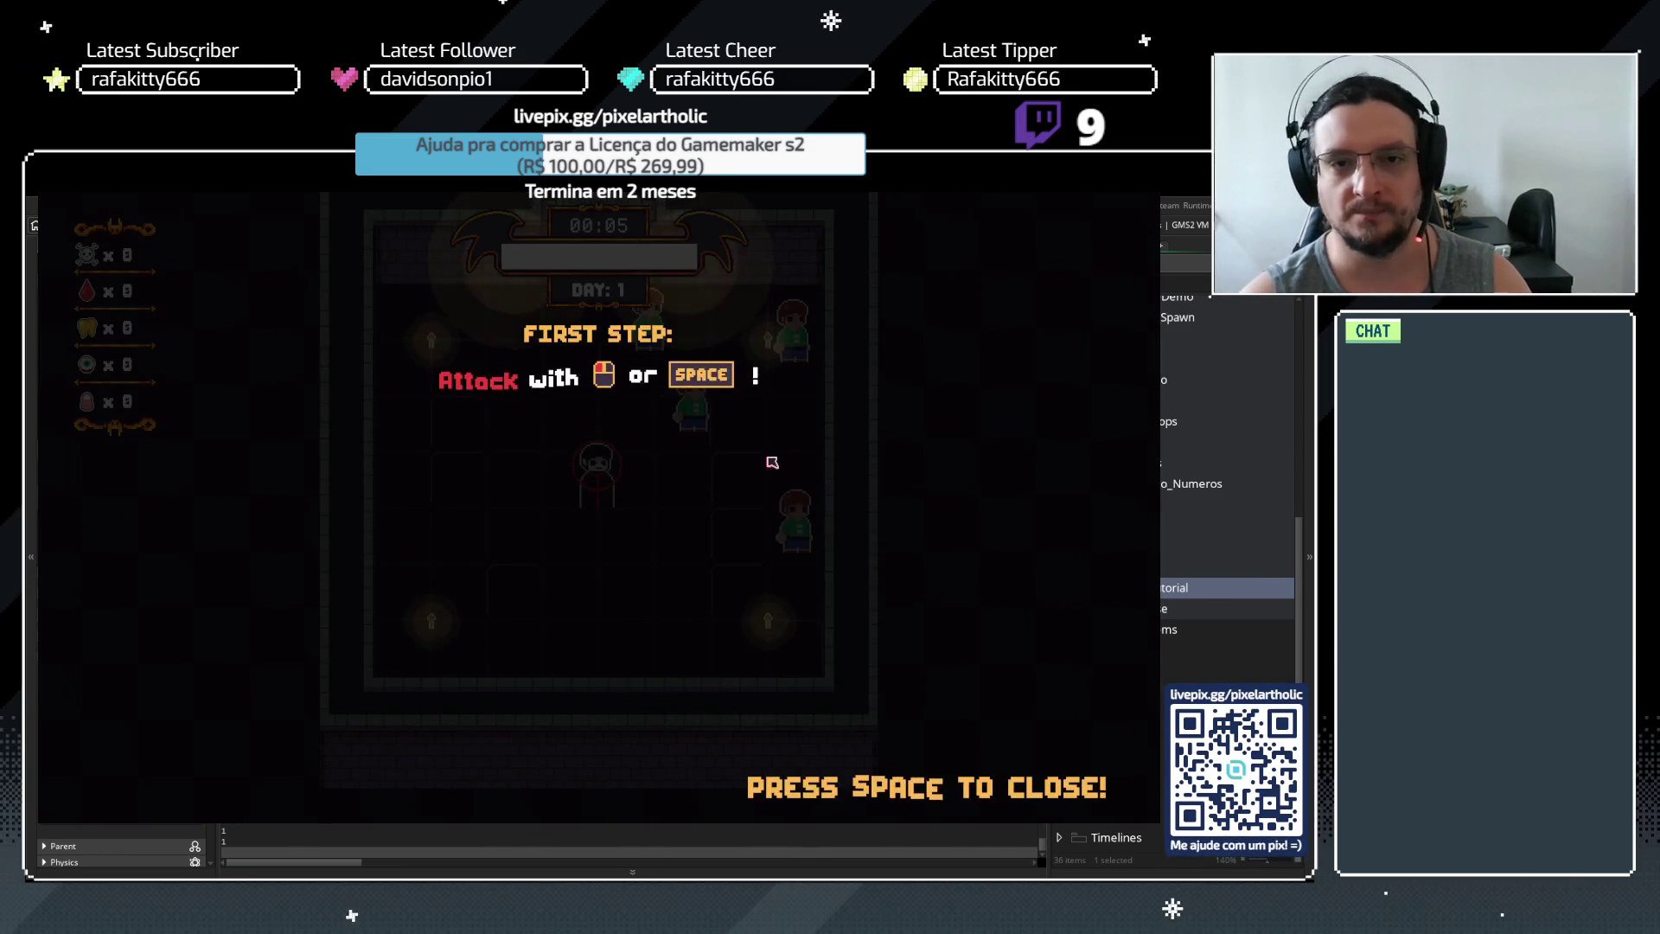
Play through the tutorial prompts, buy the first Bite upgrade, and quit the game
key(space)
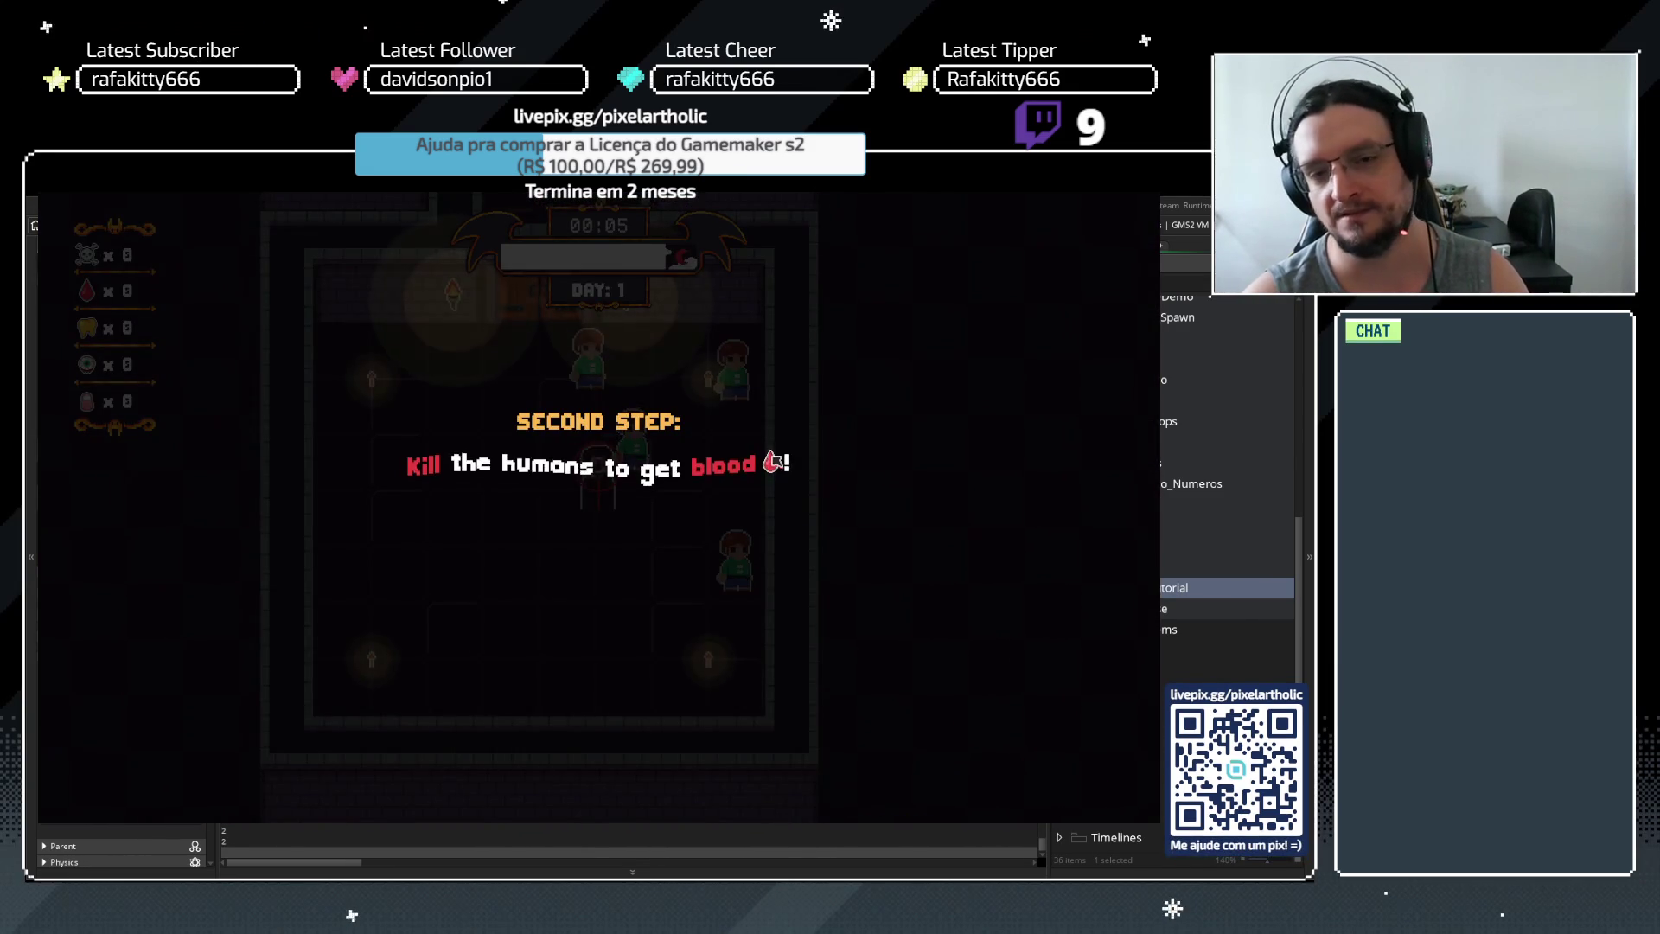
key(space)
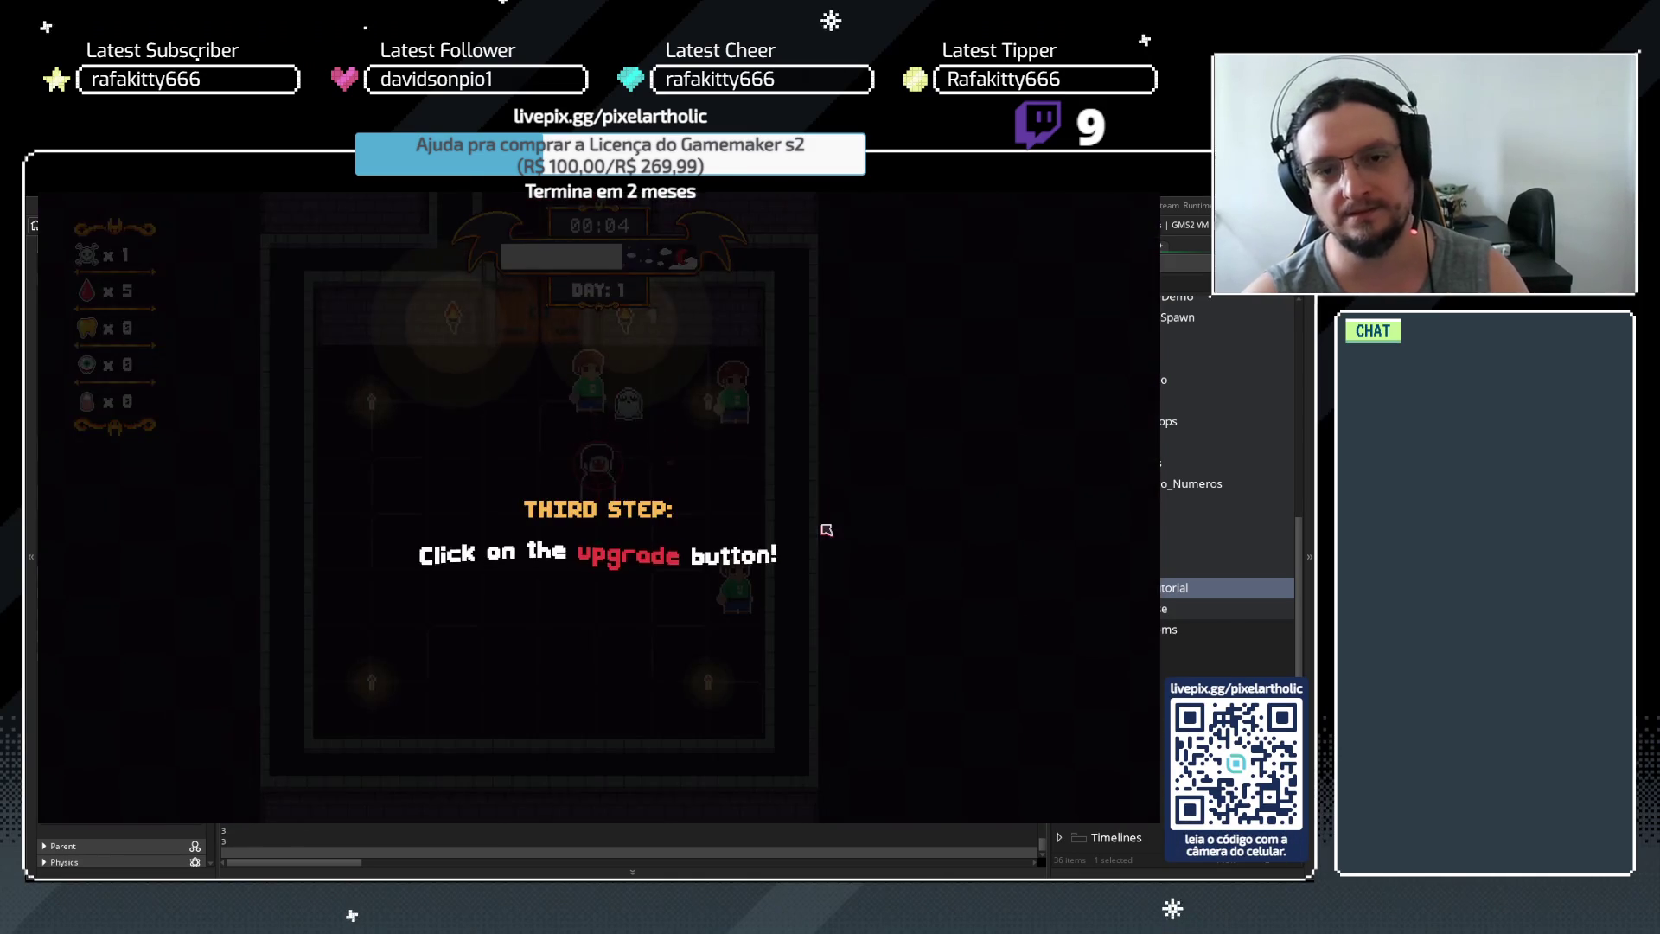
key(space)
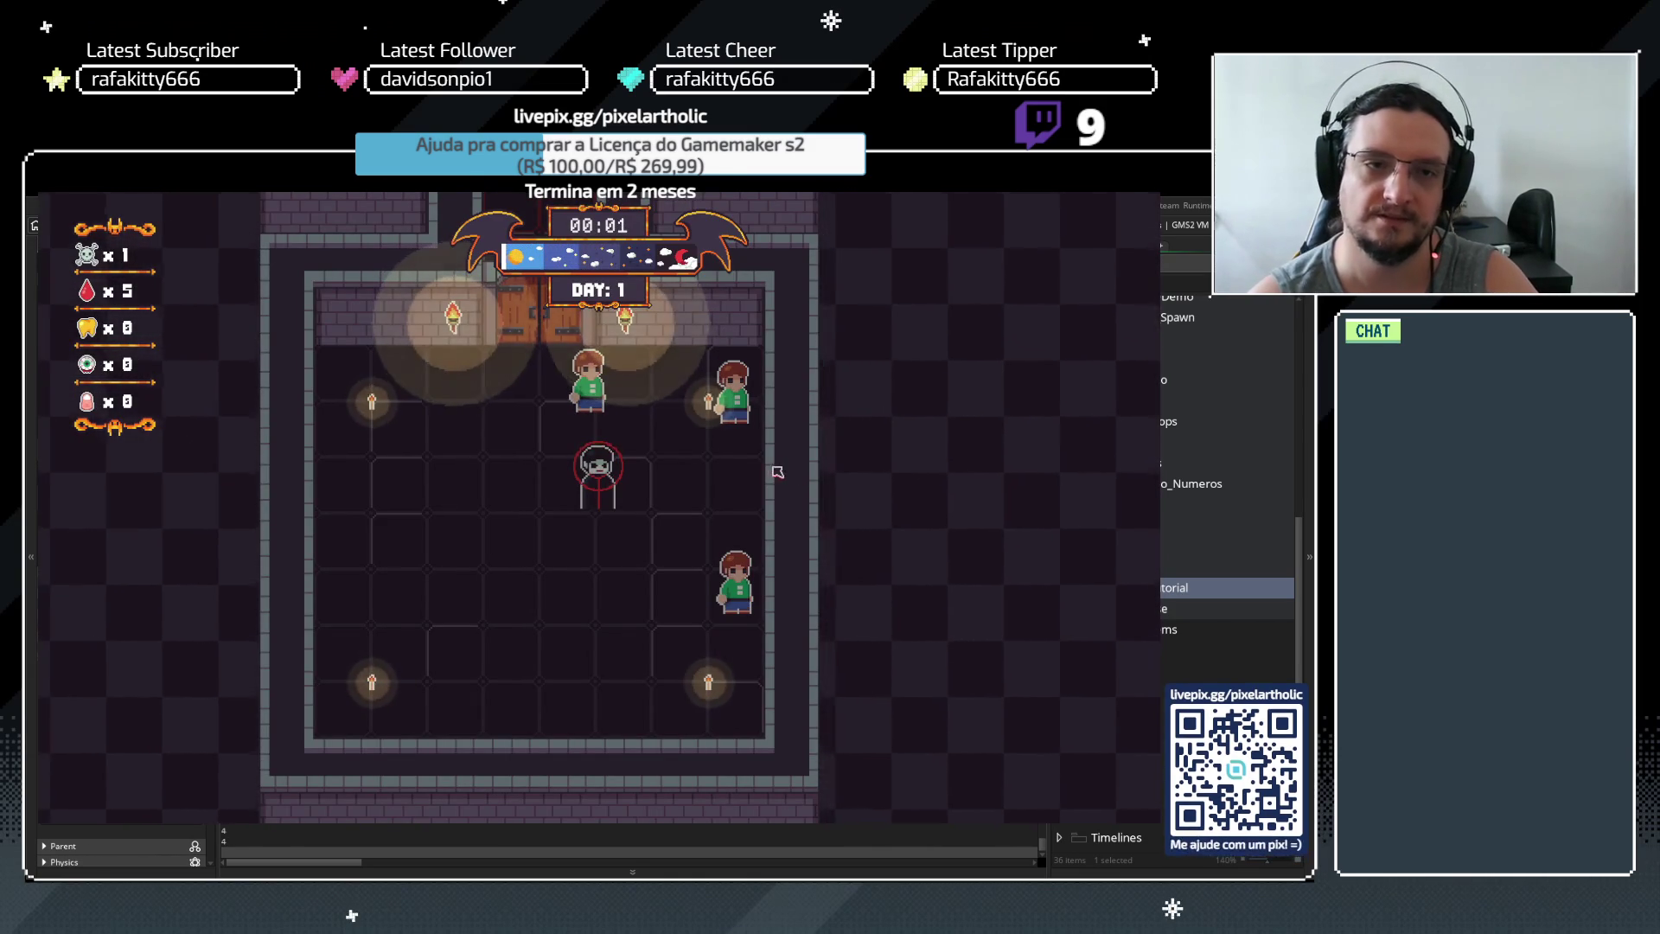
click(413, 369)
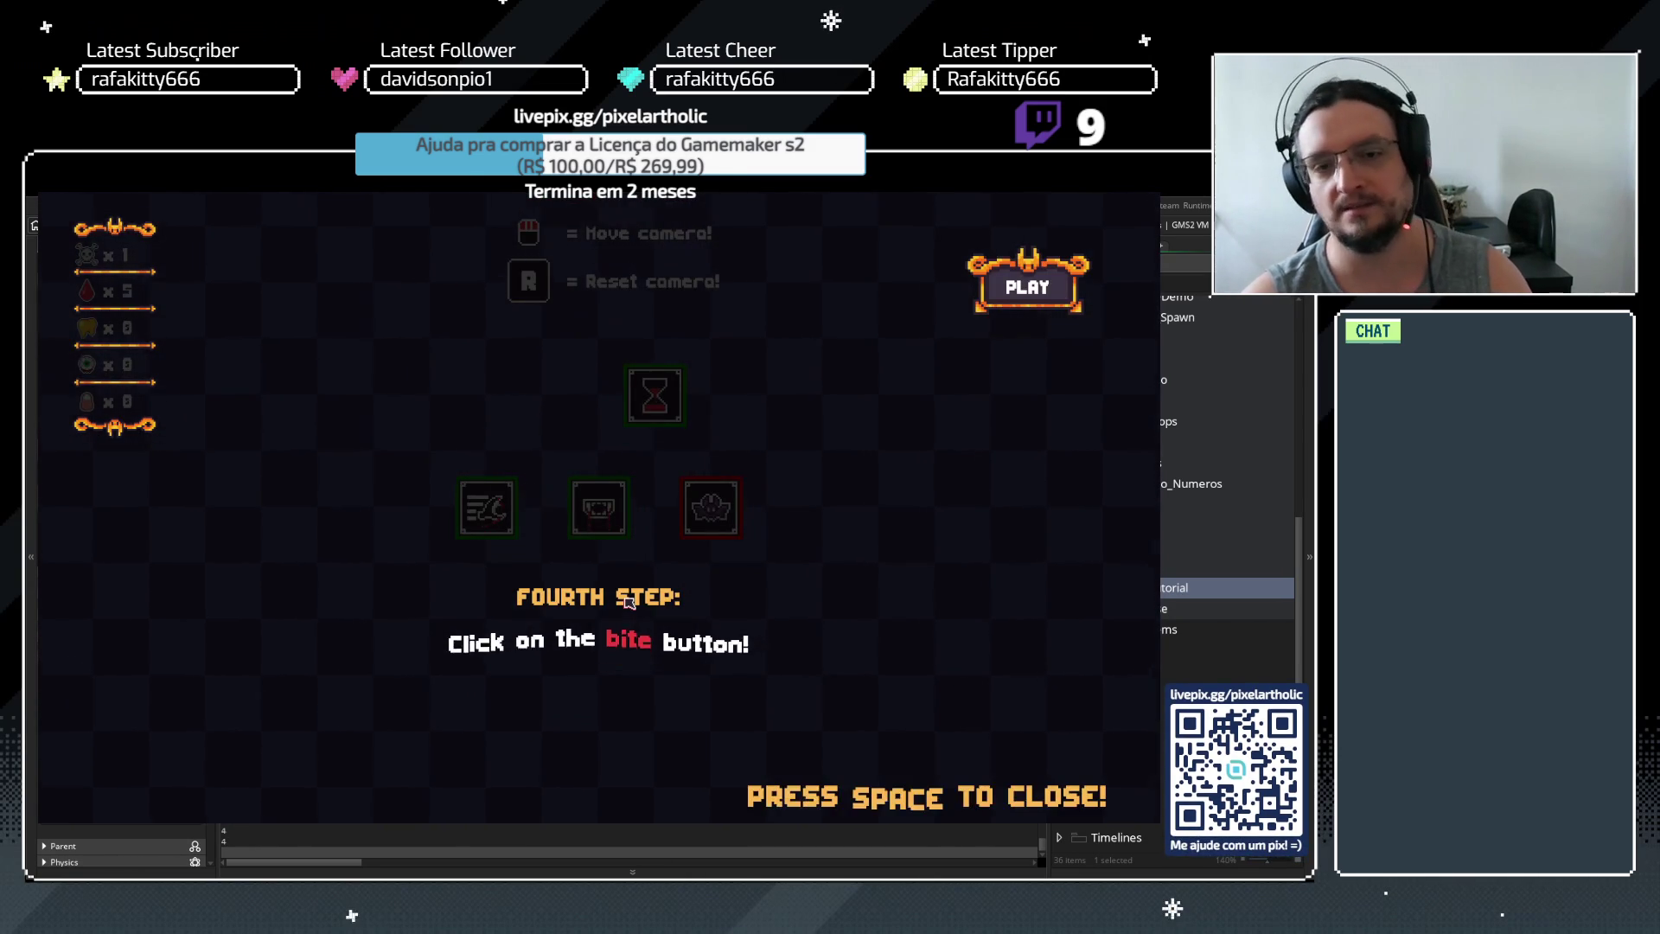
key(space)
click(613, 526)
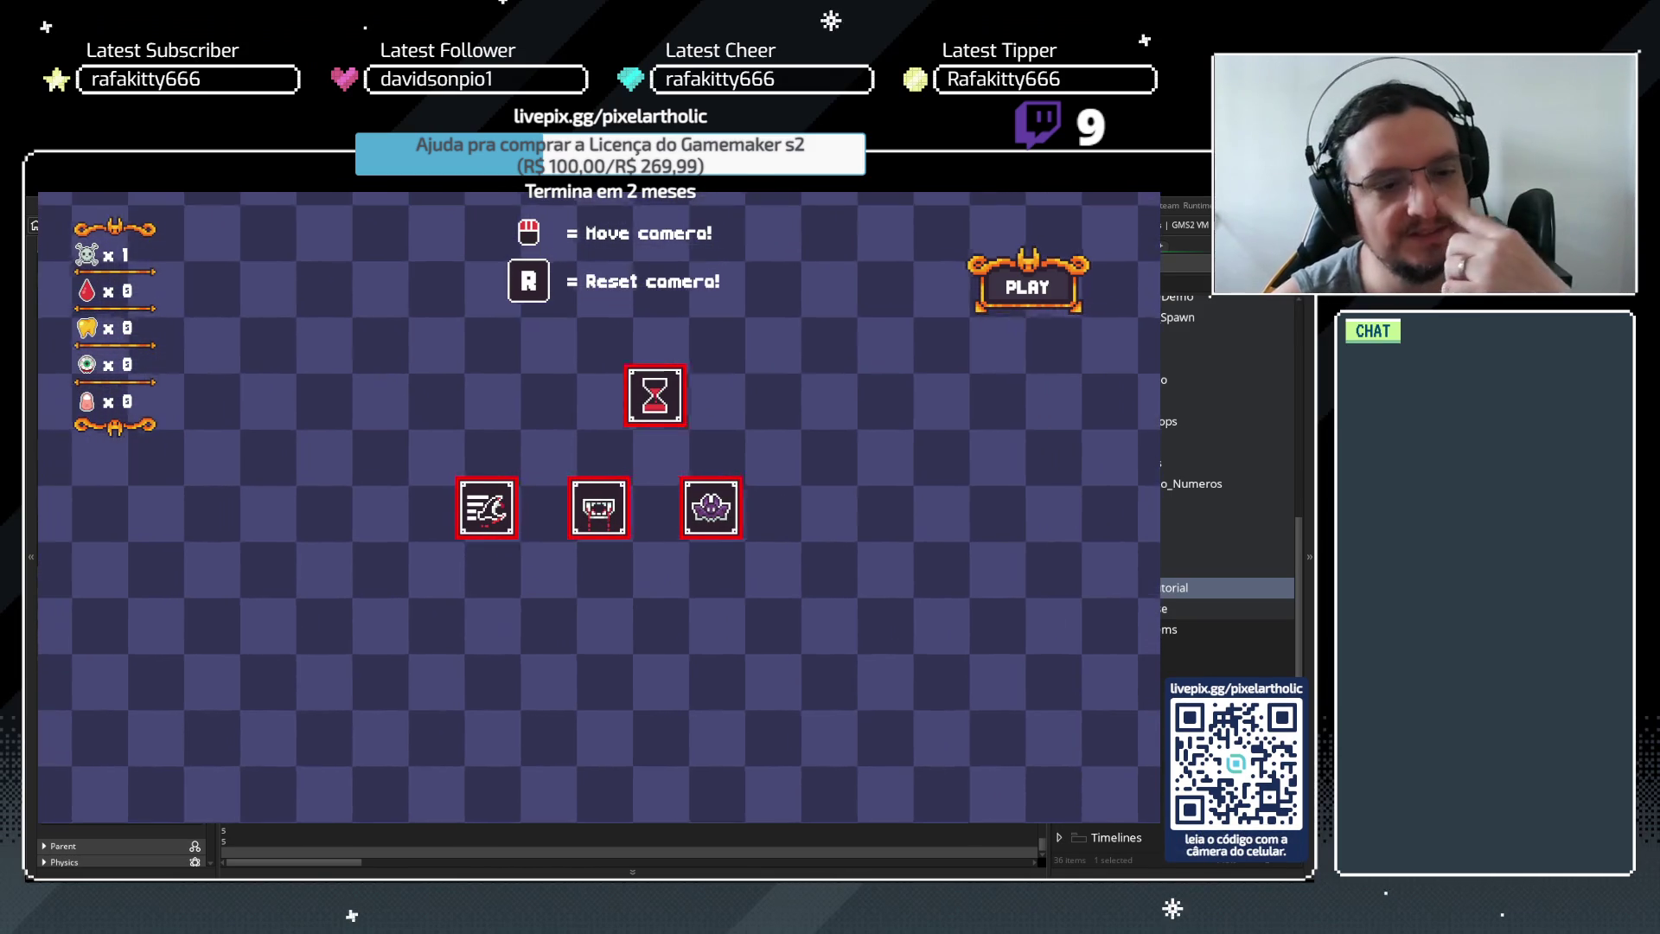
key(Escape)
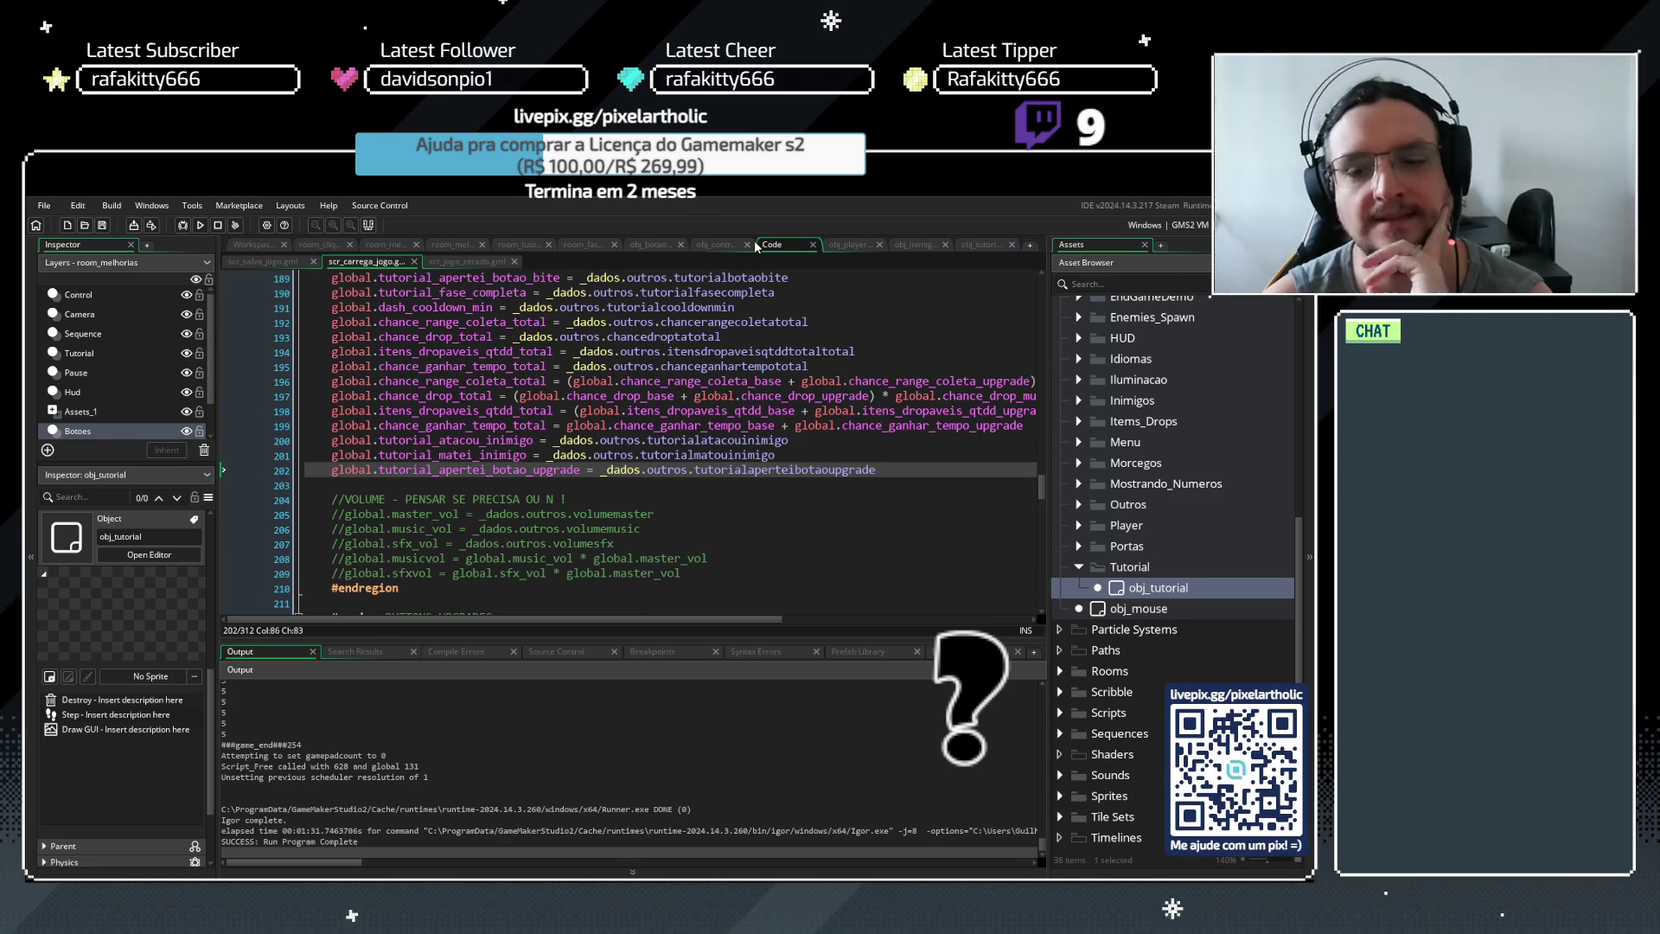
Search the project for every use of global.tutorial_apertei_botao_bite from obj_control's Create code
click(716, 245)
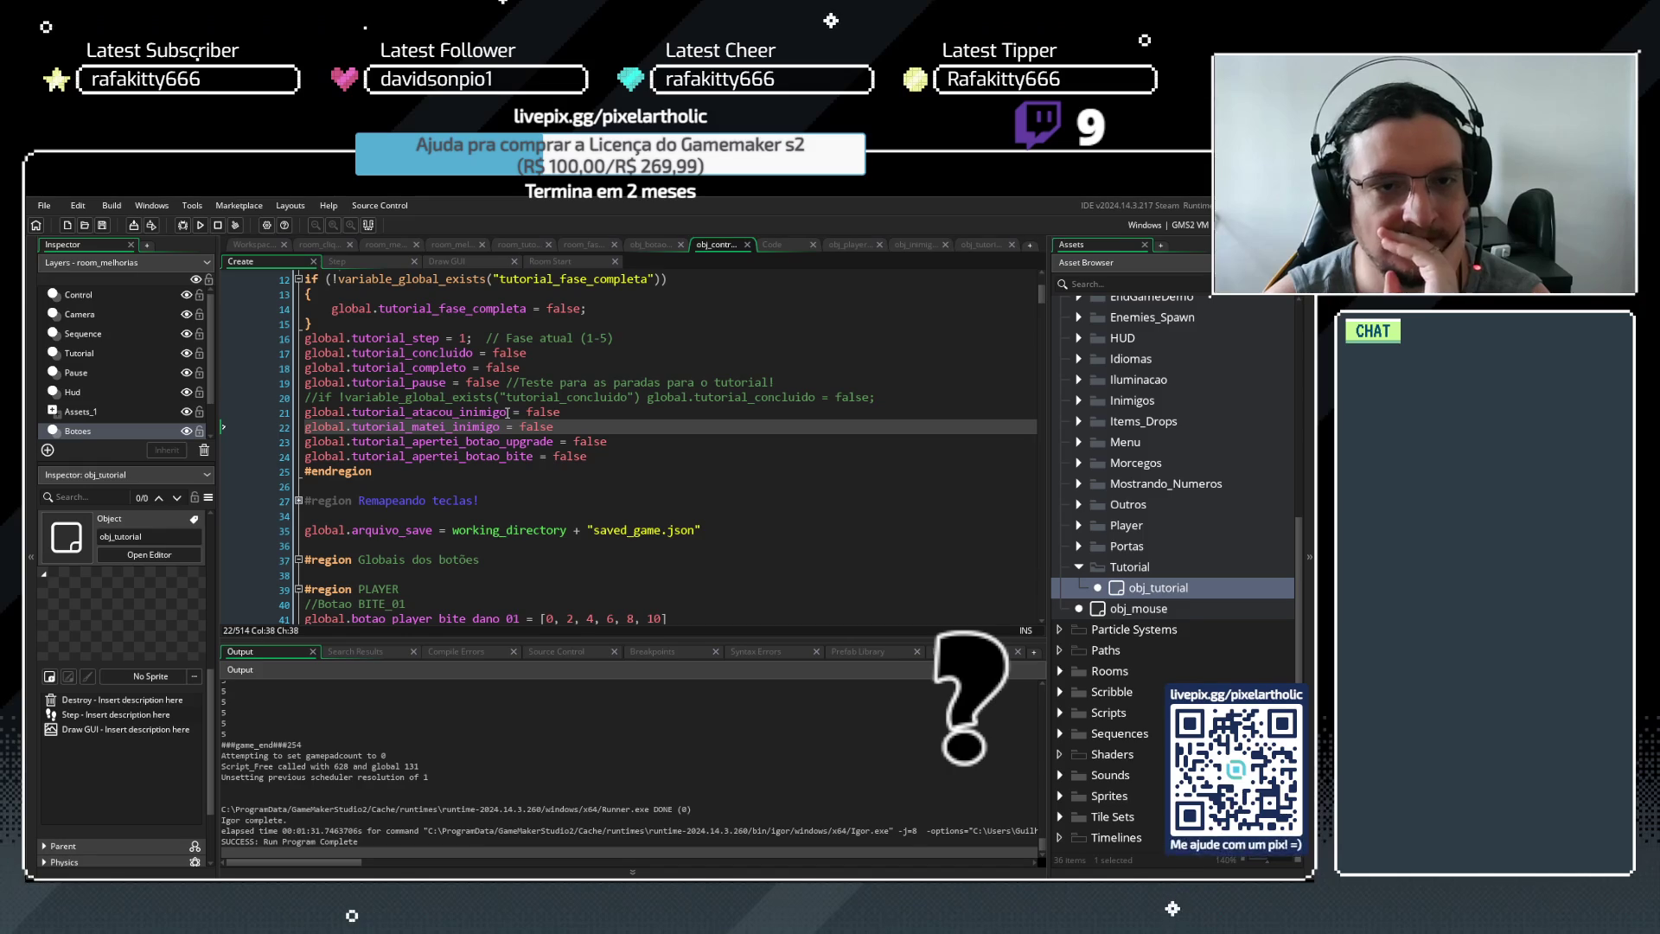
drag(534, 457, 163, 460)
key(ctrl+shift+f)
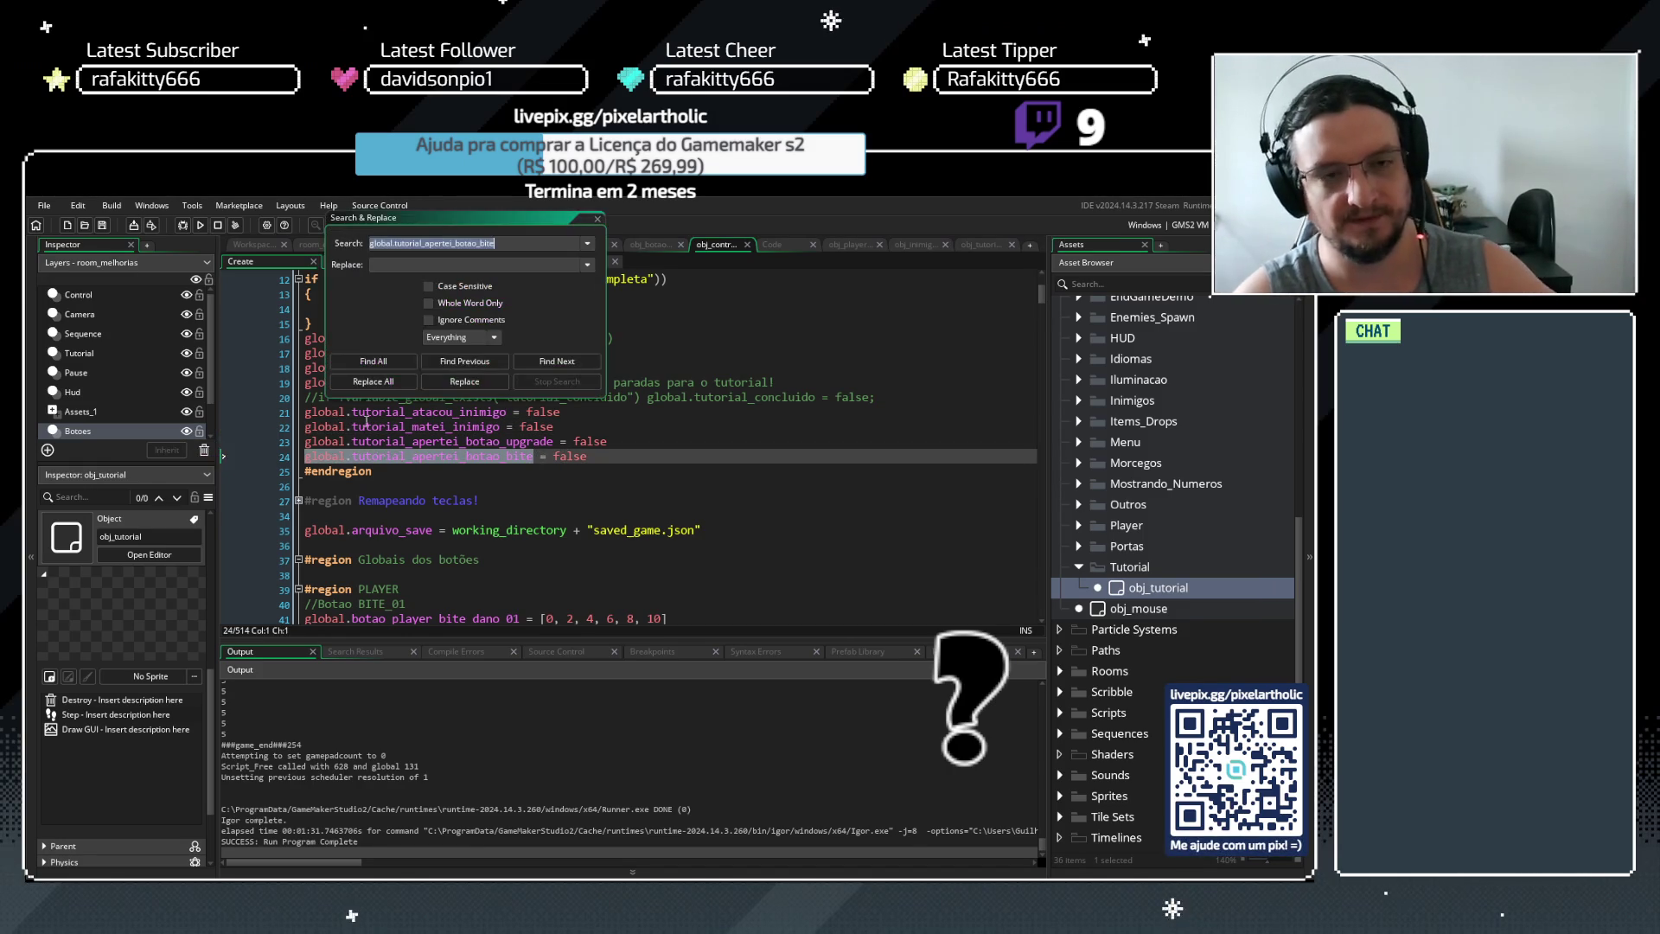
click(373, 361)
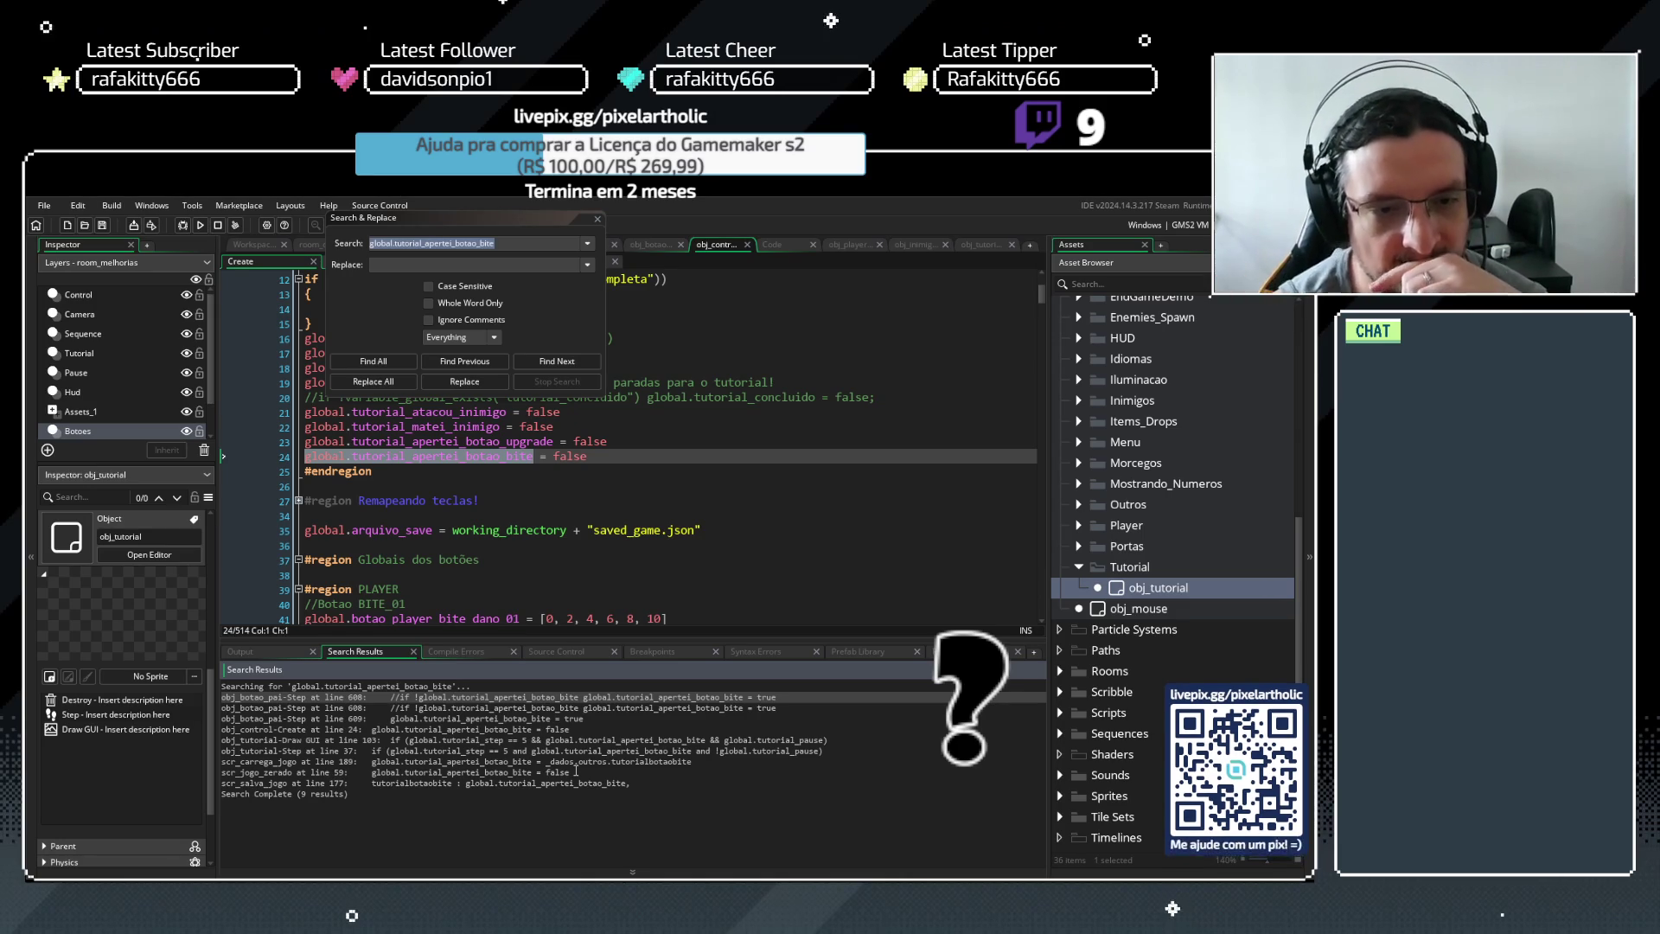
click(602, 218)
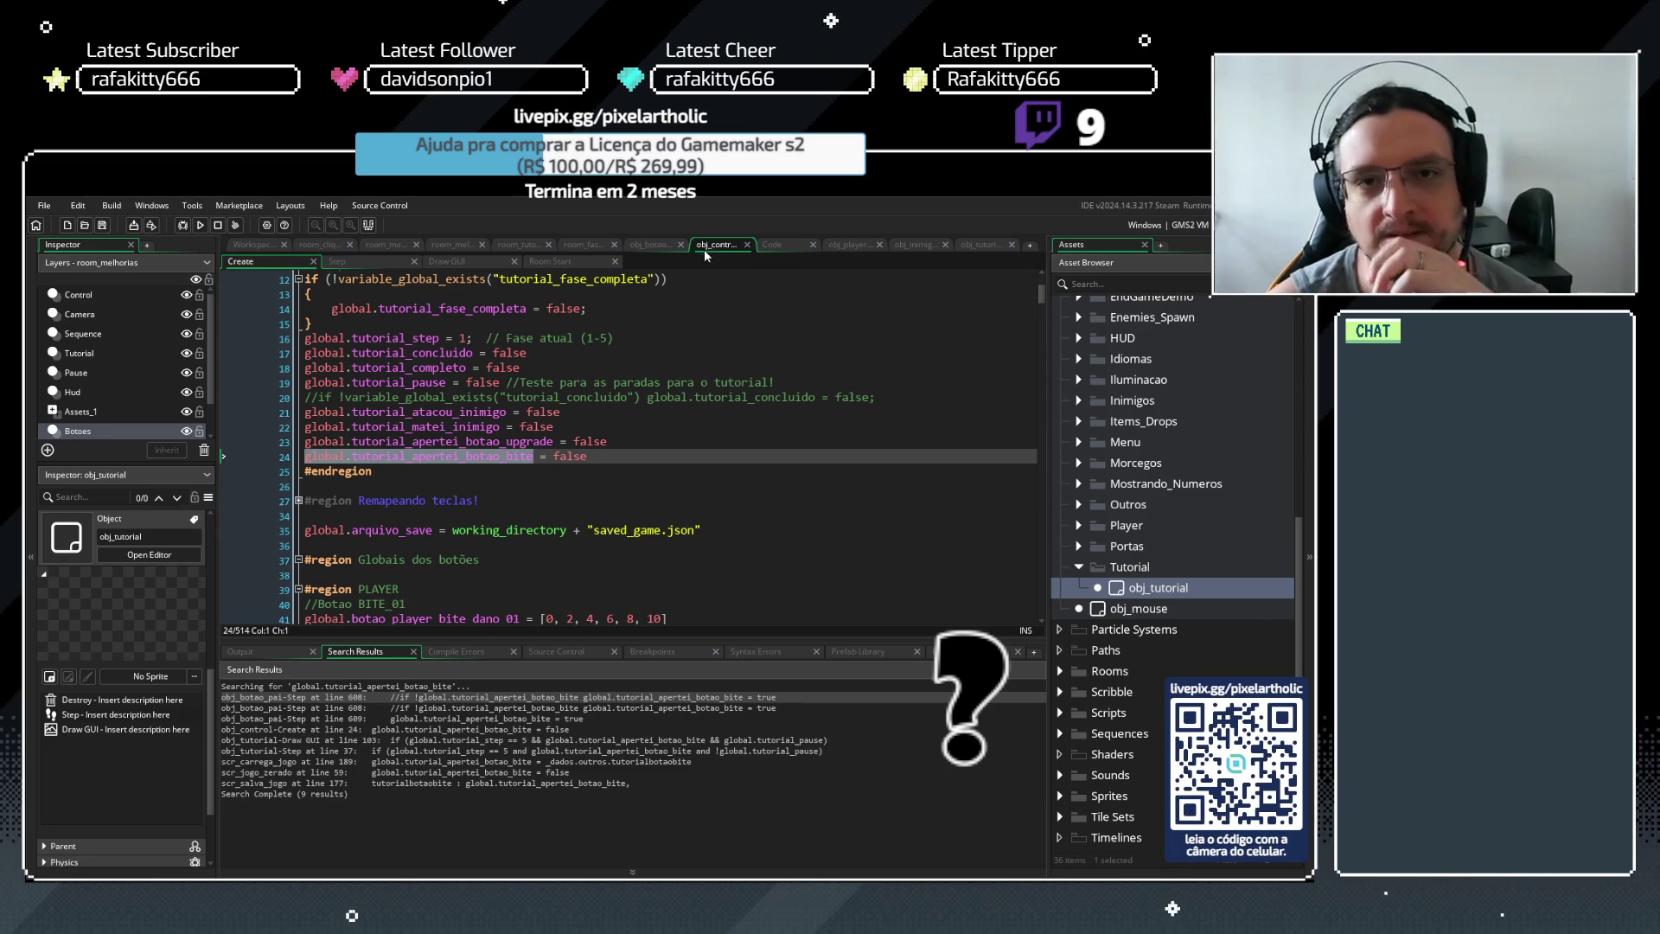
Show obj_botao_pai's Step code with the BITE 01 block expanded at the apertei_botao_bite check
click(643, 246)
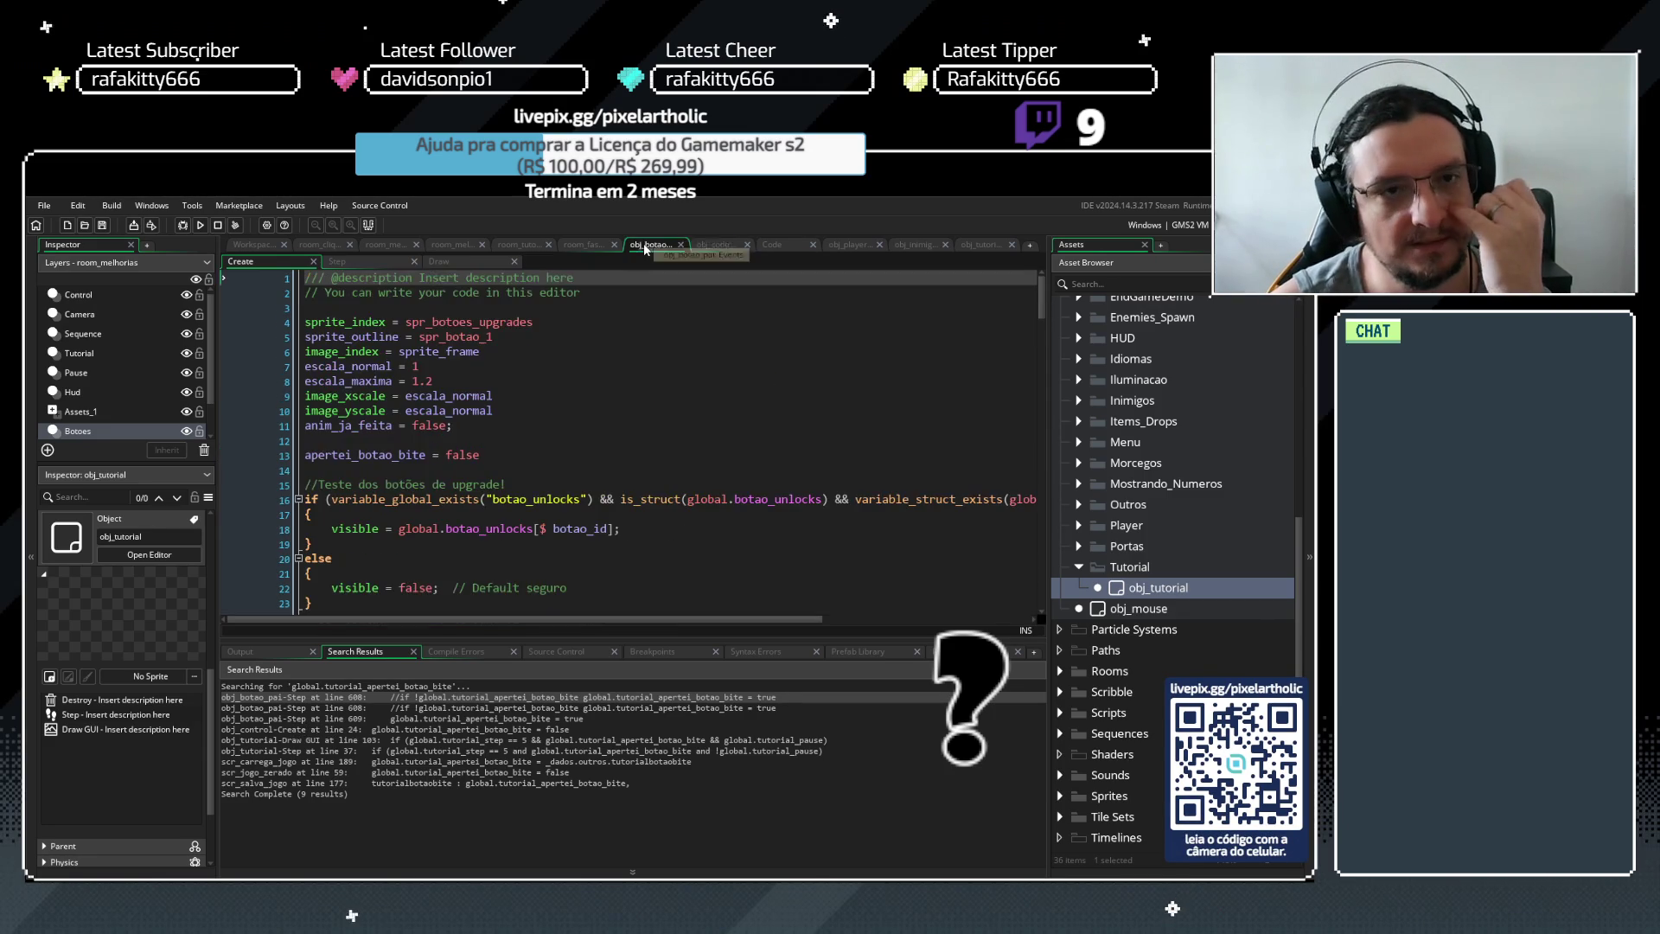
click(394, 261)
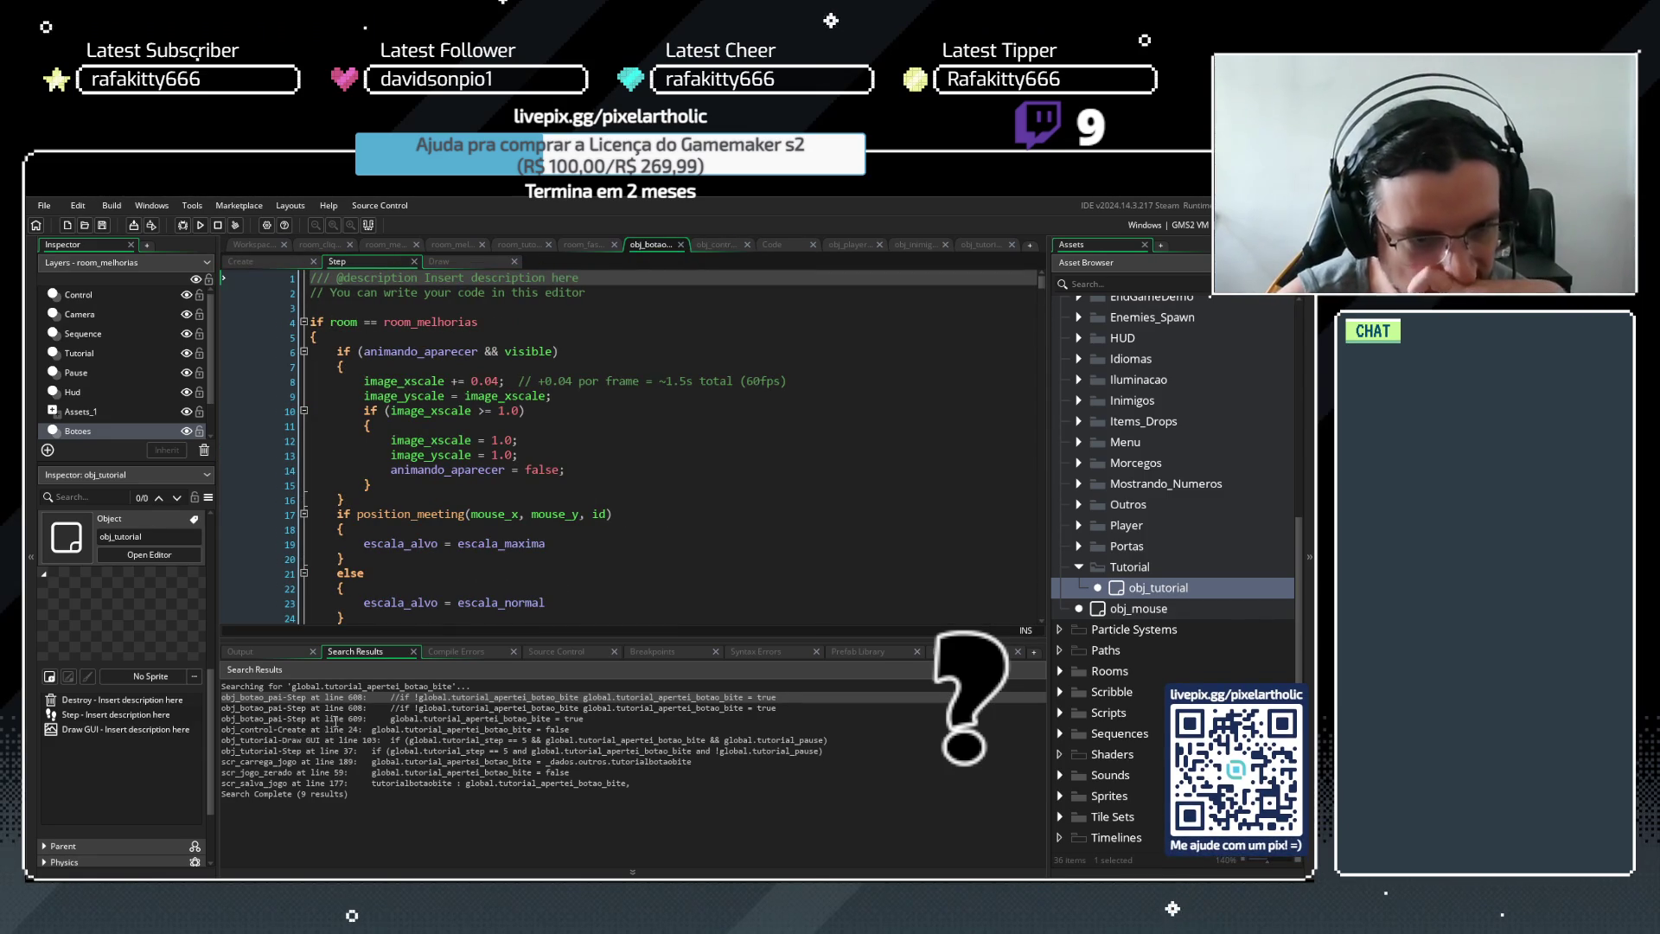
drag(1040, 283, 1017, 560)
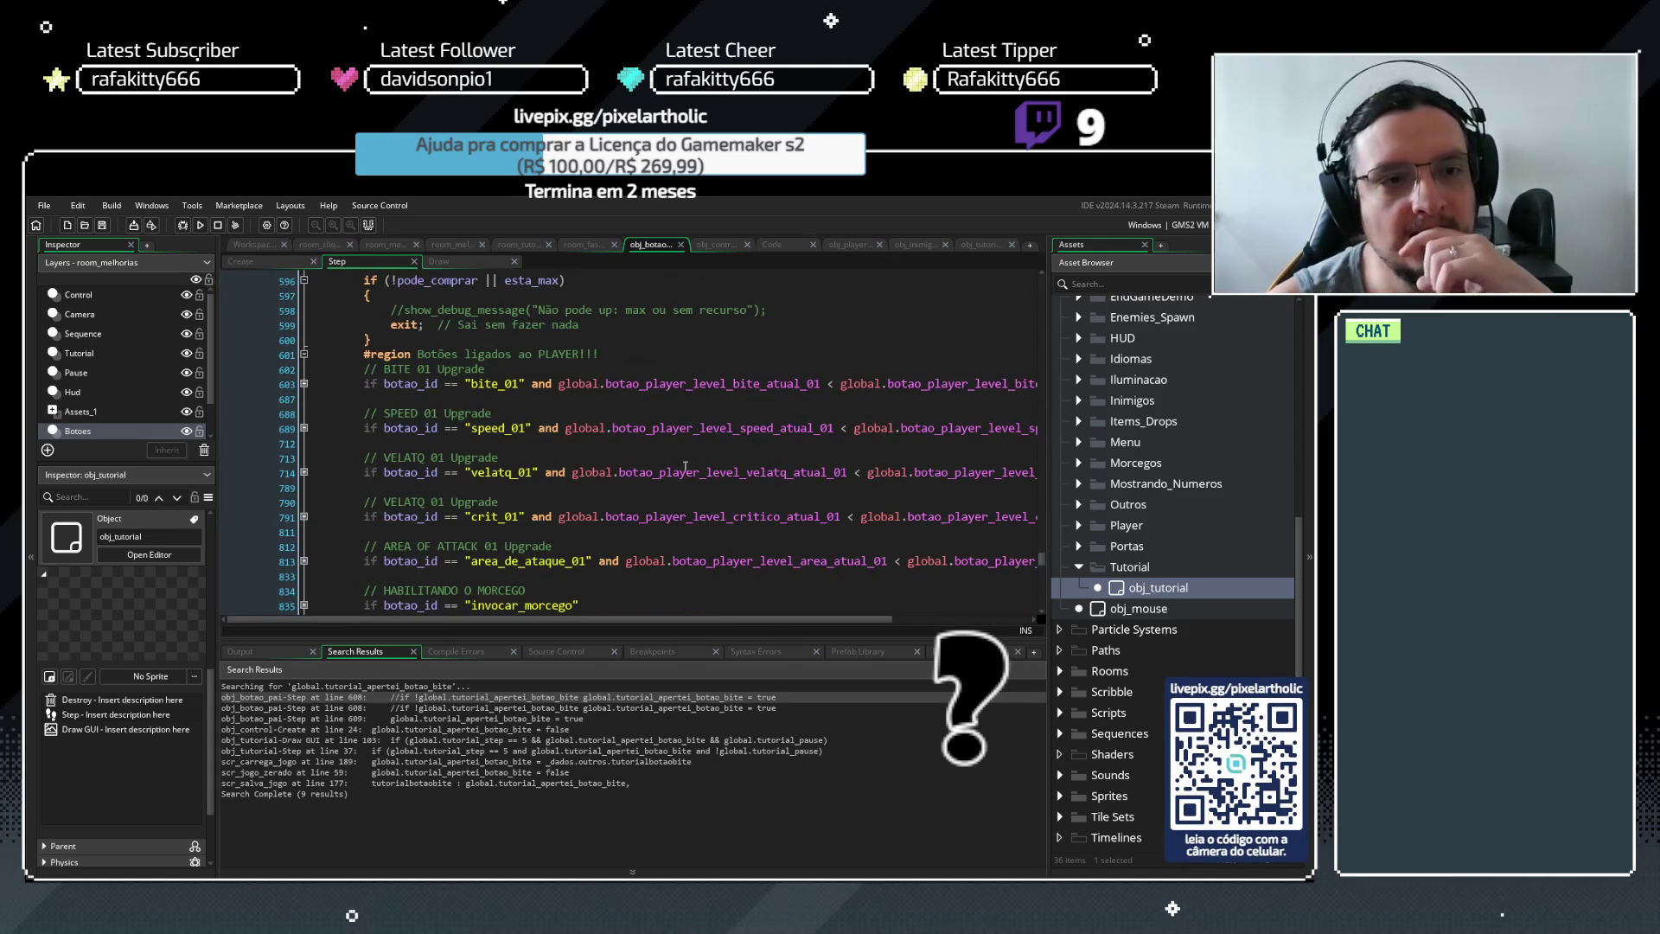
click(303, 383)
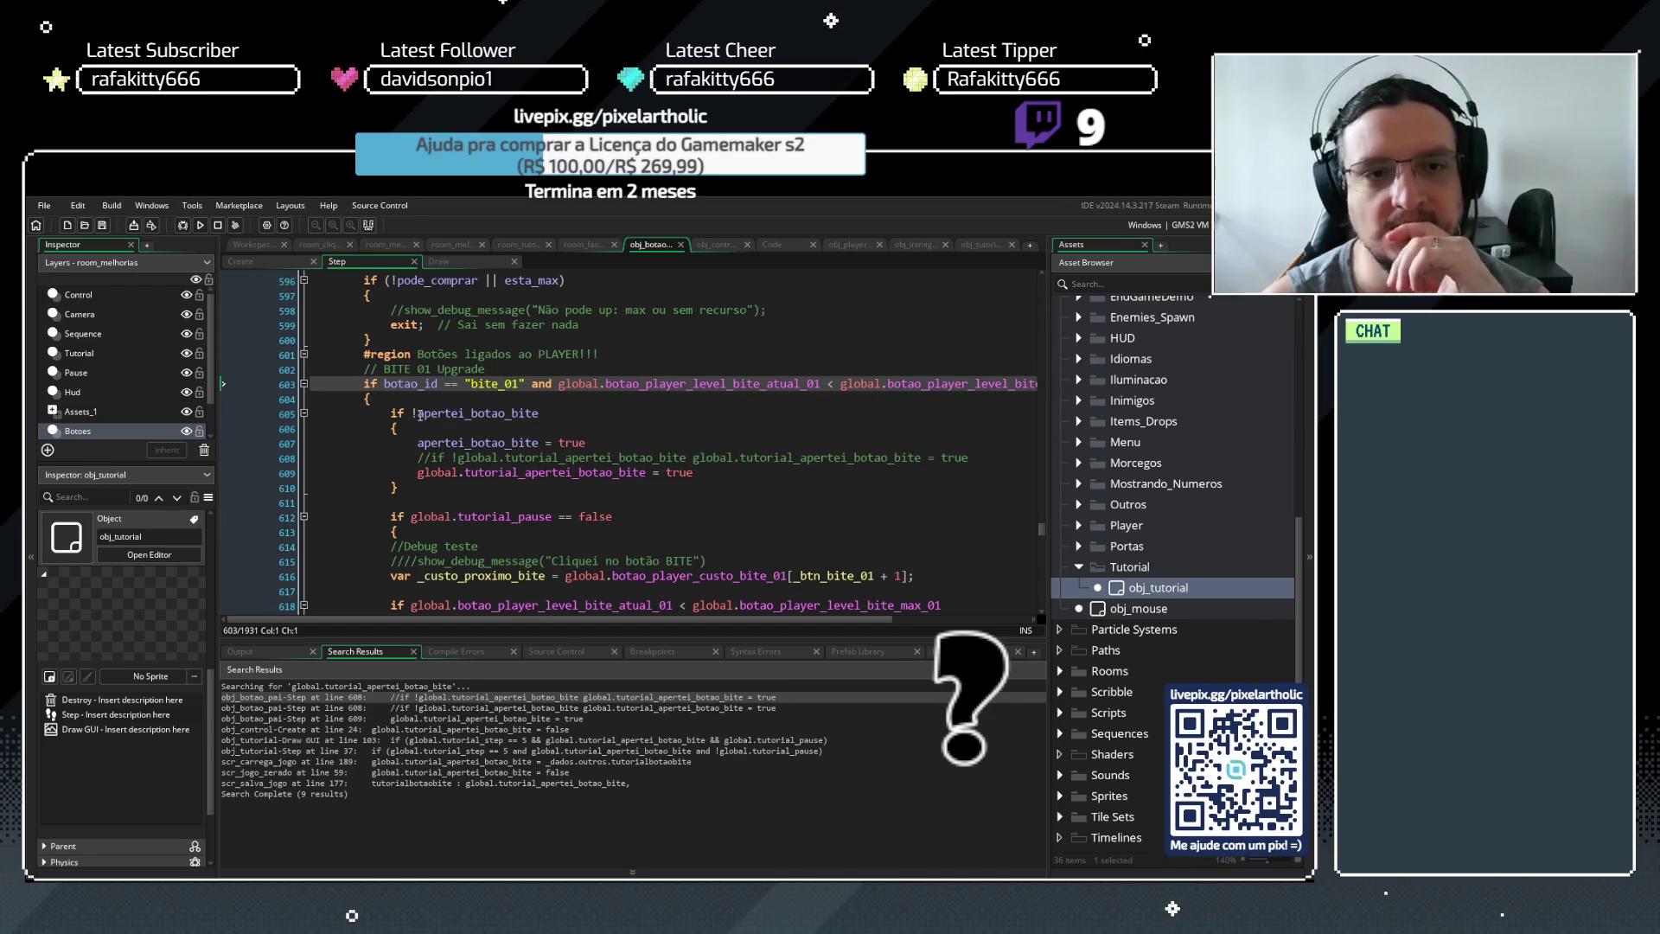
double_click(538, 413)
key(ctrl+f)
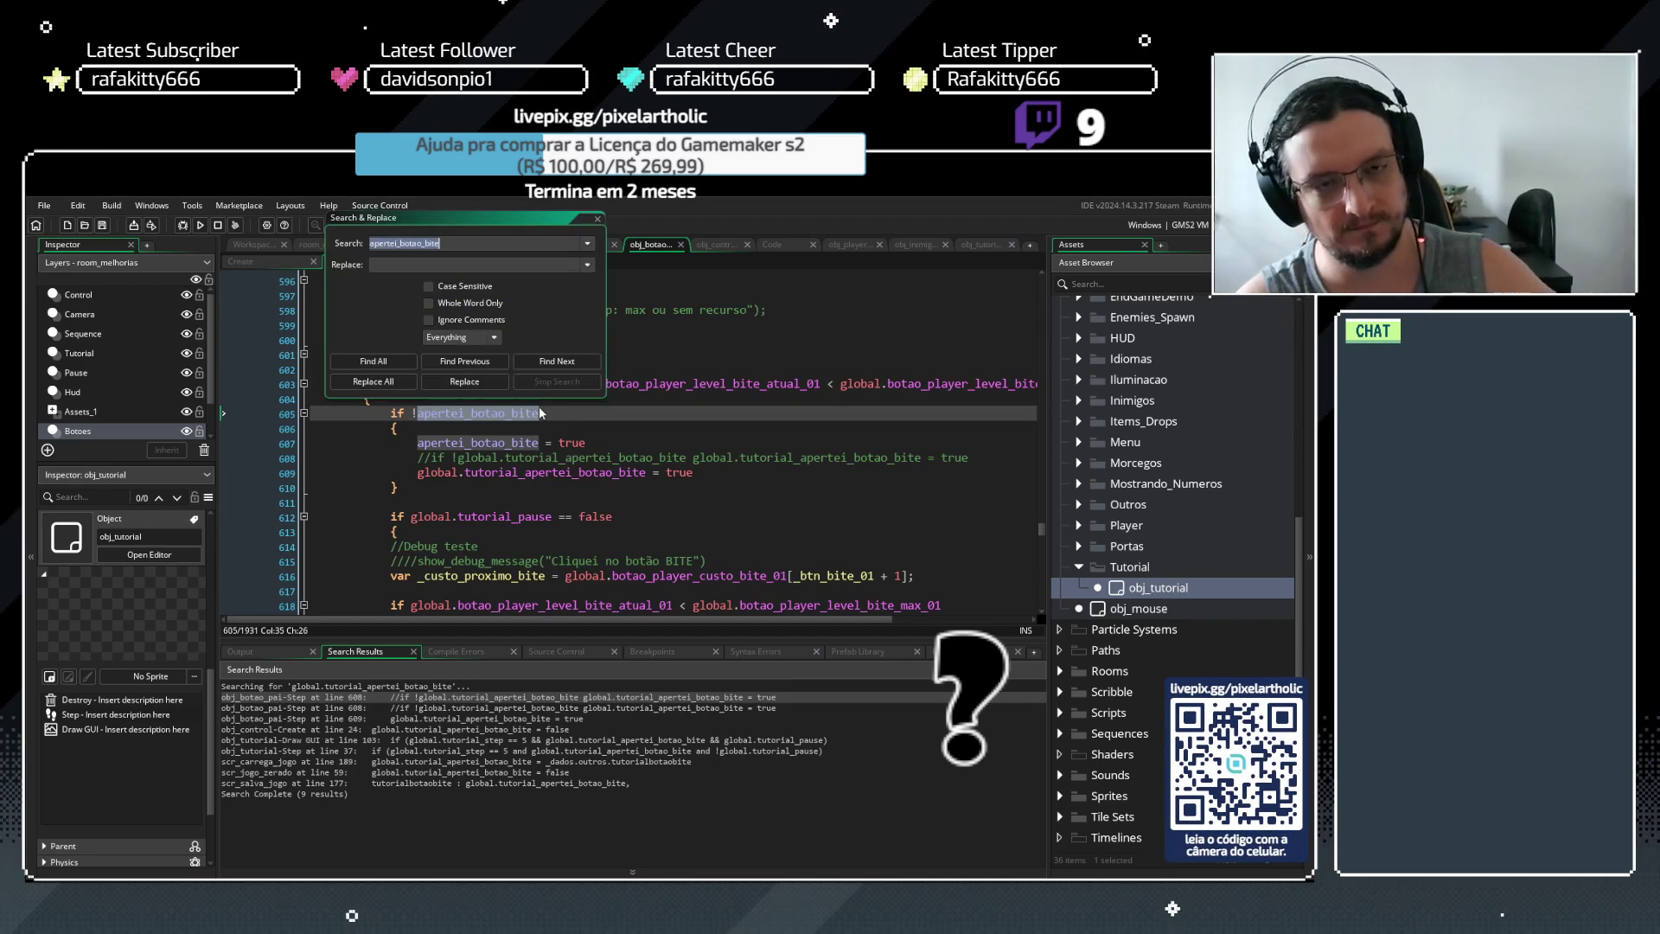
List all 12 apertei_botao_bite matches, then view obj_botao_pai's Create code
click(373, 361)
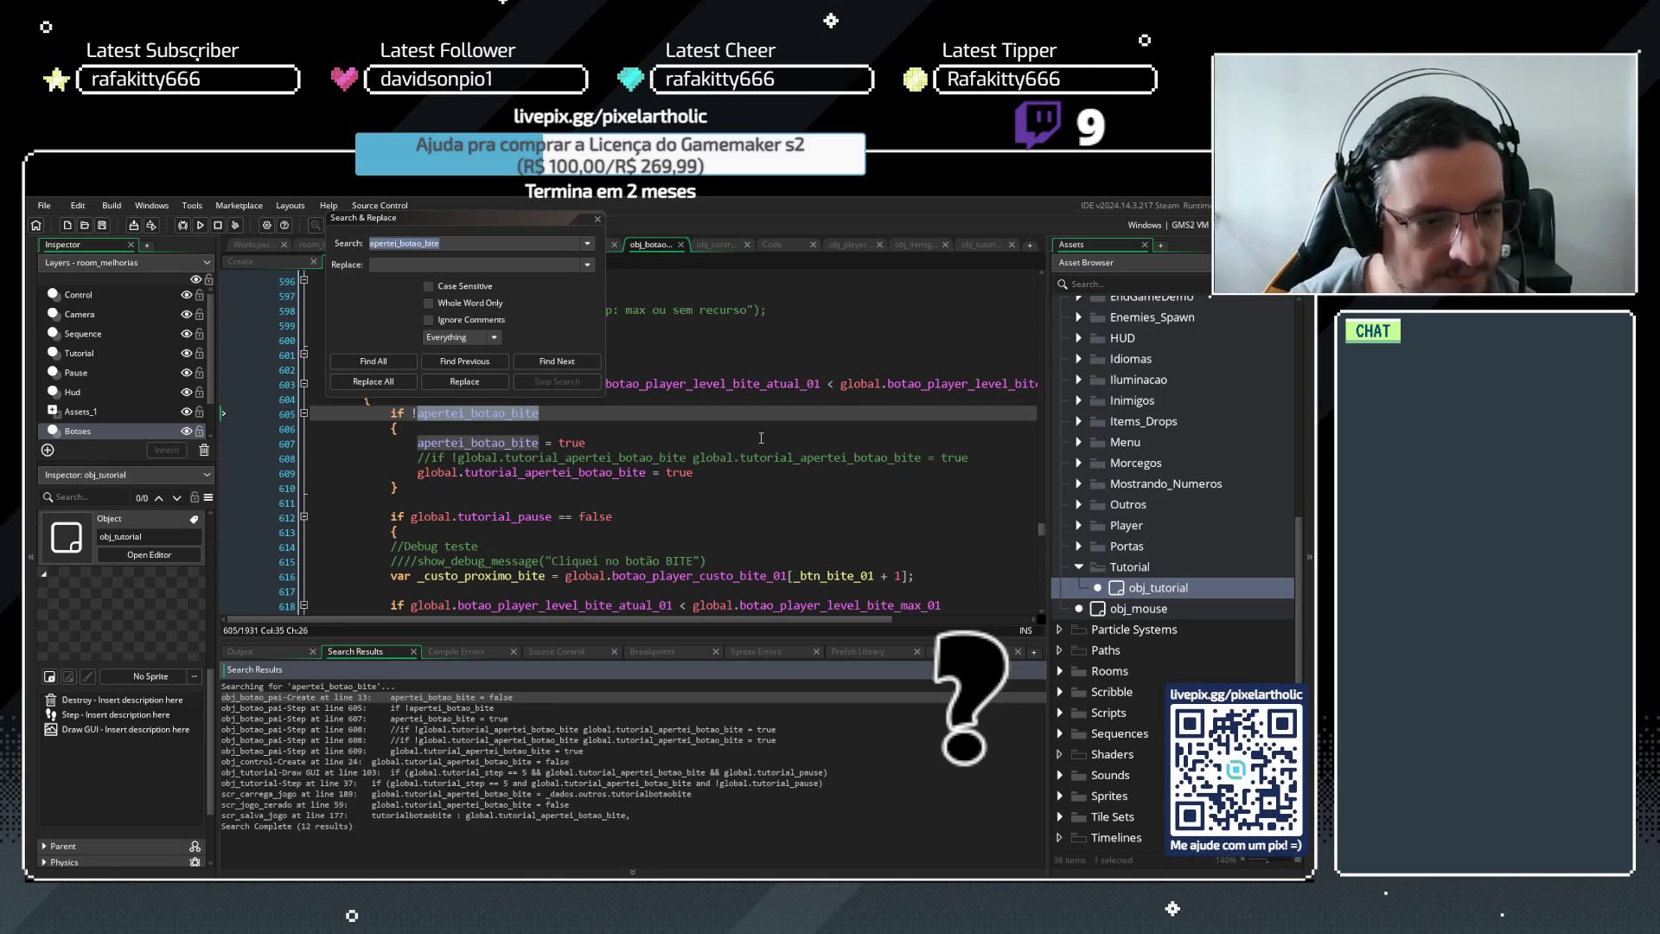
click(598, 220)
click(597, 219)
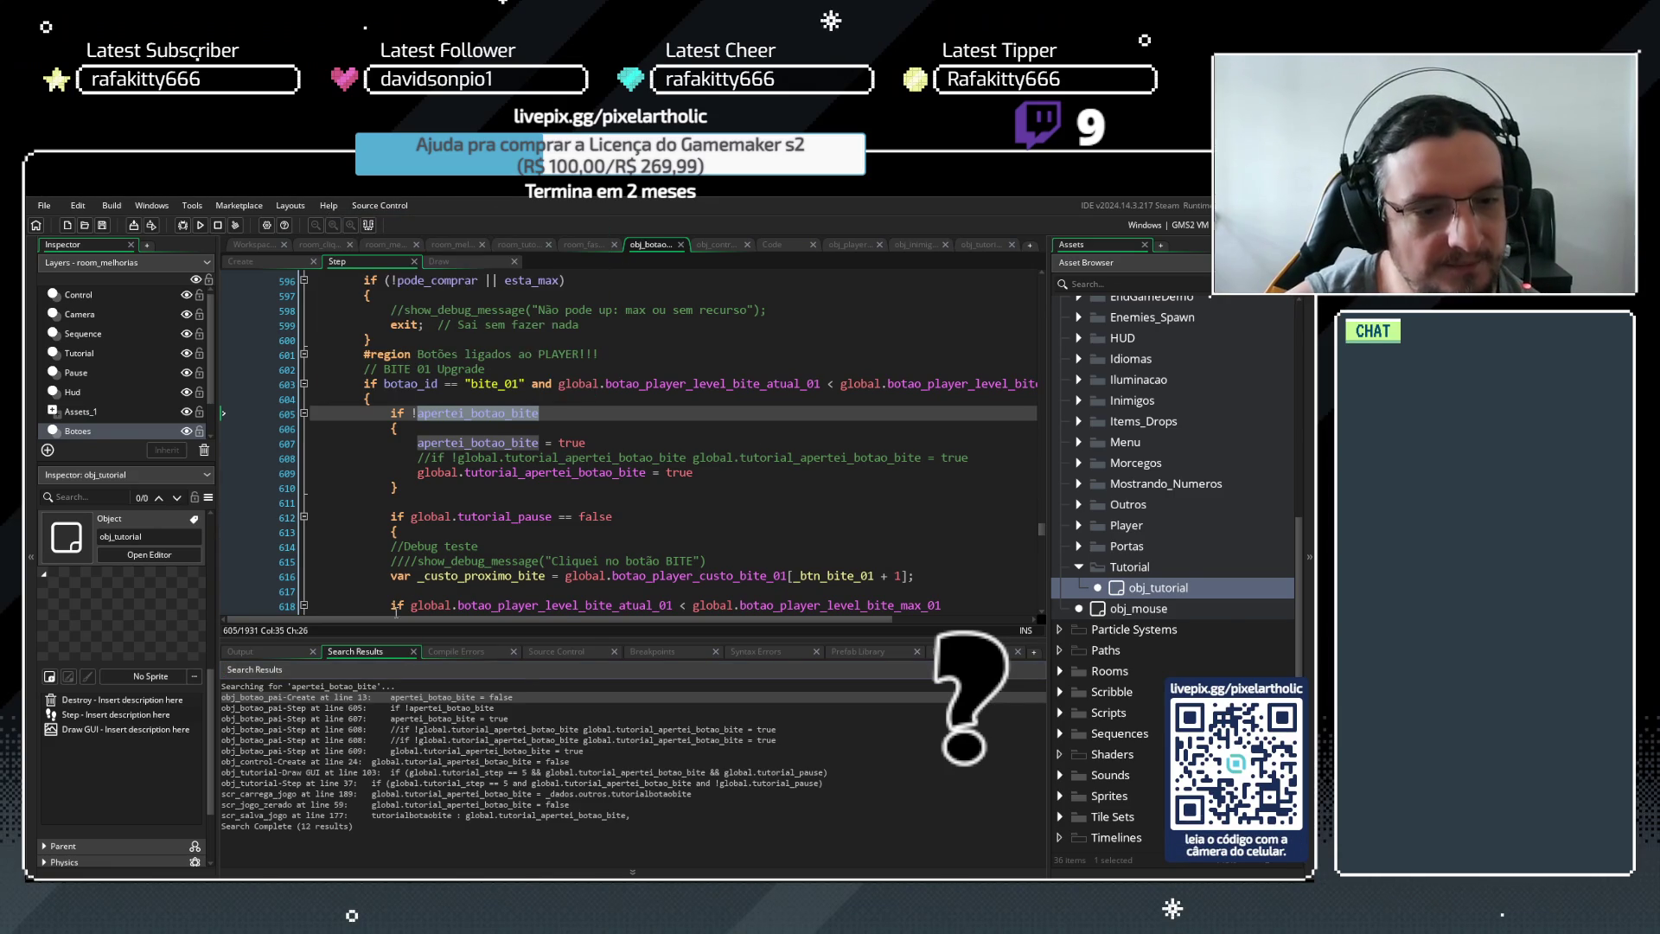
click(242, 263)
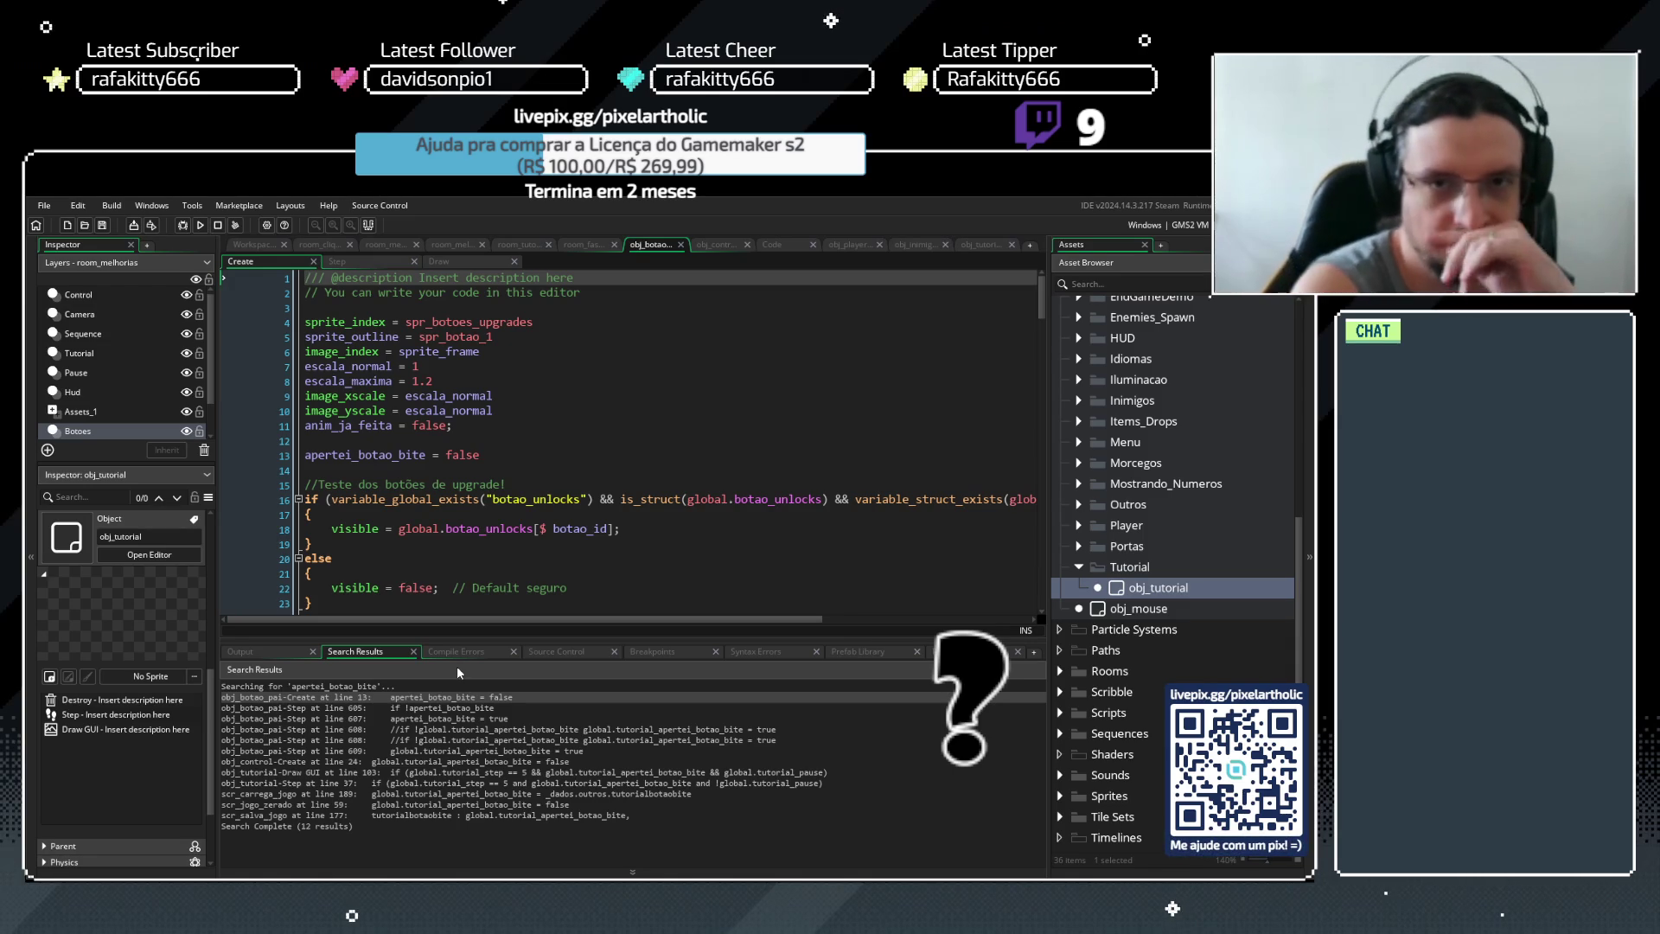
Delete commented-out line 608 from the bite check in obj_botao_pai's Step code
key(ctrl+shift+f)
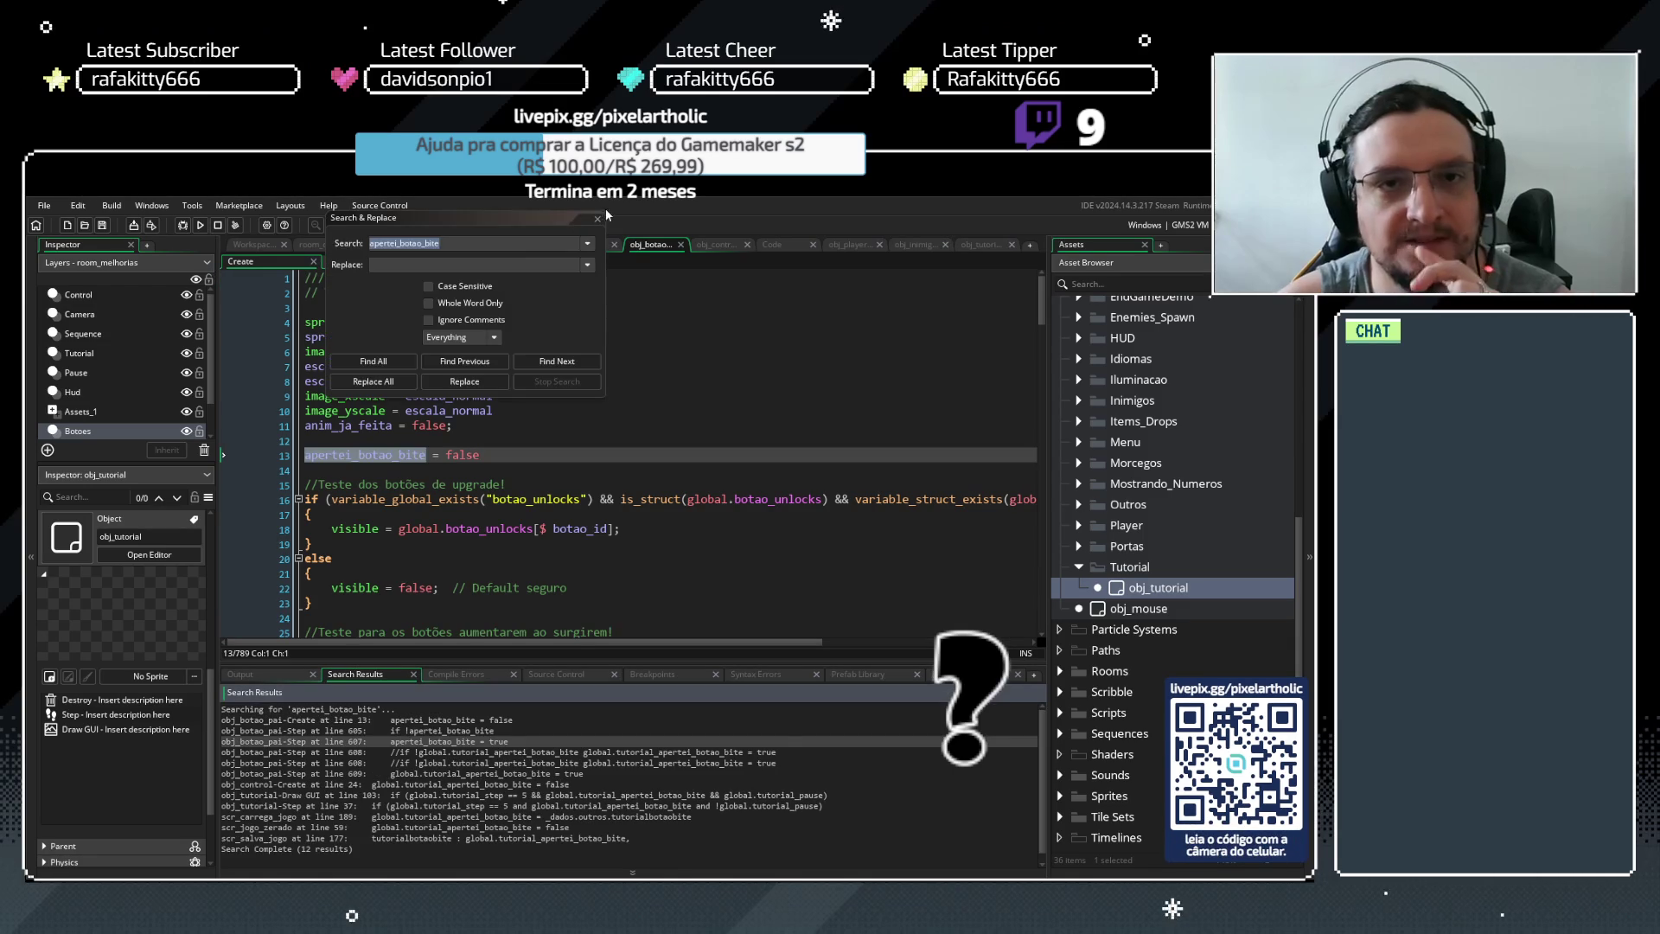
click(597, 218)
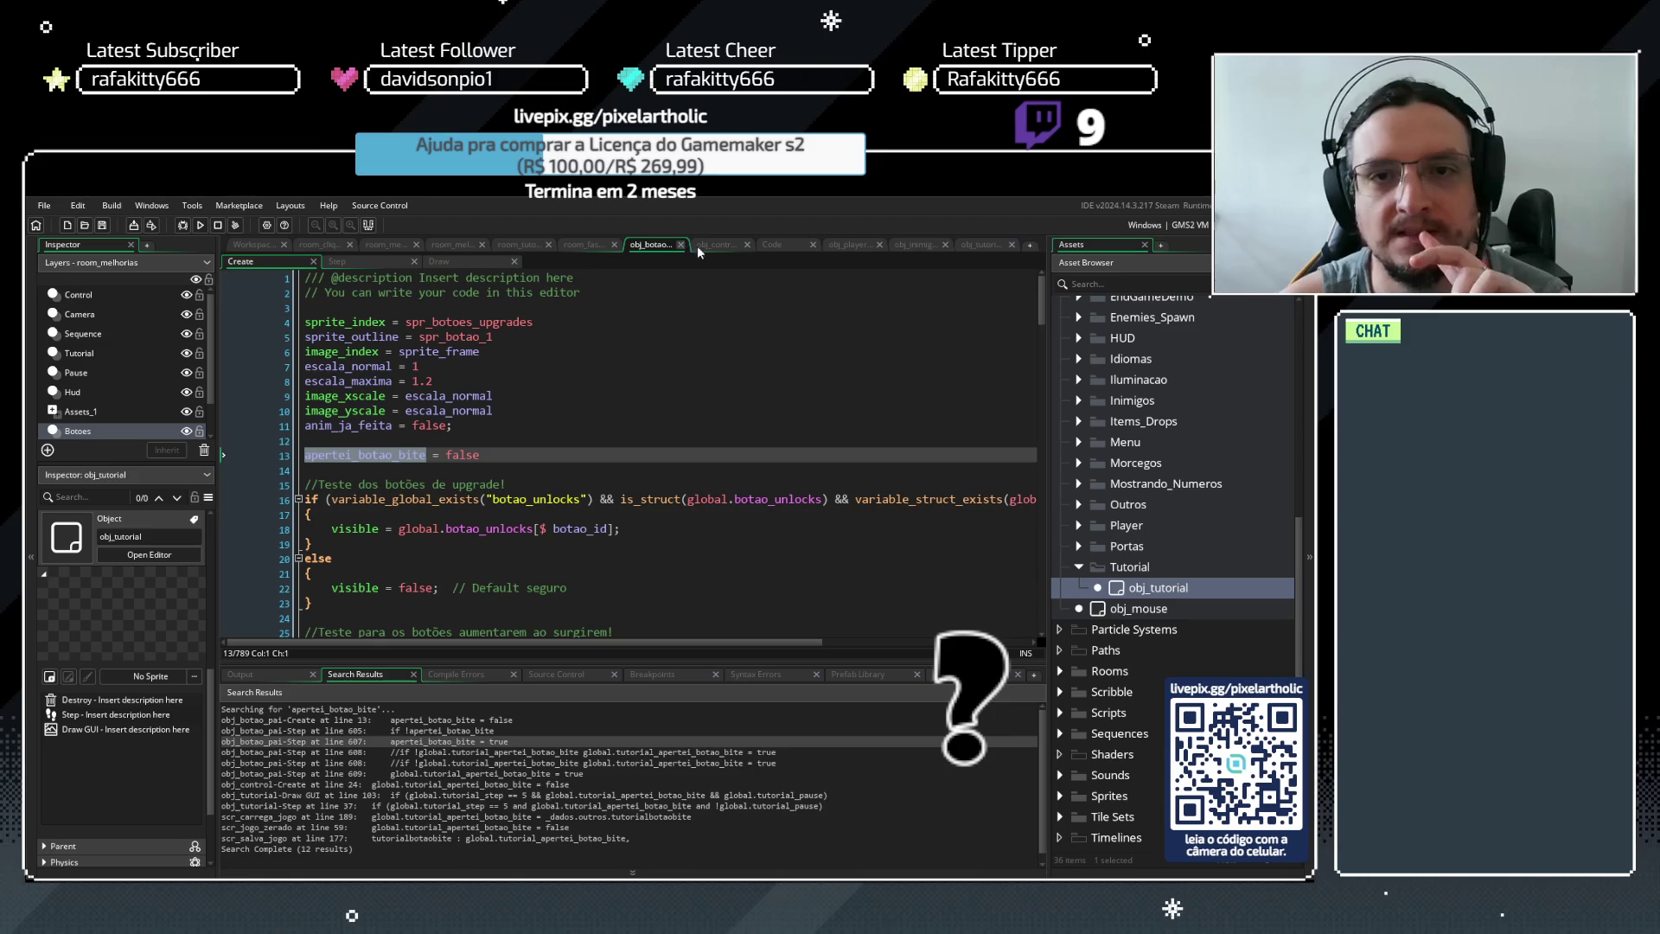
click(358, 265)
click(448, 443)
drag(418, 458, 970, 457)
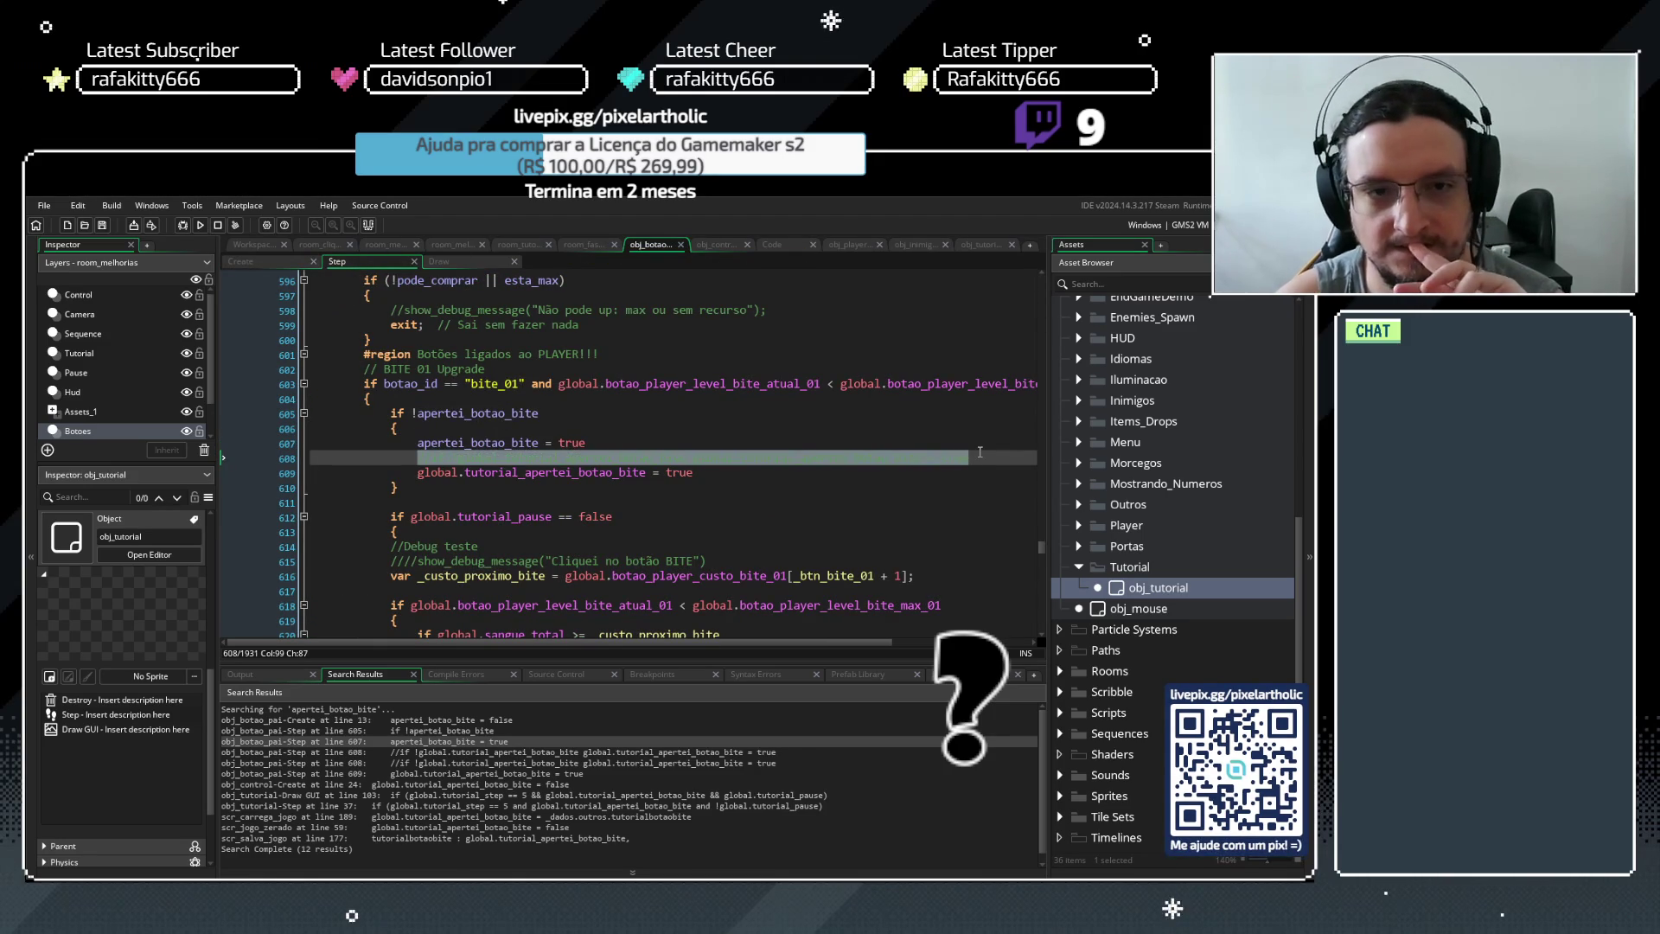
key(Delete)
click(597, 443)
key(Delete)
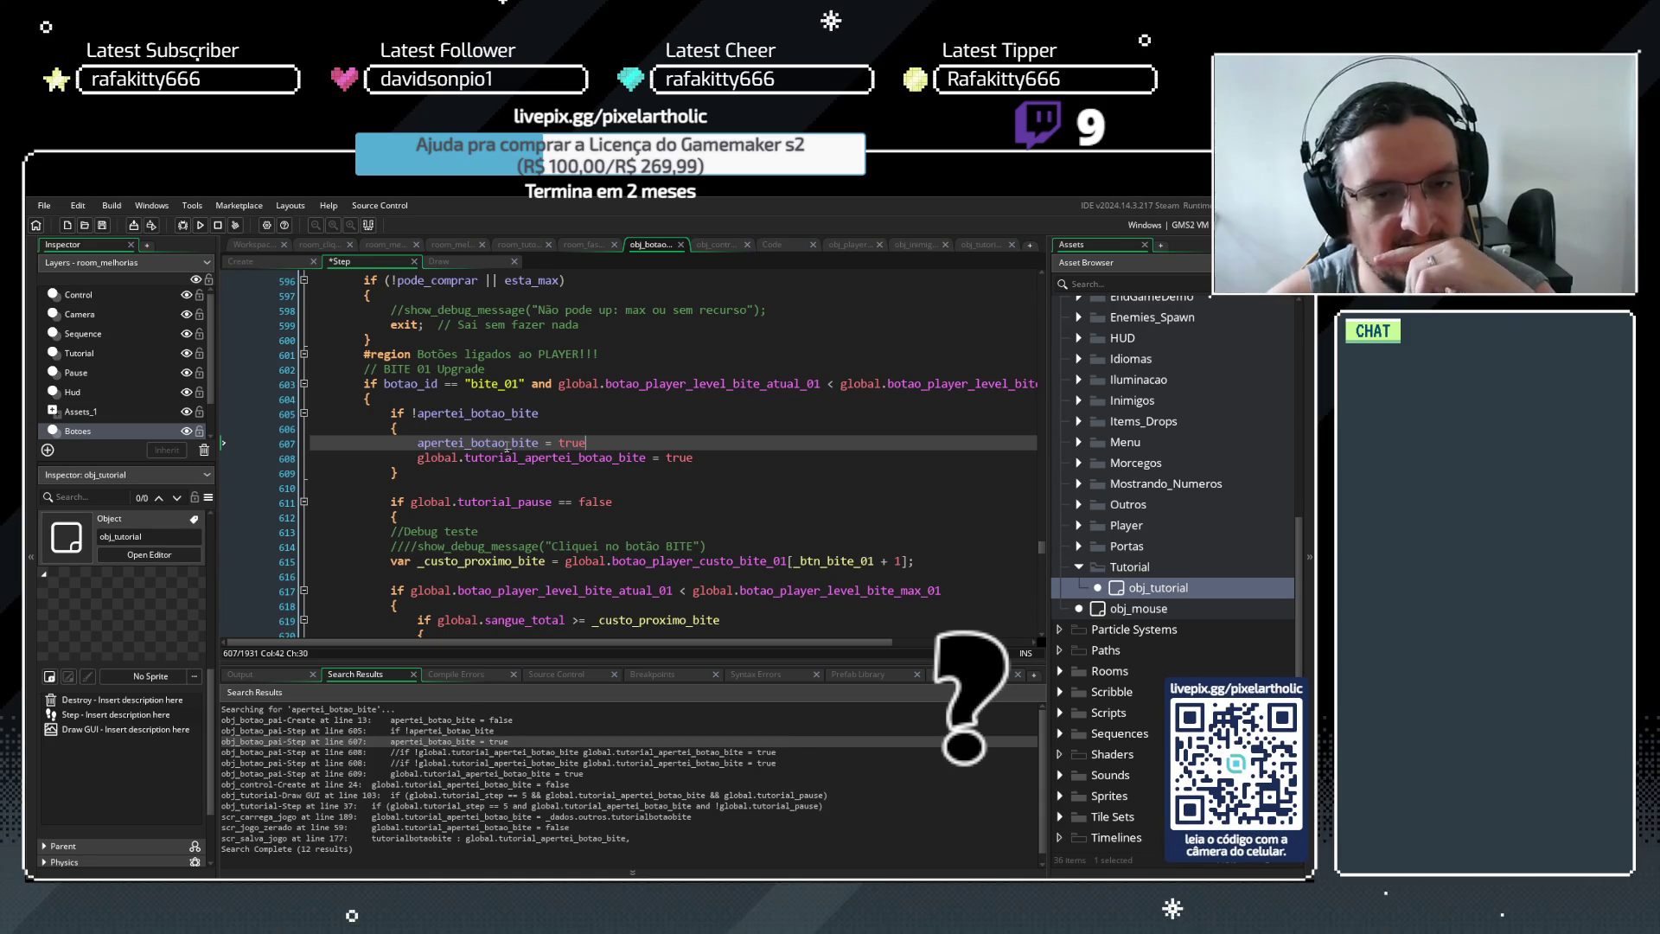
click(242, 263)
click(350, 456)
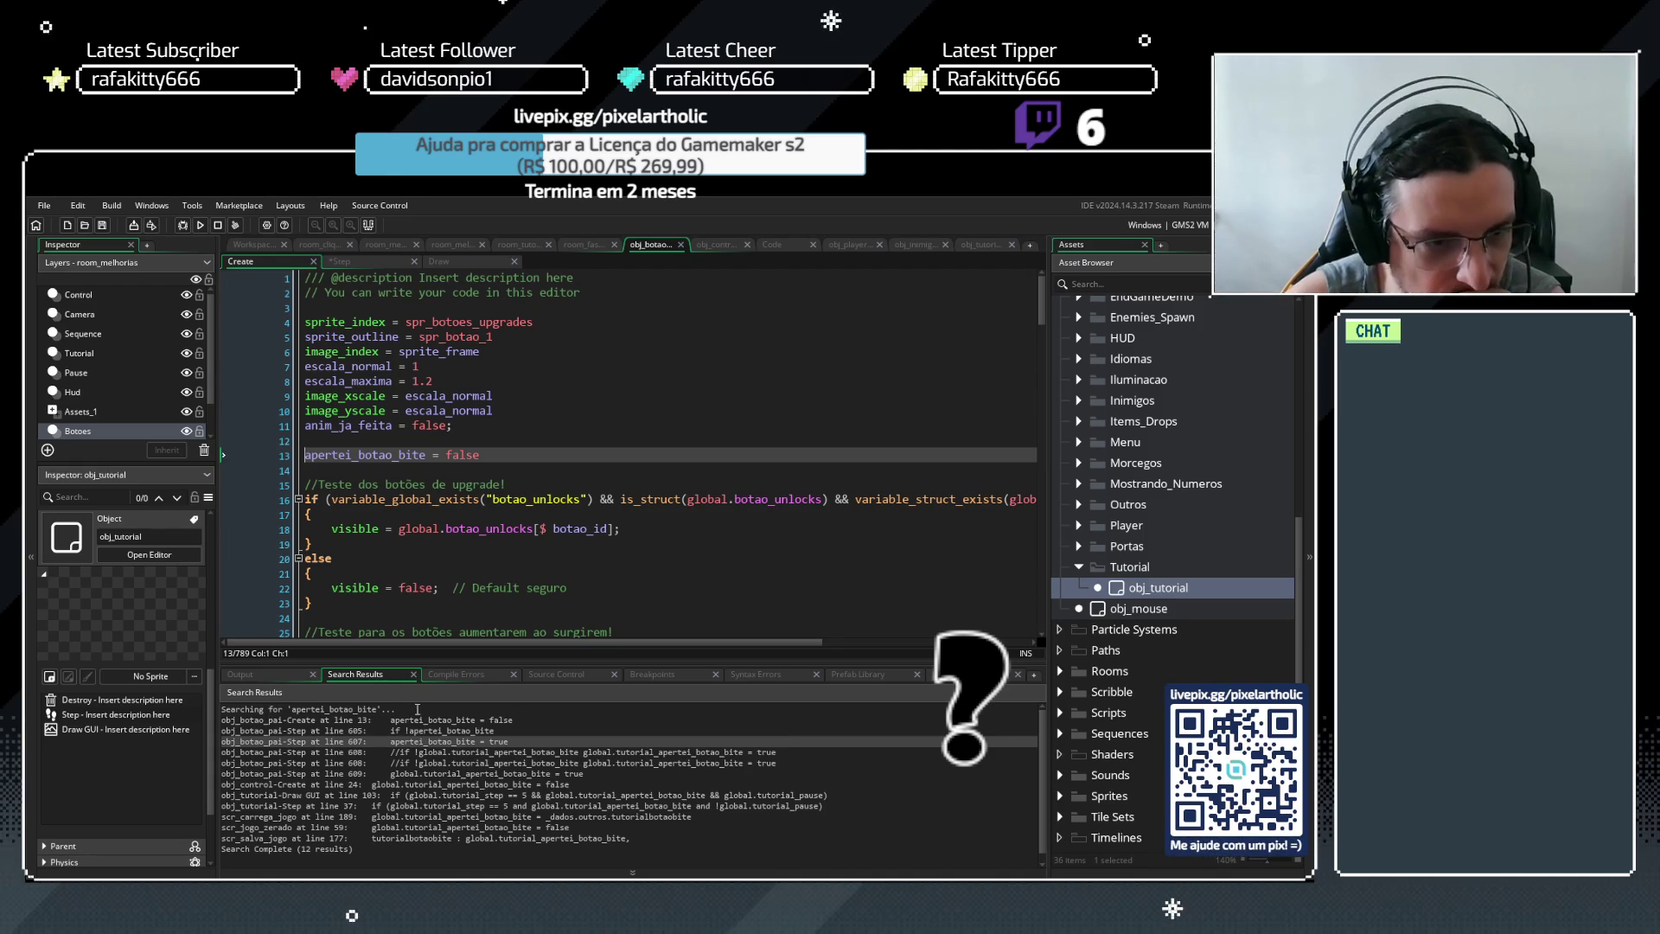
Change Create line 13 to global.apertei_botao_bite_novo = false and copy the new name
click(304, 458)
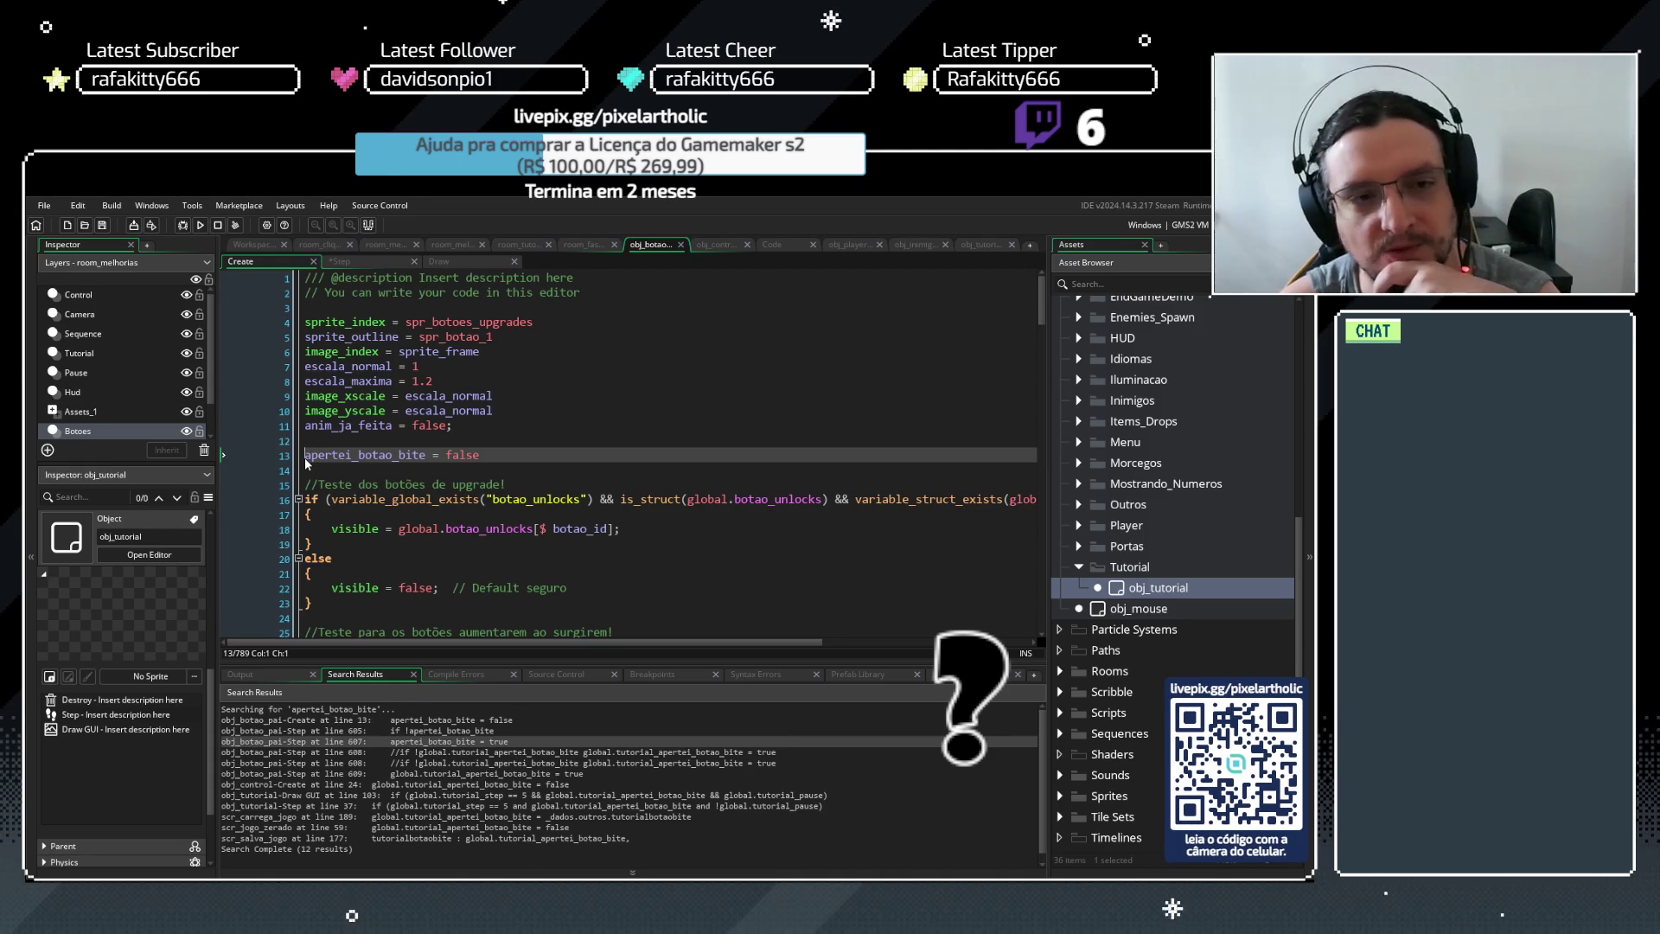
text(global.)
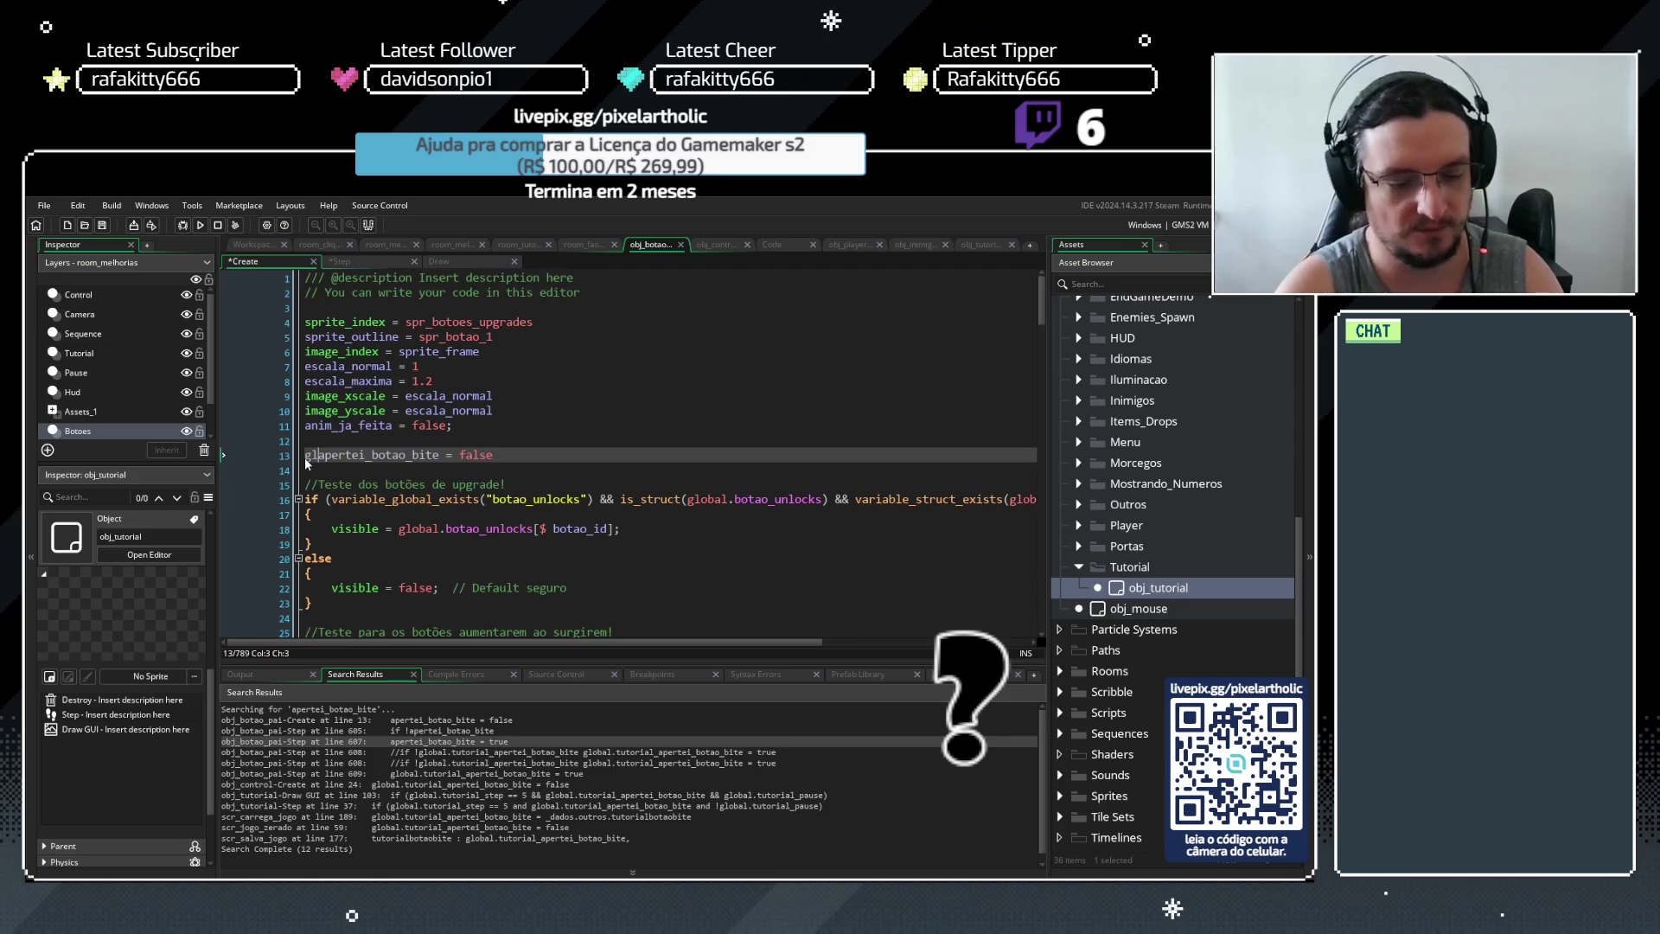
text(novo)
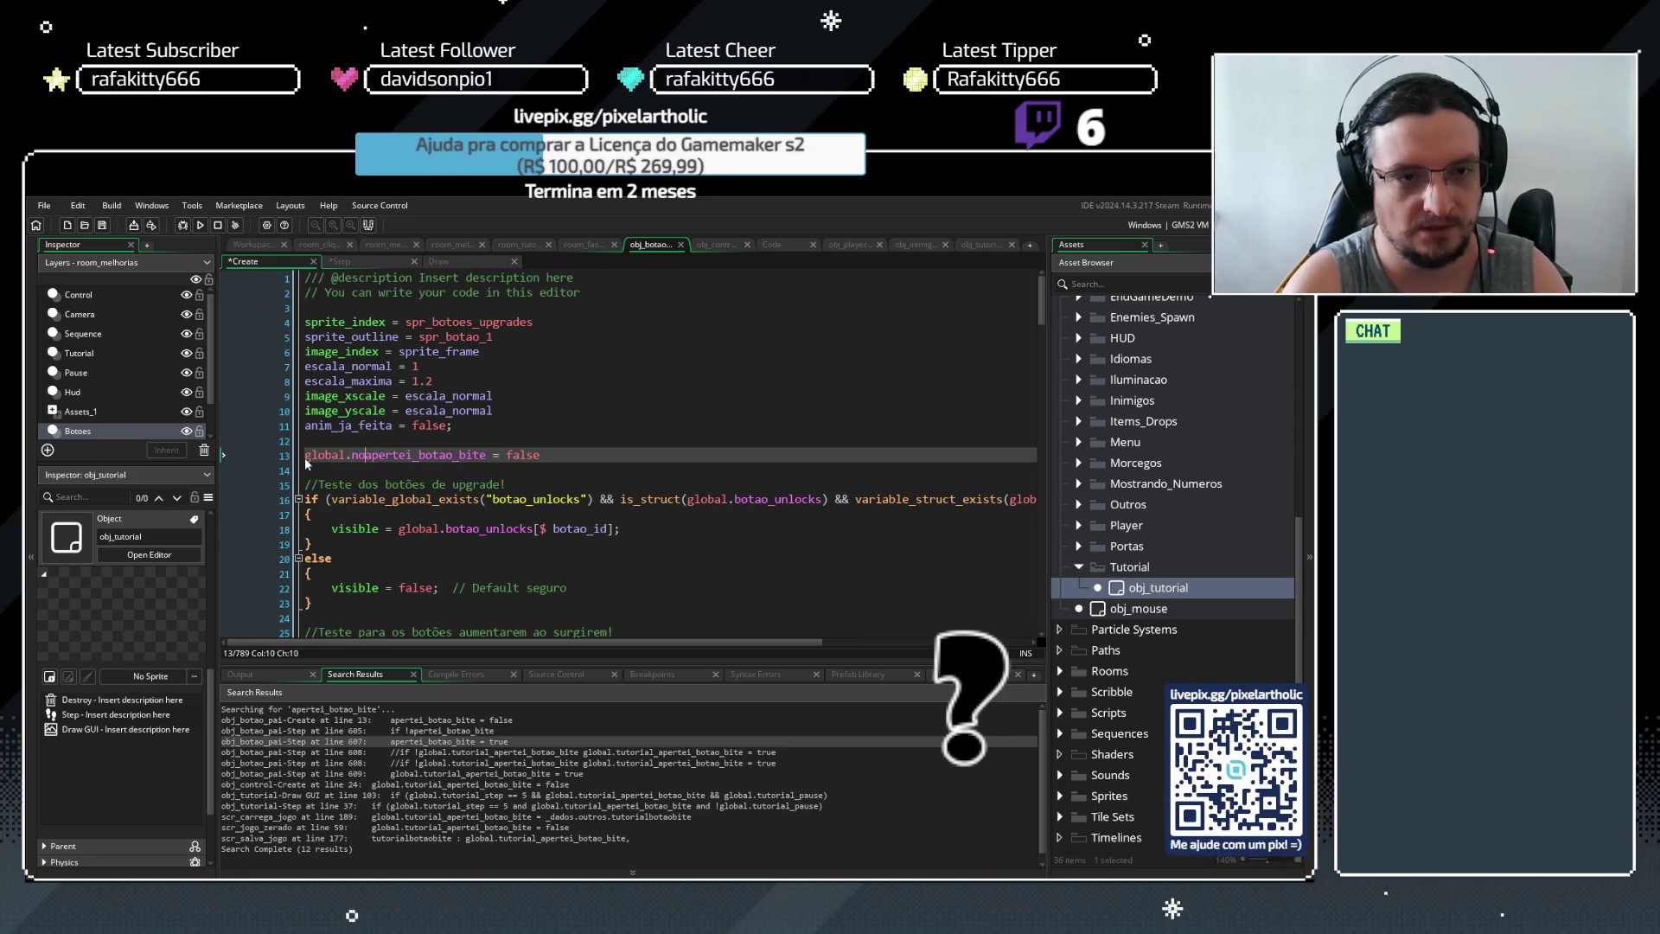
key(BackSpace)
key(BackSpace)
key(BackSpace)
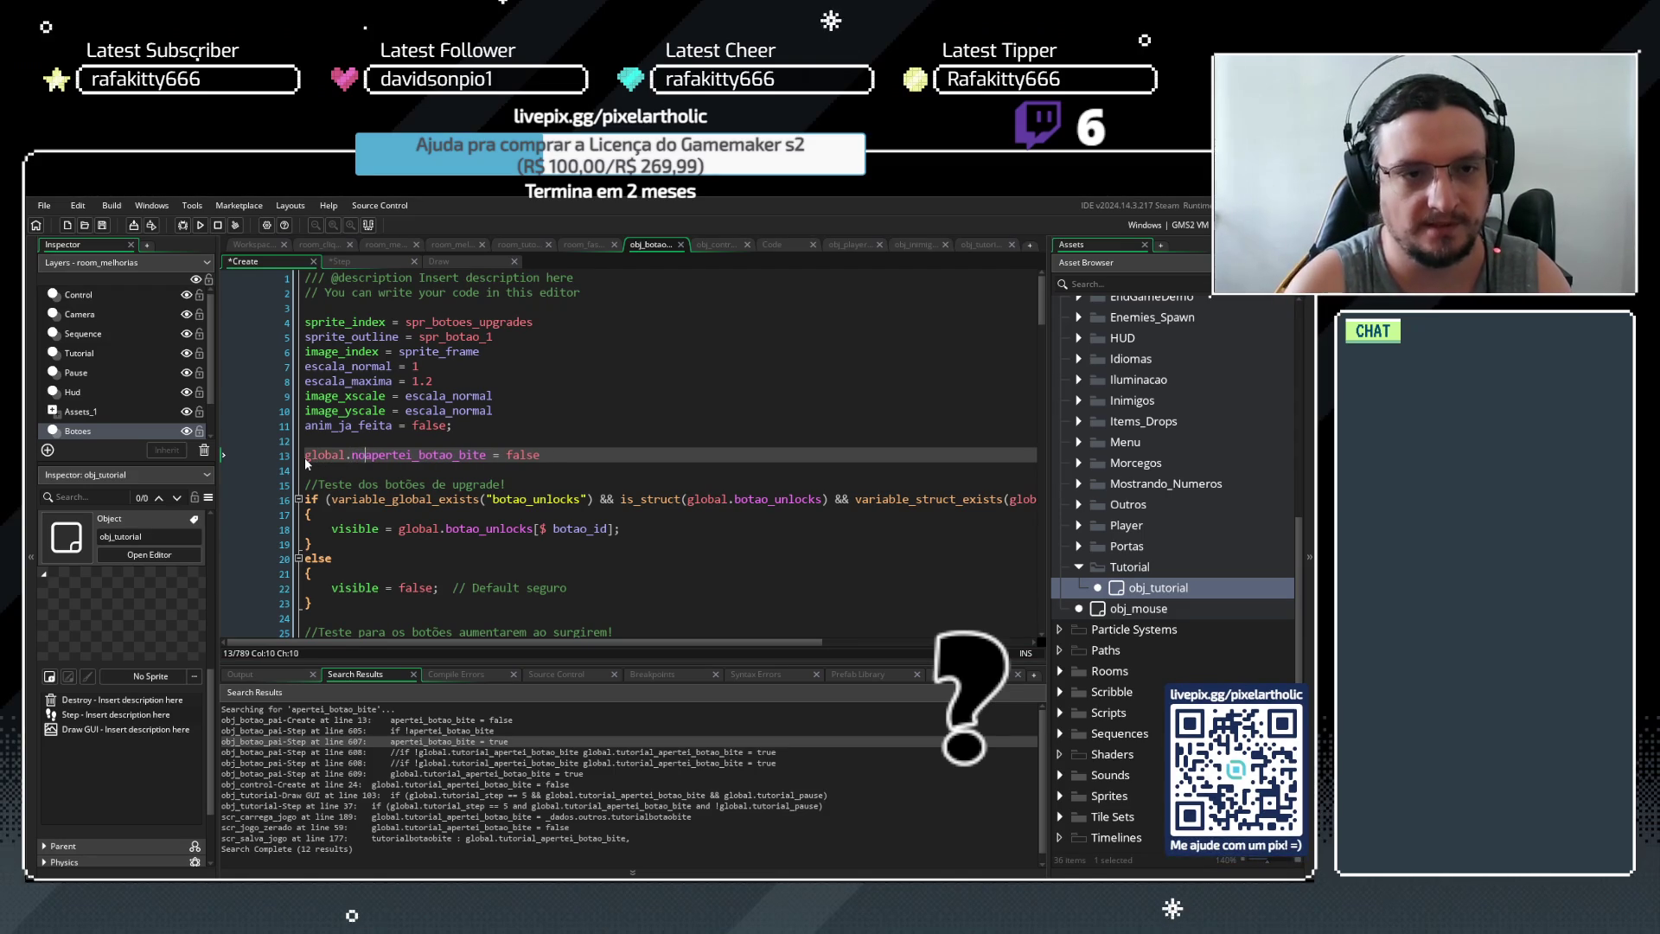
click(473, 455)
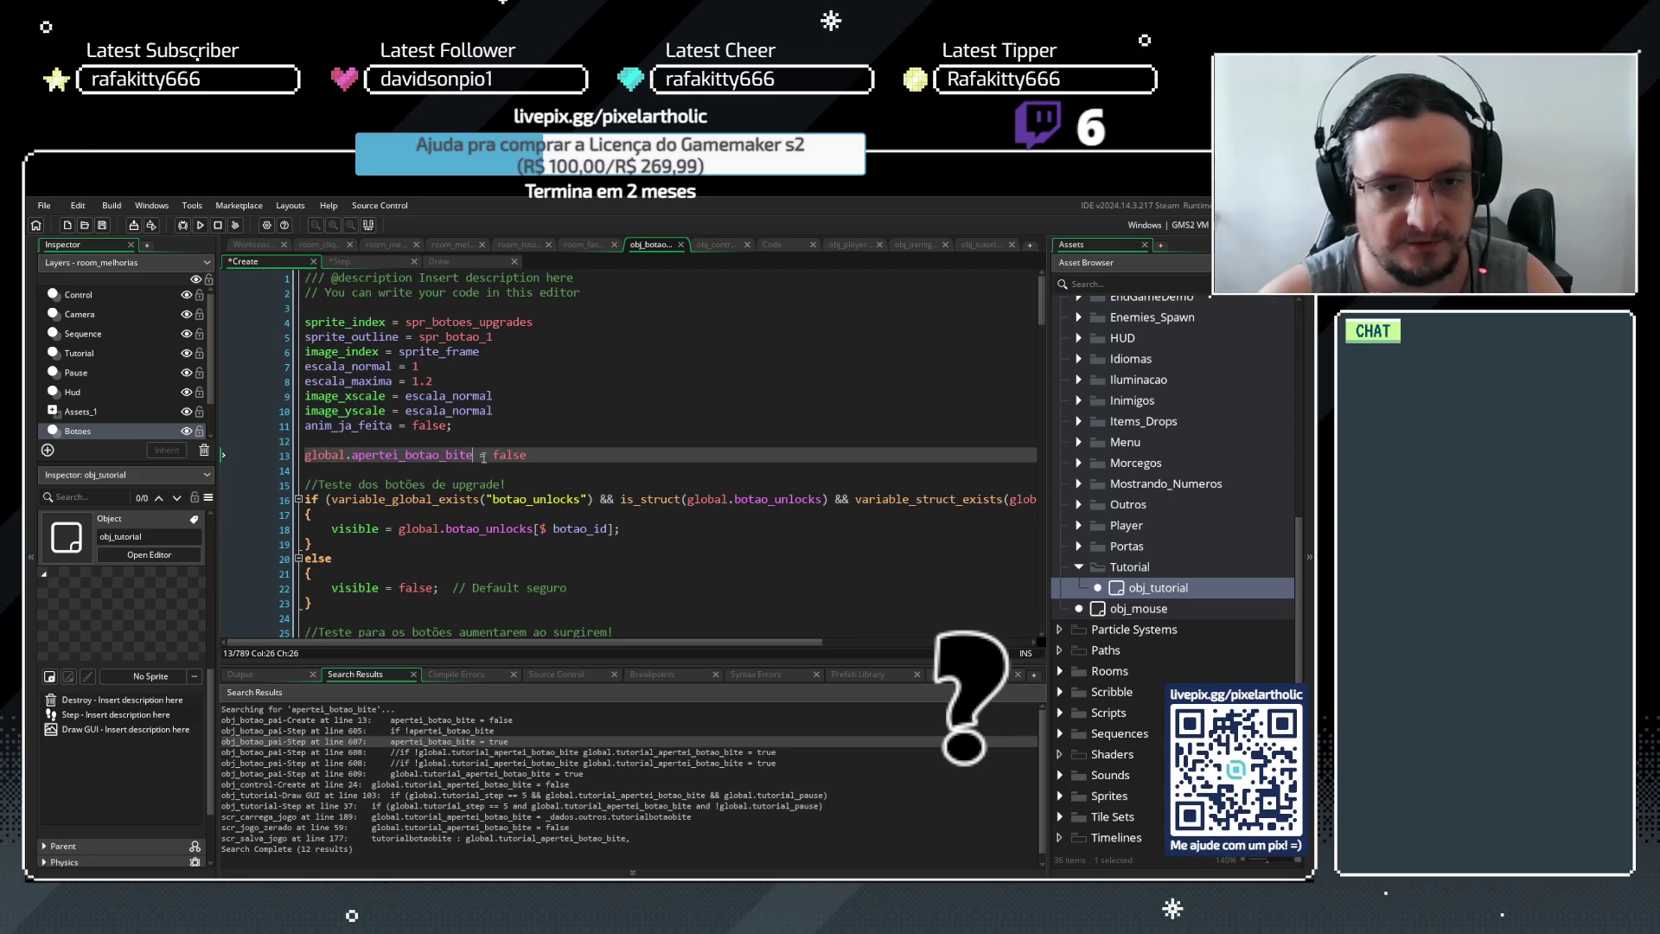
text(_)
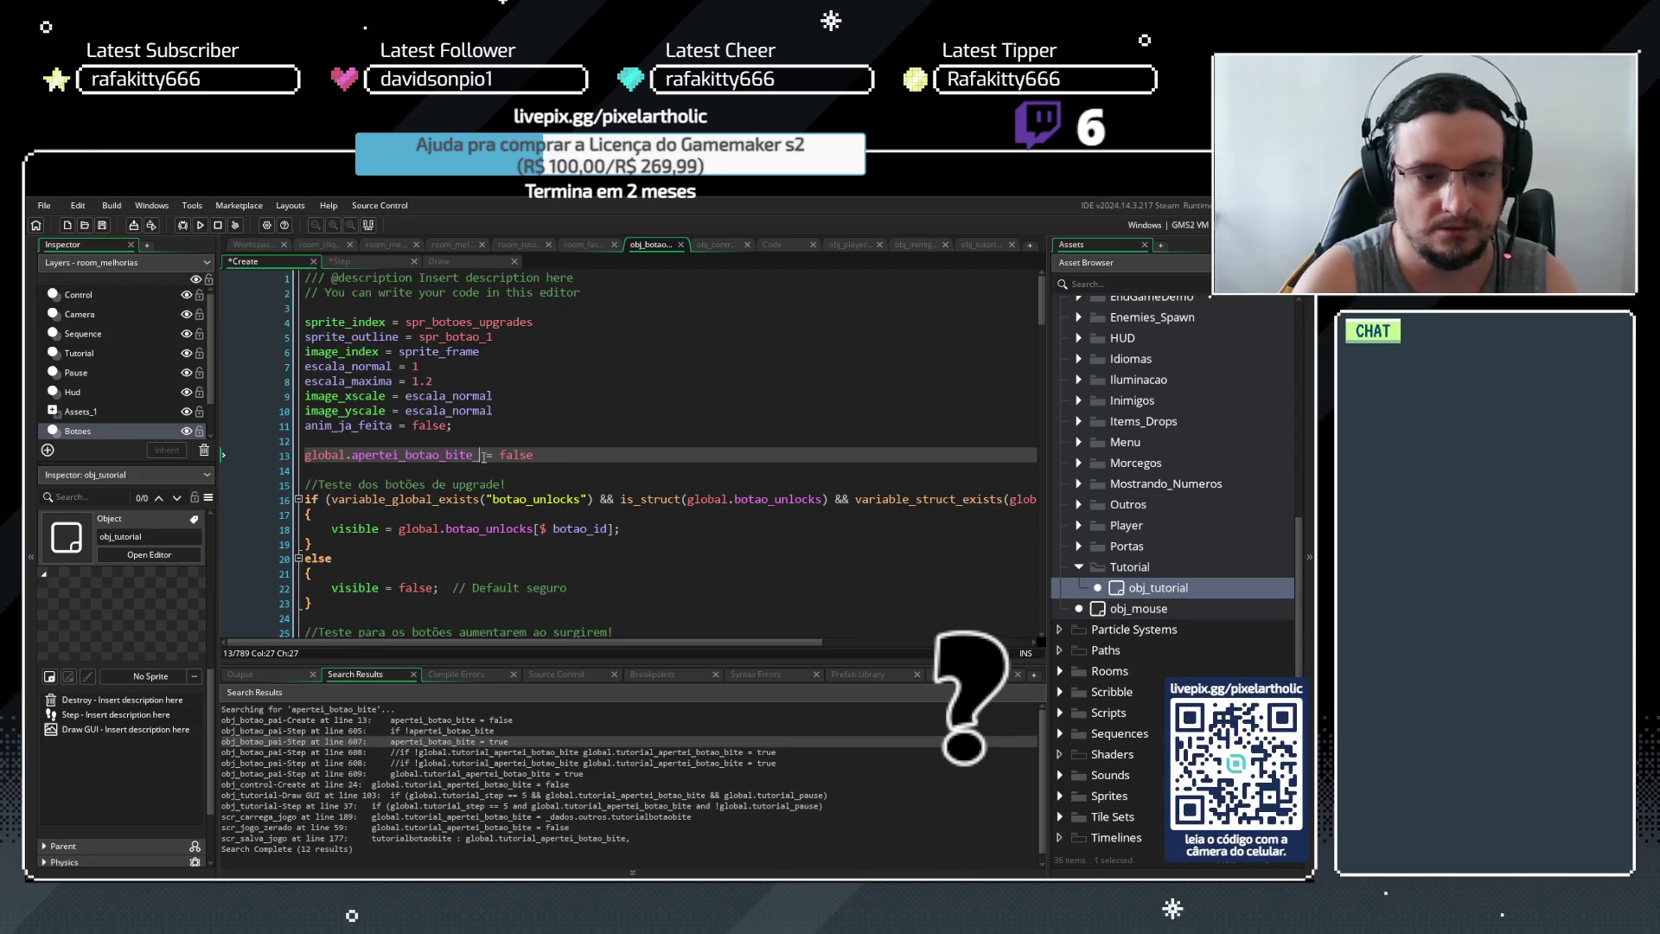
text(novo)
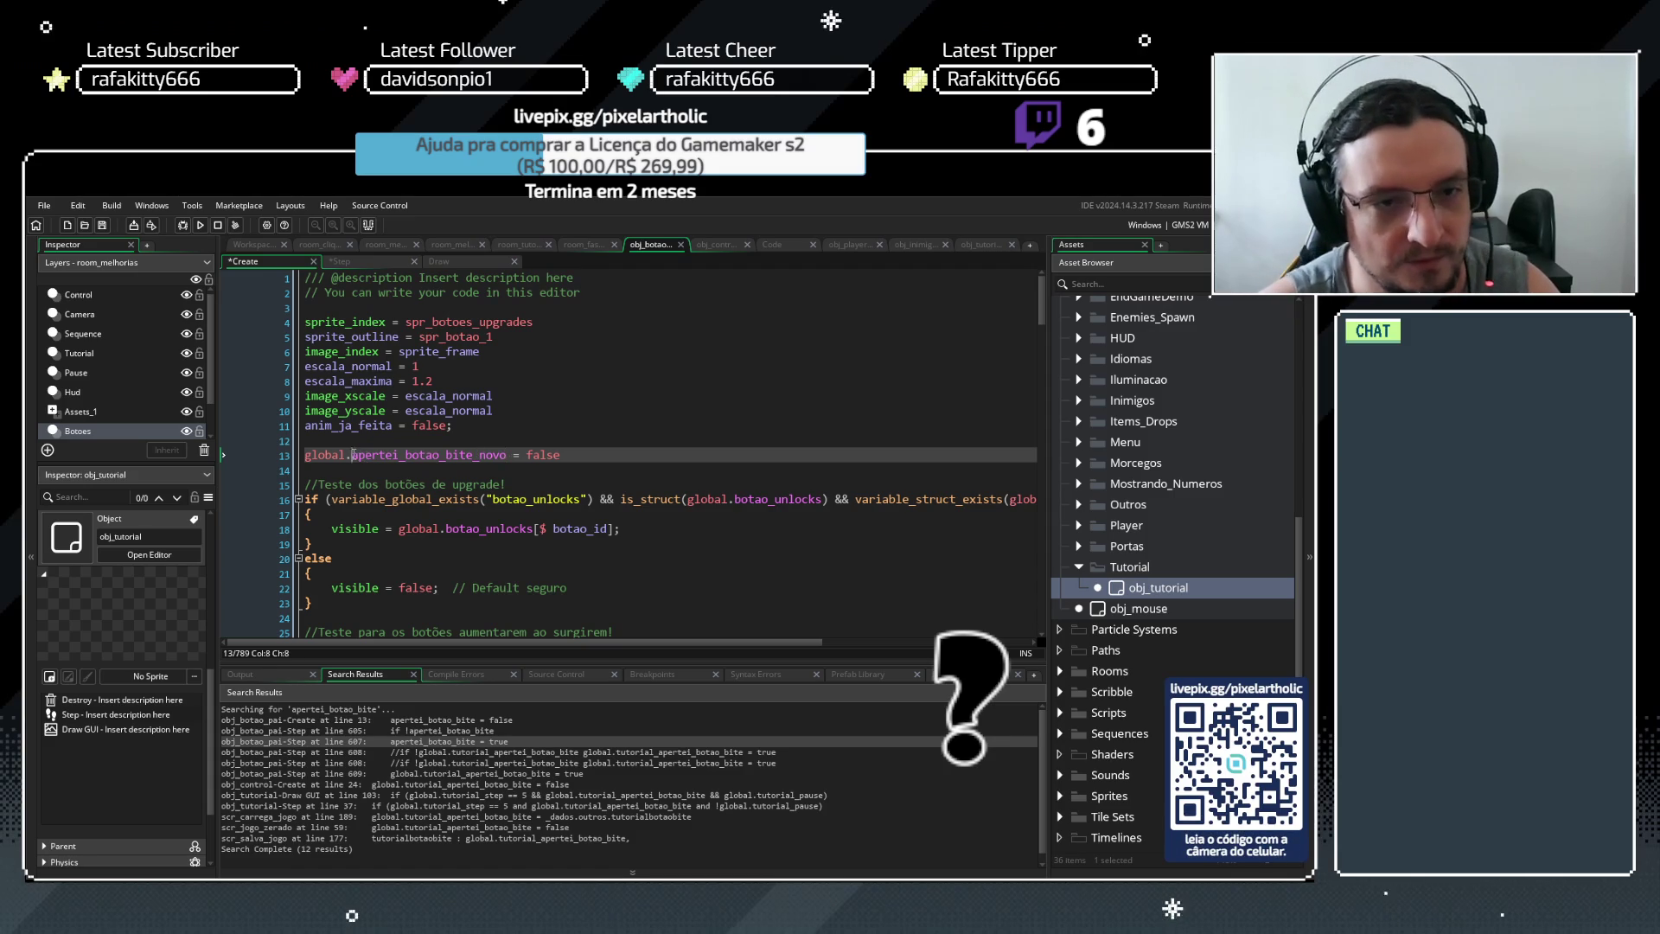
drag(352, 454, 457, 459)
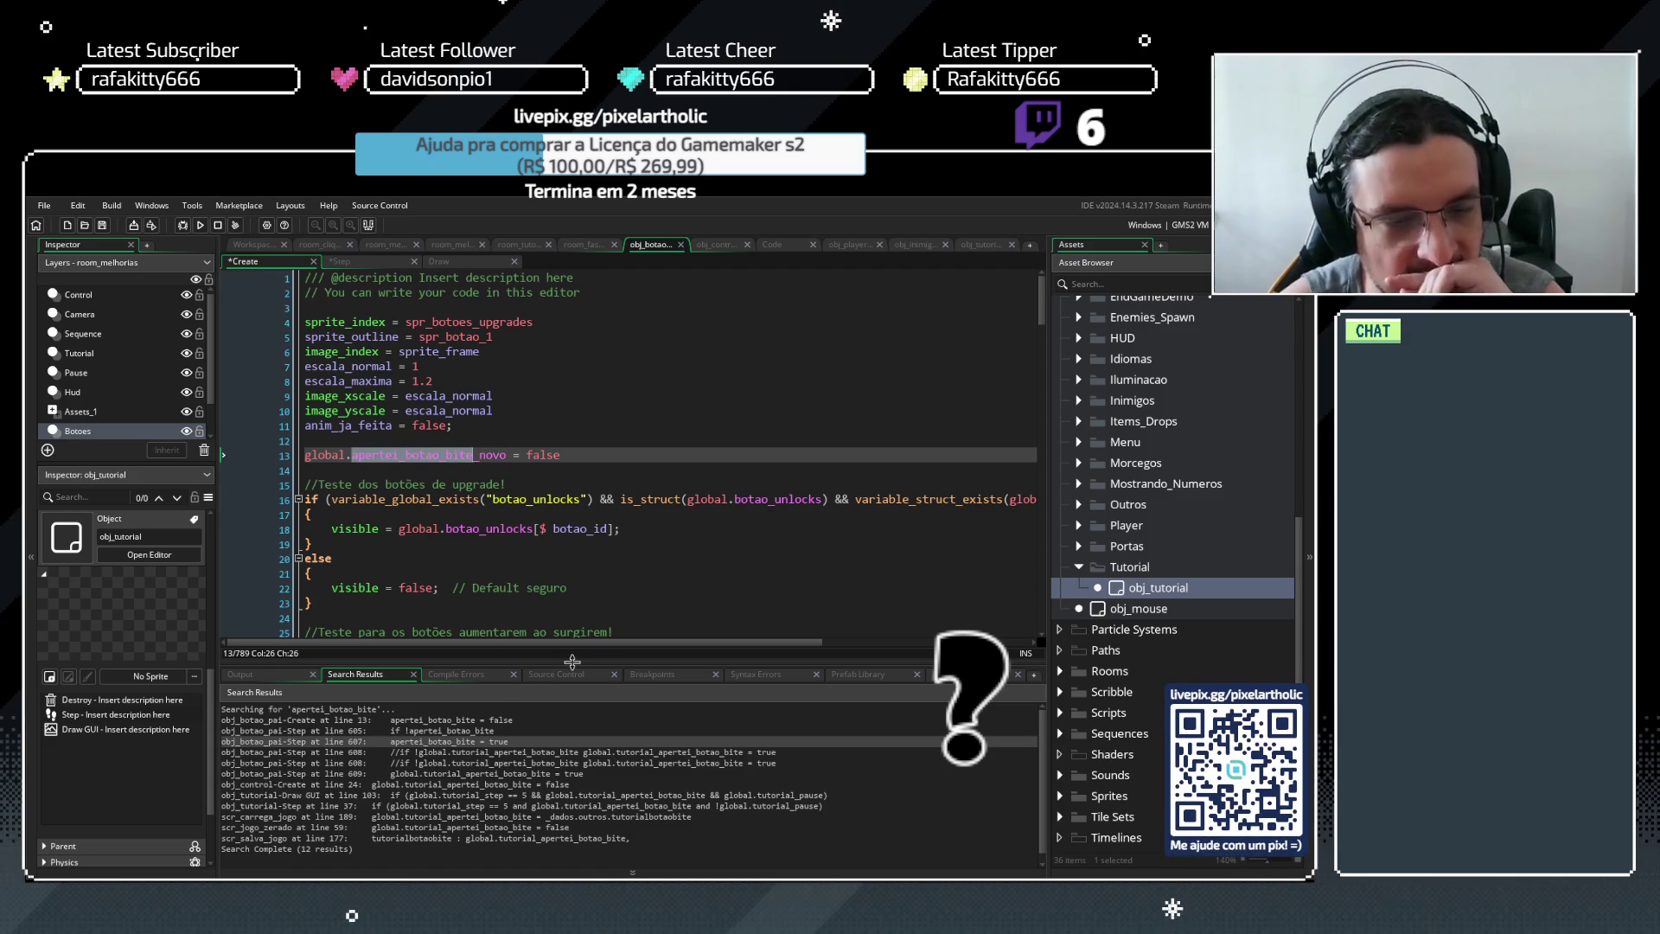
click(590, 449)
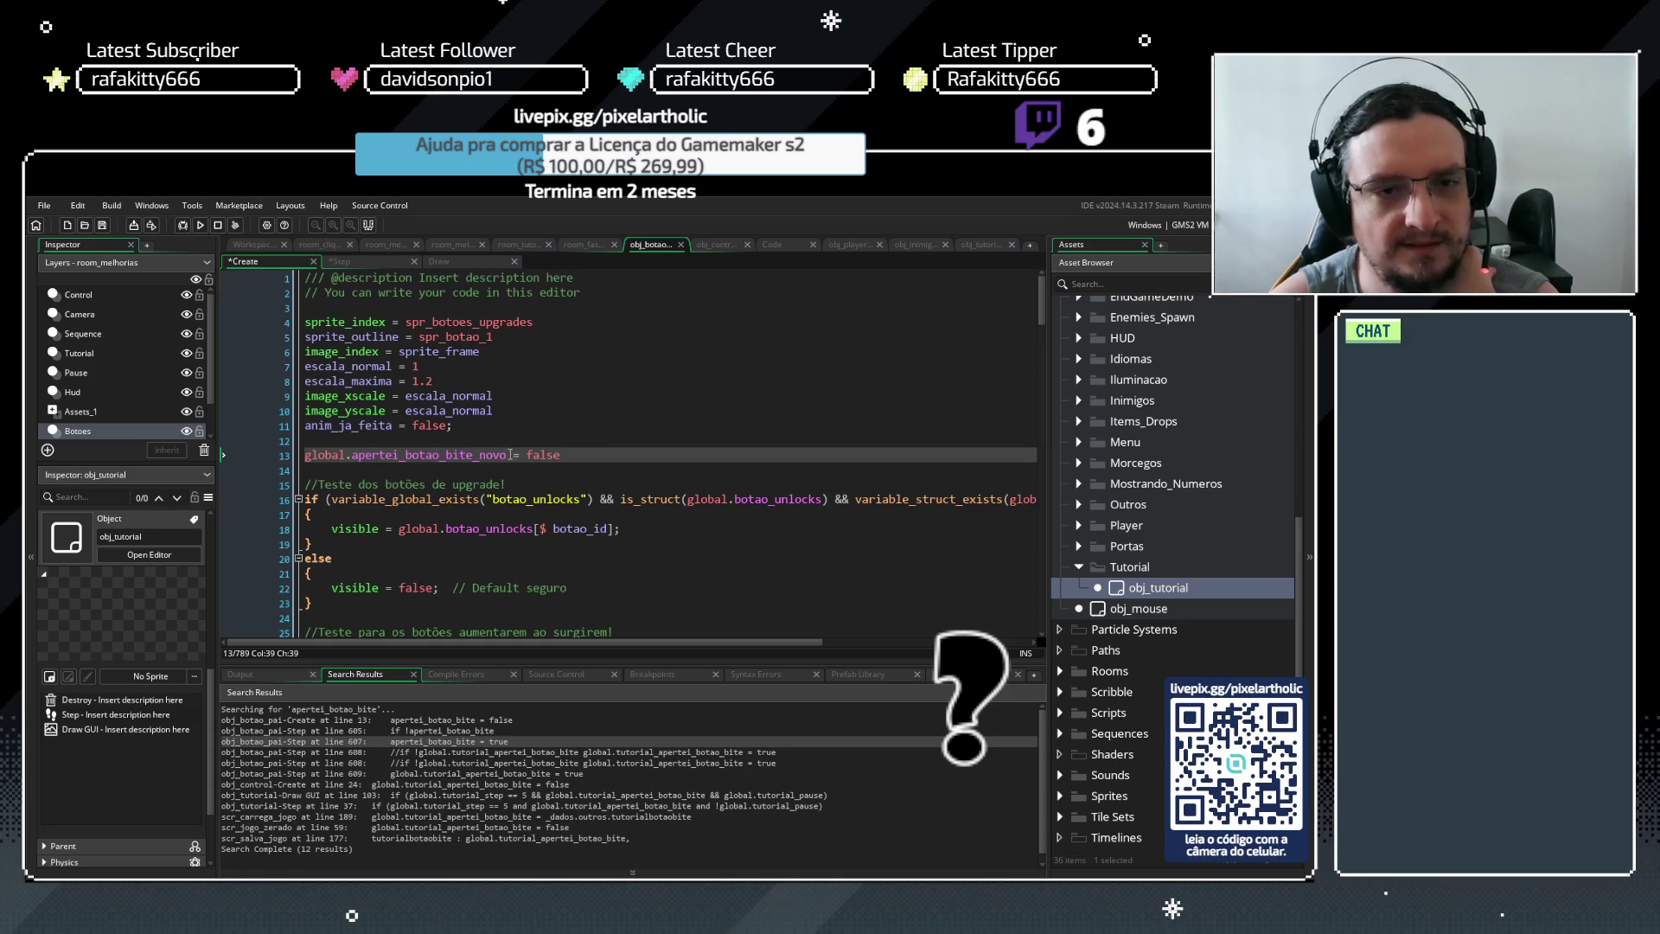
key(shift+Home)
key(ctrl+c)
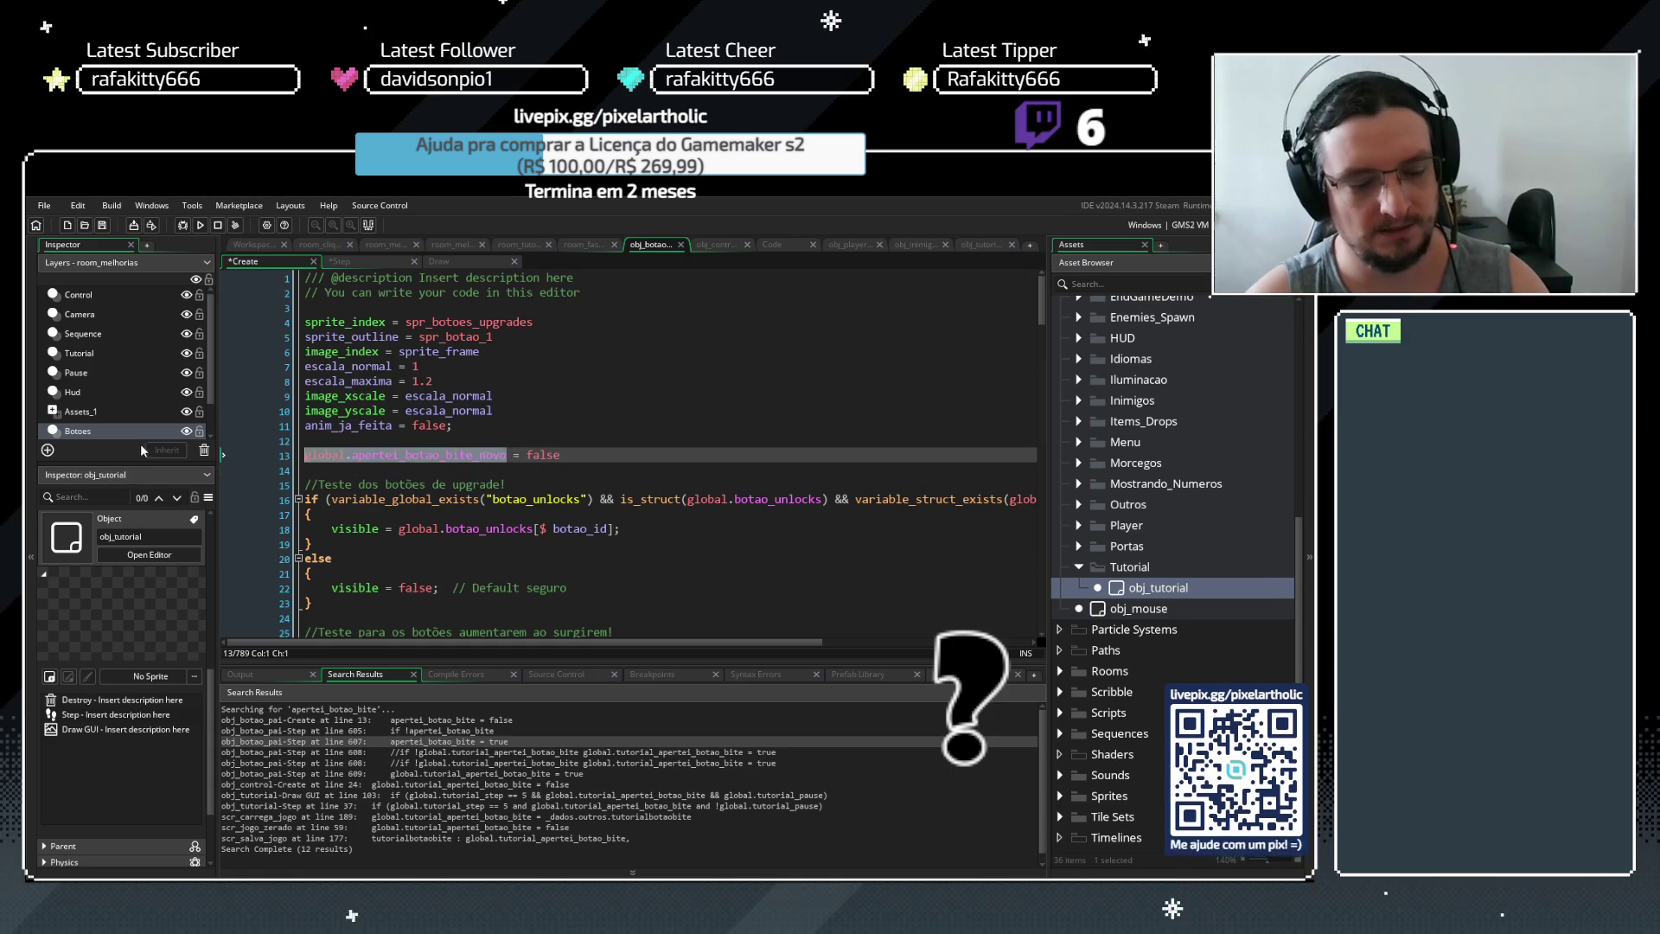
click(480, 464)
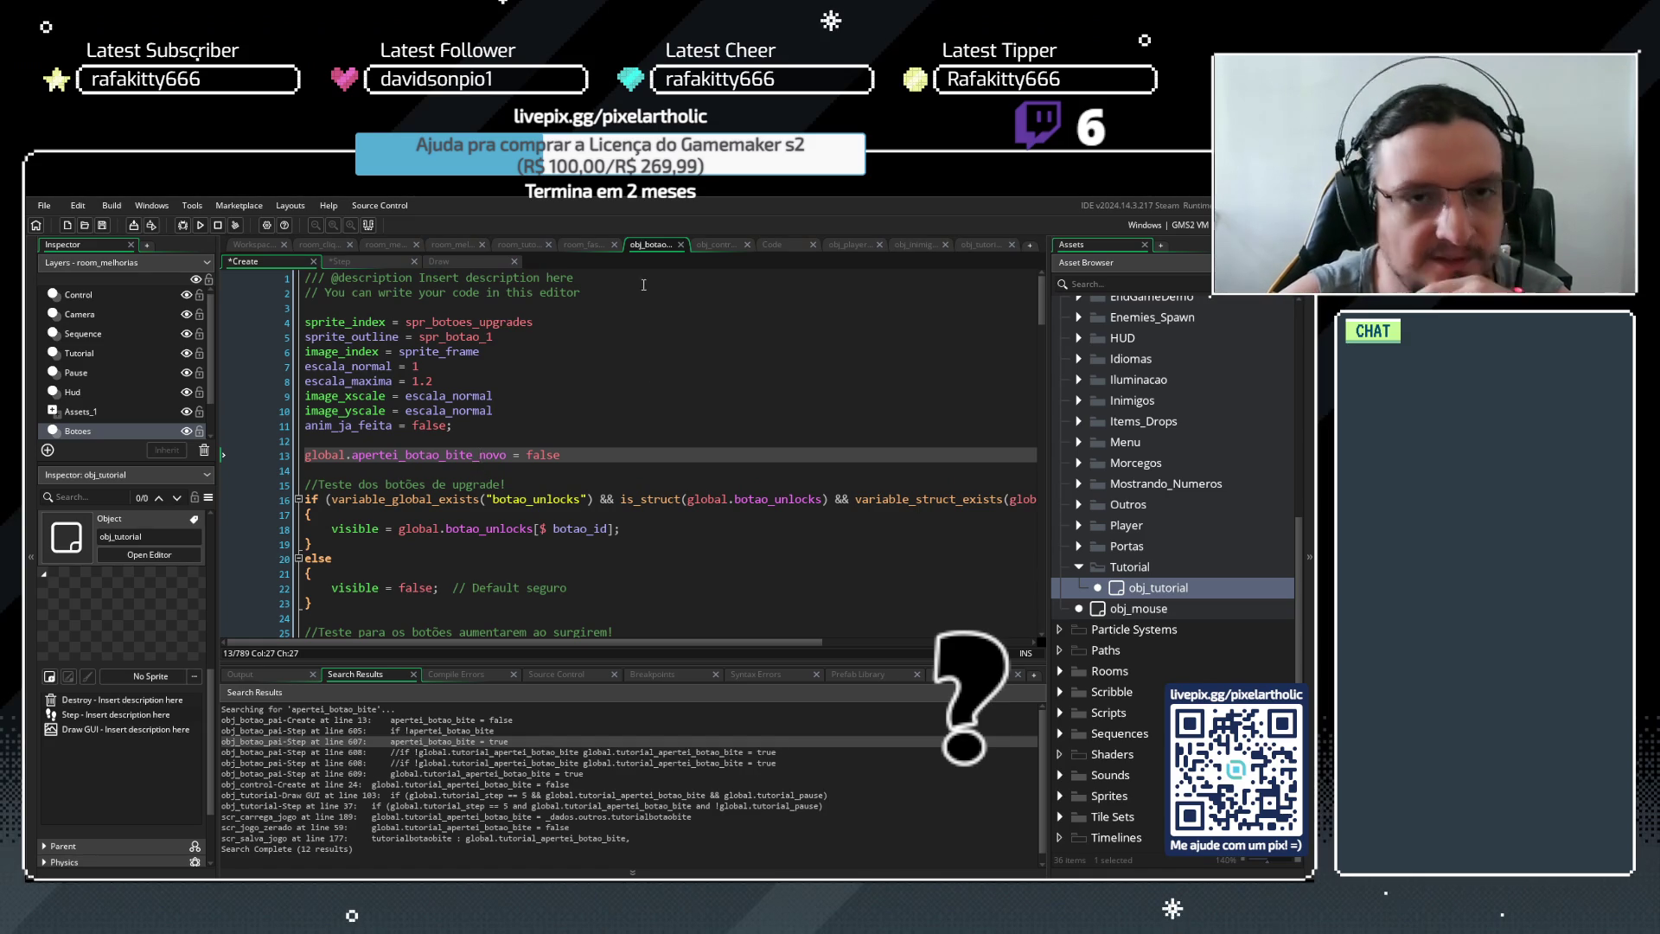
click(369, 262)
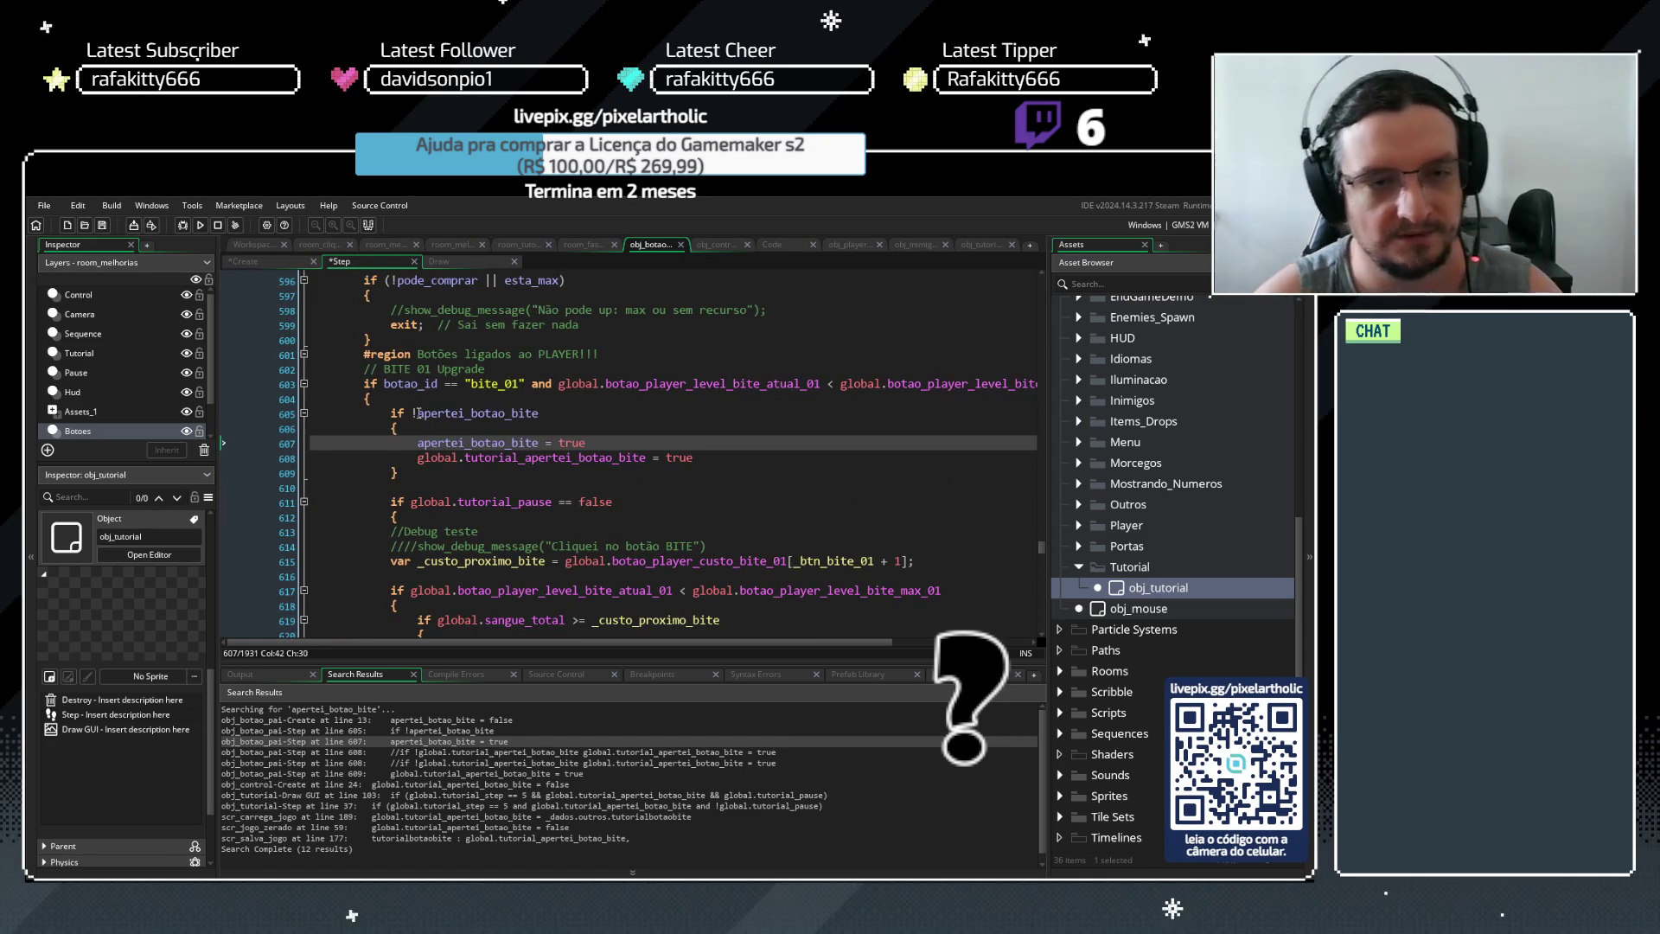
Replace apertei_botao_bite with global.apertei_botao_bite_novo on Step lines 605 and 607
drag(418, 414, 543, 412)
key(ctrl+v)
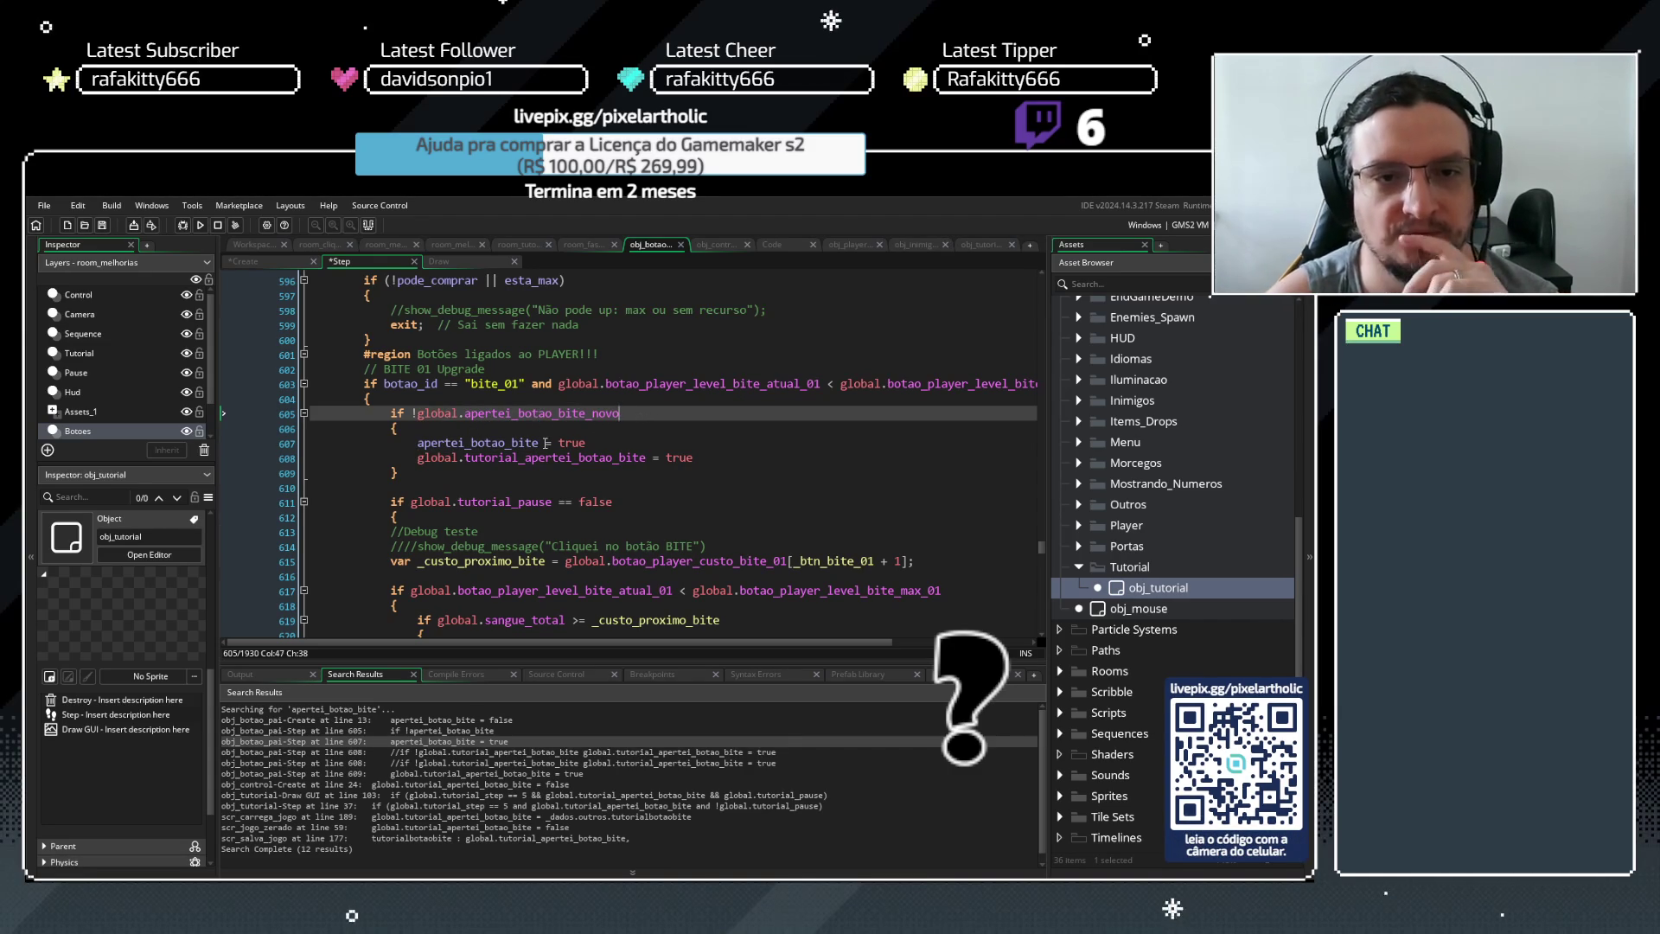
drag(539, 442, 419, 445)
key(ctrl+v)
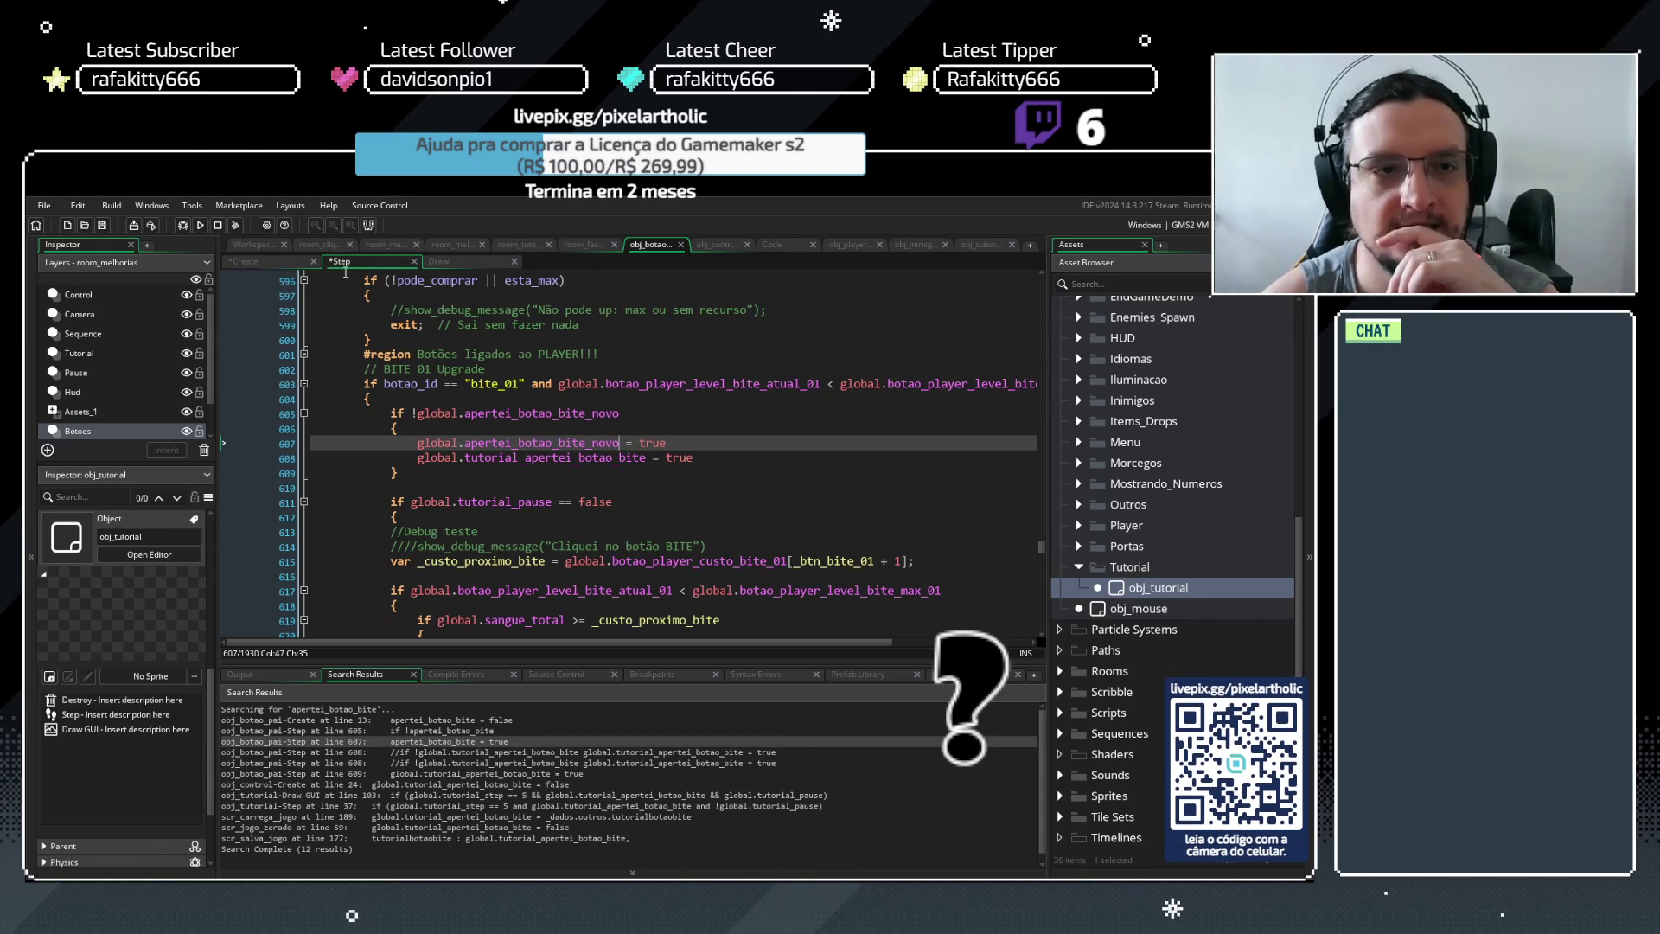
click(265, 262)
drag(564, 454, 270, 456)
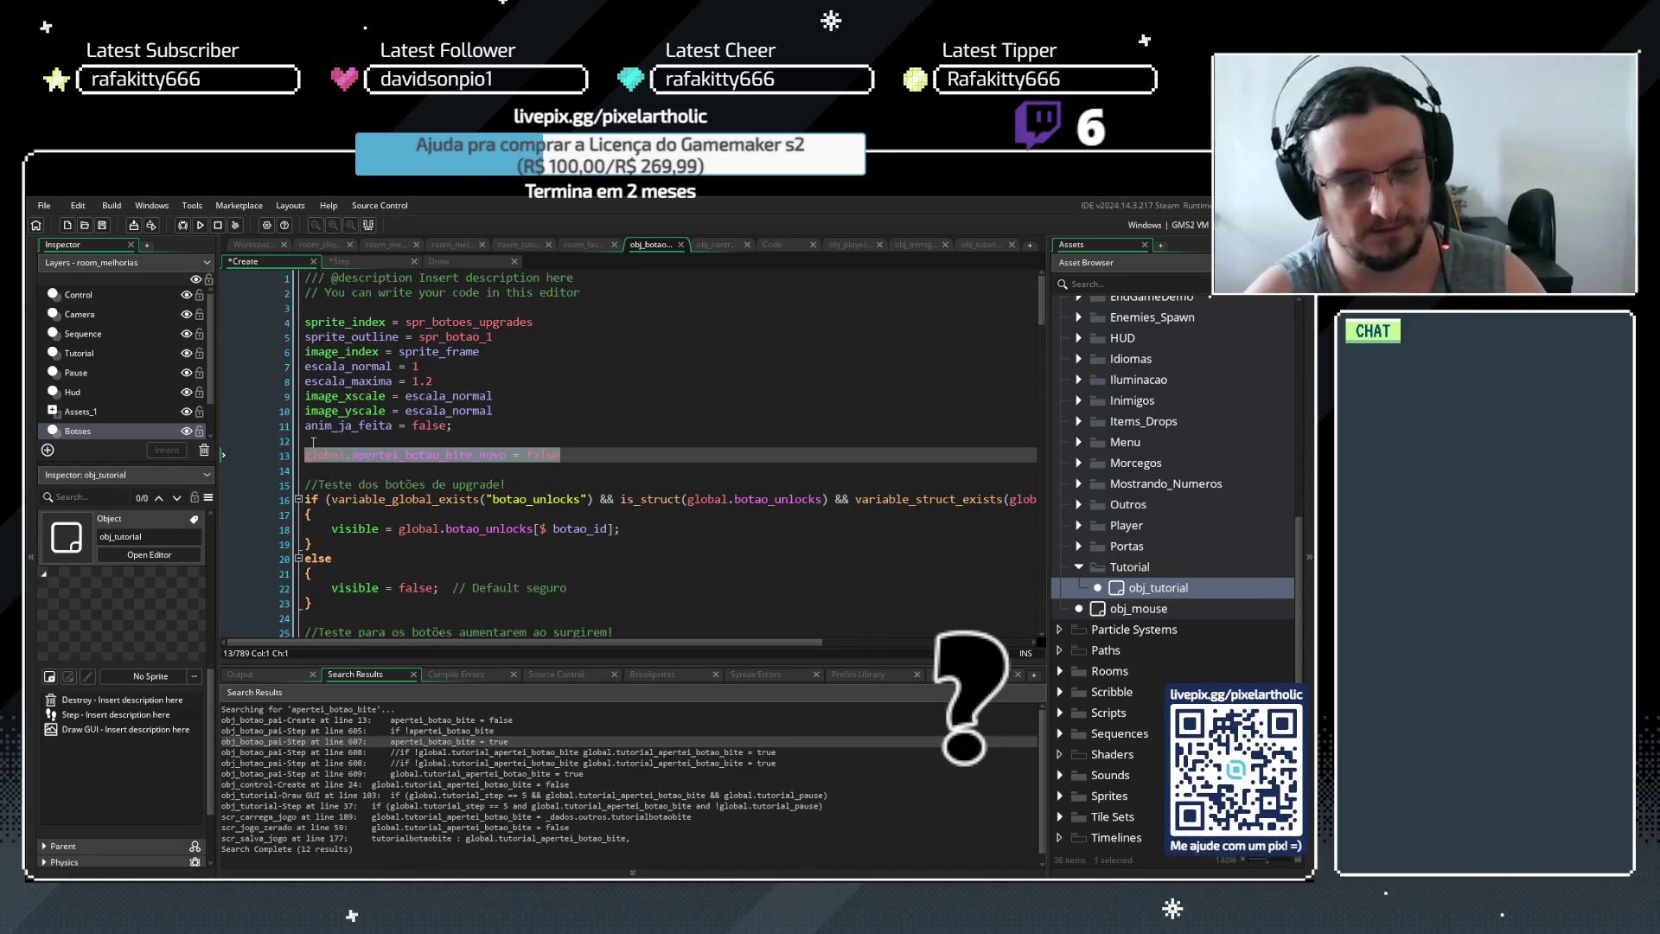
Comment out Create line 13 and append the note 'botei no obj_control'
key(ctrl+k)
click(657, 457)
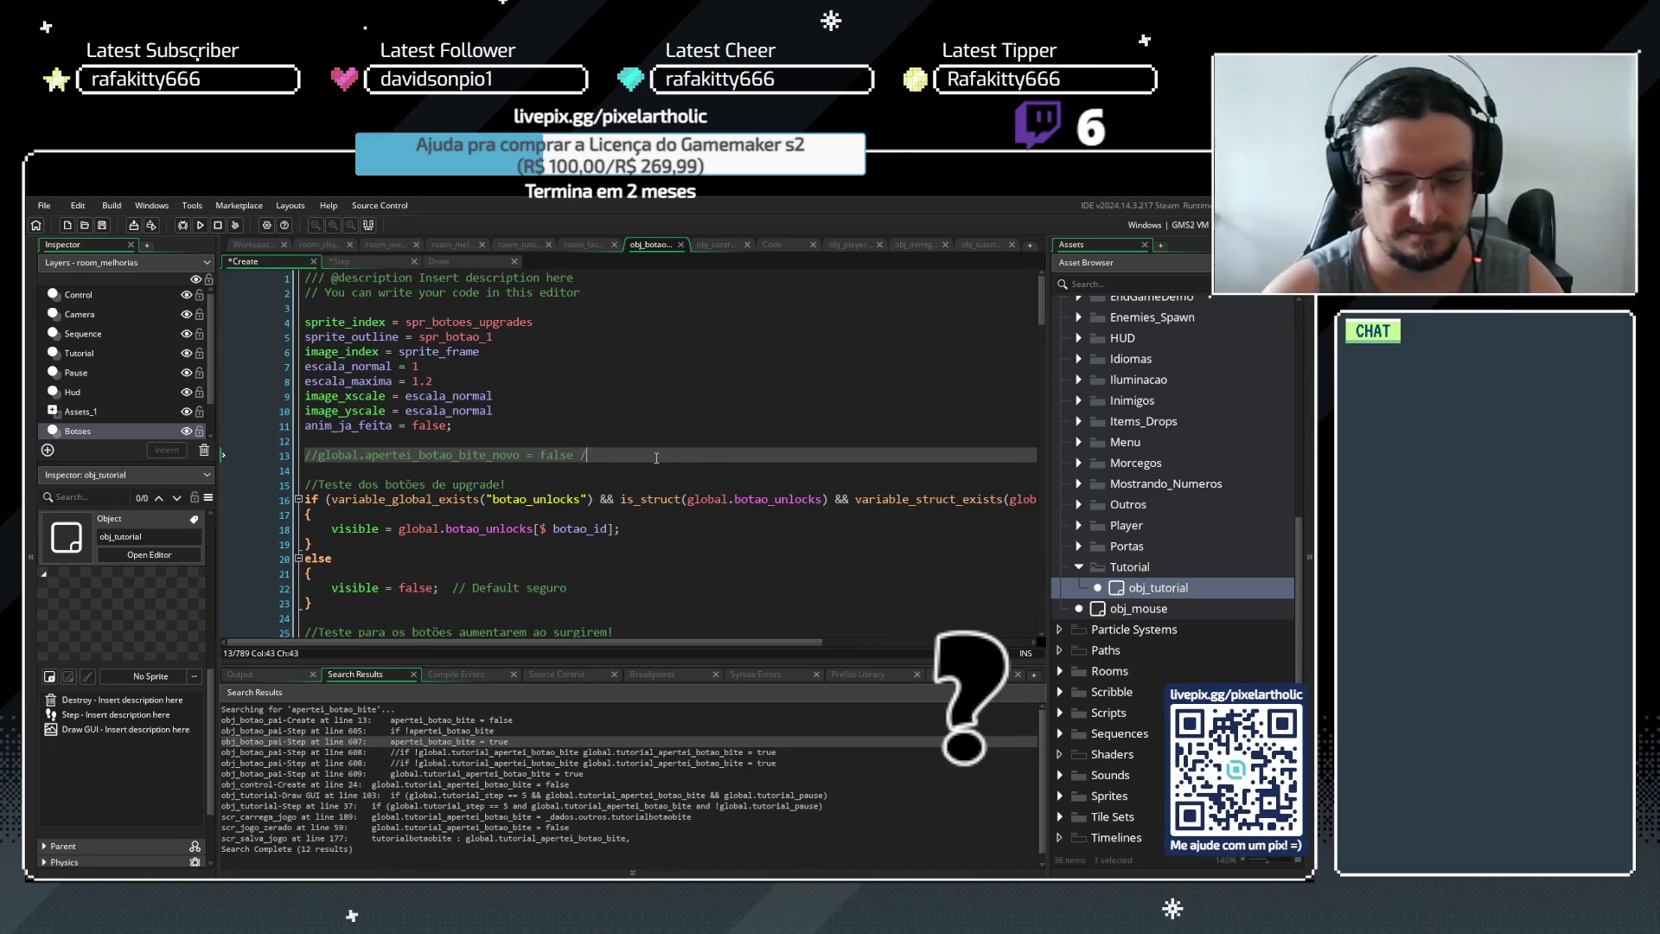
text(botei bnp)
key(BackSpace)
key(BackSpace)
key(BackSpace)
text(no obj_c)
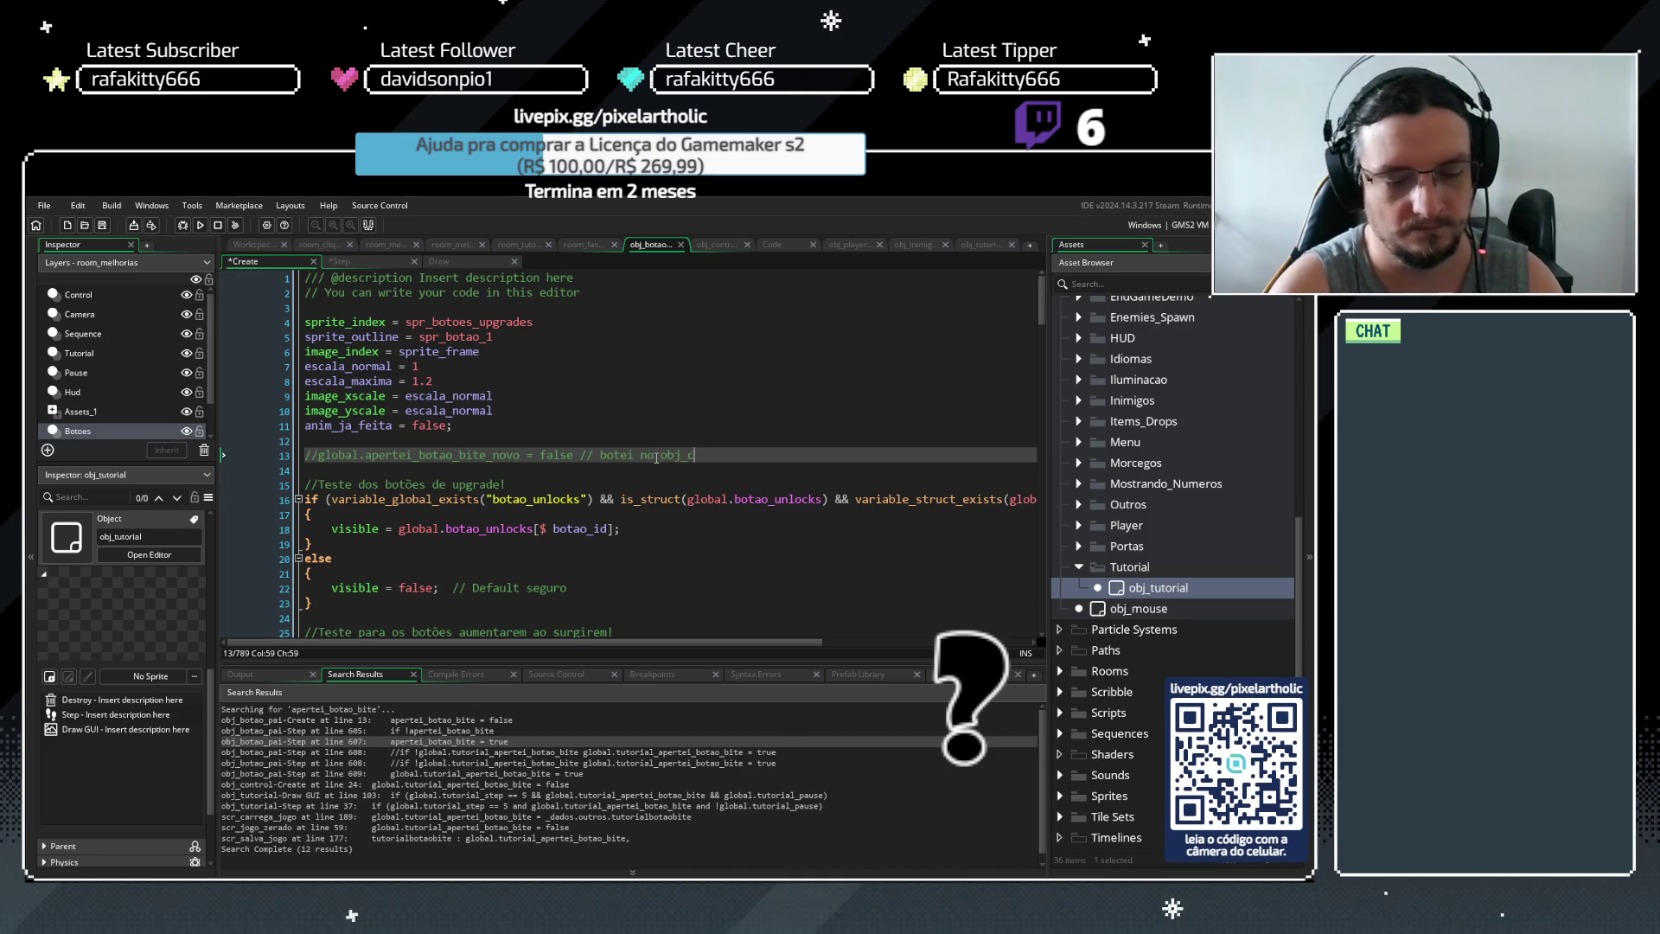
text(ontrol)
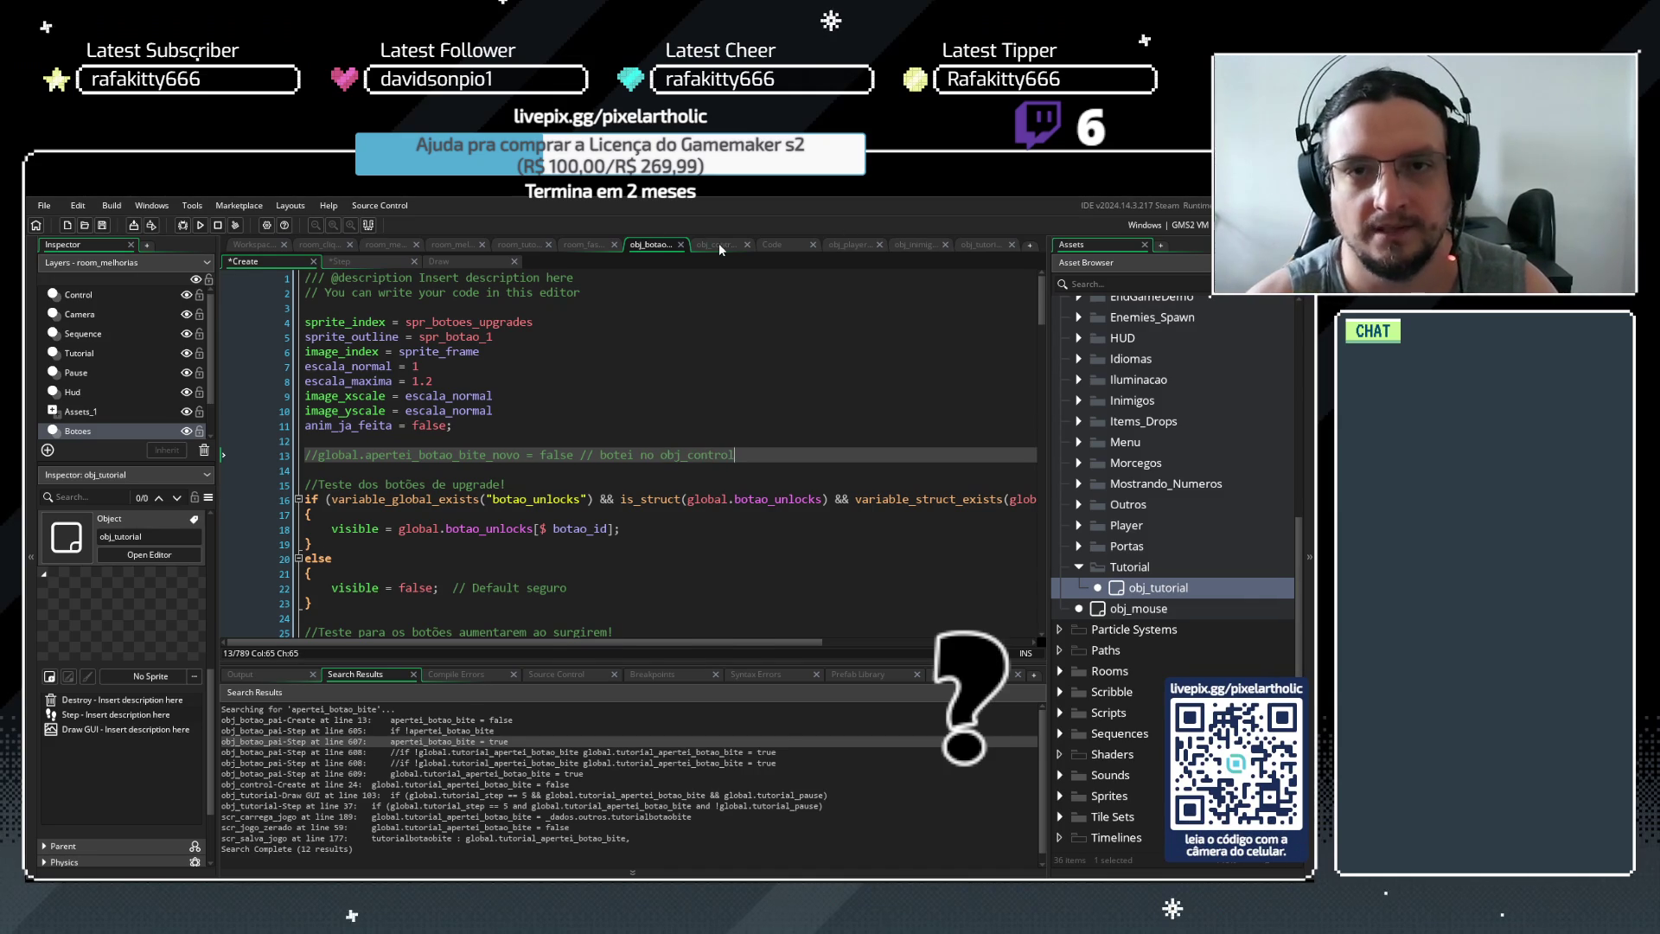
Paste global.apertei_botao_bite_novo = false as line 25 of obj_control's Create code
click(719, 244)
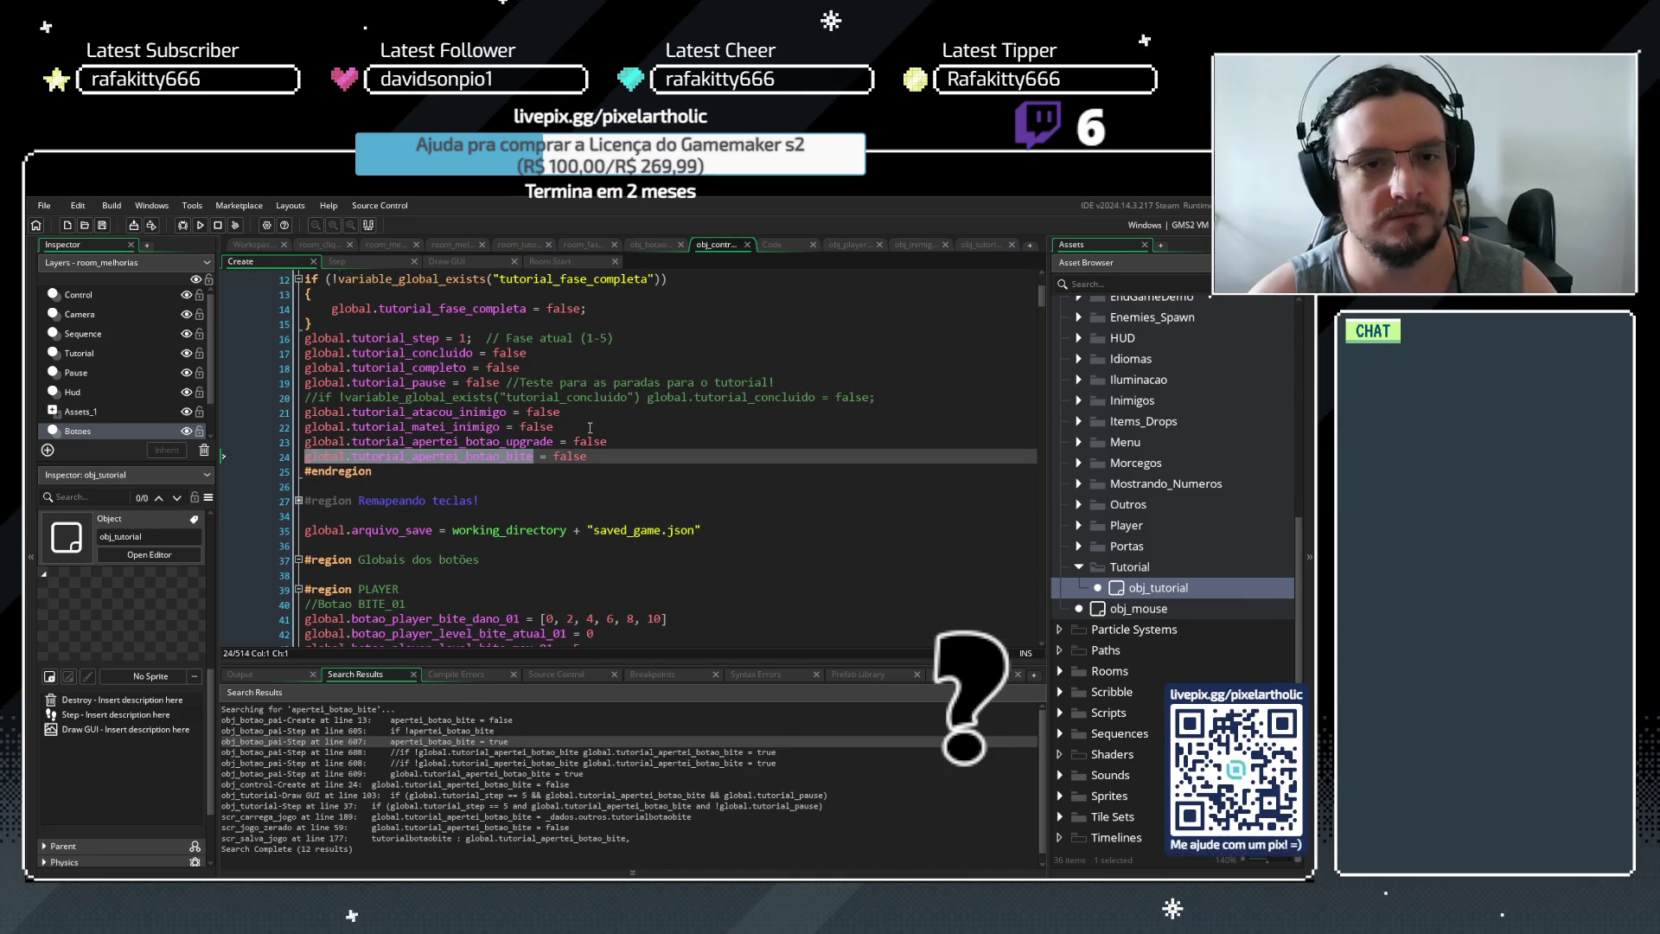
click(612, 458)
key(Return)
key(ctrl+v)
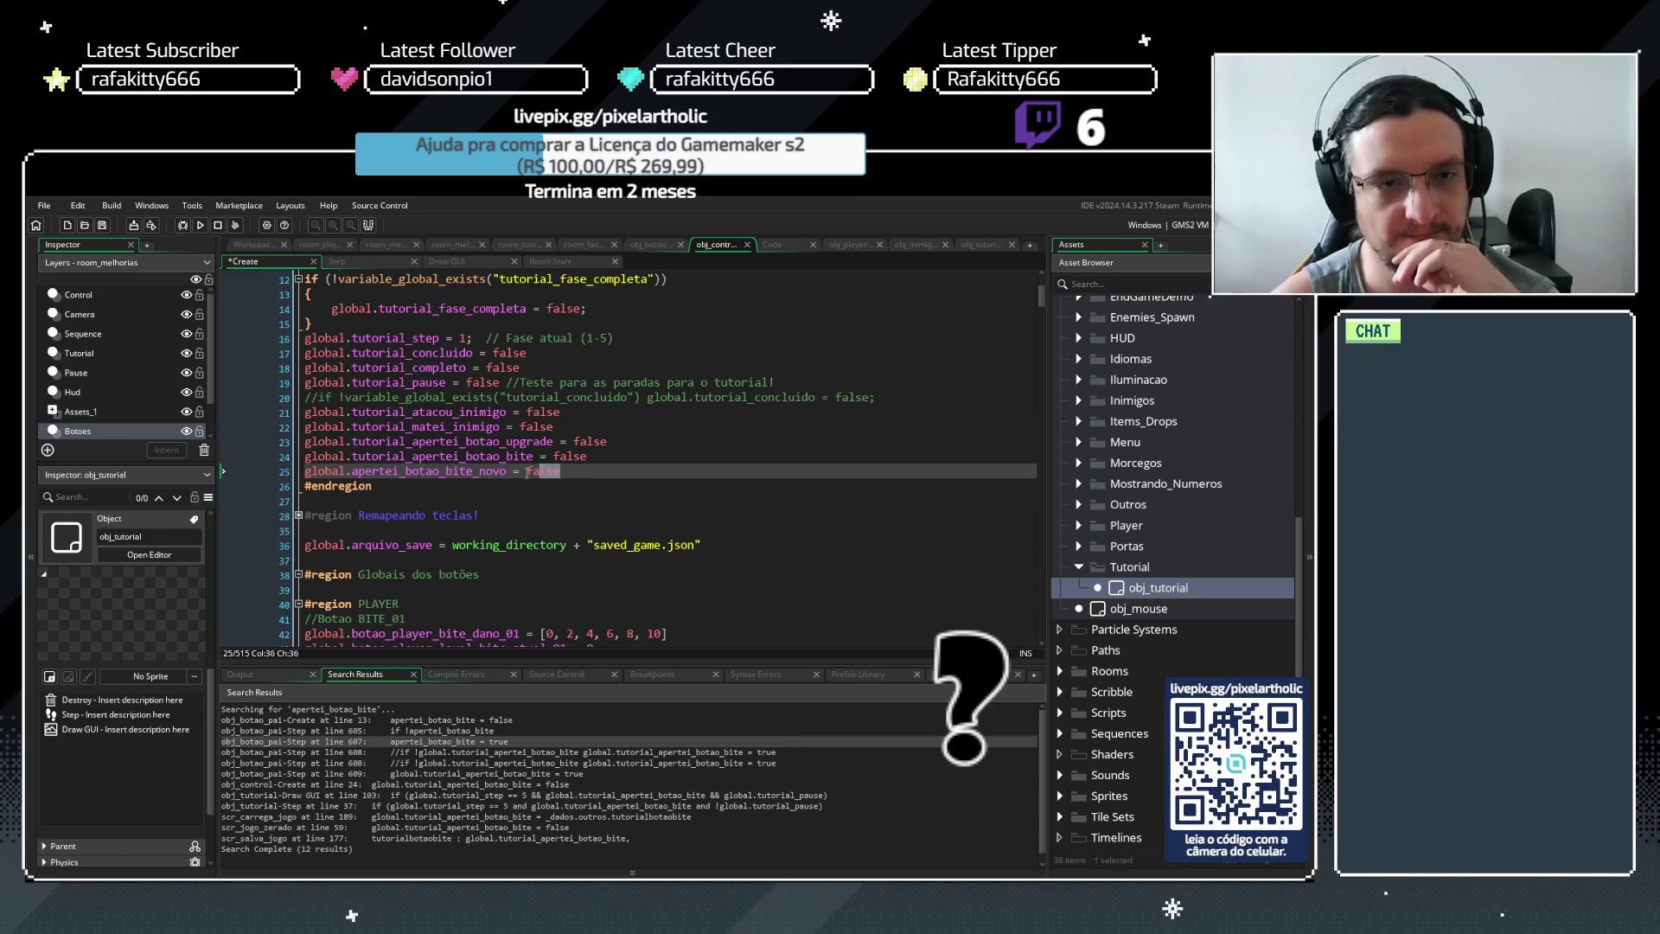
key(shift+Home)
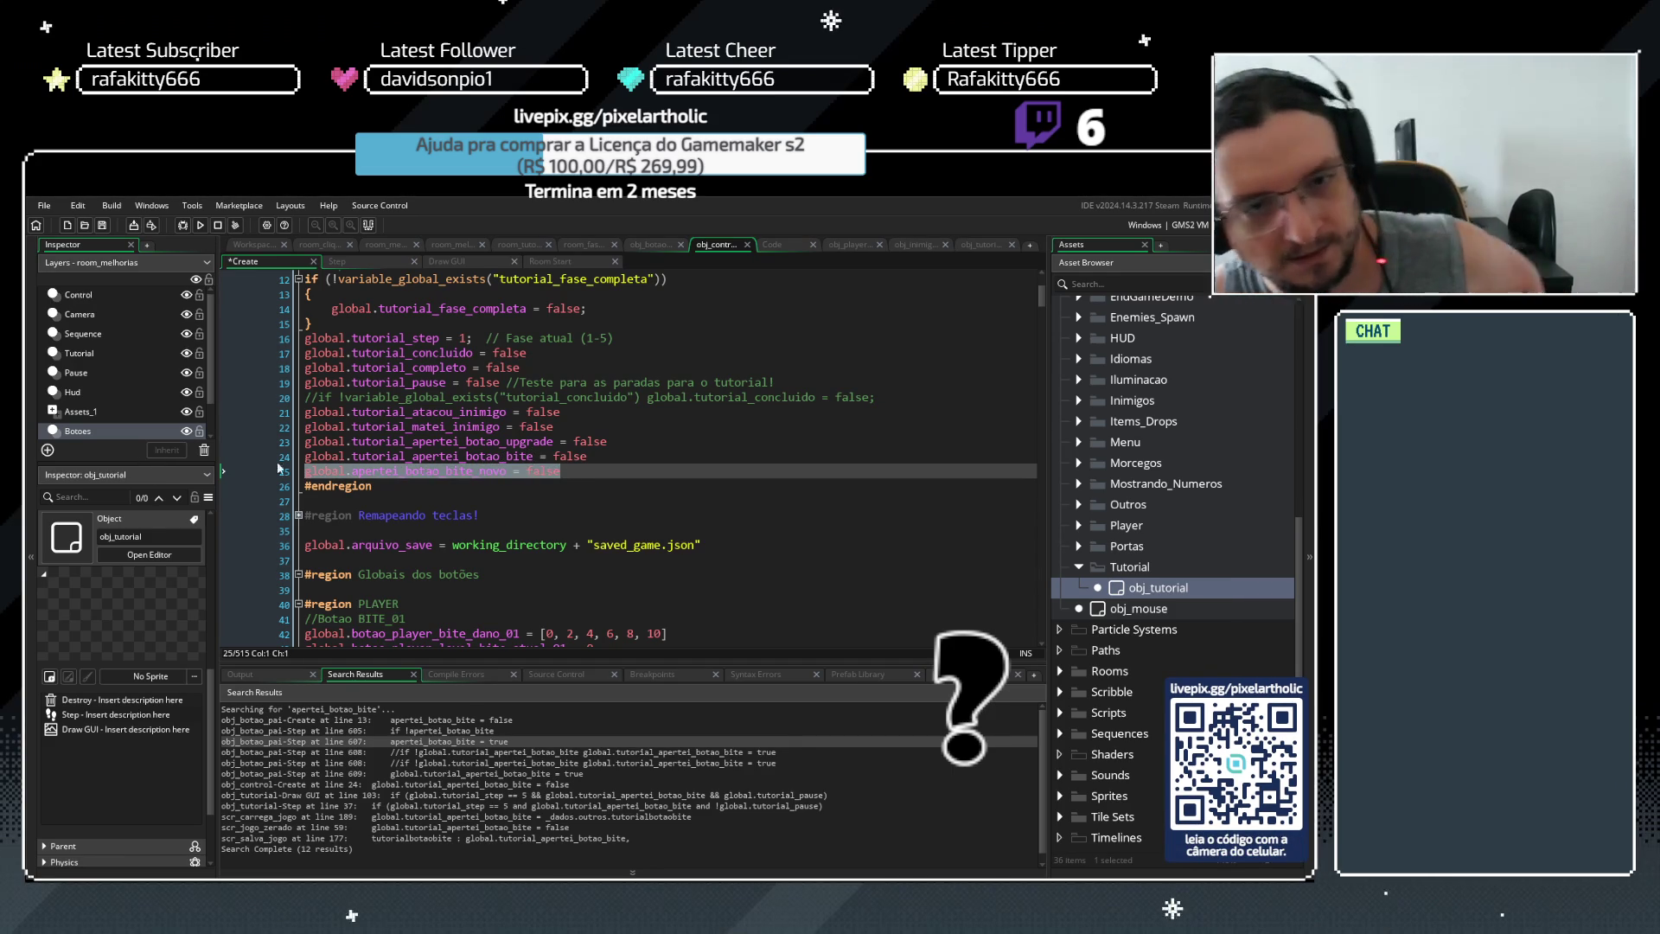
click(574, 467)
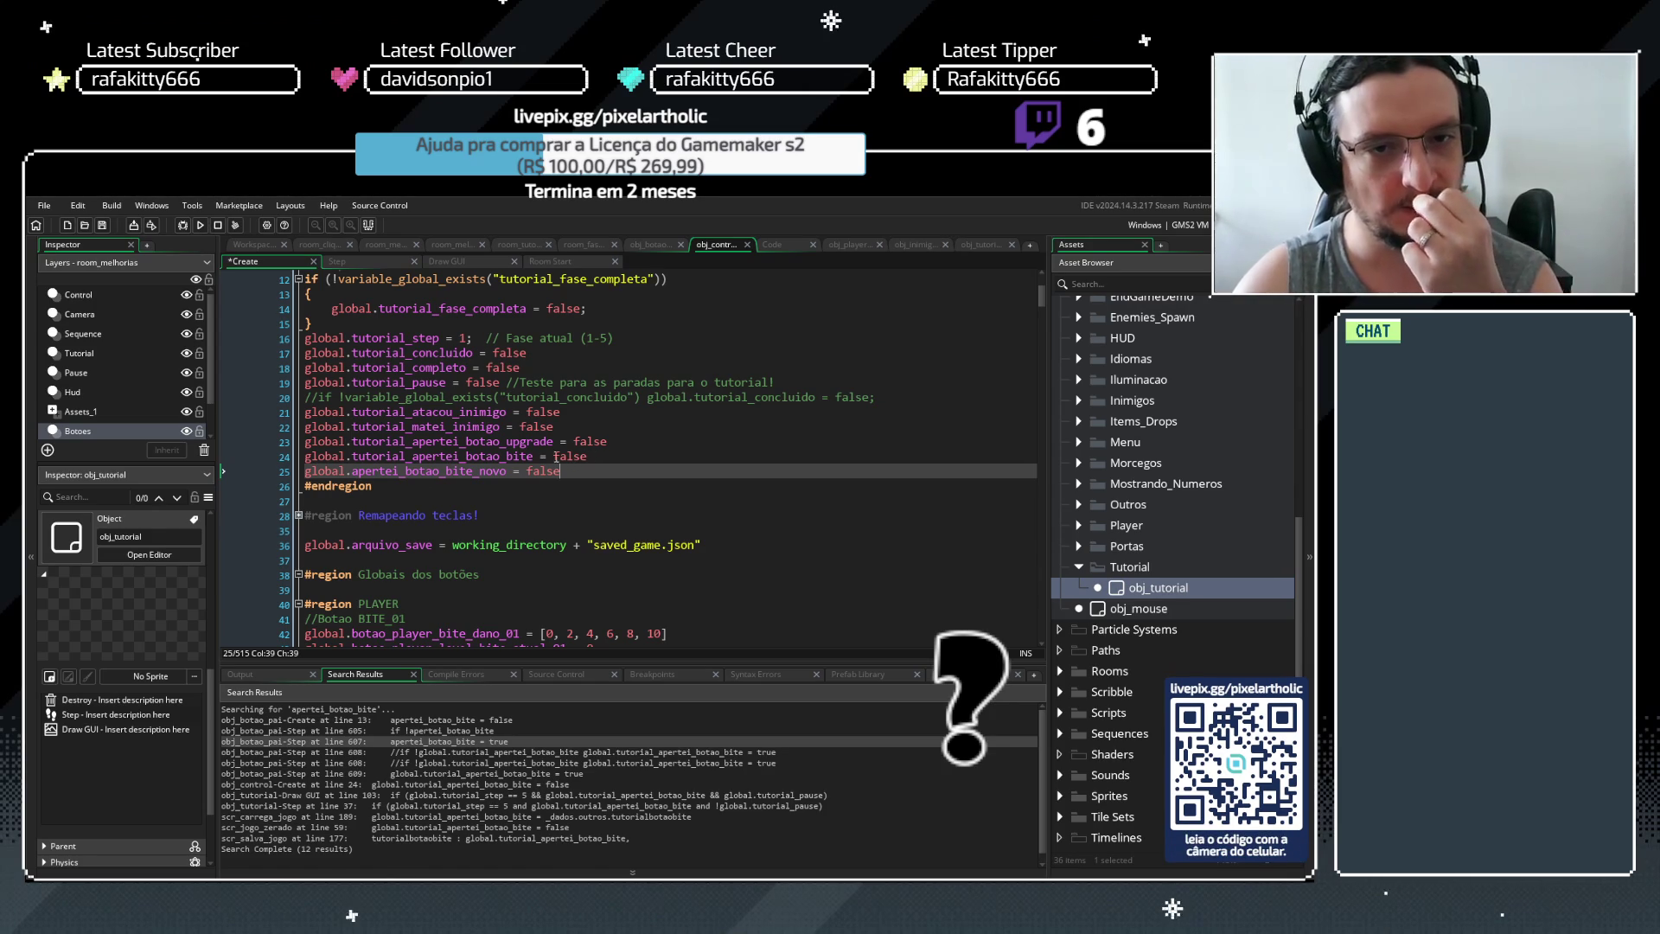
drag(530, 460, 267, 460)
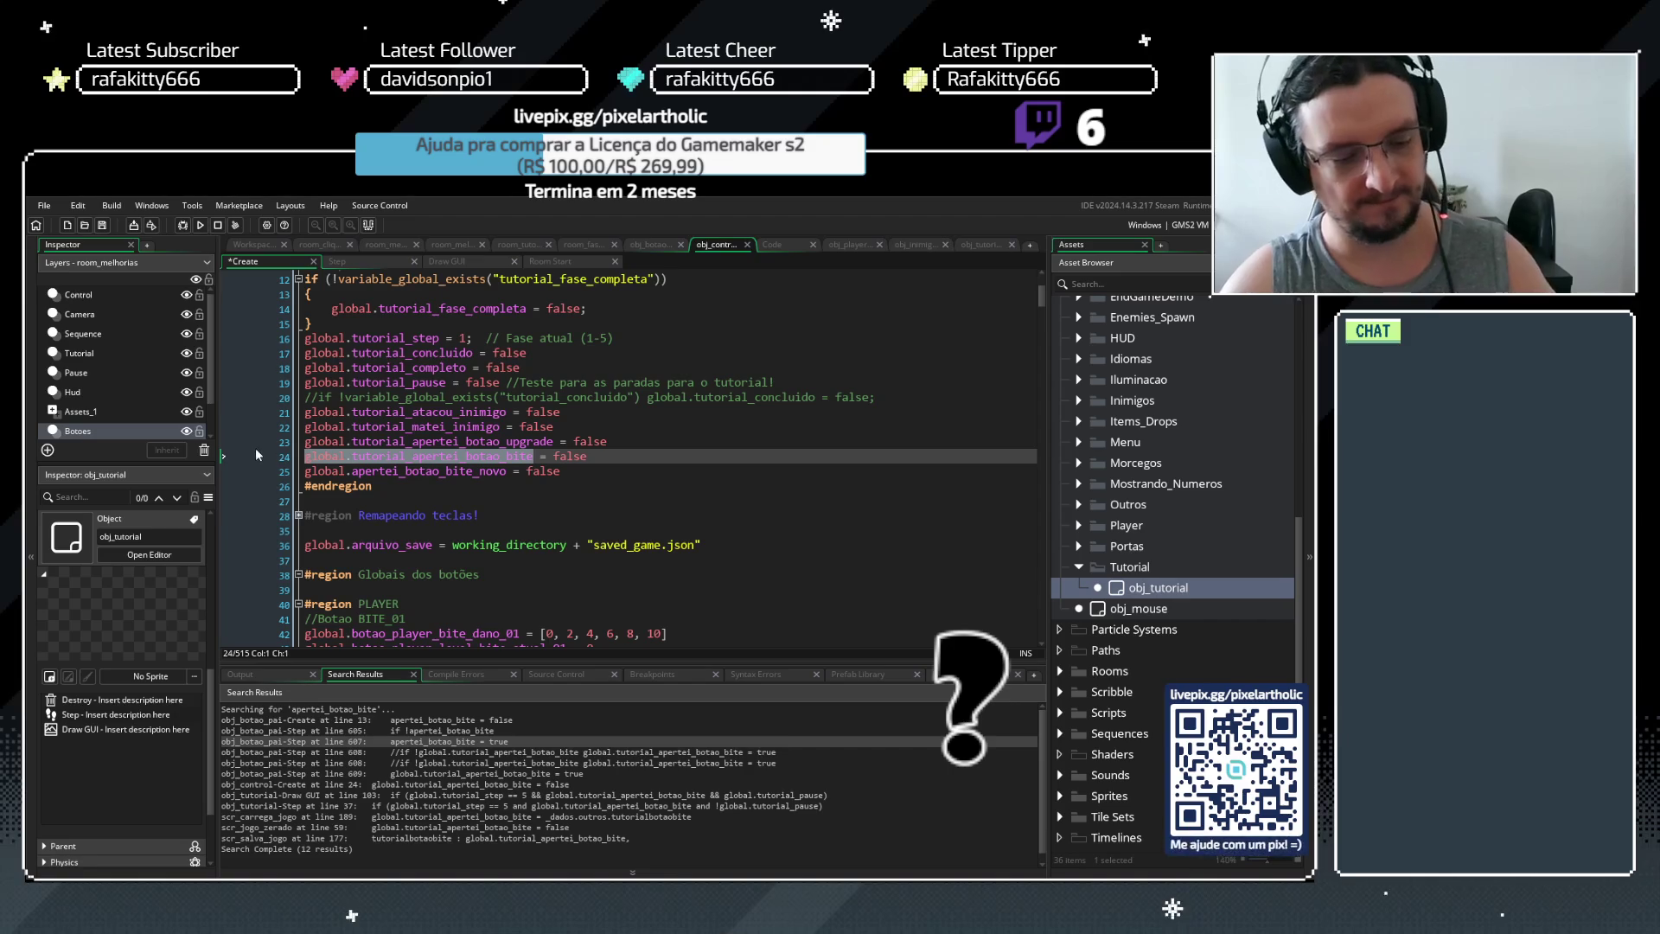
List every project use of global.tutorial_apertei_botao_bite
key(ctrl+shift+f)
click(405, 364)
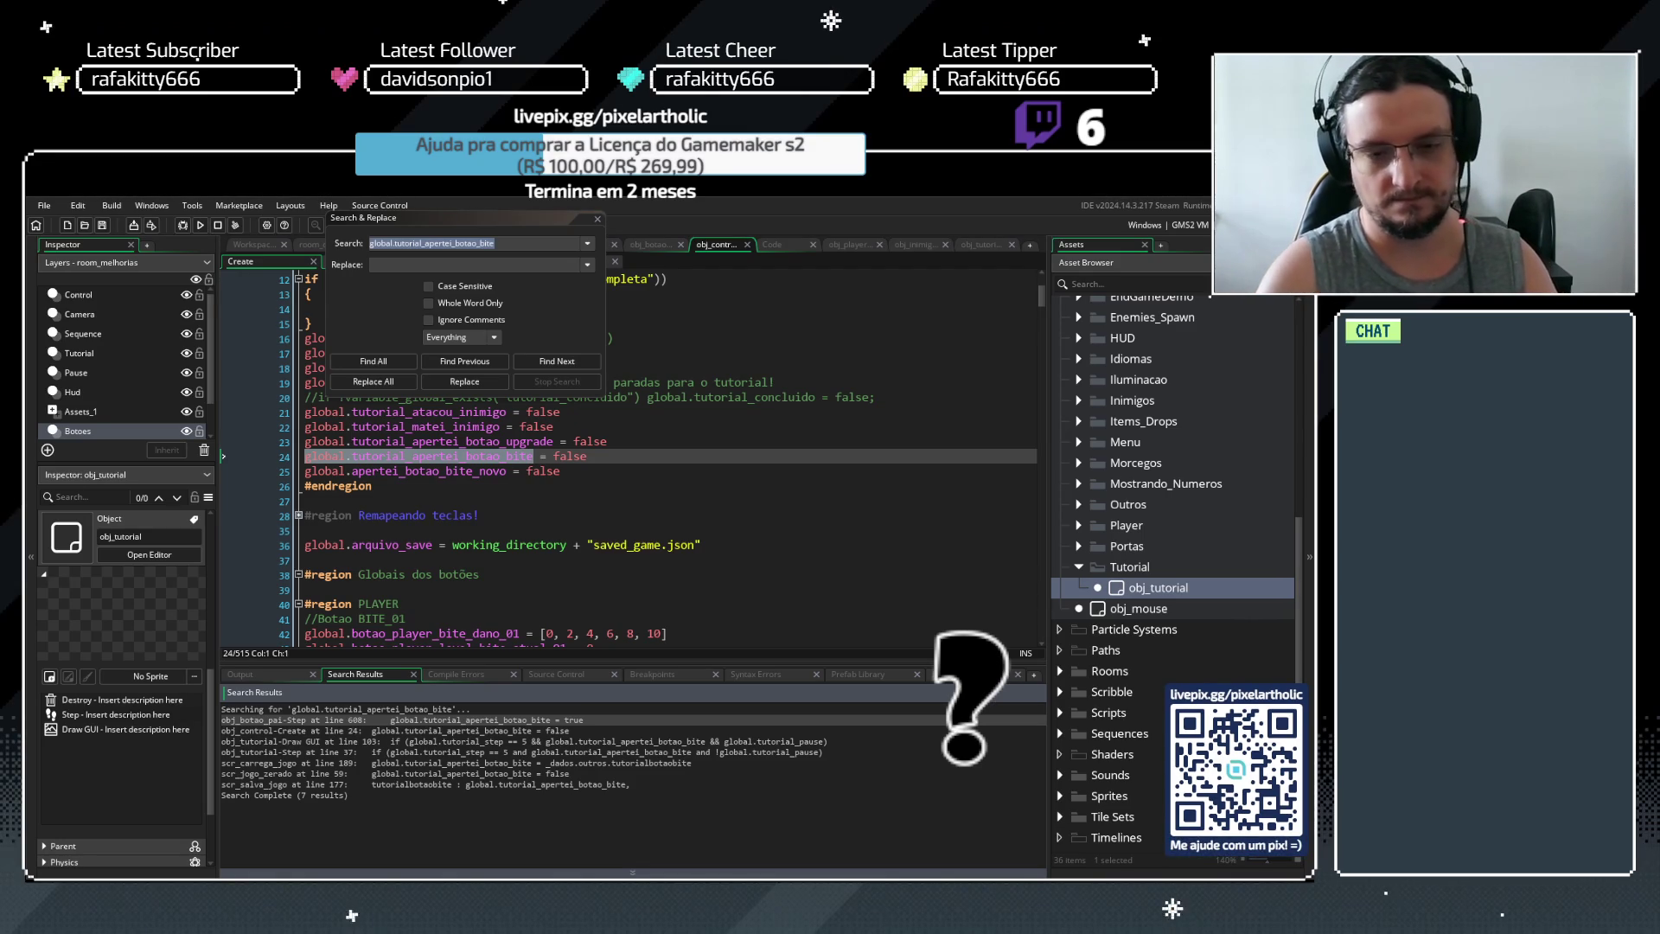
click(626, 441)
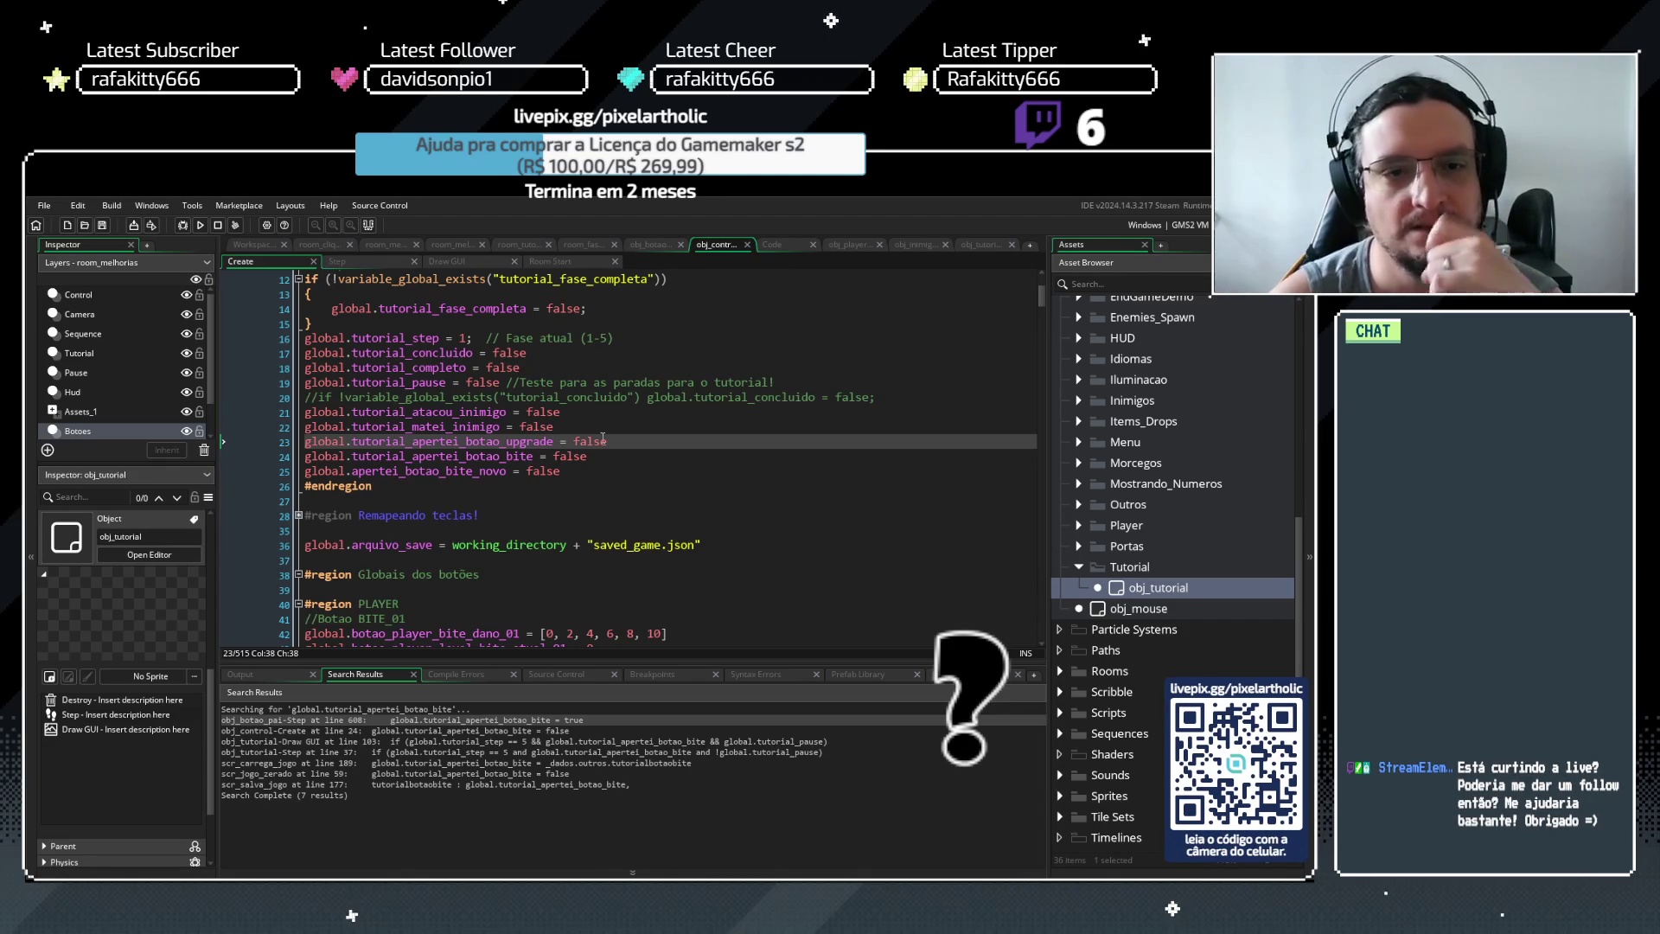
Add a '//Nova variável' comment above the global.apertei_botao_bite_novo declaration
click(567, 472)
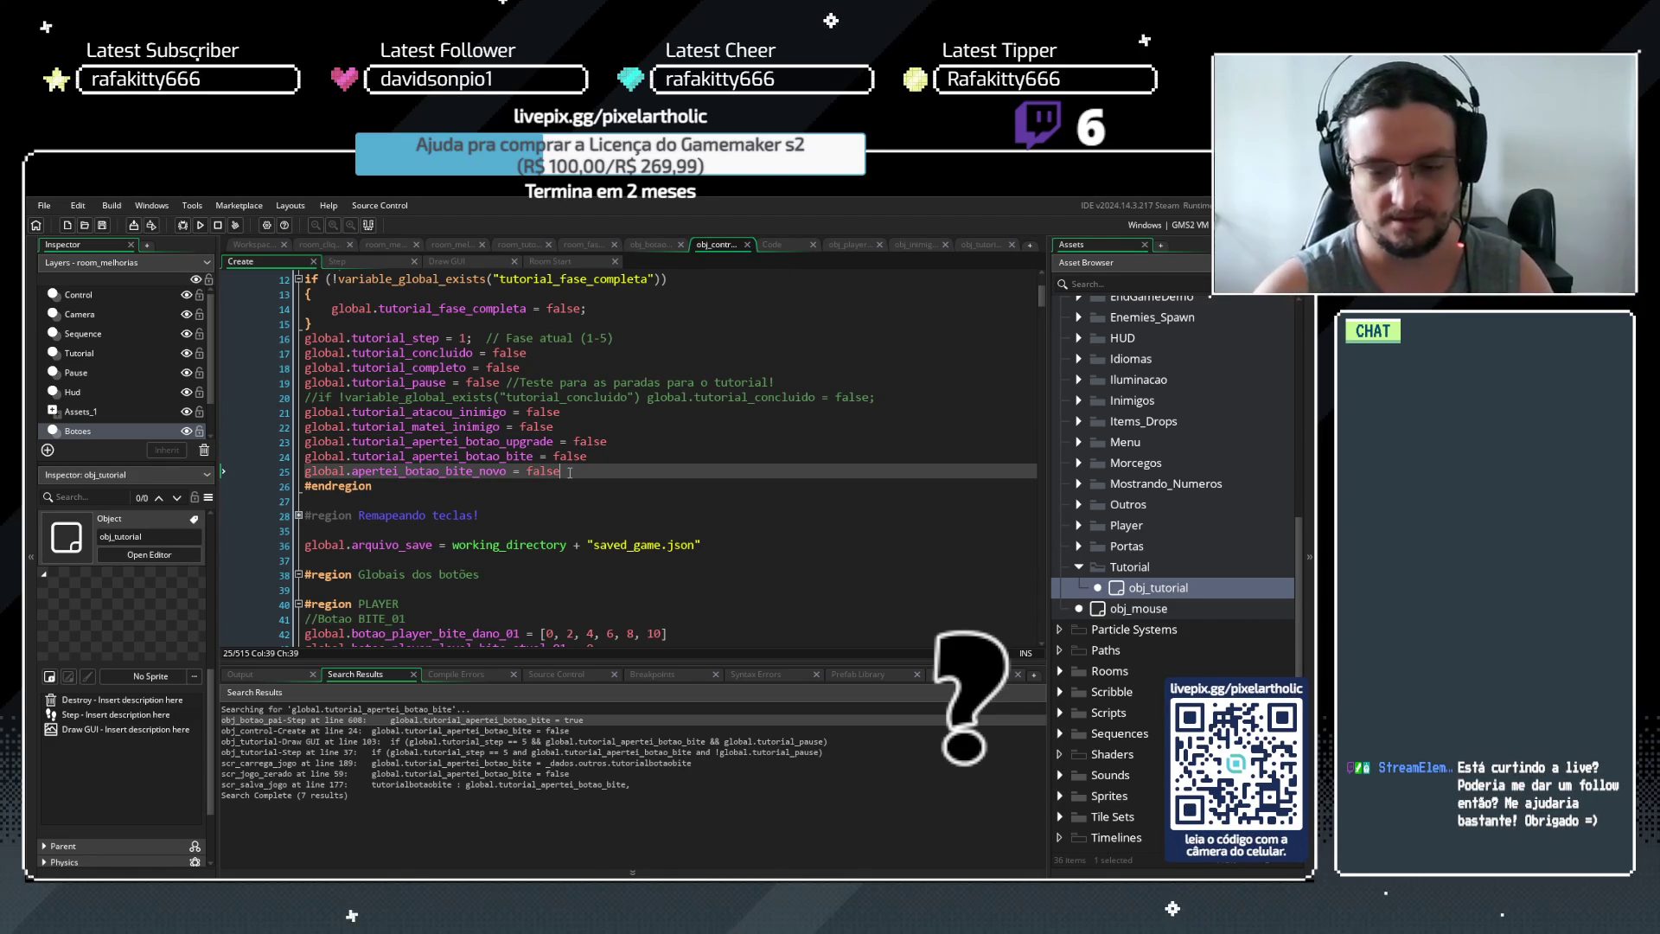
key(Home)
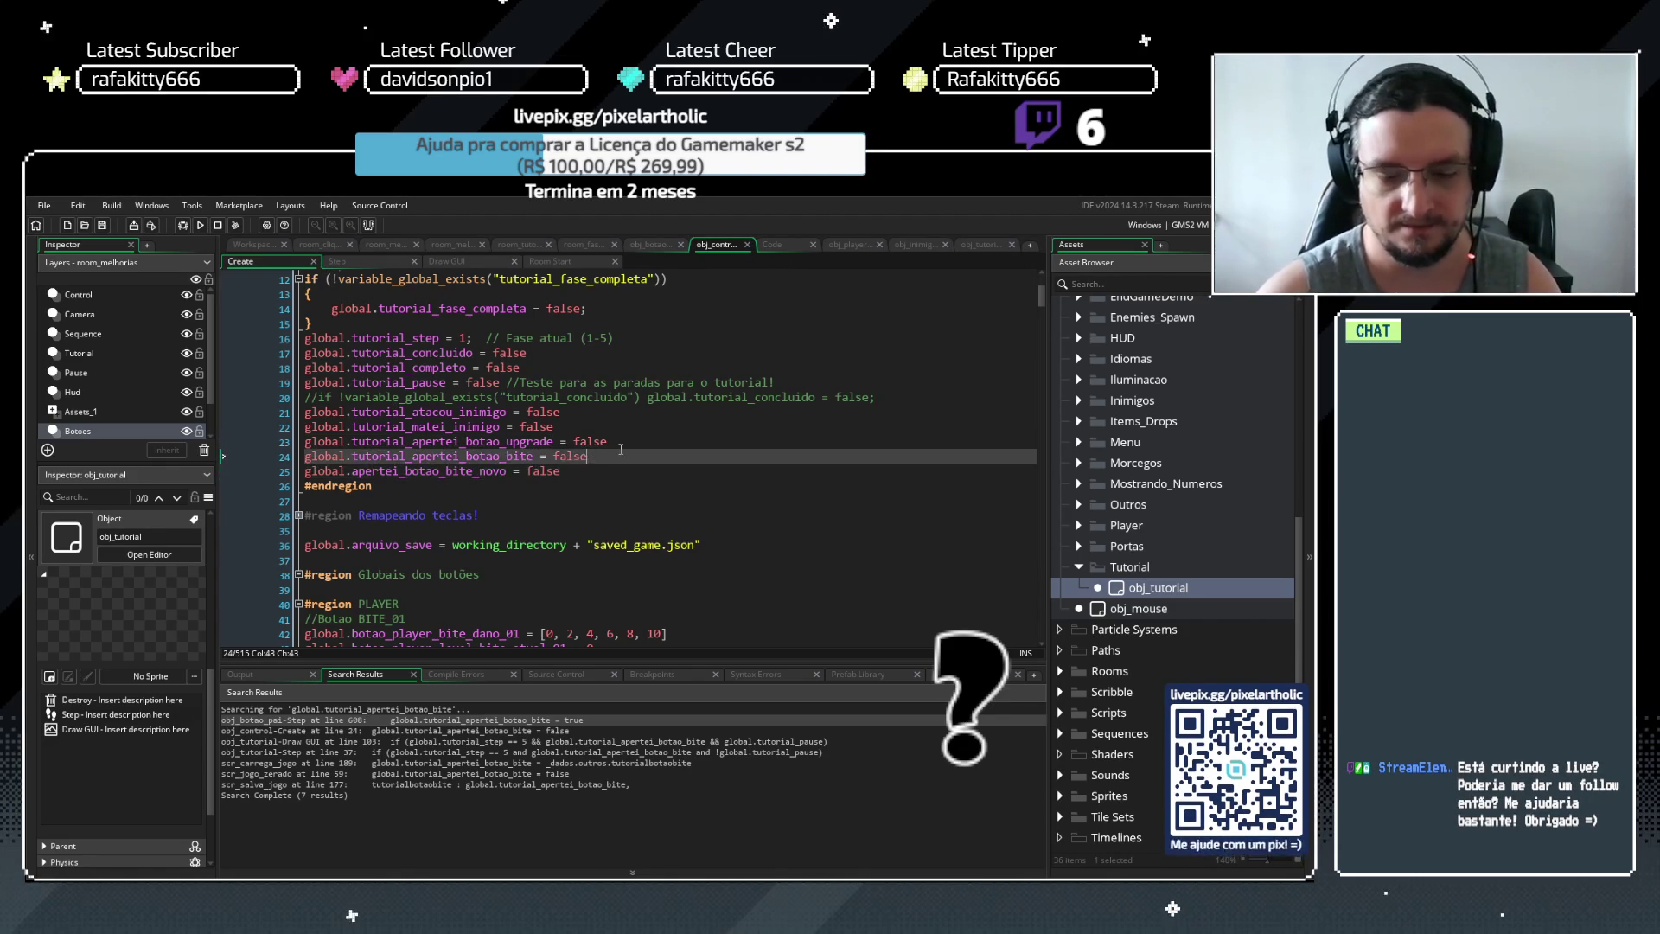
key(Return)
key(Up)
text(//Nova variável)
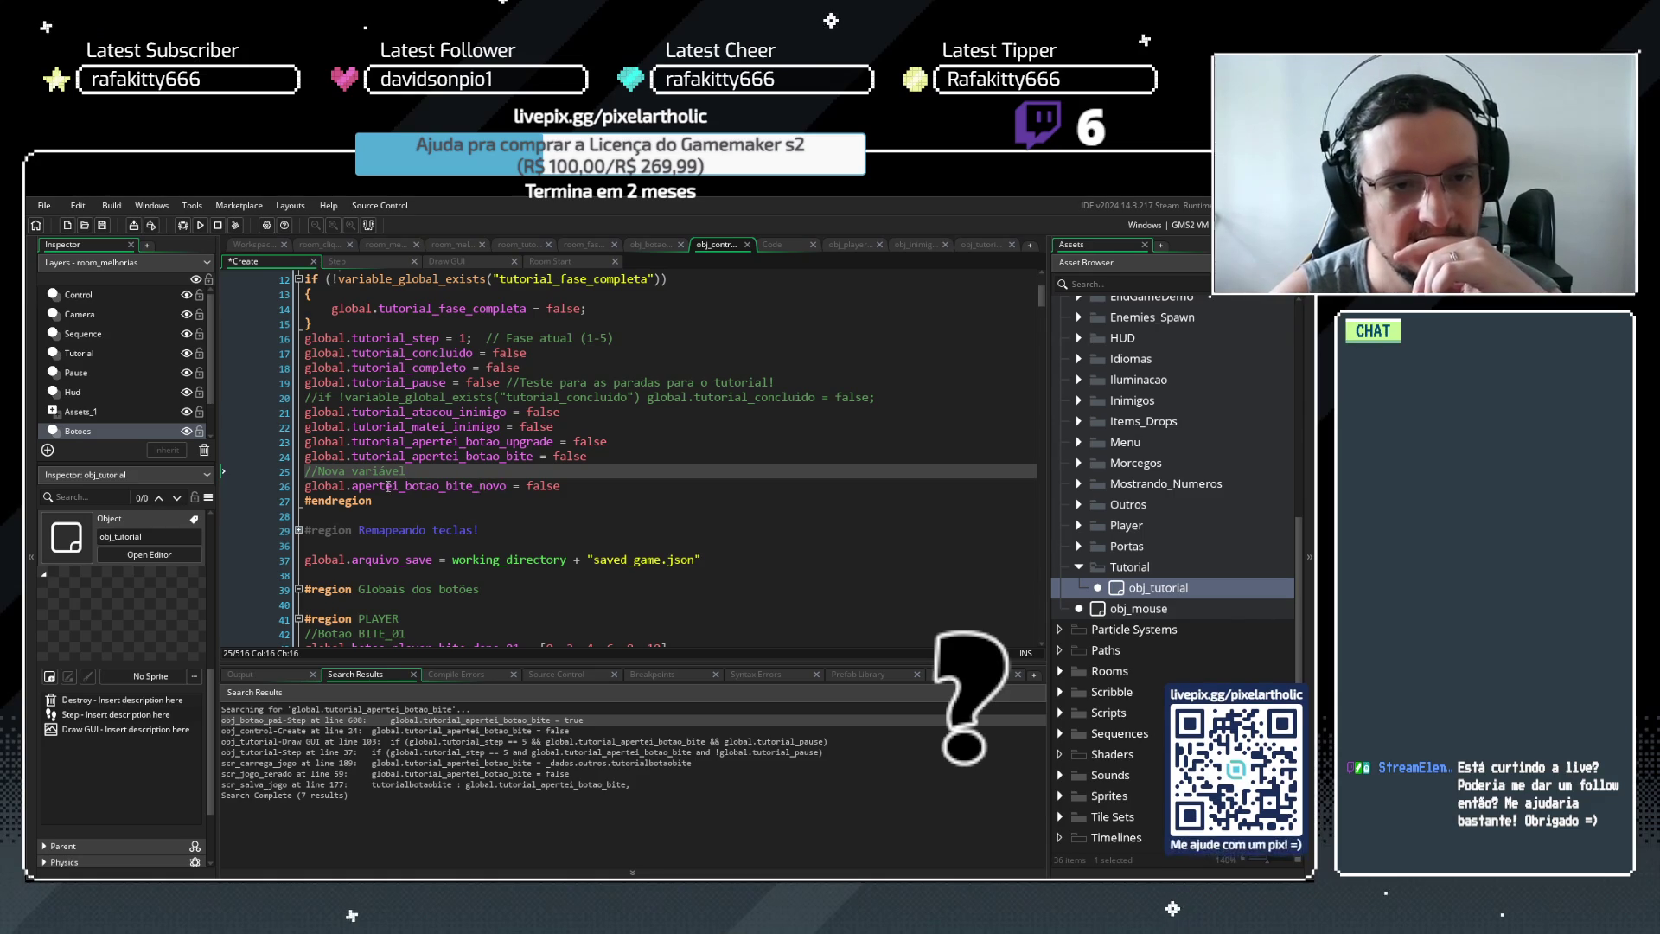
drag(353, 486, 474, 486)
key(ctrl+f)
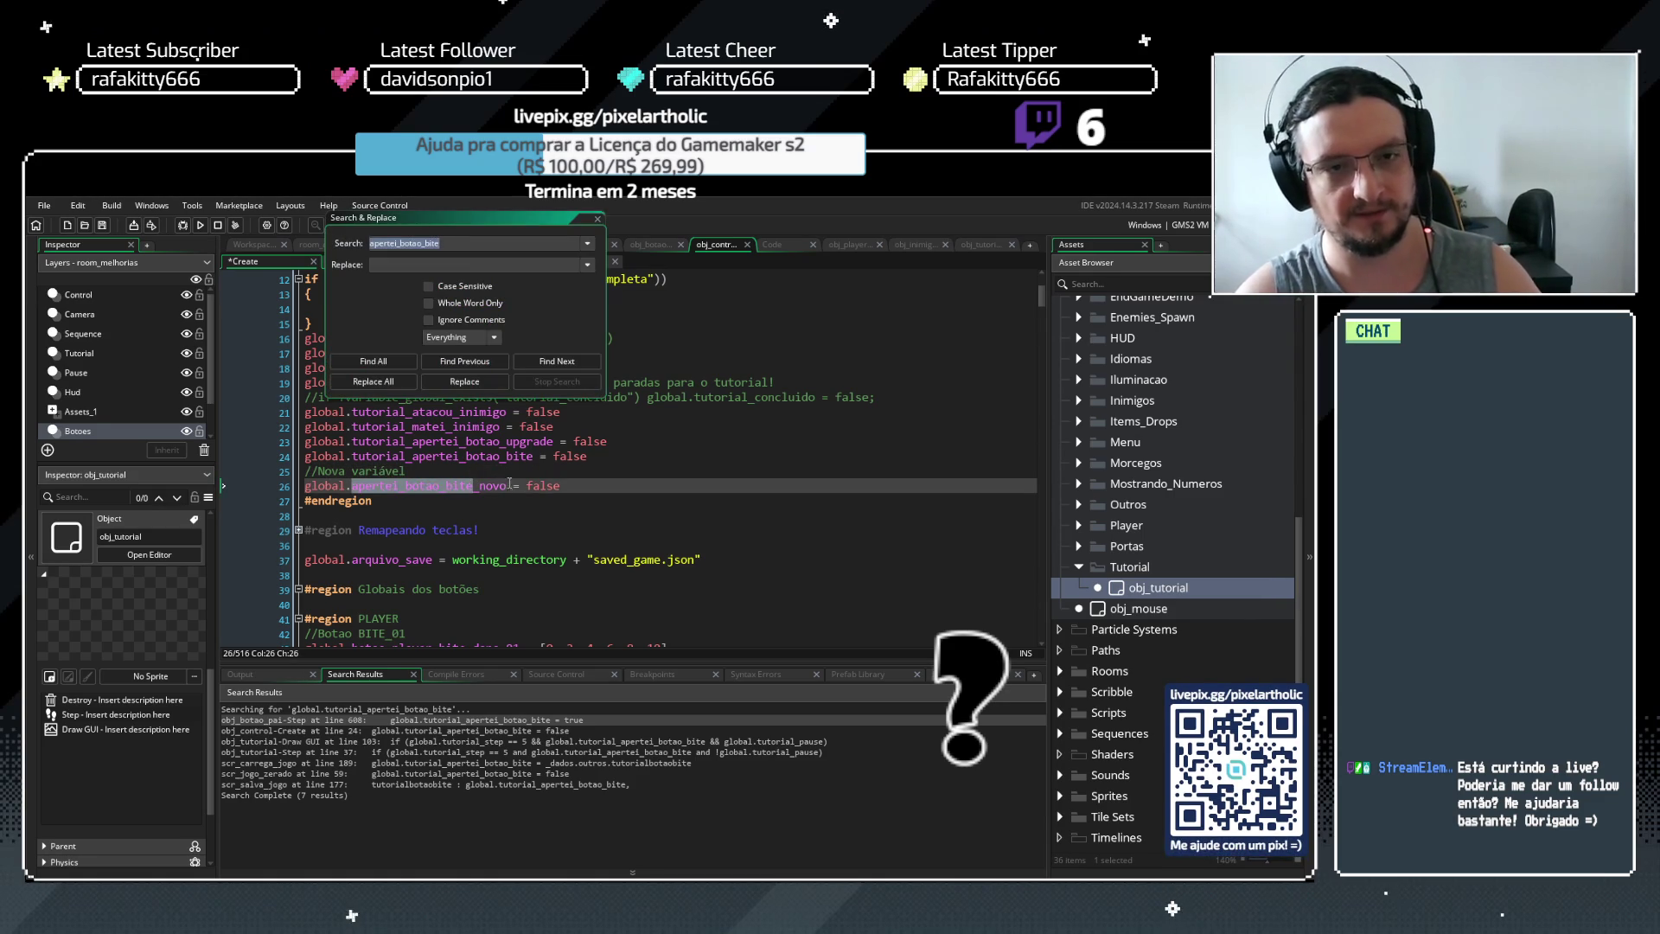
Find all 11 apertei_botao_bite references across the project
click(393, 363)
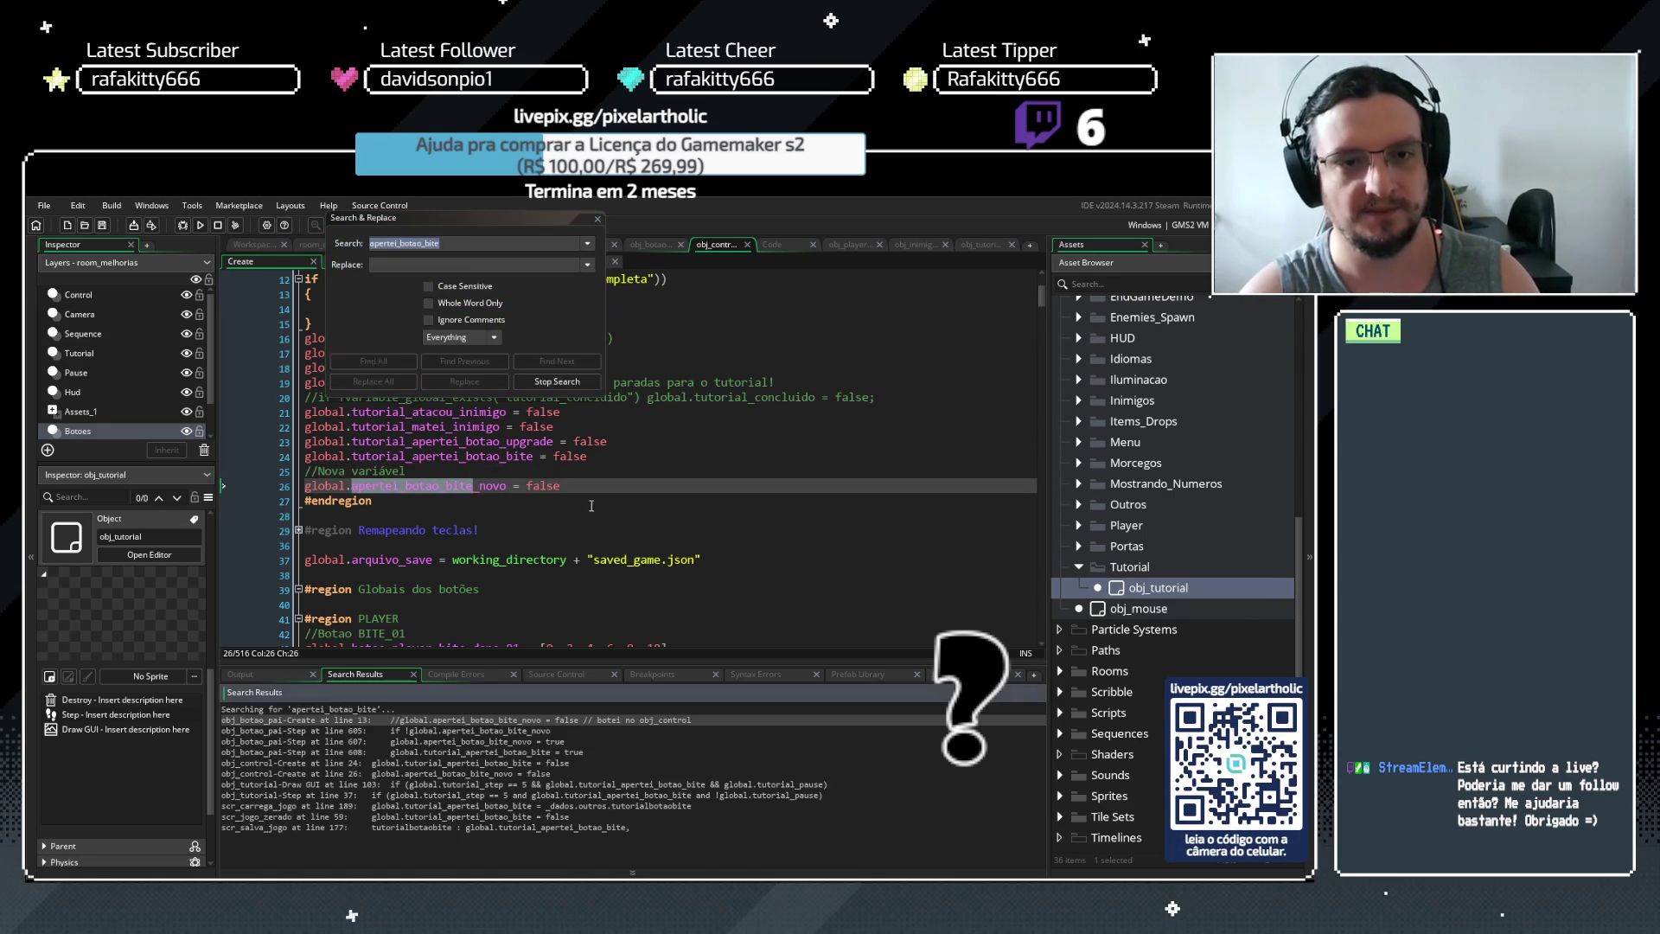
drag(507, 485, 232, 487)
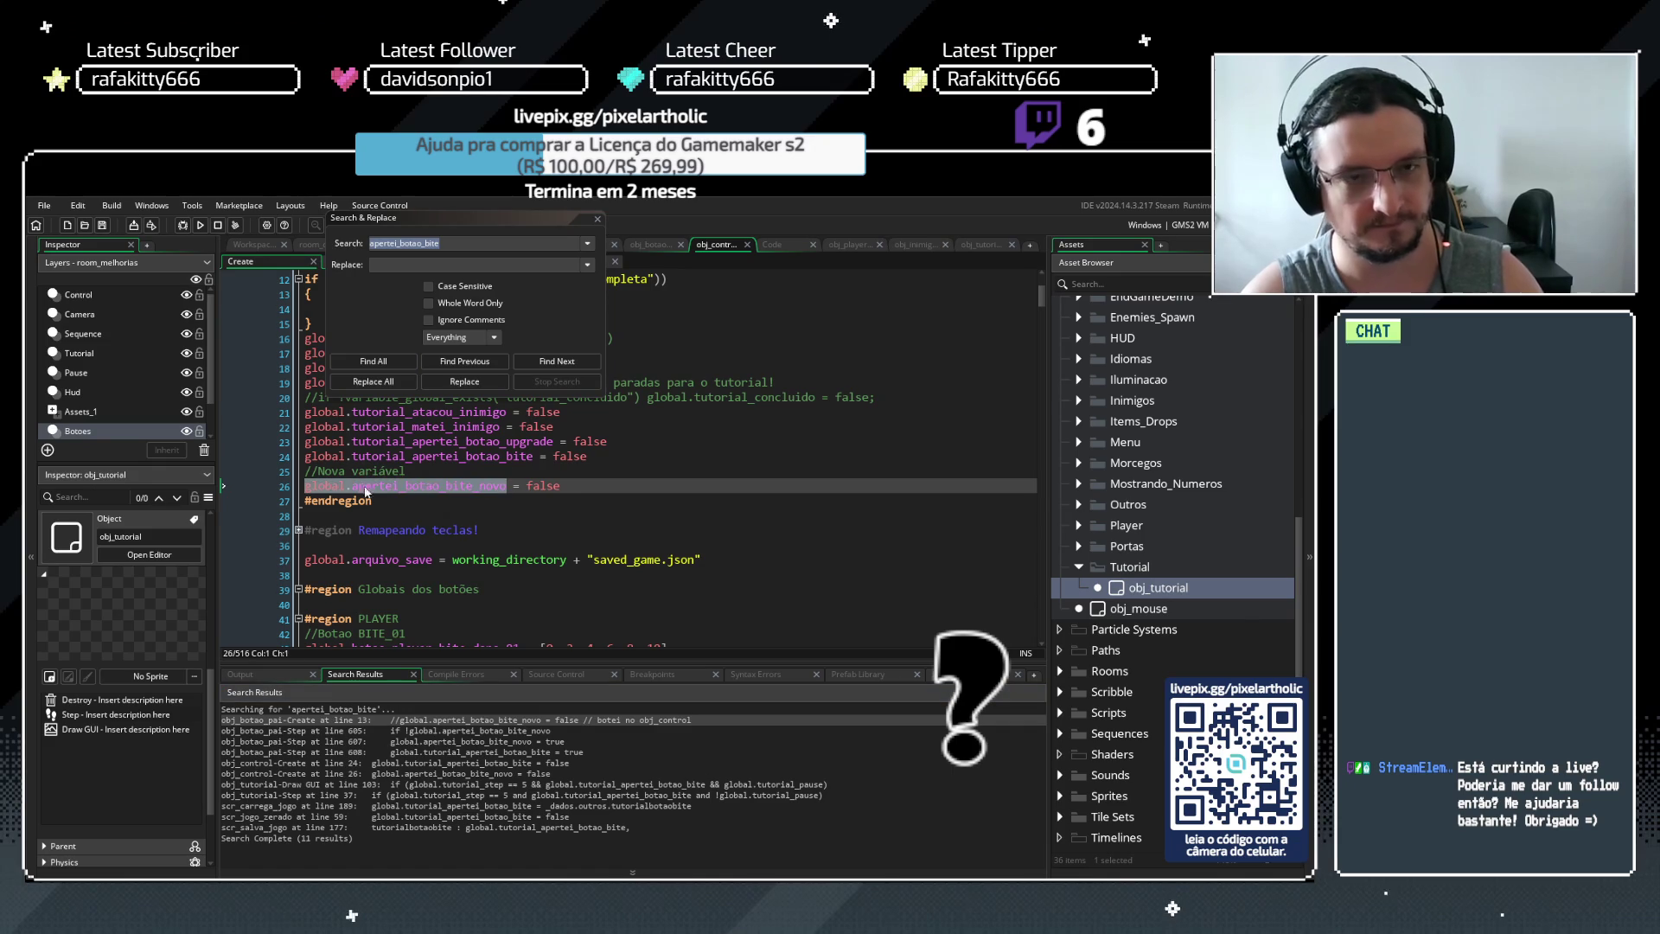
click(611, 473)
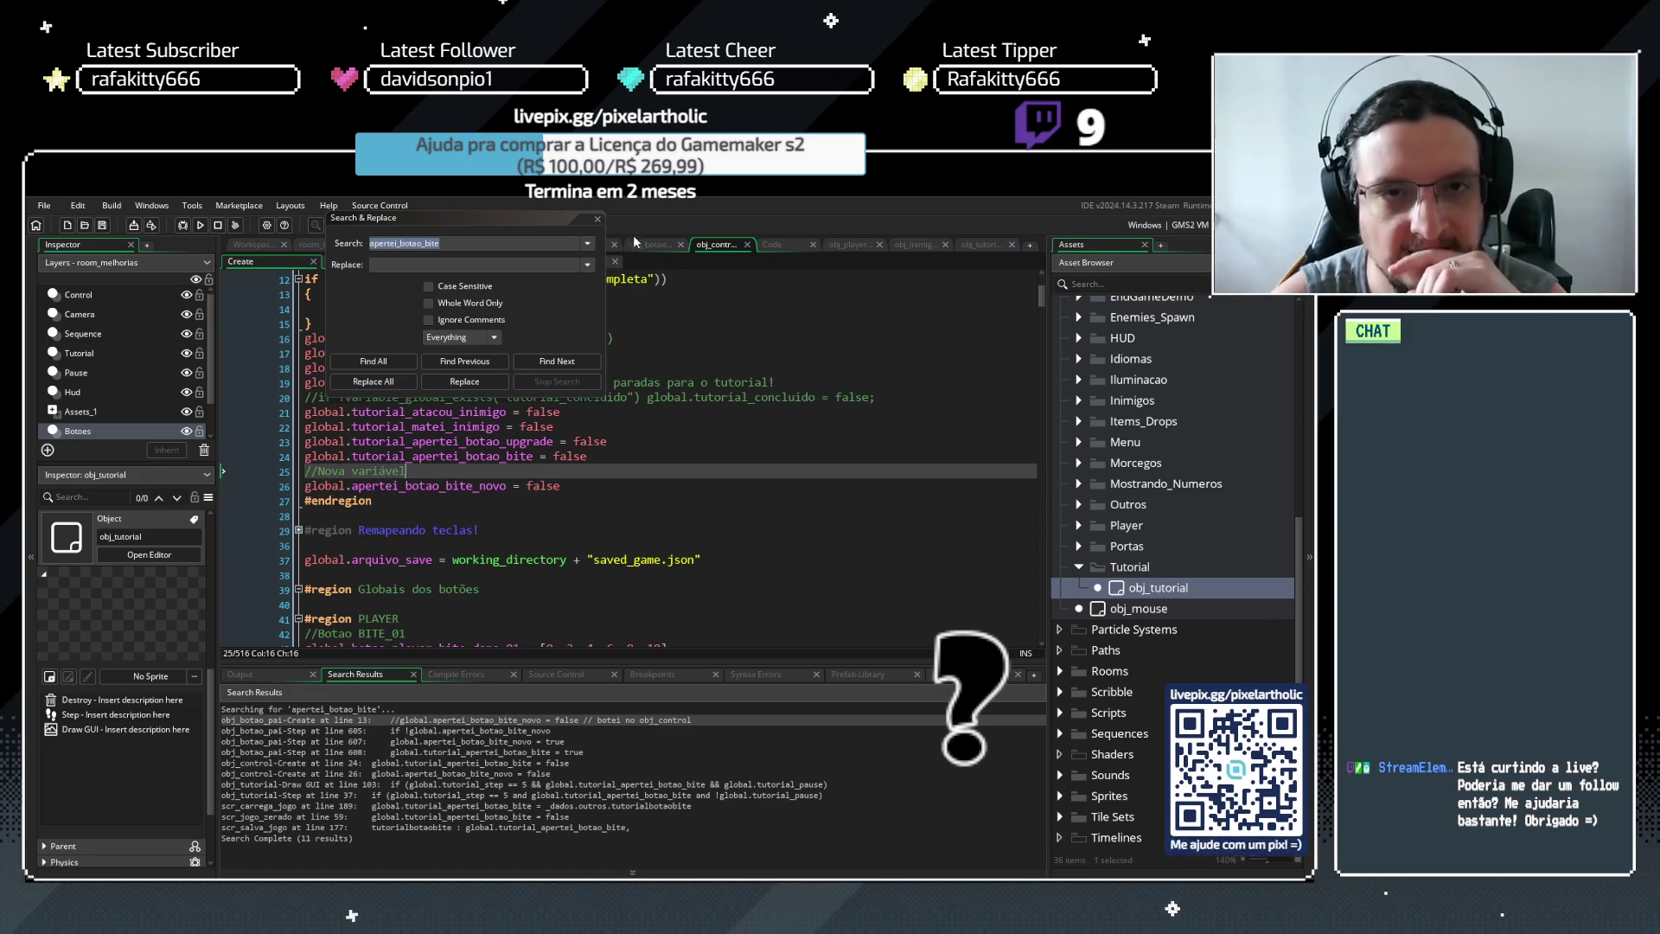
click(596, 218)
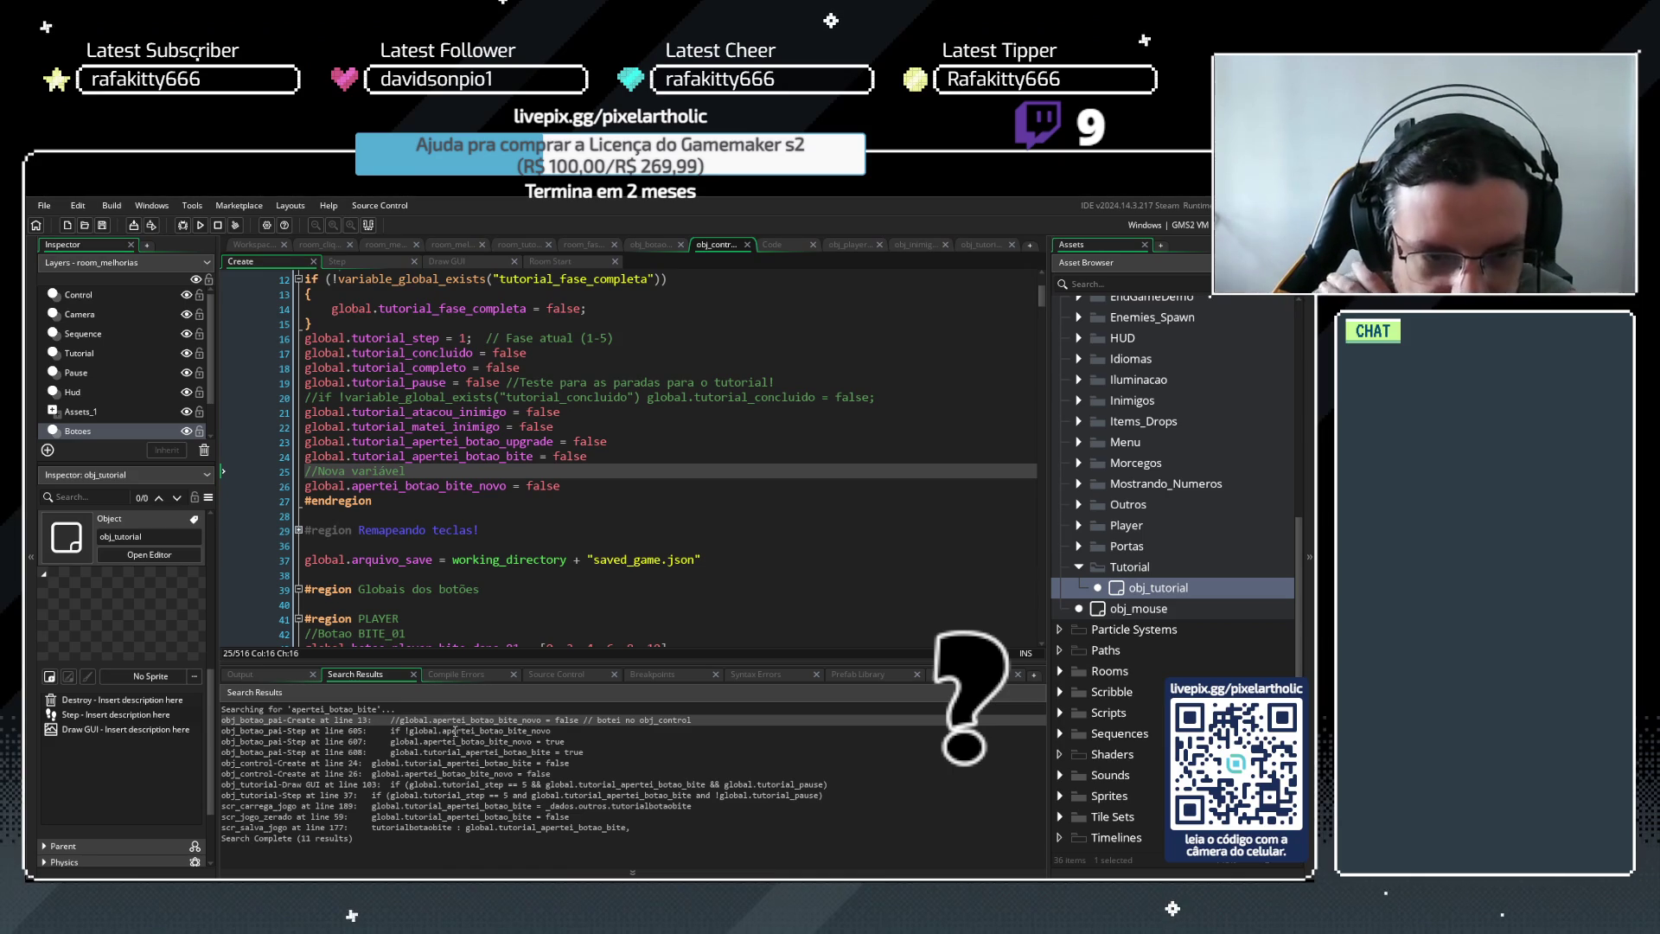
Inspect the line 605 match in the button's Step code, then return to obj_control's Create code
click(458, 730)
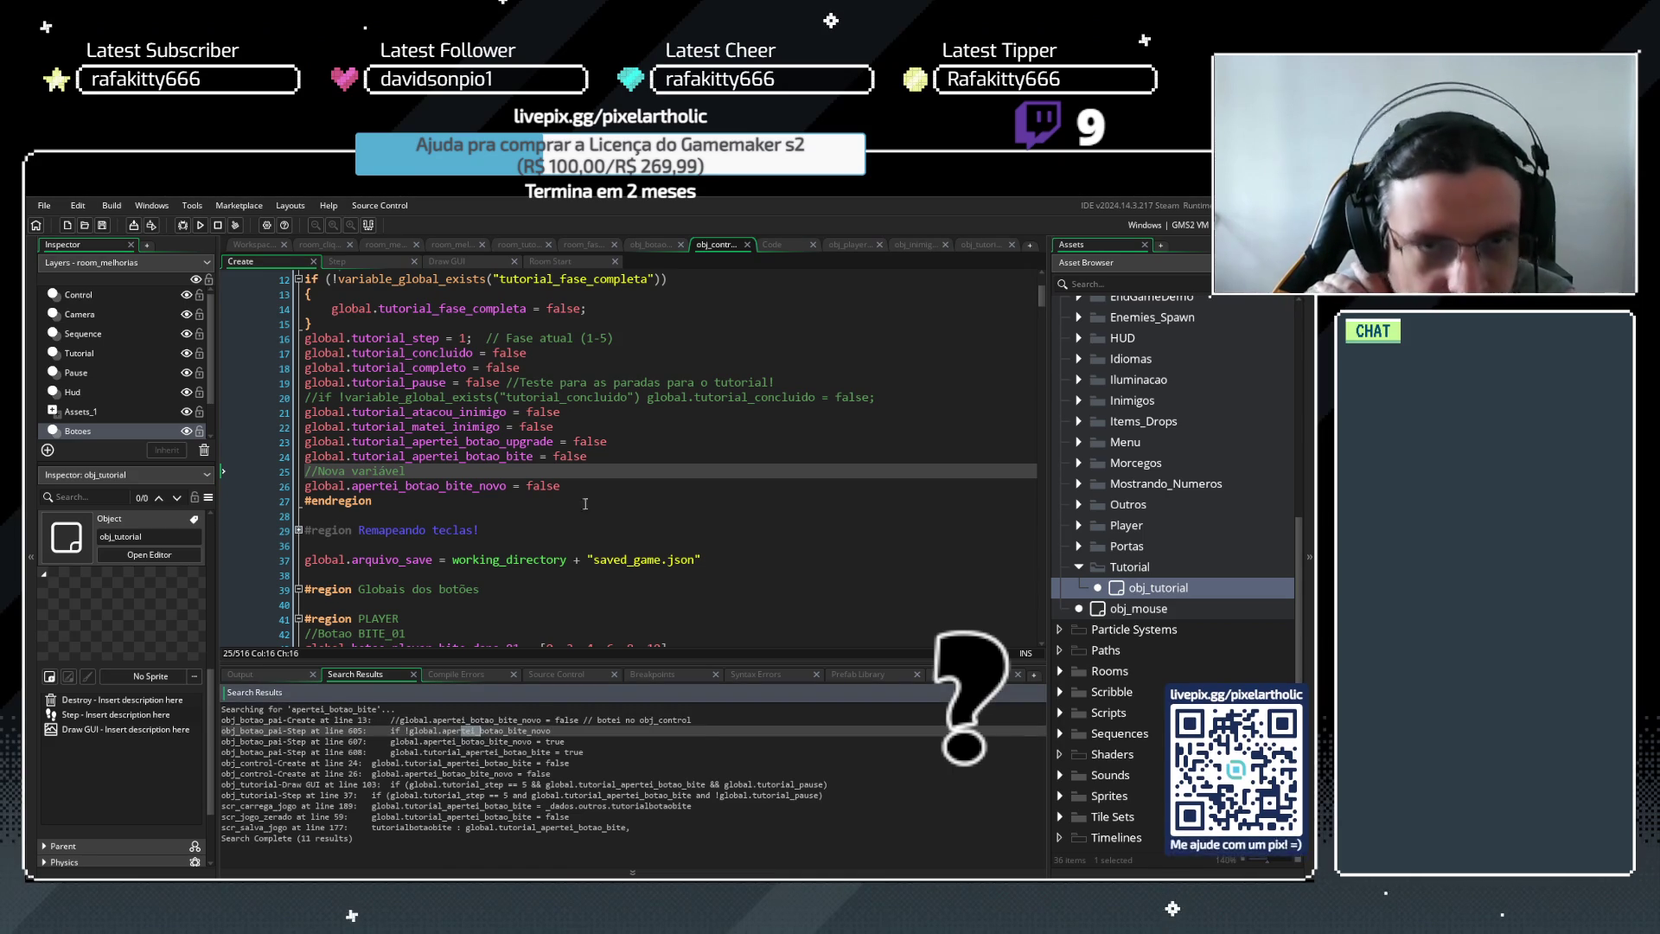
click(650, 246)
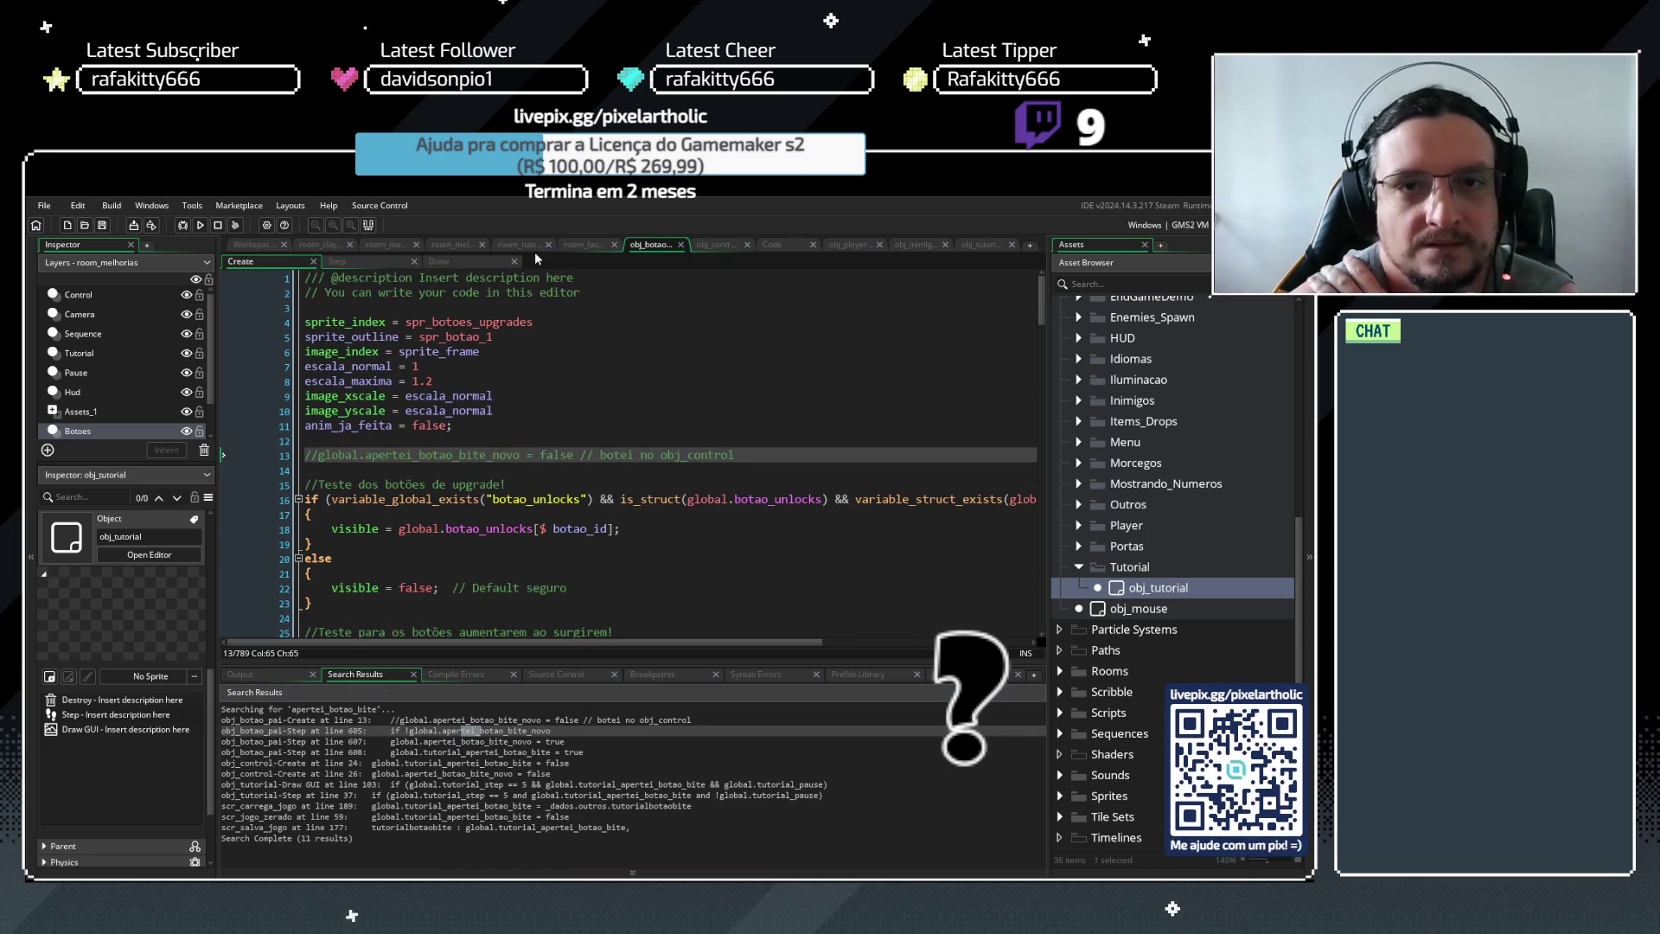
click(339, 262)
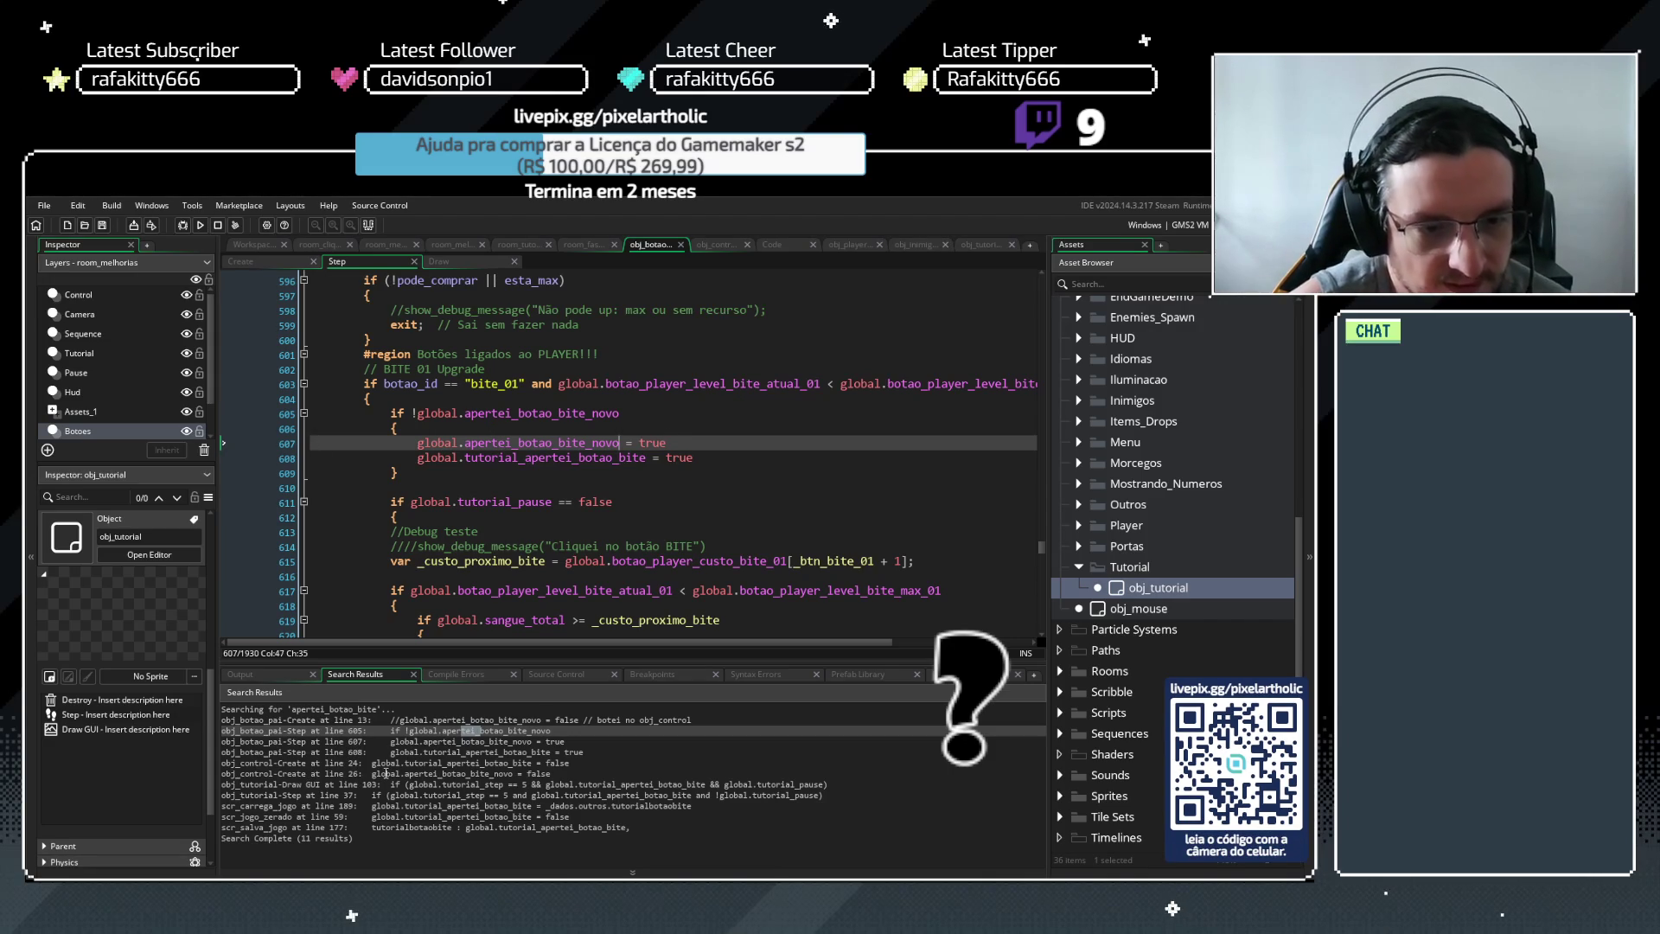
click(385, 774)
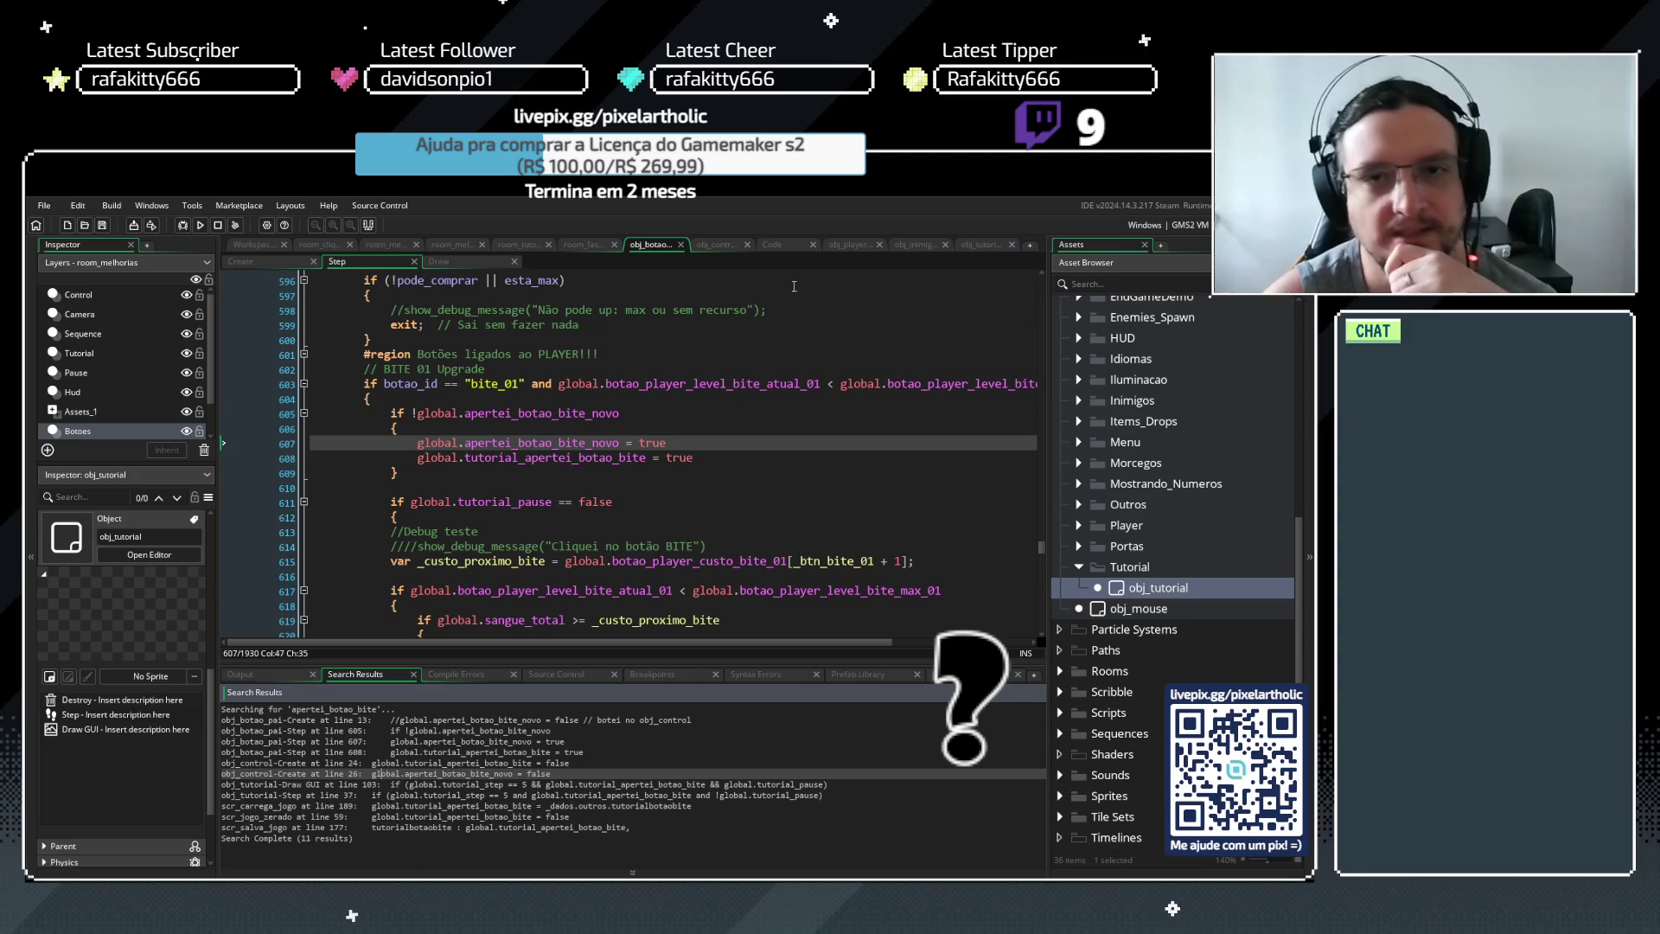
click(718, 246)
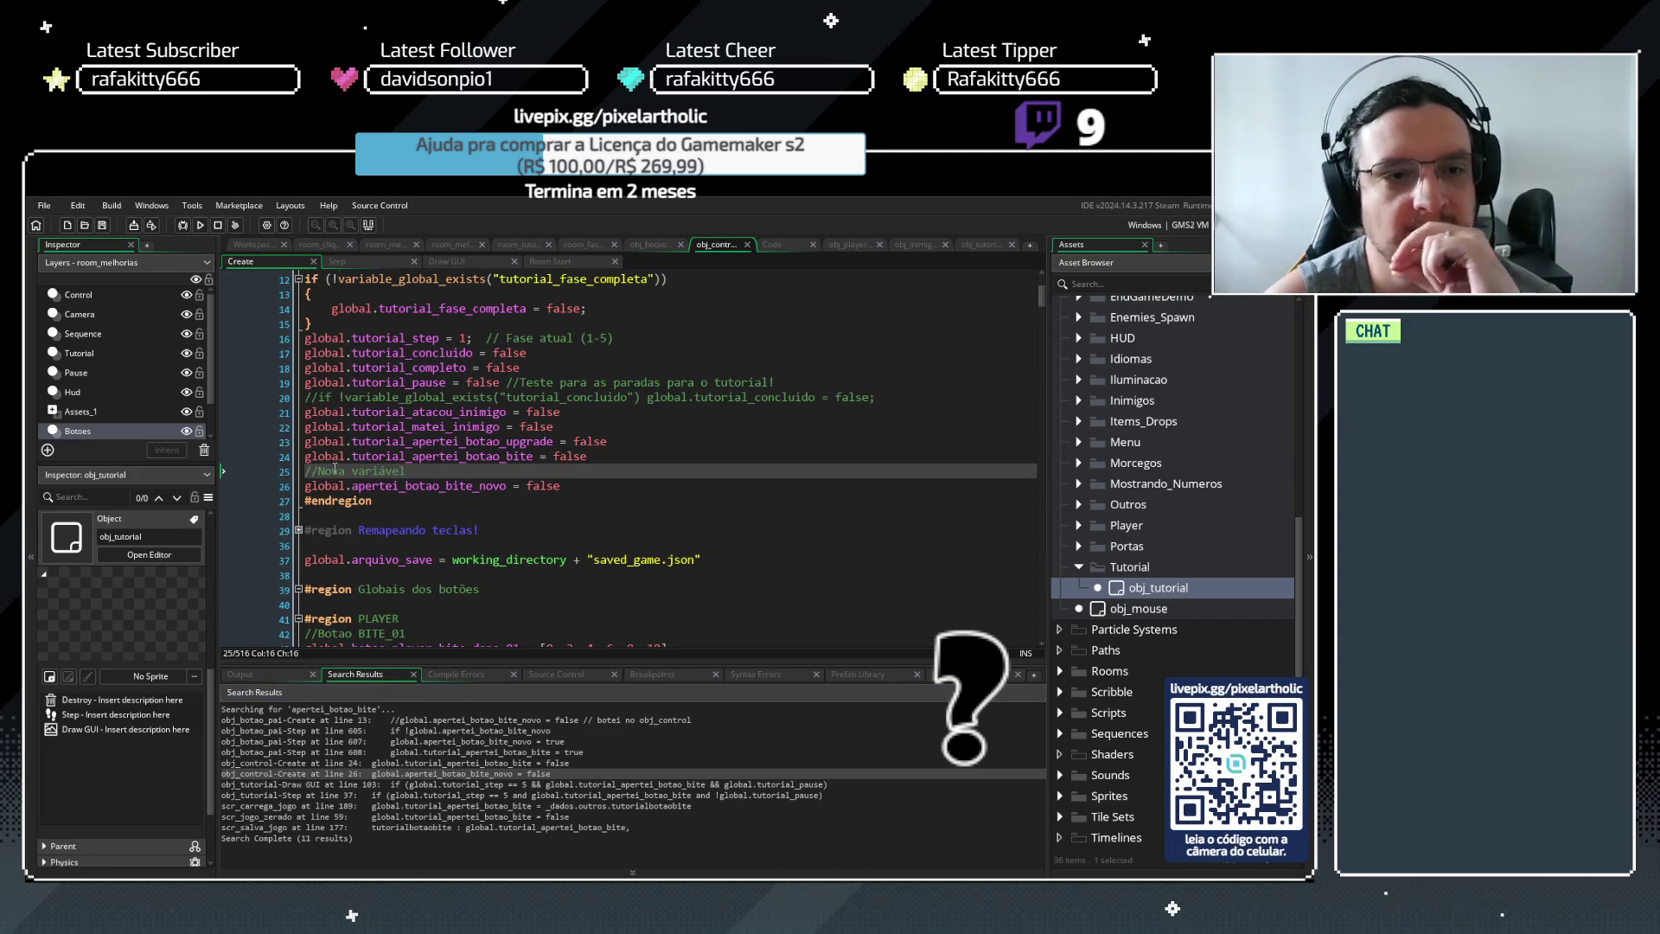
Step through the apertei_botao_bite search matches, ending at obj_tutorial Draw GUI line 103
click(570, 490)
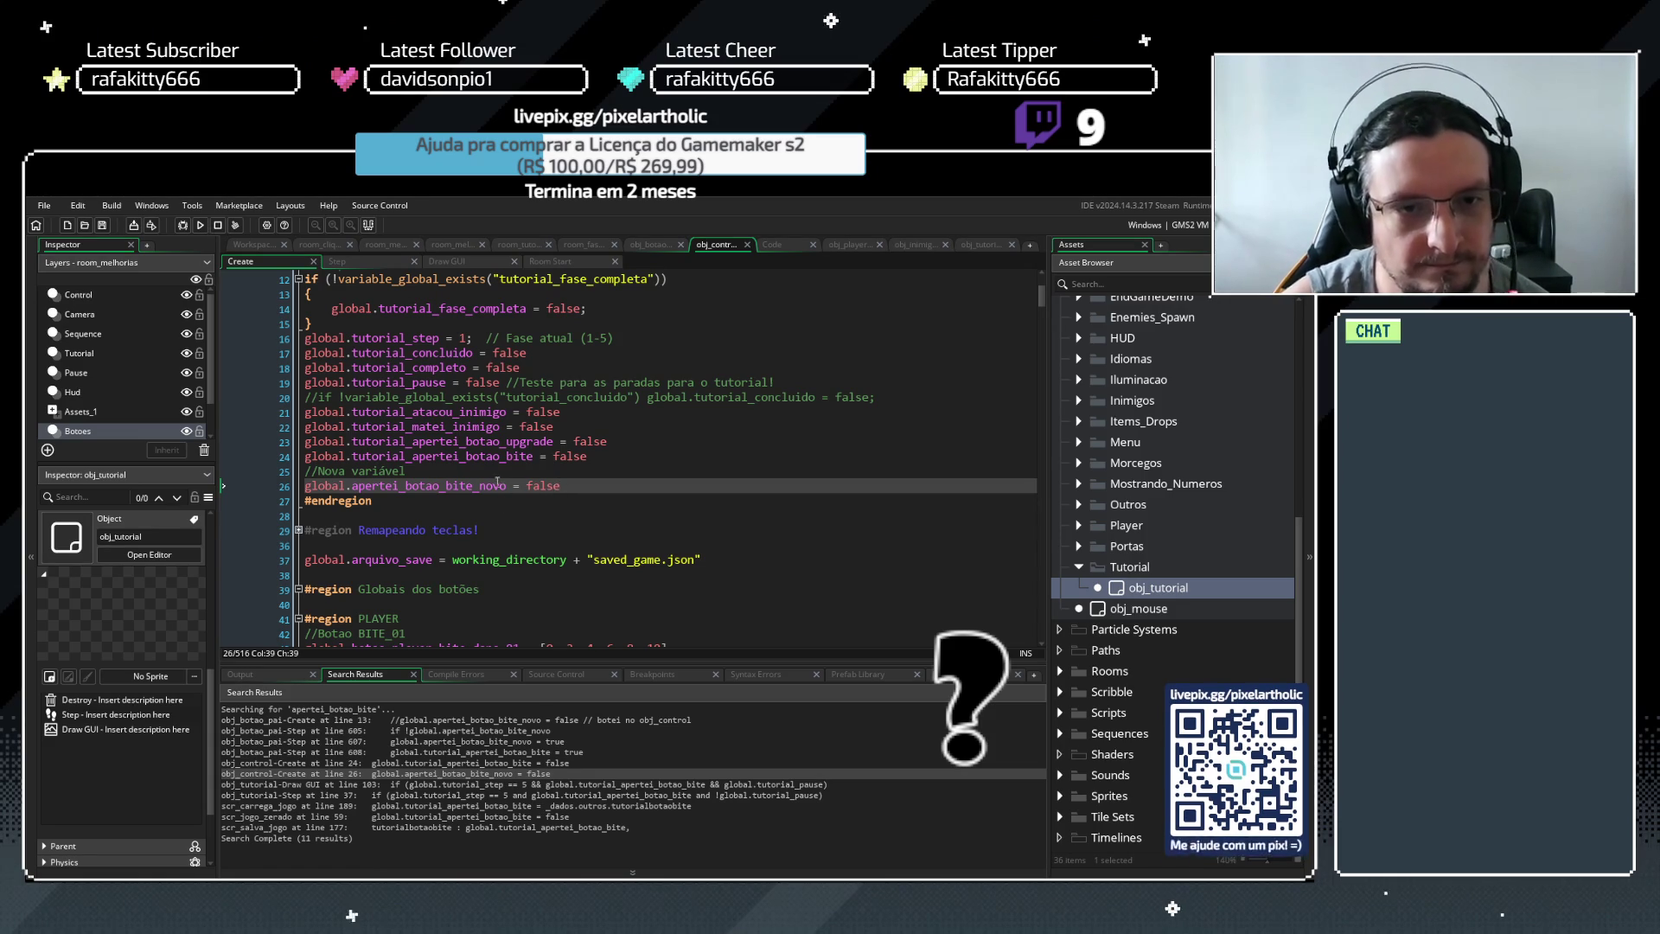
drag(507, 486, 290, 488)
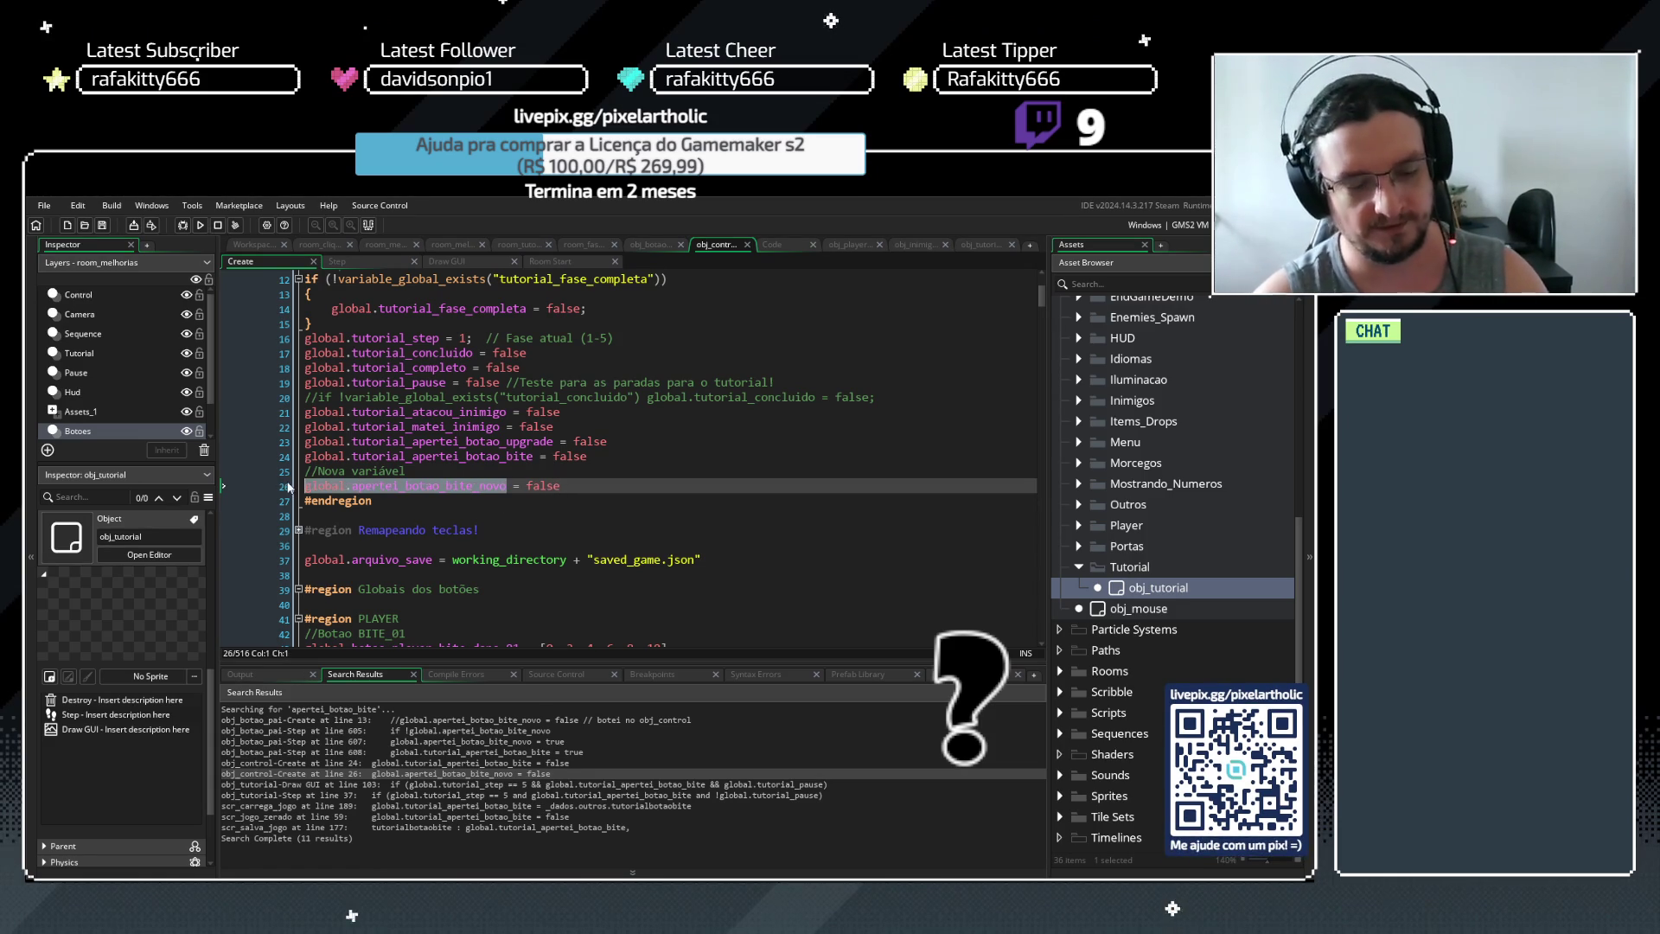
click(624, 491)
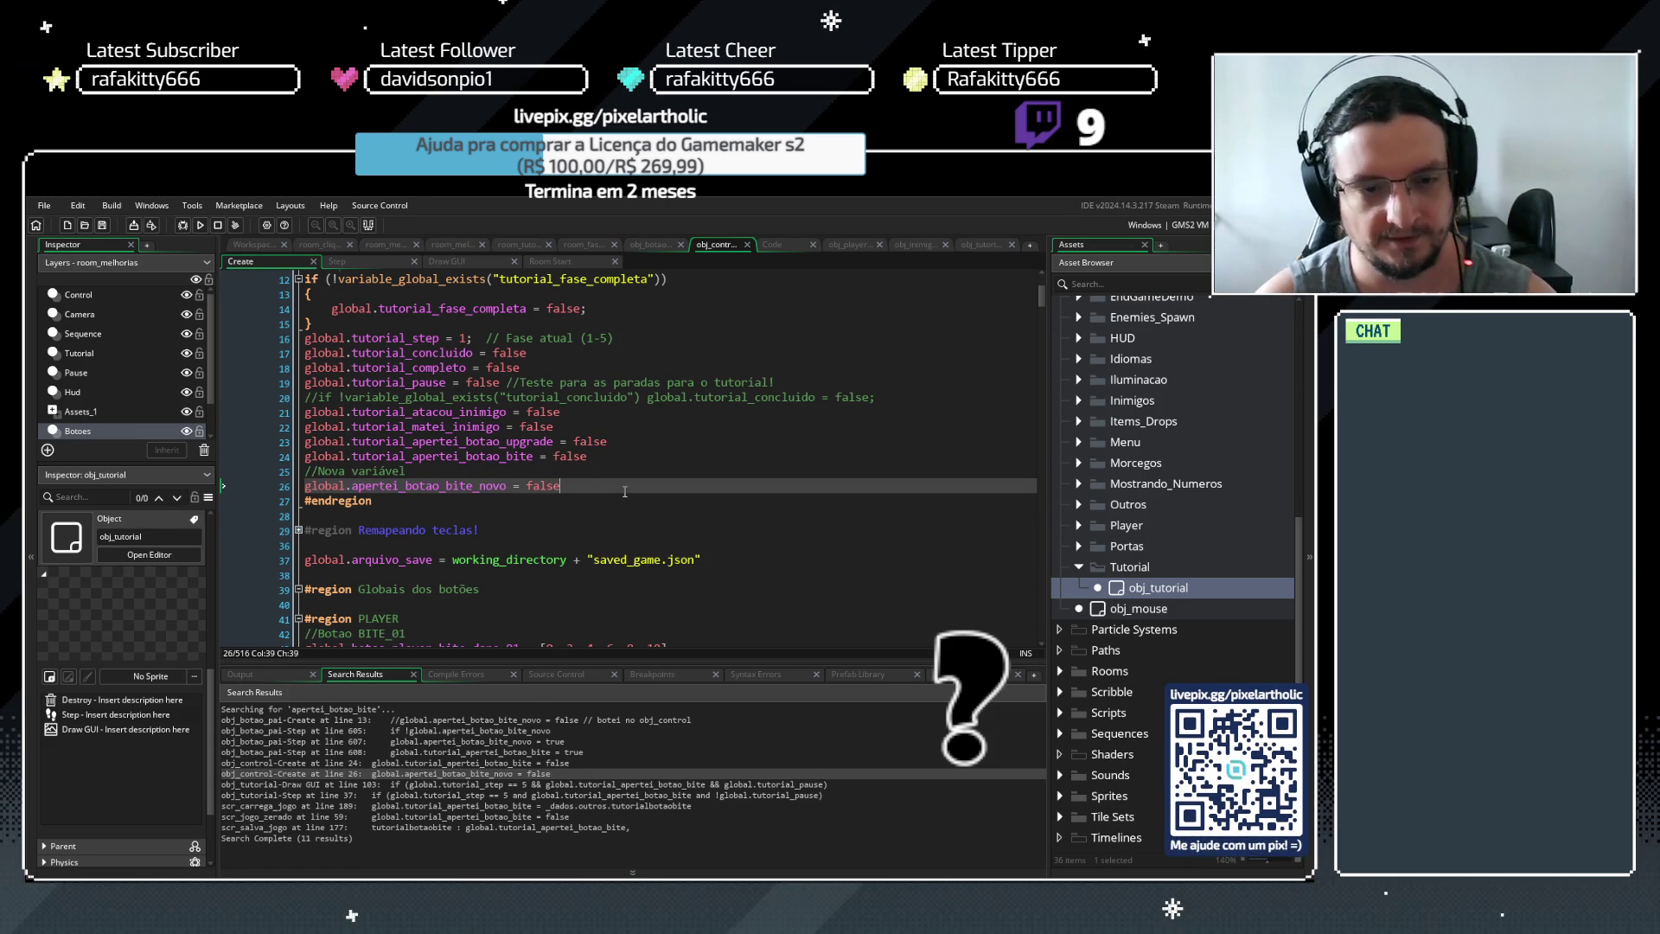
click(448, 732)
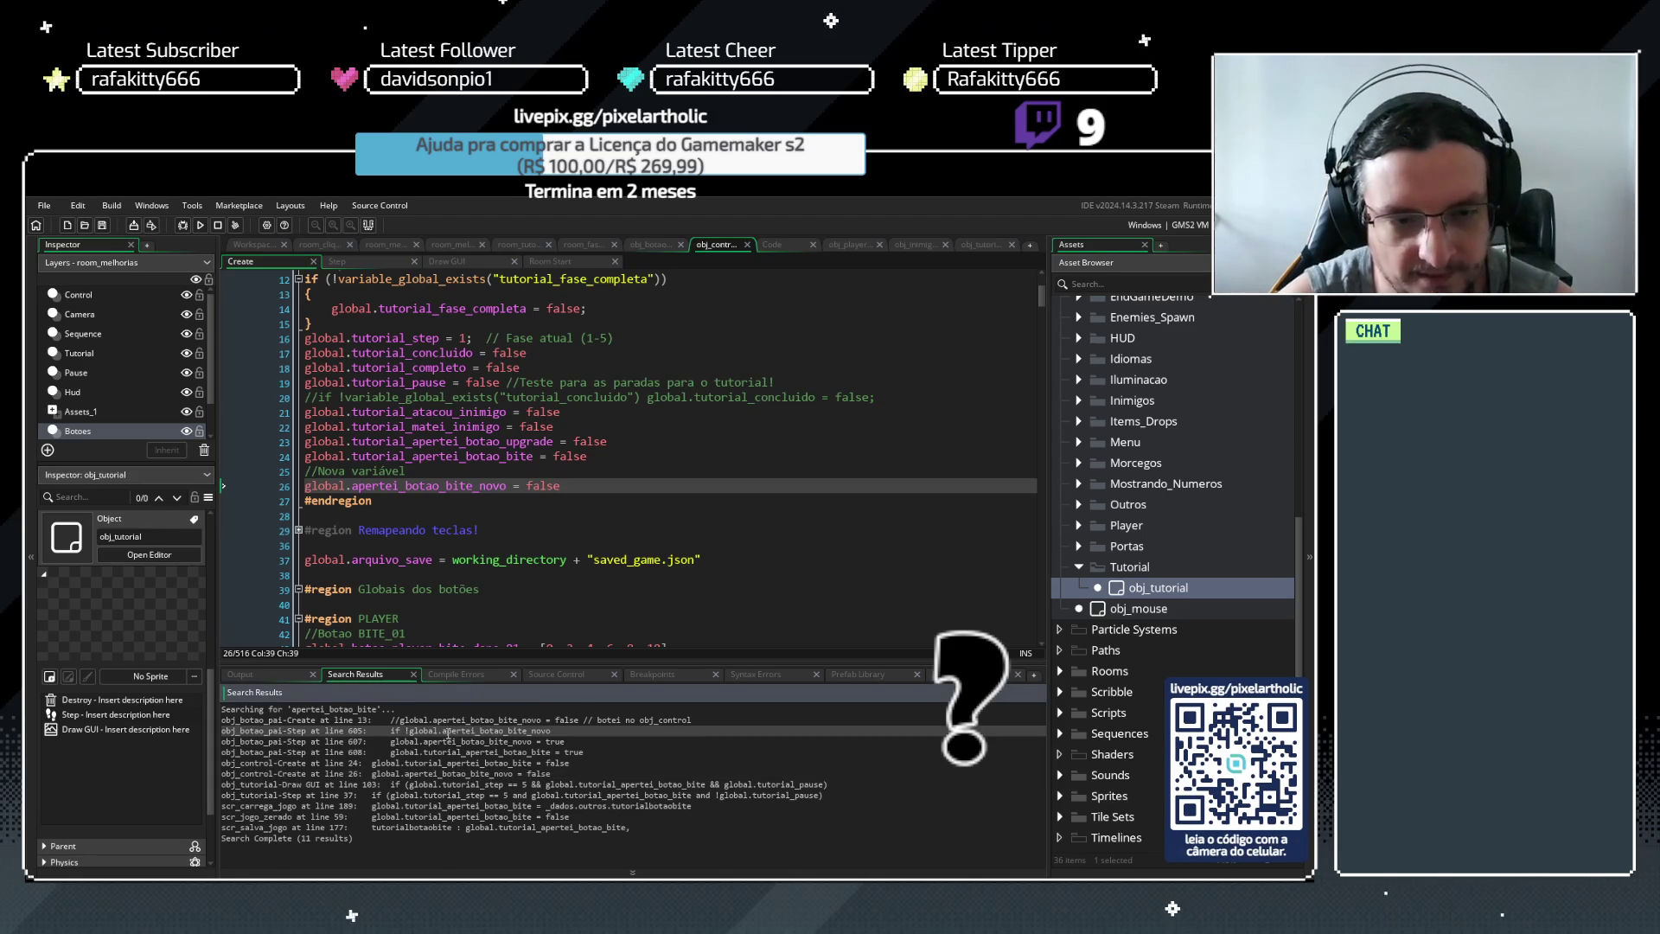
click(508, 720)
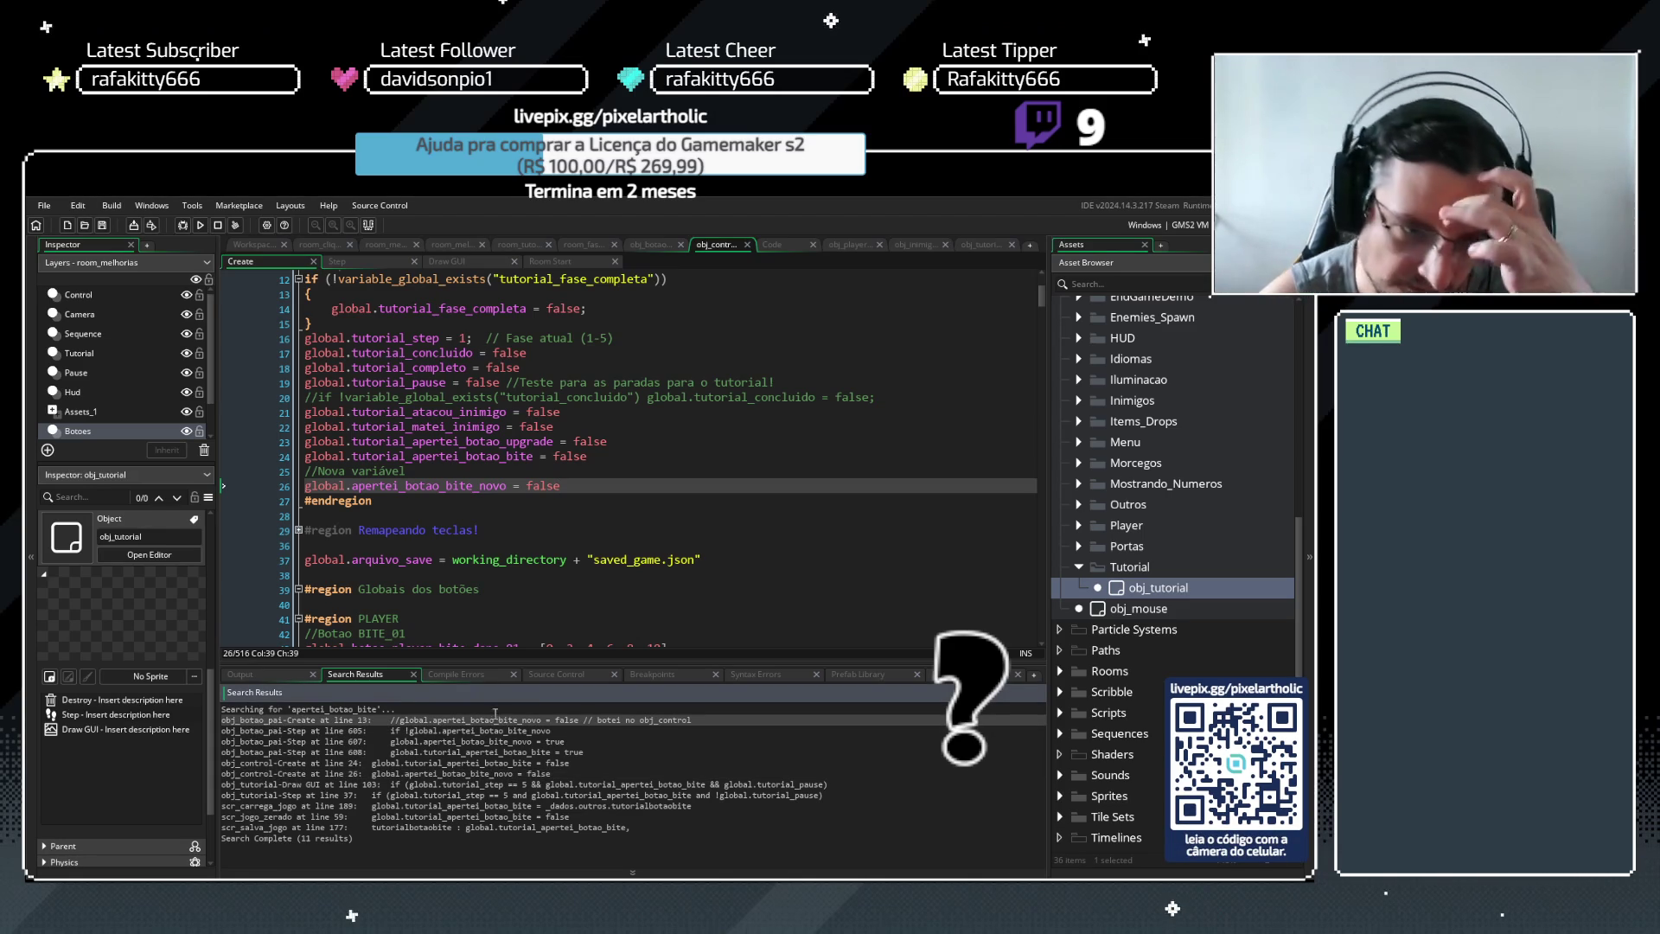
click(452, 741)
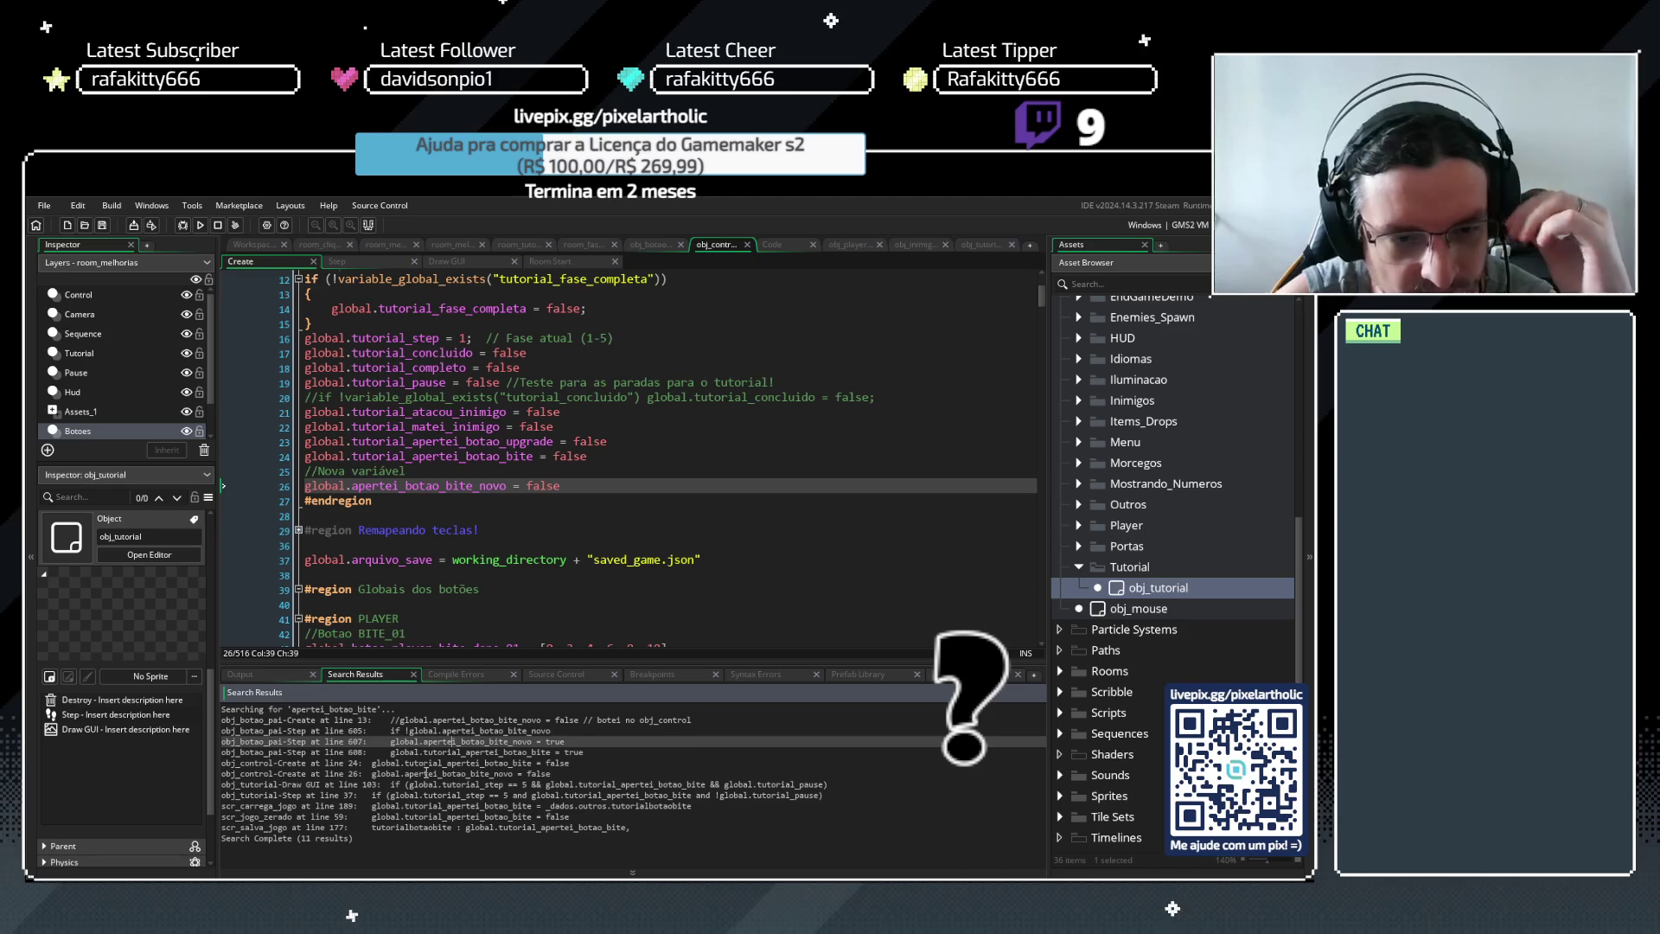
click(425, 774)
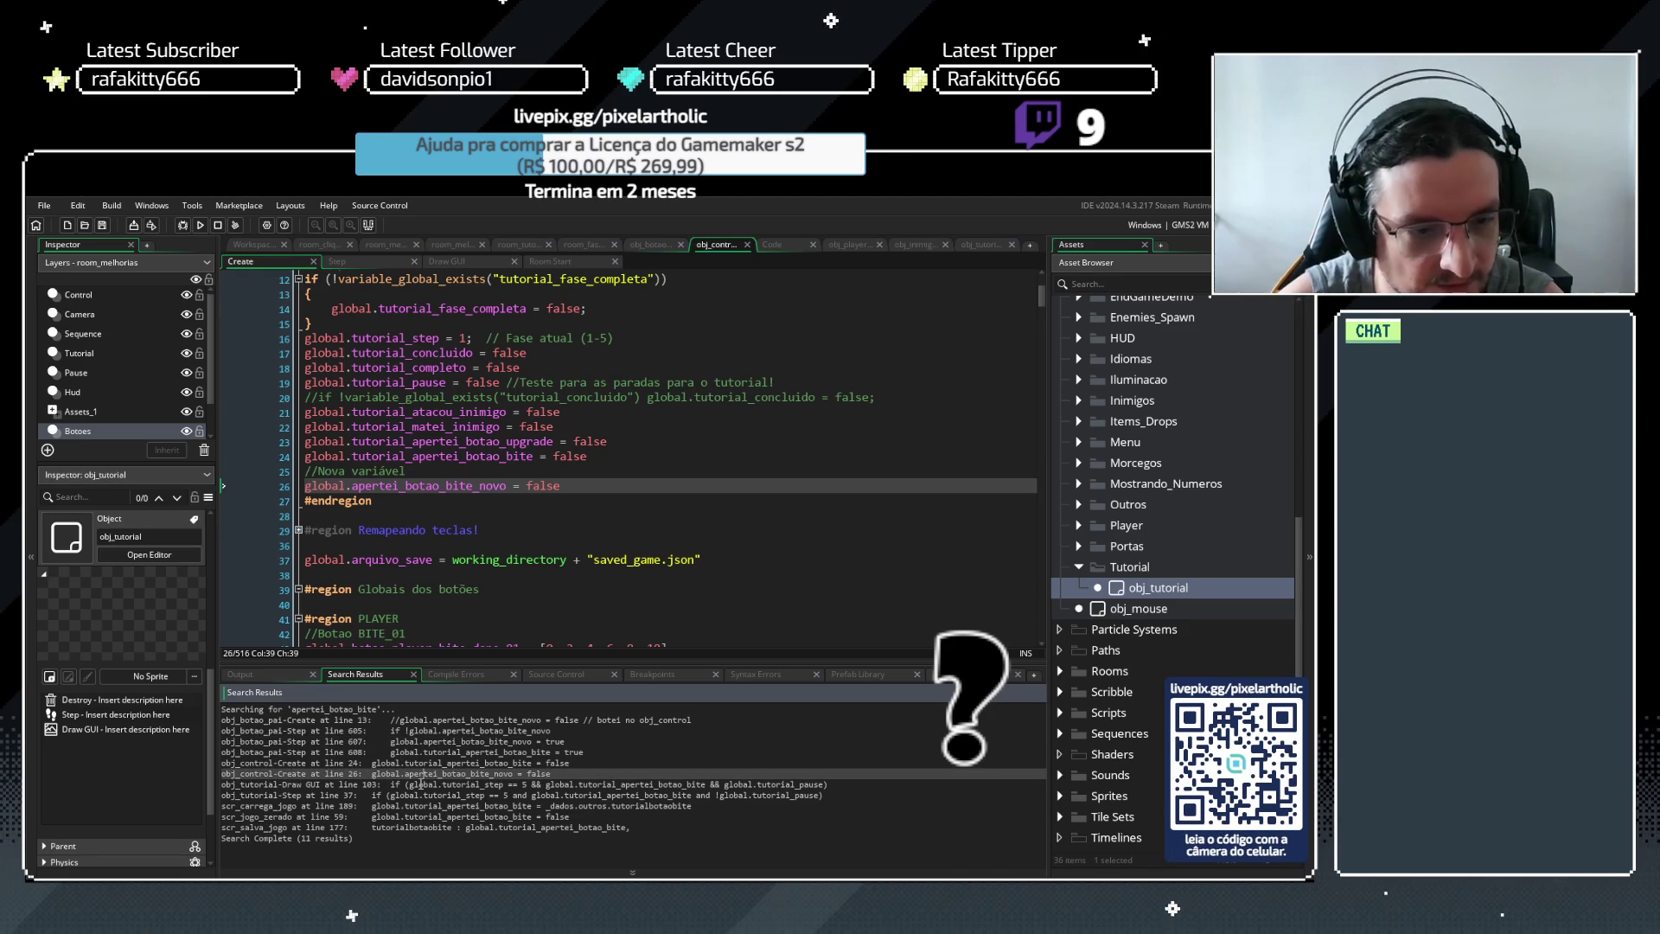
click(420, 783)
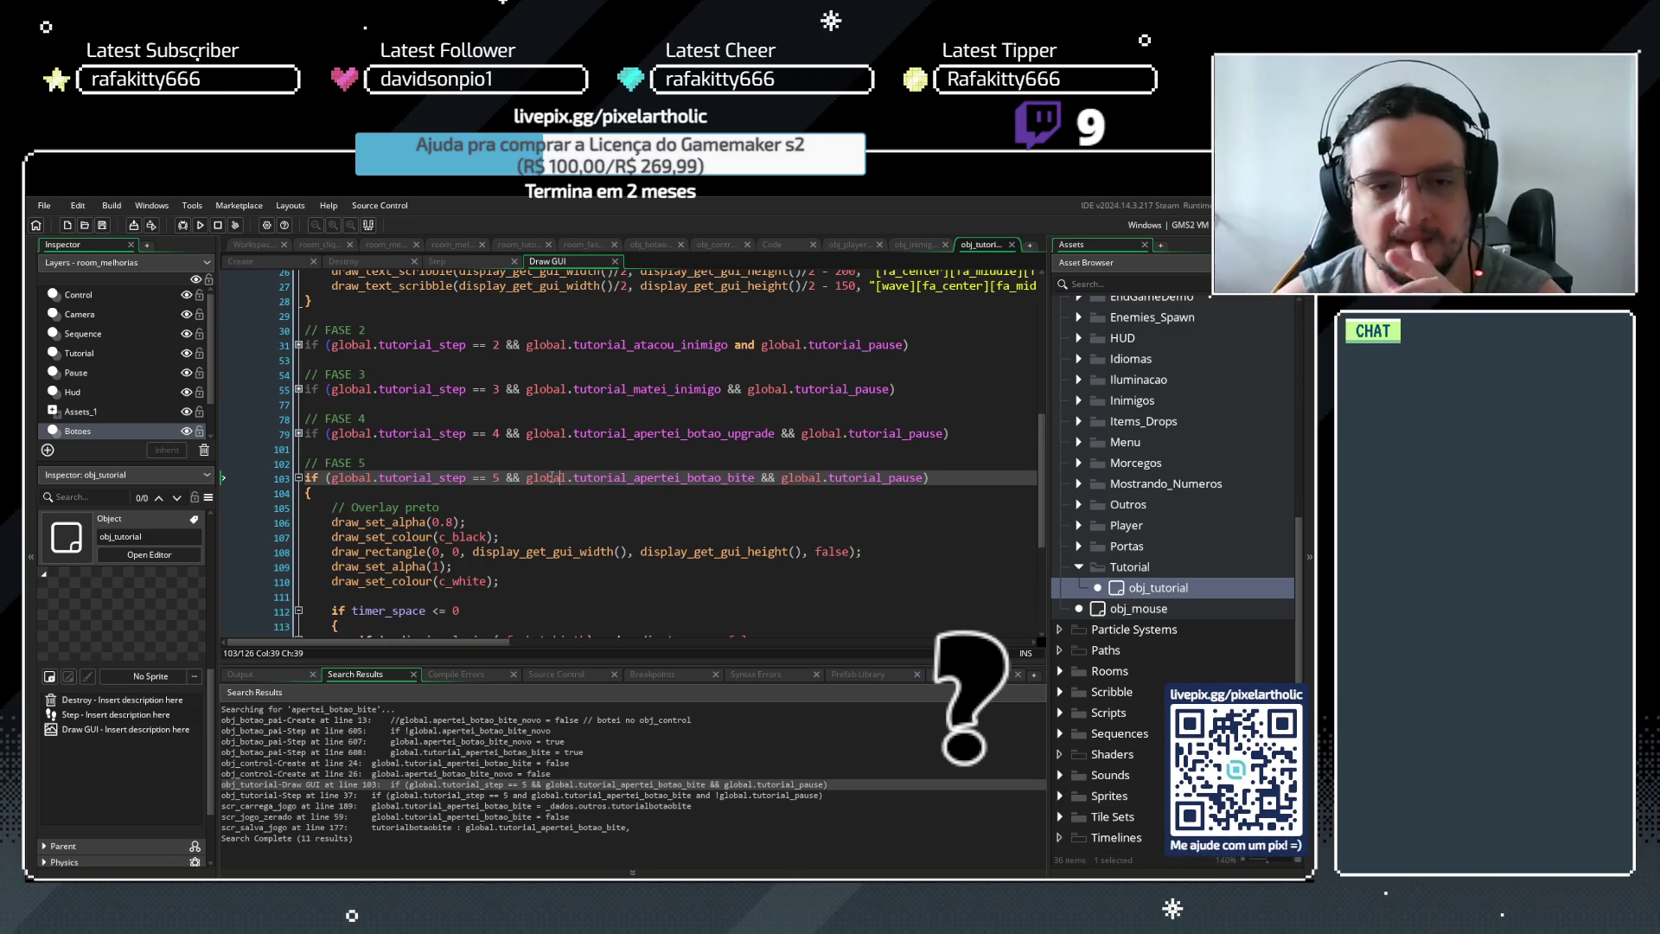
Add 'and global.apertei_botao_bite_novo' to line 103's step 5 check, then select obj_control's initialisation line
drag(527, 477, 754, 472)
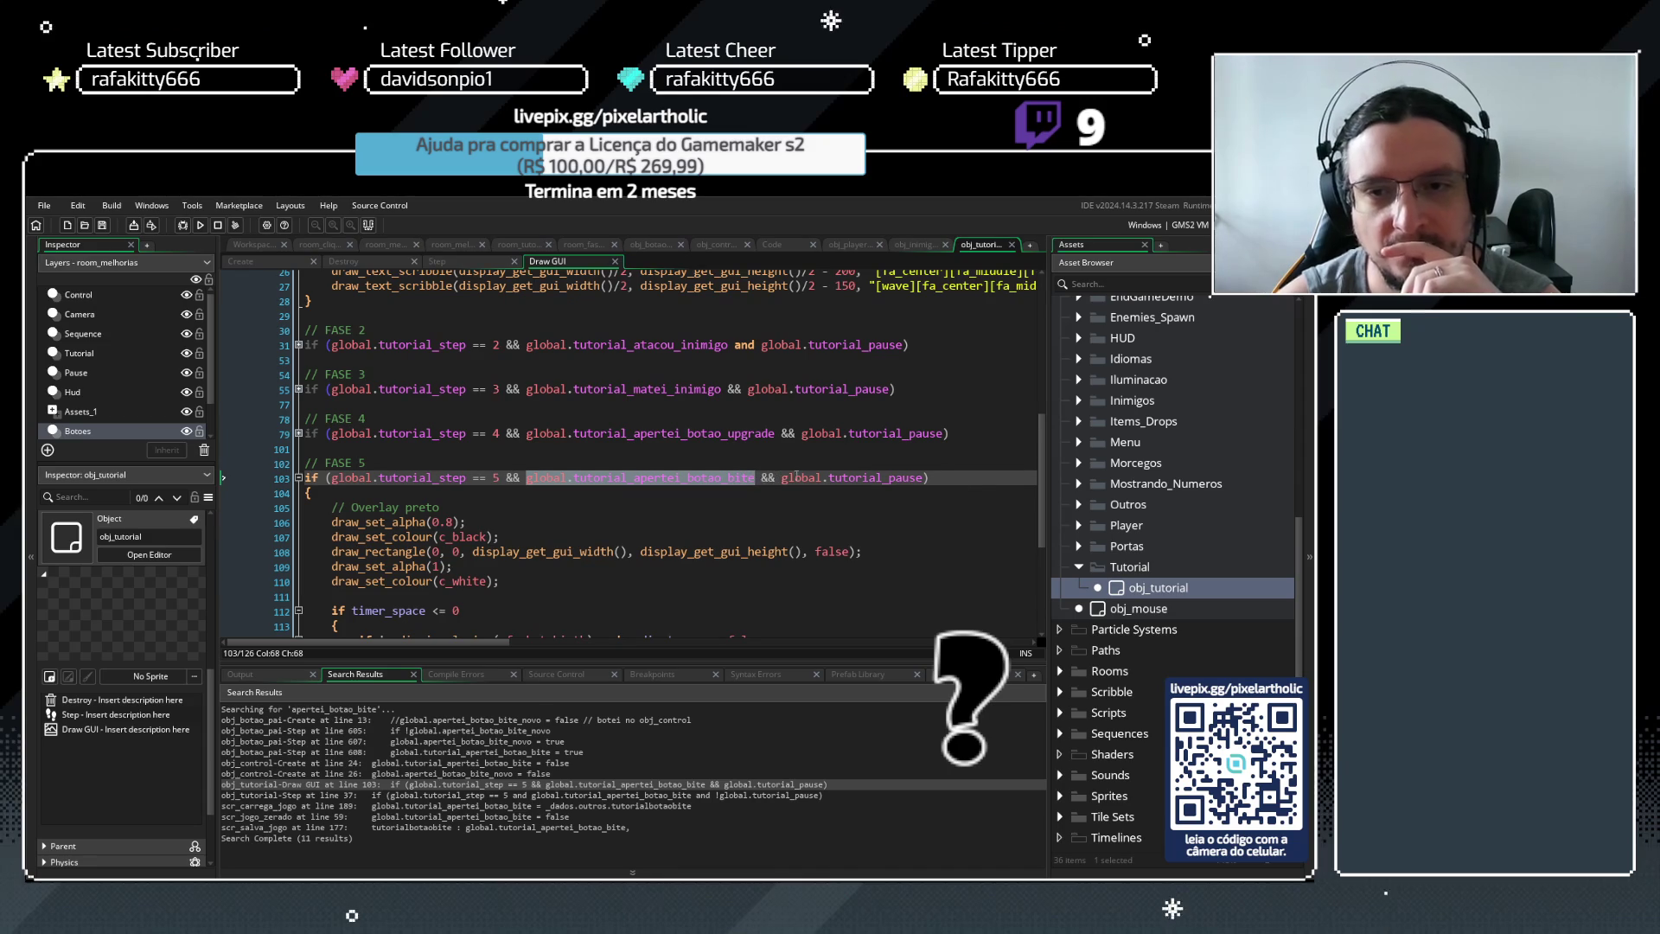
click(932, 478)
text(and global.apertei_botao_bite_novo)
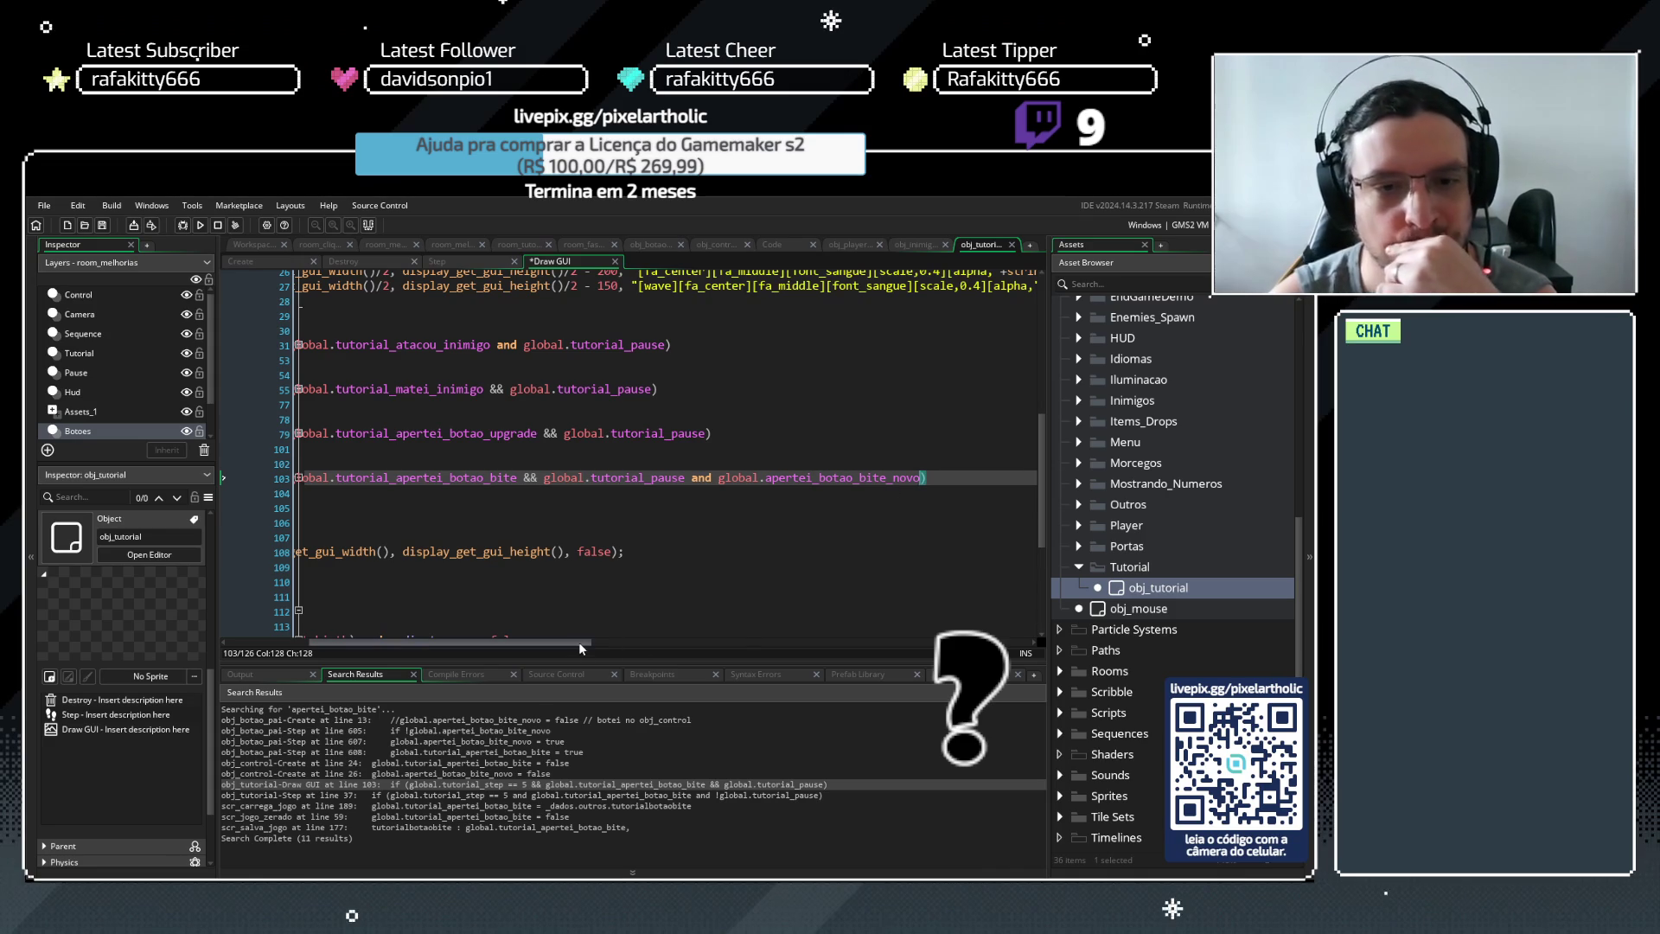
drag(579, 642, 383, 637)
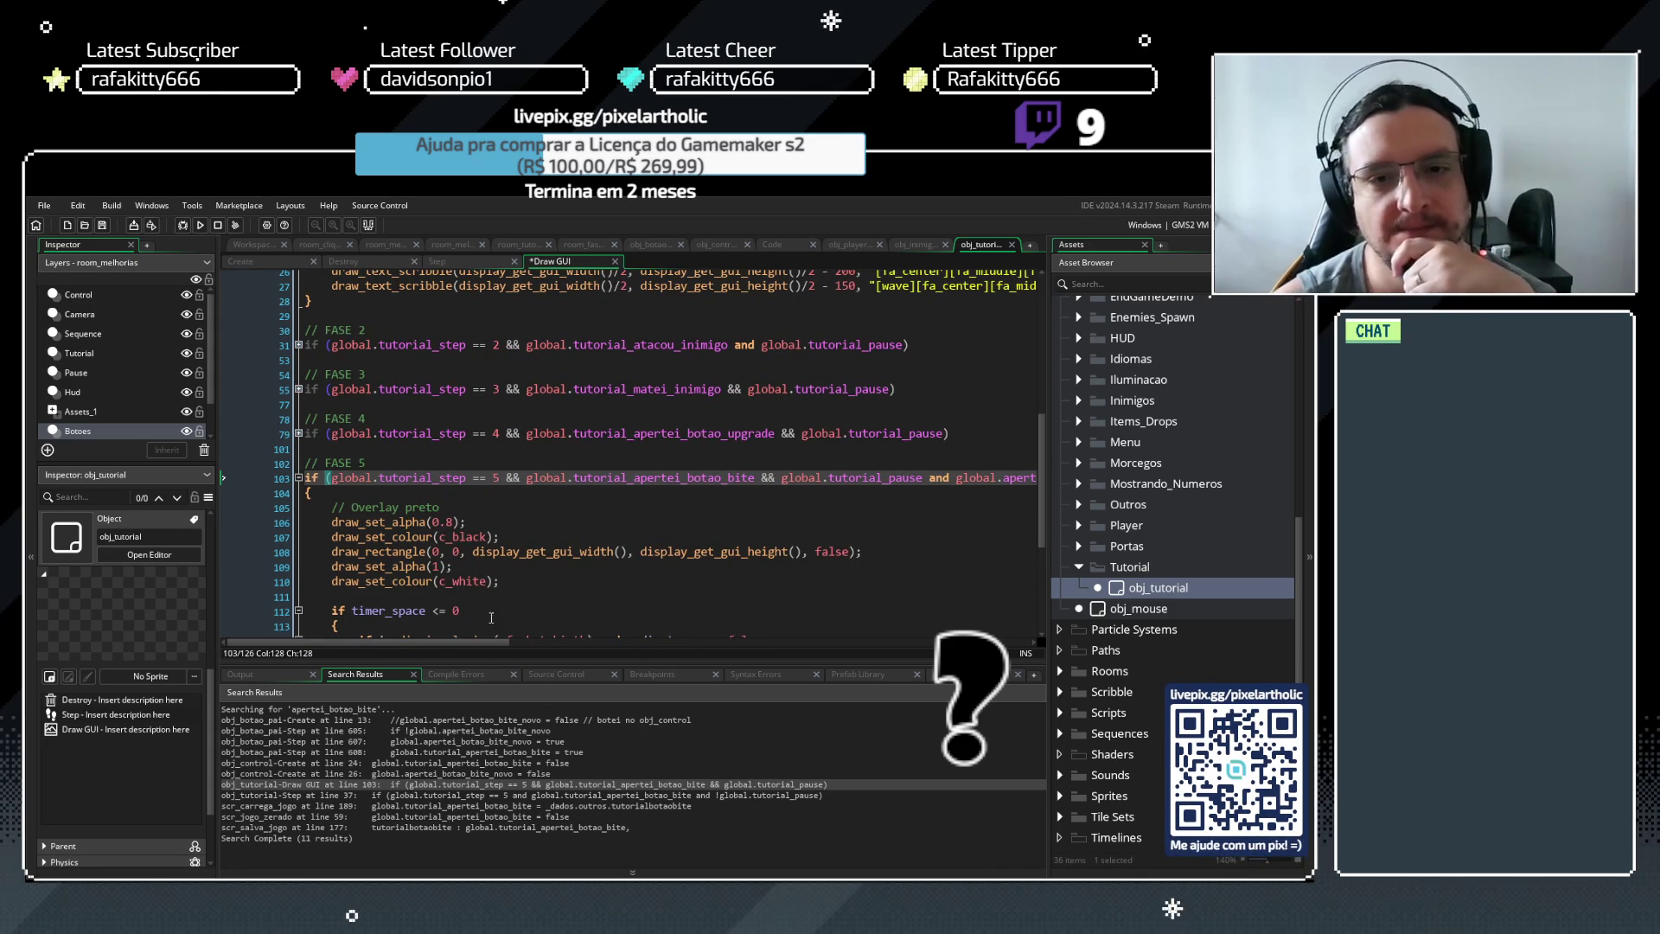
mouse_move(465, 642)
mouse_down()
mouse_move(646, 641)
mouse_move(460, 642)
mouse_up()
click(723, 477)
key(End)
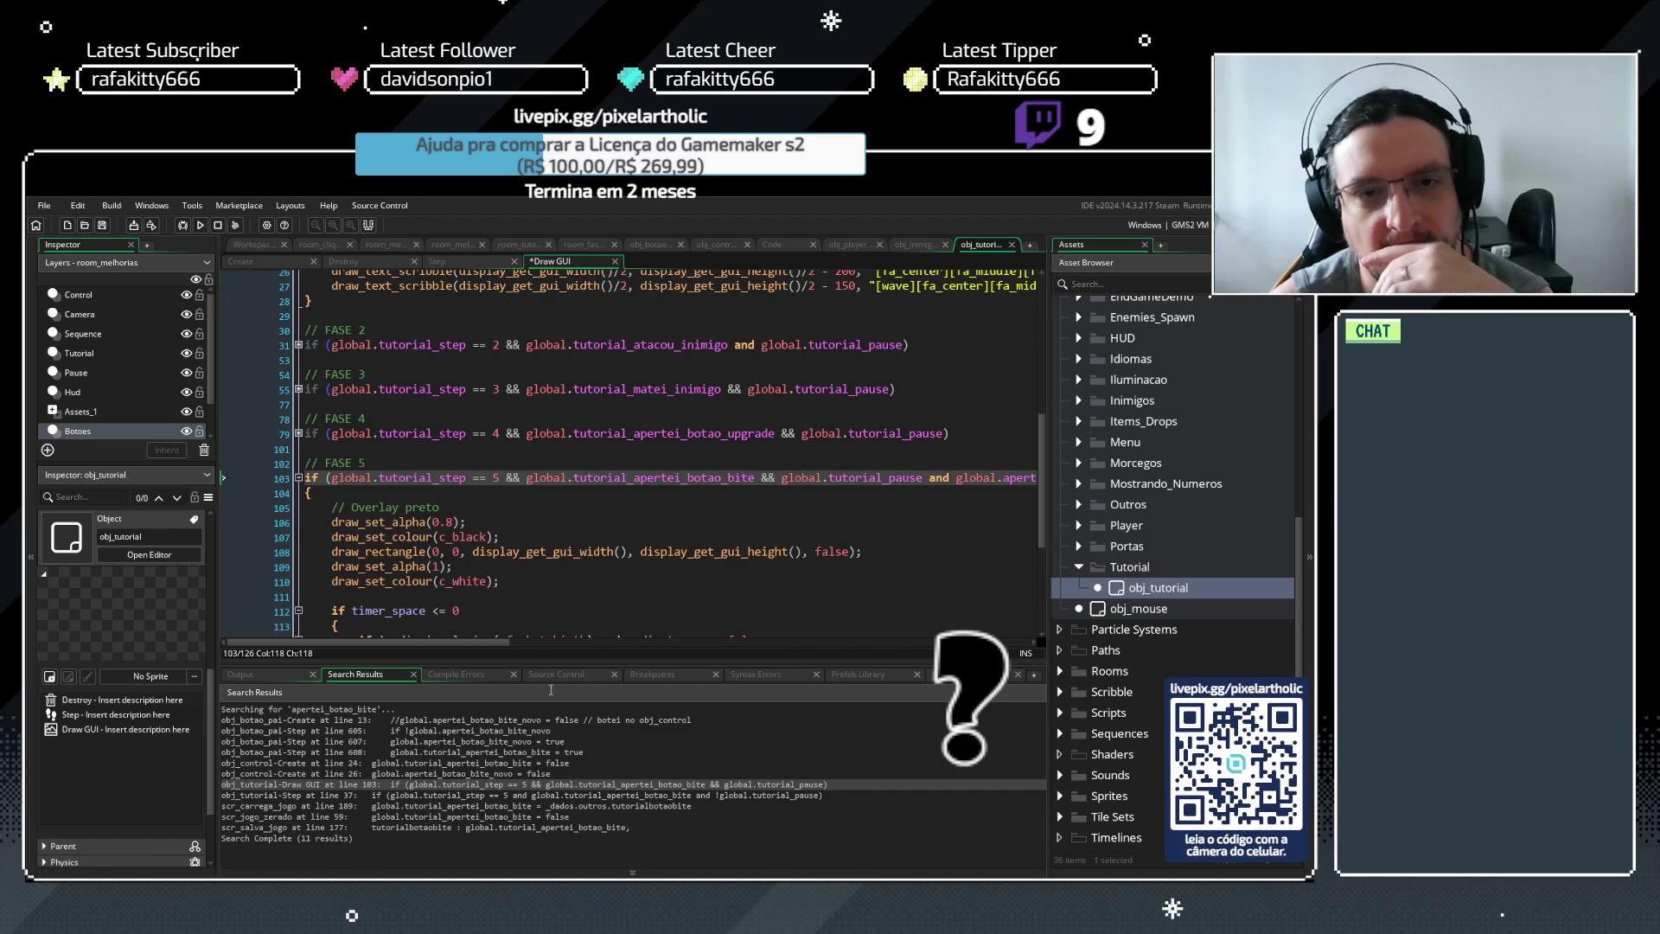
click(712, 245)
drag(564, 487, 293, 488)
key(ctrl+c)
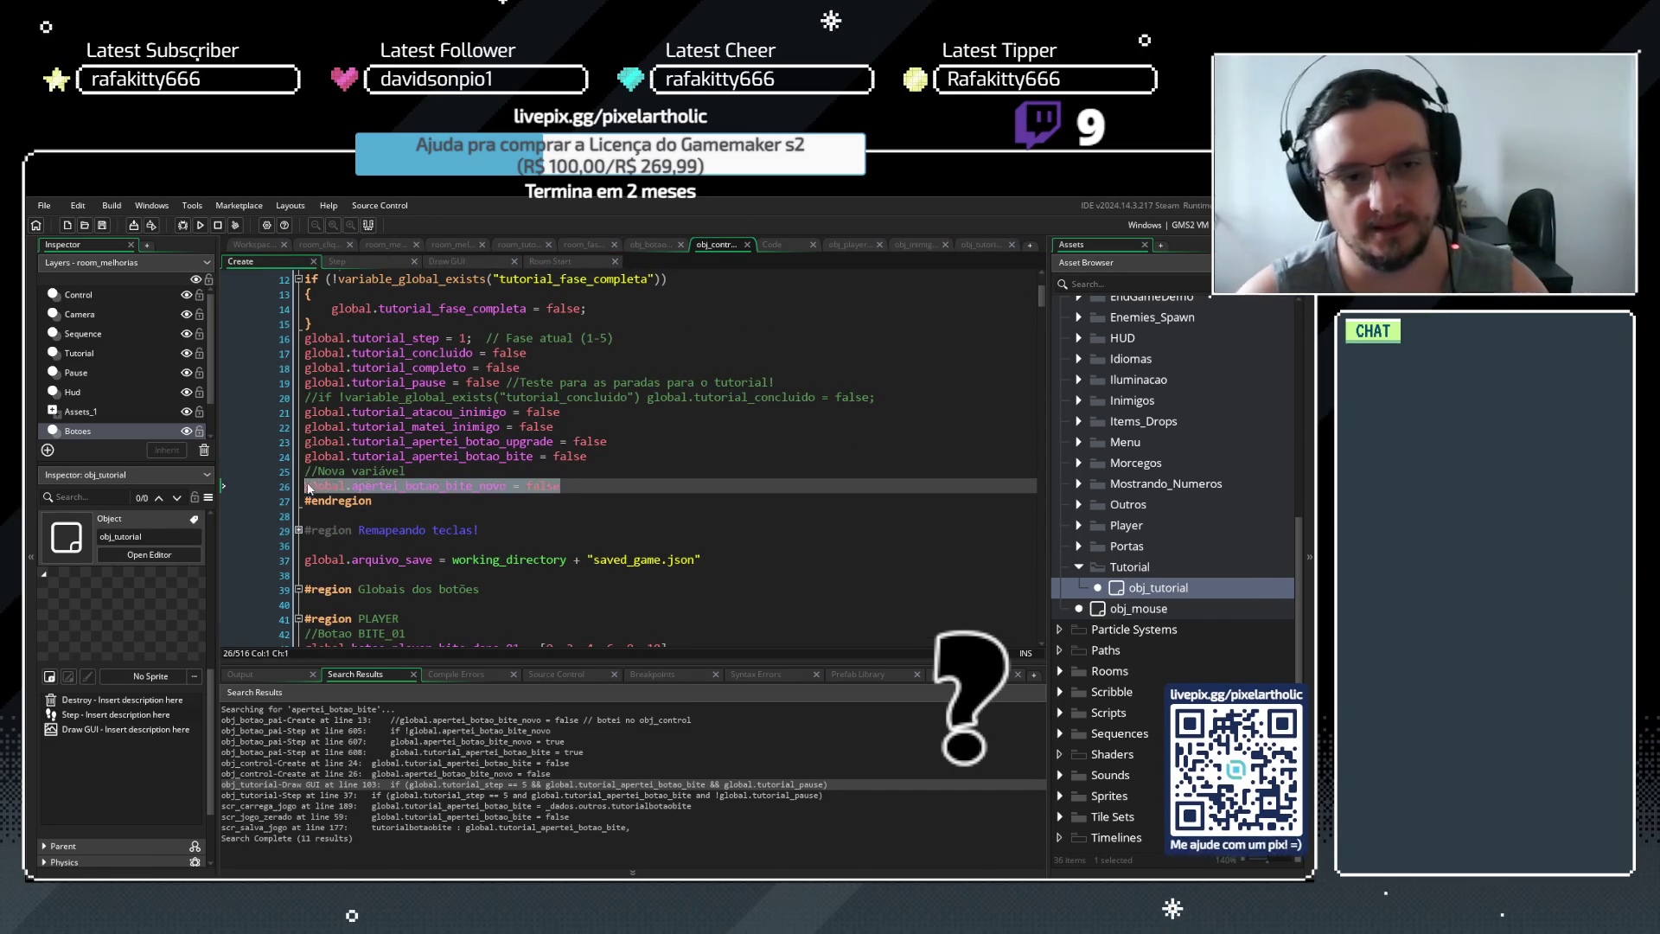
Paste the apertei_botao_bite_novo = false reset as line 60 of scr_jogo_zerado
click(776, 244)
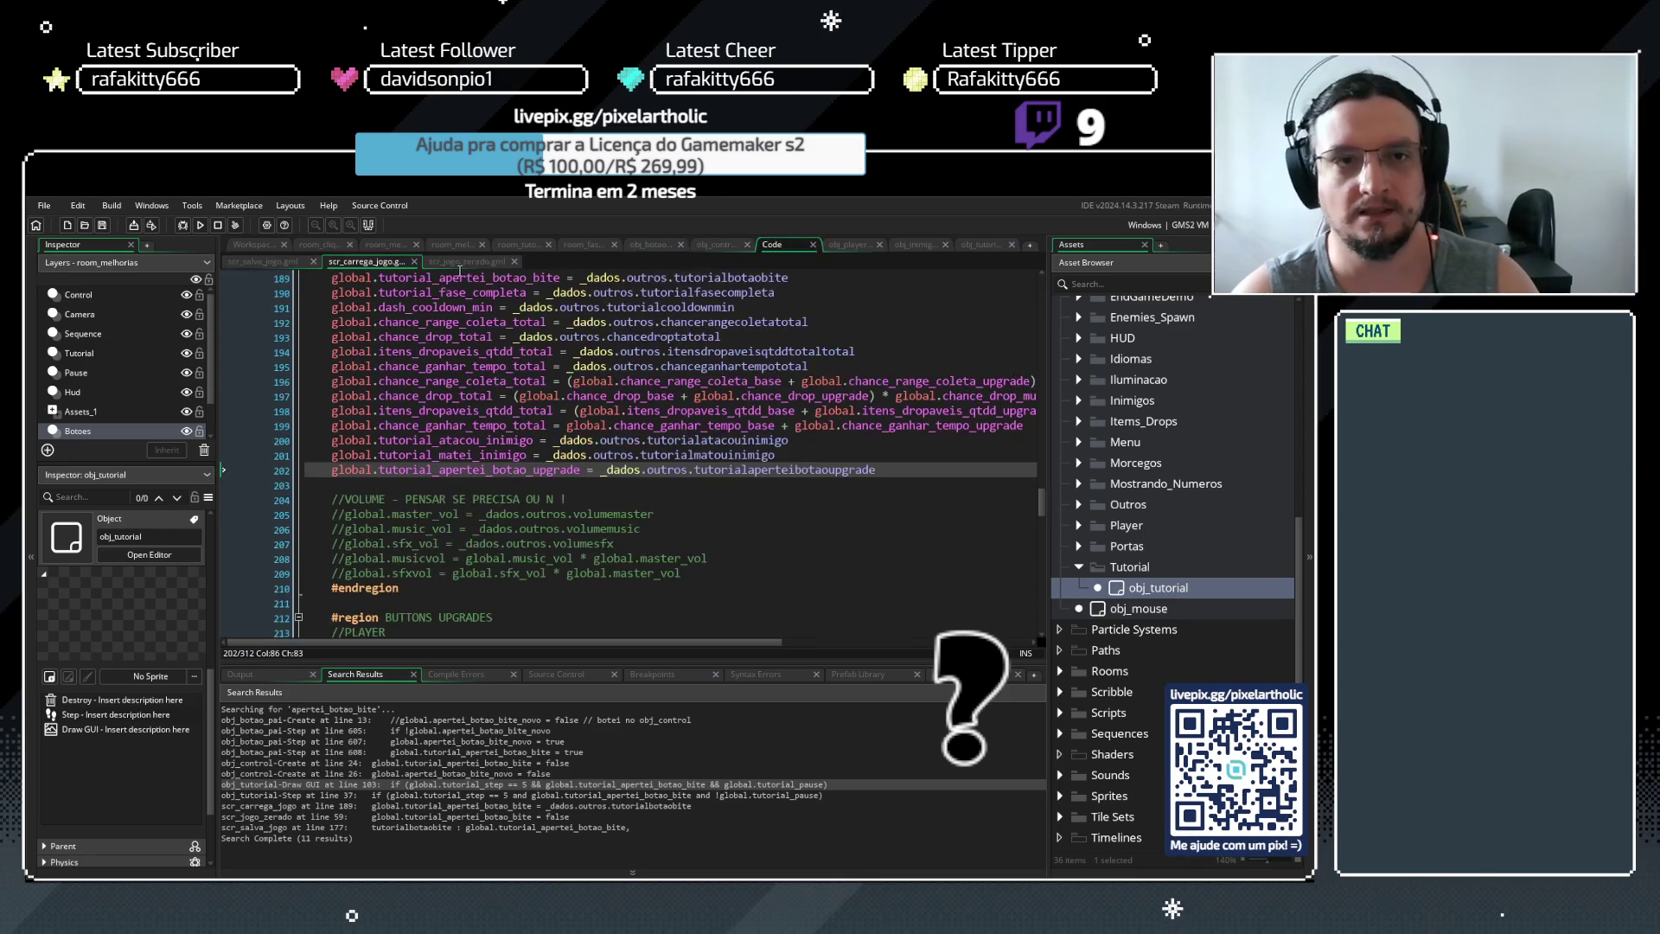
click(453, 262)
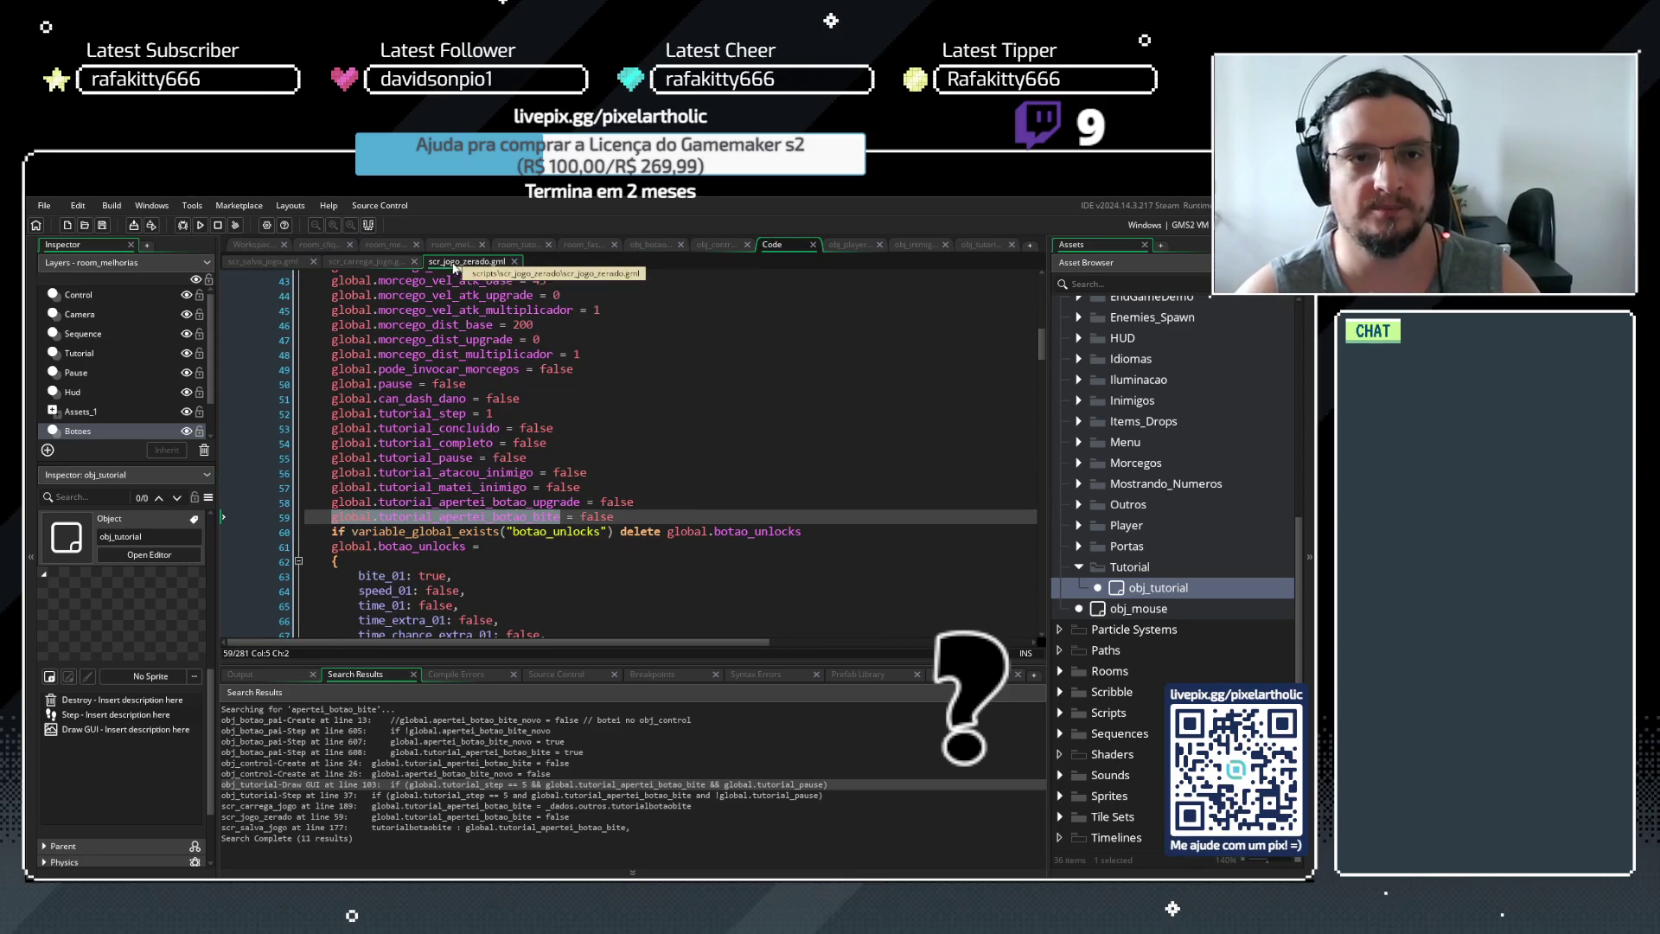
click(633, 516)
key(Return)
key(ctrl+v)
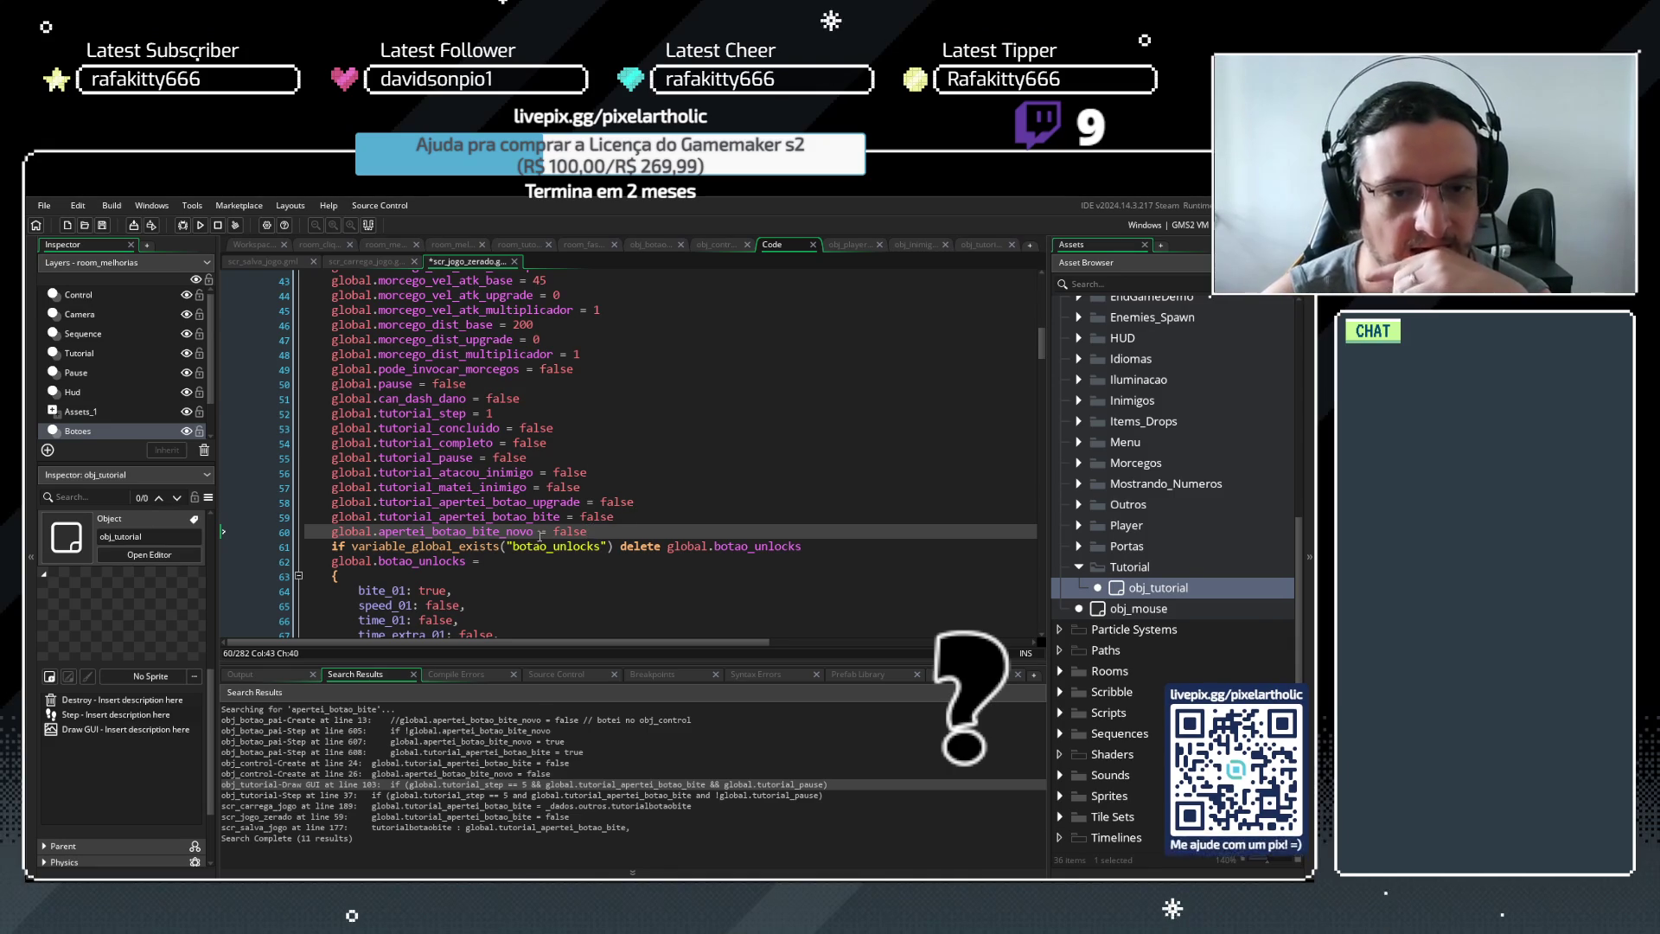
Add 'tutorialaperteibotaobitenovo : global.apertei_botao_bite_novo,' as line 187 of scr_salva_jogo and copy it
key(ctrl+Tab)
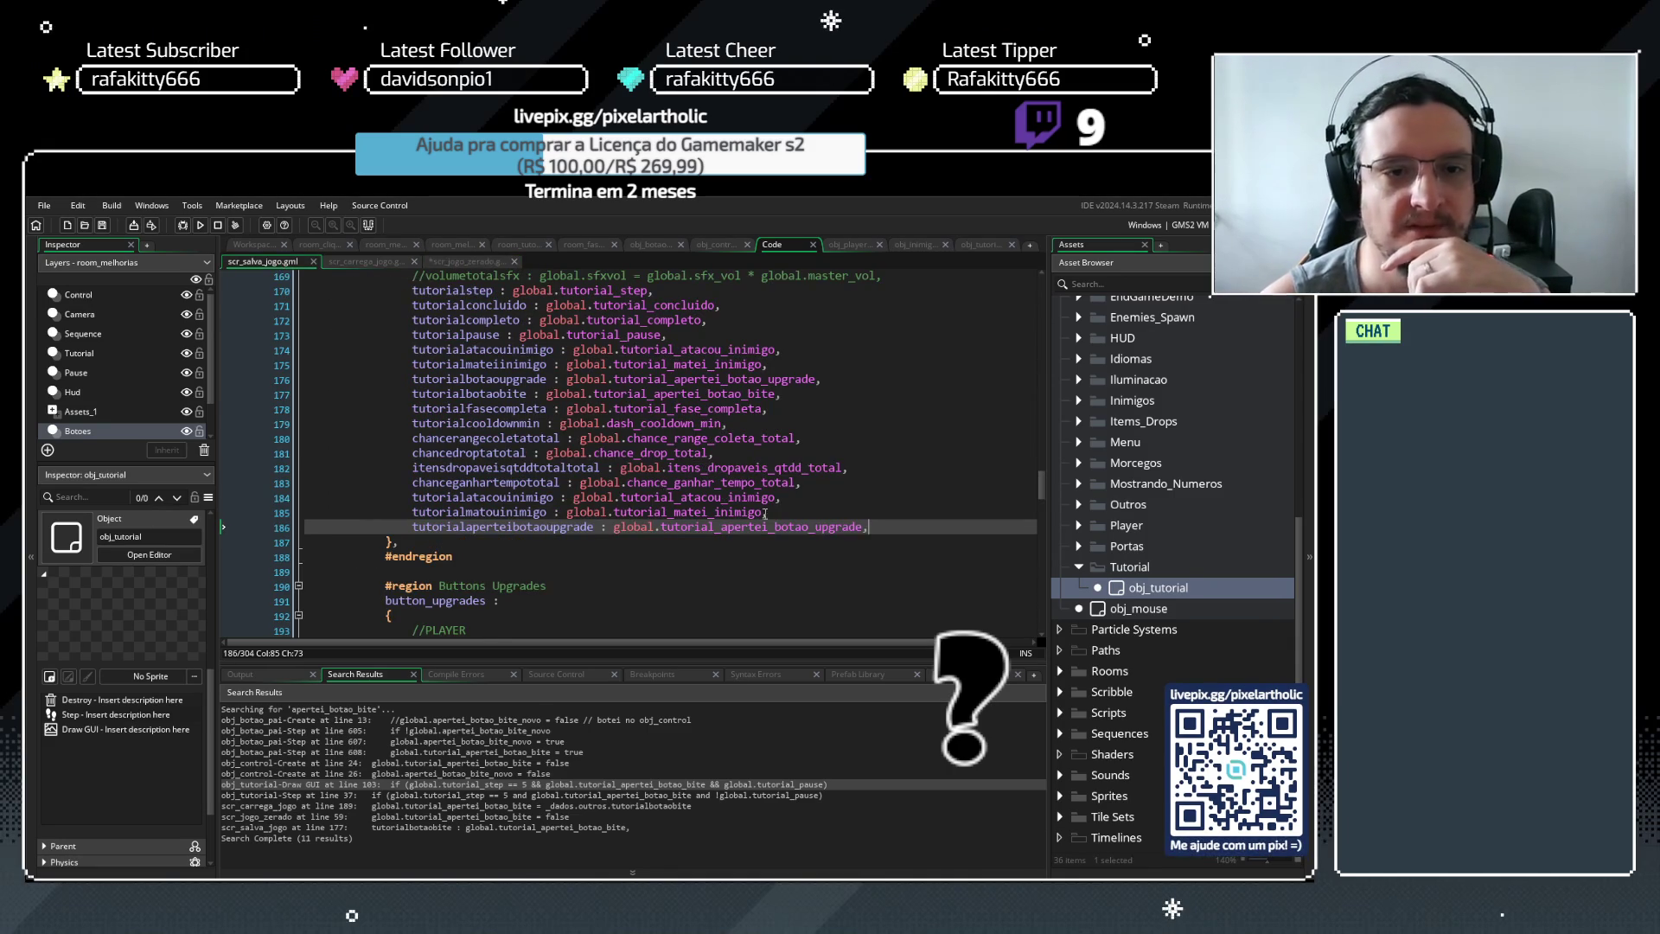
key(Return)
key(ctrl+v)
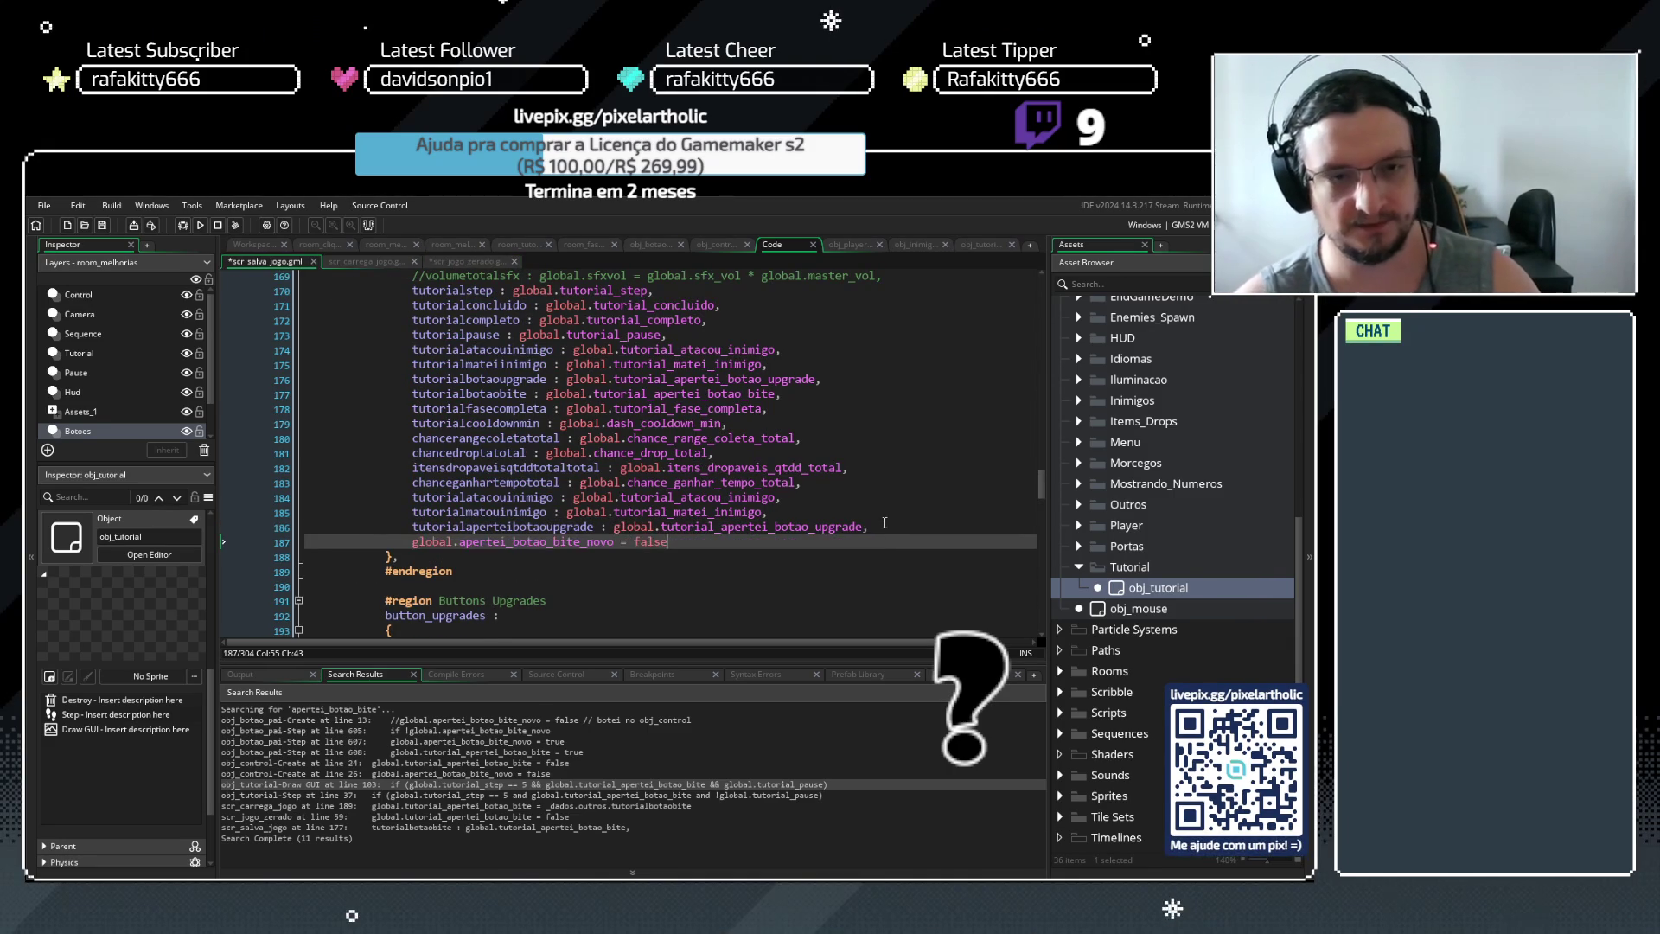
click(412, 542)
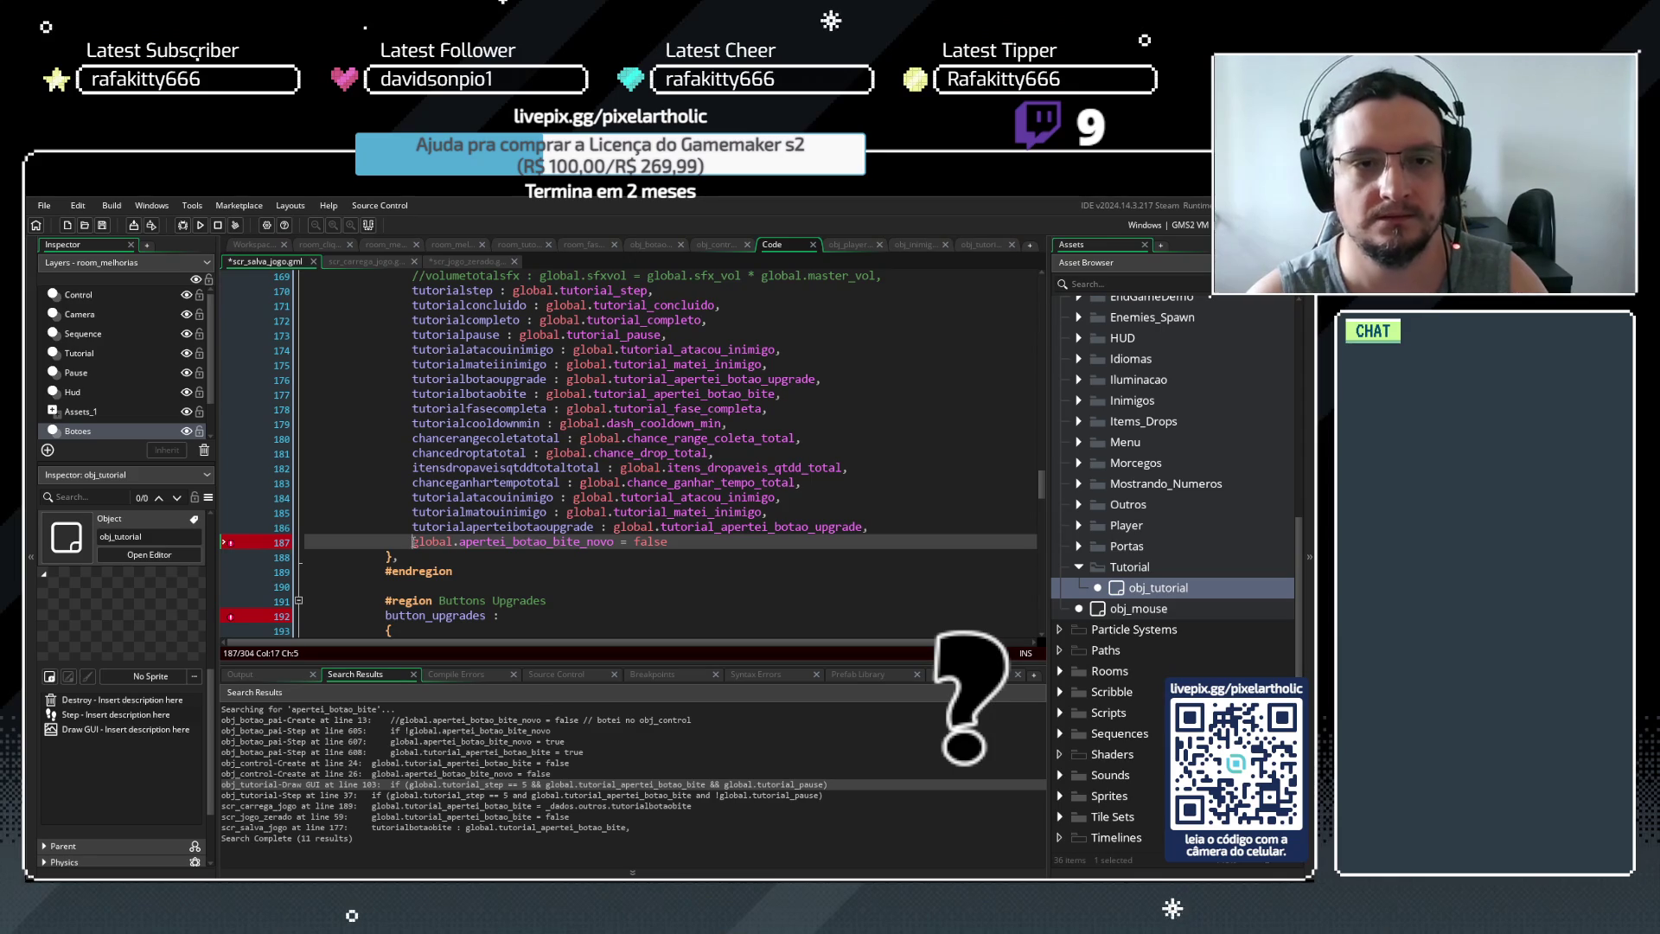
text(tutorial)
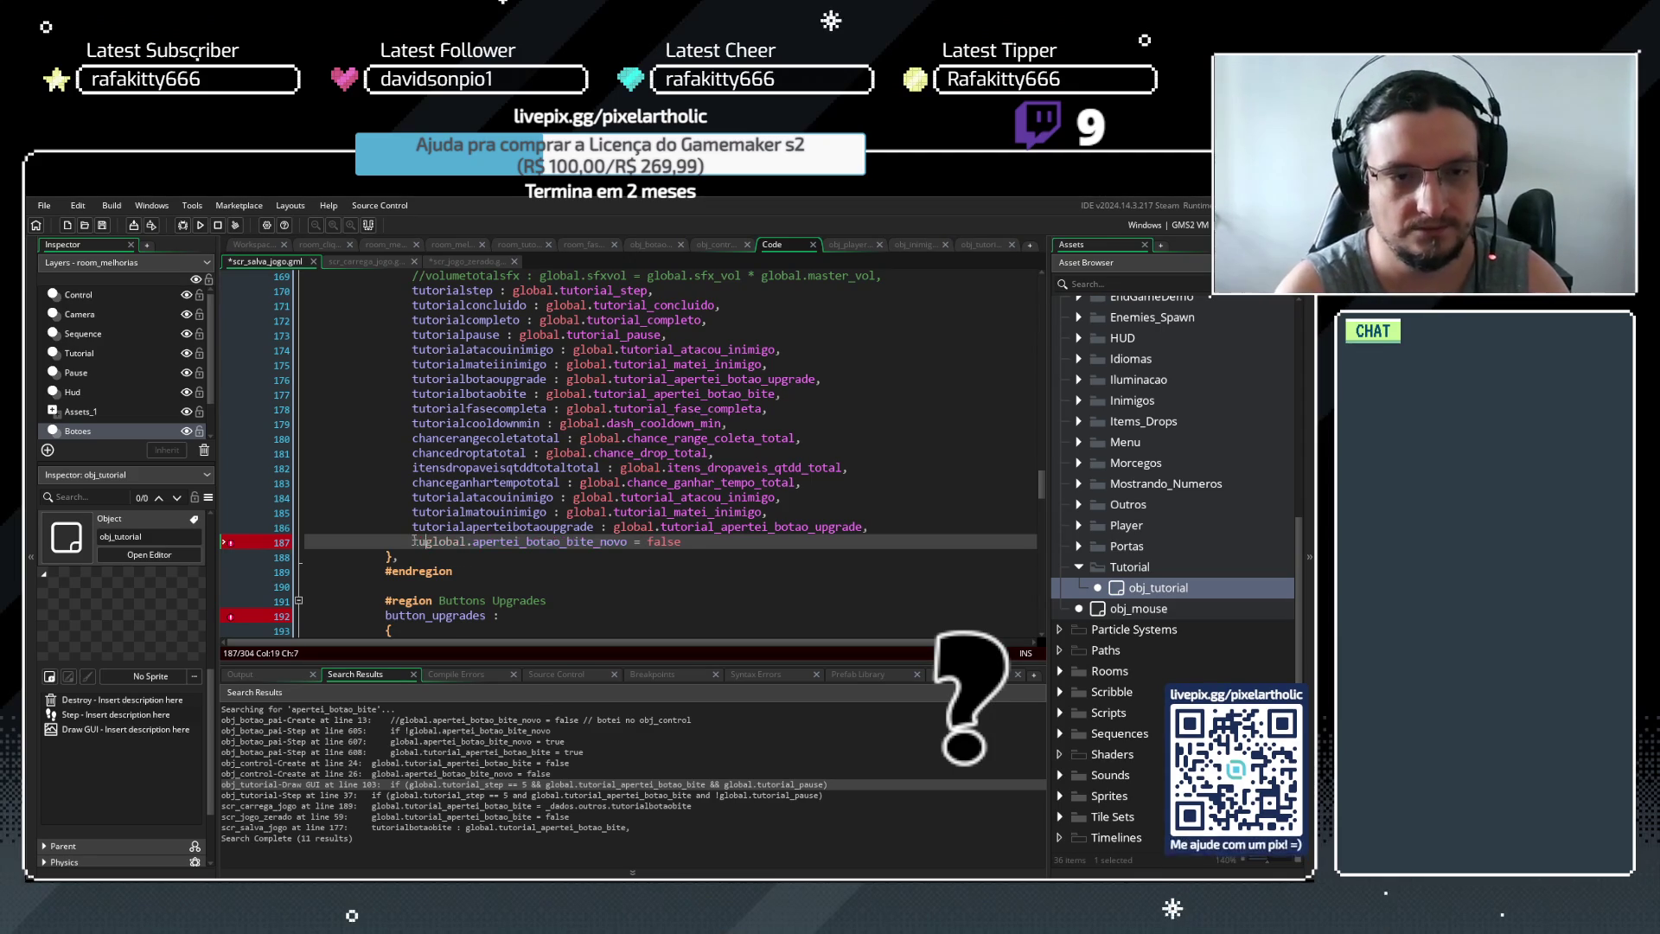
text(aperteibotao)
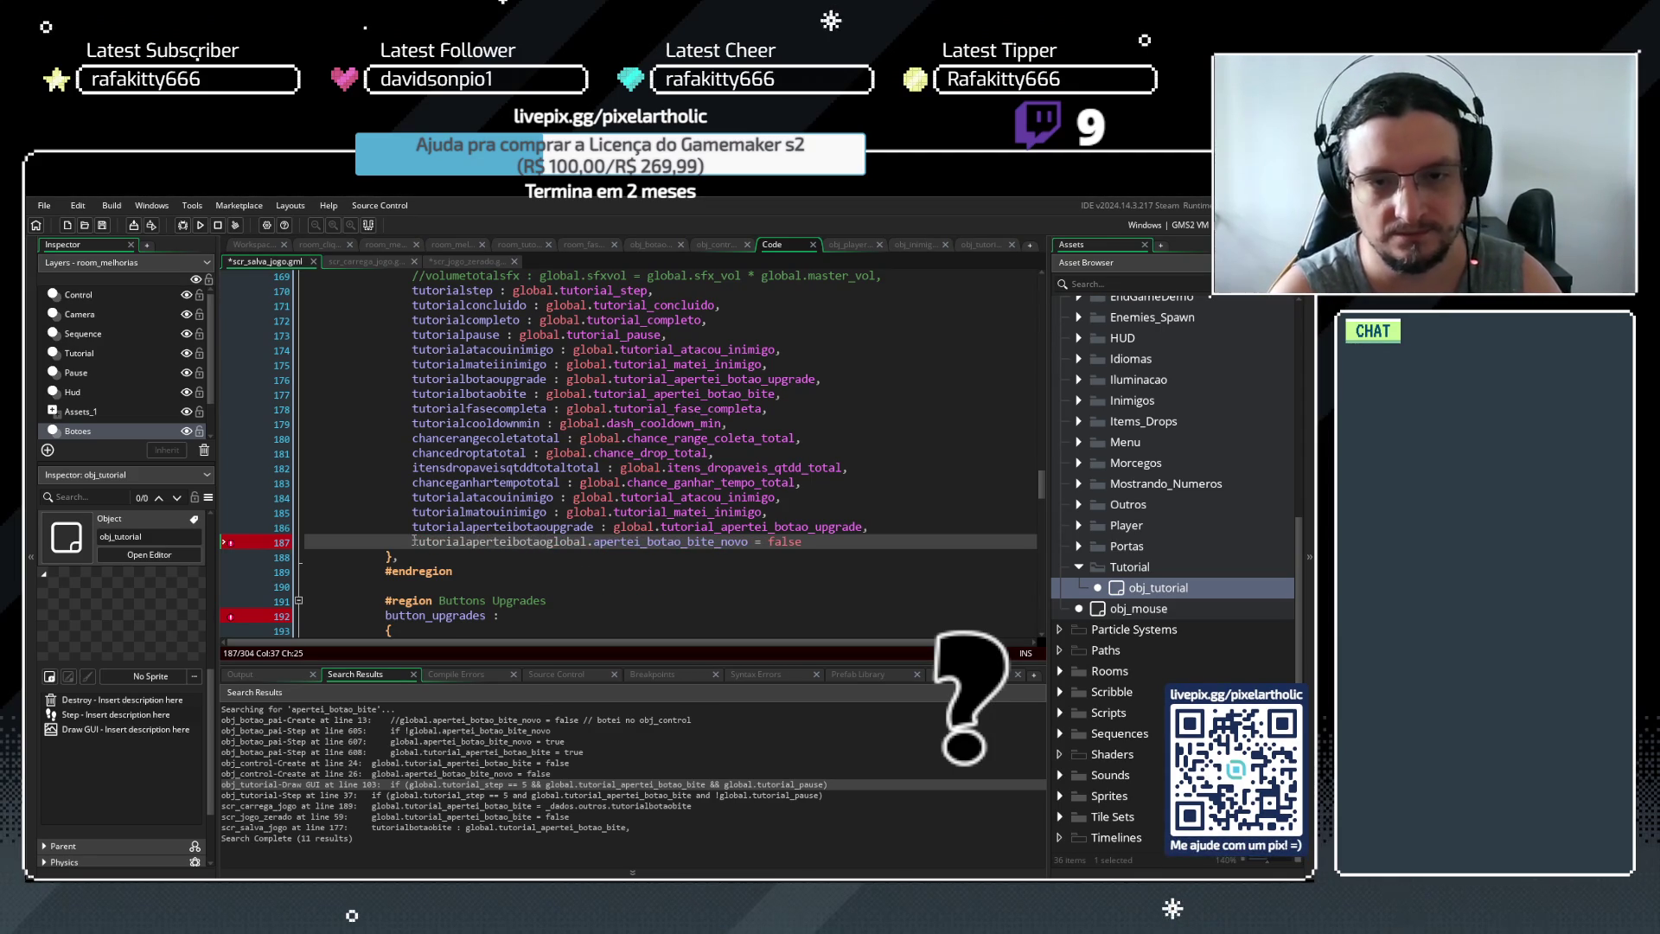
text(bitenovo )
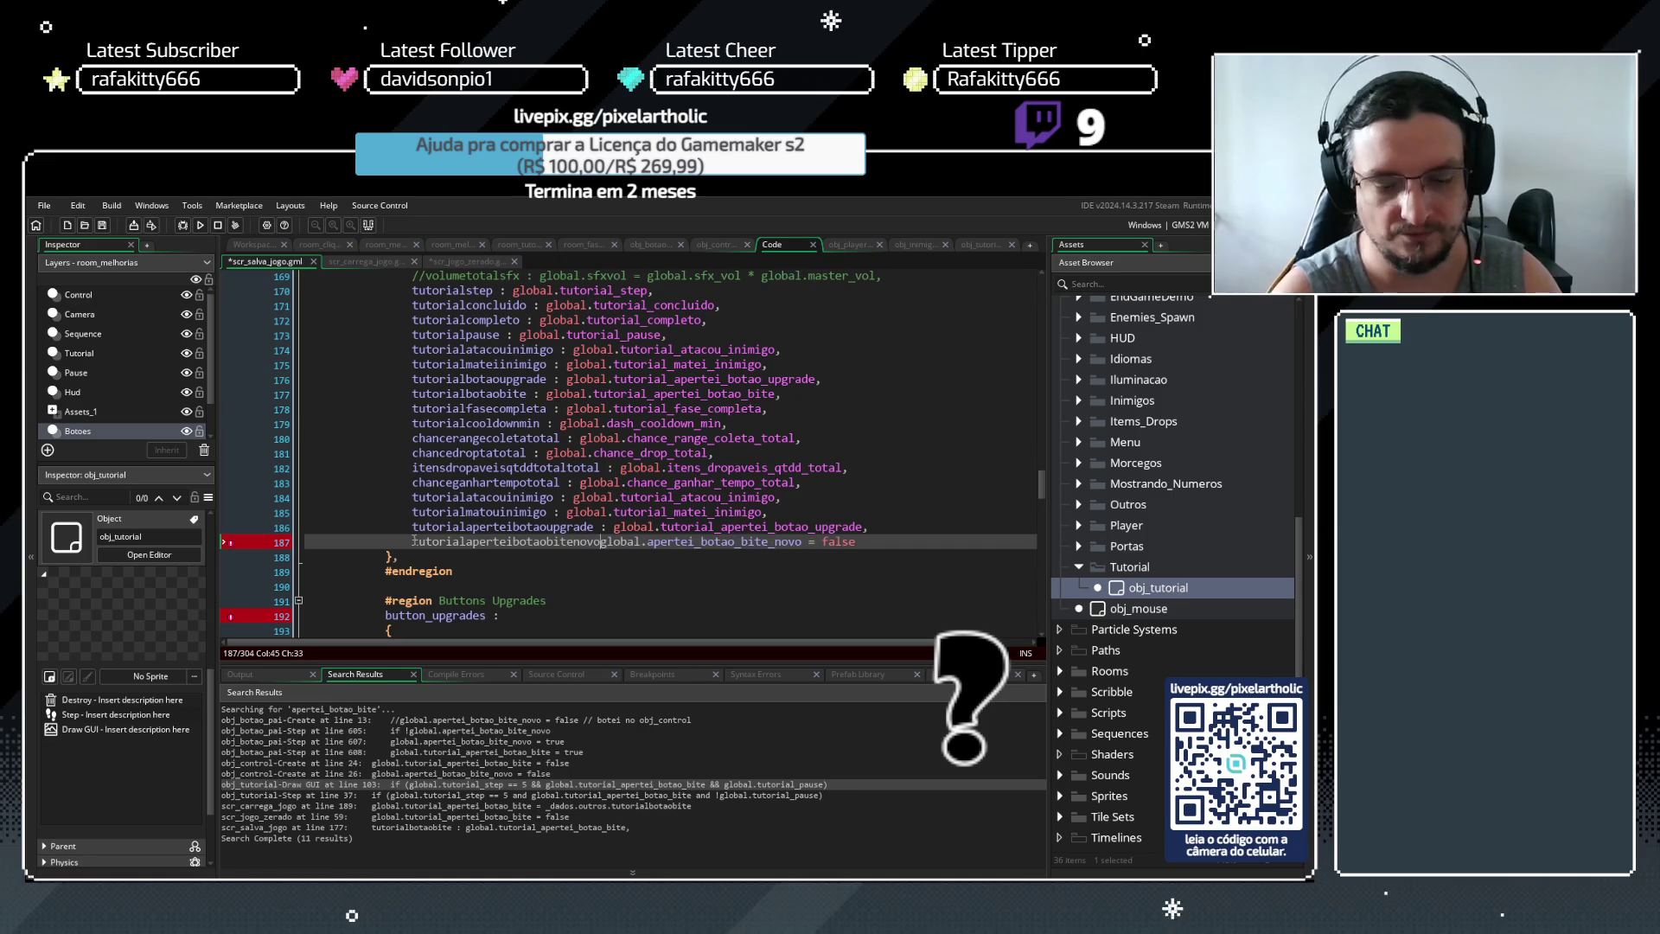
text(:)
drag(822, 541, 878, 545)
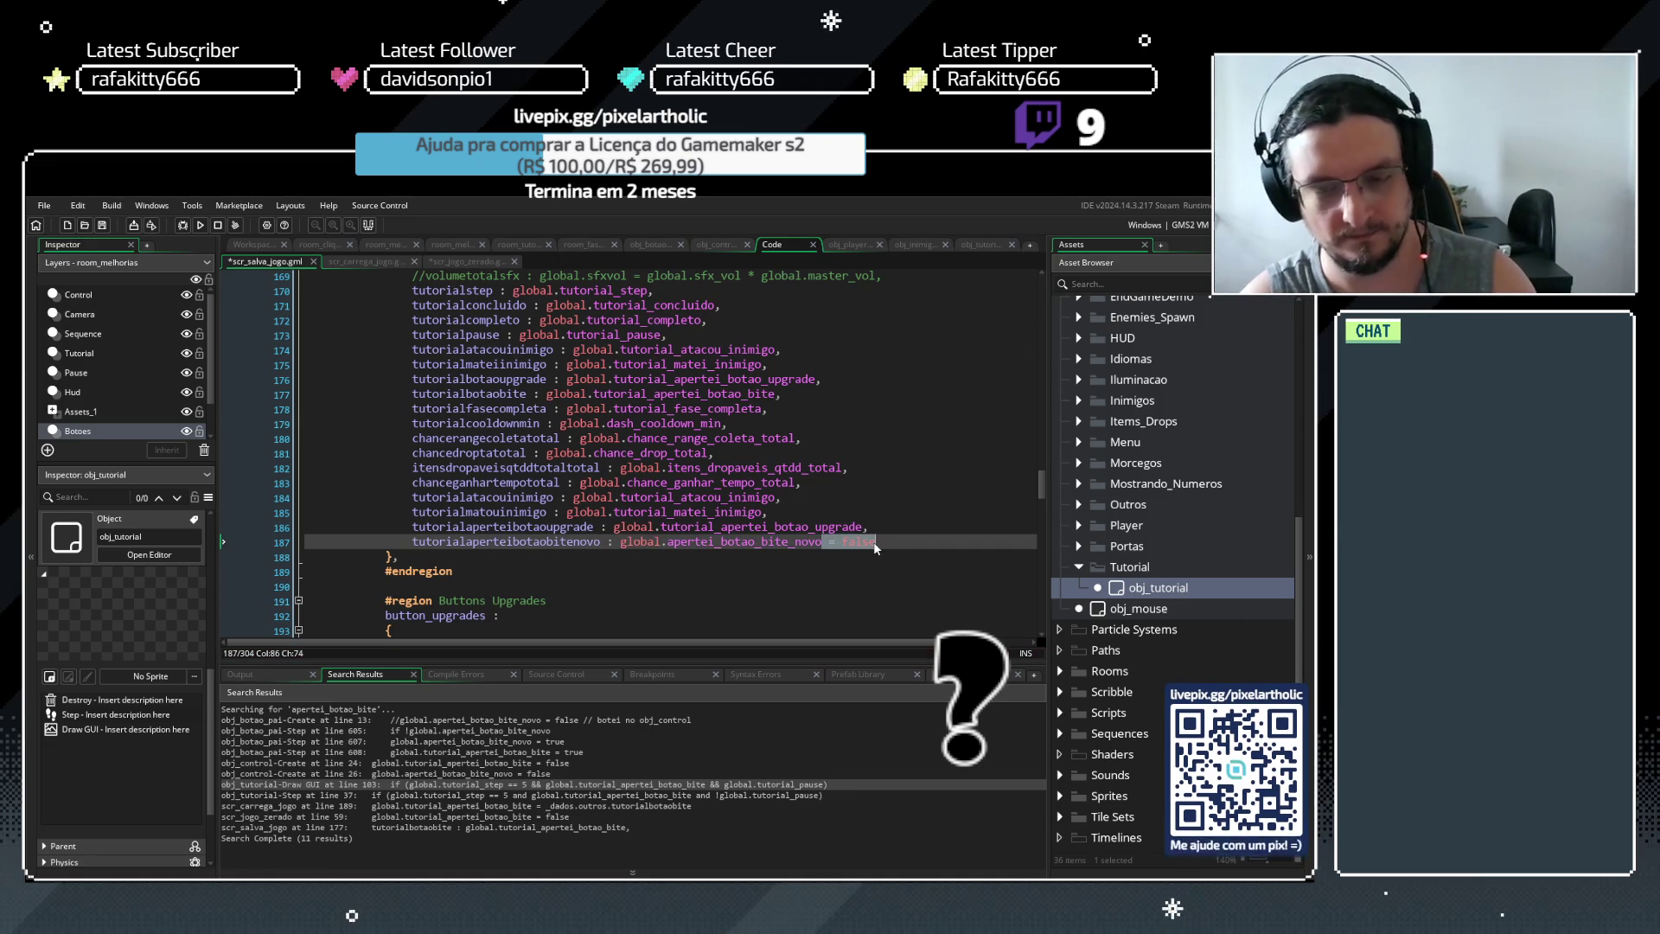
key(BackSpace)
drag(414, 541, 821, 548)
key(ctrl+c)
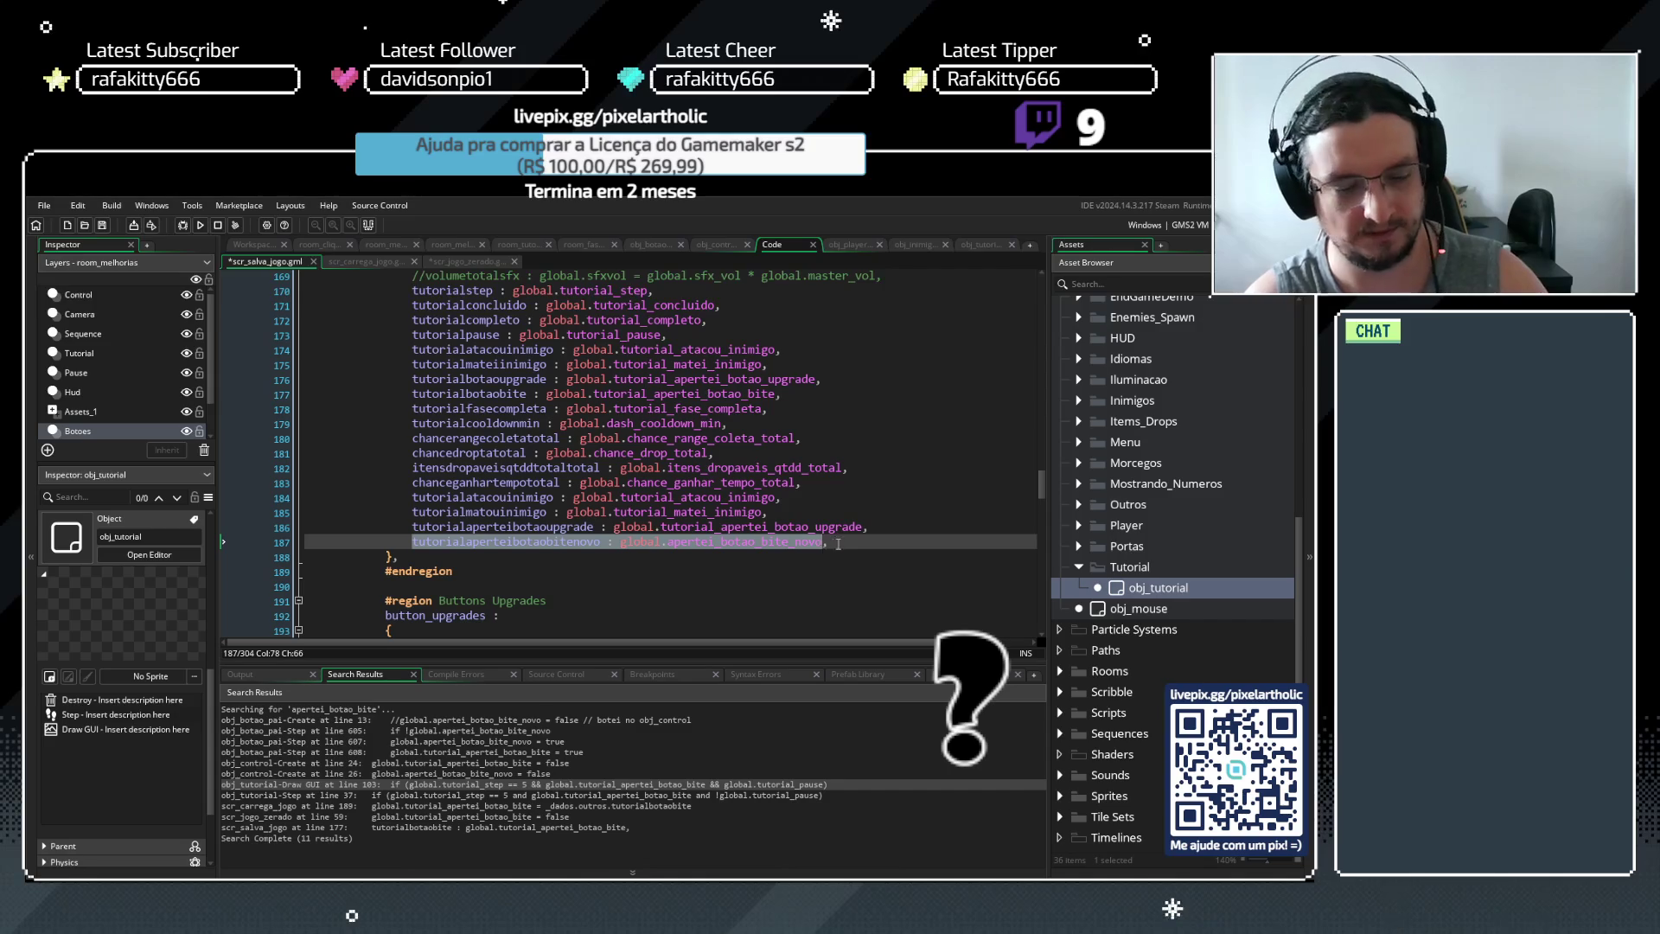
click(361, 261)
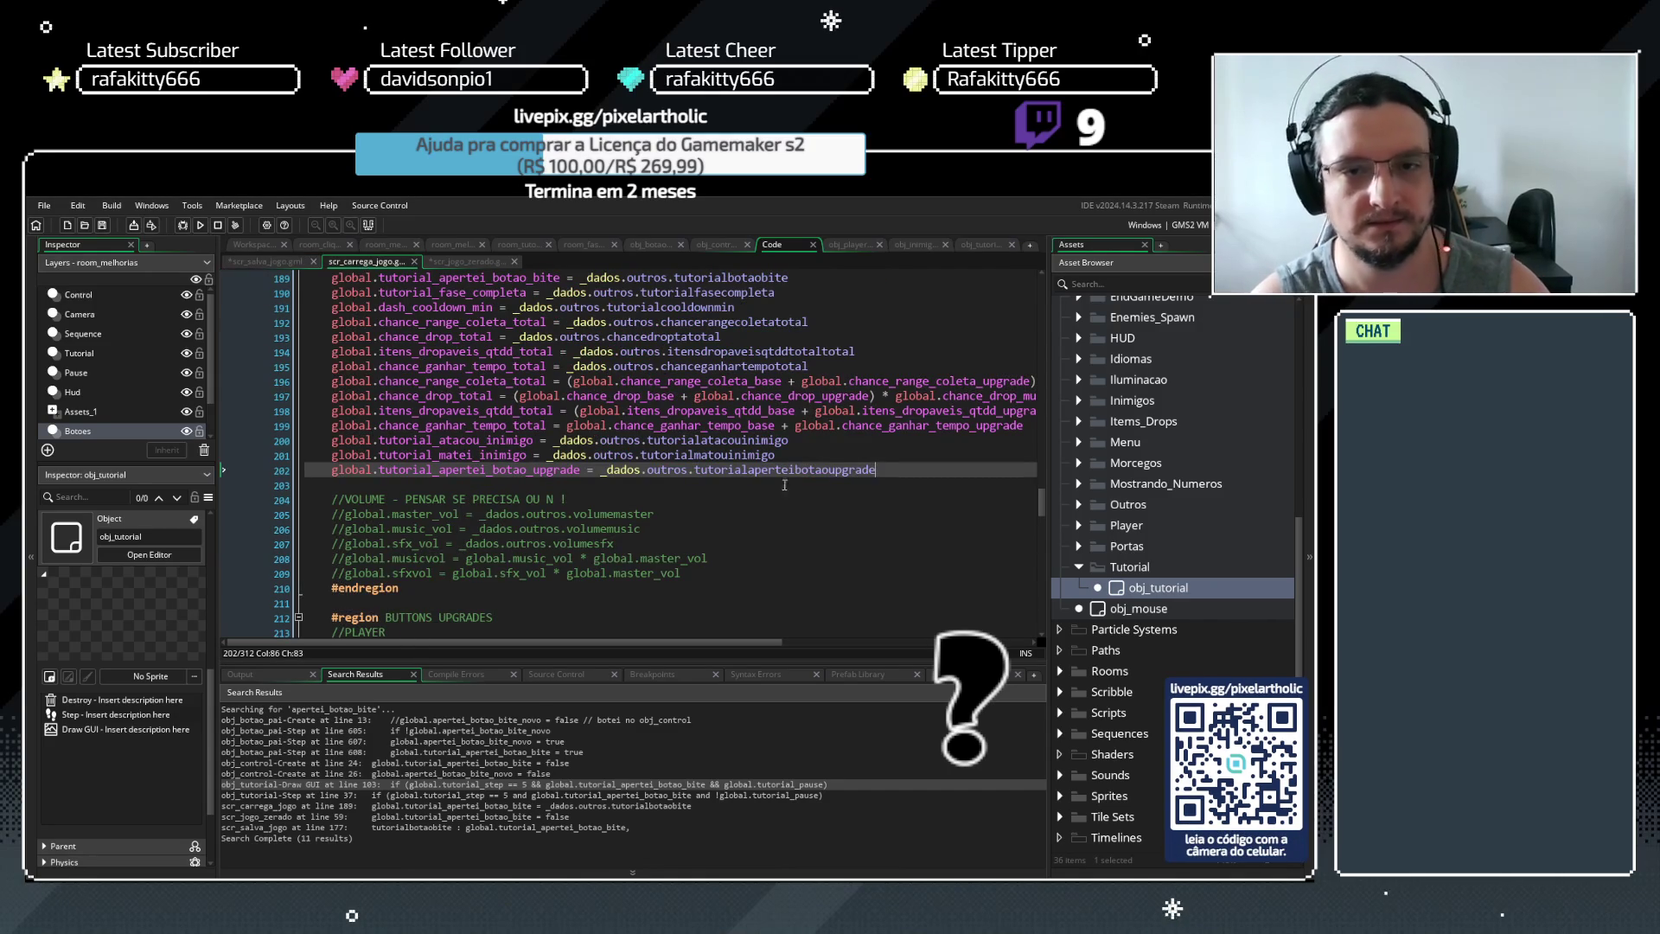
Insert line 203 in scr_carrega_jogo assigning the saved tutorialaperteibotaobitenovo key to global.apertei_botao_bite_novo
key(Return)
key(ctrl+v)
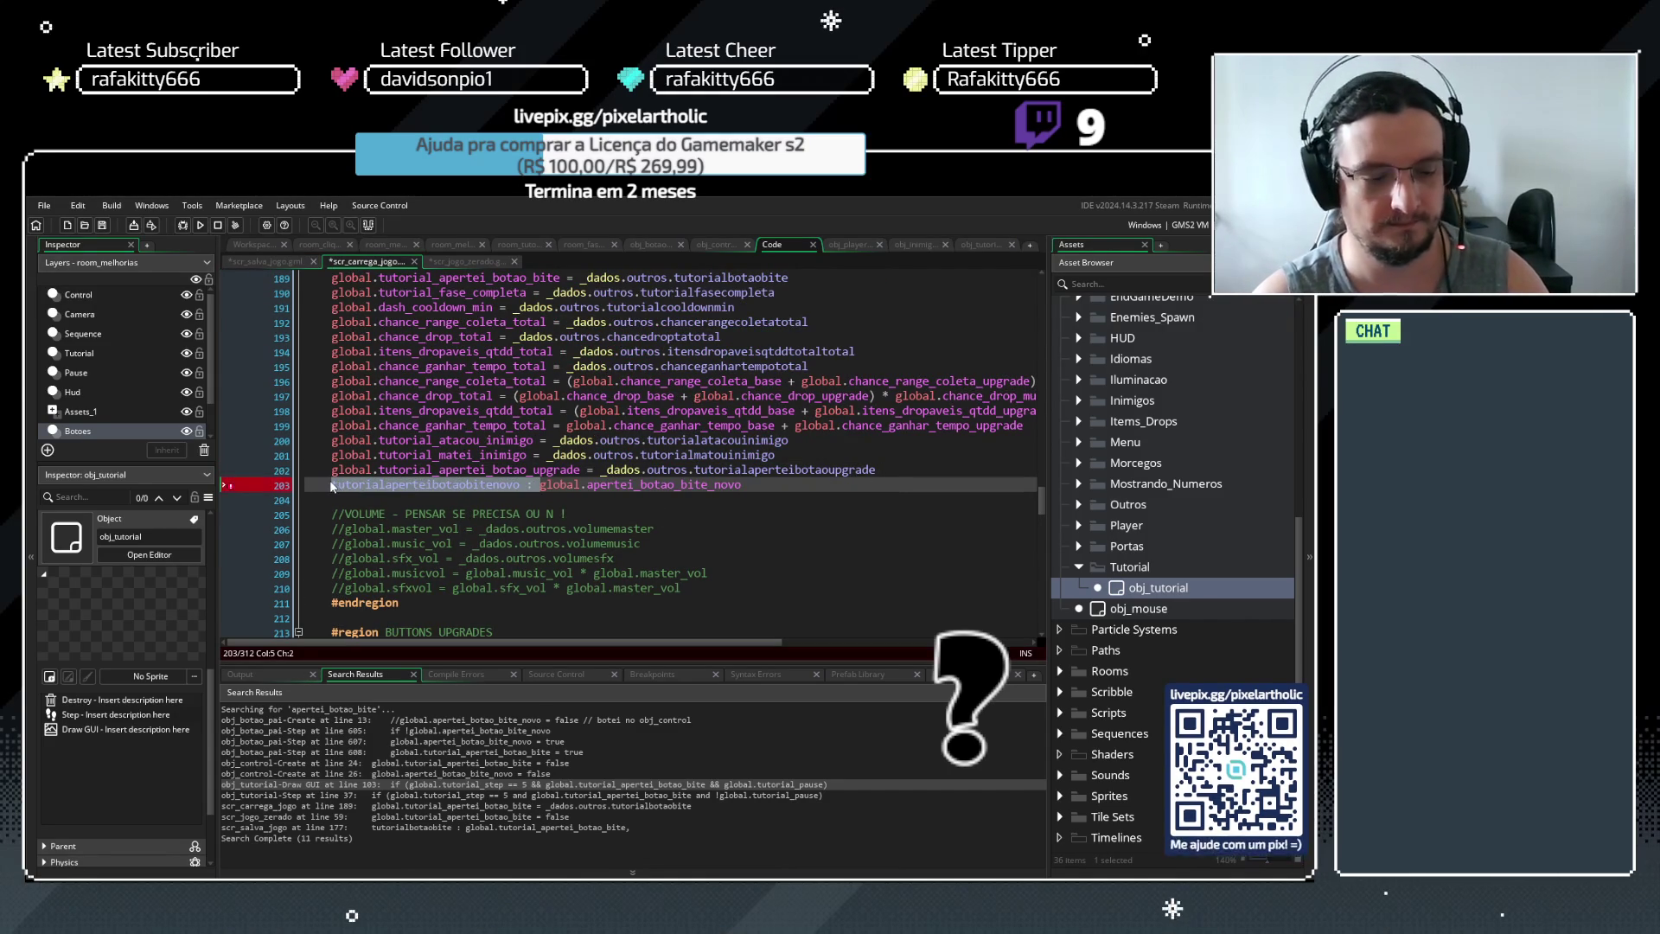
key(BackSpace)
text(tutorialaperteibotaobitenovo :)
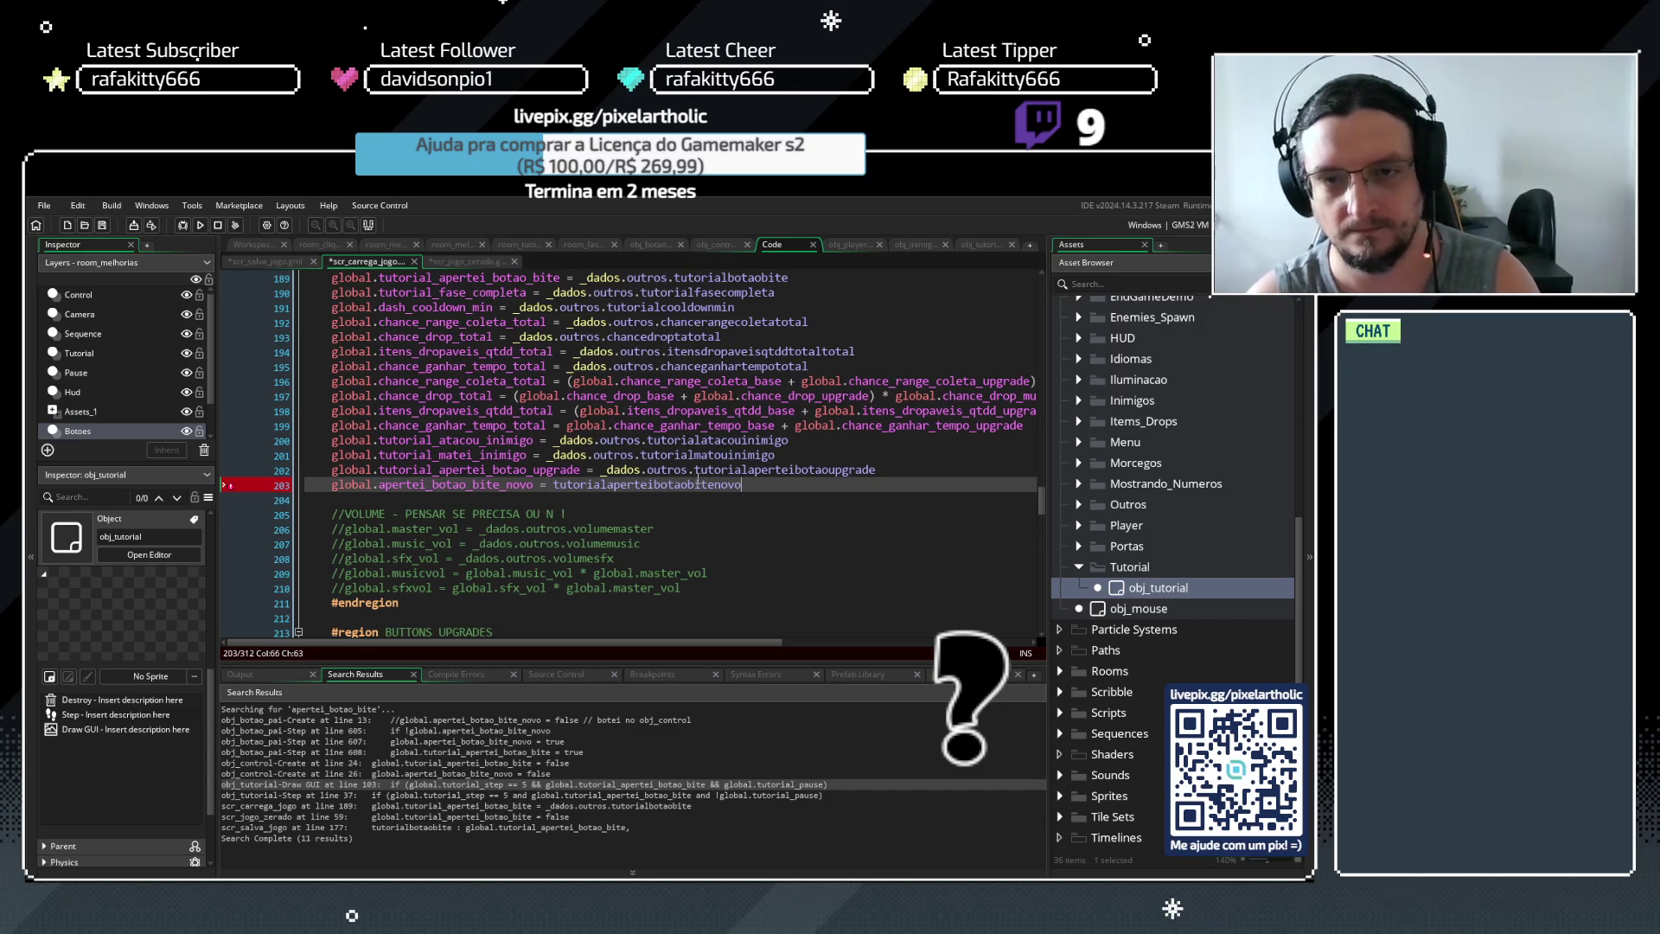
click(273, 264)
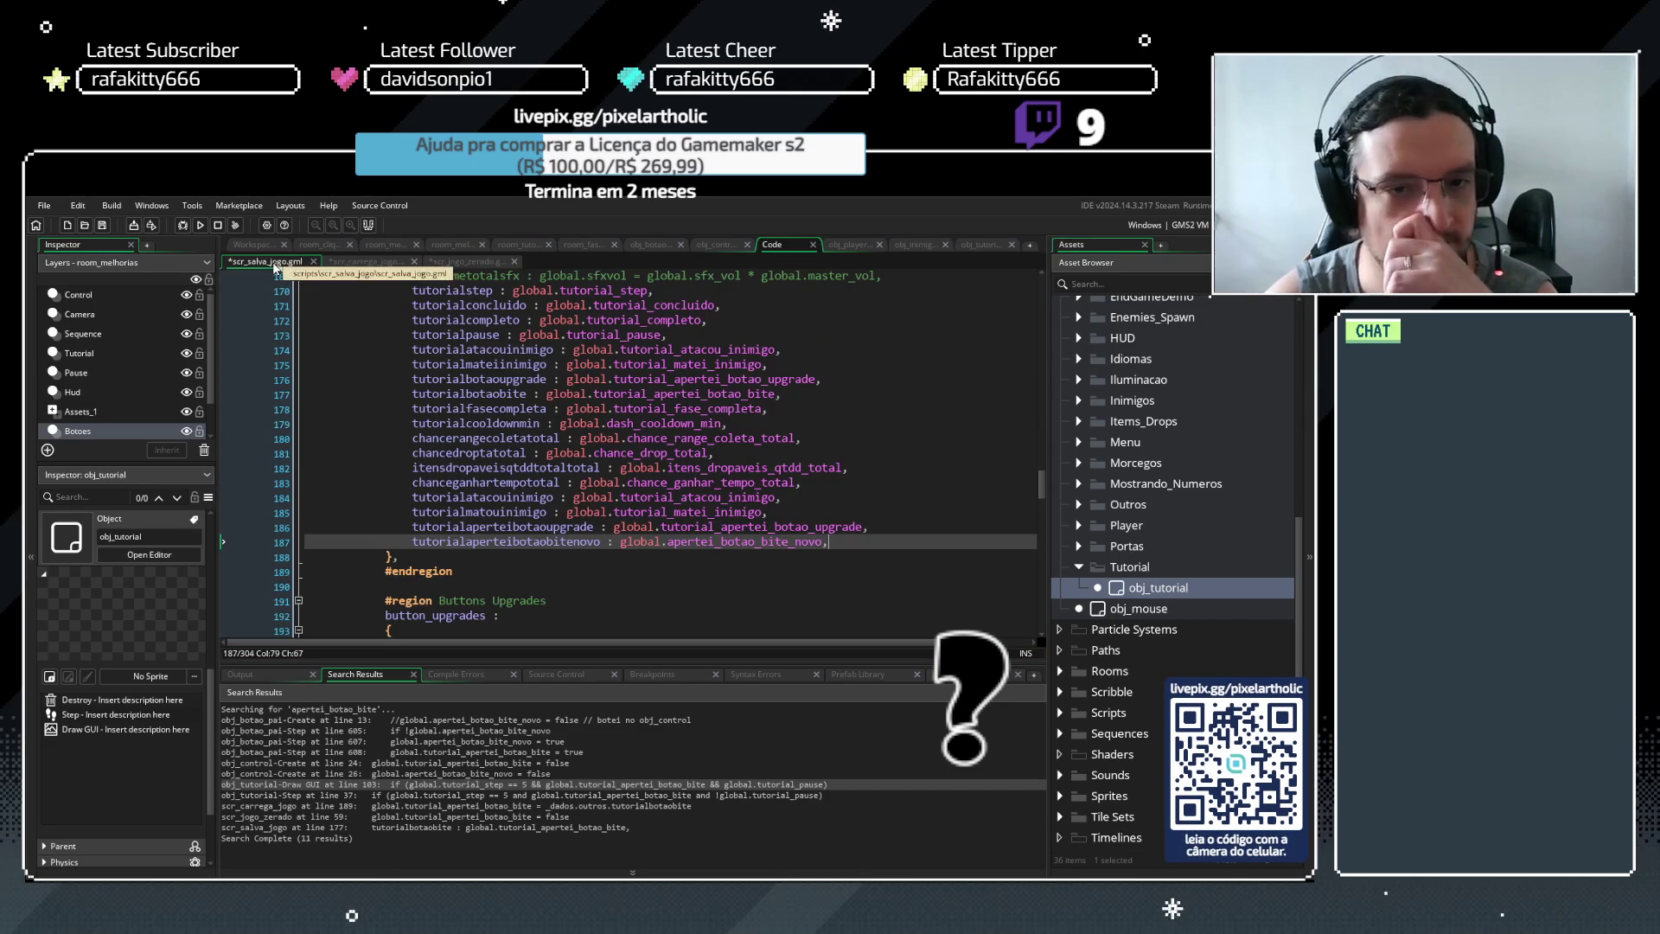
scroll(588, 458, up, 10)
scroll(588, 459, down, 16)
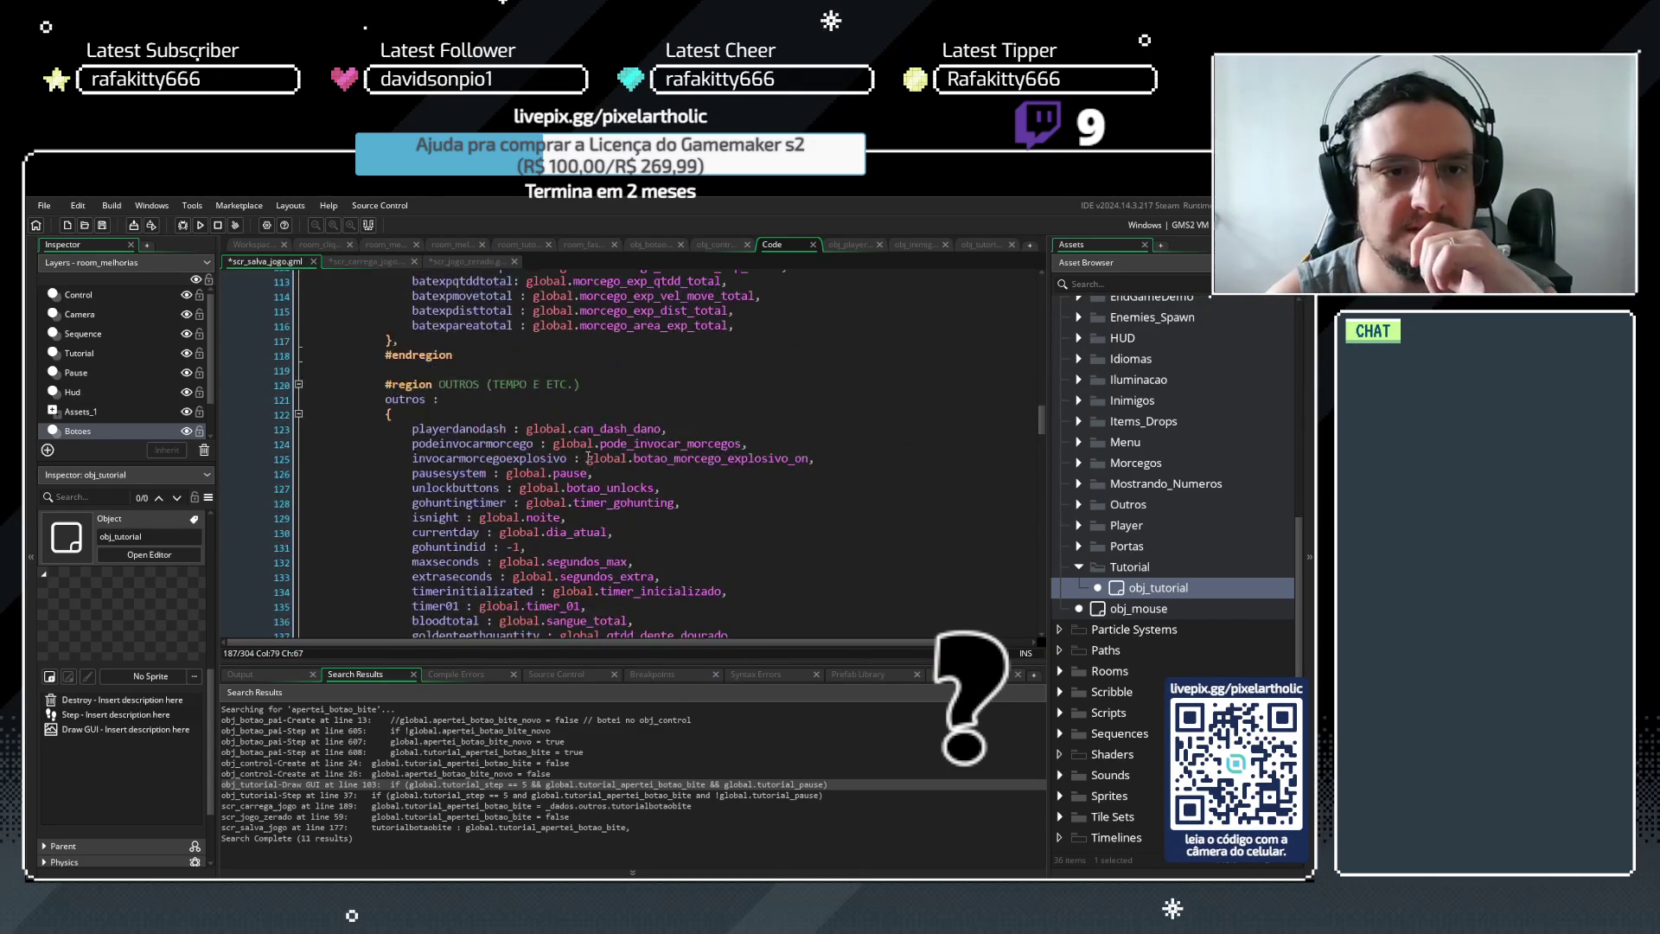
click(370, 261)
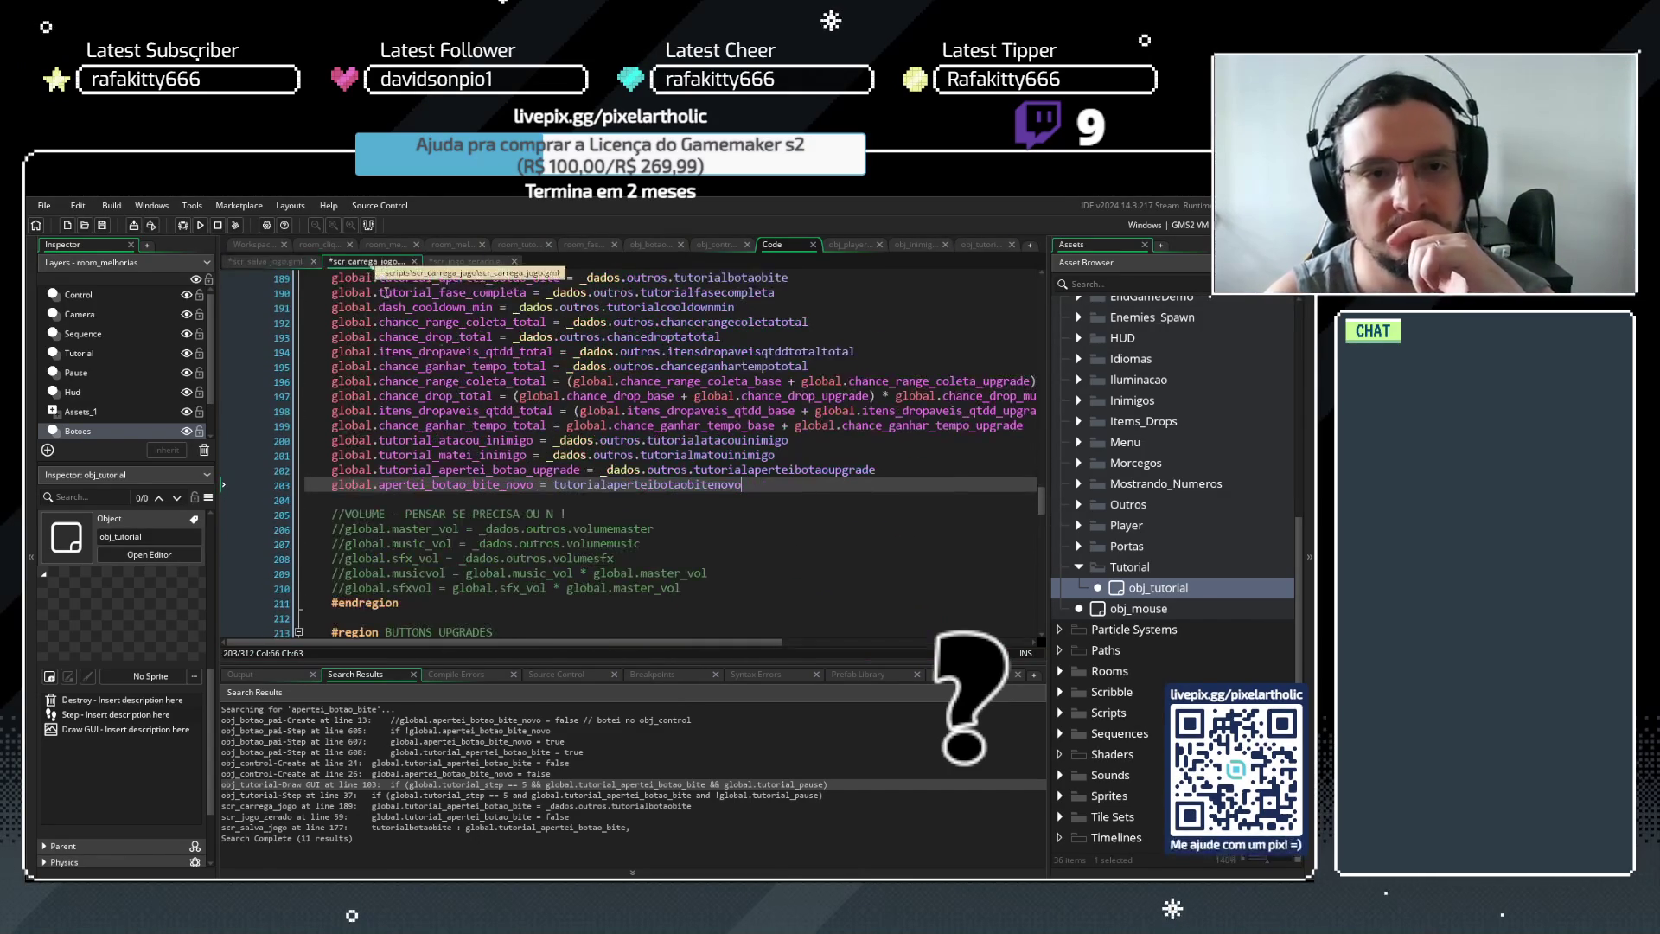
Prefix the key with _dados.outros. and press F5 to save and run the game
drag(602, 471, 674, 475)
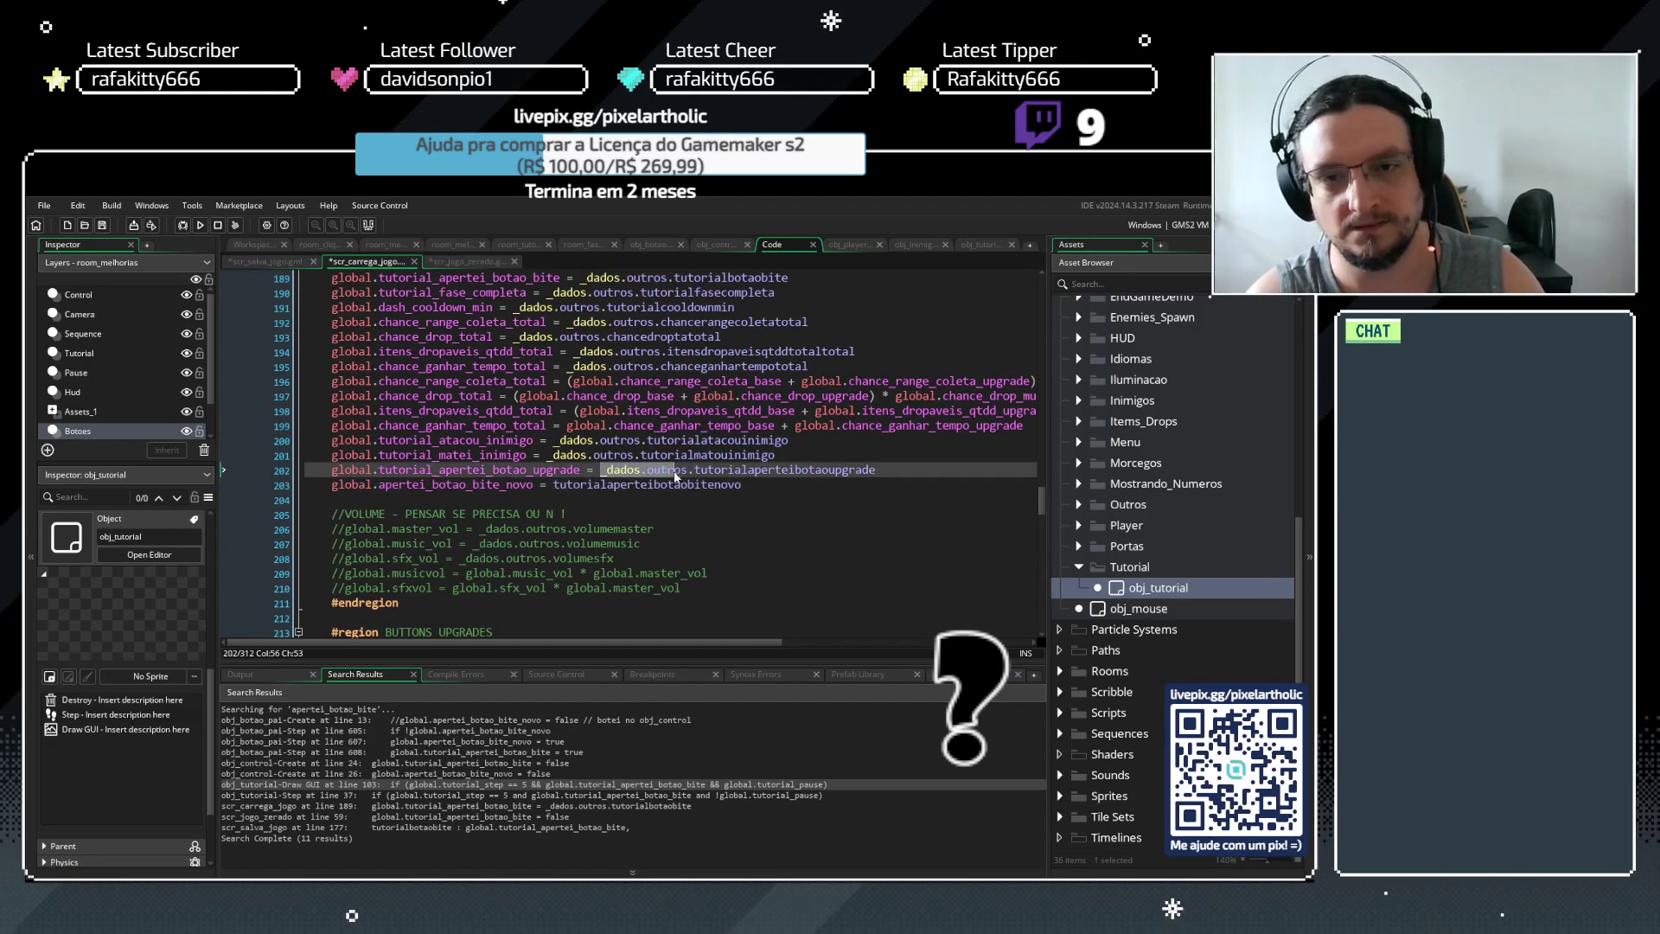
key(ctrl+c)
click(552, 485)
key(ctrl+v)
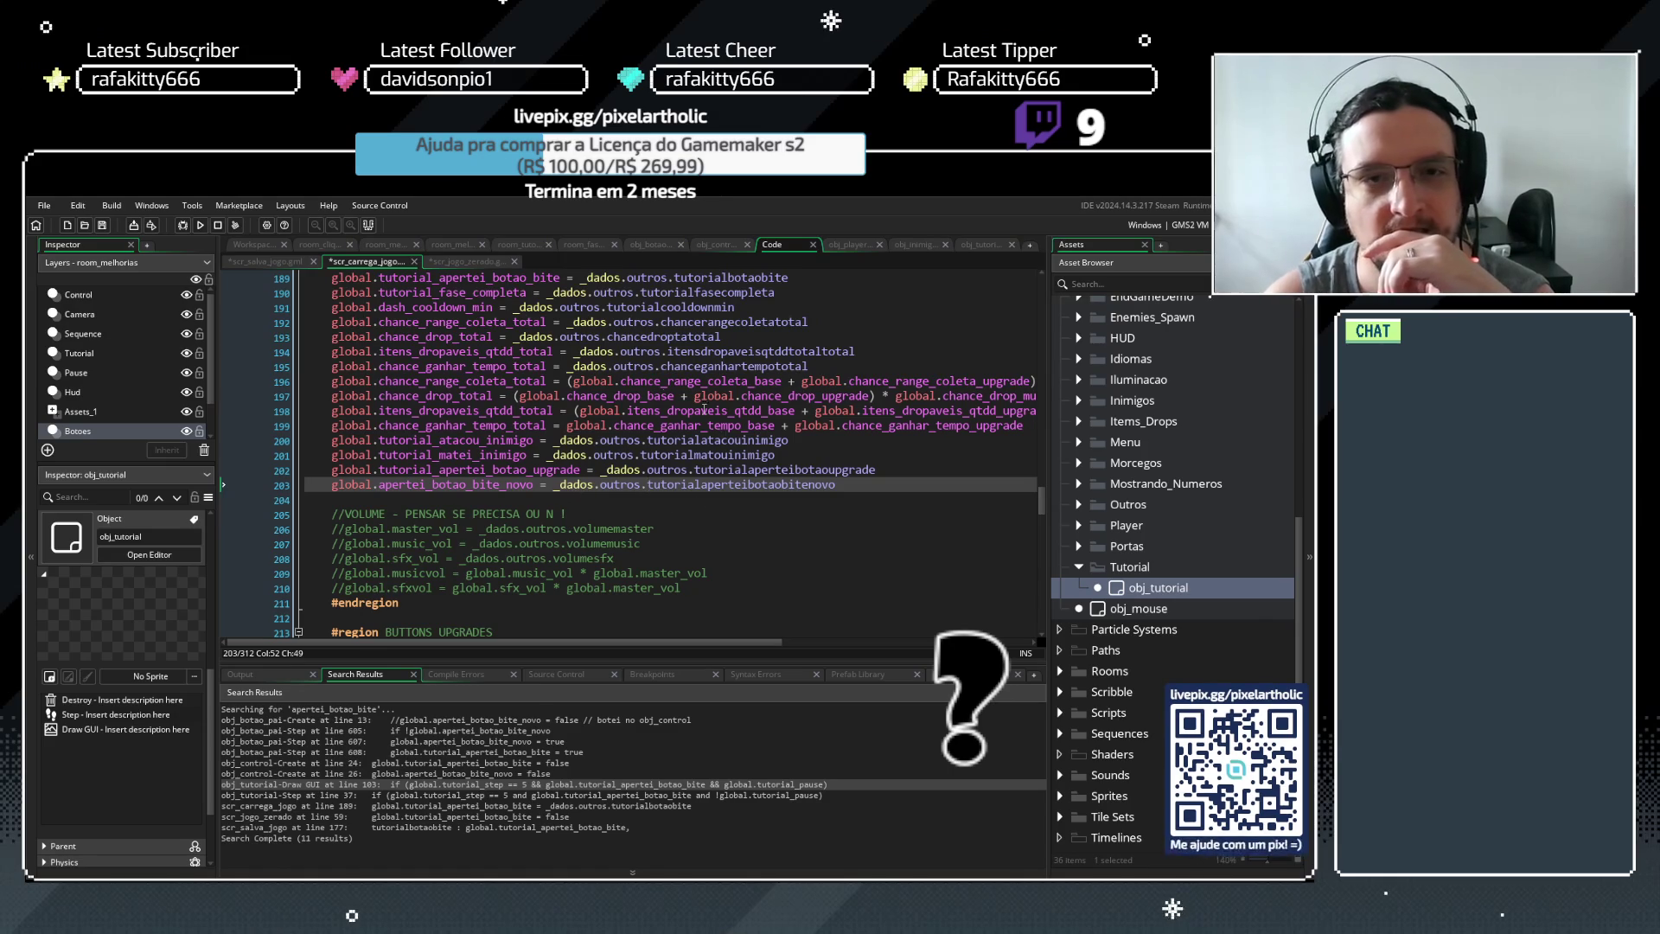
click(447, 263)
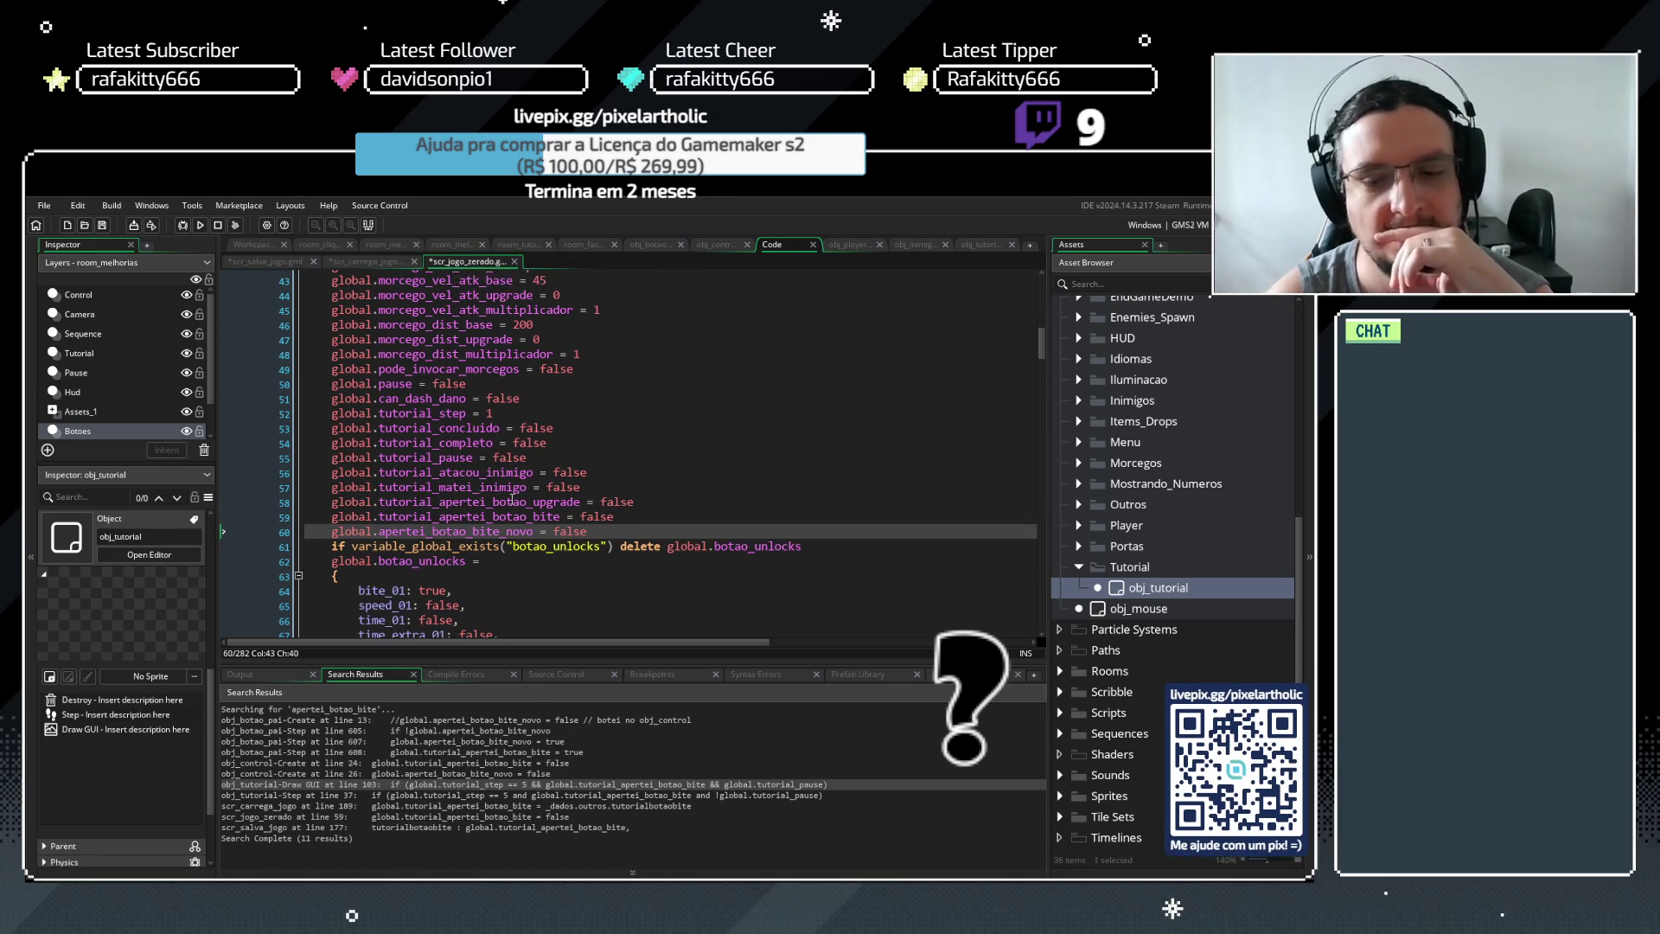
key(F5)
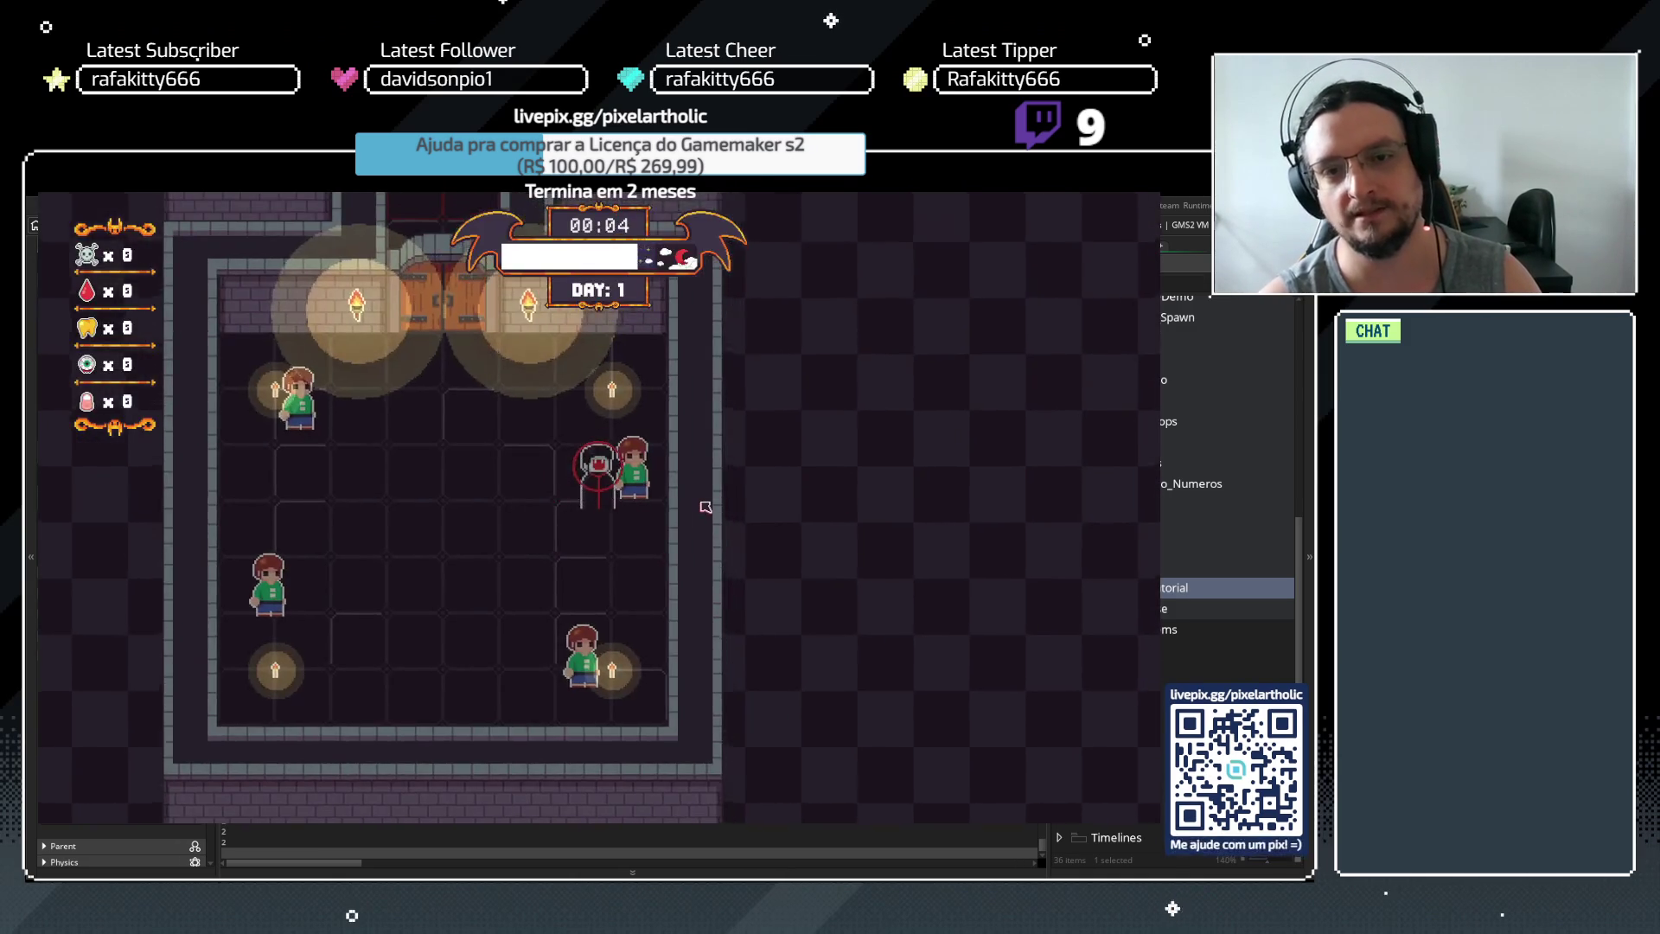
Play through the tutorial, kill a human, unlock the bite skill and start the next night
key(space)
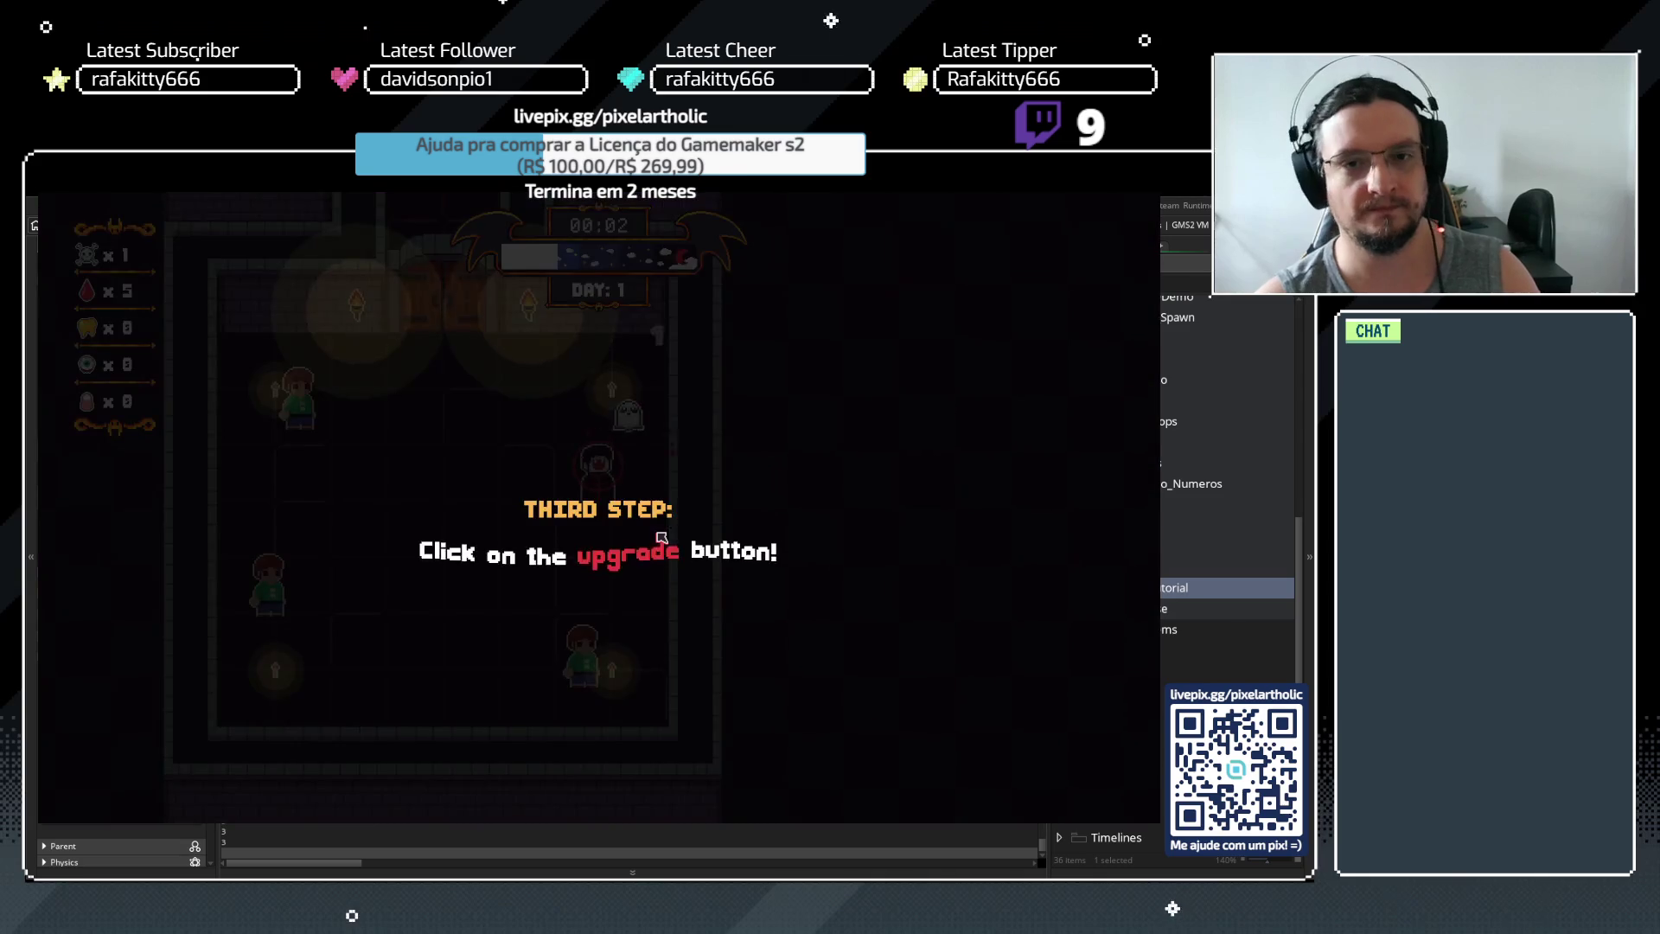
key(space)
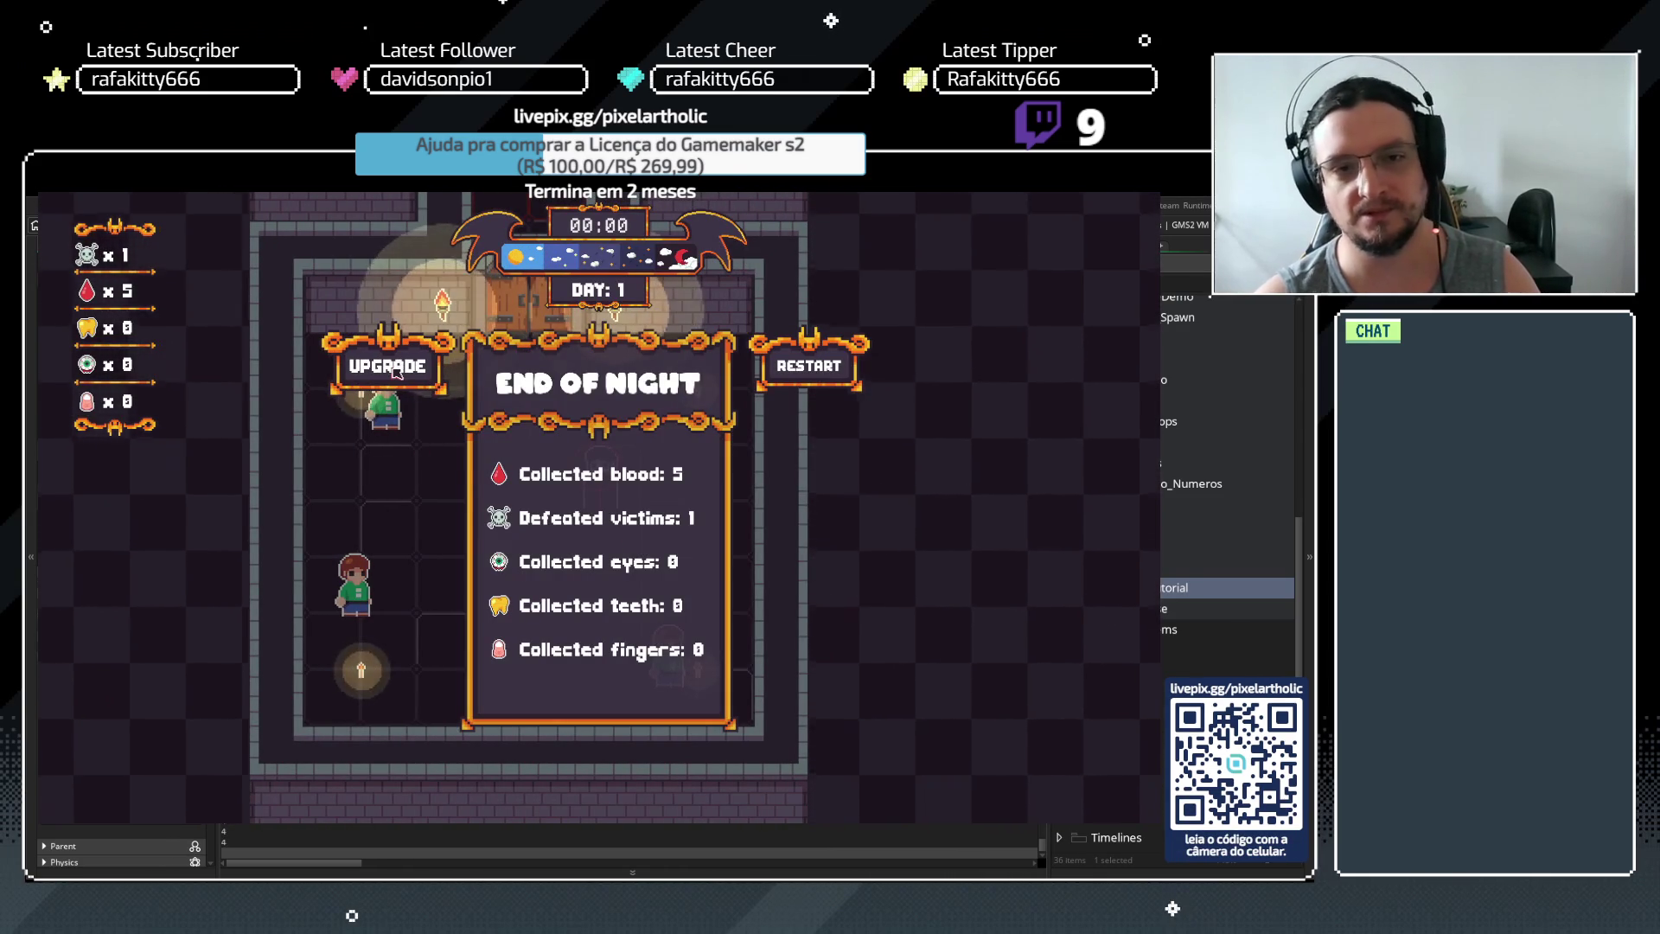
click(391, 370)
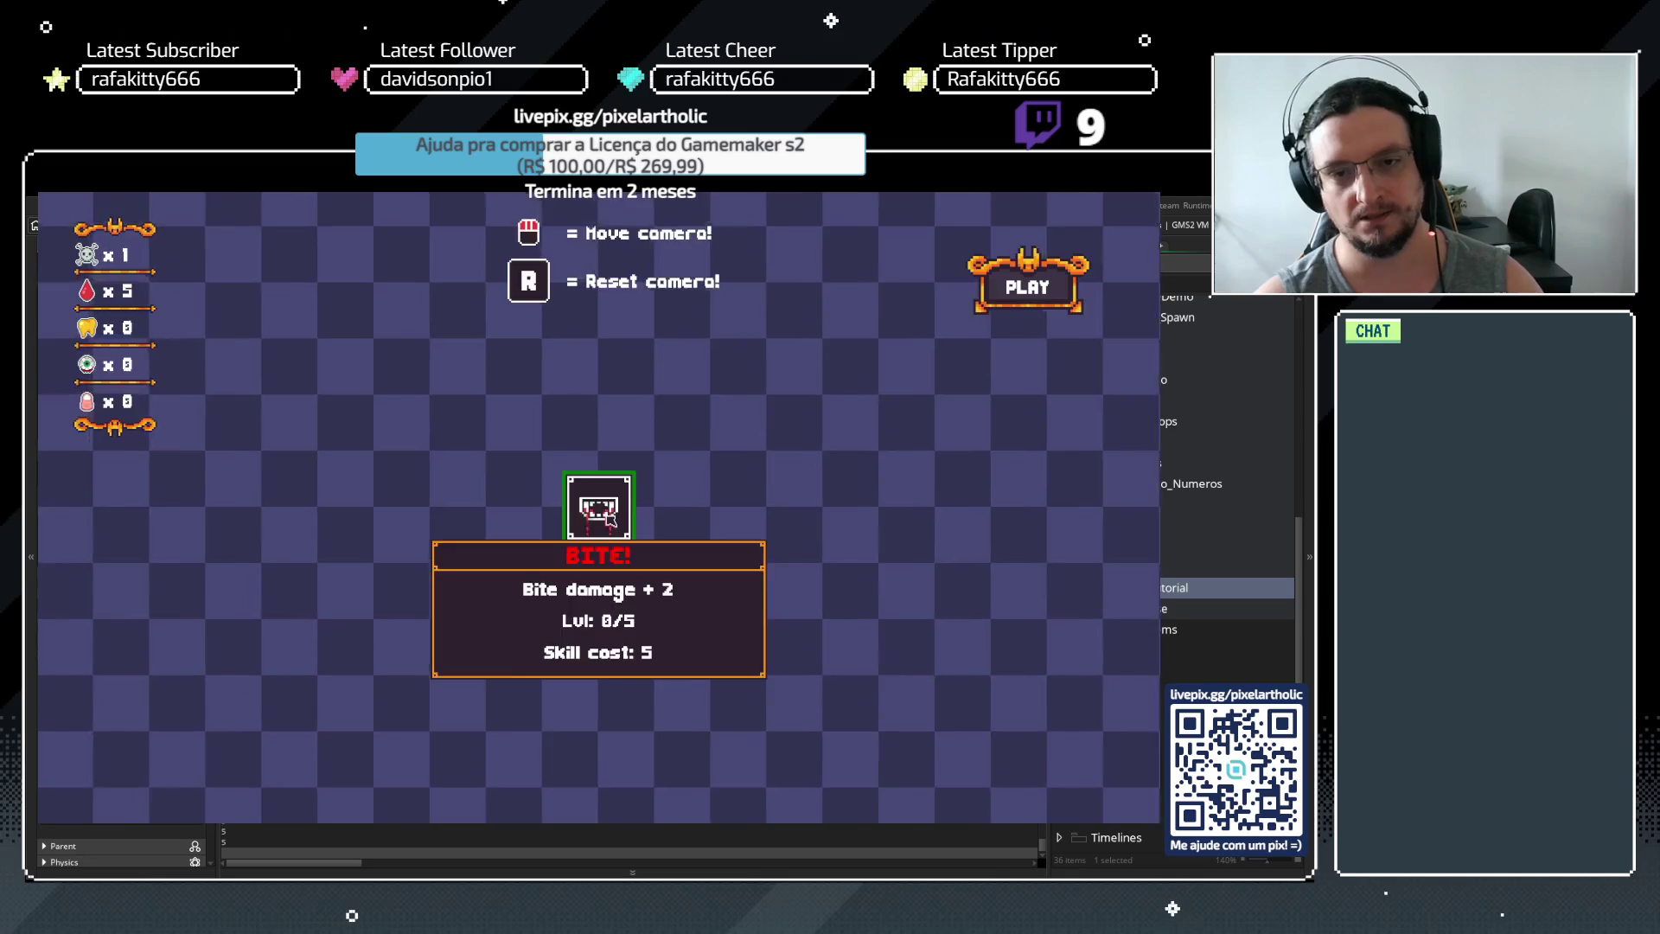
click(598, 507)
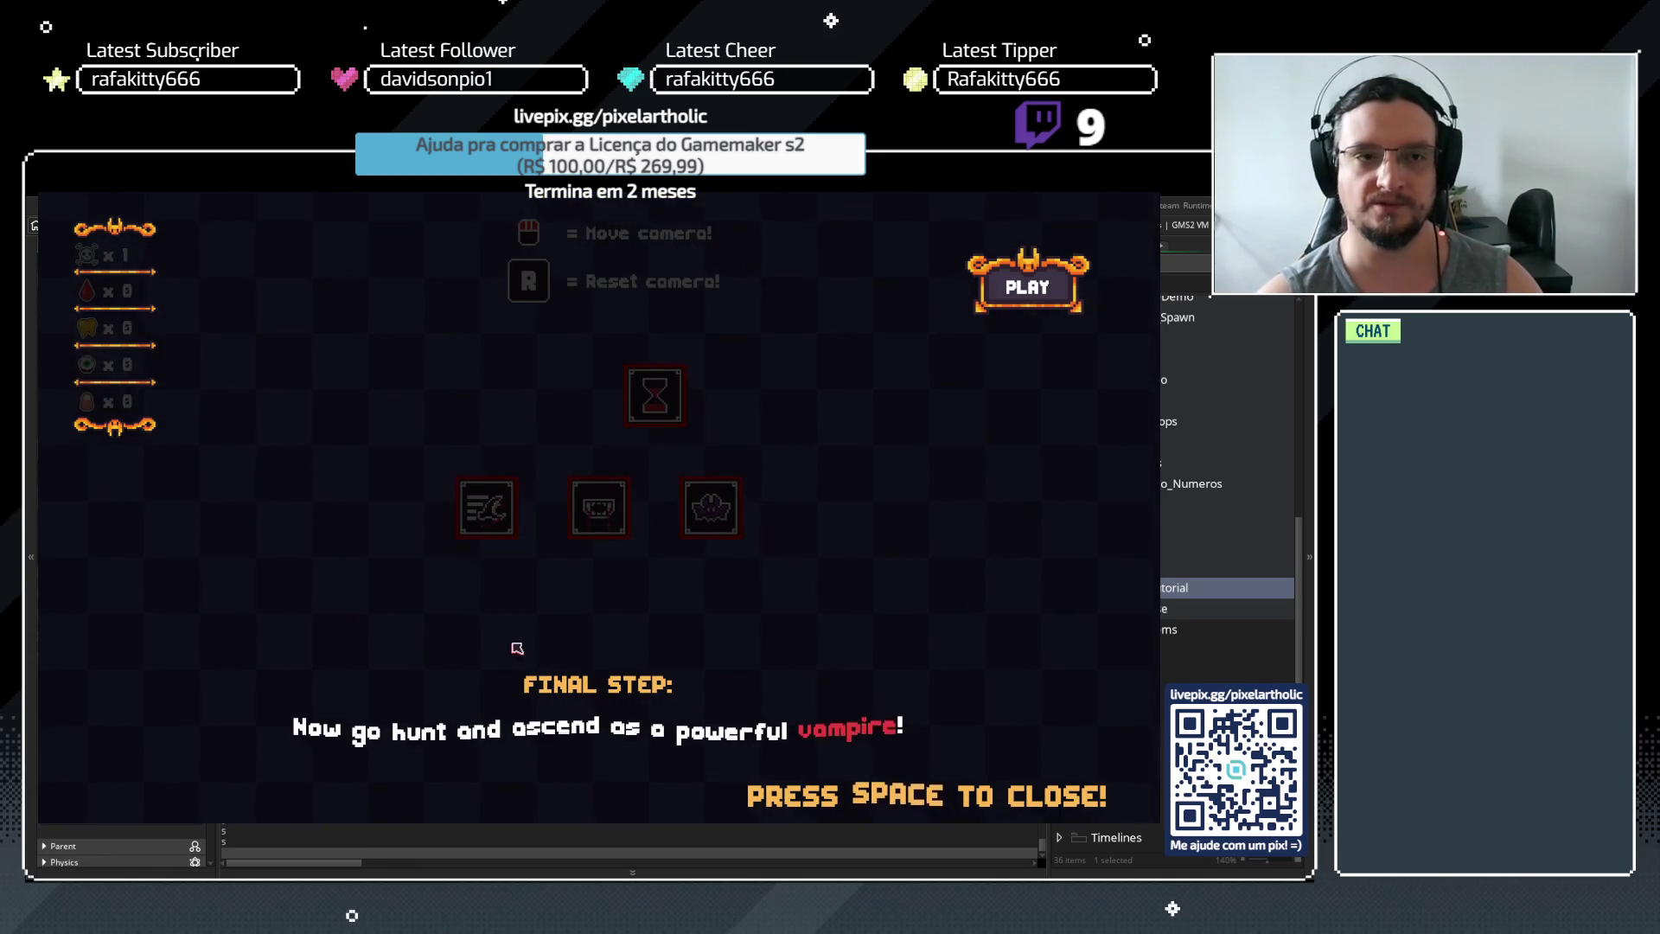
key(space)
click(1027, 288)
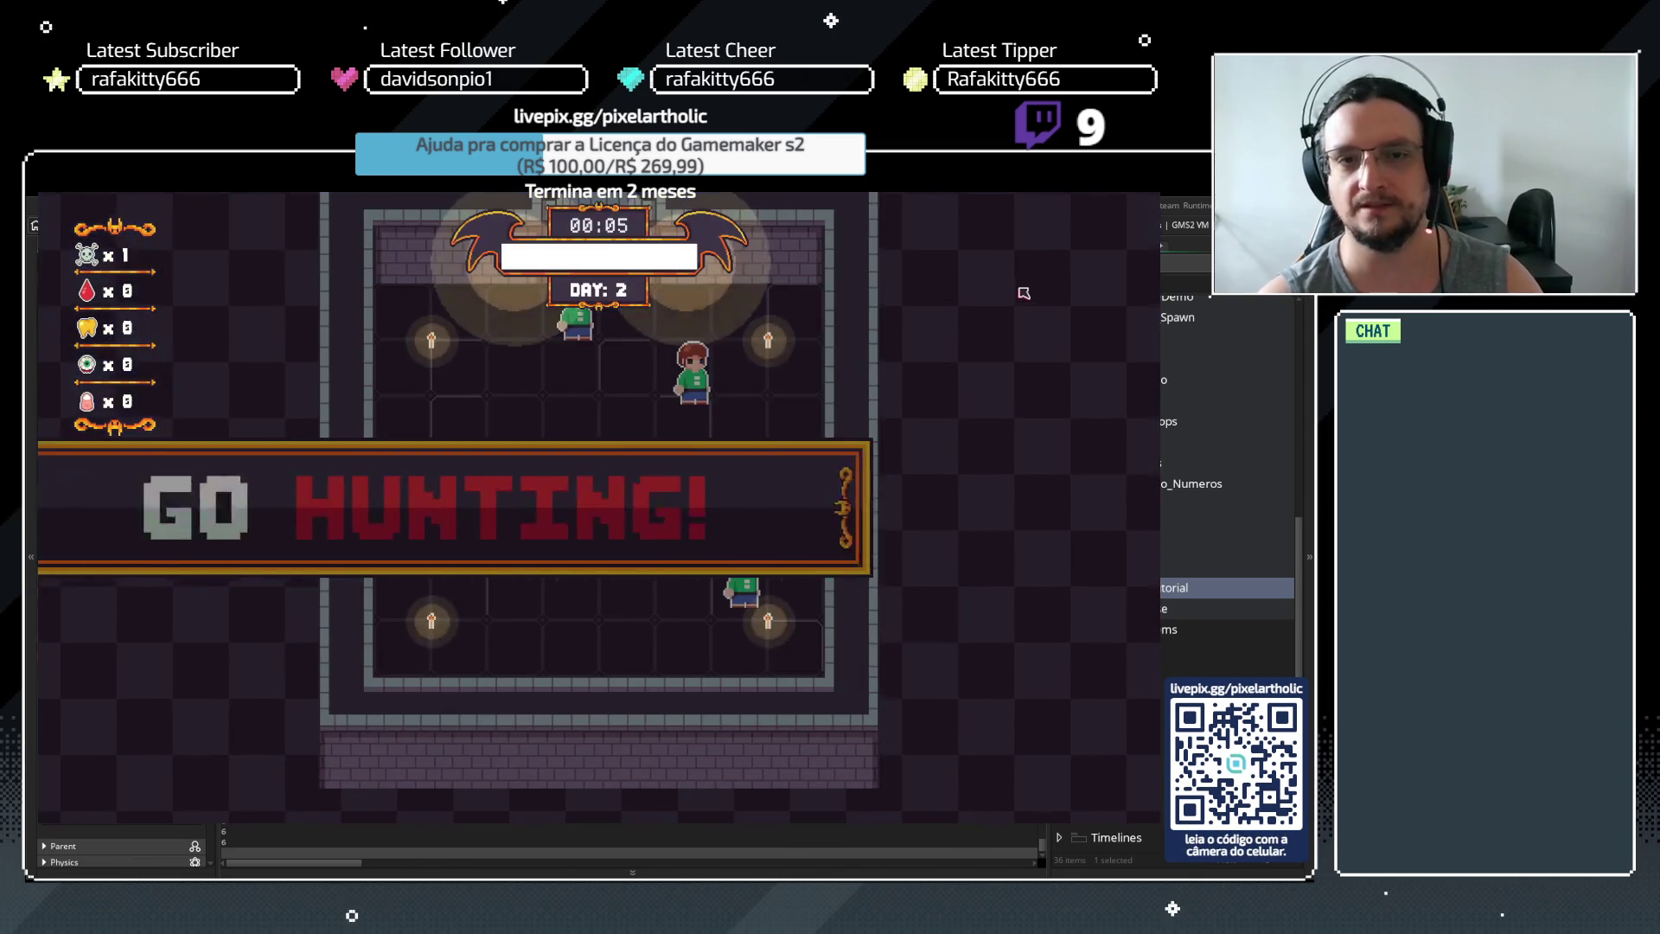
Go back to the title menu via Options > Go to Menu > Yes and start a new game
key(Escape)
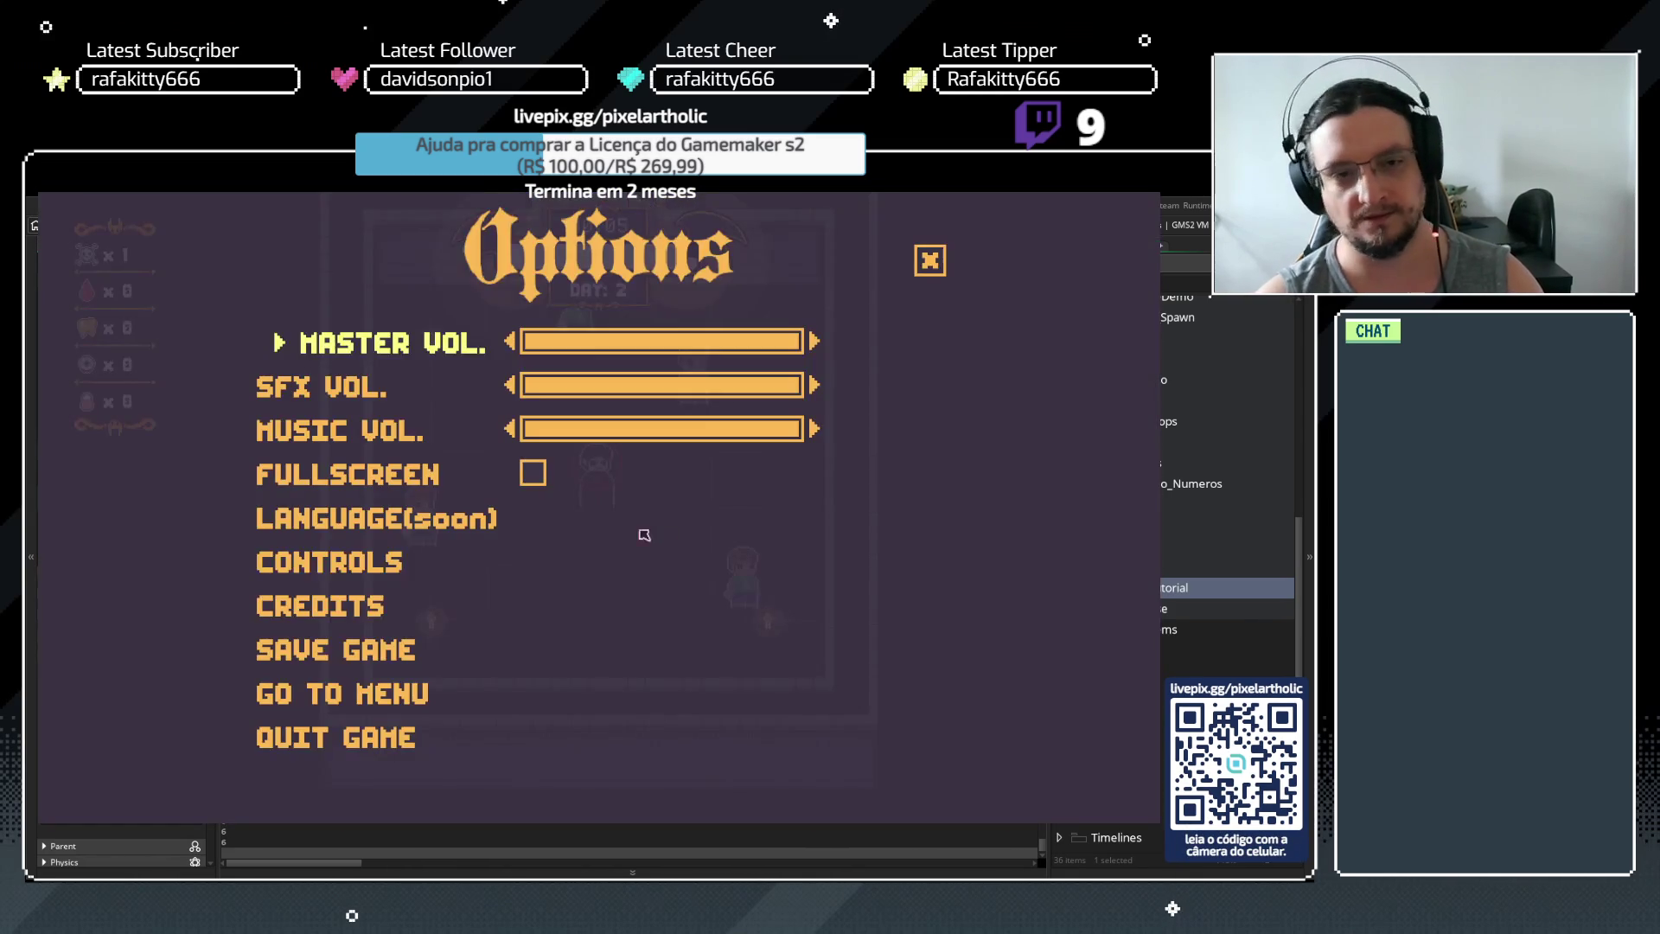
click(467, 692)
click(717, 683)
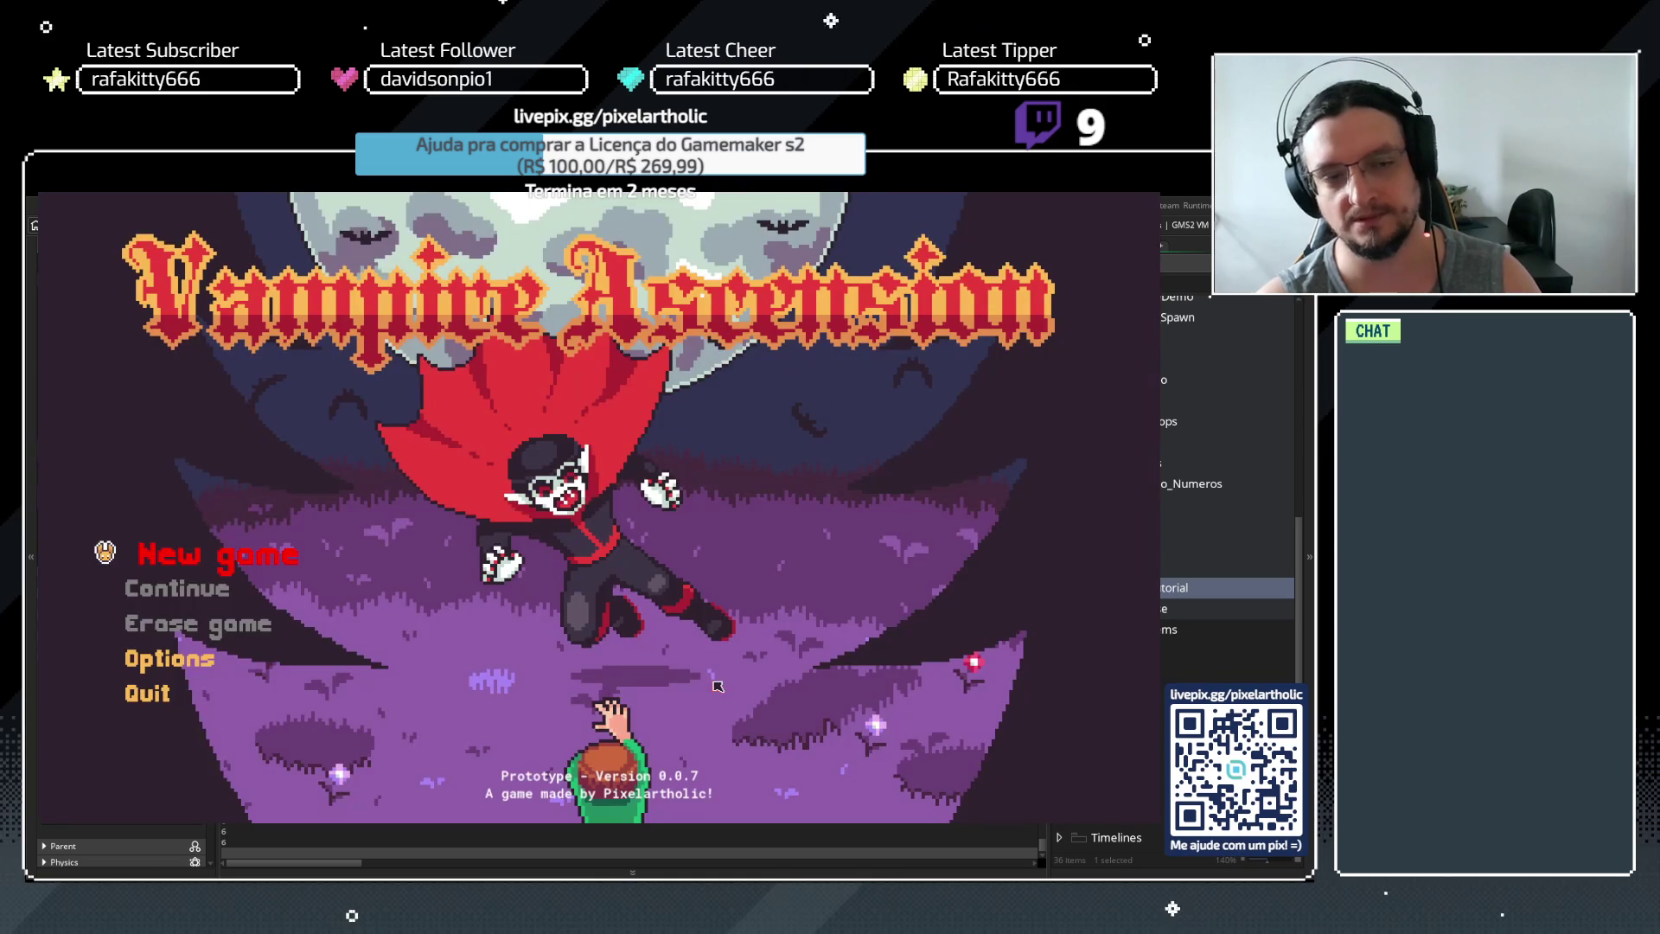
key(Return)
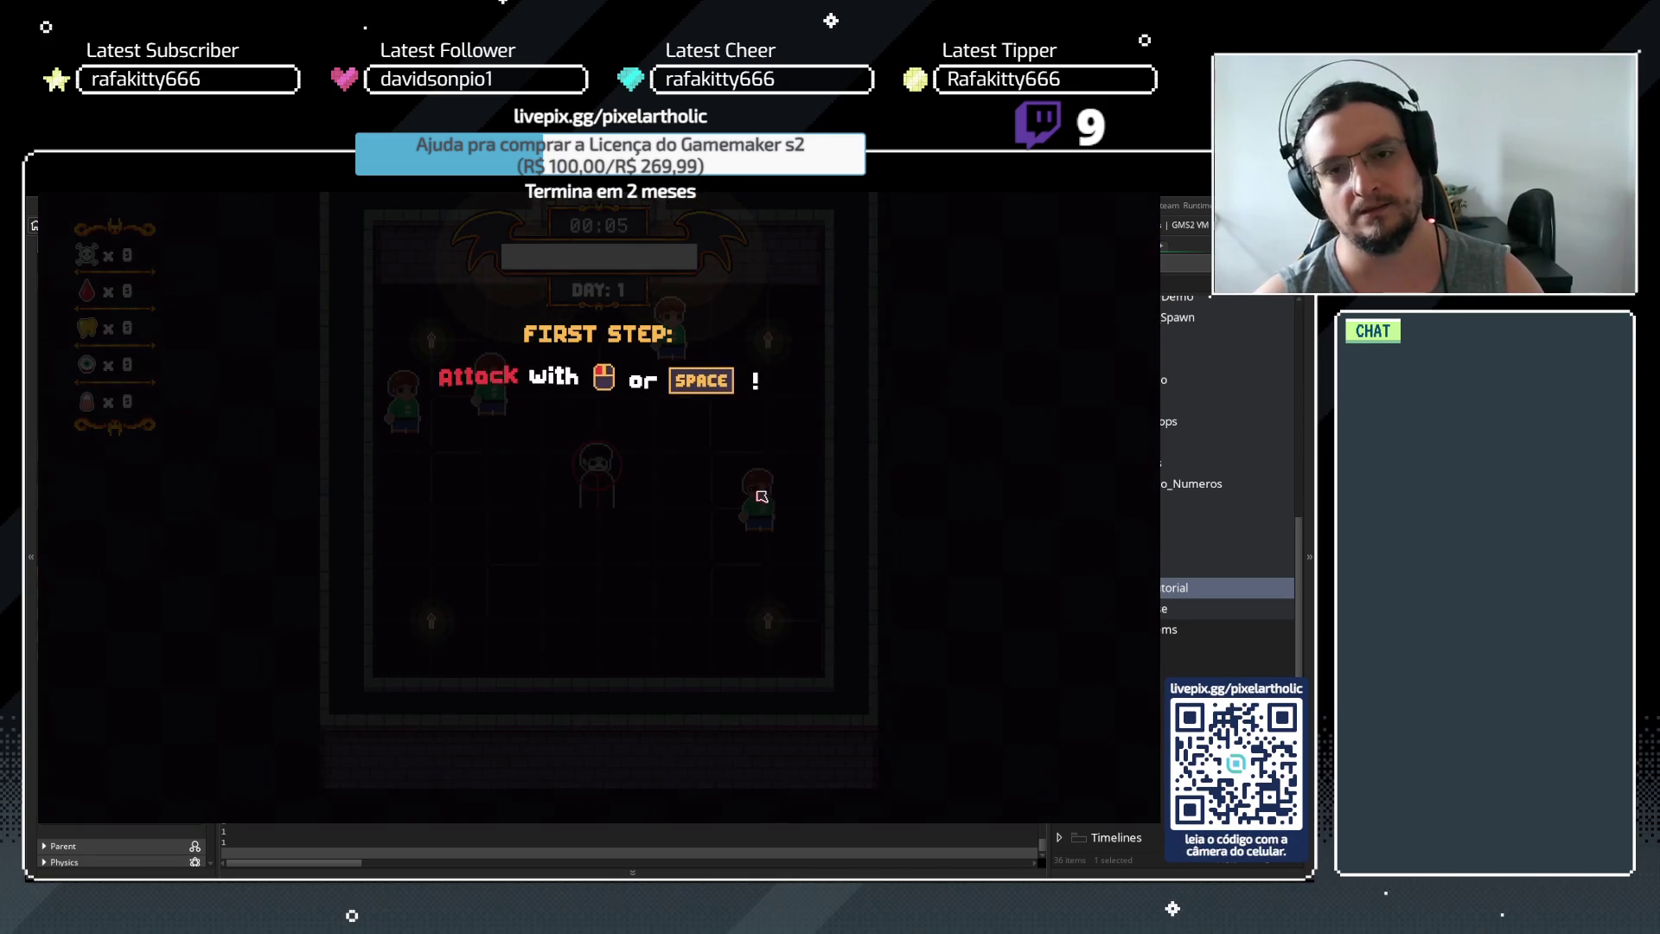
Replay the restarted tutorial's first steps to the upgrade screen, then relaunch the game with F5
key(space)
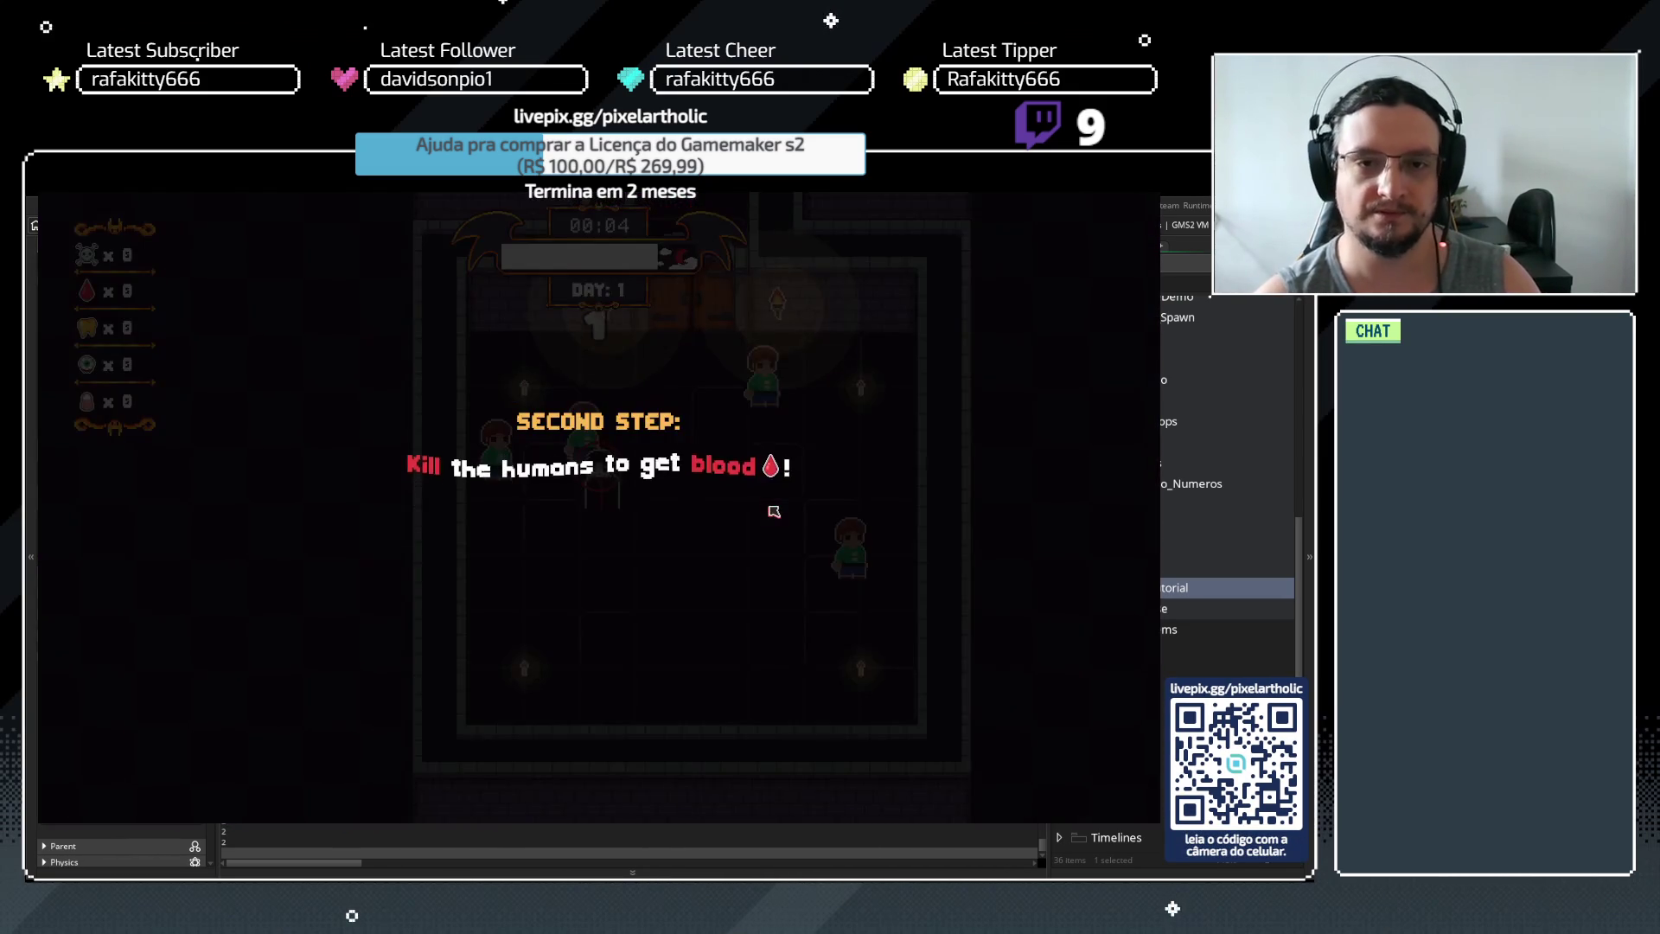
key(space)
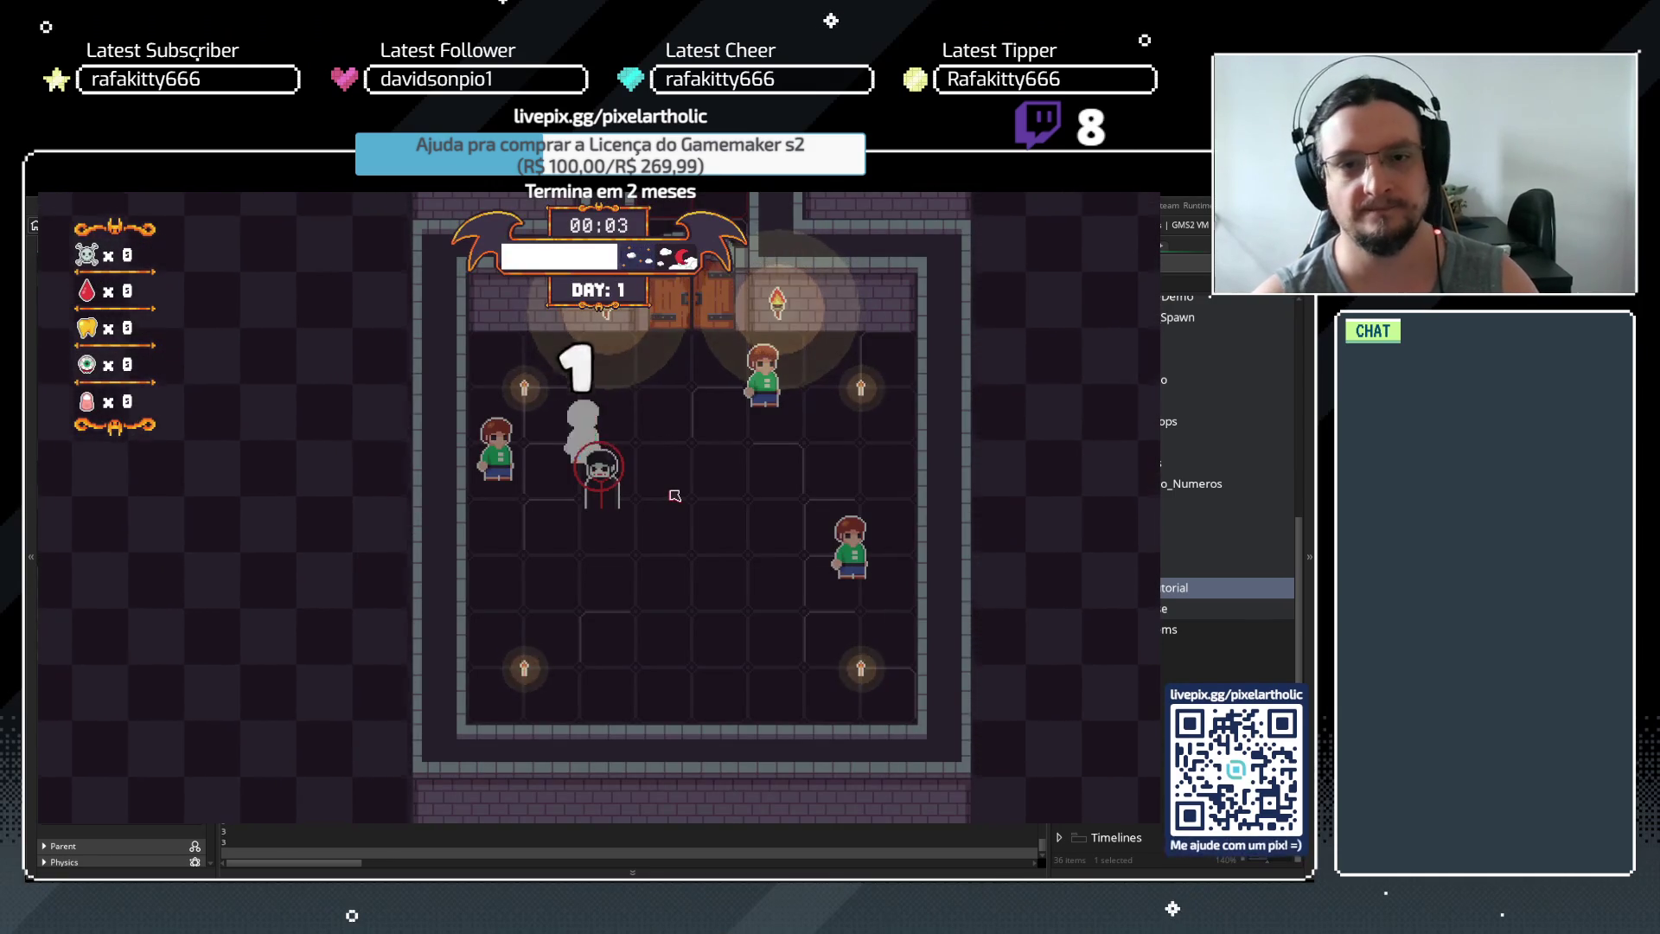
key(space)
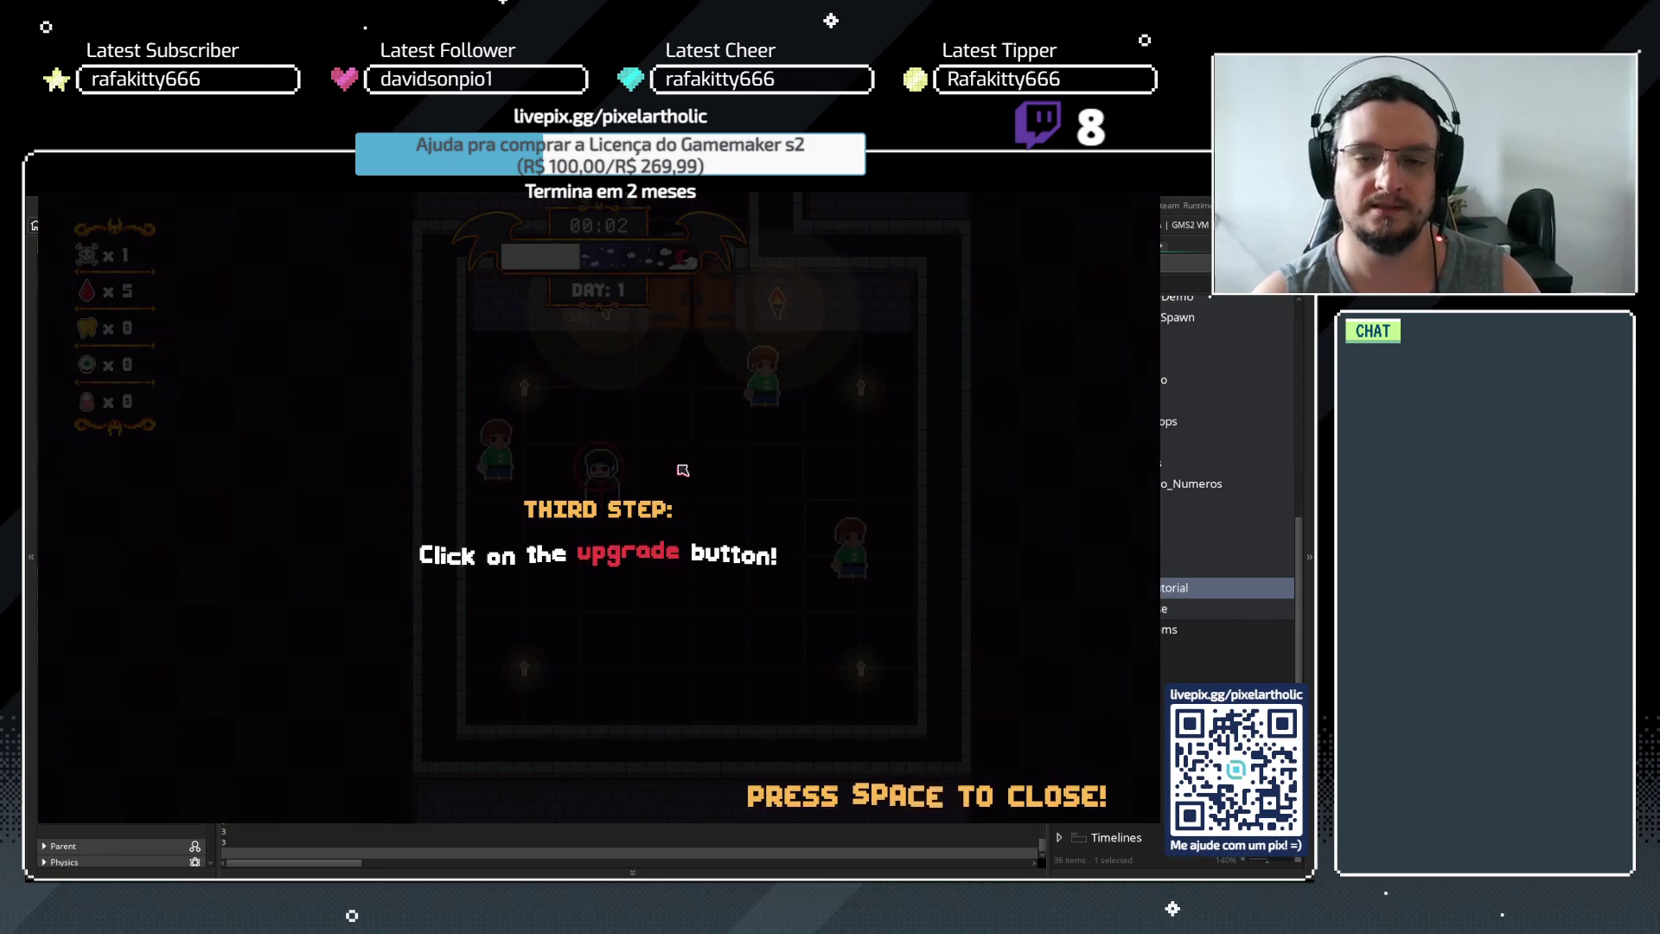
key(space)
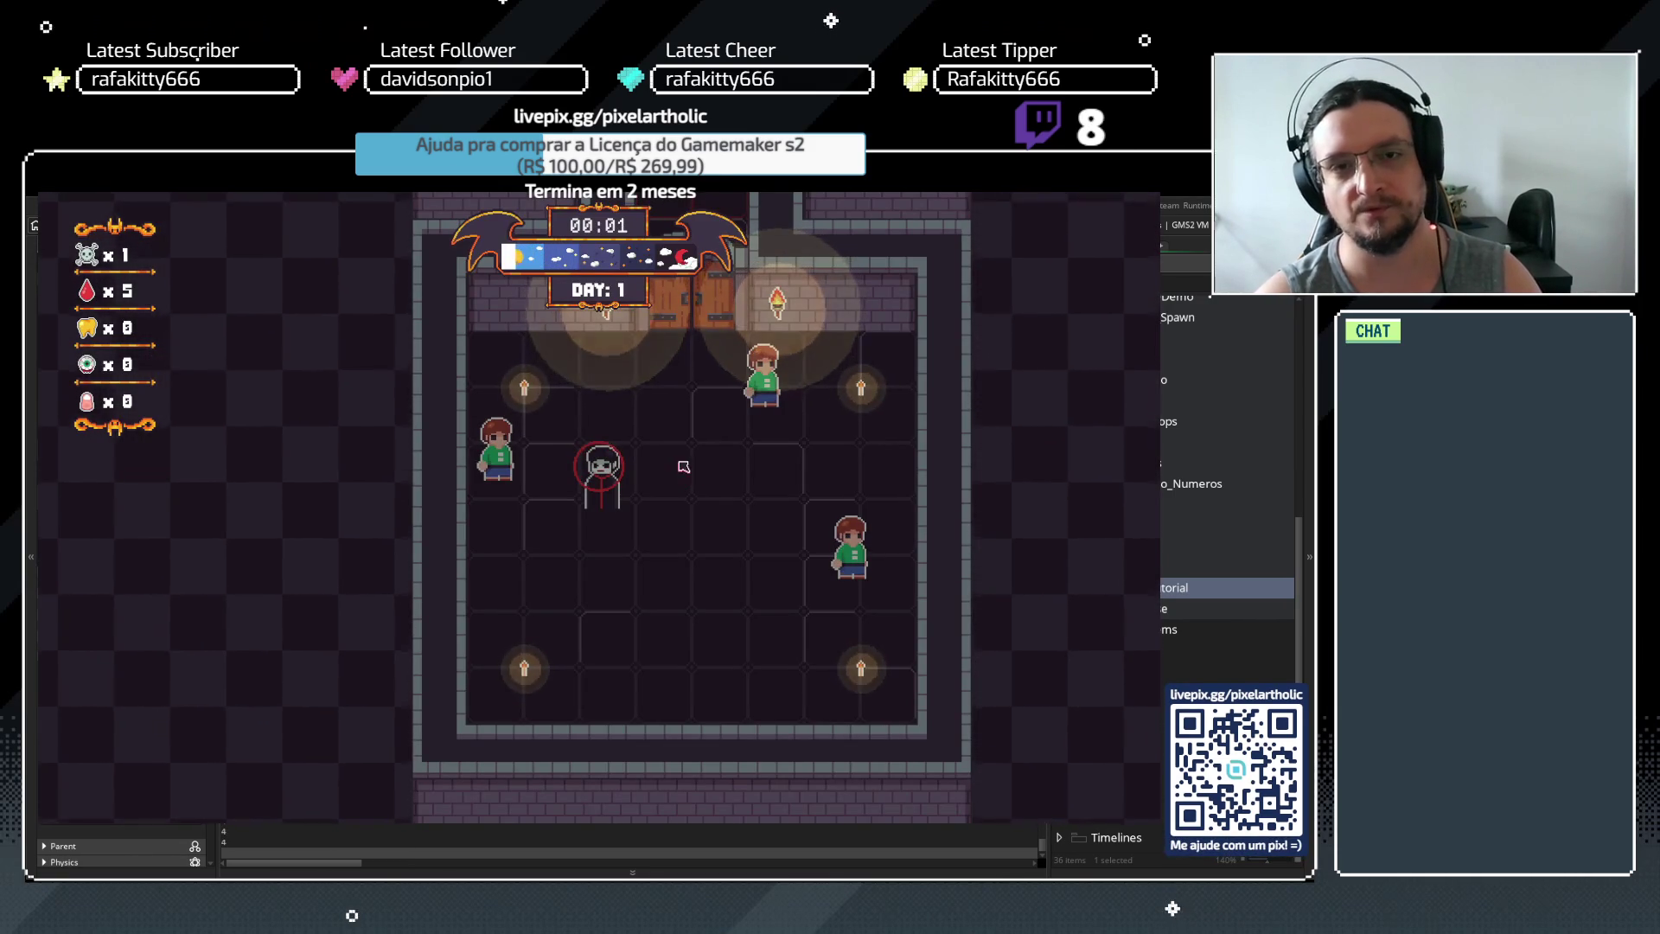
click(391, 369)
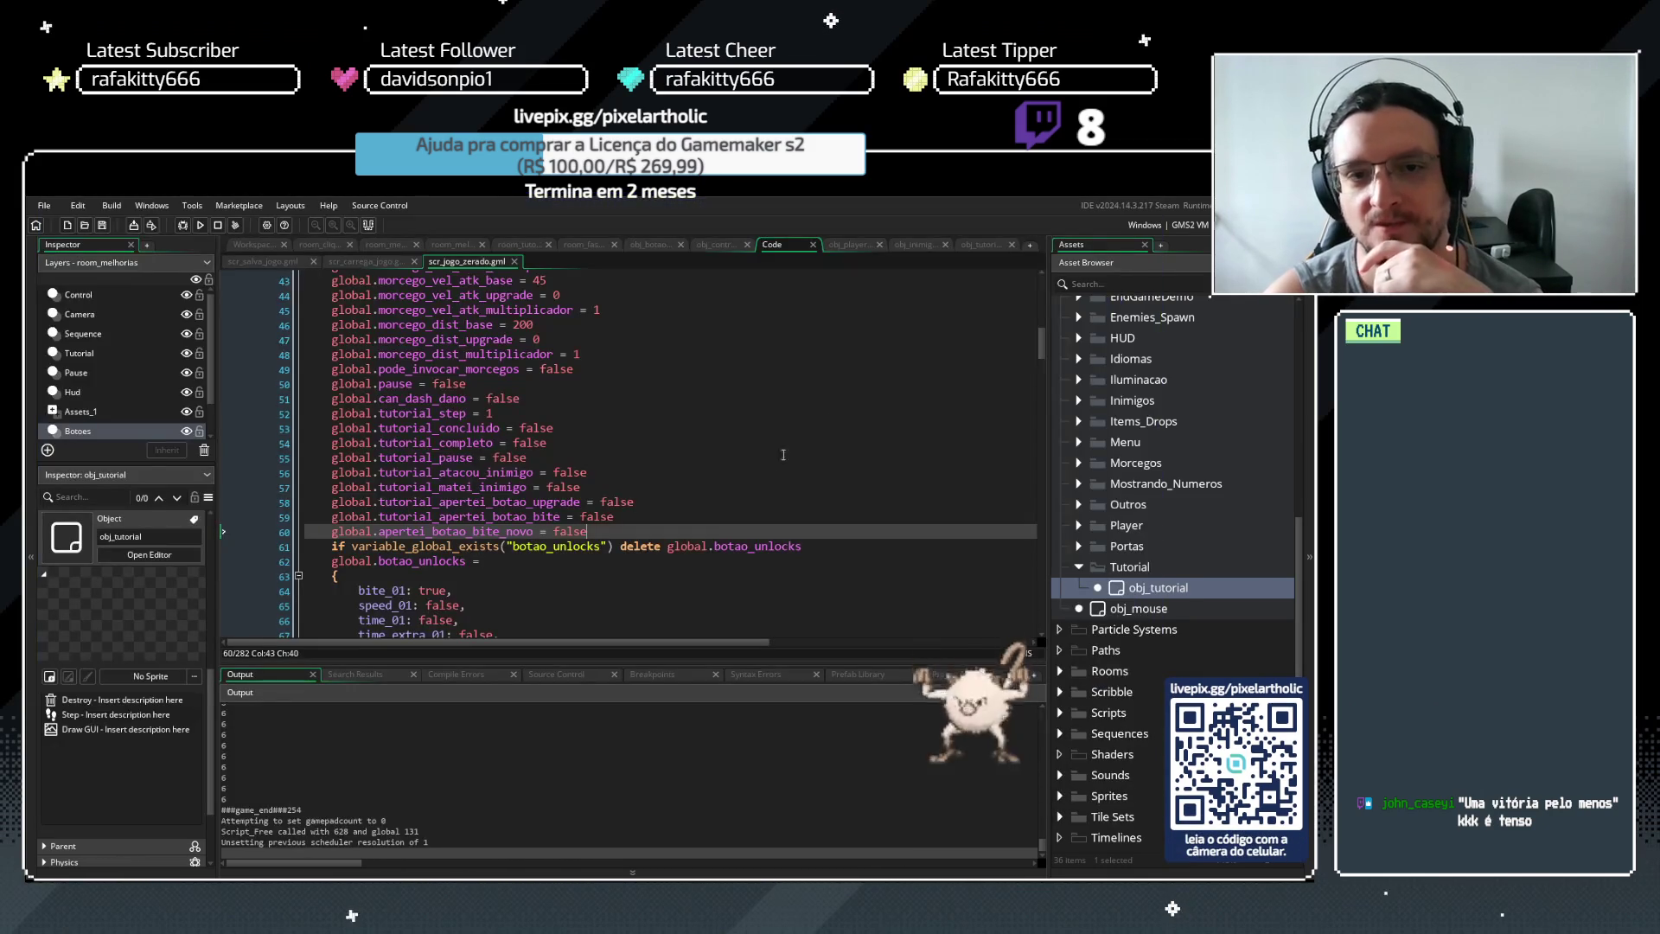
key(F5)
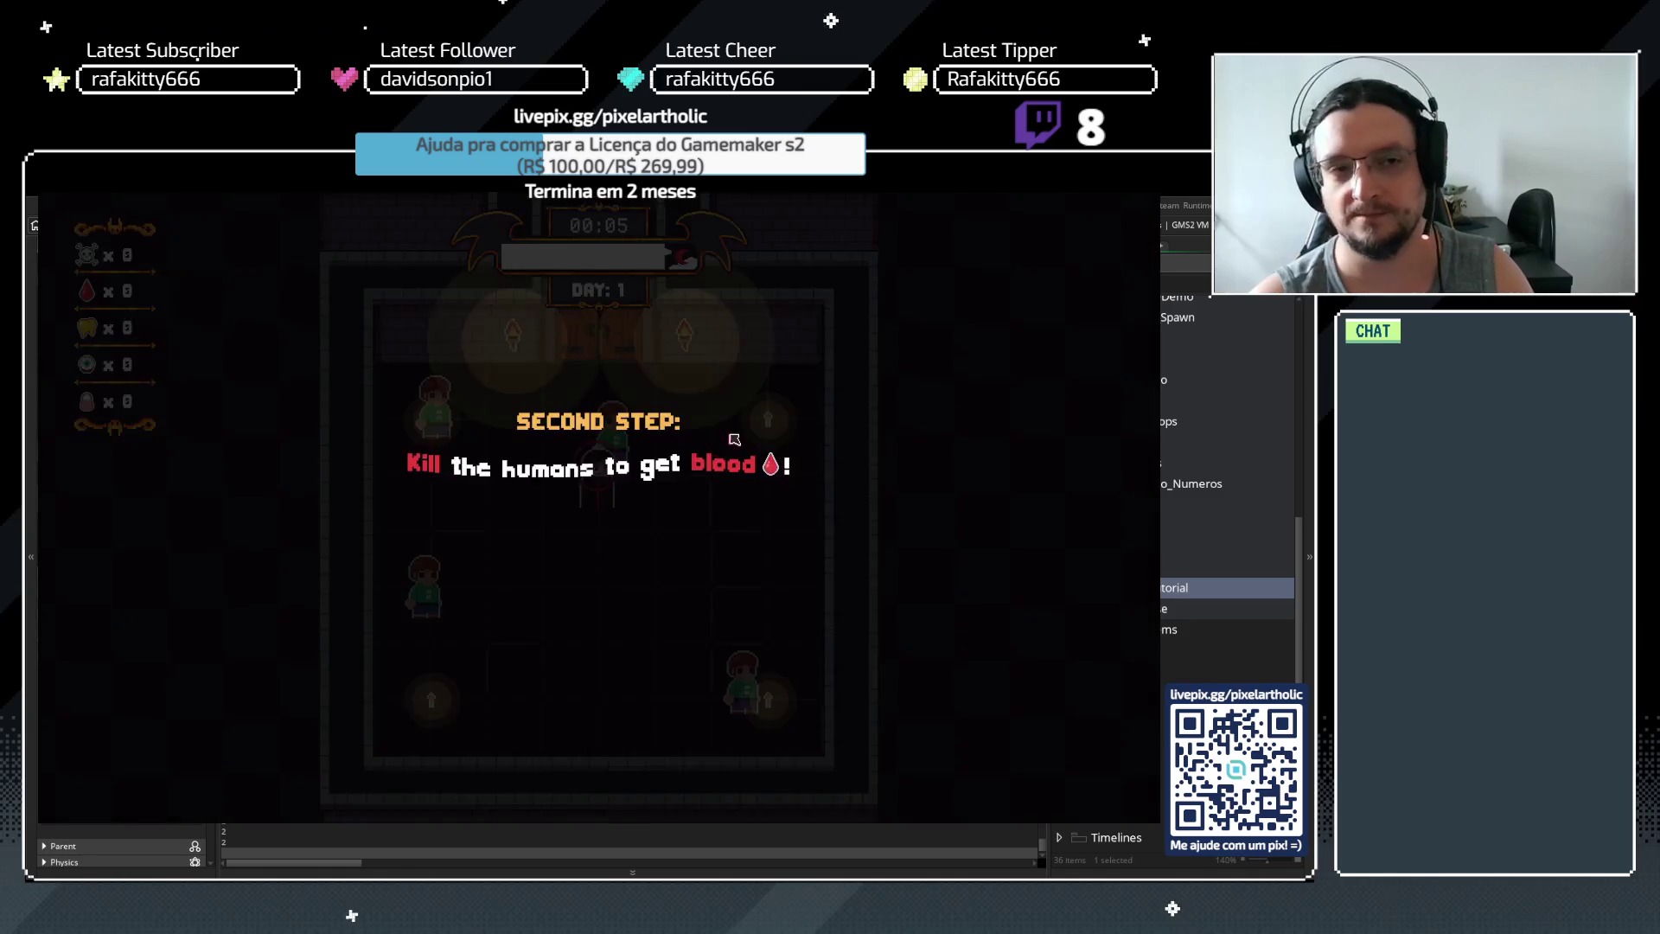
Play Day 1's tutorial to the upgrade screen, start the second night and open options
key(space)
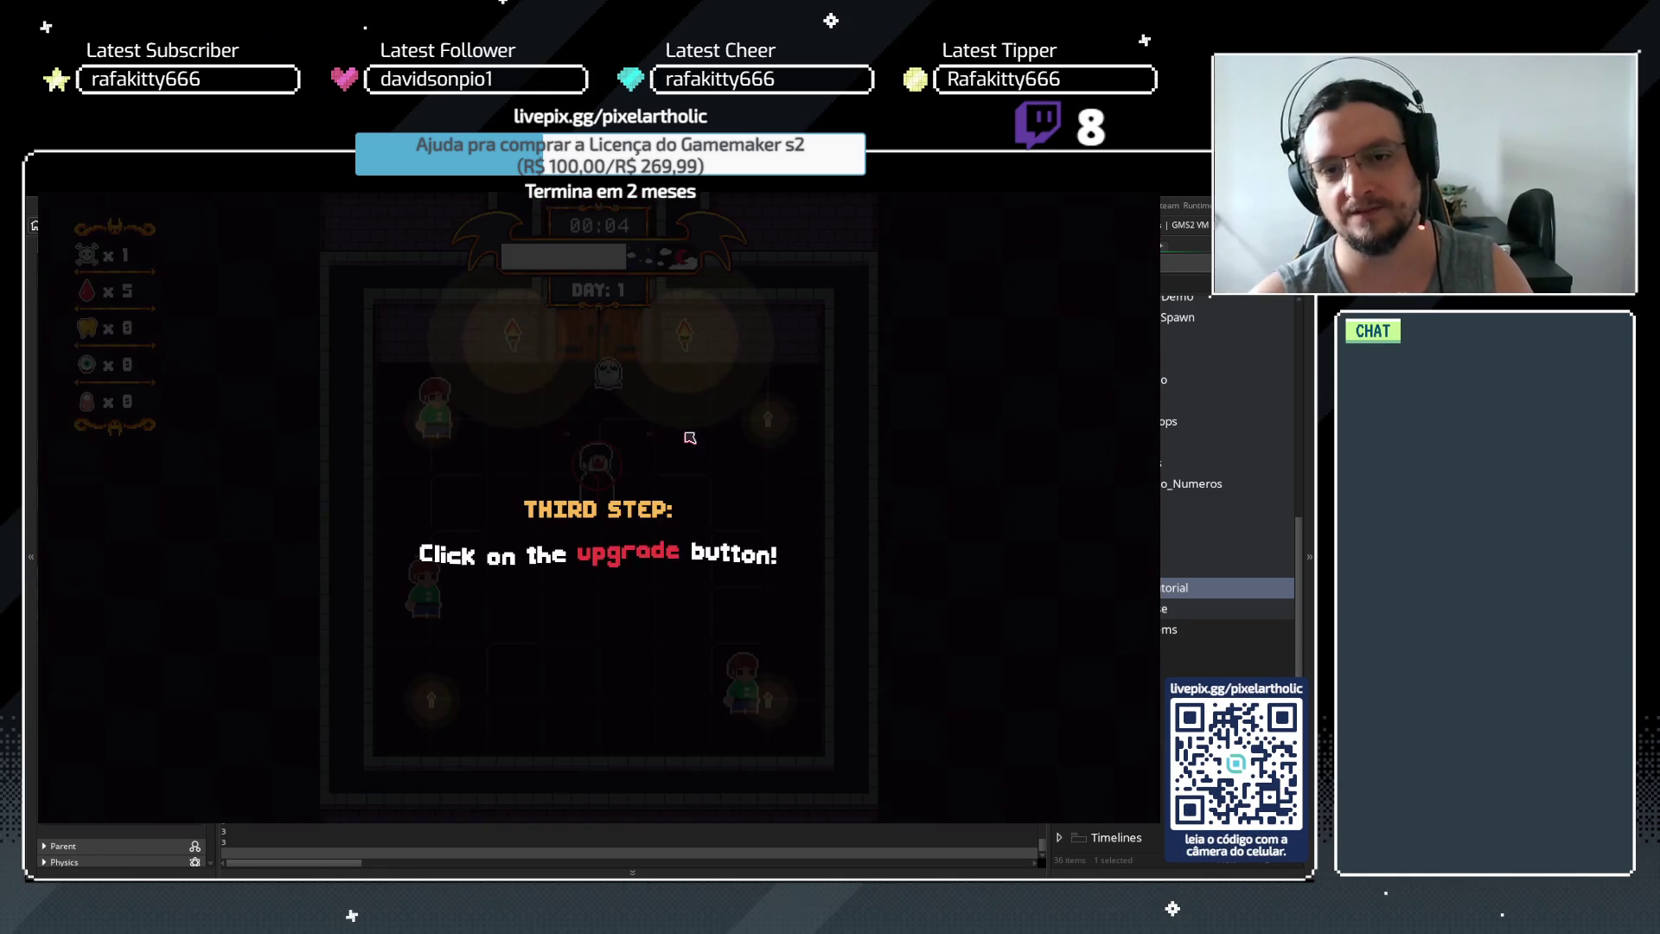
key(space)
key(a)
key(w)
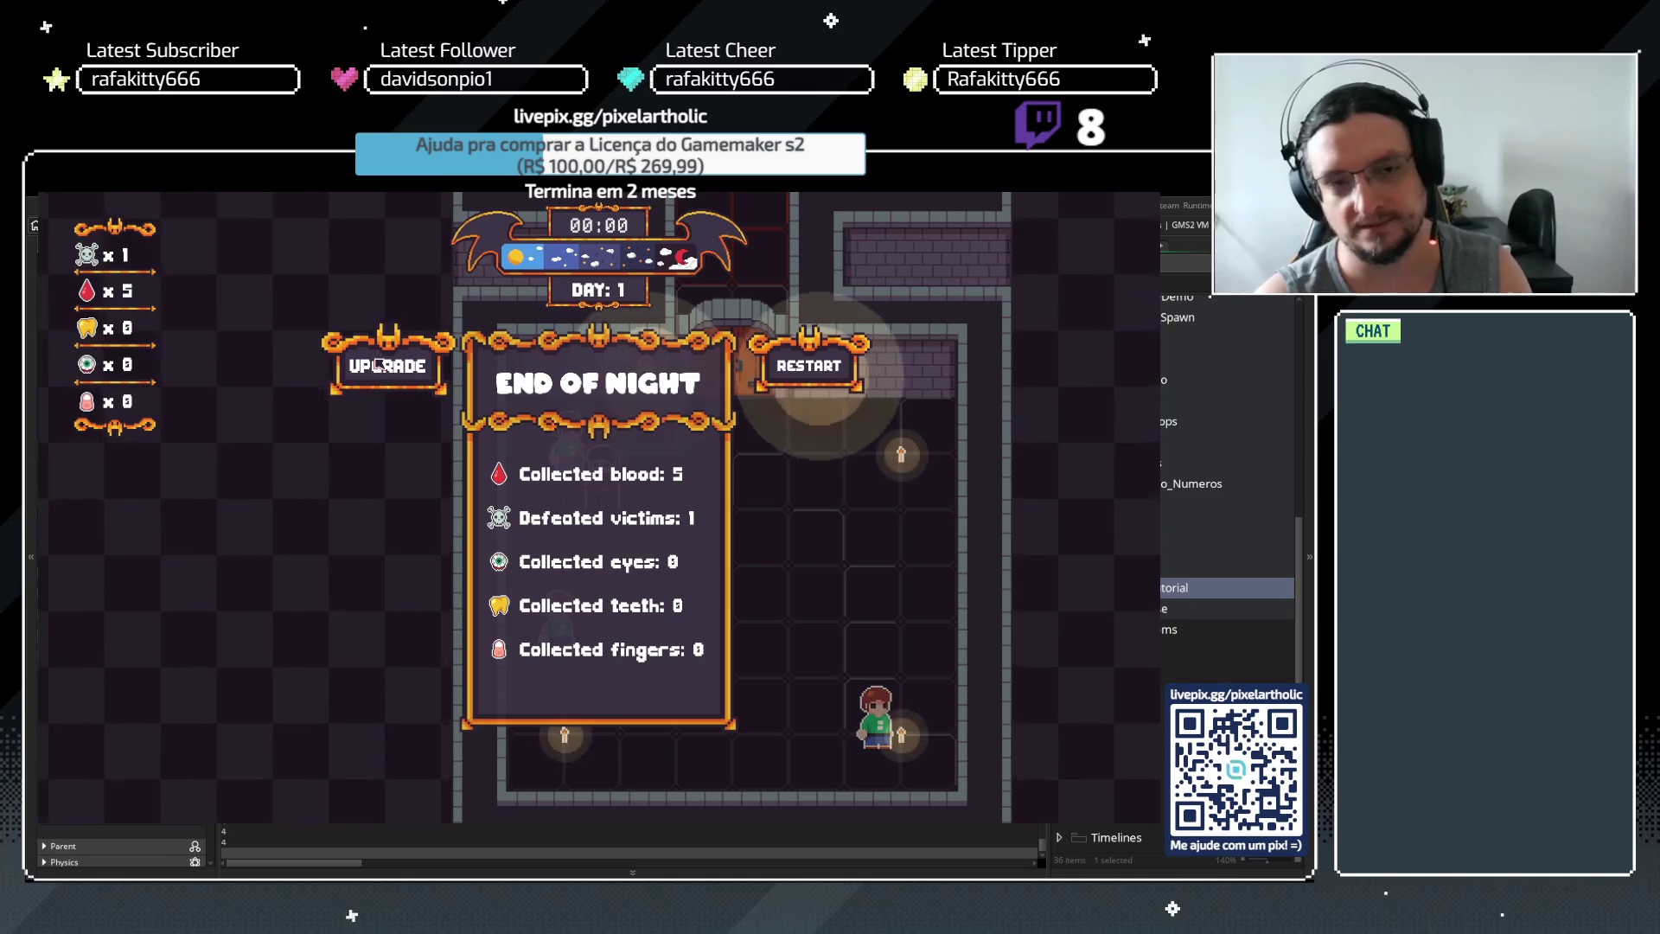
click(369, 368)
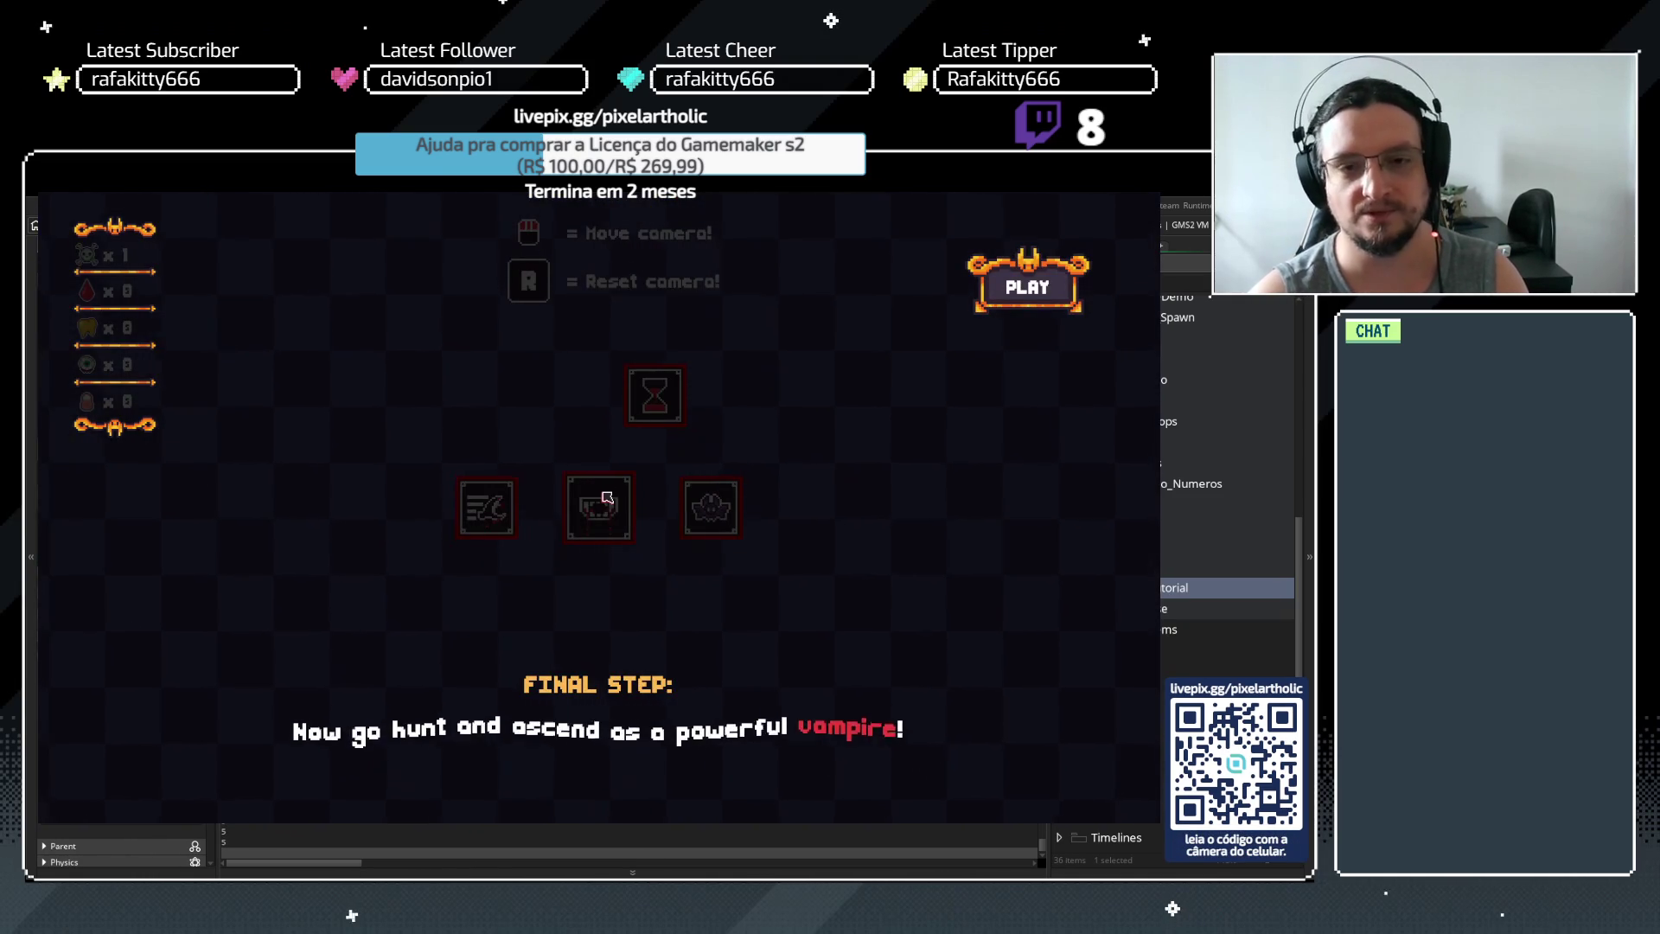
key(space)
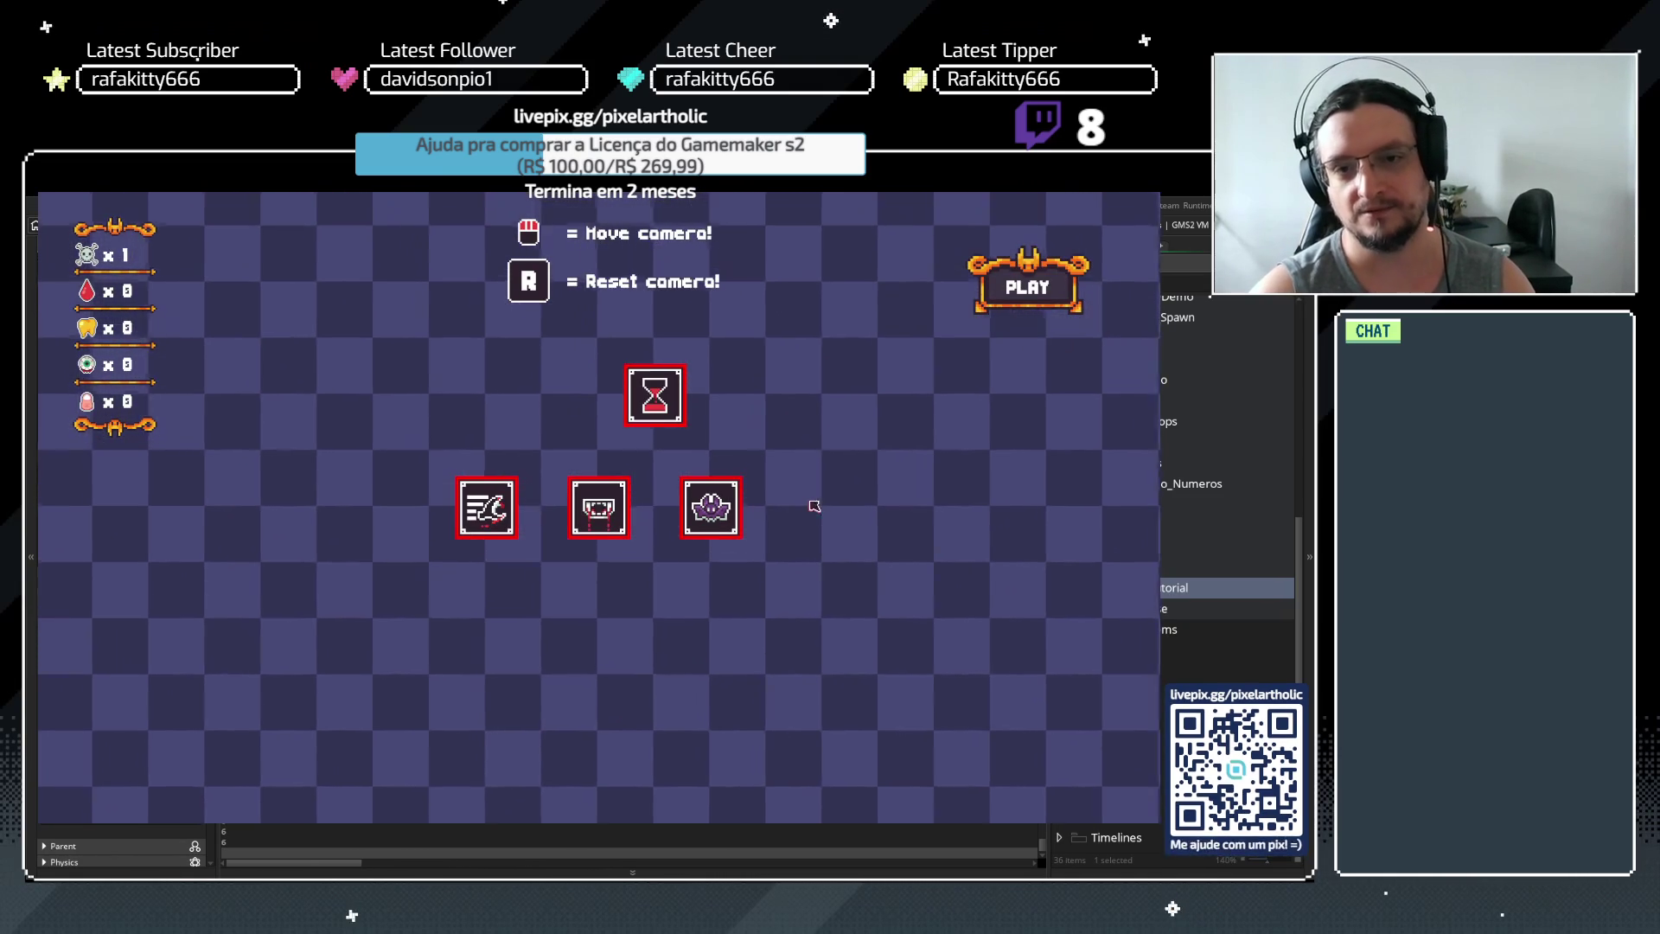
mouse_move(645, 405)
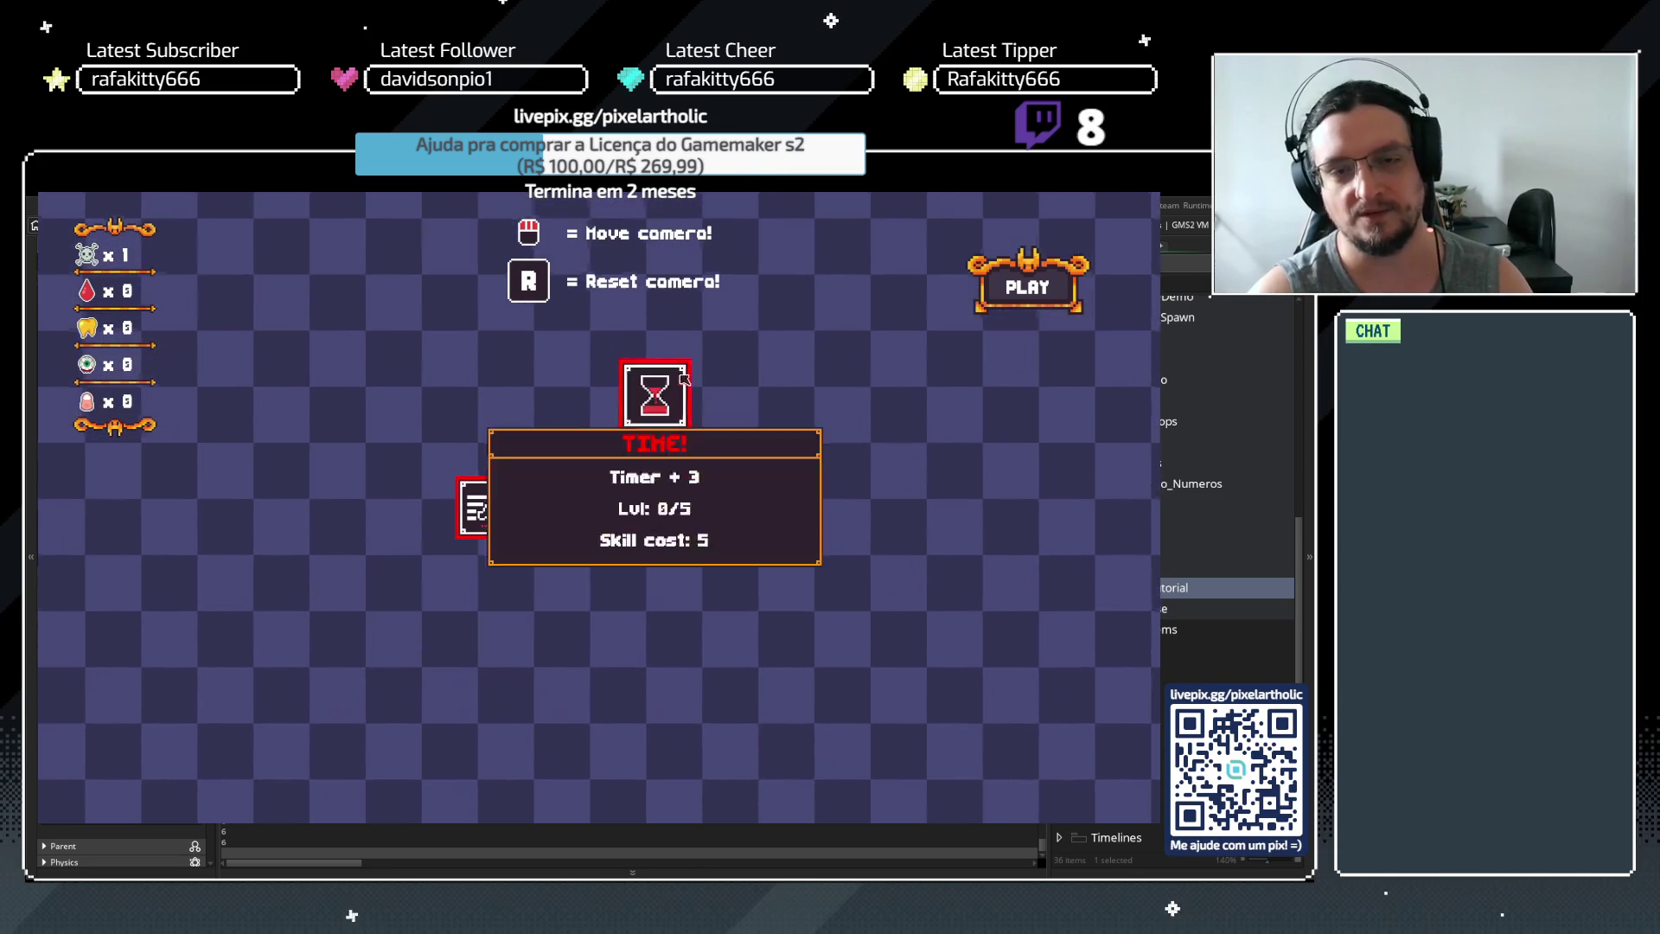
click(1053, 297)
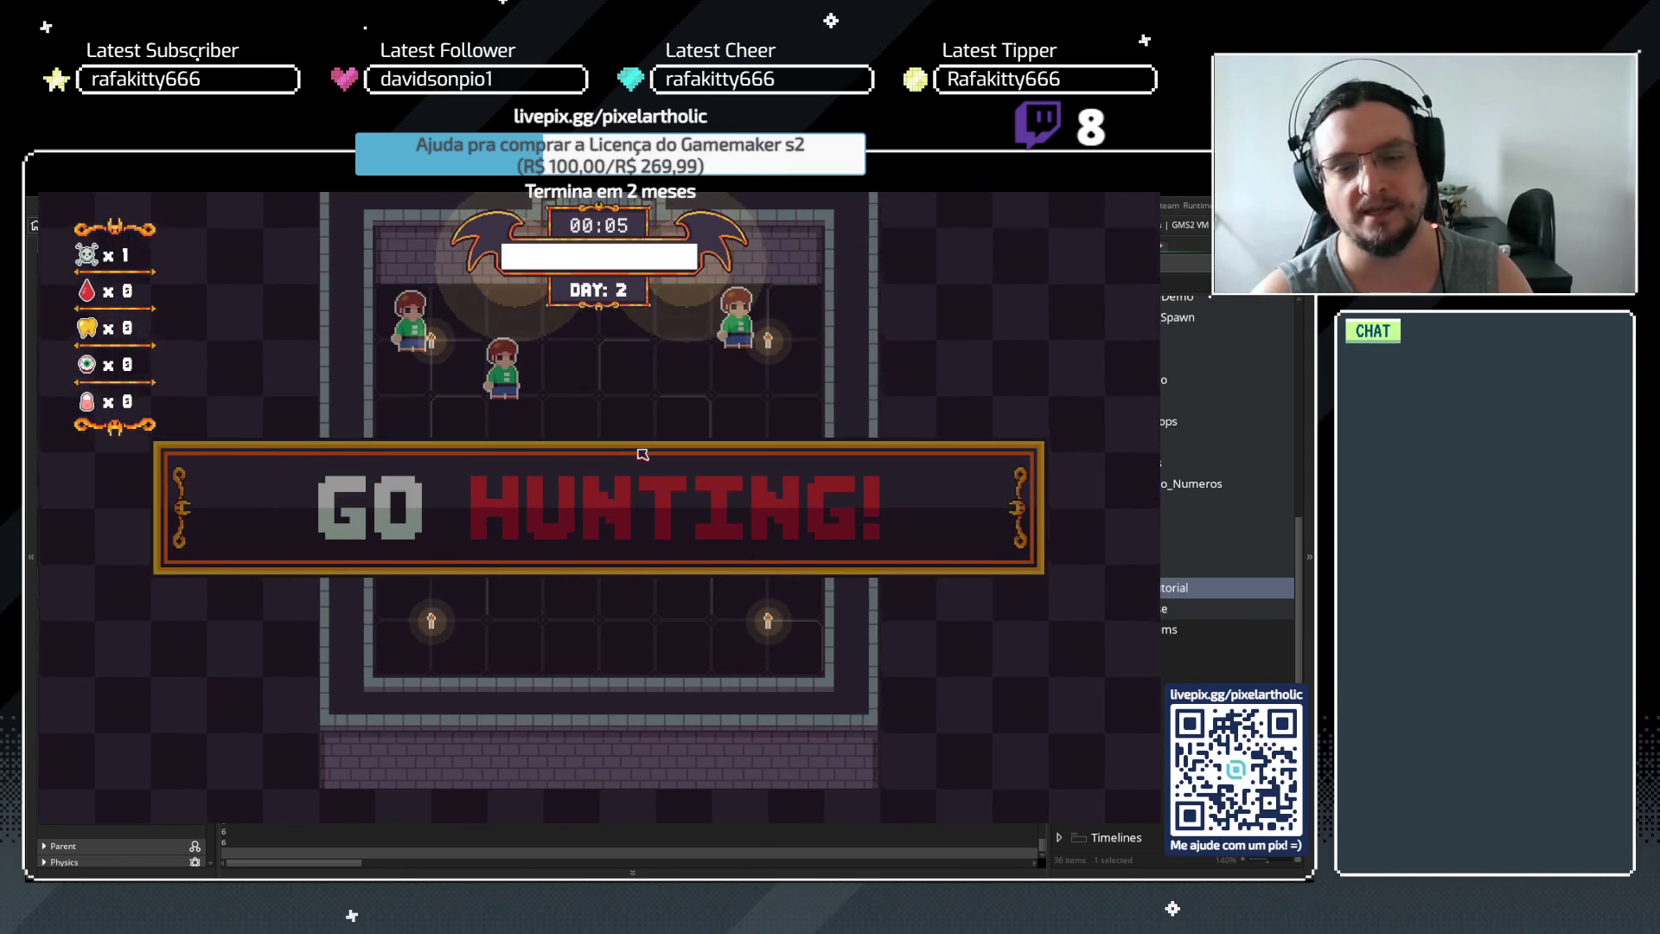
key(Escape)
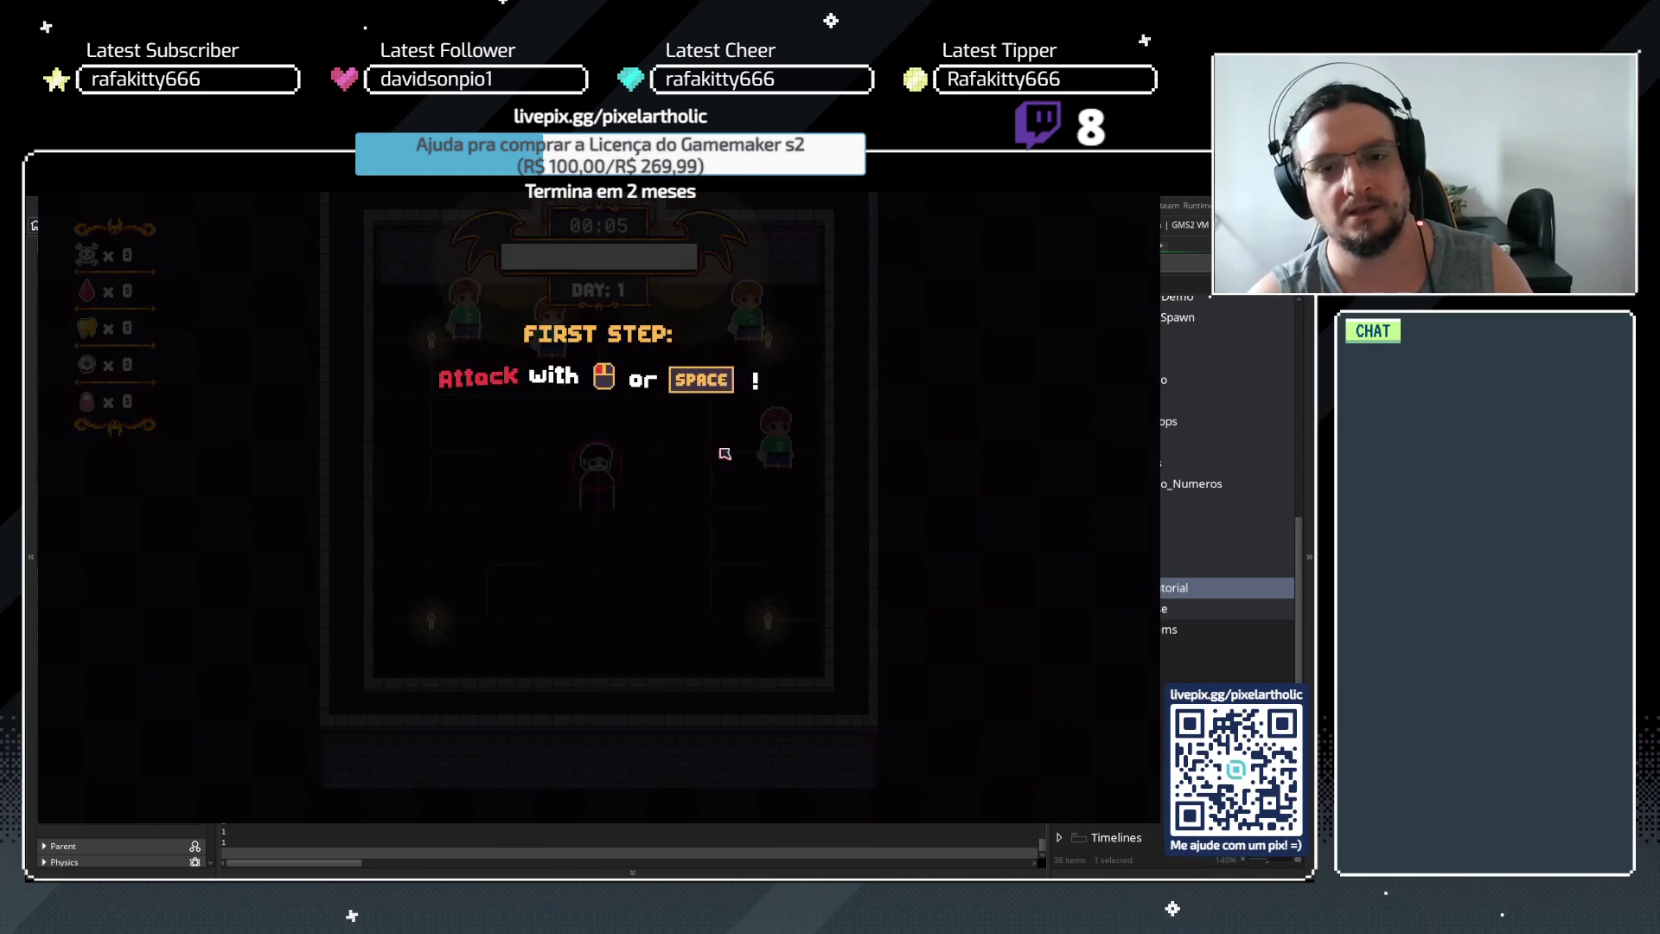
Kill another villager, buy the bite upgrade, clear the final hint and stop the game
key(d)
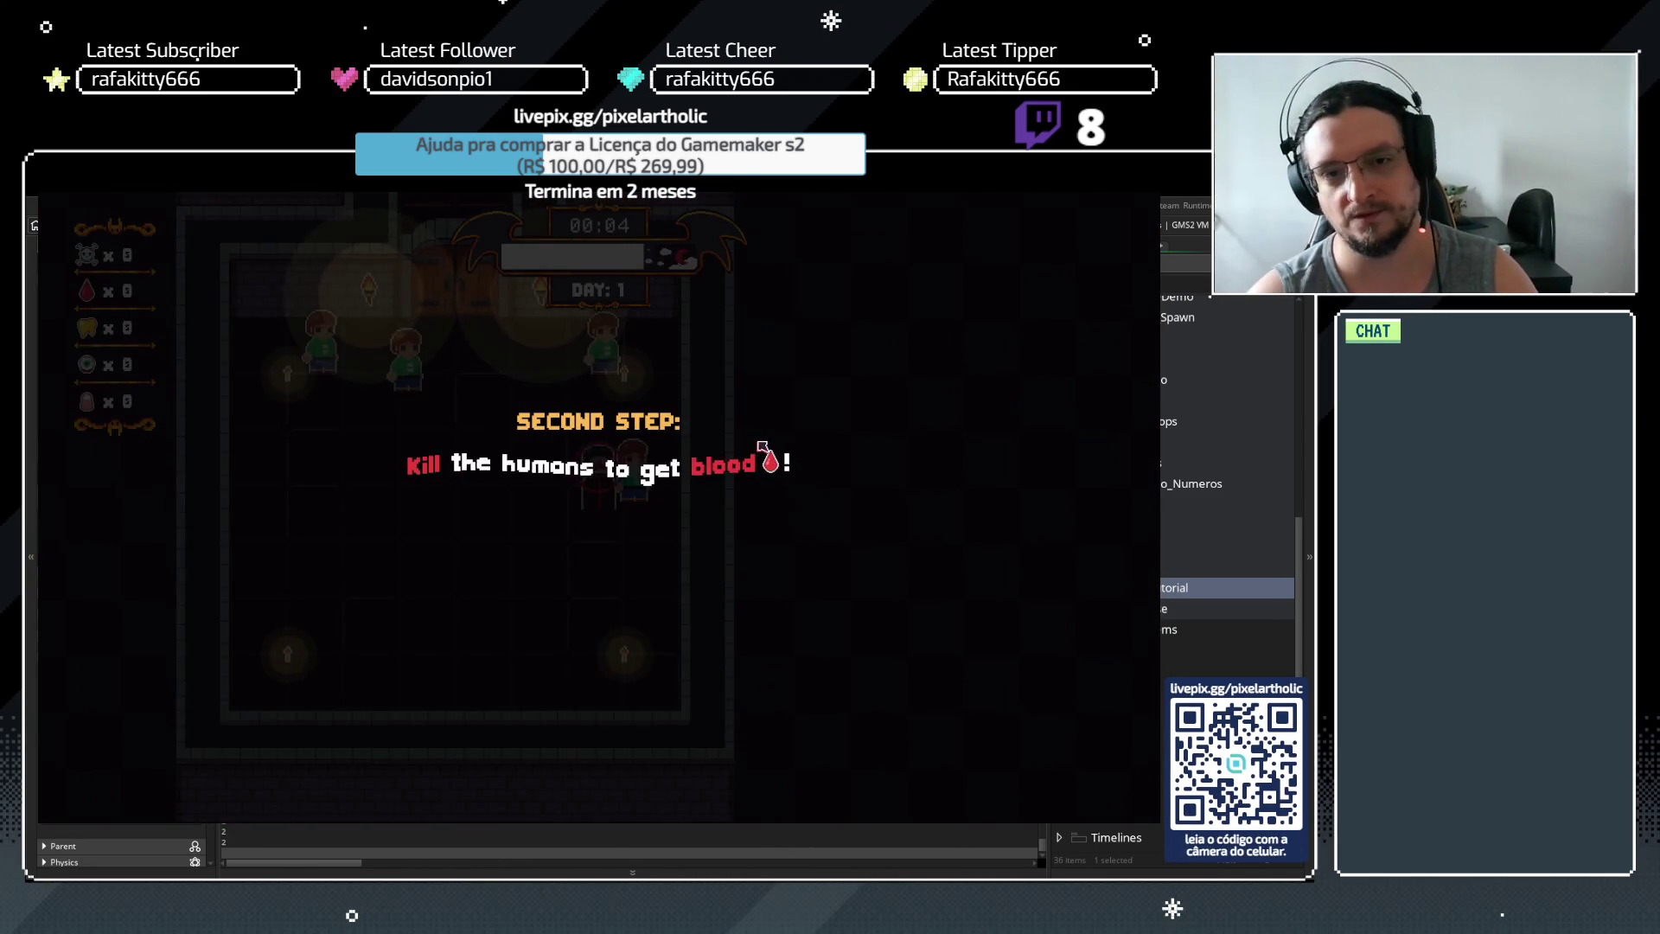
click(762, 446)
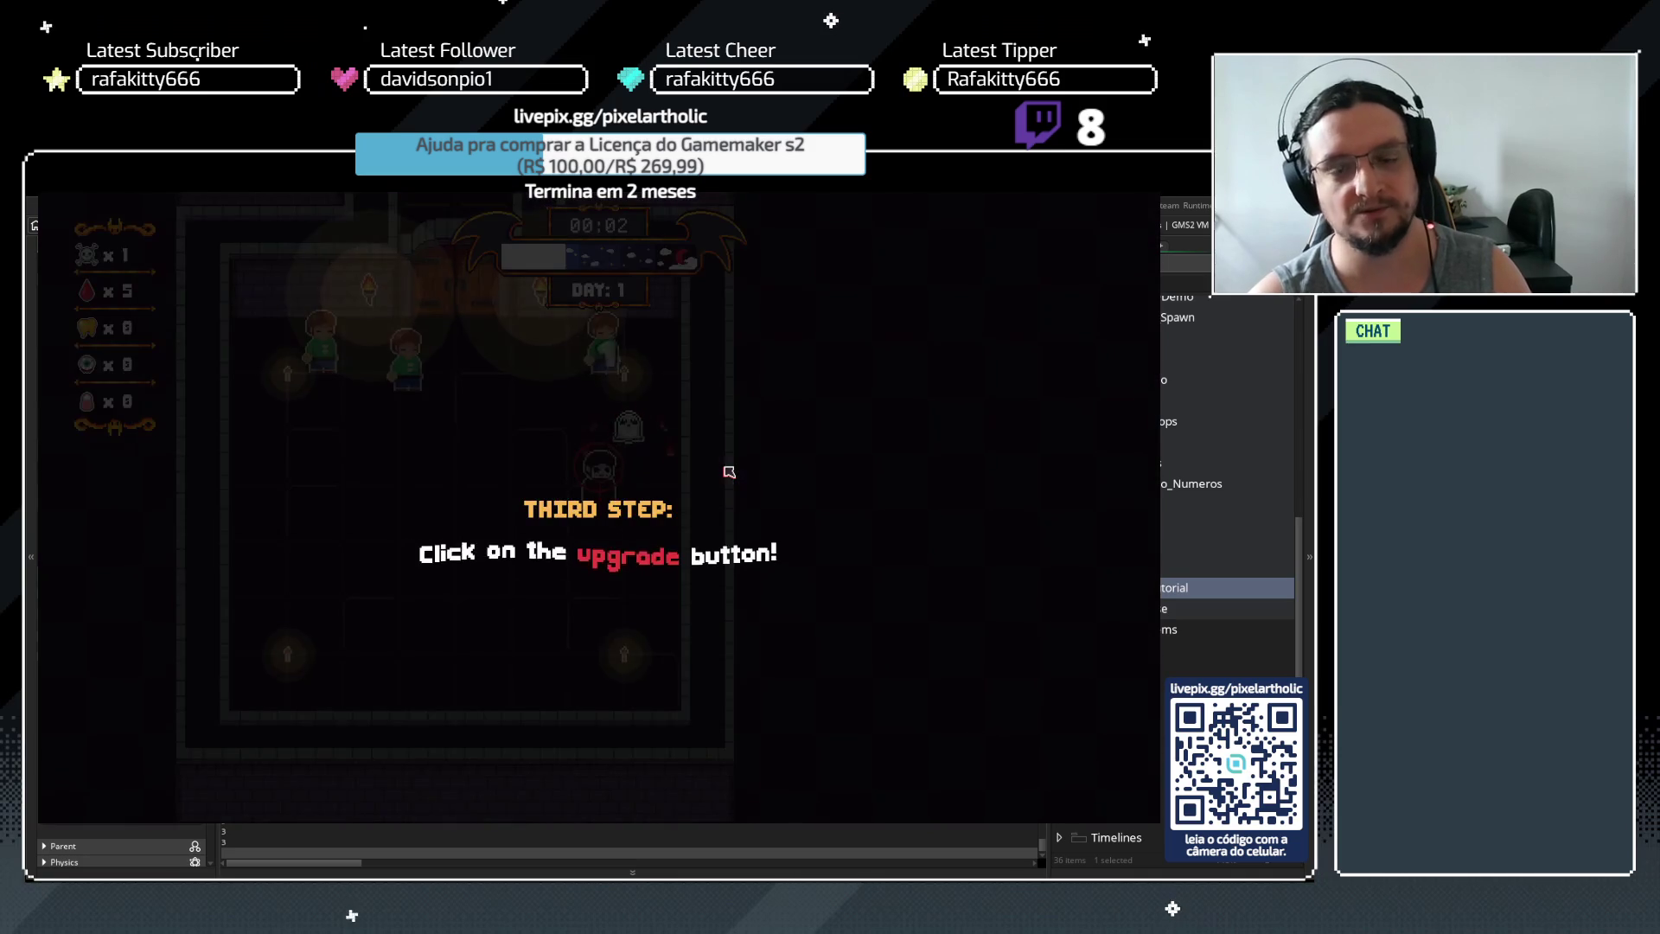
key(space)
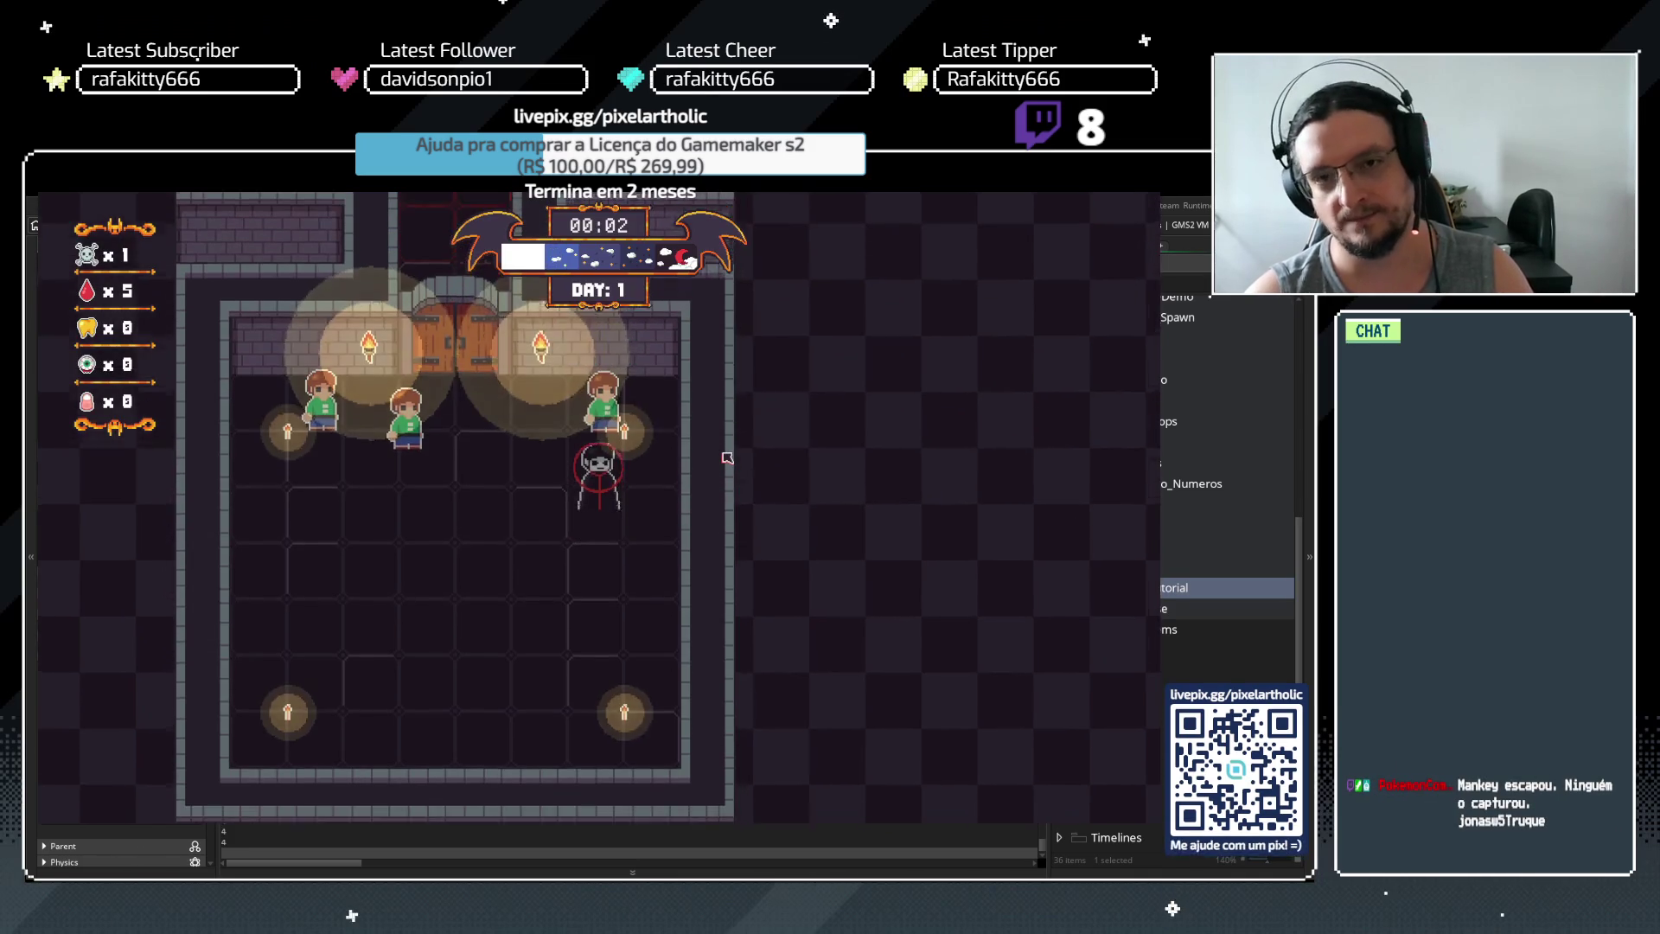
click(424, 343)
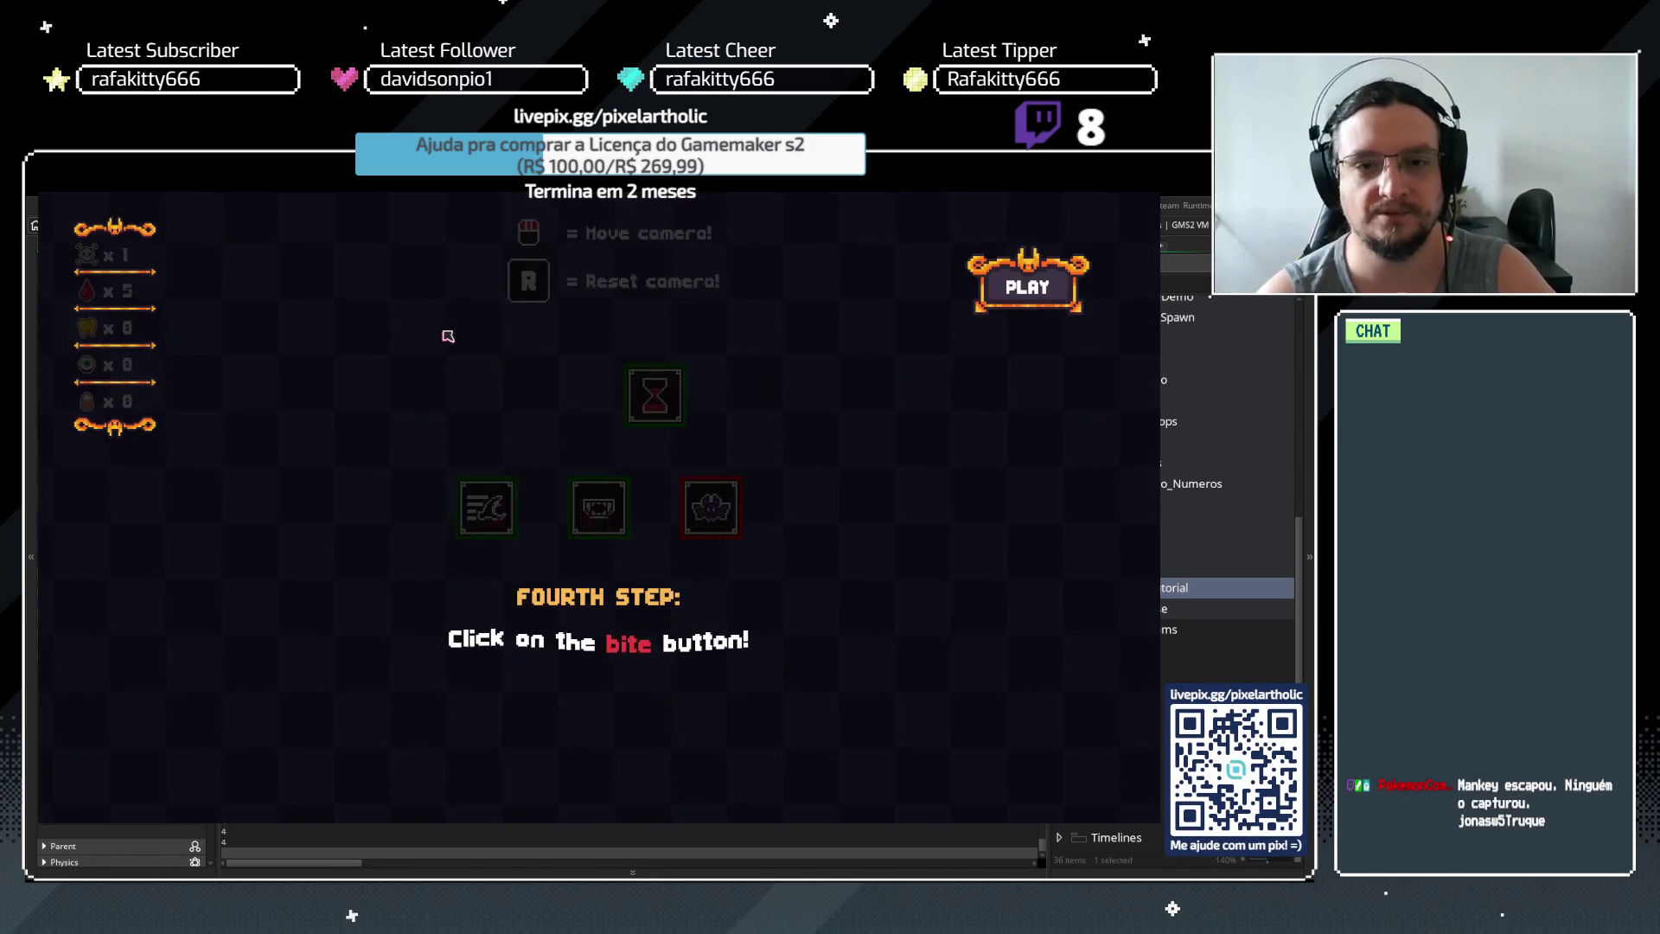
key(space)
mouse_move(598, 508)
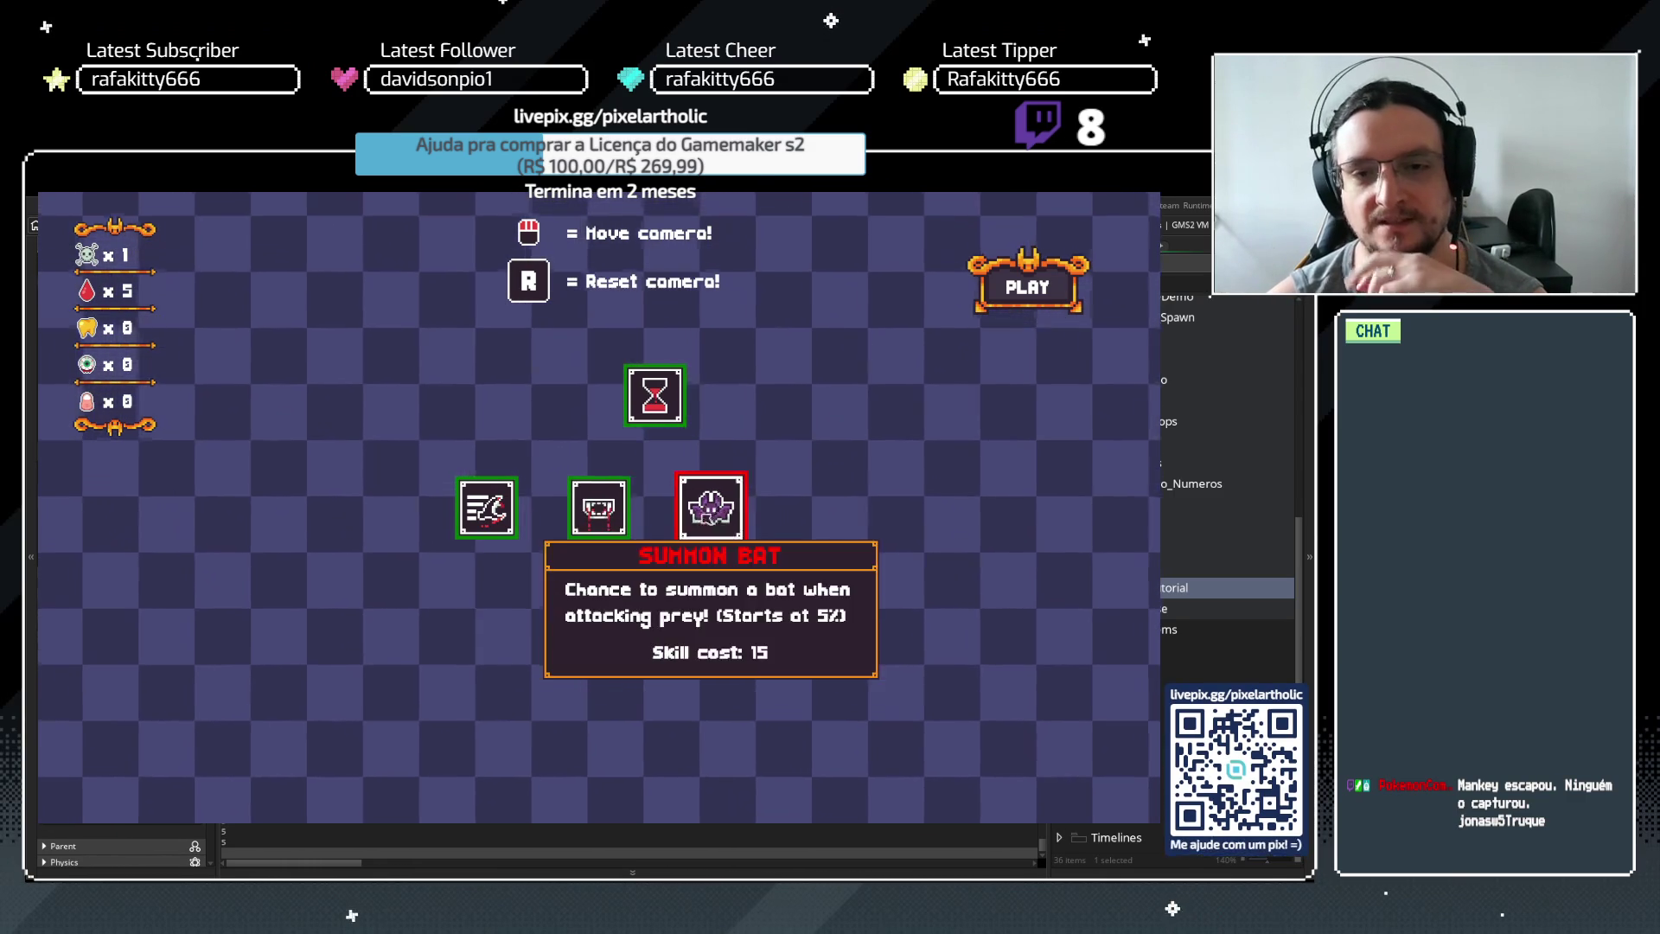
mouse_move(486, 508)
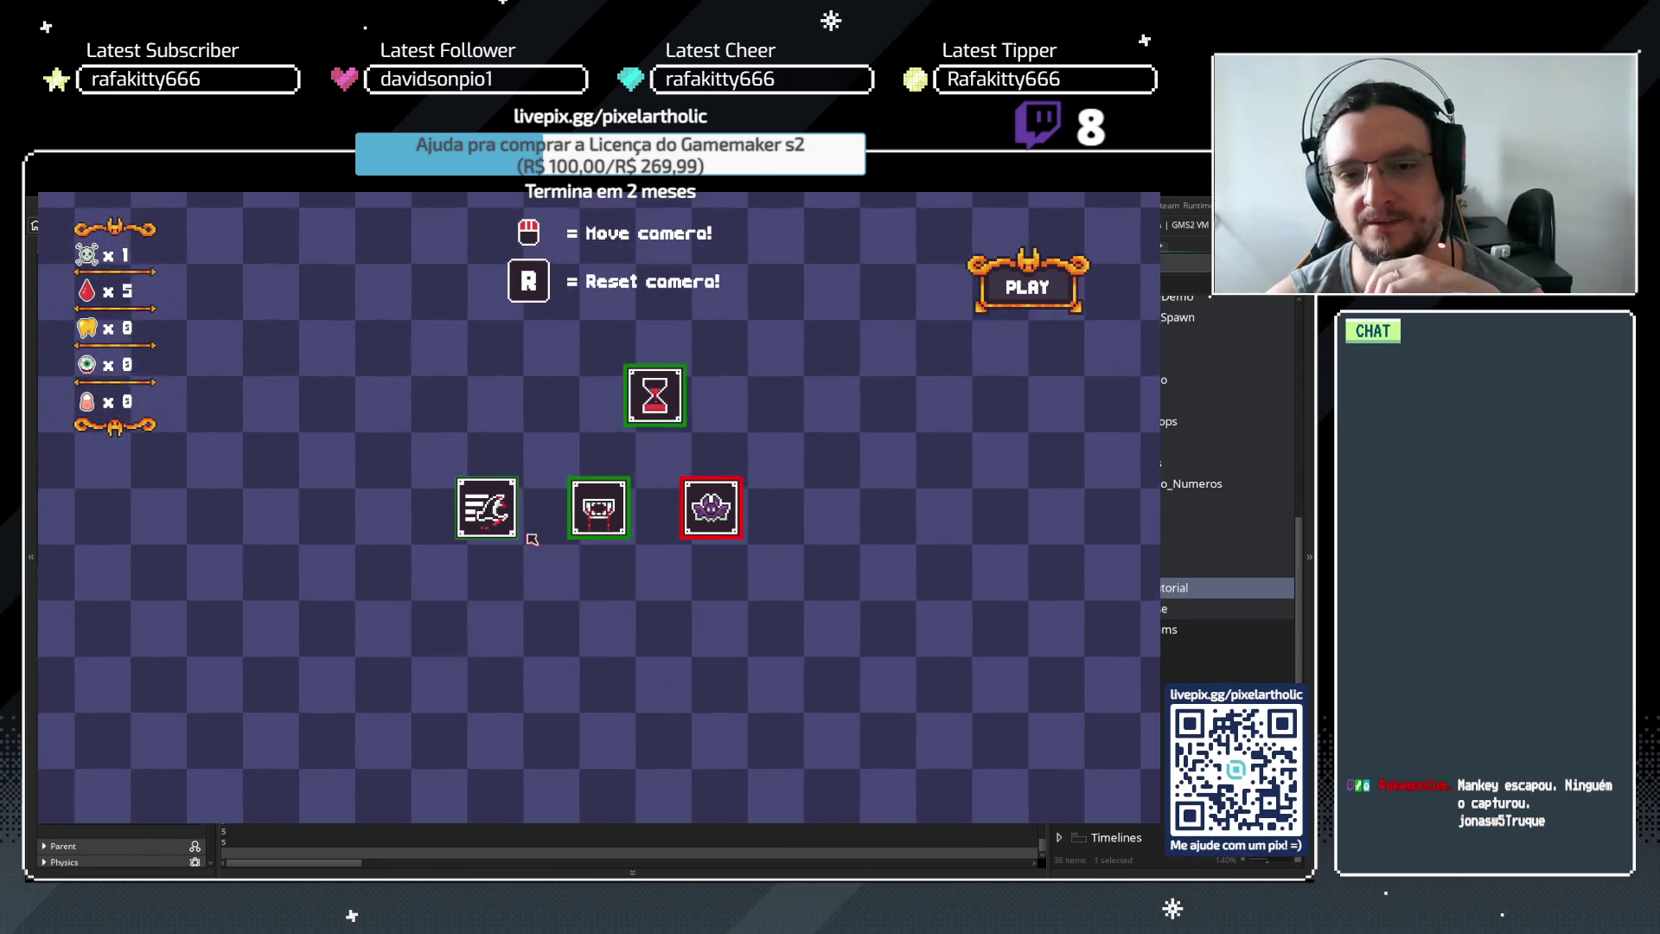
click(617, 524)
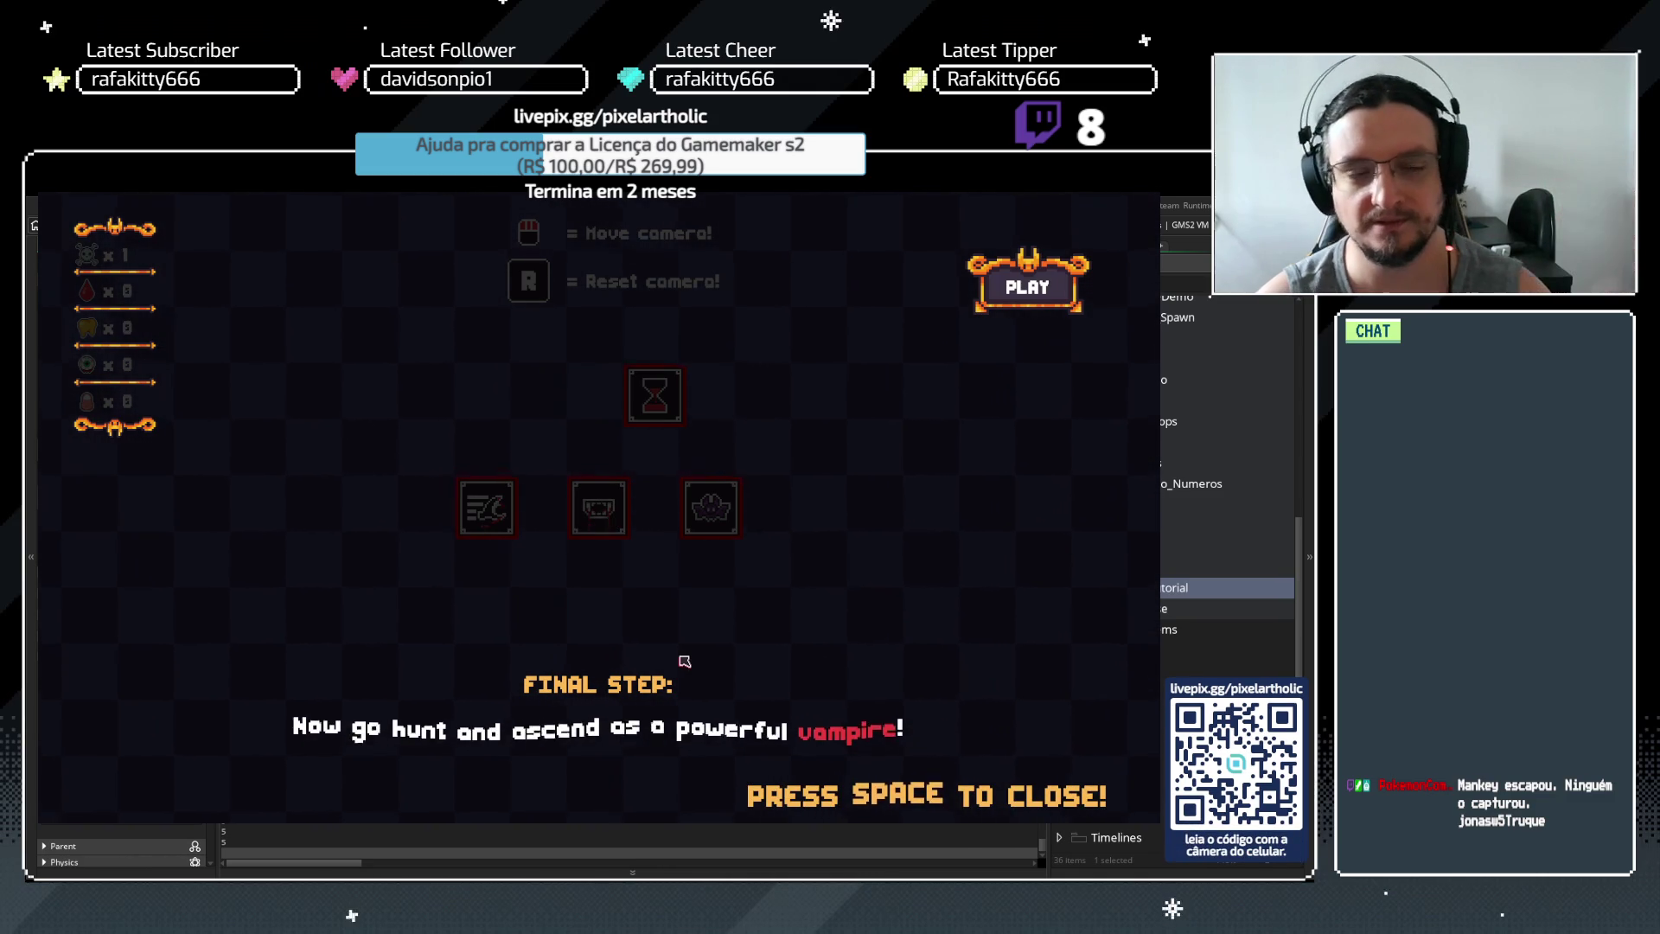
key(space)
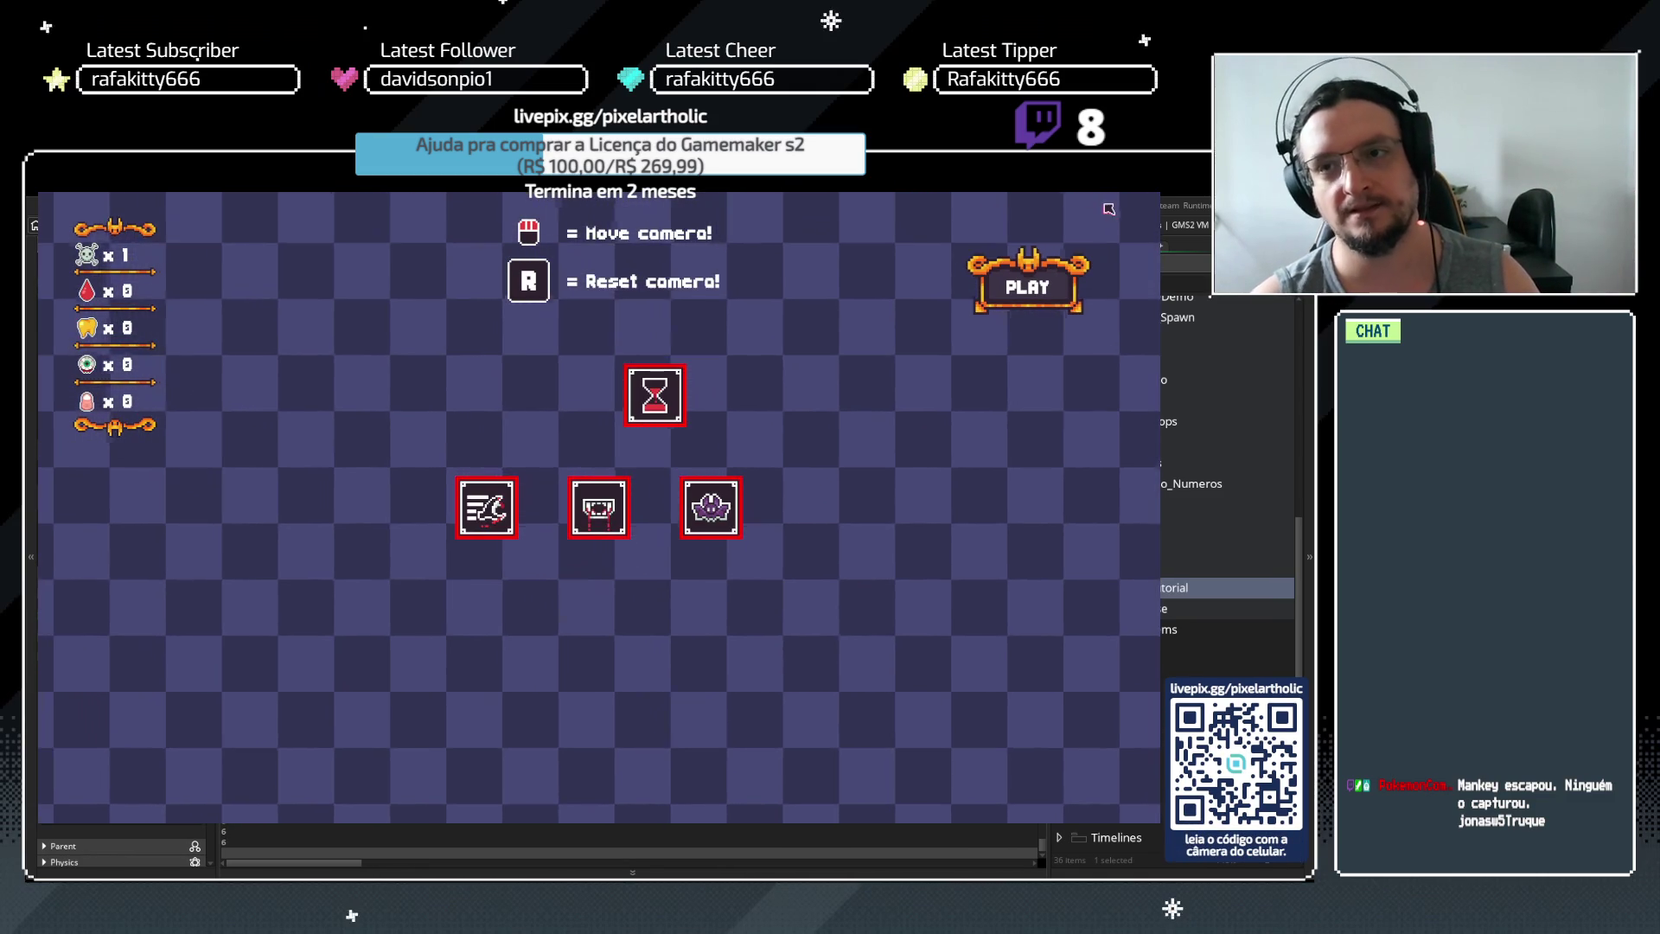
key(Escape)
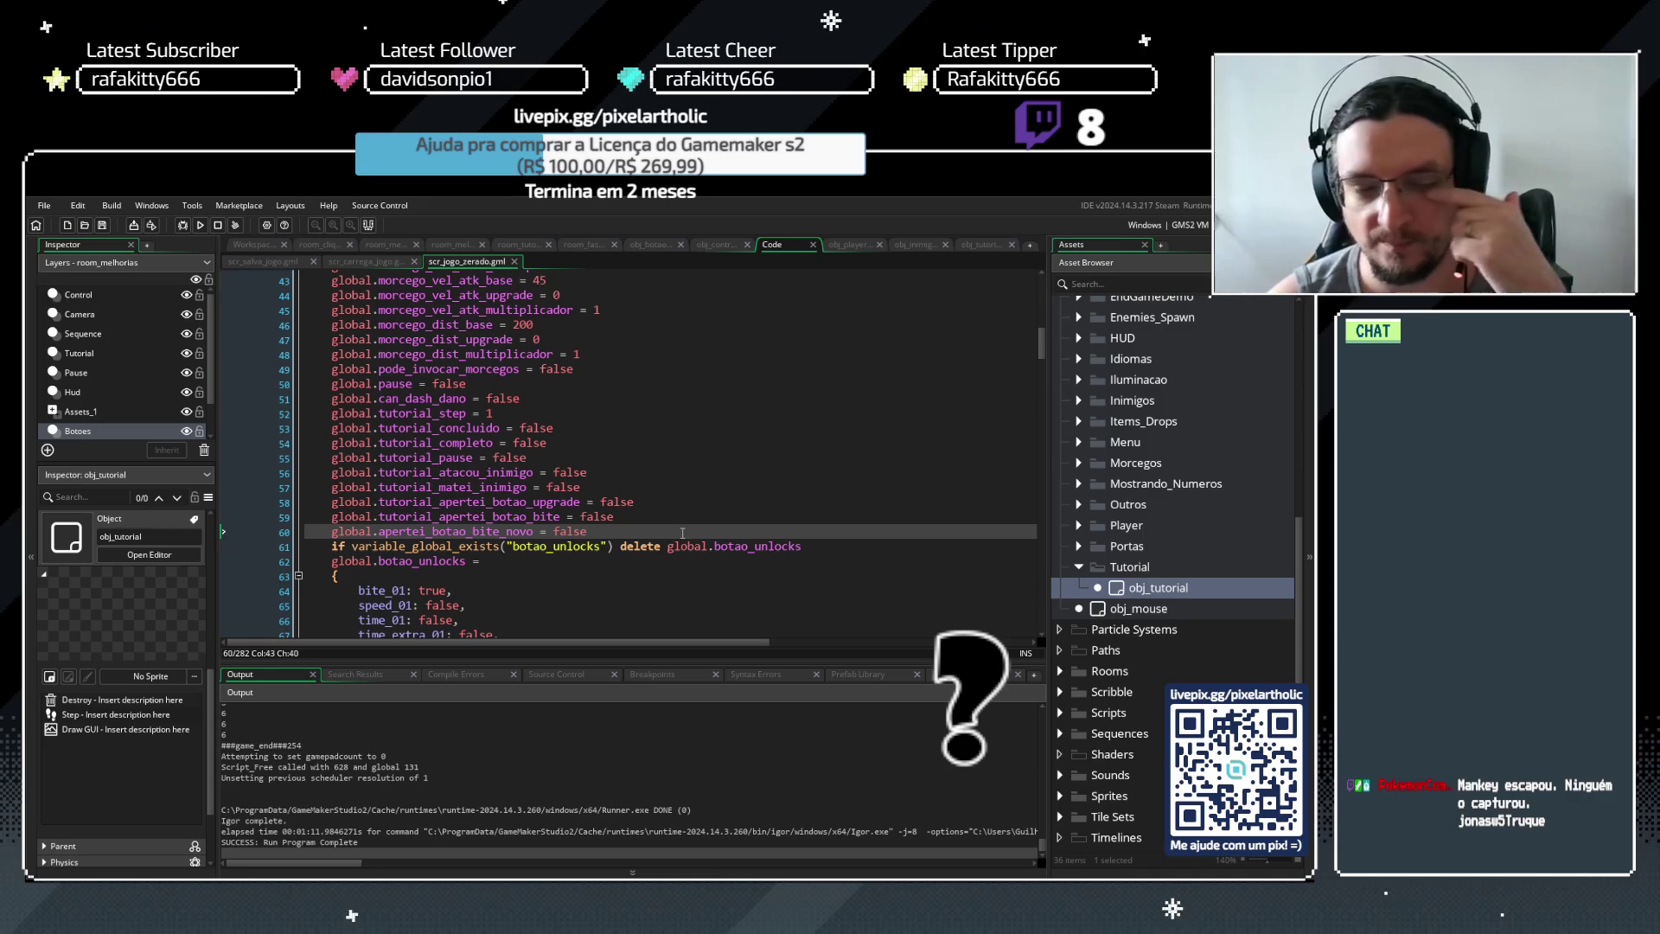
Delete line 61's 'if variable_global_exists … delete global.botao_unlocks' from scr_jogo_zerado and run with F5
drag(657, 660, 657, 738)
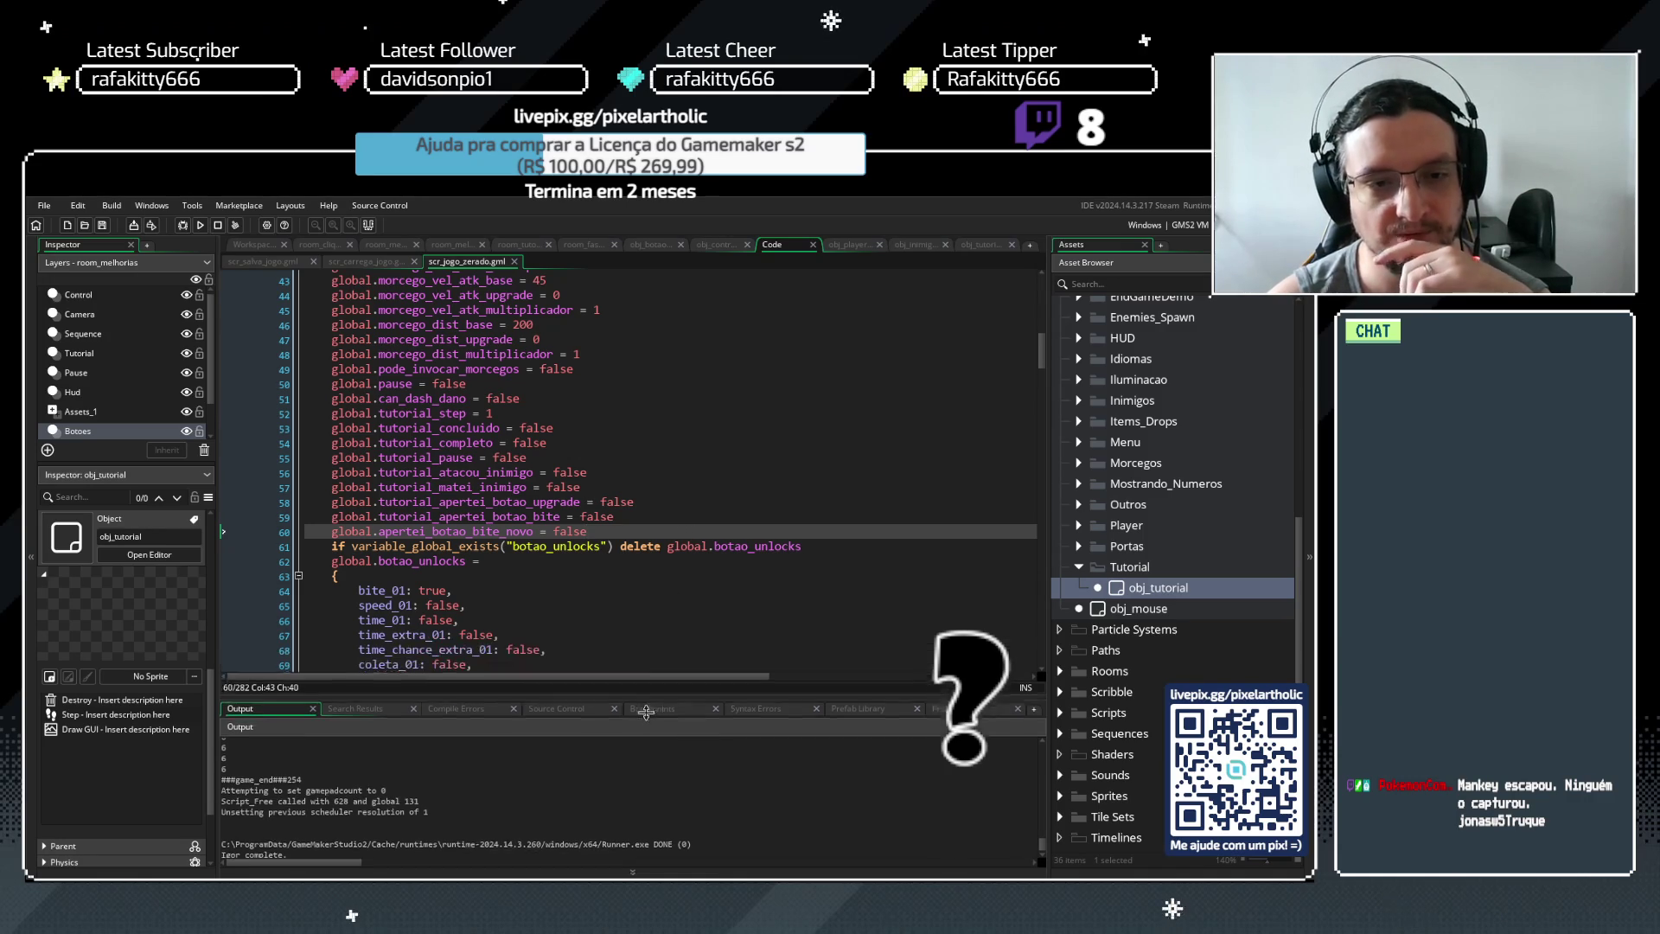
click(497, 546)
mouse_move(817, 546)
mouse_down()
mouse_move(344, 549)
mouse_move(819, 543)
mouse_up()
click(336, 547)
key(BackSpace)
click(621, 533)
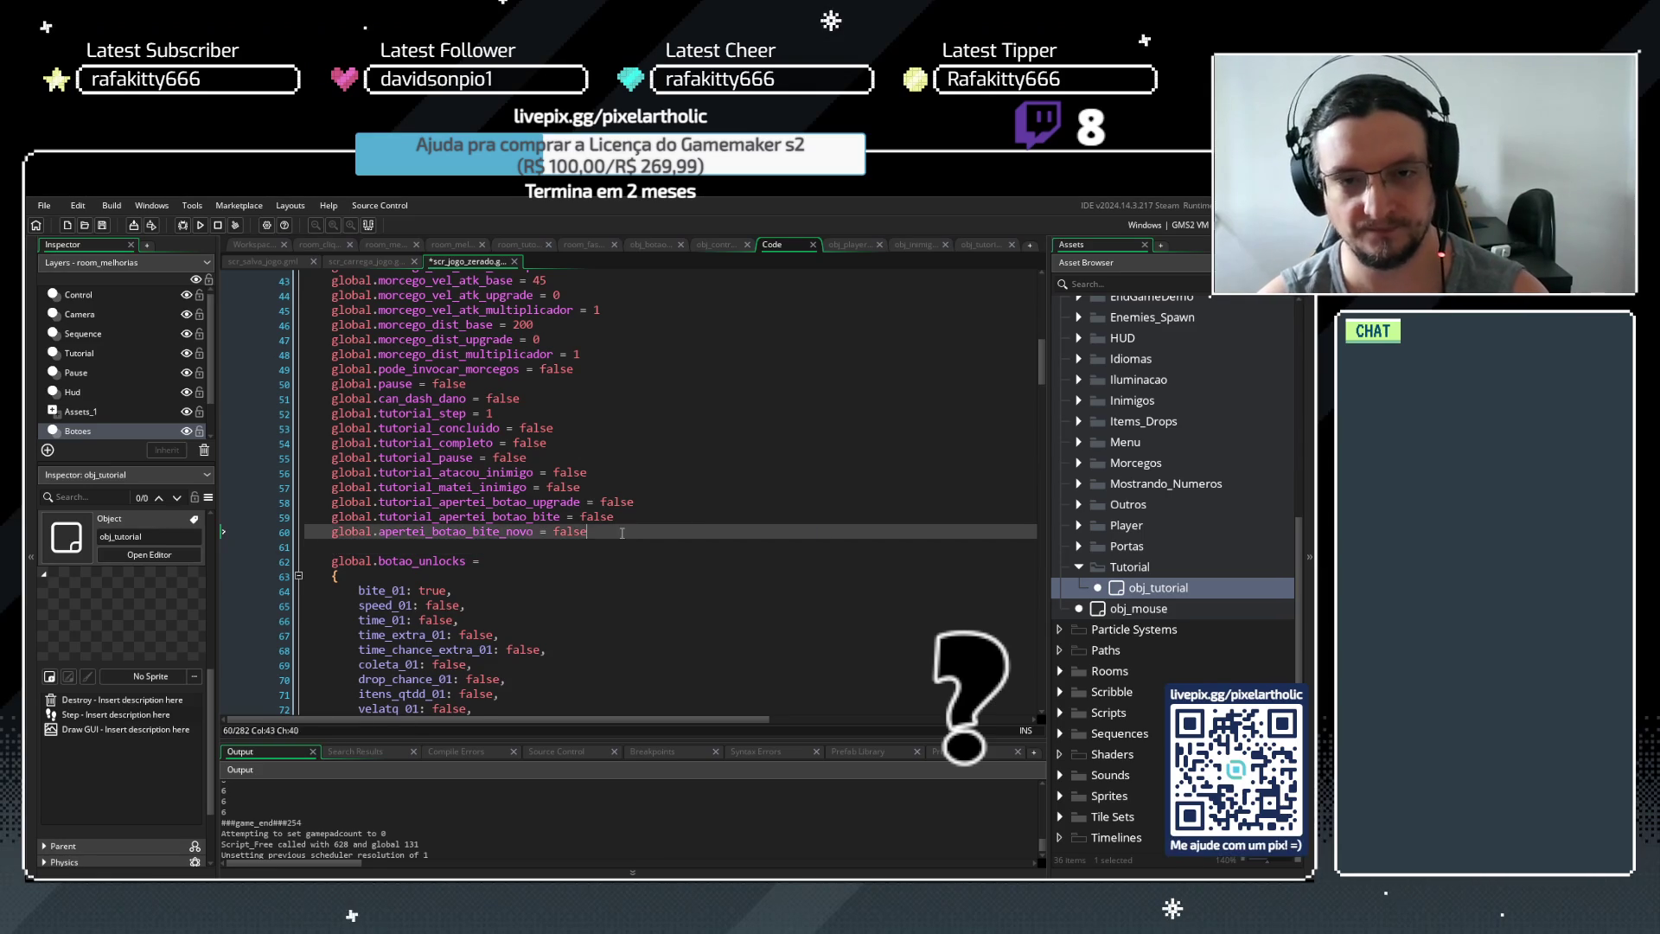
key(Delete)
scroll(640, 526, down, 3)
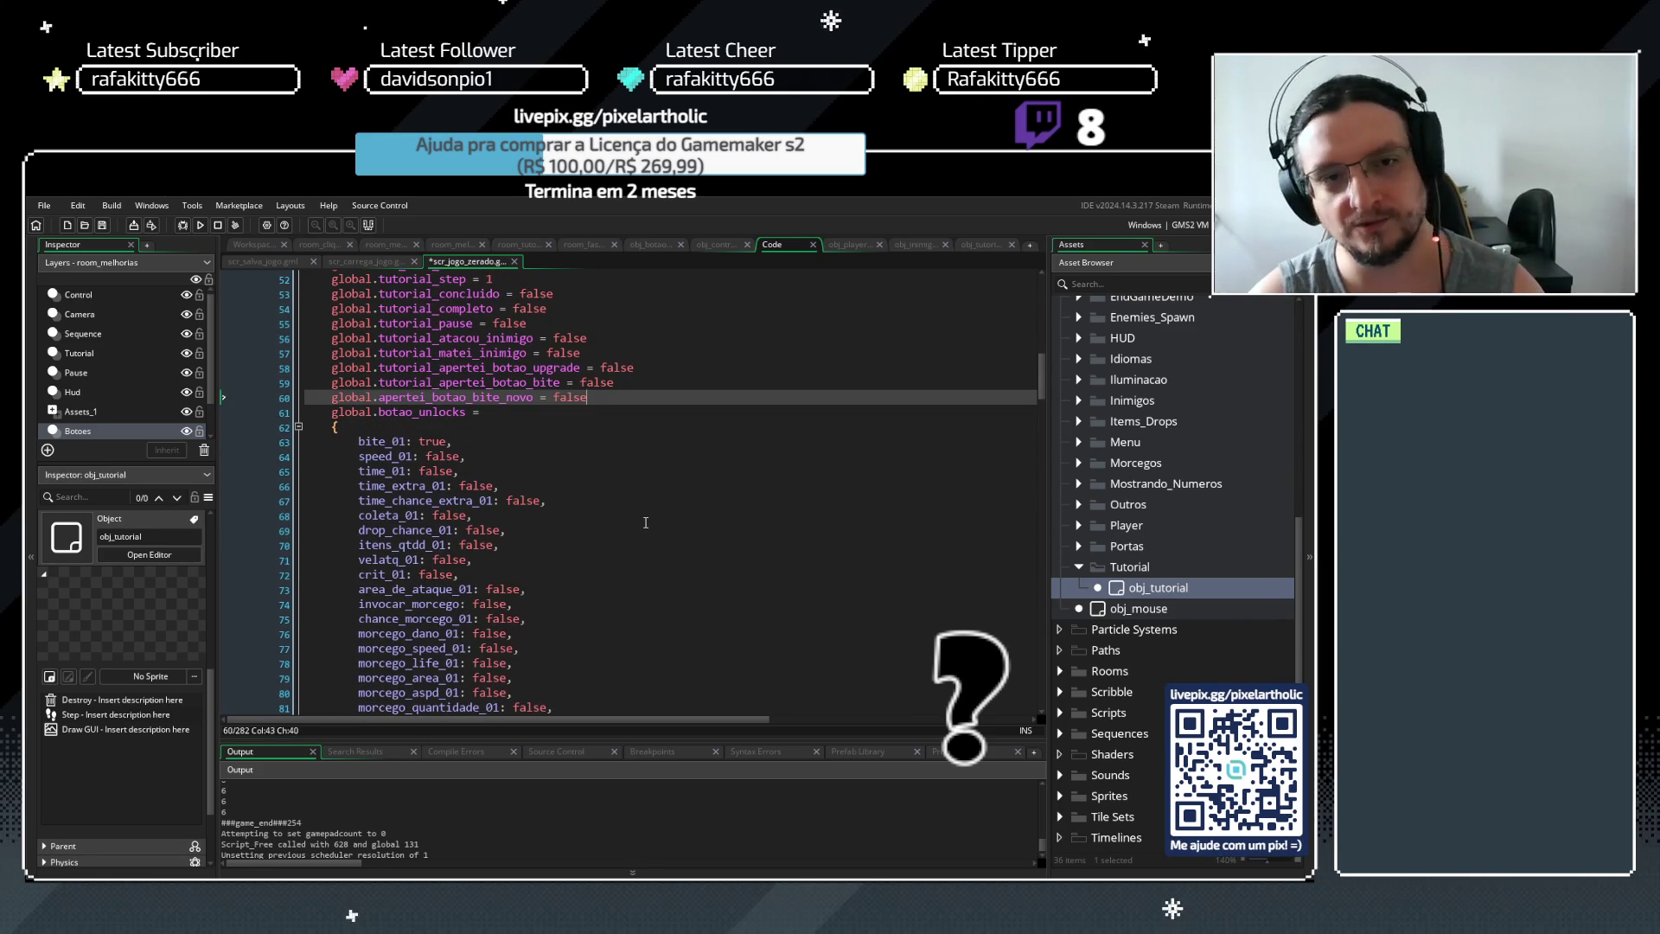
key(F5)
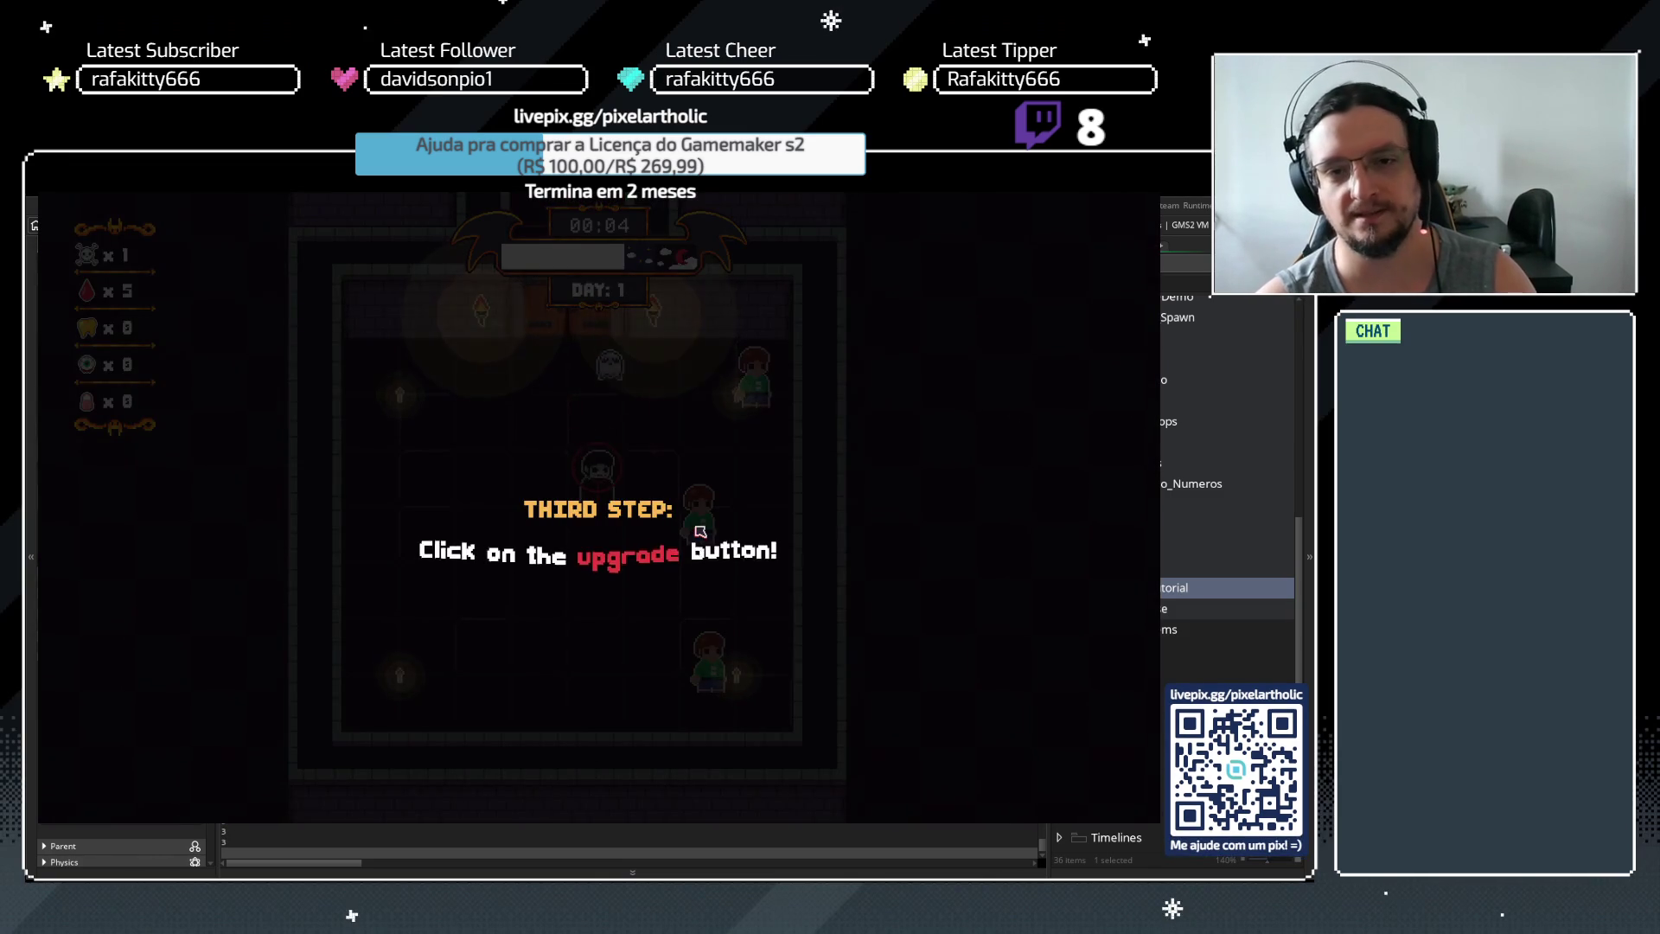
Clear the third step hint, open the upgrade screen and buy the bite upgrade node
key(space)
key(Right)
key(Down)
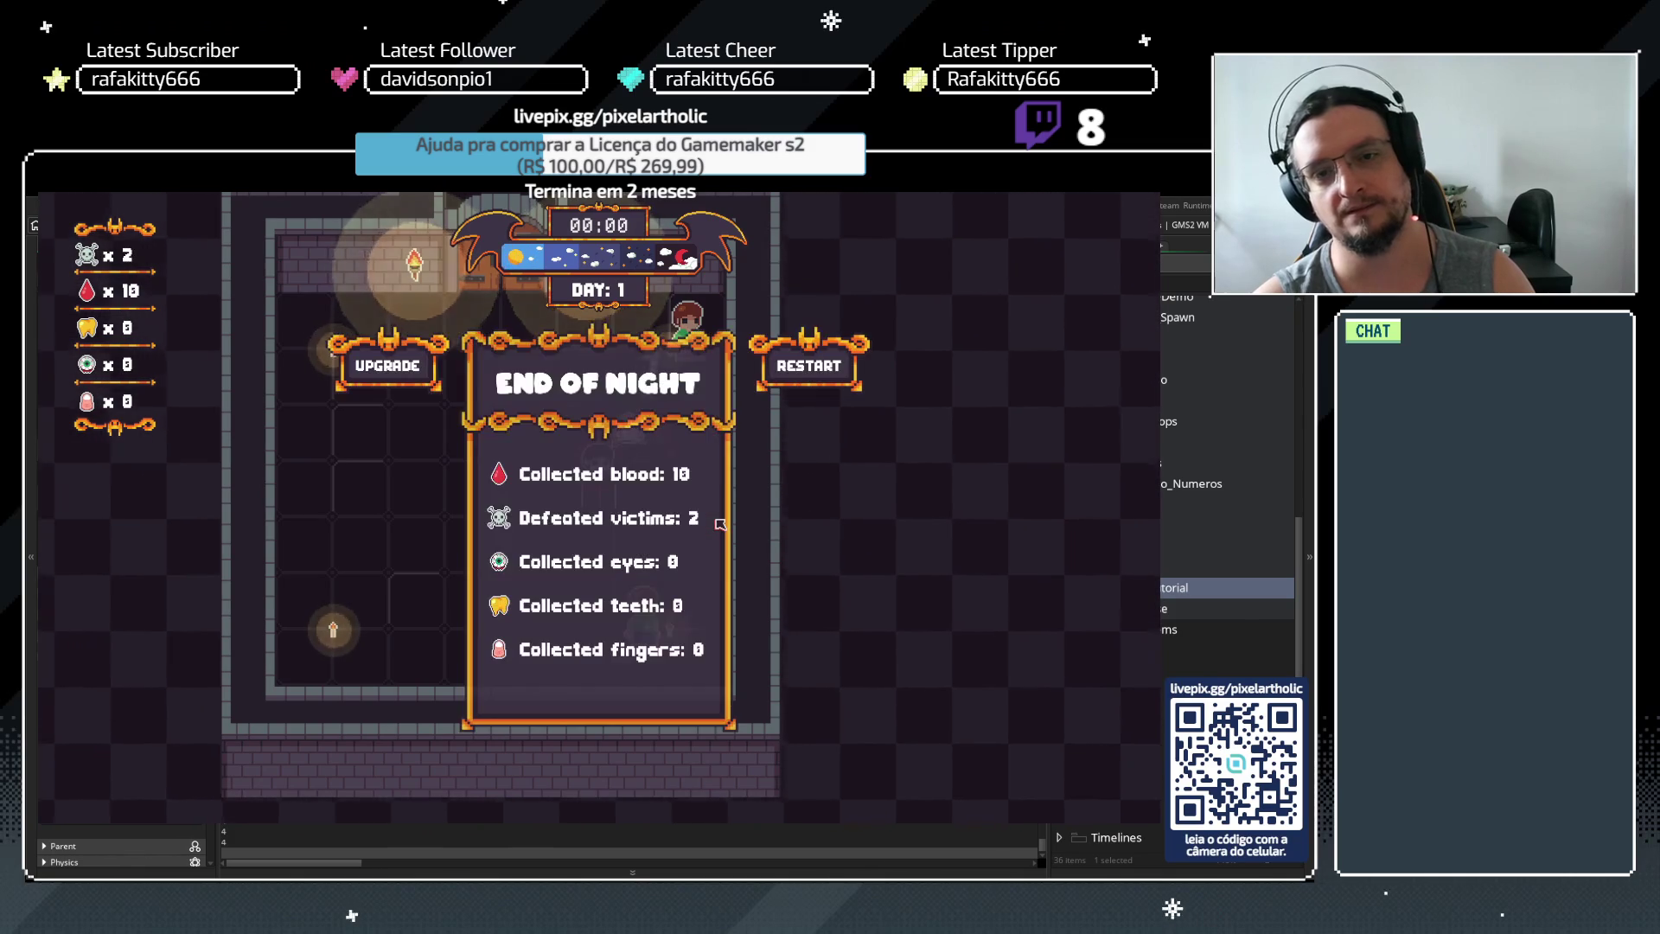
click(403, 370)
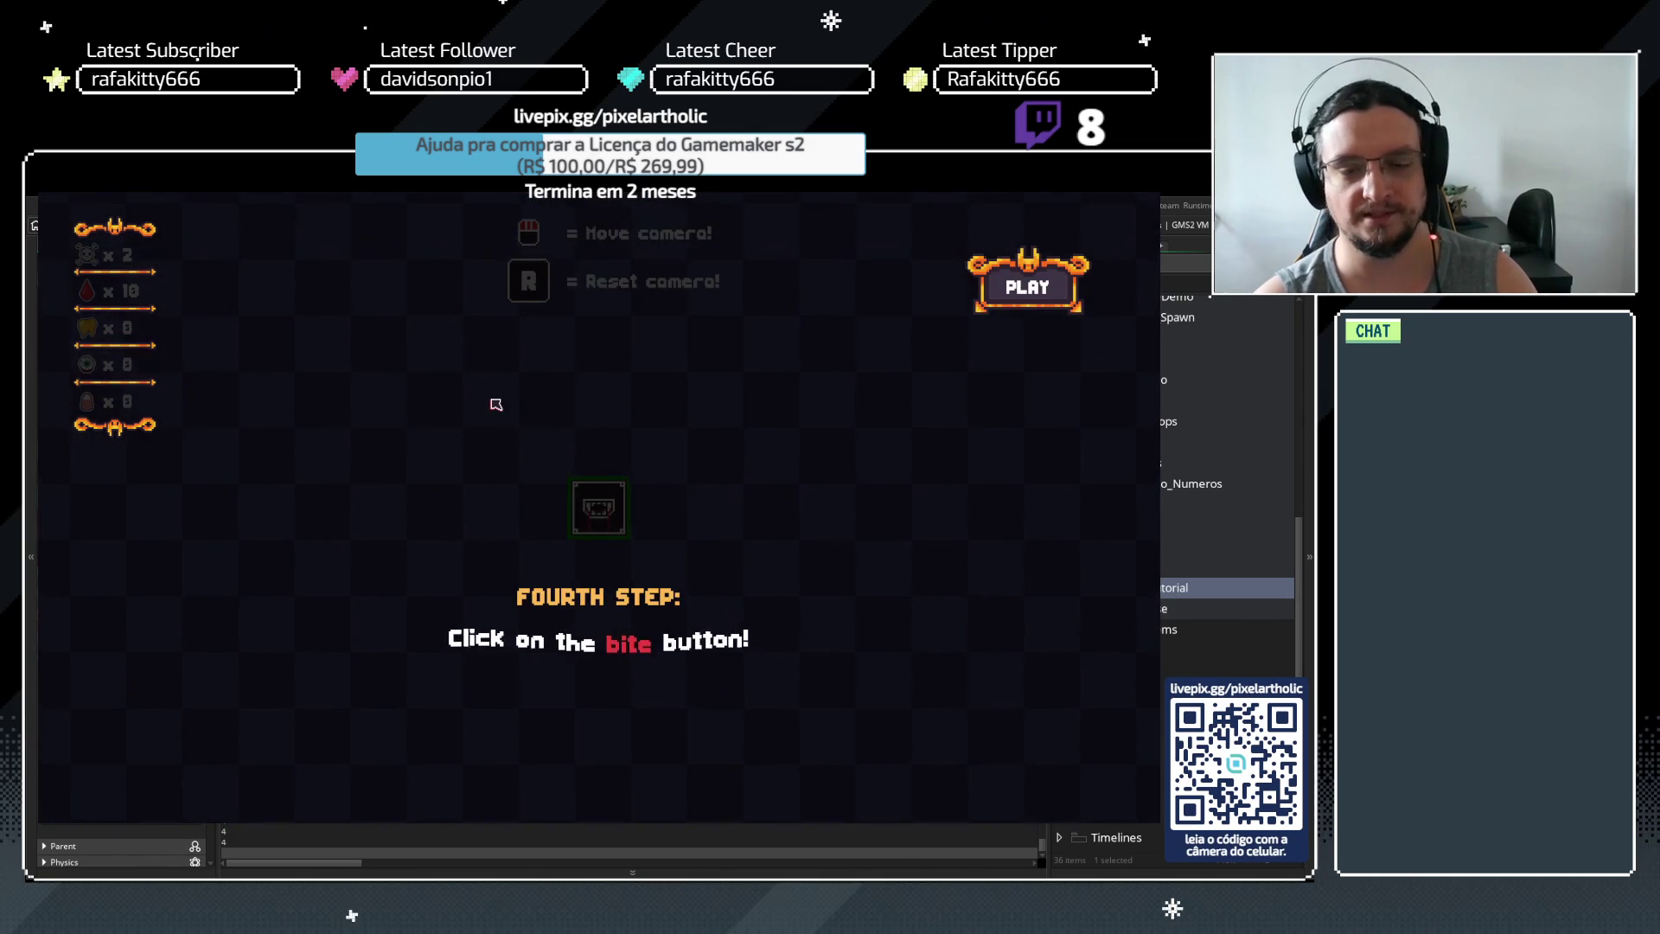
key(space)
click(598, 507)
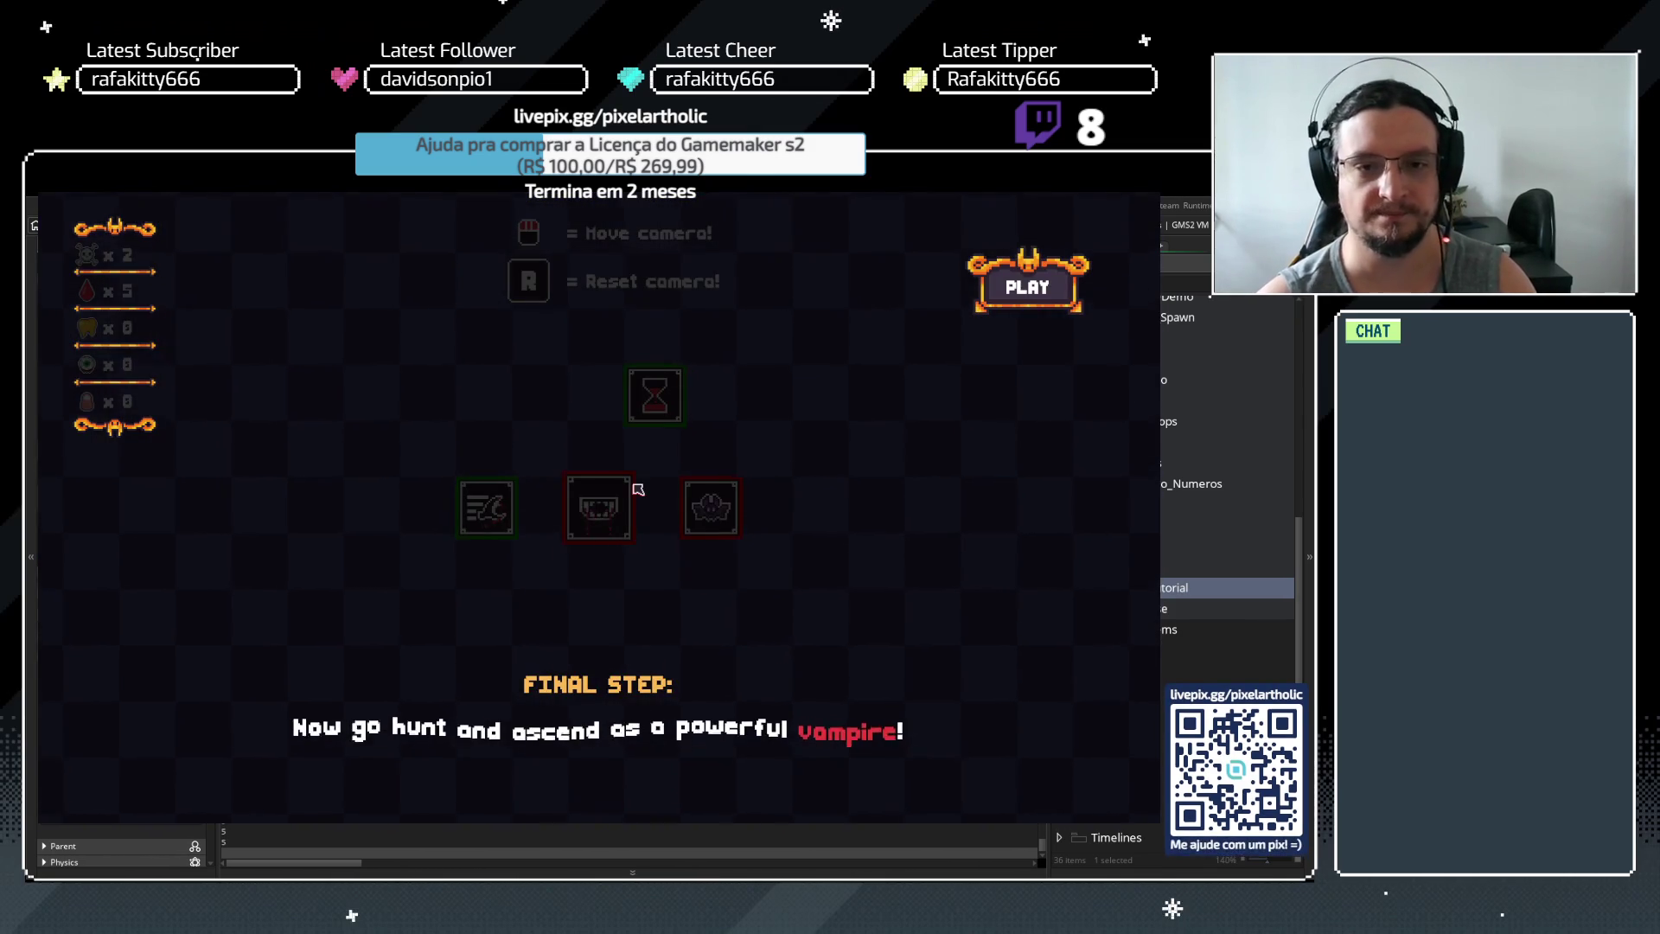
key(space)
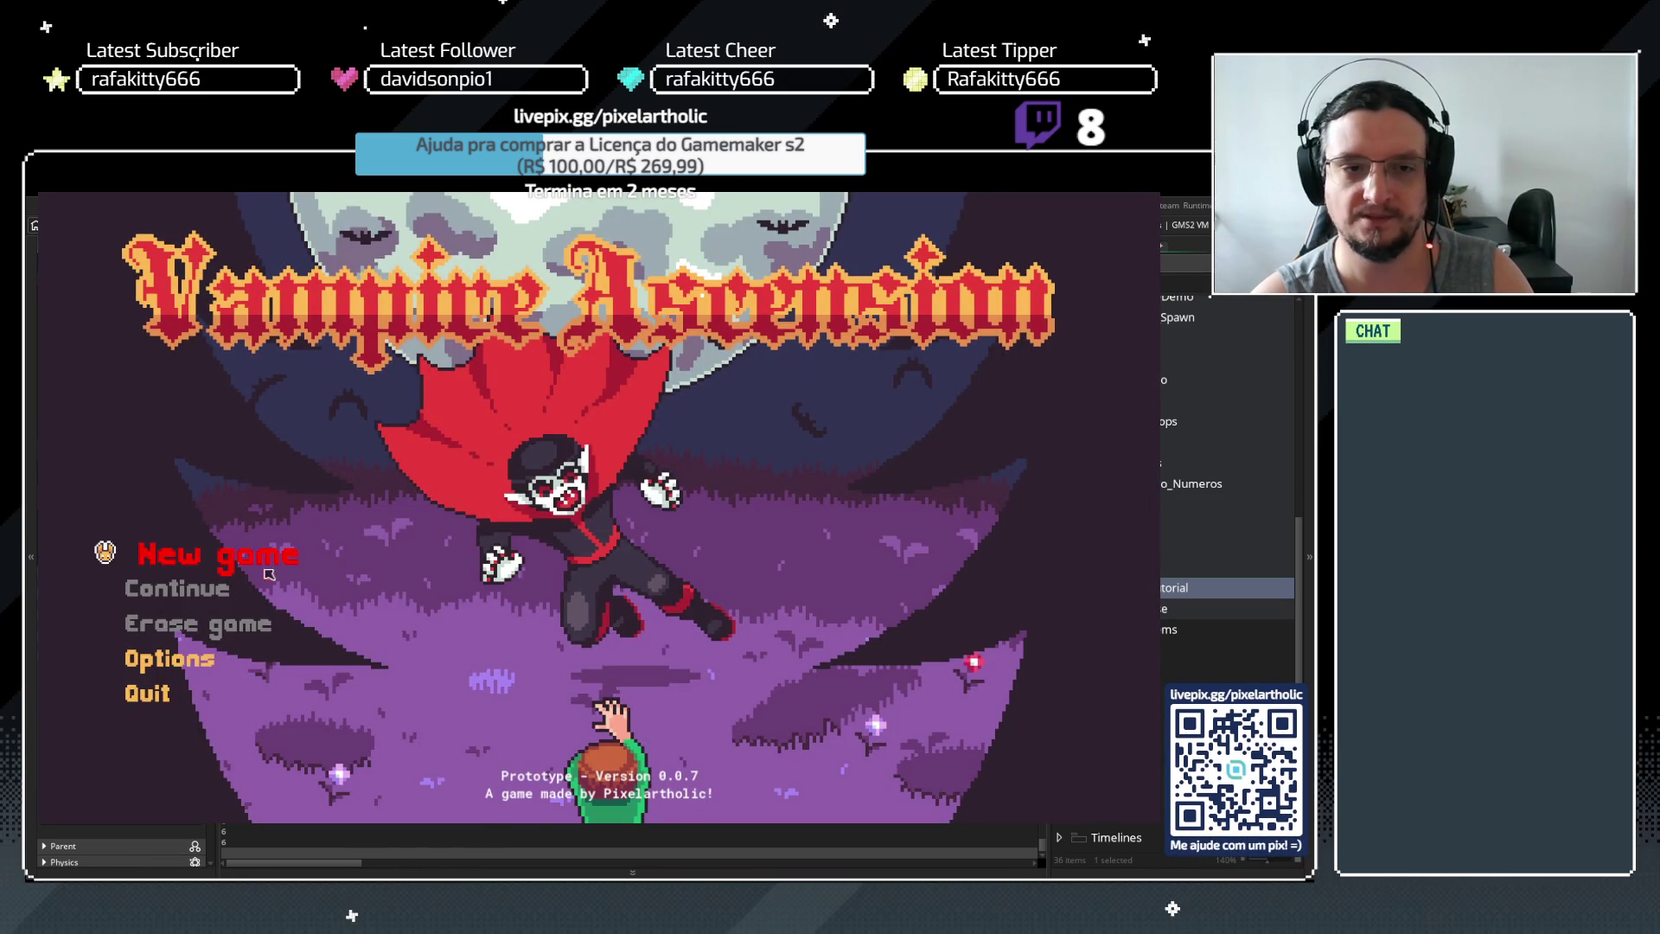
Restart from the menu, replay the tutorial, buy bite again, start Day 2 and stop the game
click(269, 571)
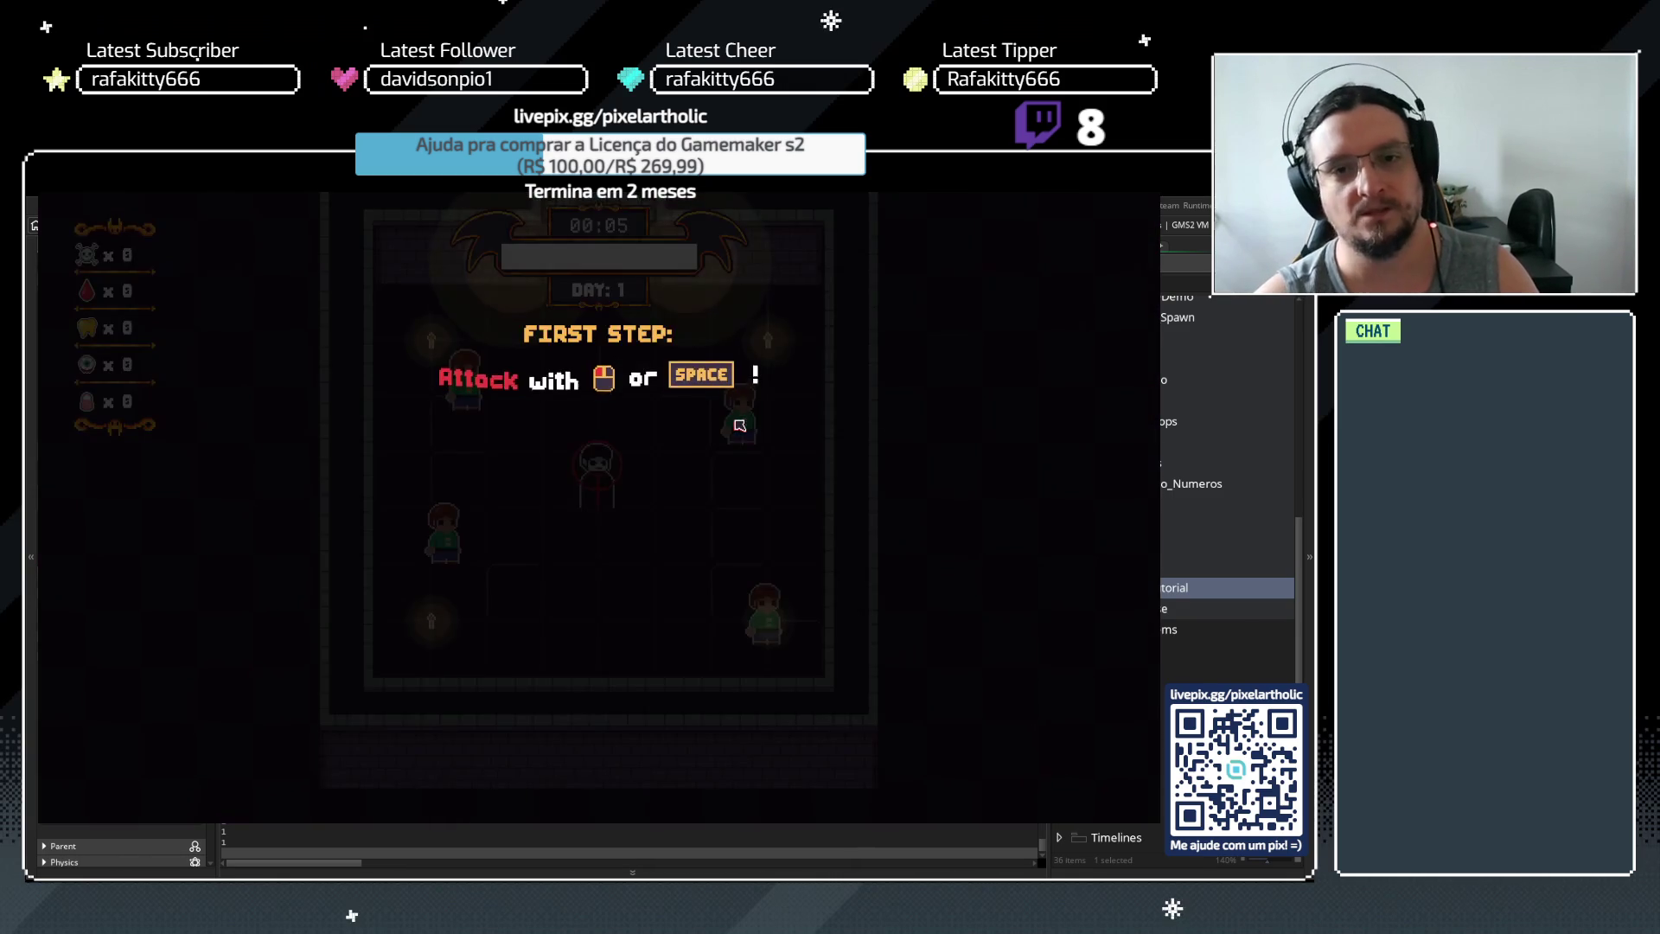
click(731, 501)
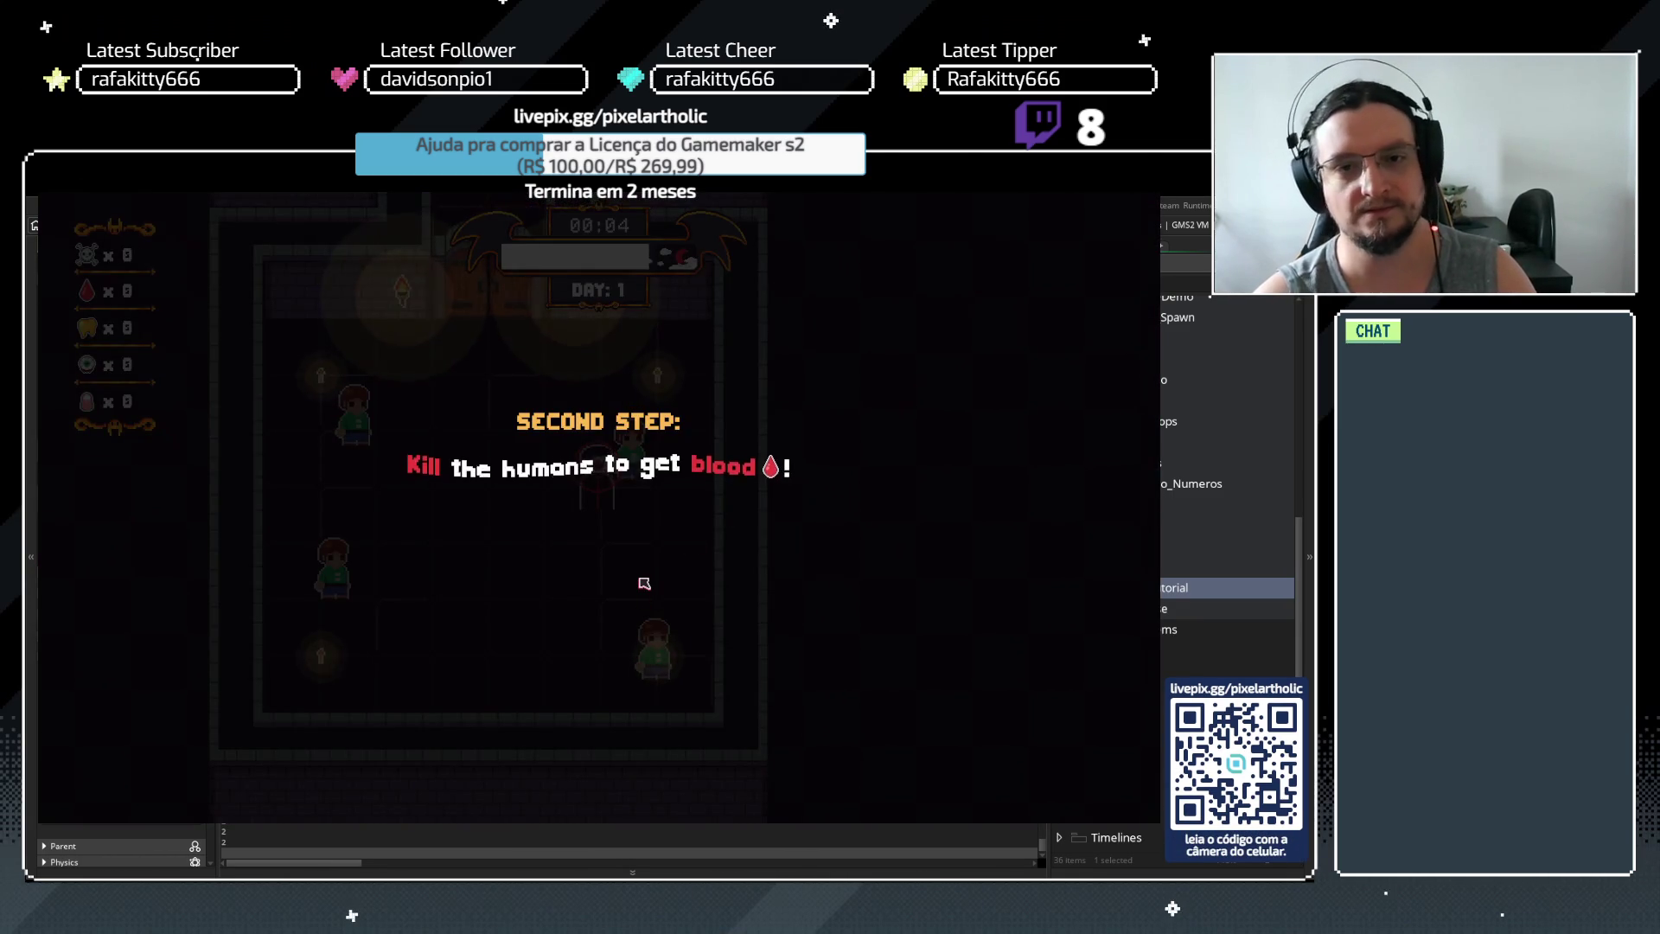
click(647, 584)
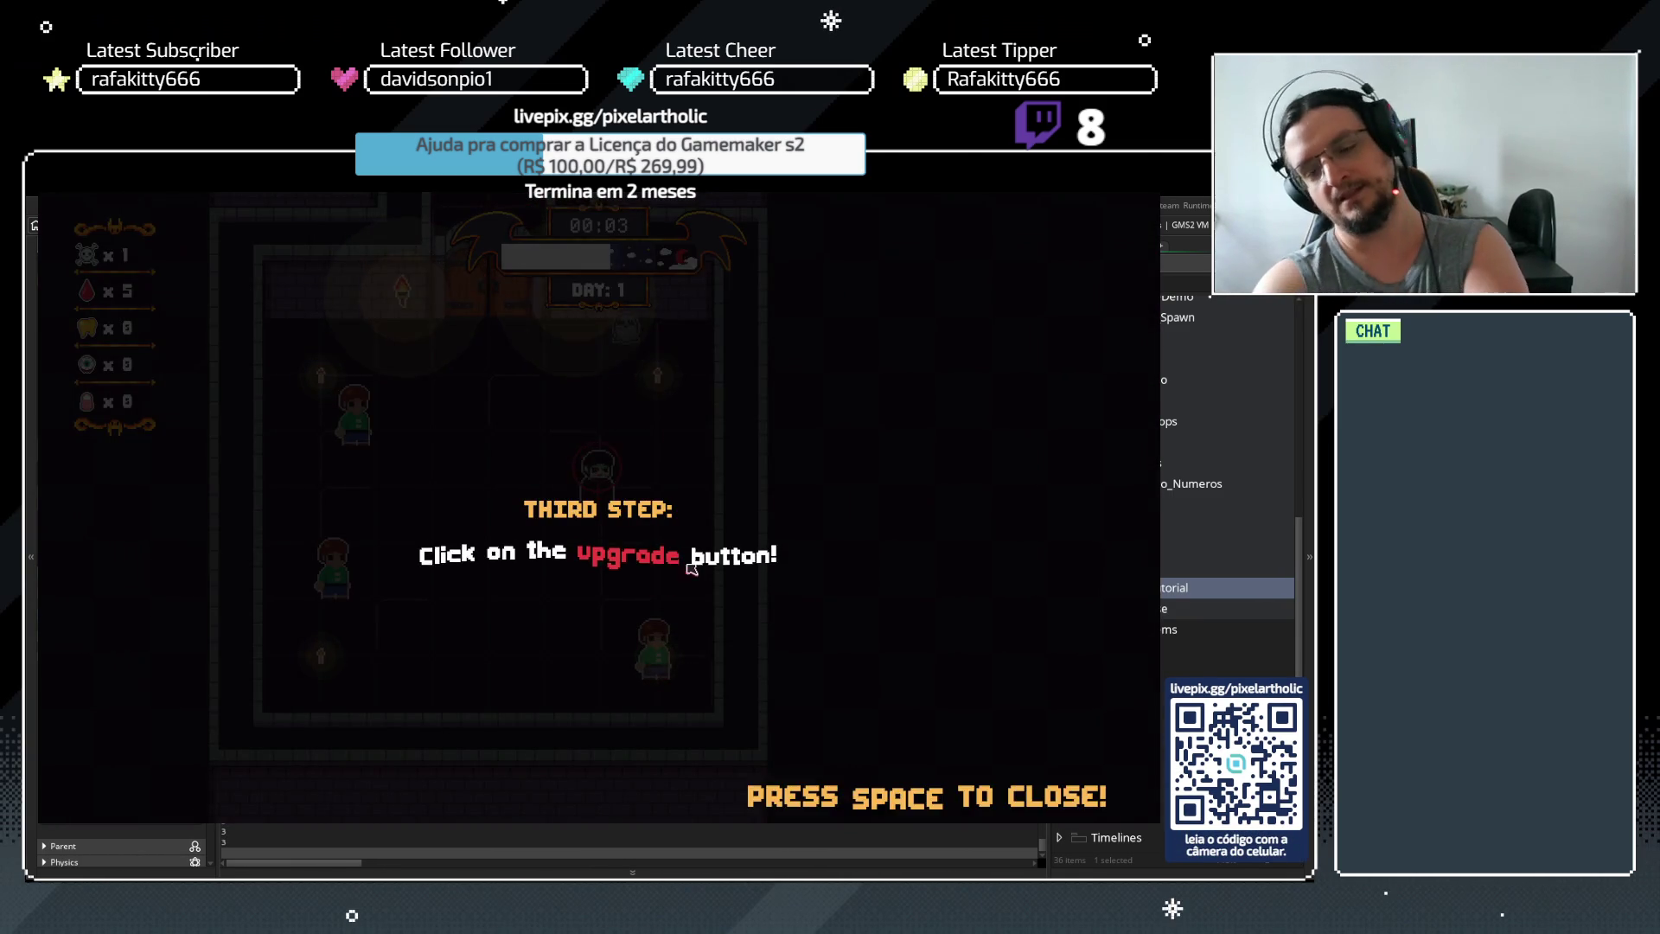
click(774, 517)
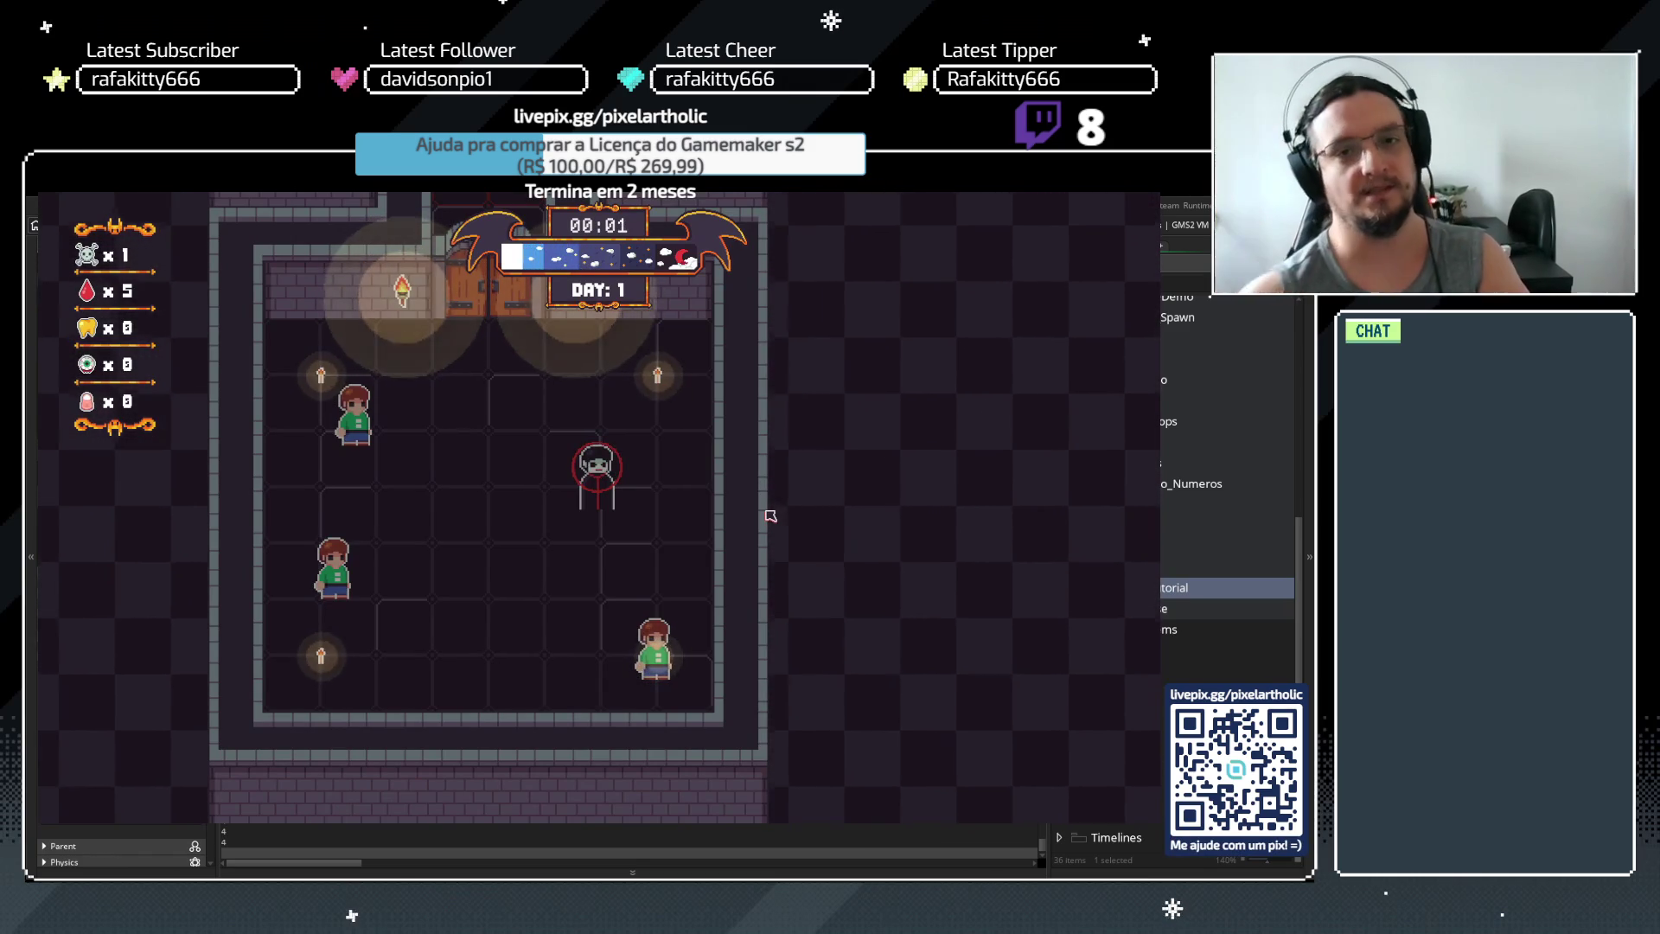
click(400, 373)
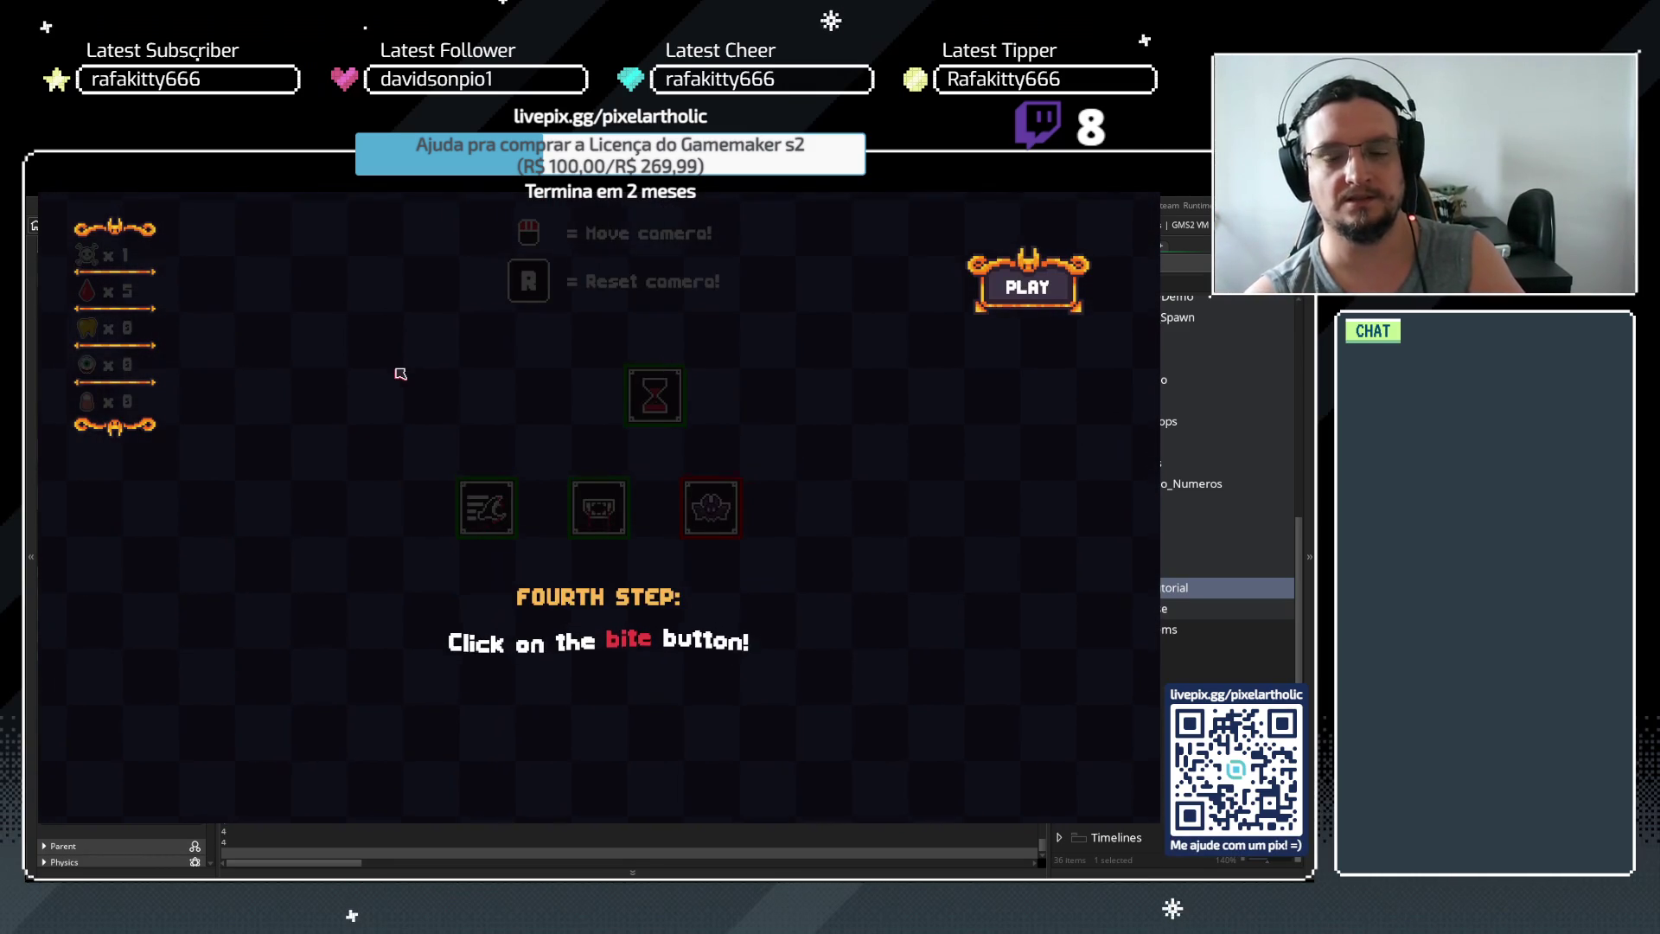
key(space)
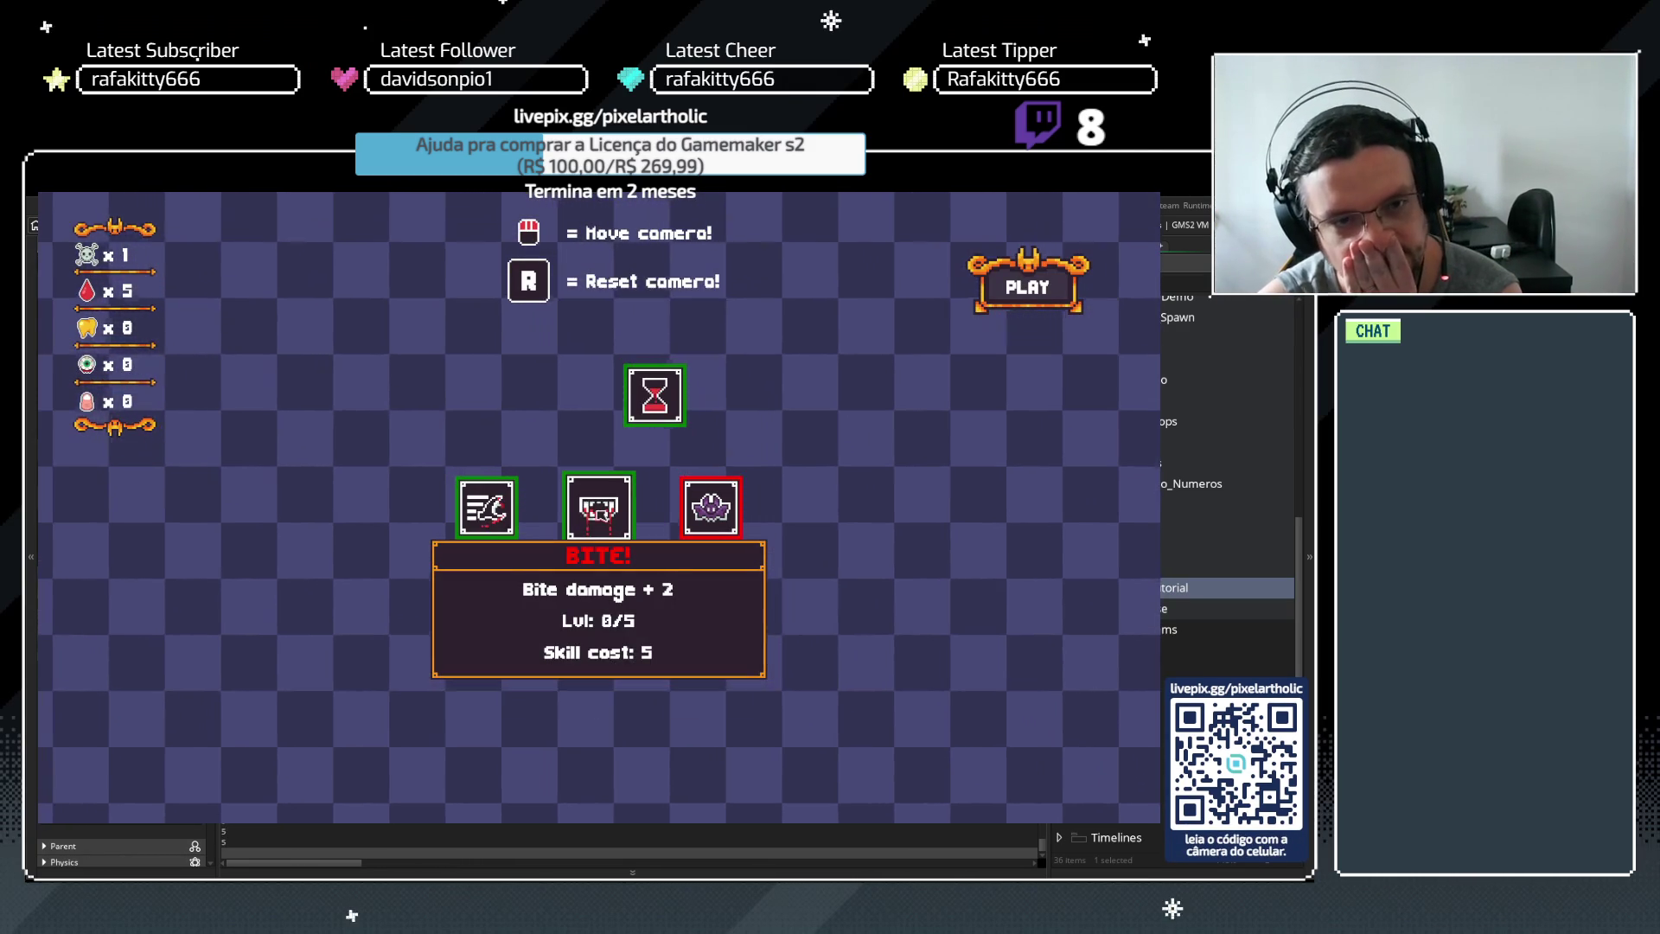
click(598, 507)
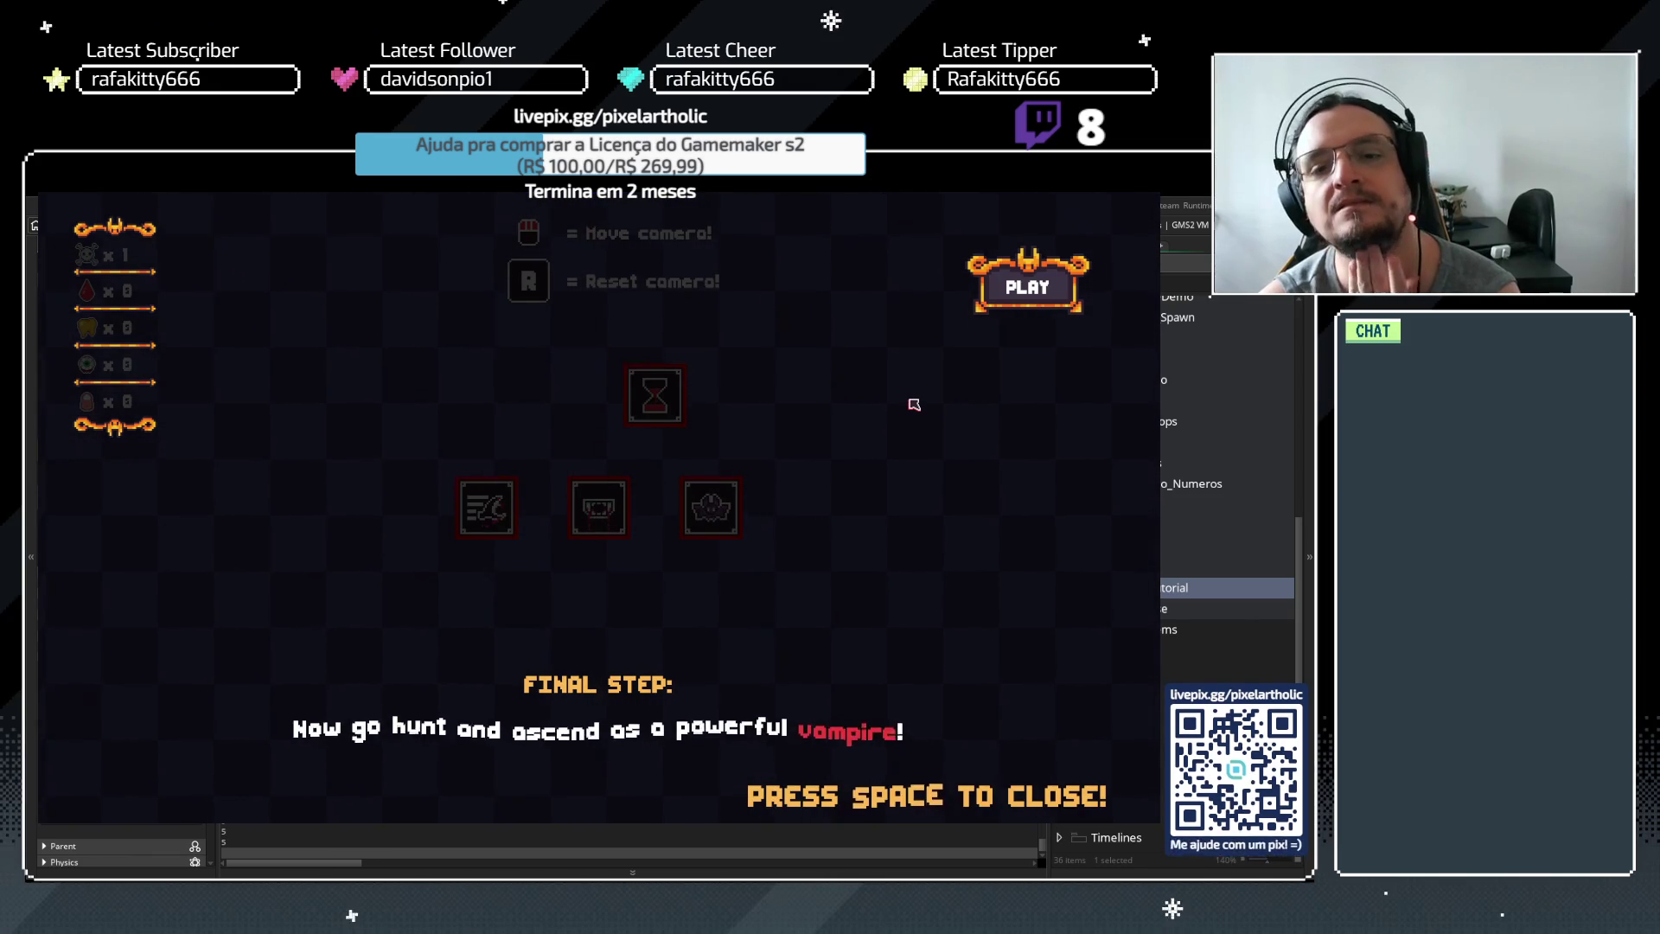
key(space)
click(1034, 287)
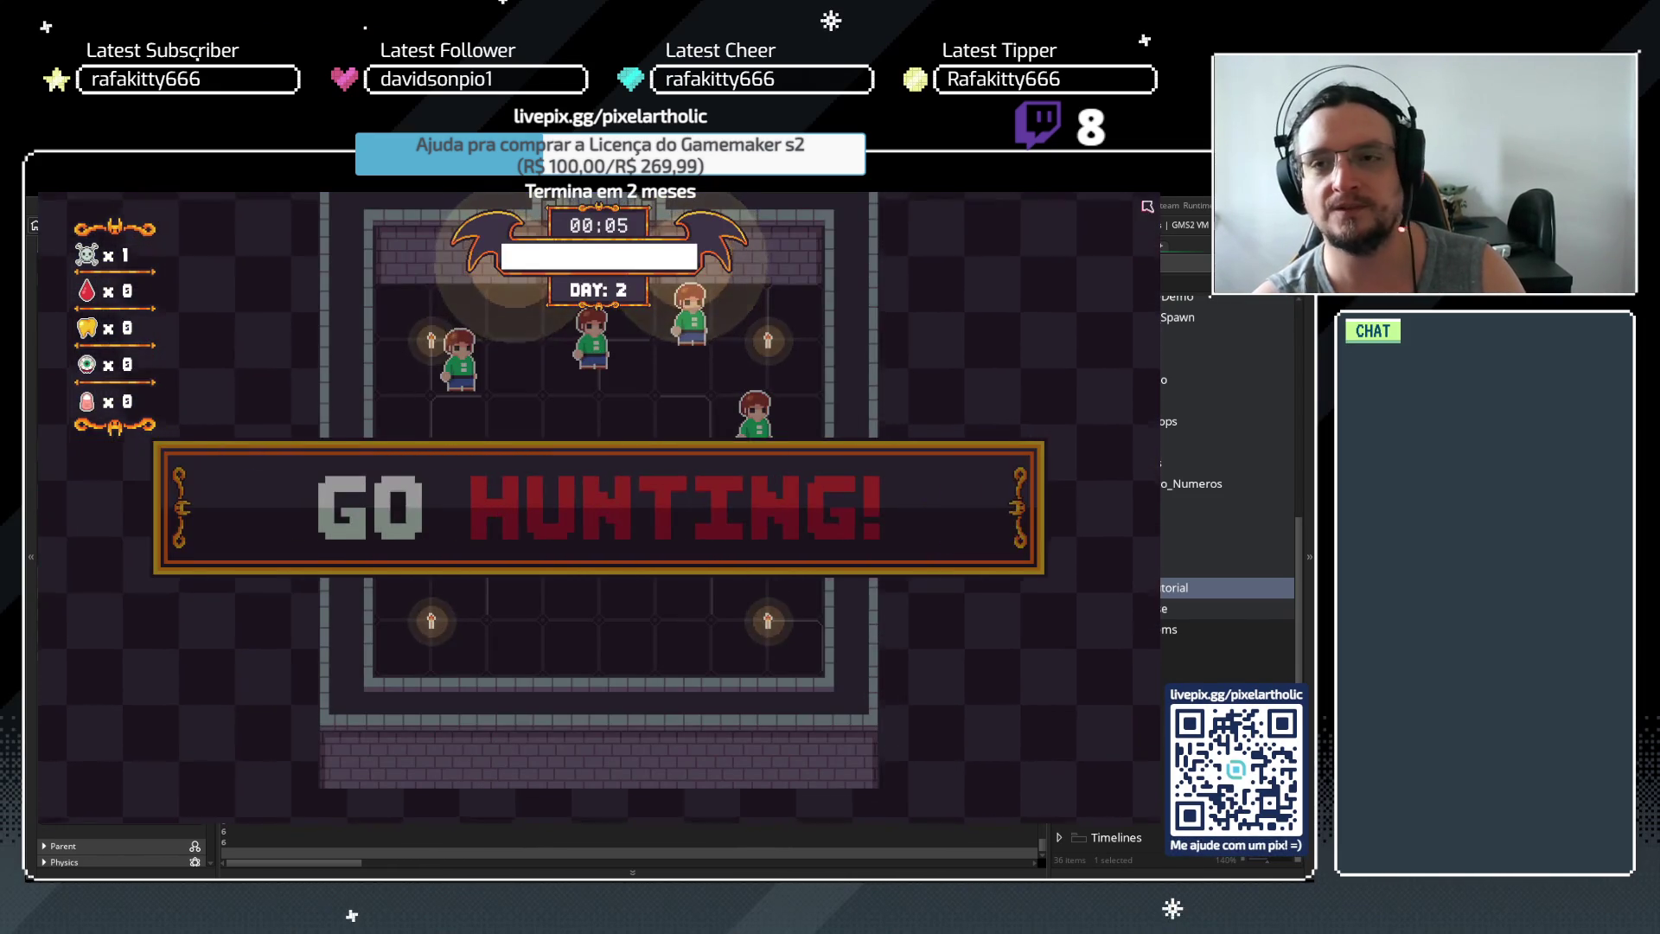
key(Escape)
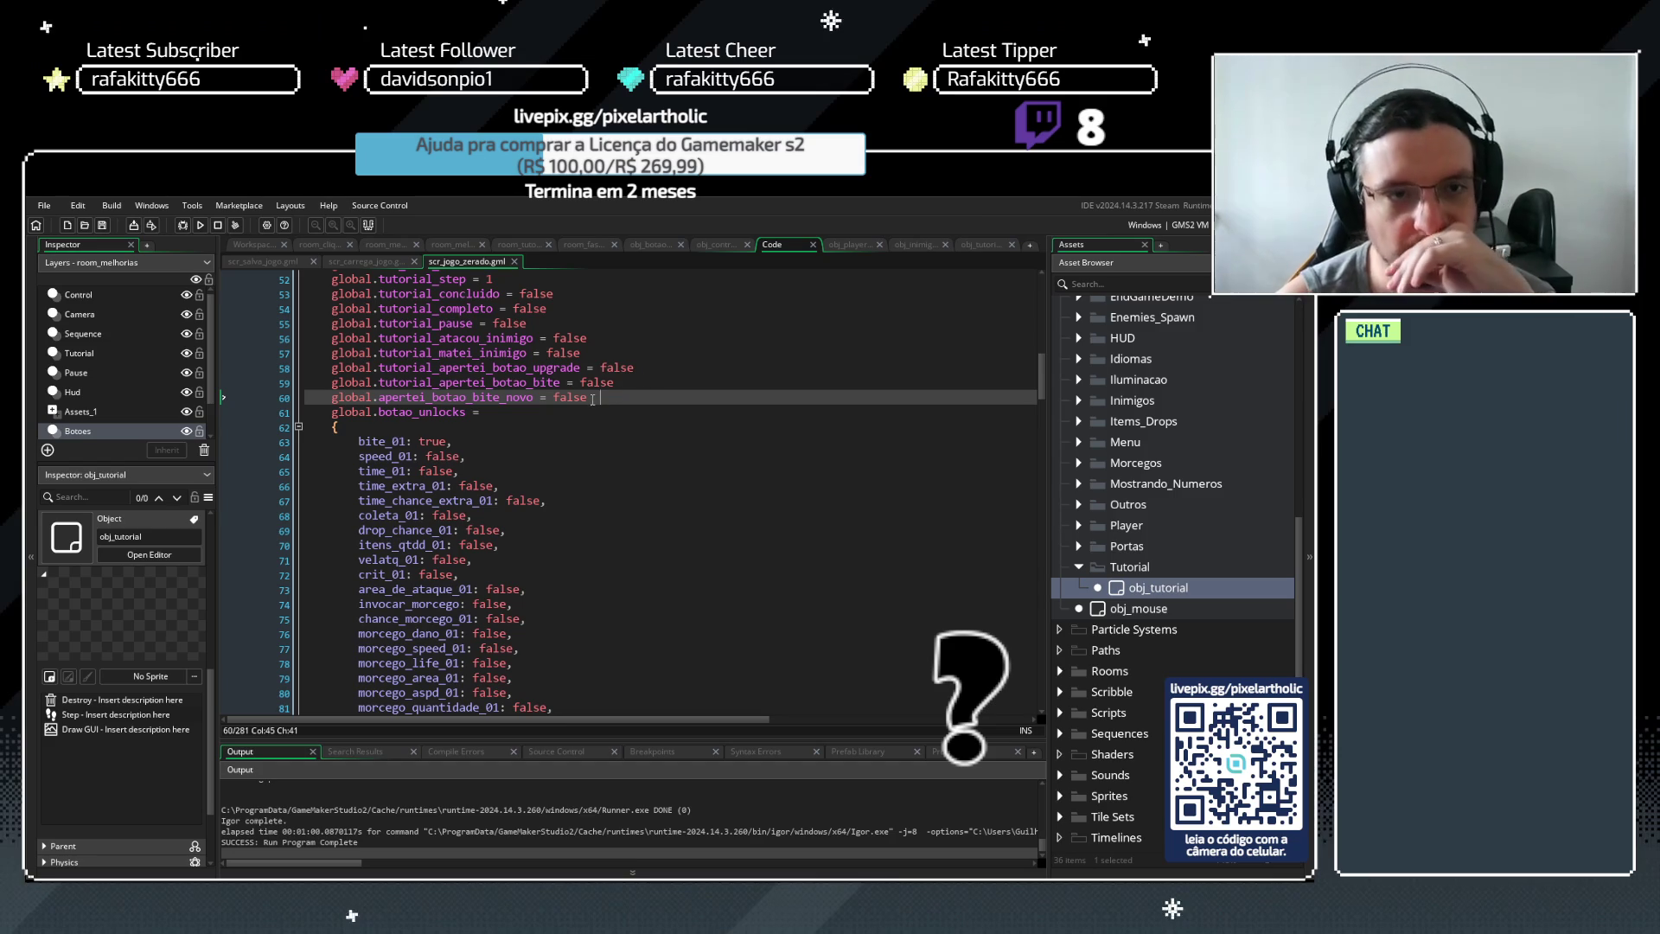
Delete the stray characters after 'false' on line 60 of scr_jogo_zerado
drag(591, 398, 657, 398)
key(BackSpace)
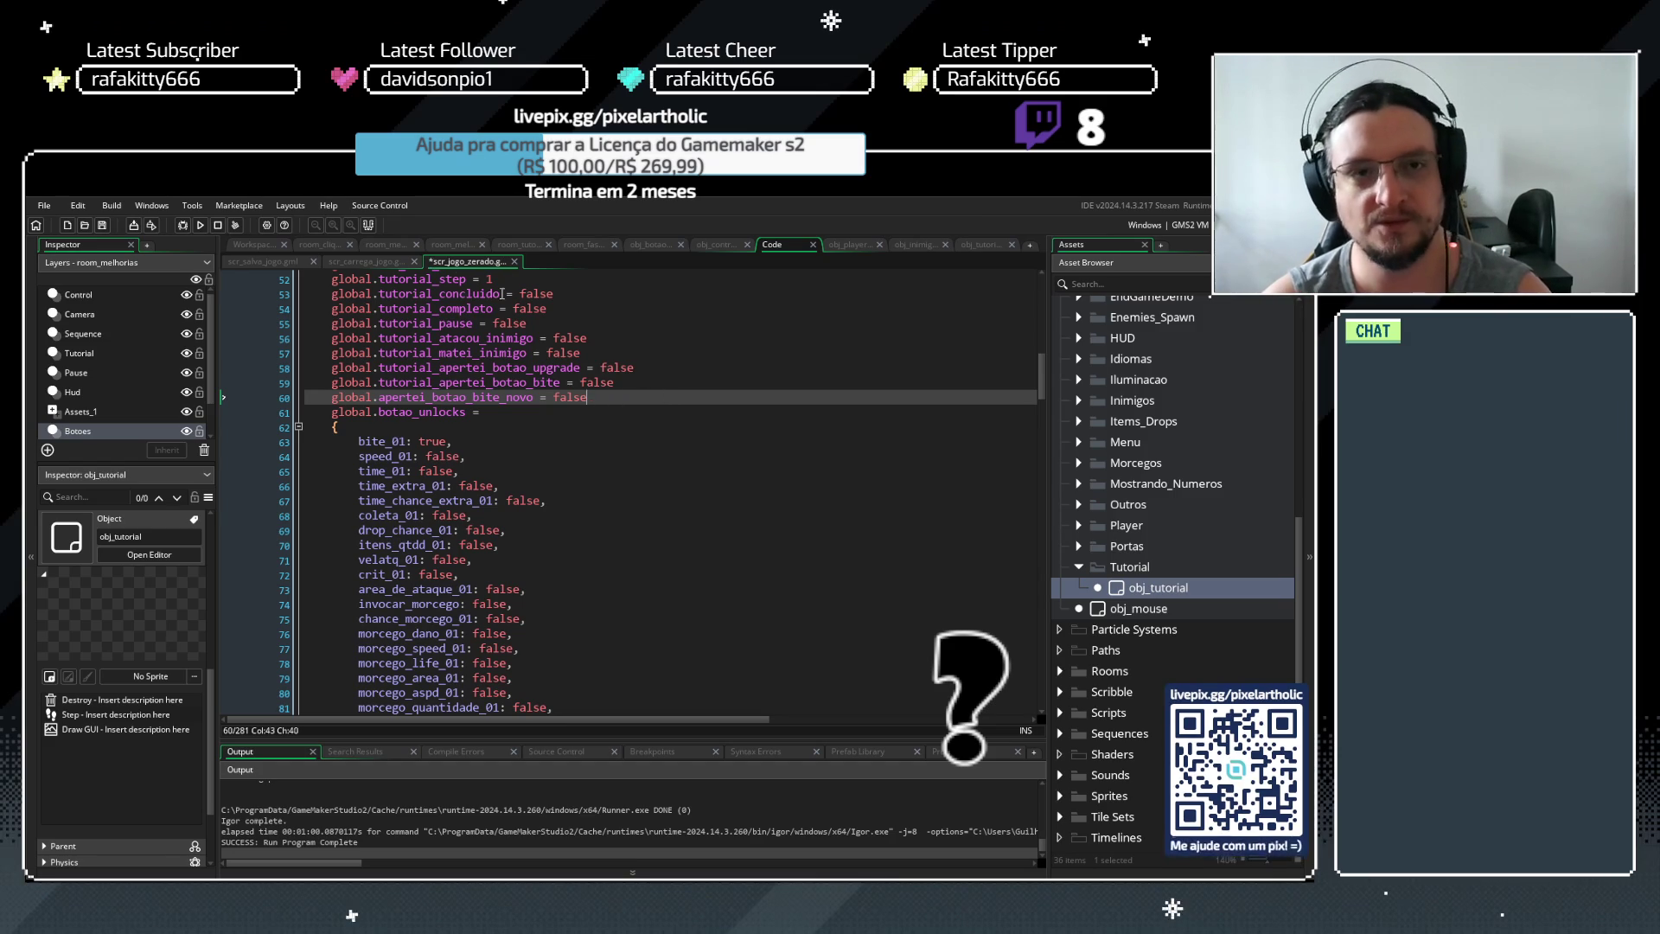
click(380, 268)
Look through scr_carrega_jogo and scr_salva_jogo, then scroll obj_botao's Step code to the top
click(378, 262)
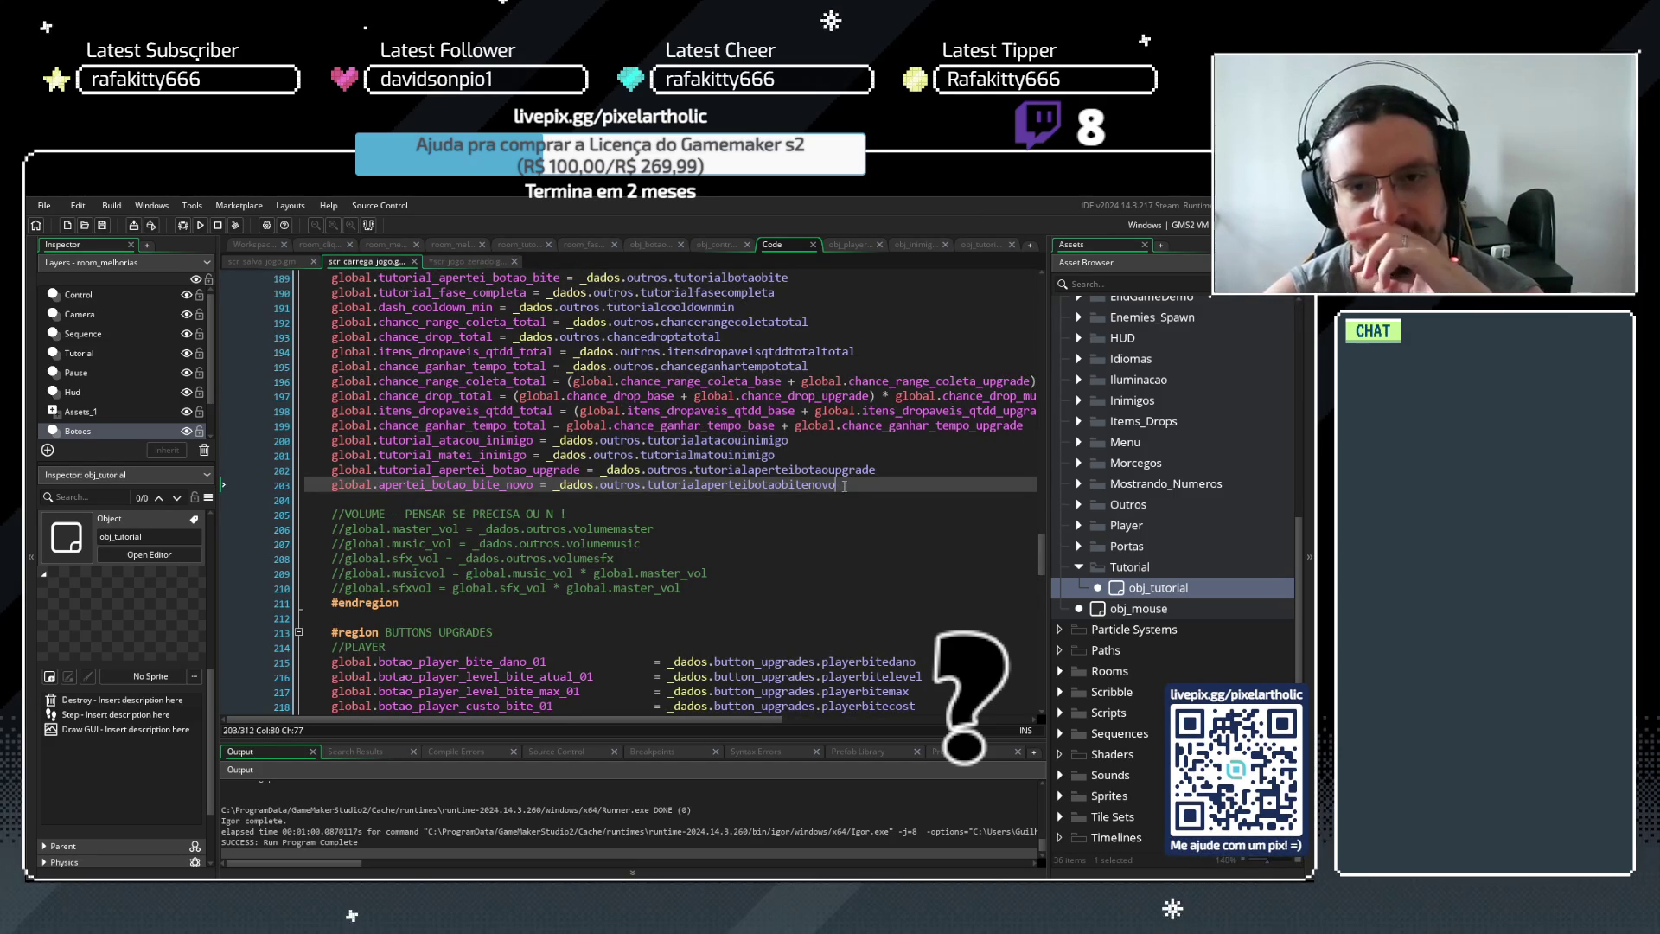
click(279, 262)
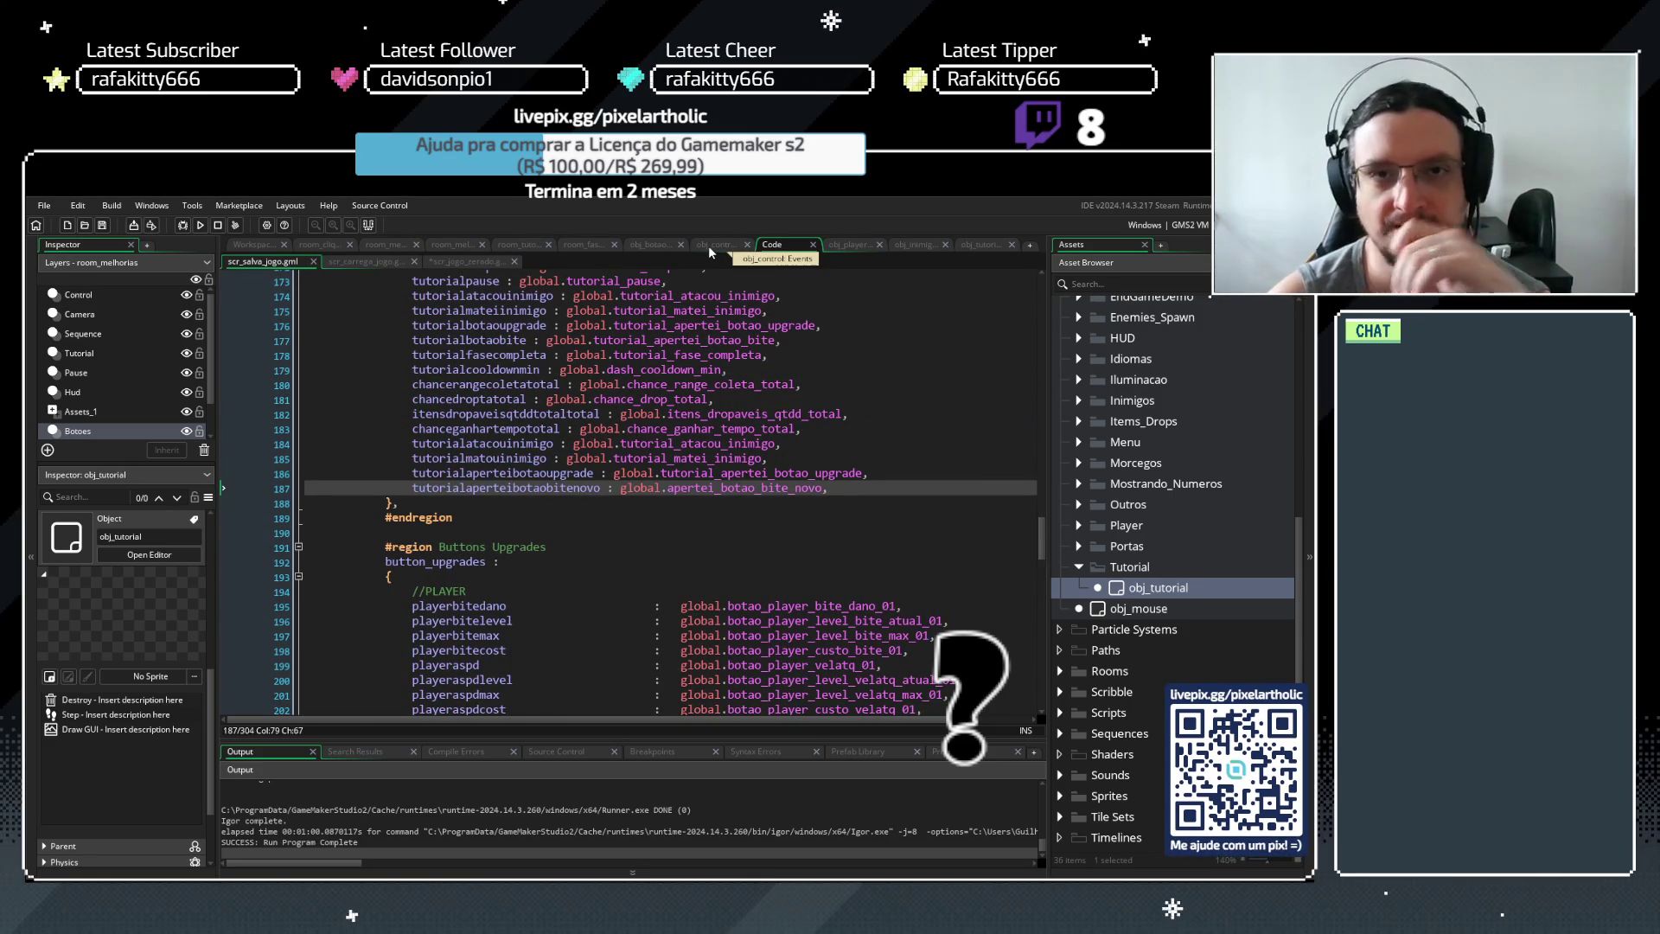
click(657, 245)
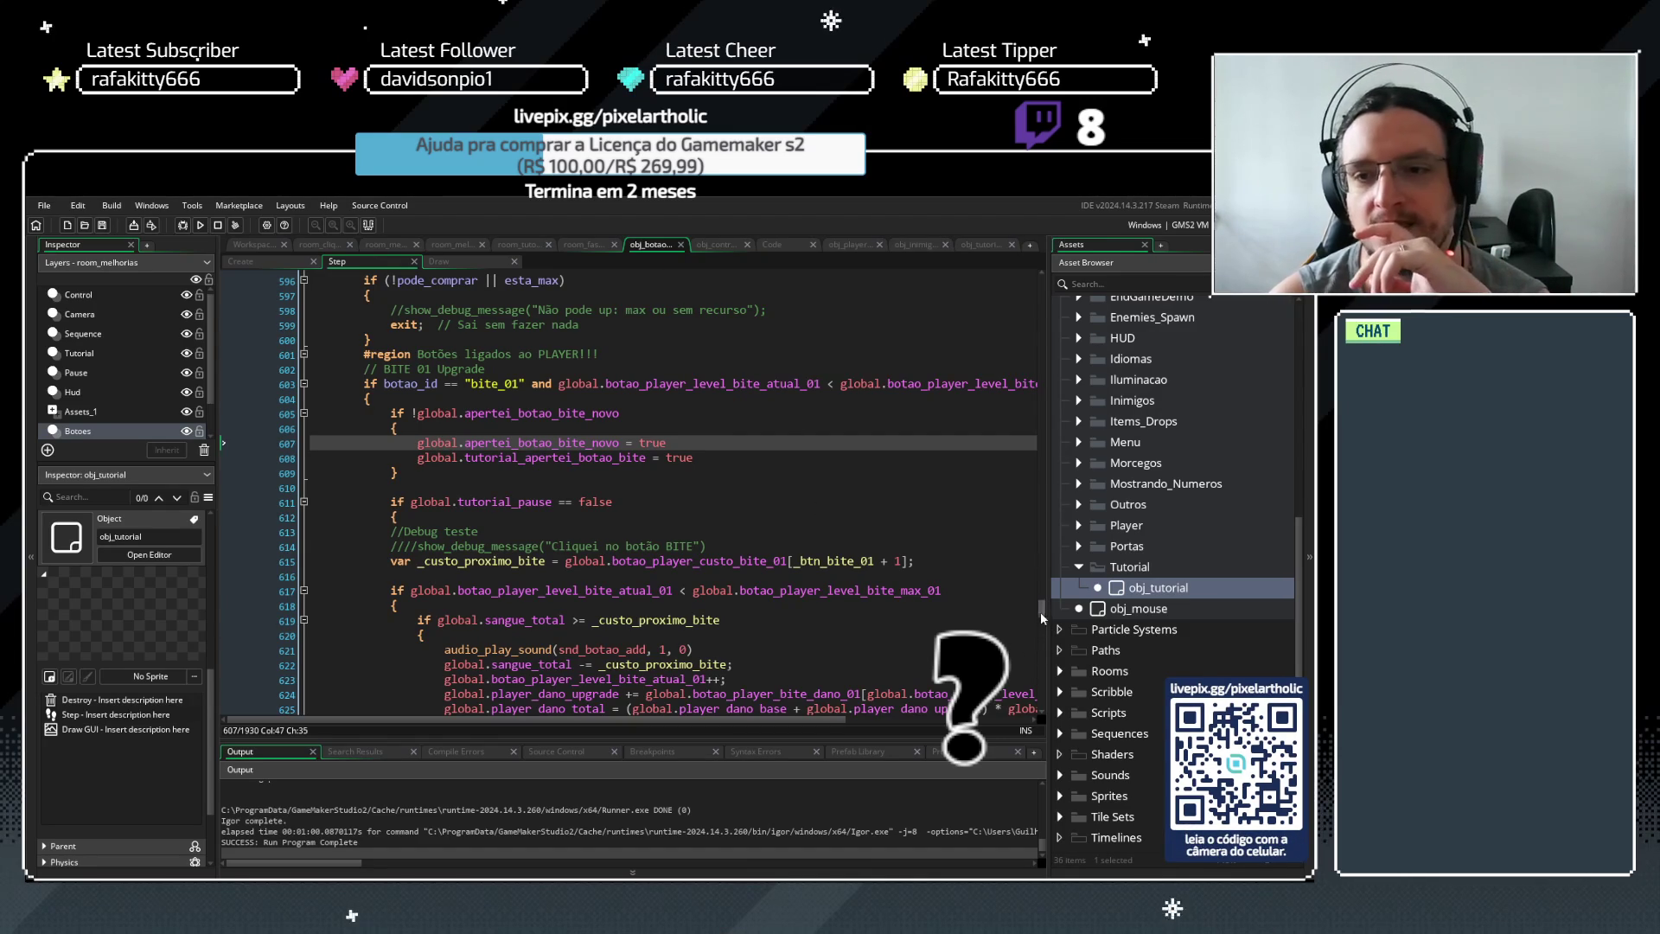
drag(1040, 610, 1025, 403)
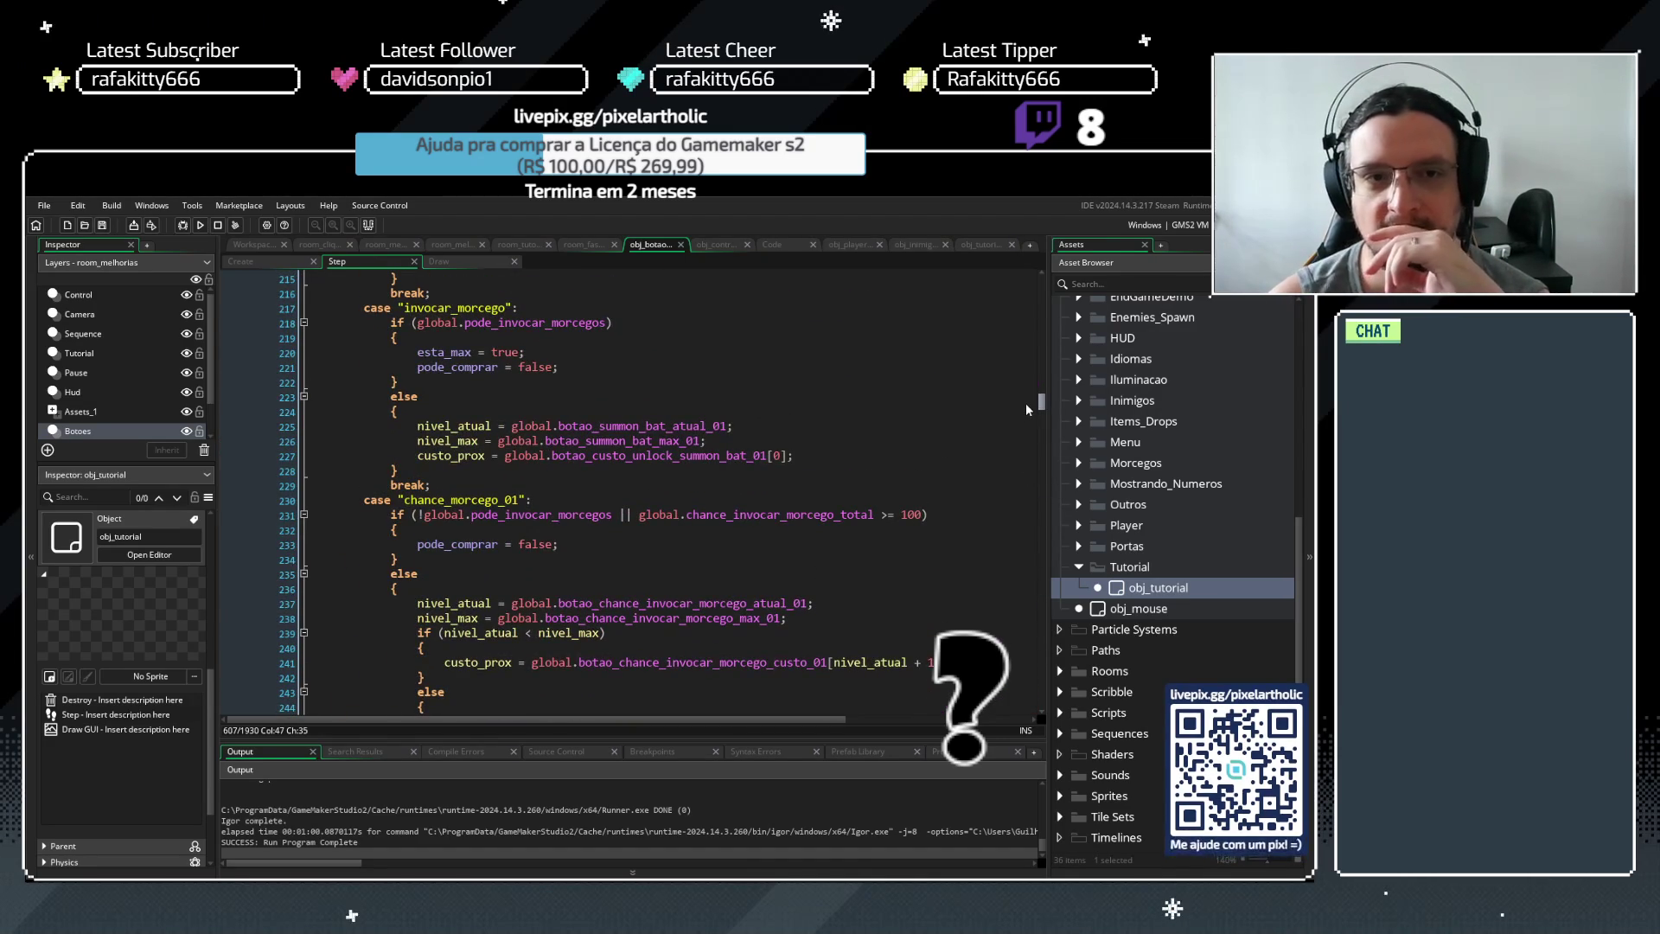
mouse_move(1025, 403)
mouse_down()
mouse_move(1029, 281)
mouse_move(1028, 318)
mouse_up()
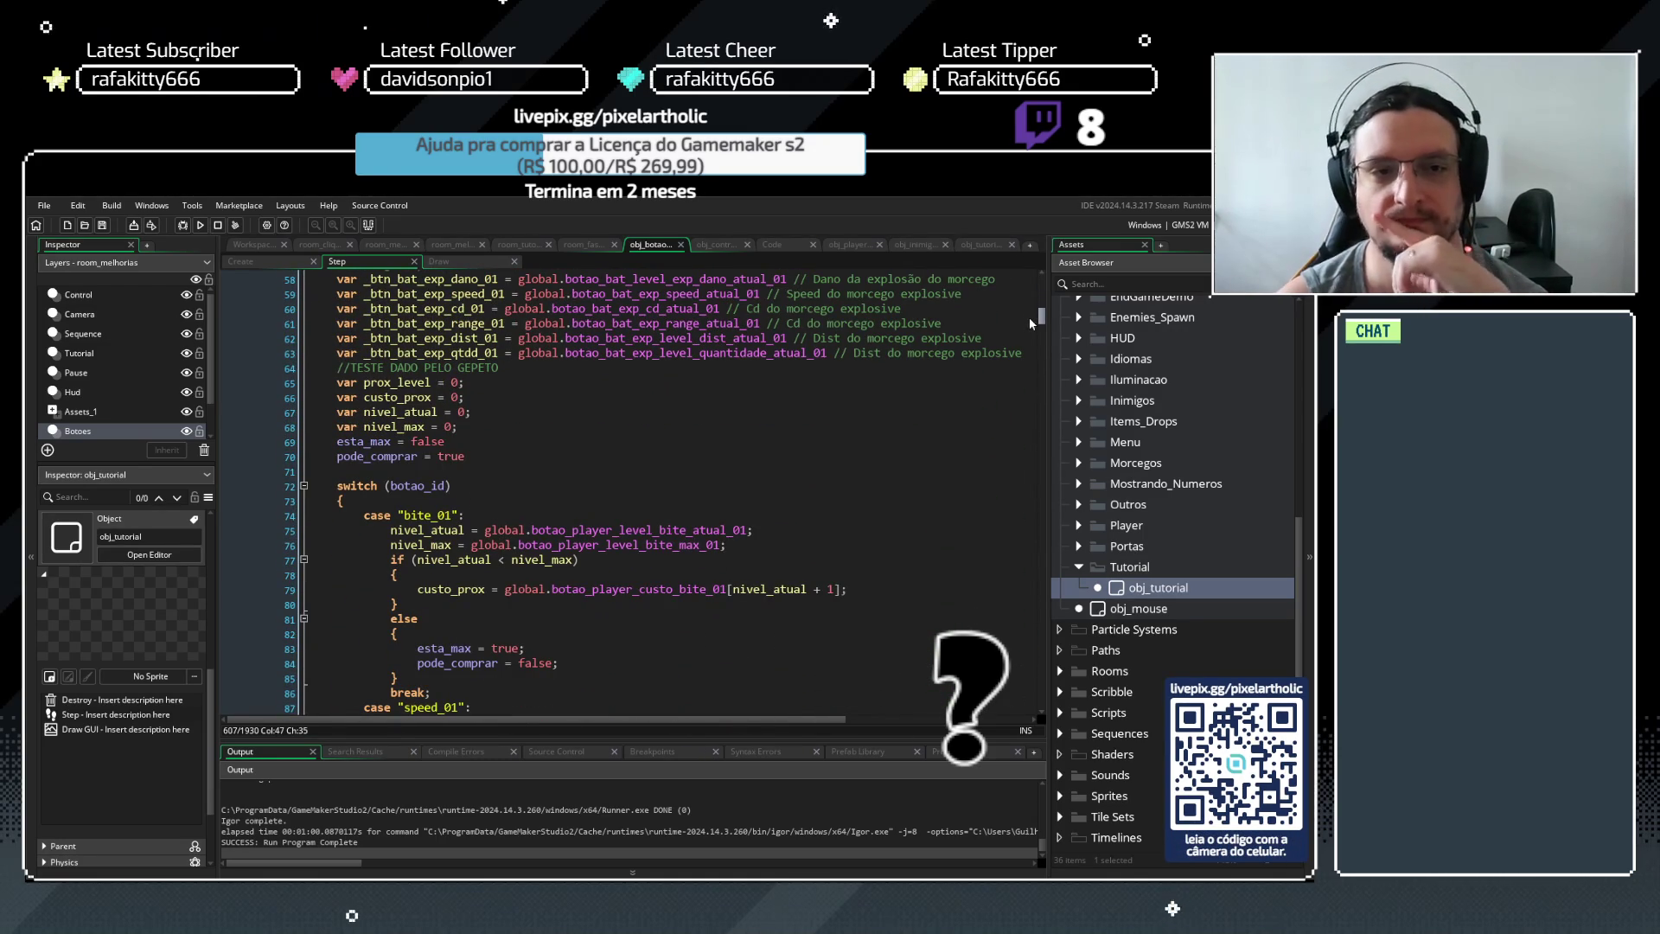
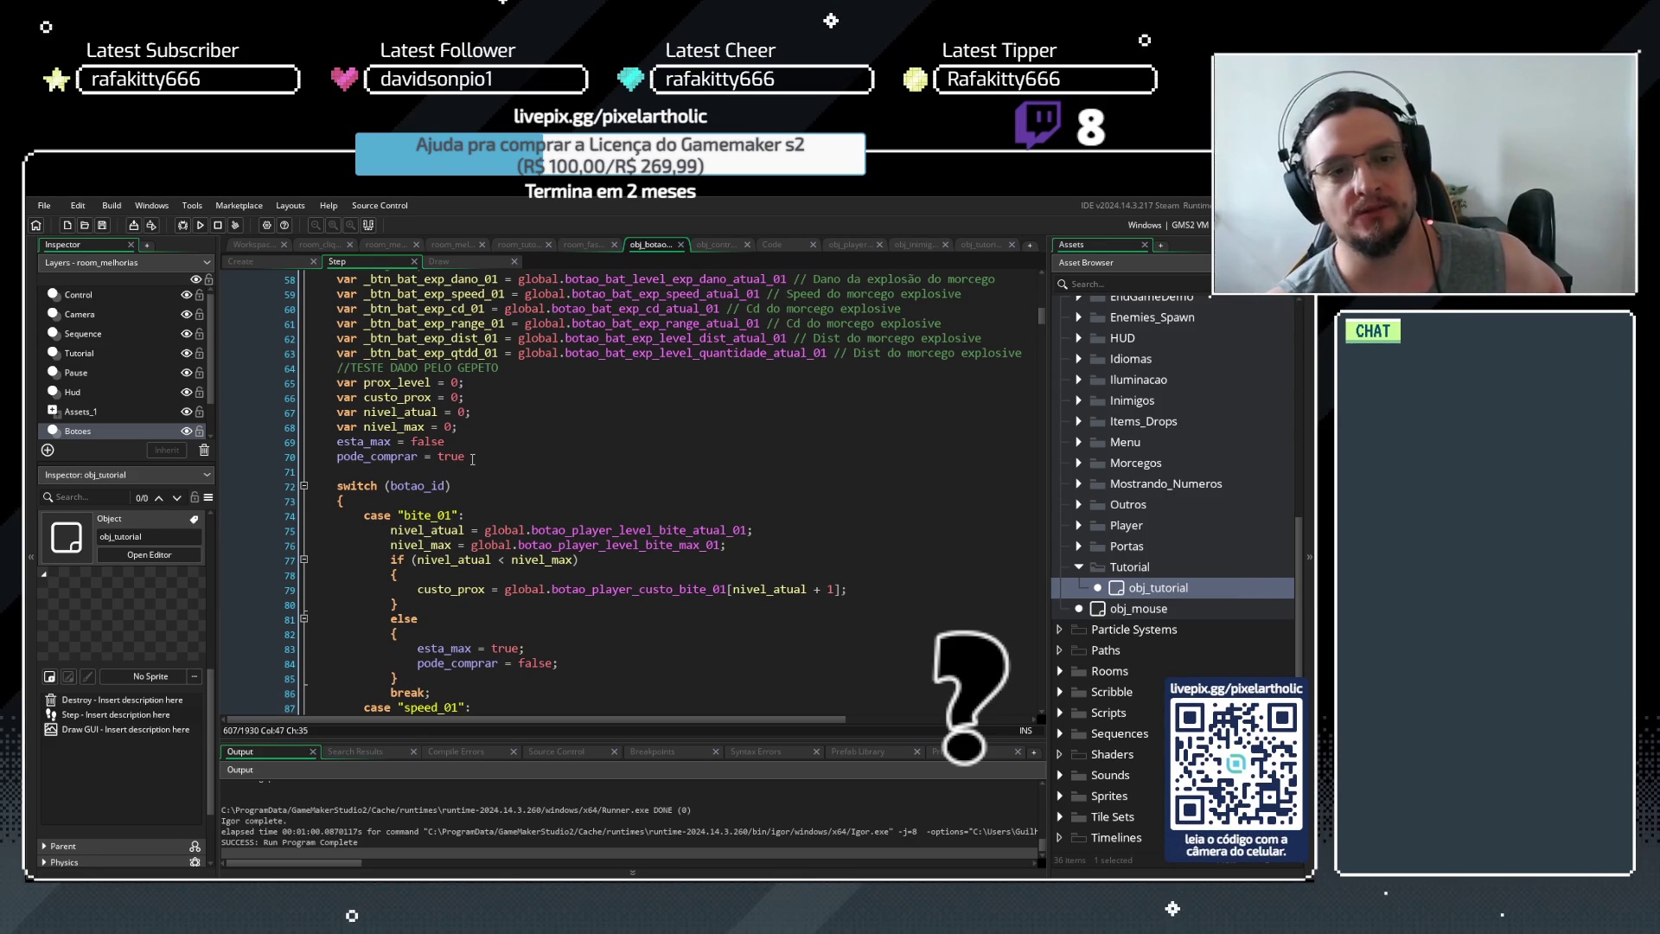
Remove the stray character after true on the pode_comprar line in obj_botao's Step code
drag(467, 456, 304, 441)
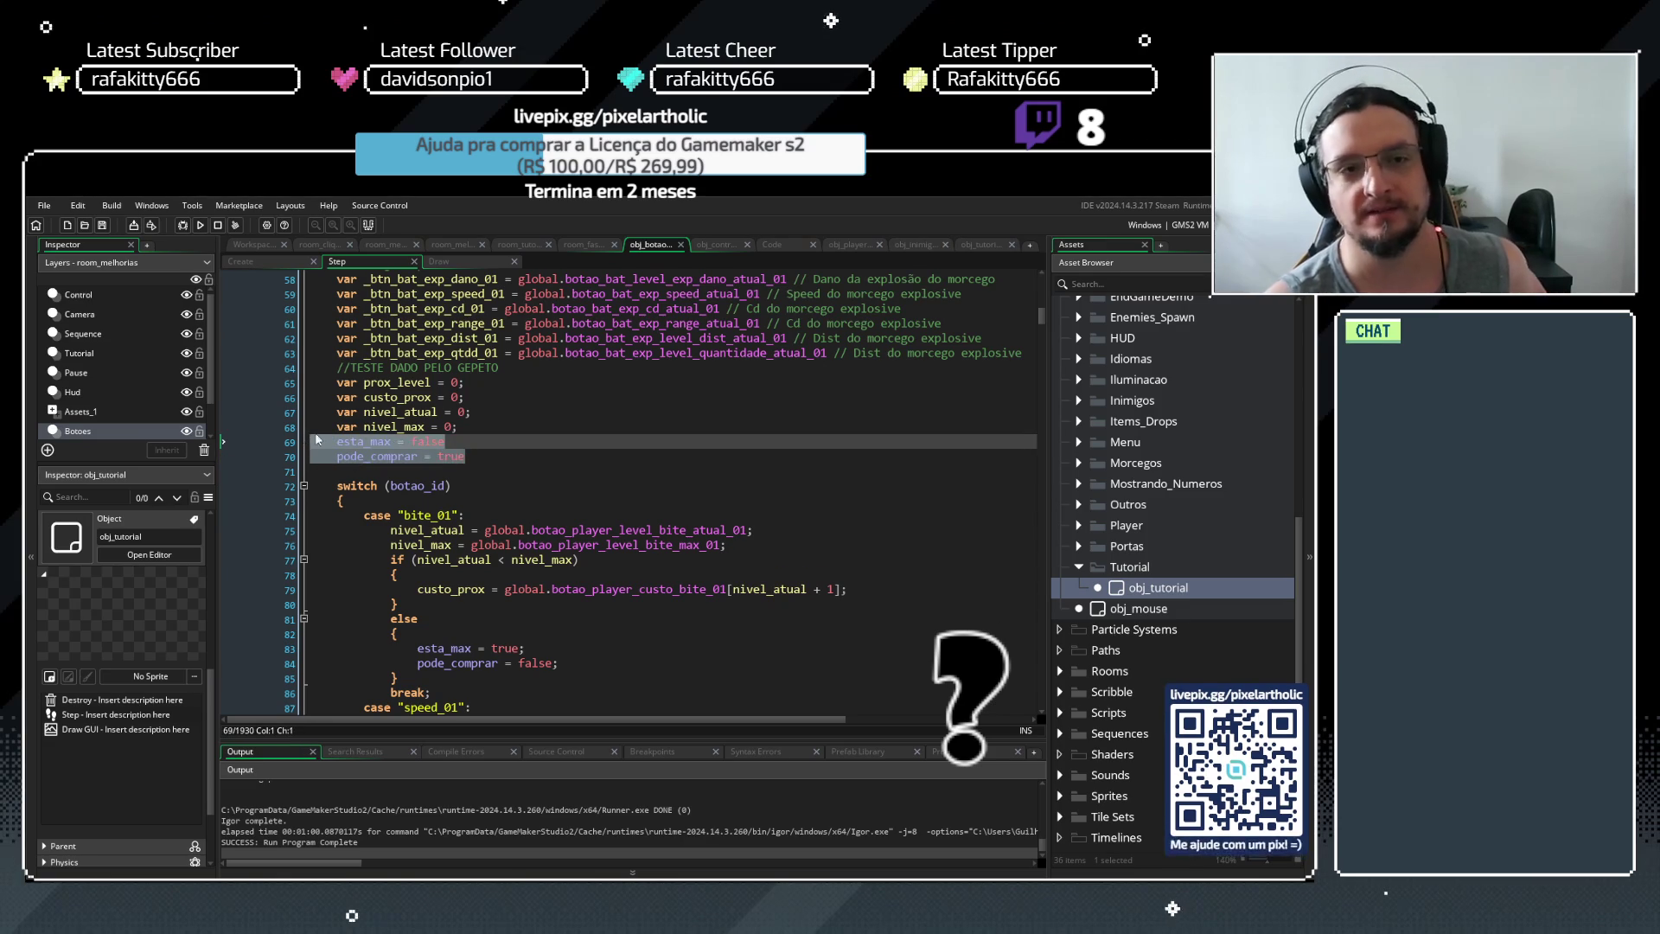
click(474, 455)
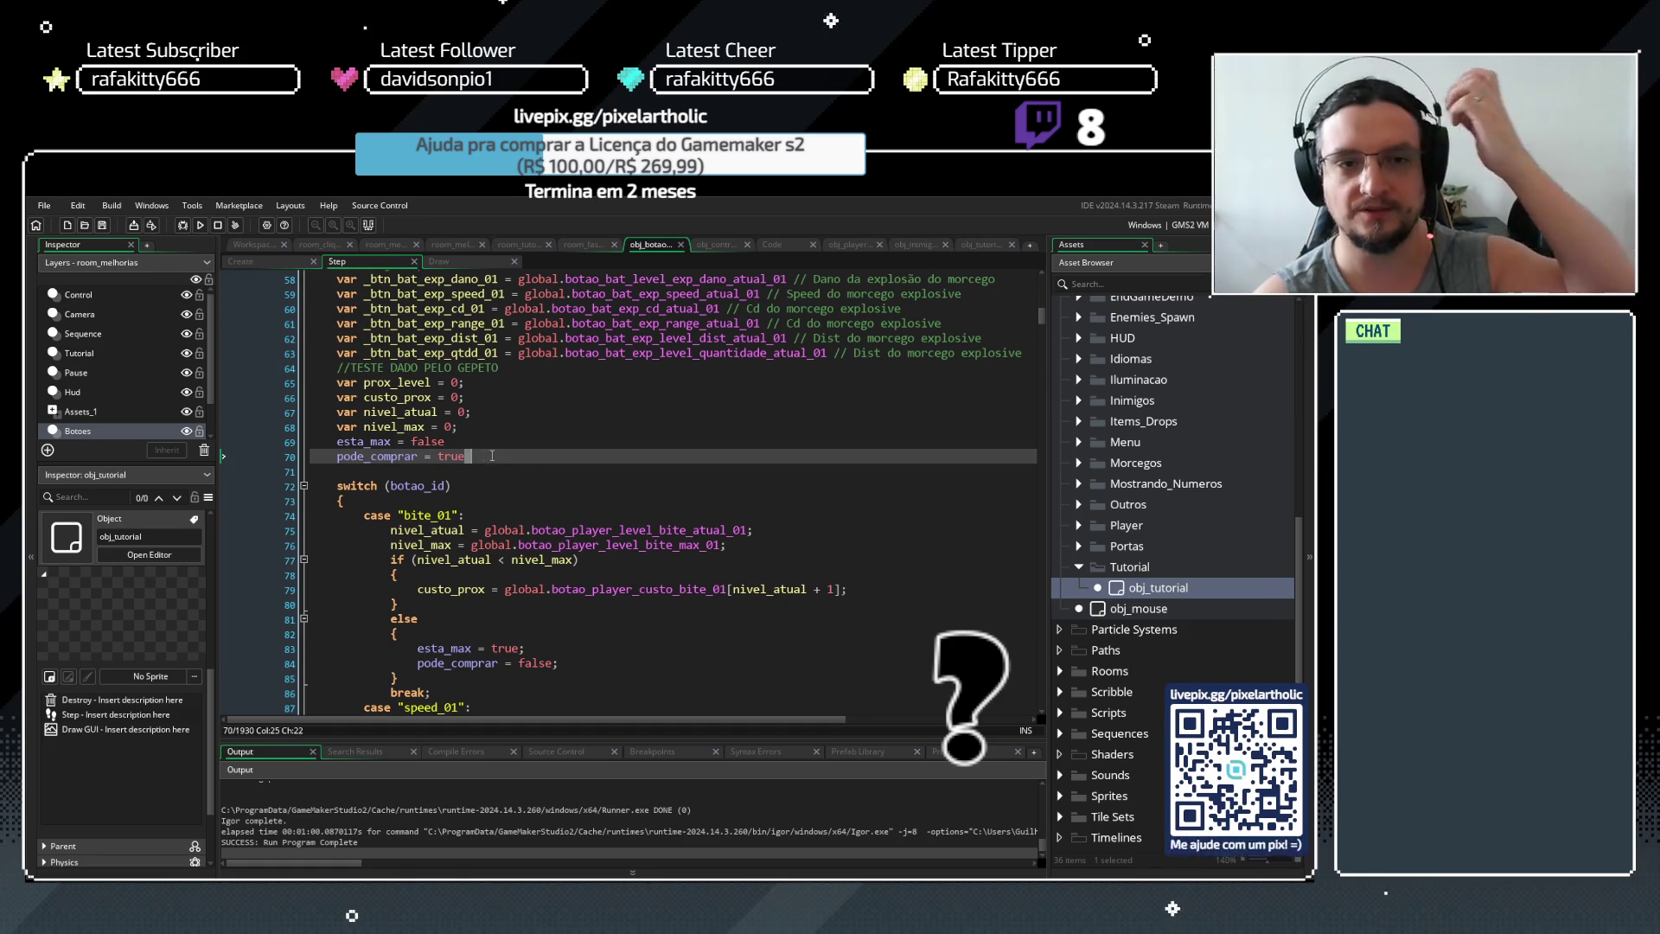
key(BackSpace)
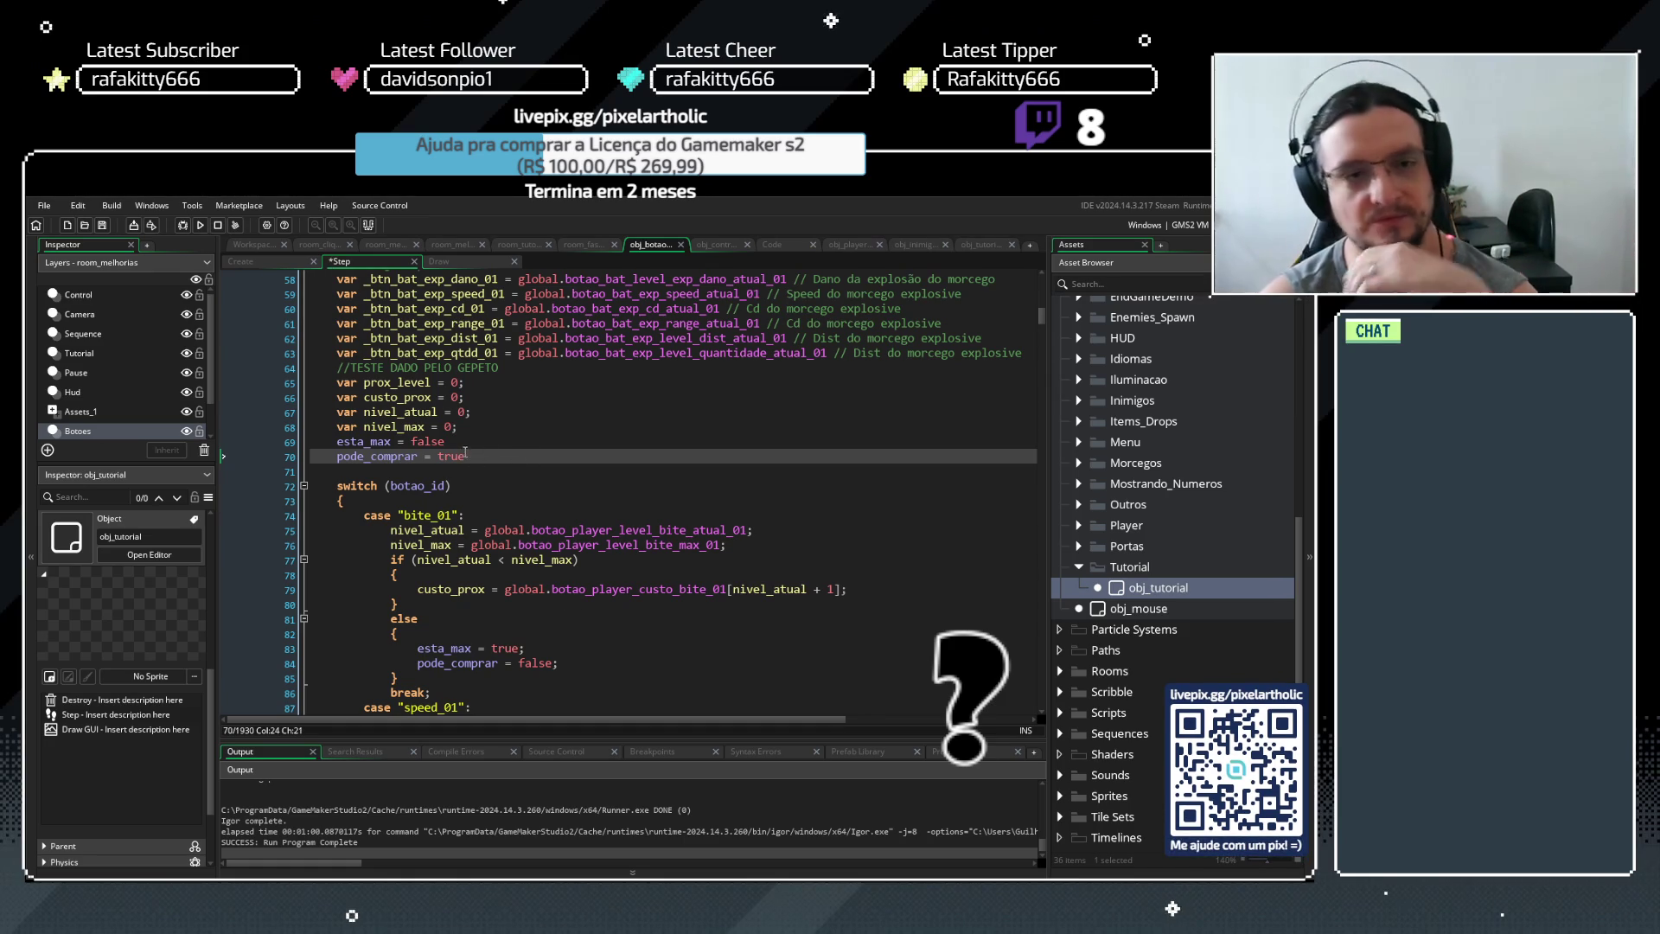
Copy the esta_max and pode_comprar declaration lines from obj_botao's Step code
click(419, 457)
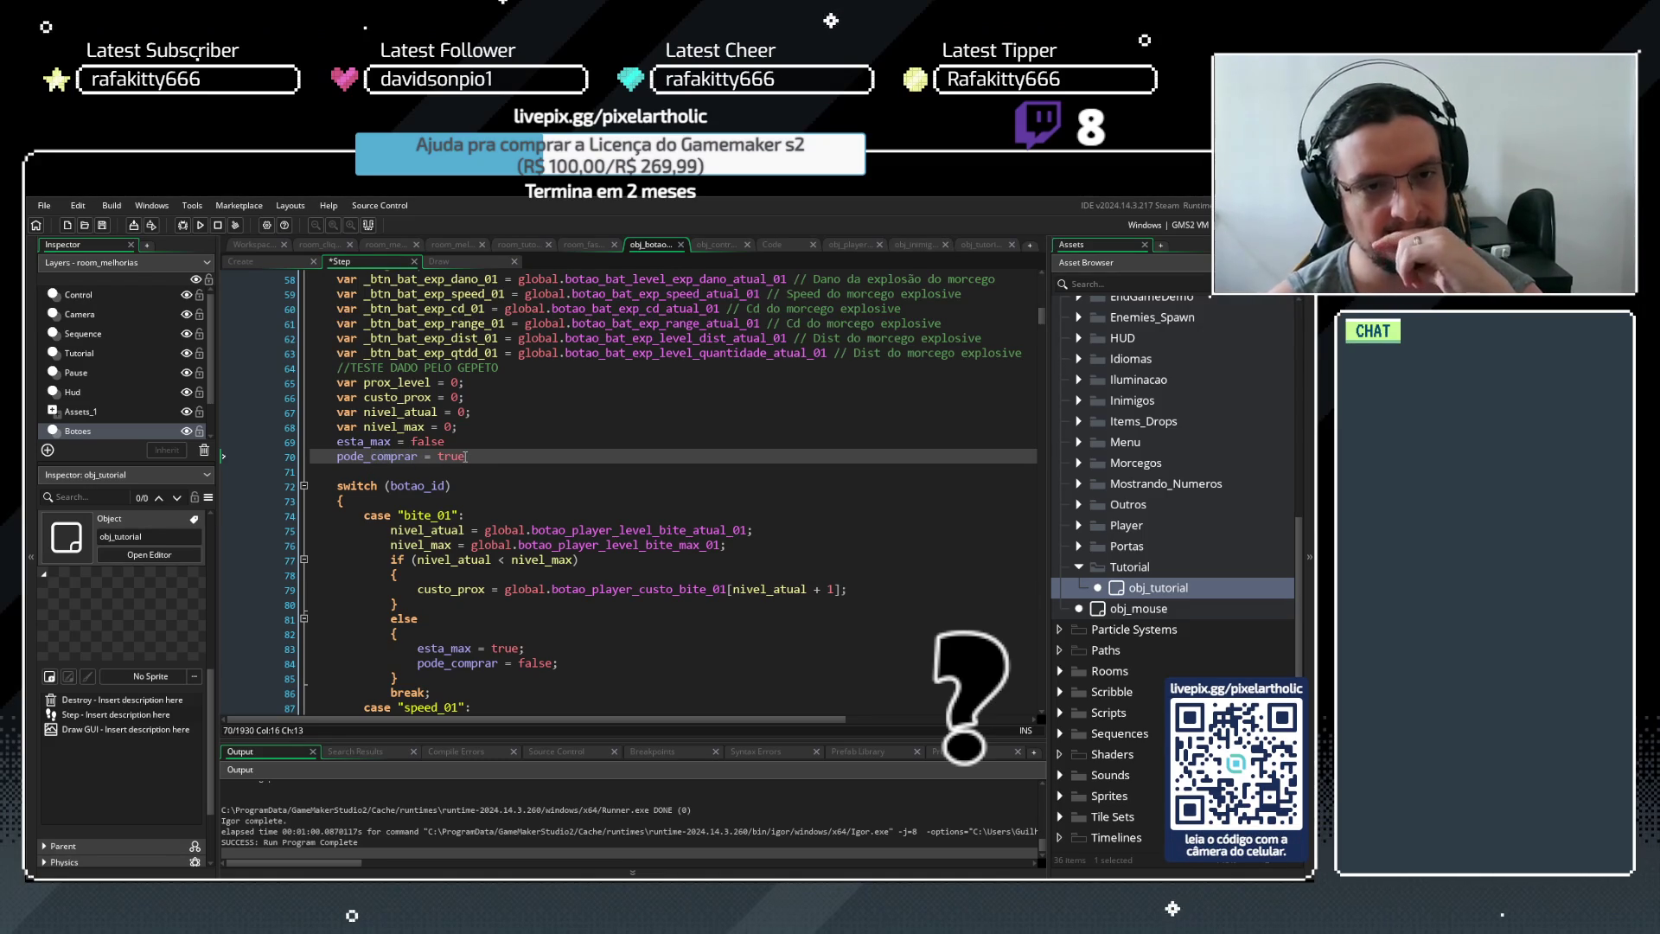
key(Up)
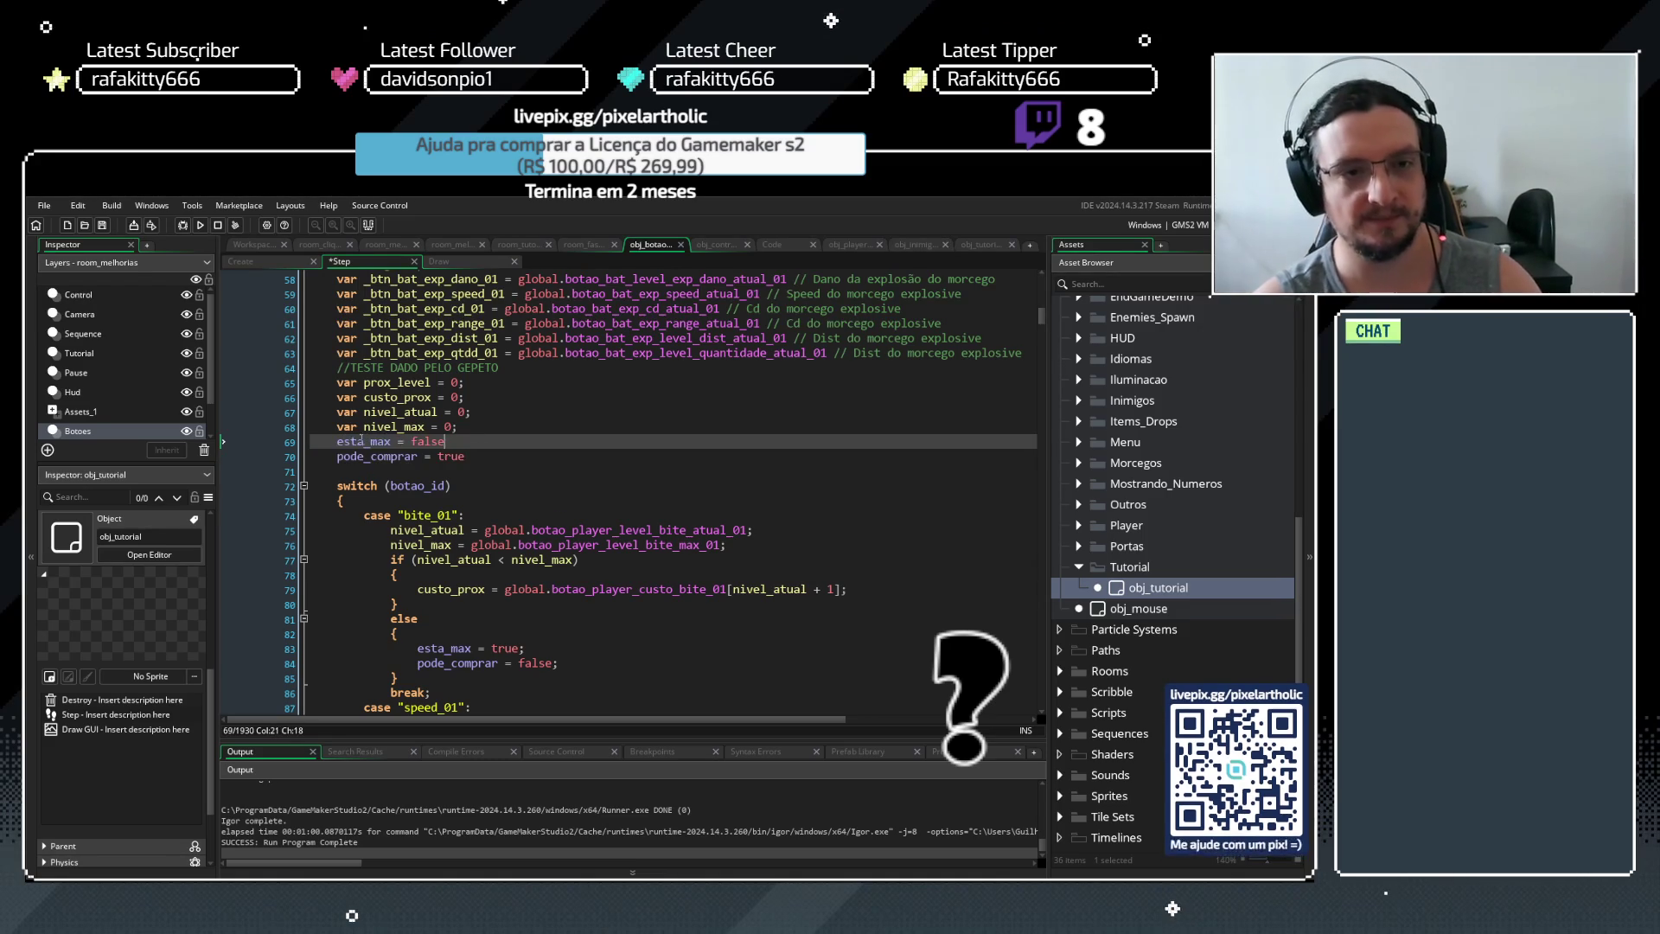
drag(338, 442, 449, 458)
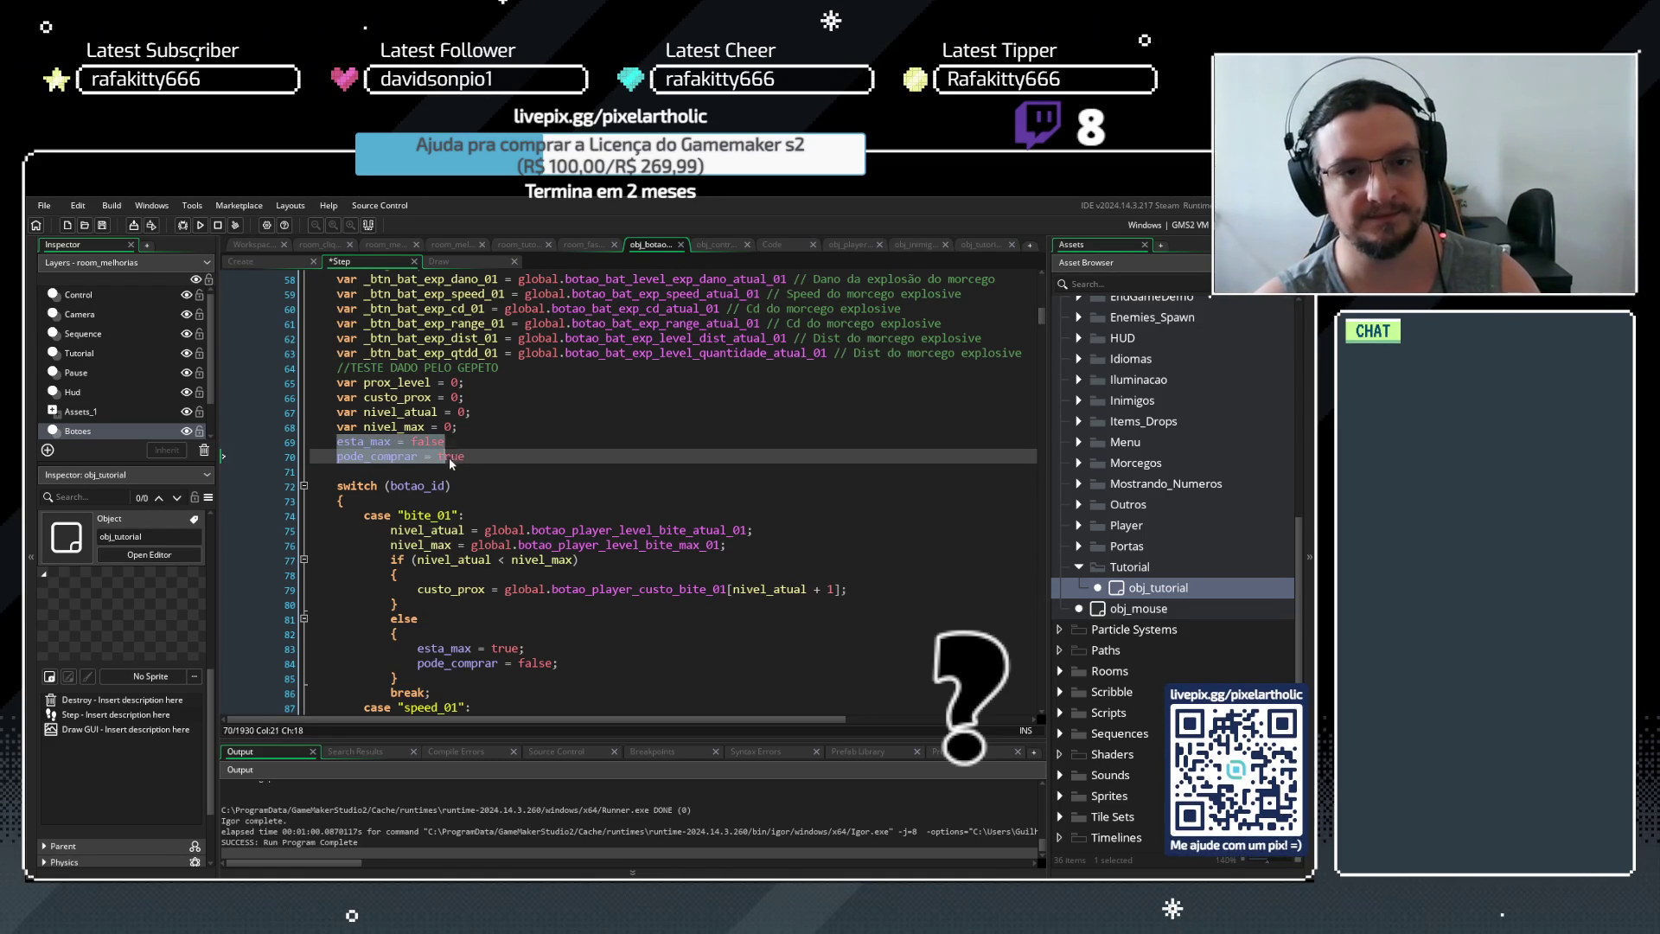
click(520, 452)
click(708, 245)
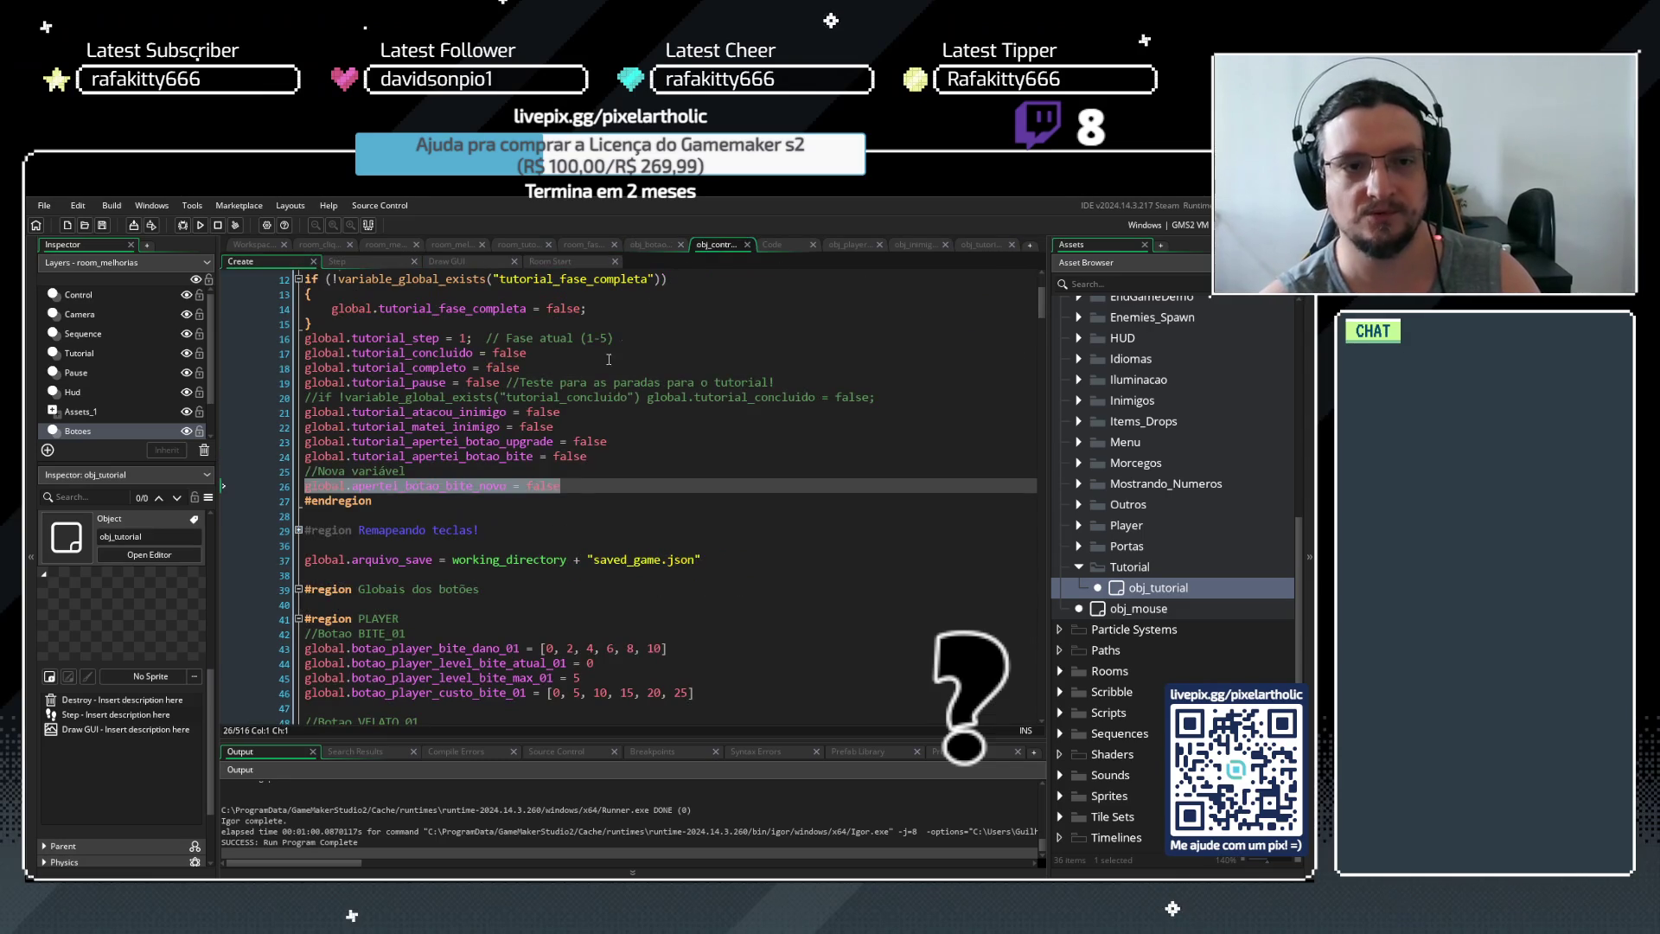
Paste the esta_max and pode_comprar declarations below line 26 of the controller's Create code
click(578, 482)
key(Return)
text(esta_max = false pode_comprar = true)
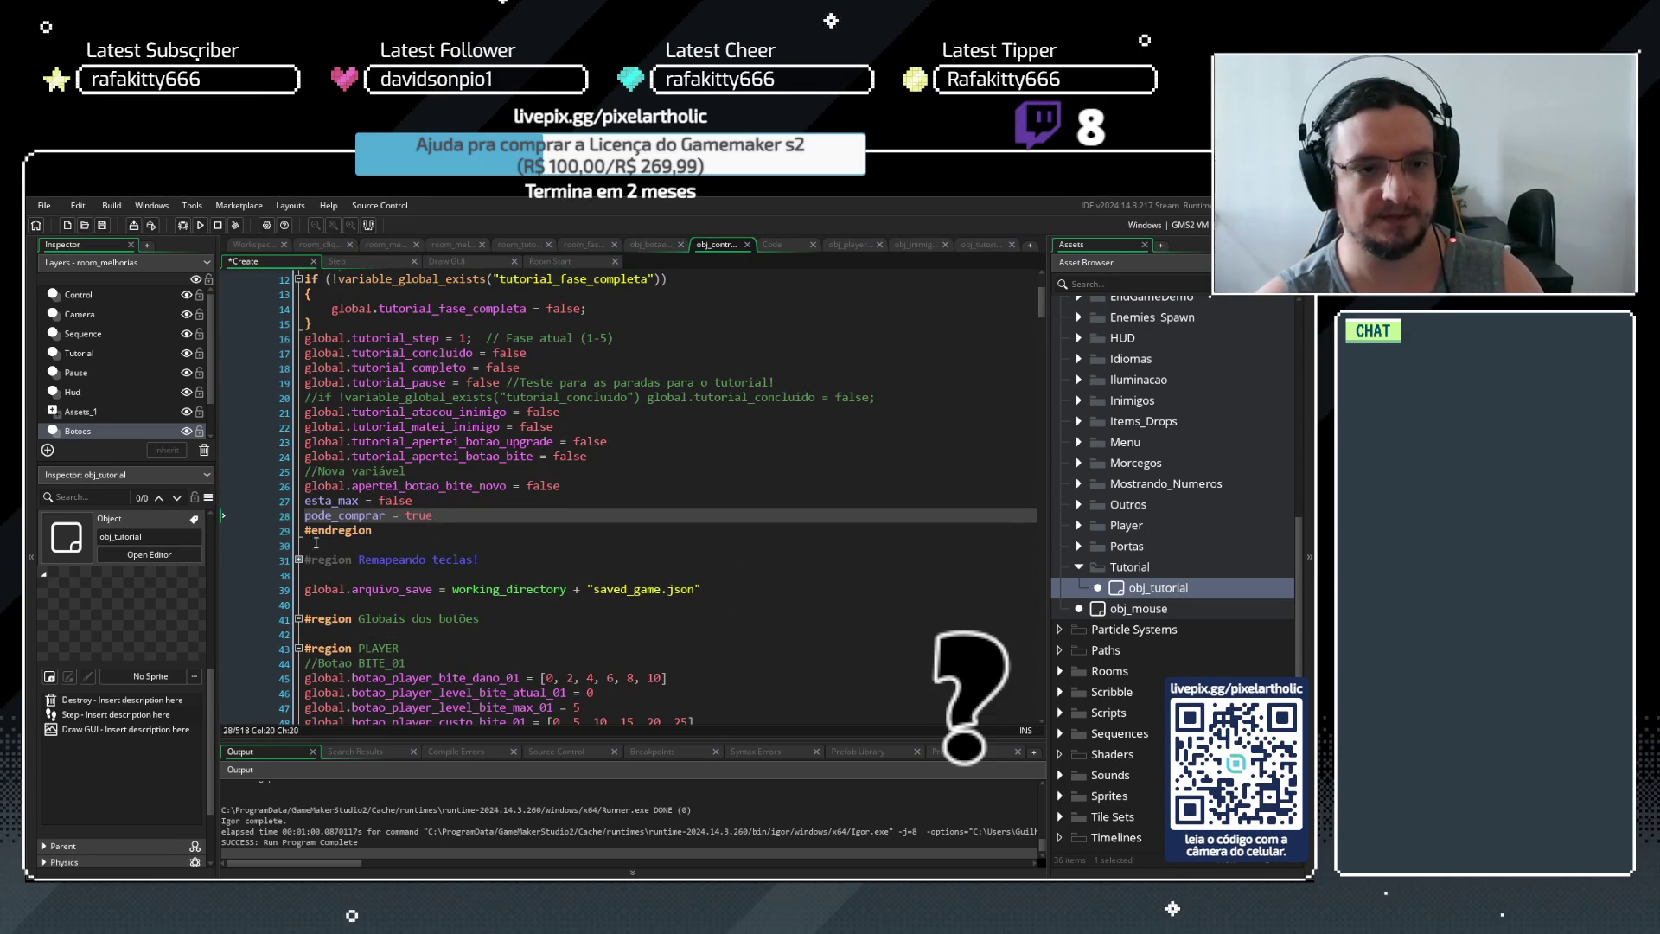
List every esta_max occurrence across the project
drag(359, 500, 302, 503)
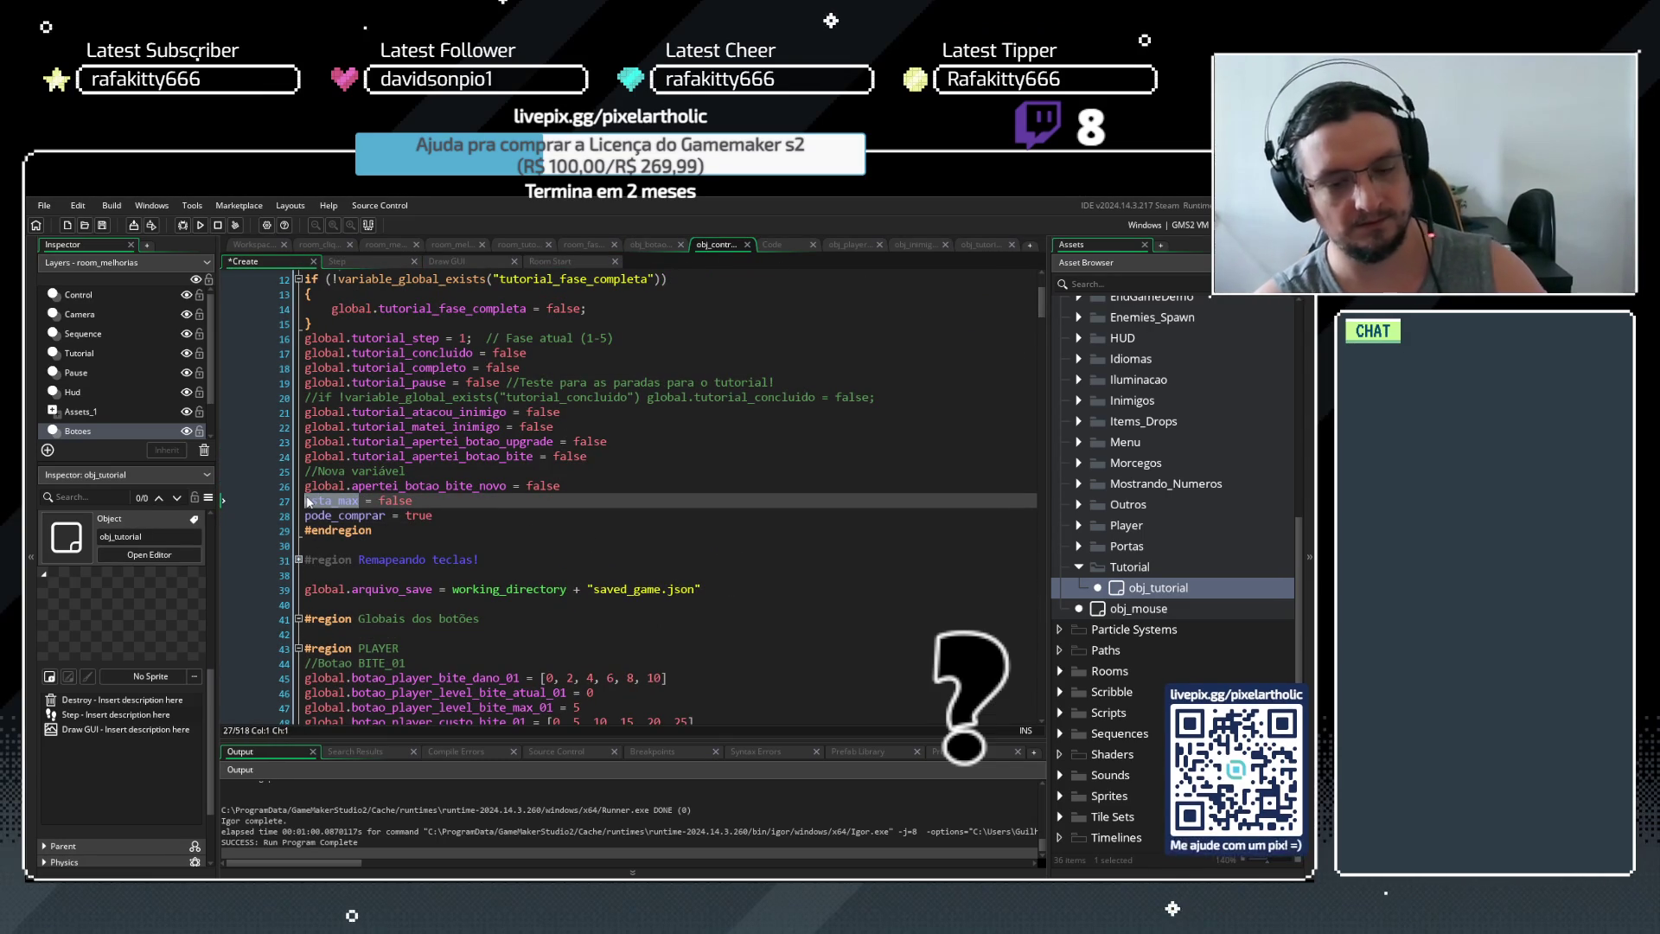
key(ctrl+shift+f)
click(381, 361)
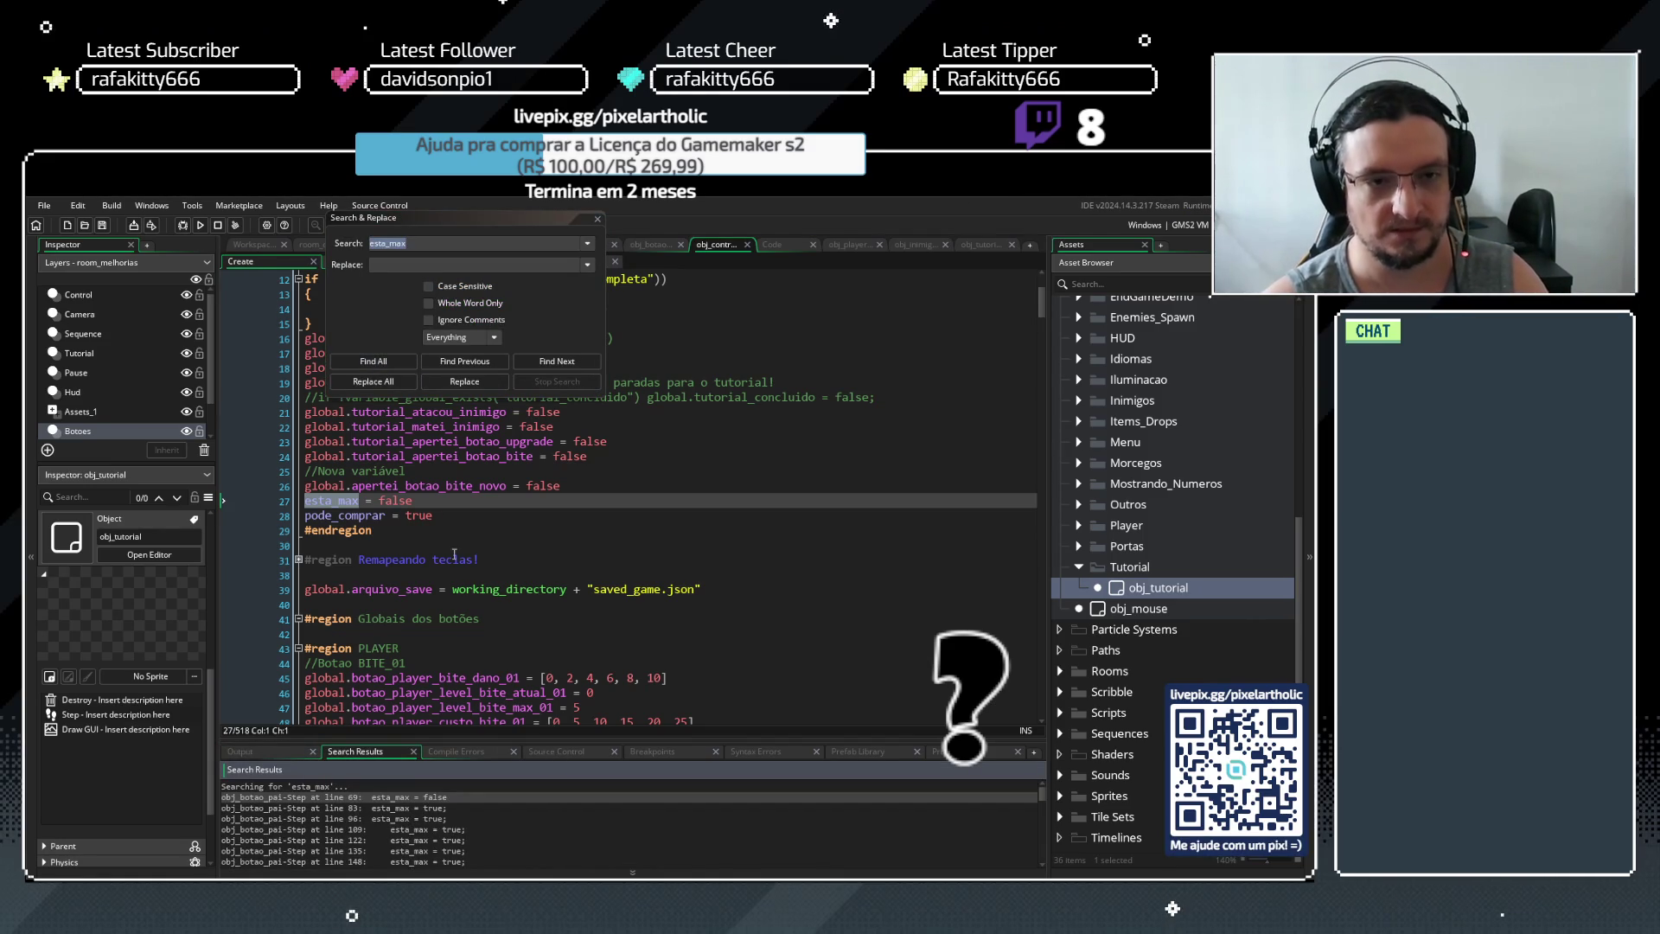
Replace every esta_max in the project with global.esta_max
mouse_move(589, 741)
mouse_down()
mouse_move(660, 286)
mouse_move(654, 726)
mouse_move(659, 696)
mouse_up()
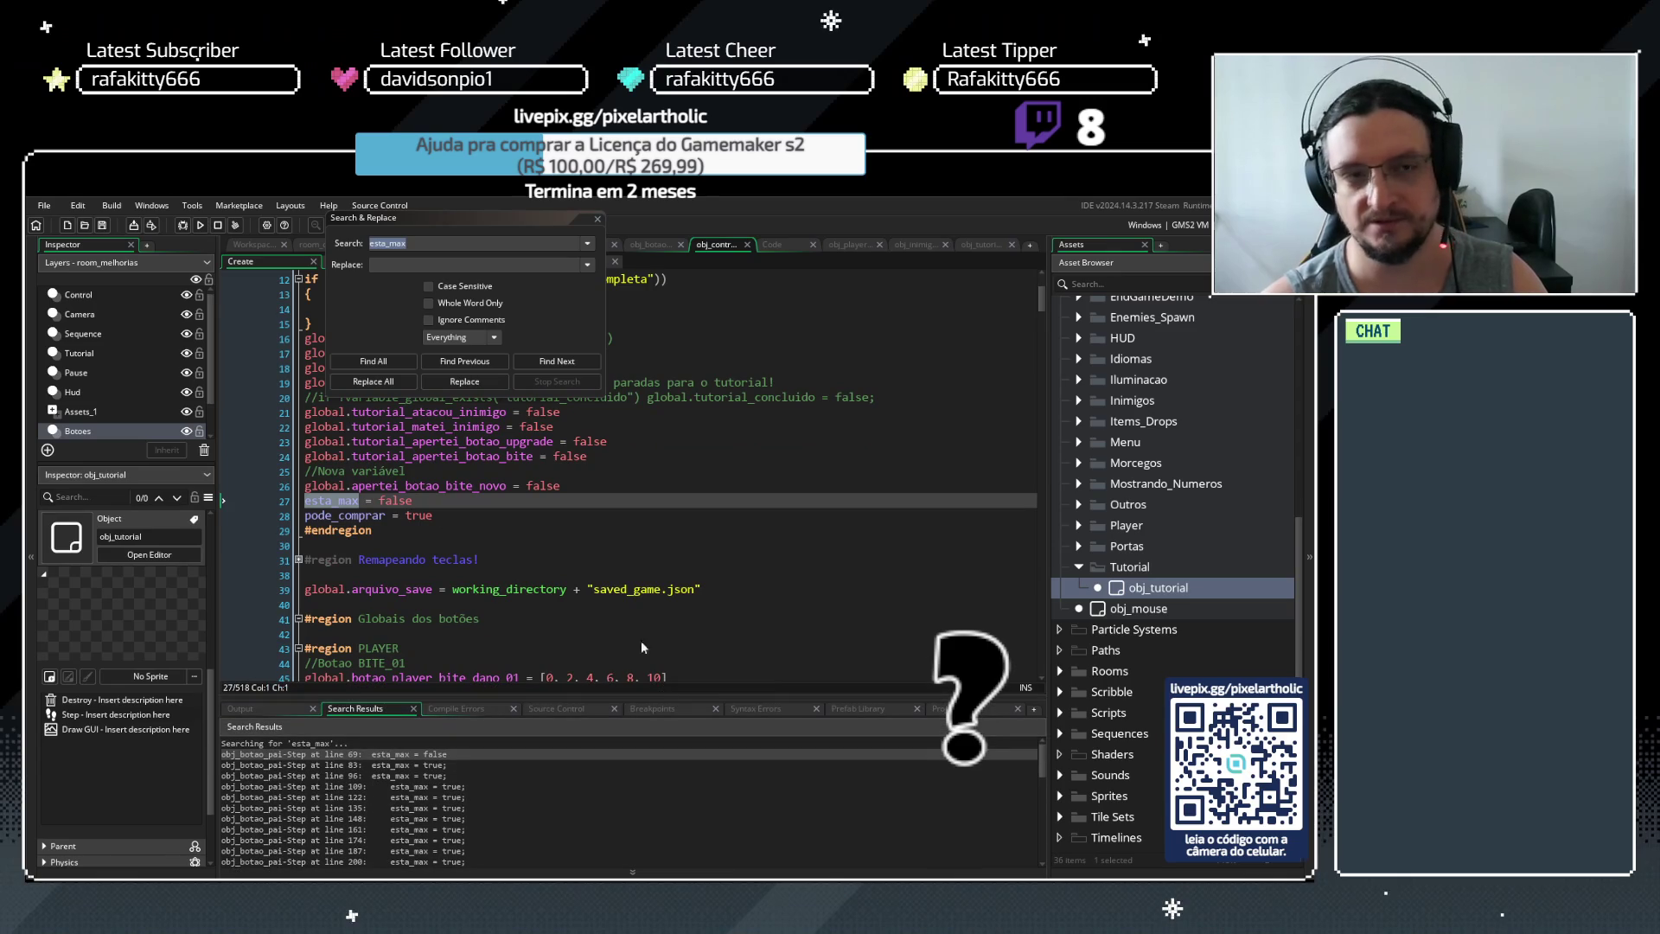
click(404, 261)
text(globa)
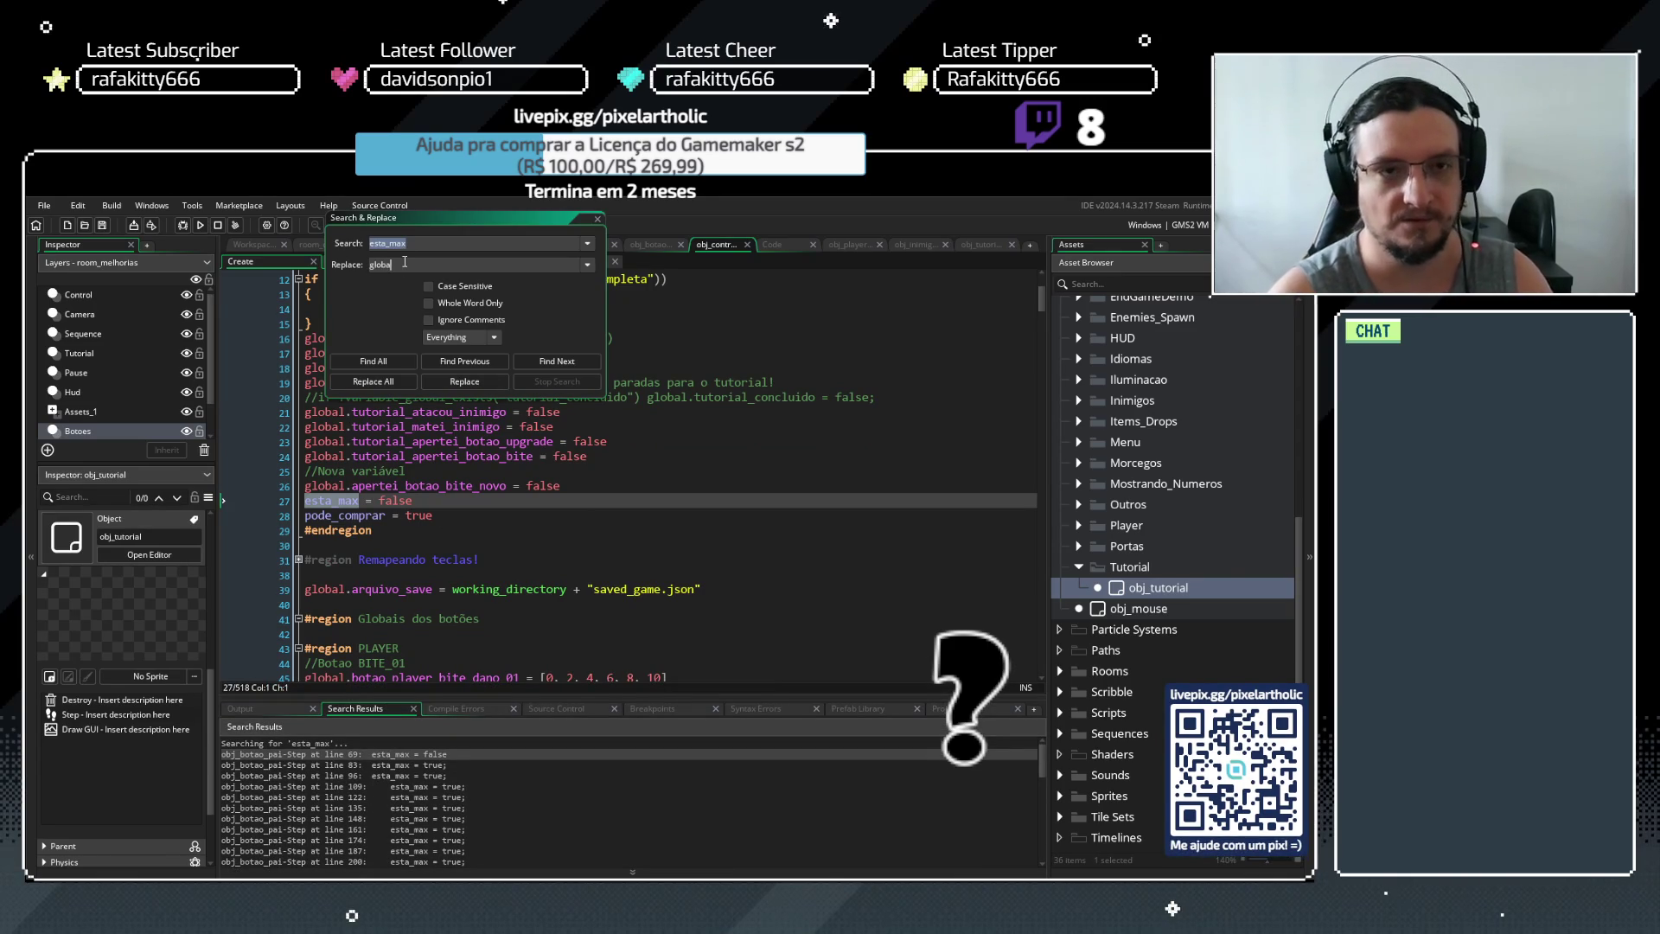
text(l.esta_max)
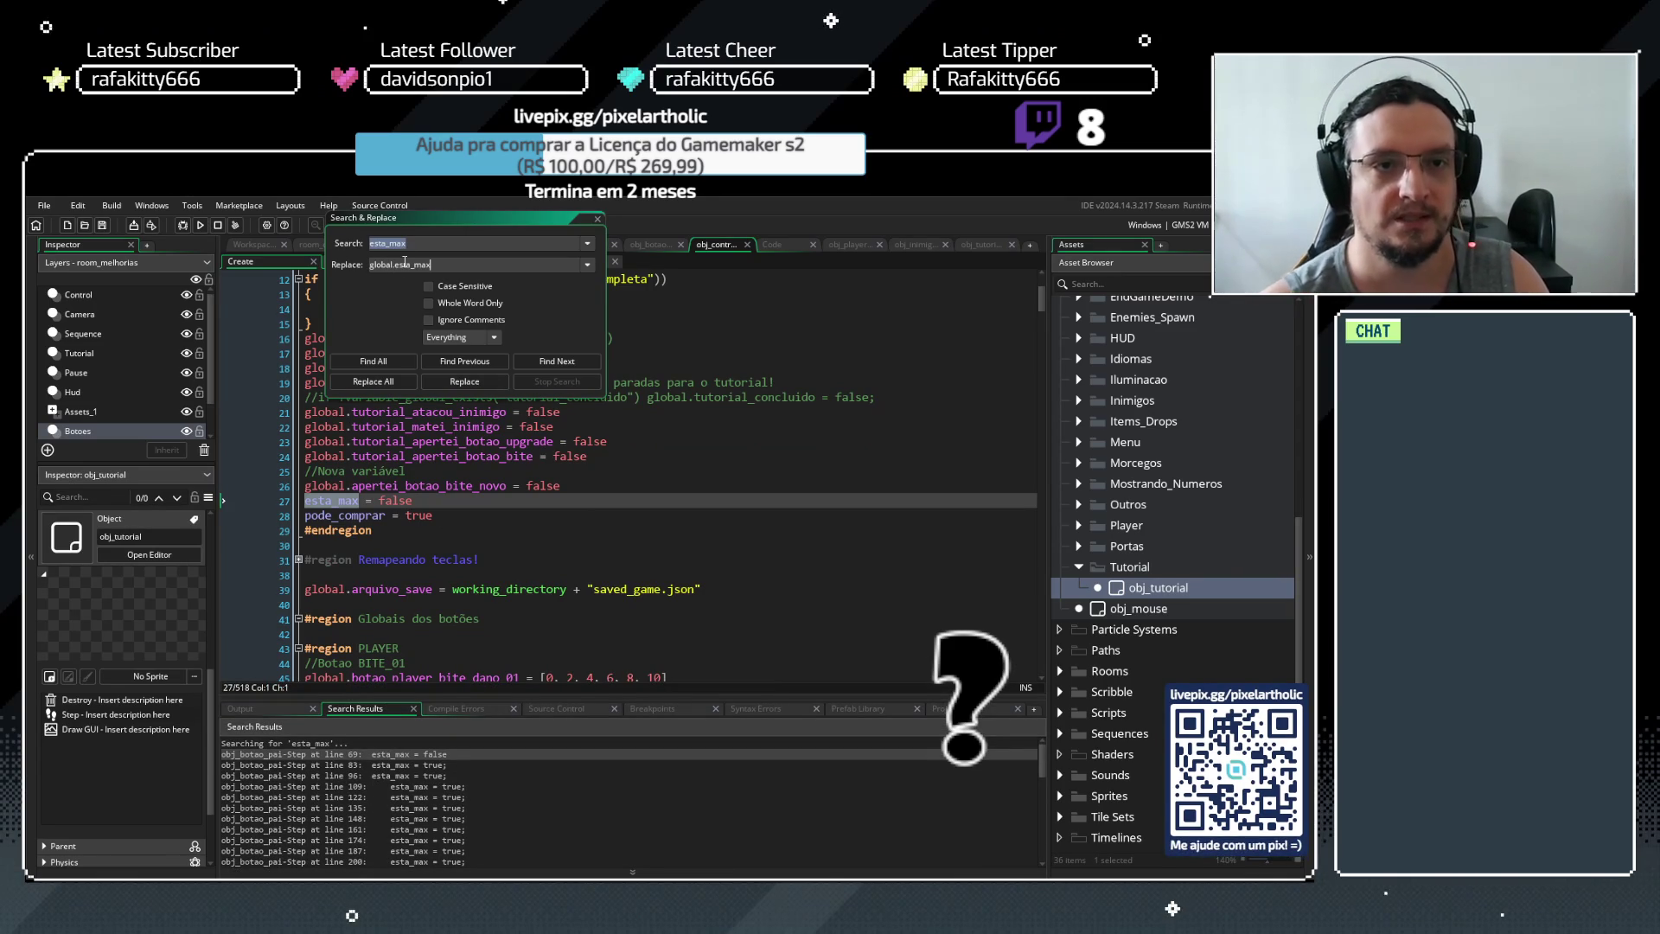
click(410, 383)
key(Return)
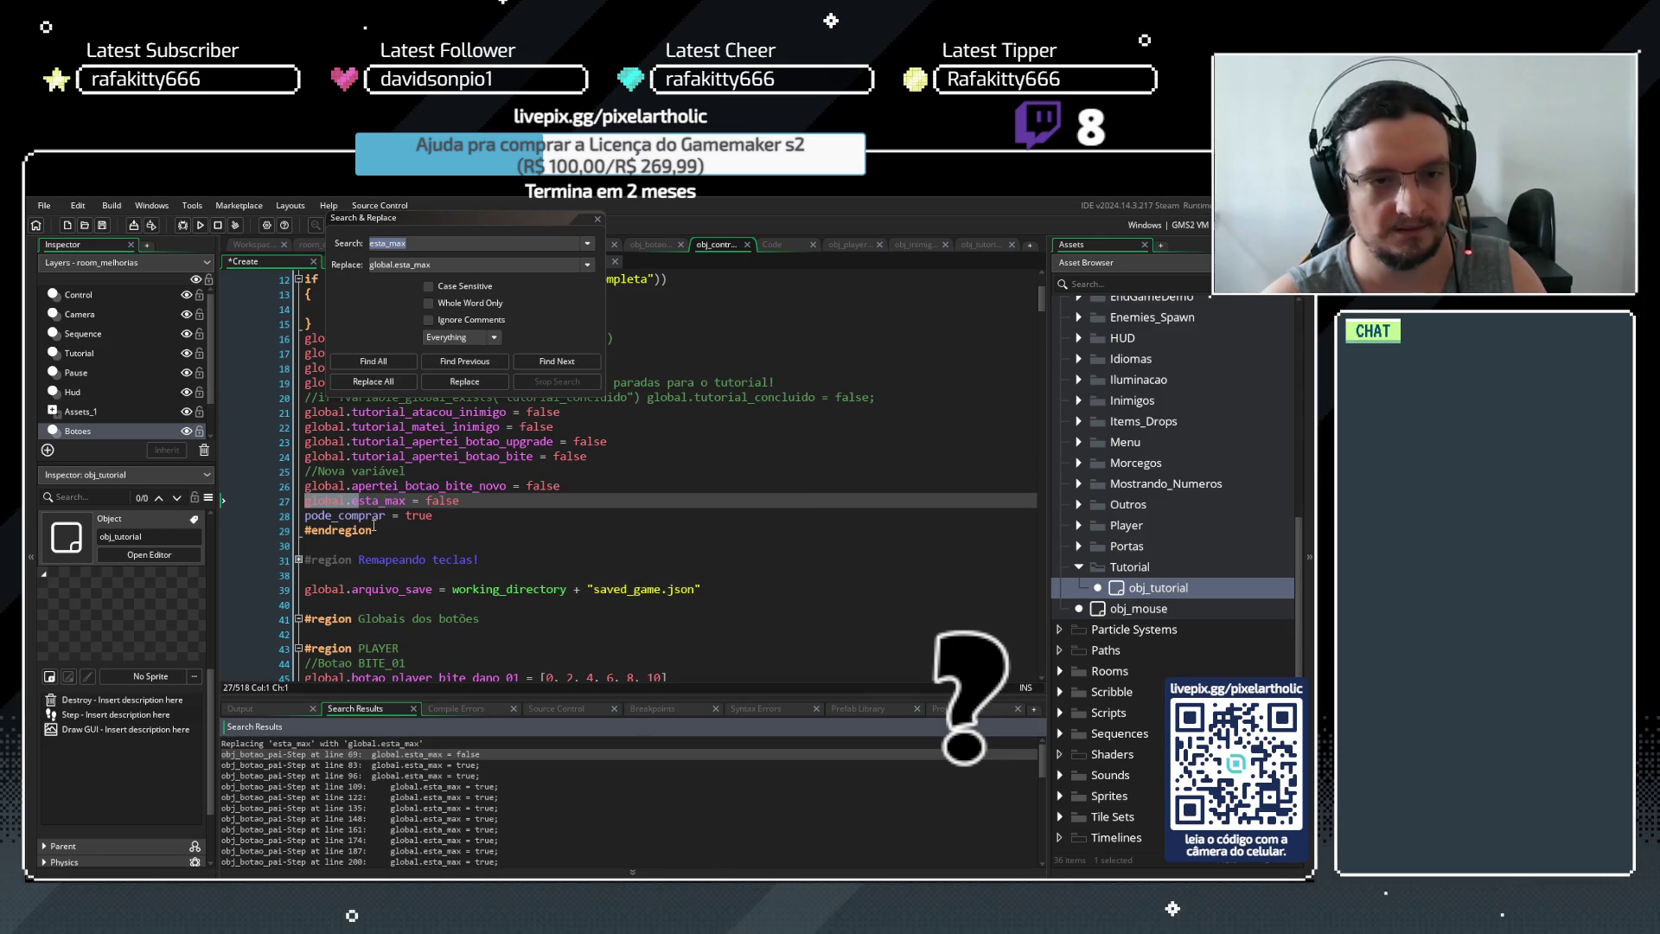
click(282, 522)
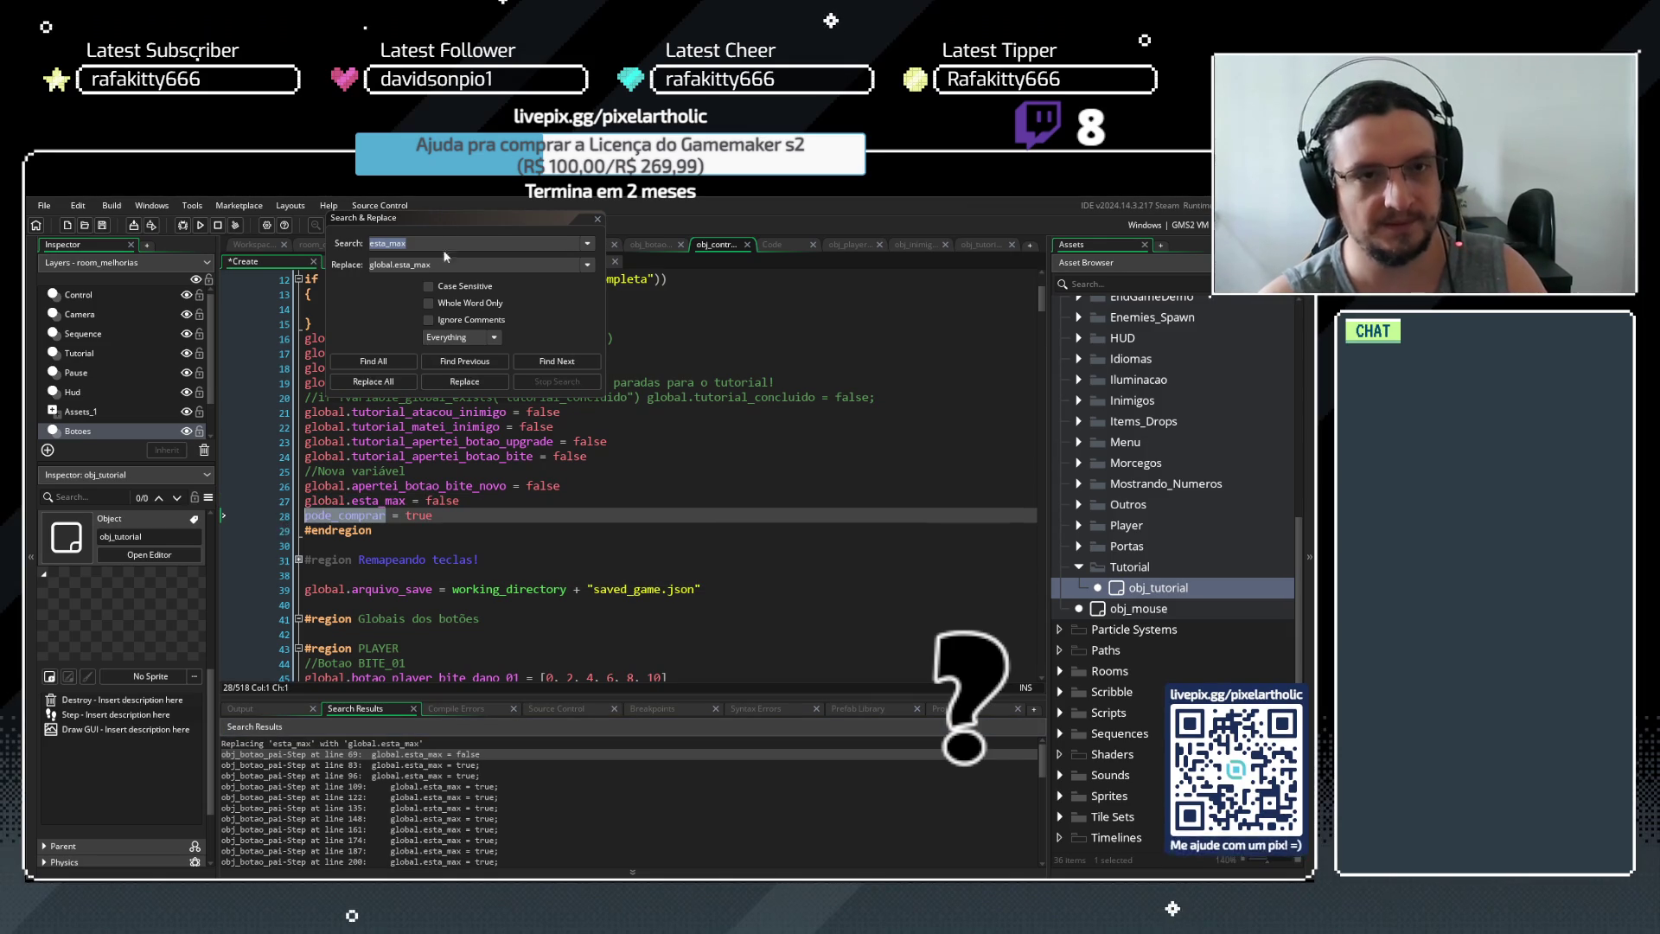
Replace every pode_comprar in the project with global.pode_comprar
click(408, 281)
text(pode_comprar)
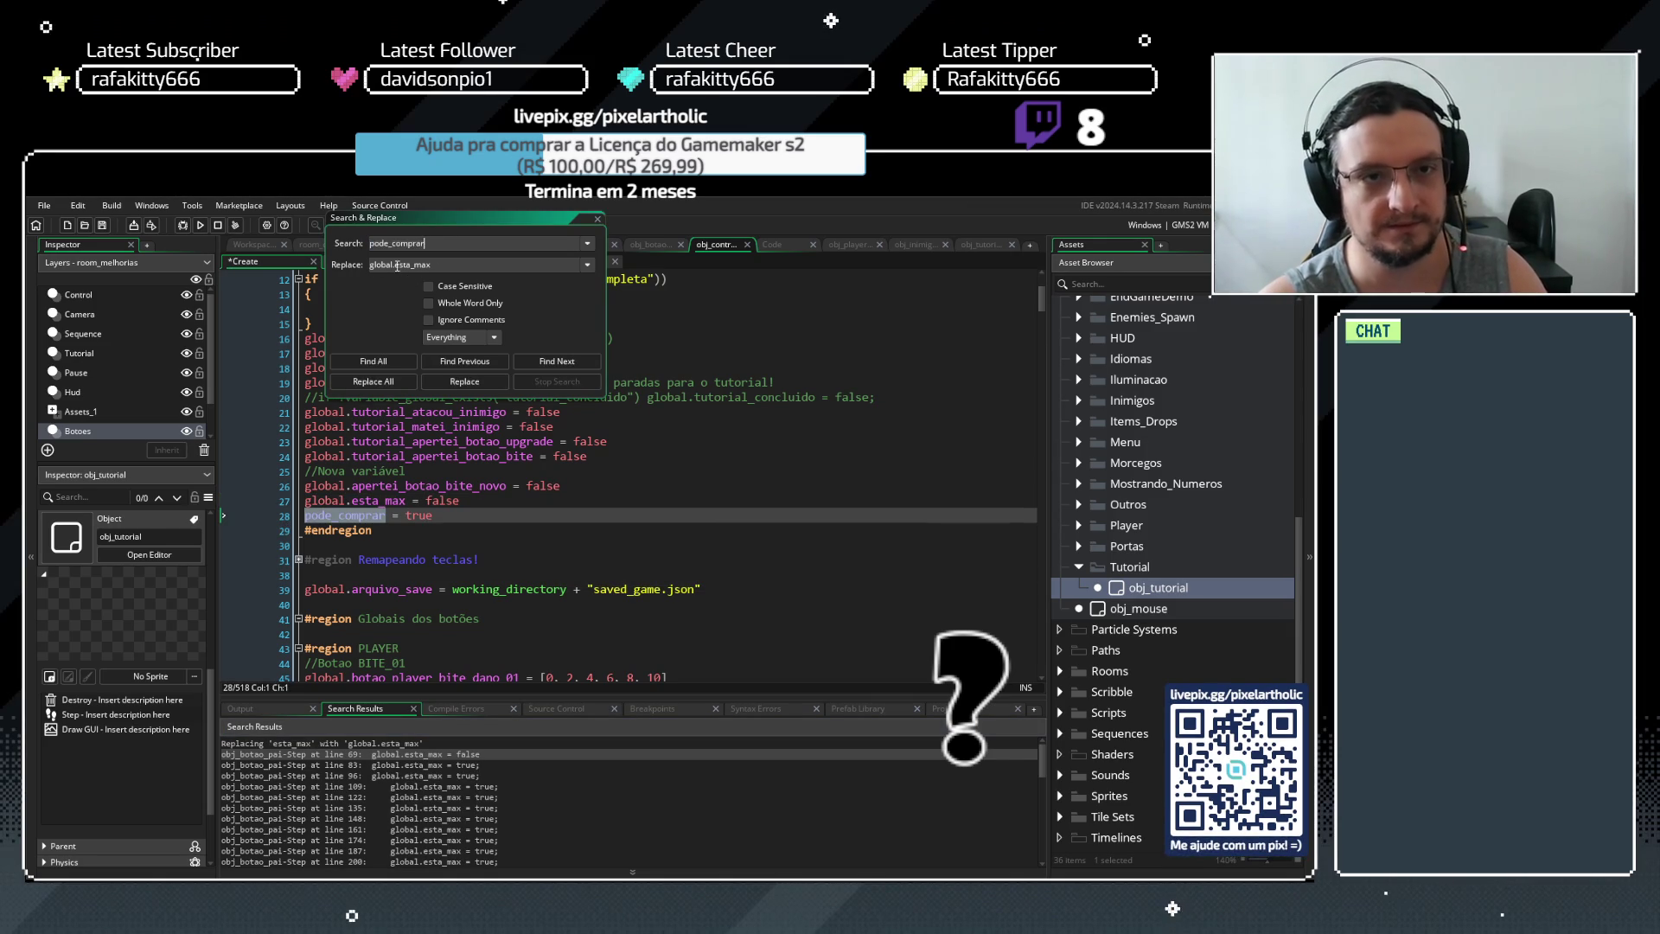
drag(395, 264, 431, 264)
key(ctrl+v)
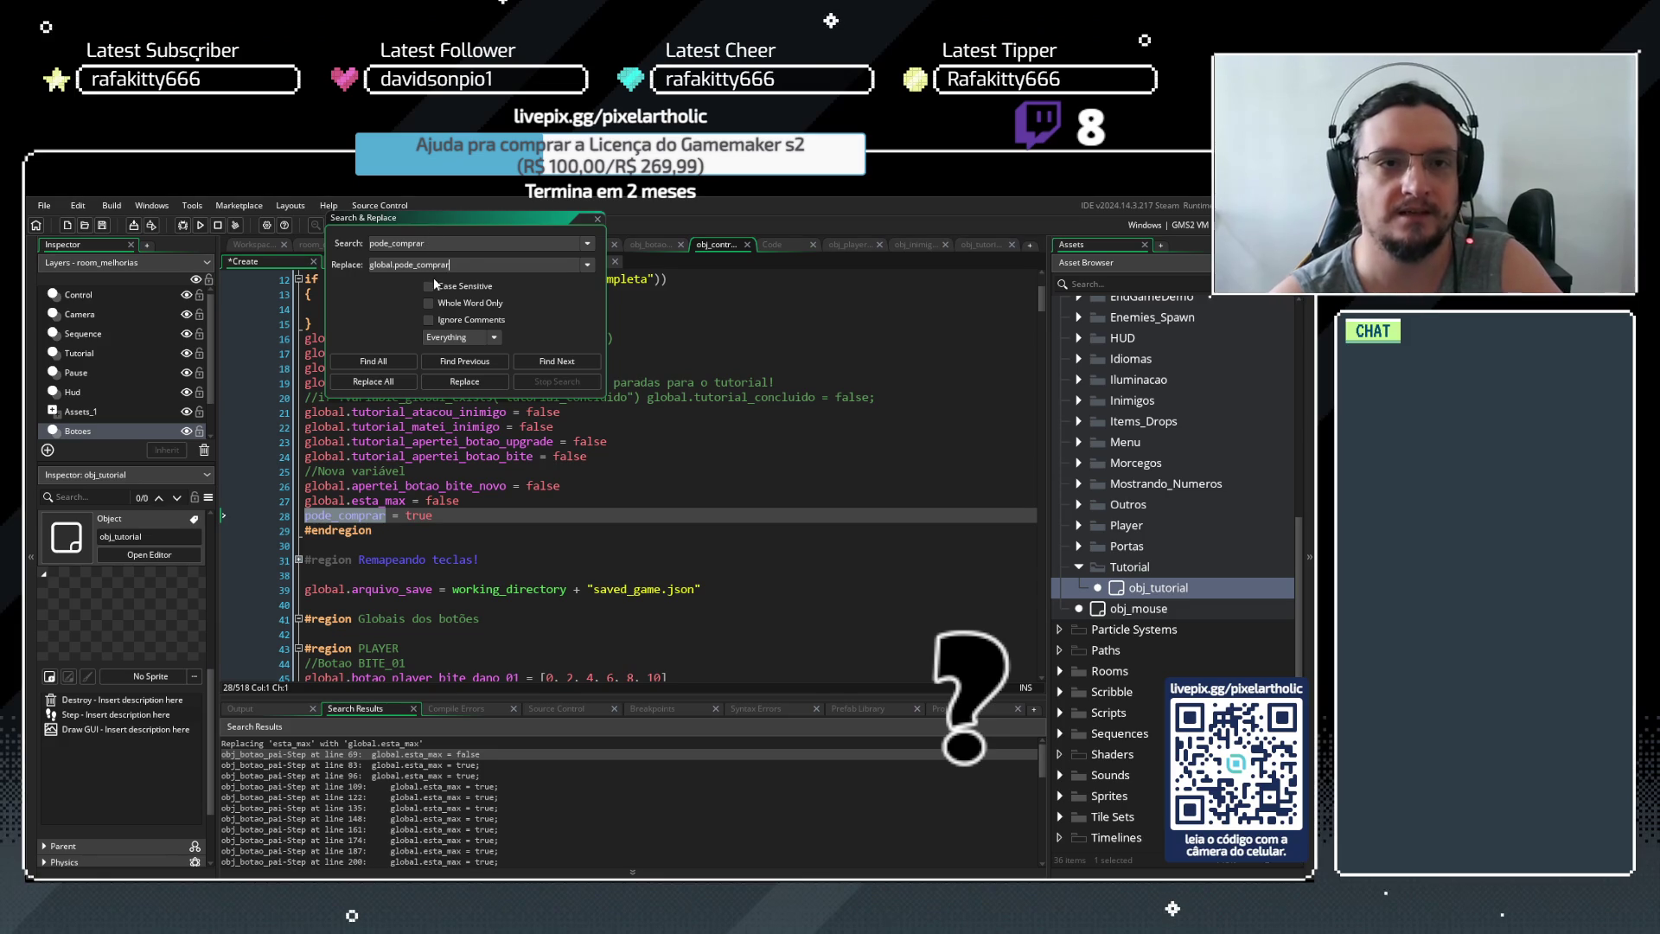
click(387, 382)
click(723, 574)
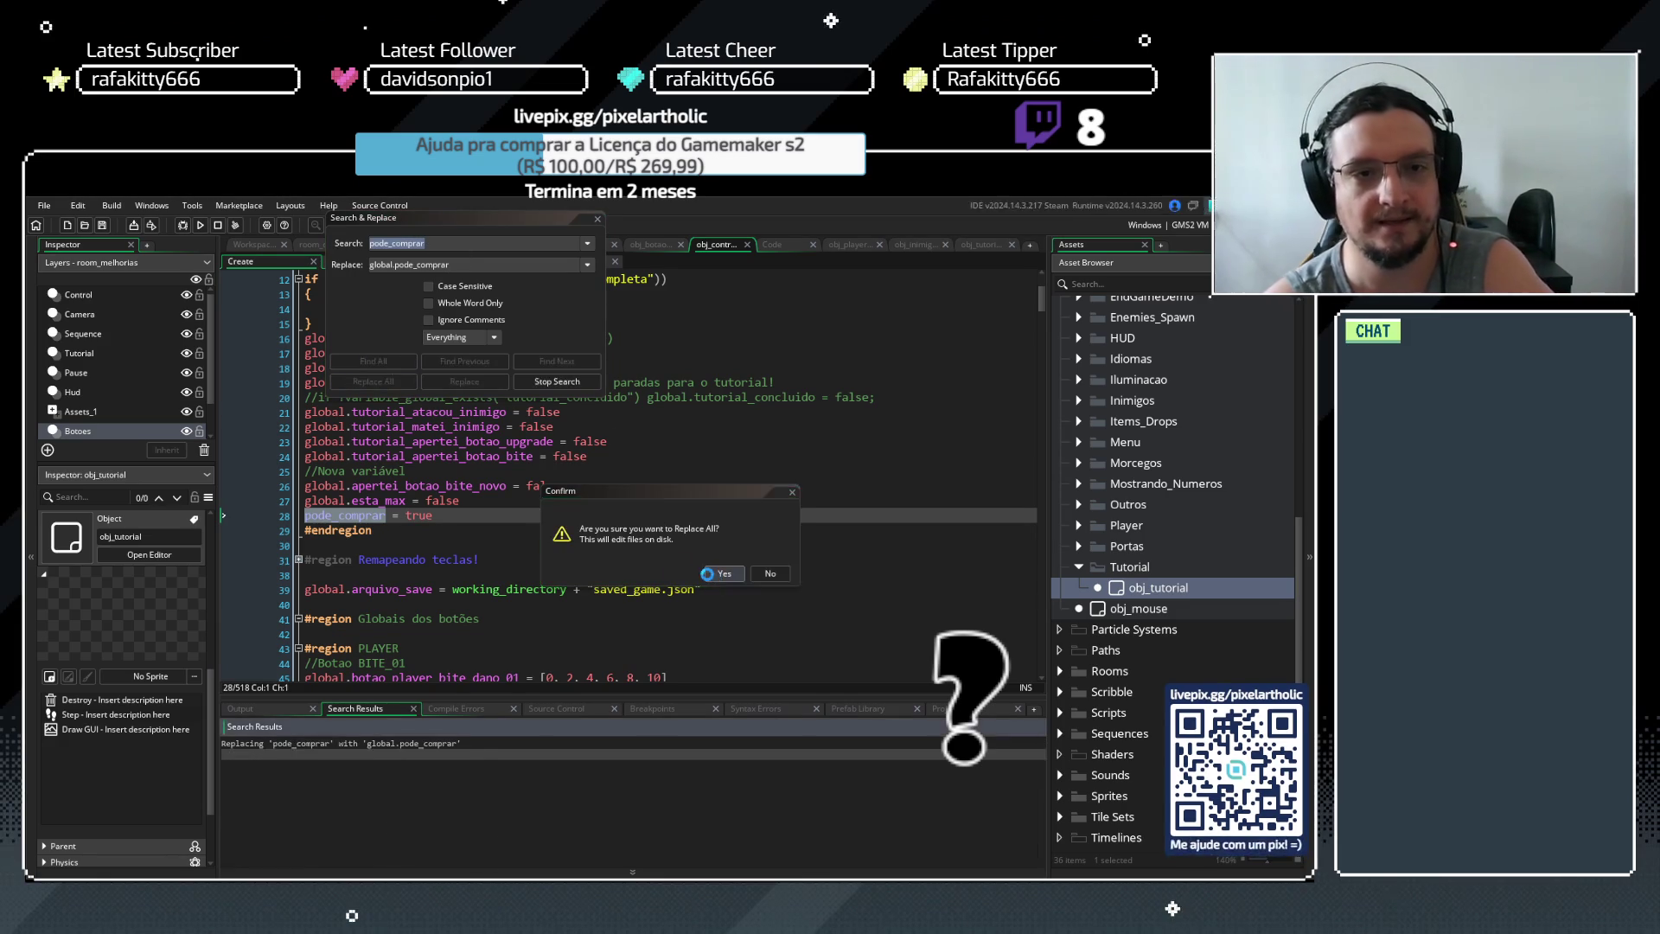
Close Search & Replace and check the updated global.pode_comprar line on line 28
click(597, 219)
drag(503, 516, 304, 516)
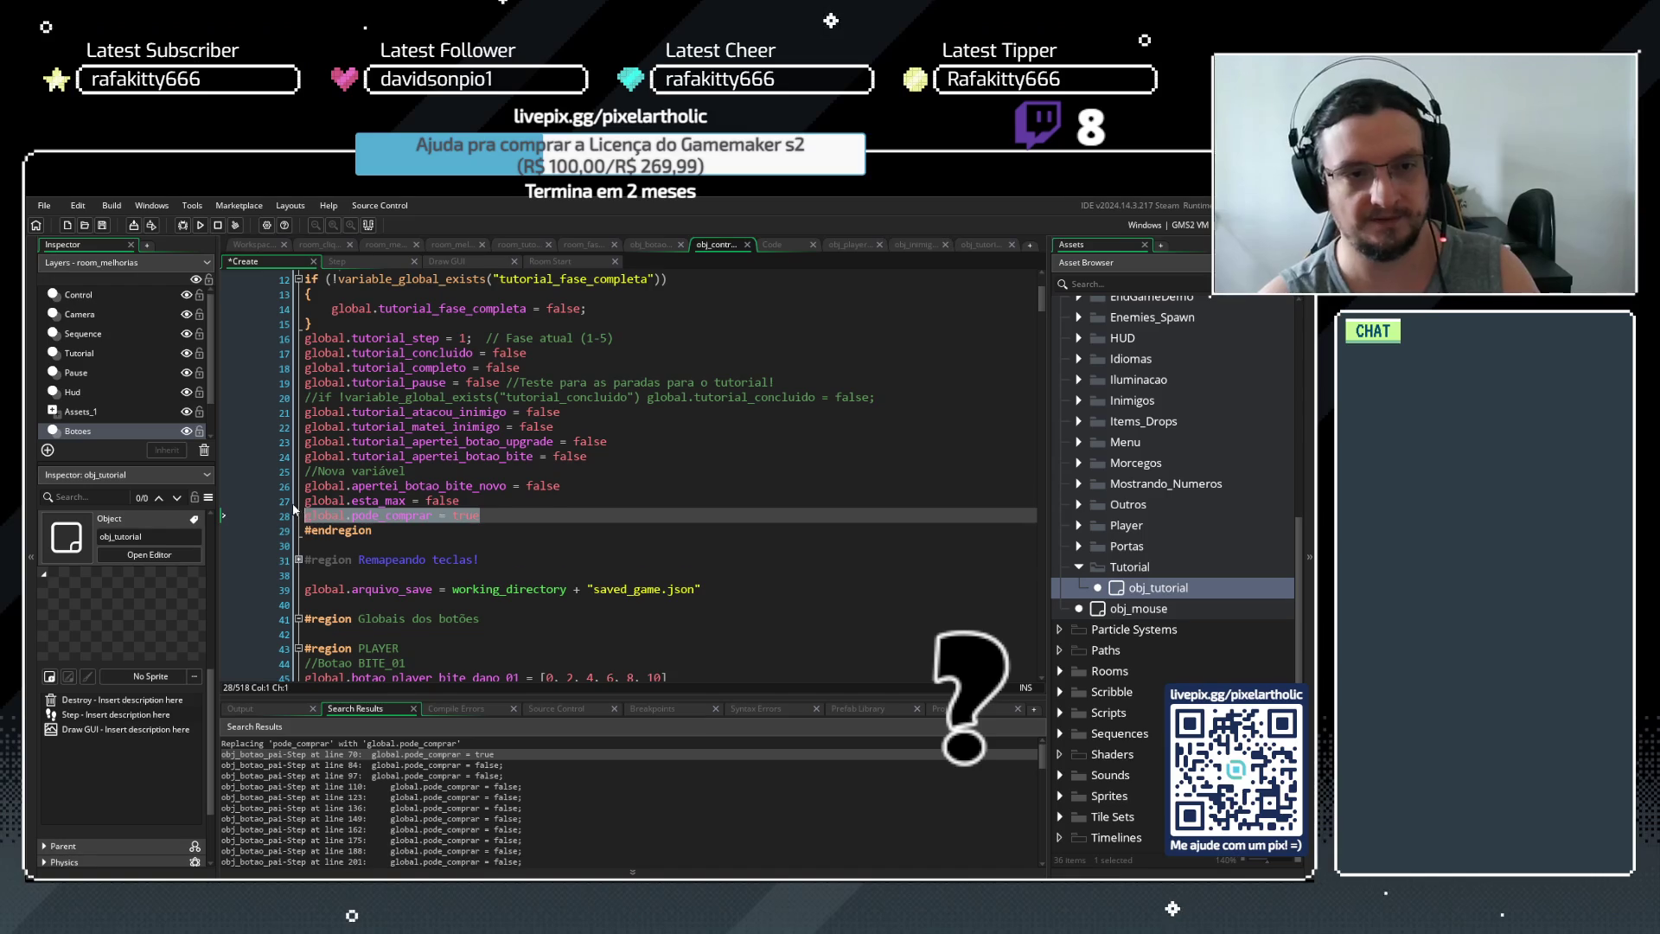
click(536, 516)
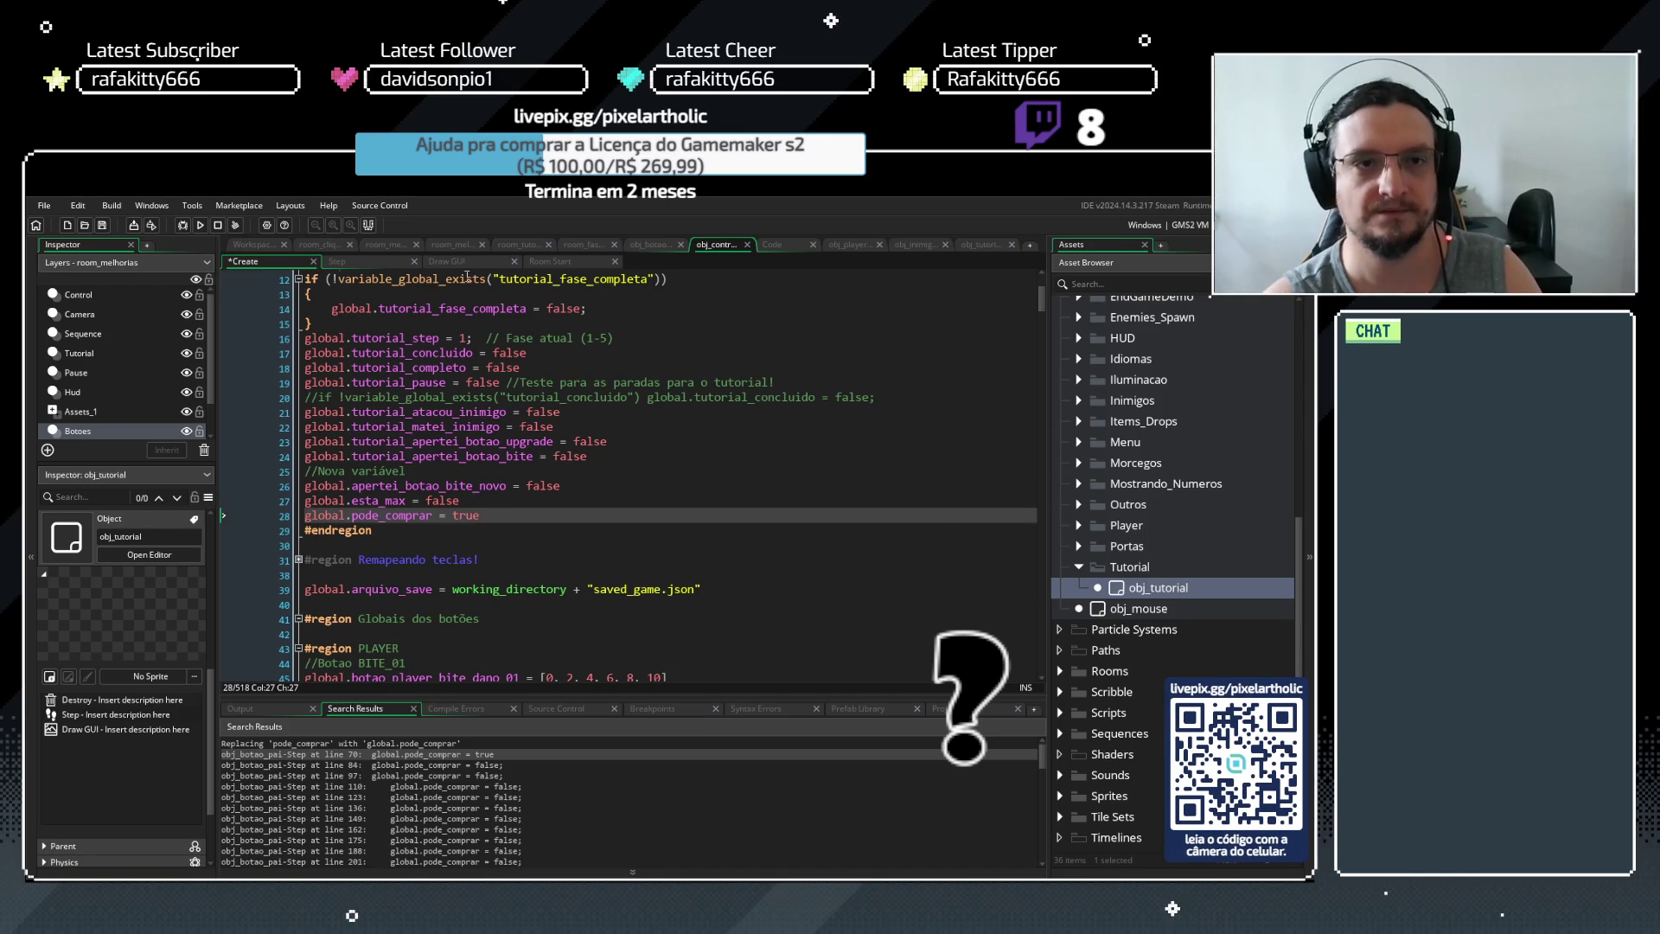
click(772, 245)
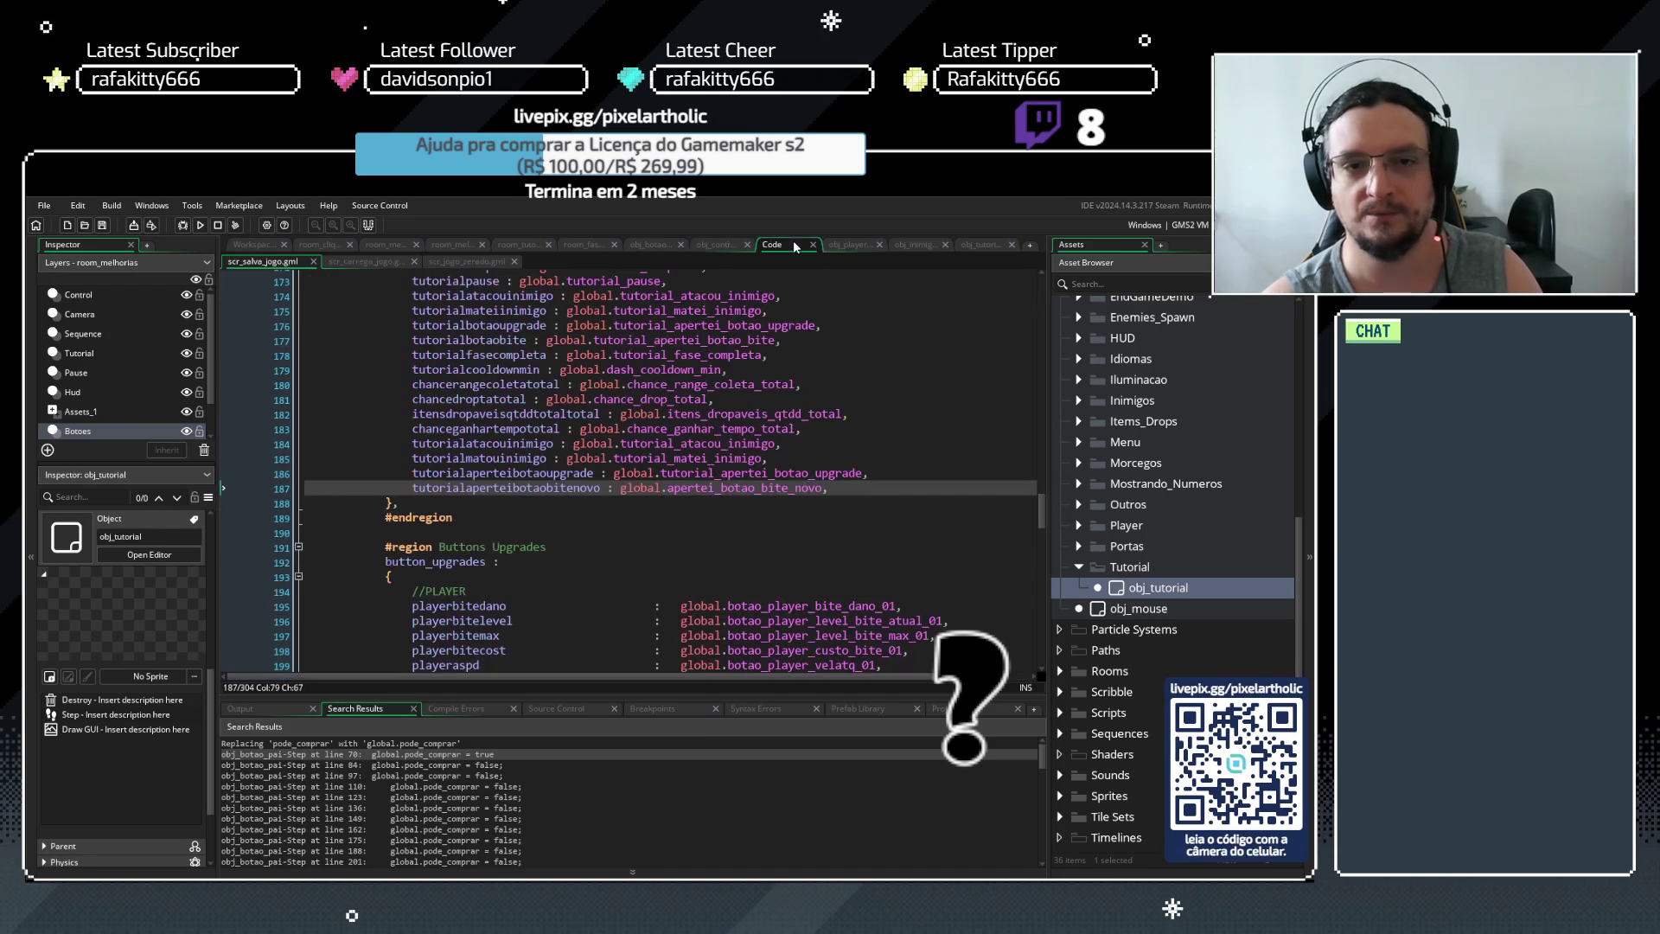
Add indented global.esta_max and global.pode_comprar resets after line 60 of scr_jogo_zerado
click(497, 263)
click(605, 418)
key(Return)
text(global.esta_max = false global.pode_comprar = true)
key(Return)
key(ctrl+v)
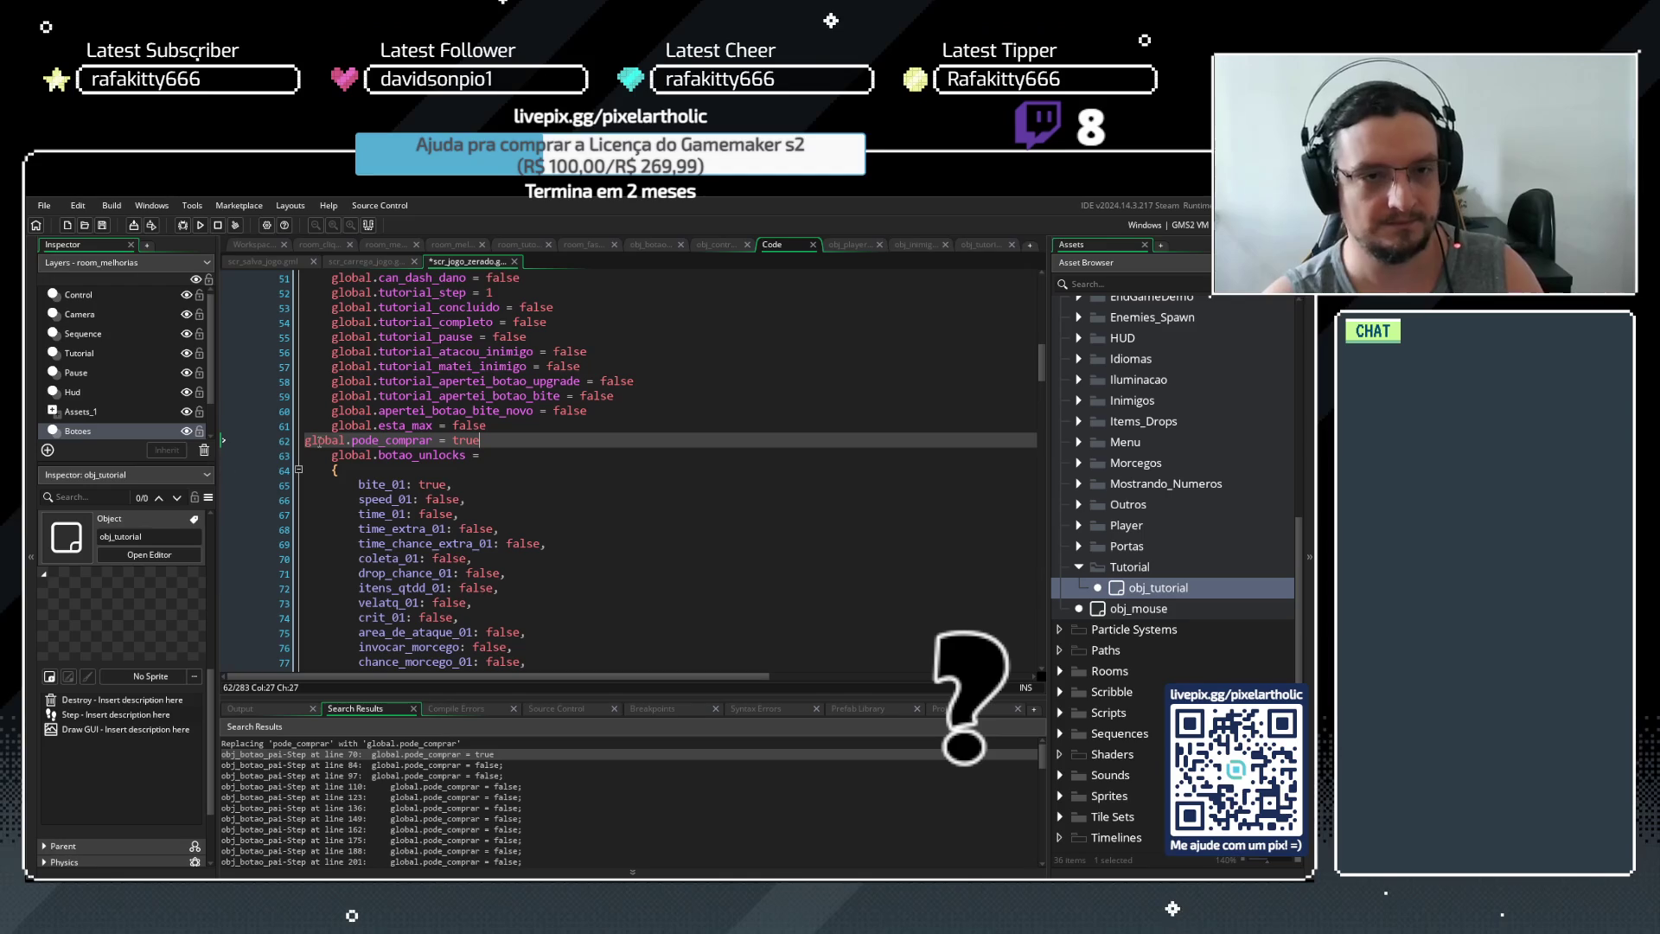
click(305, 439)
key(Tab)
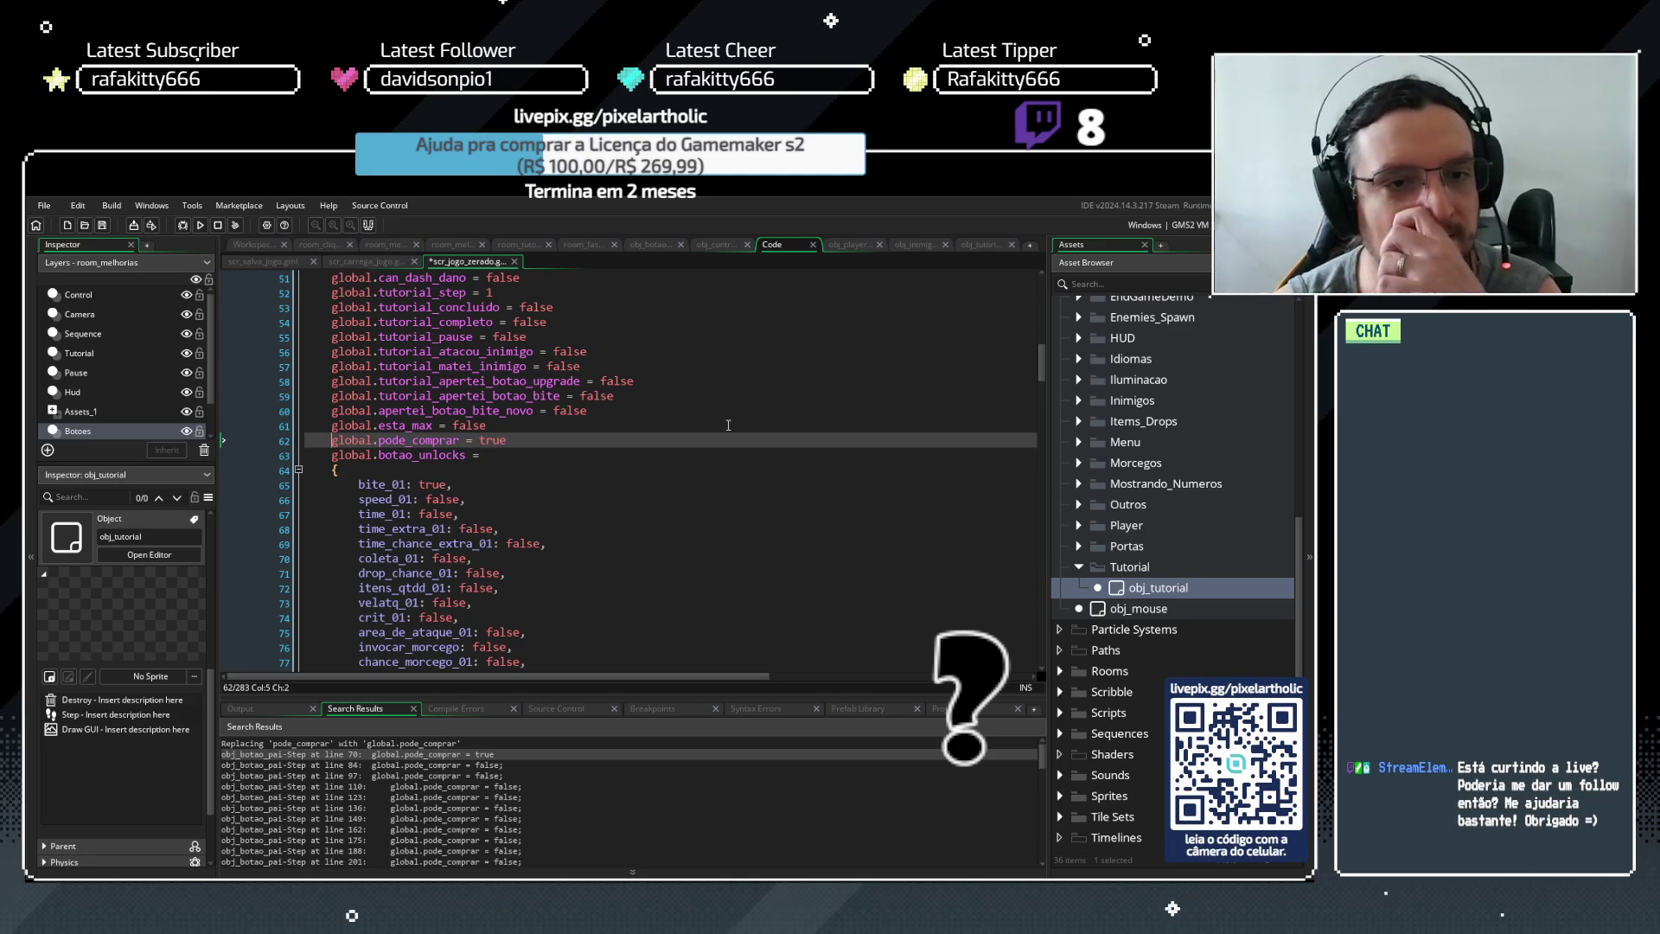
click(527, 441)
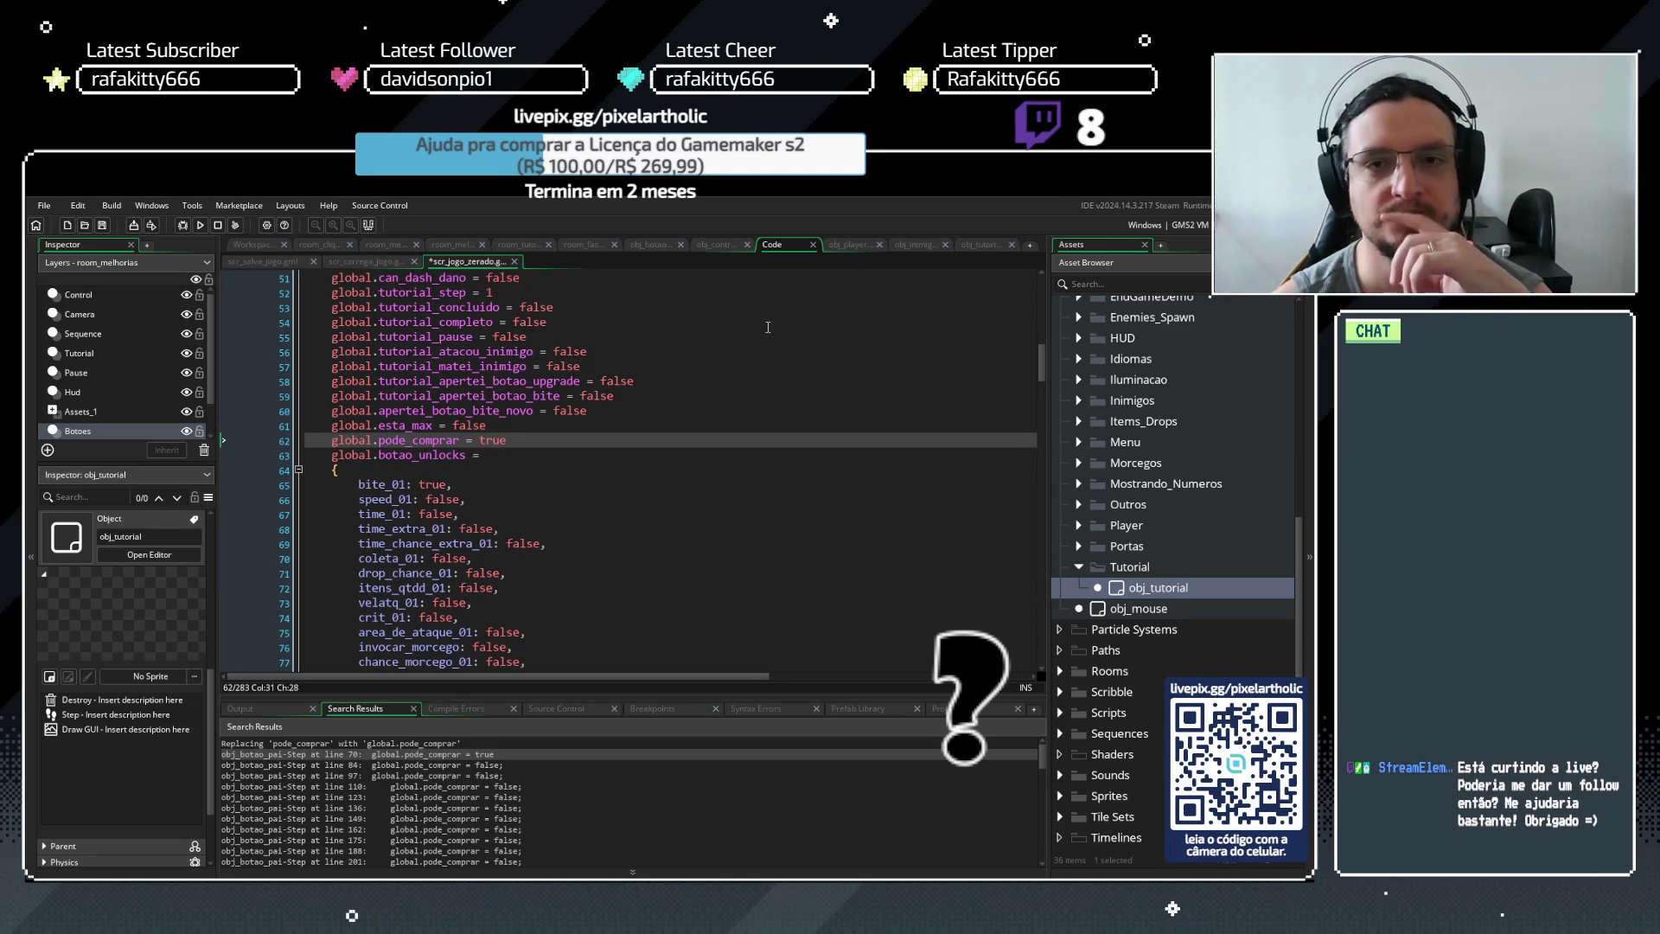
Paste the global.esta_max and global.pode_comprar lines into scr_salva_jogo after line 187
click(252, 262)
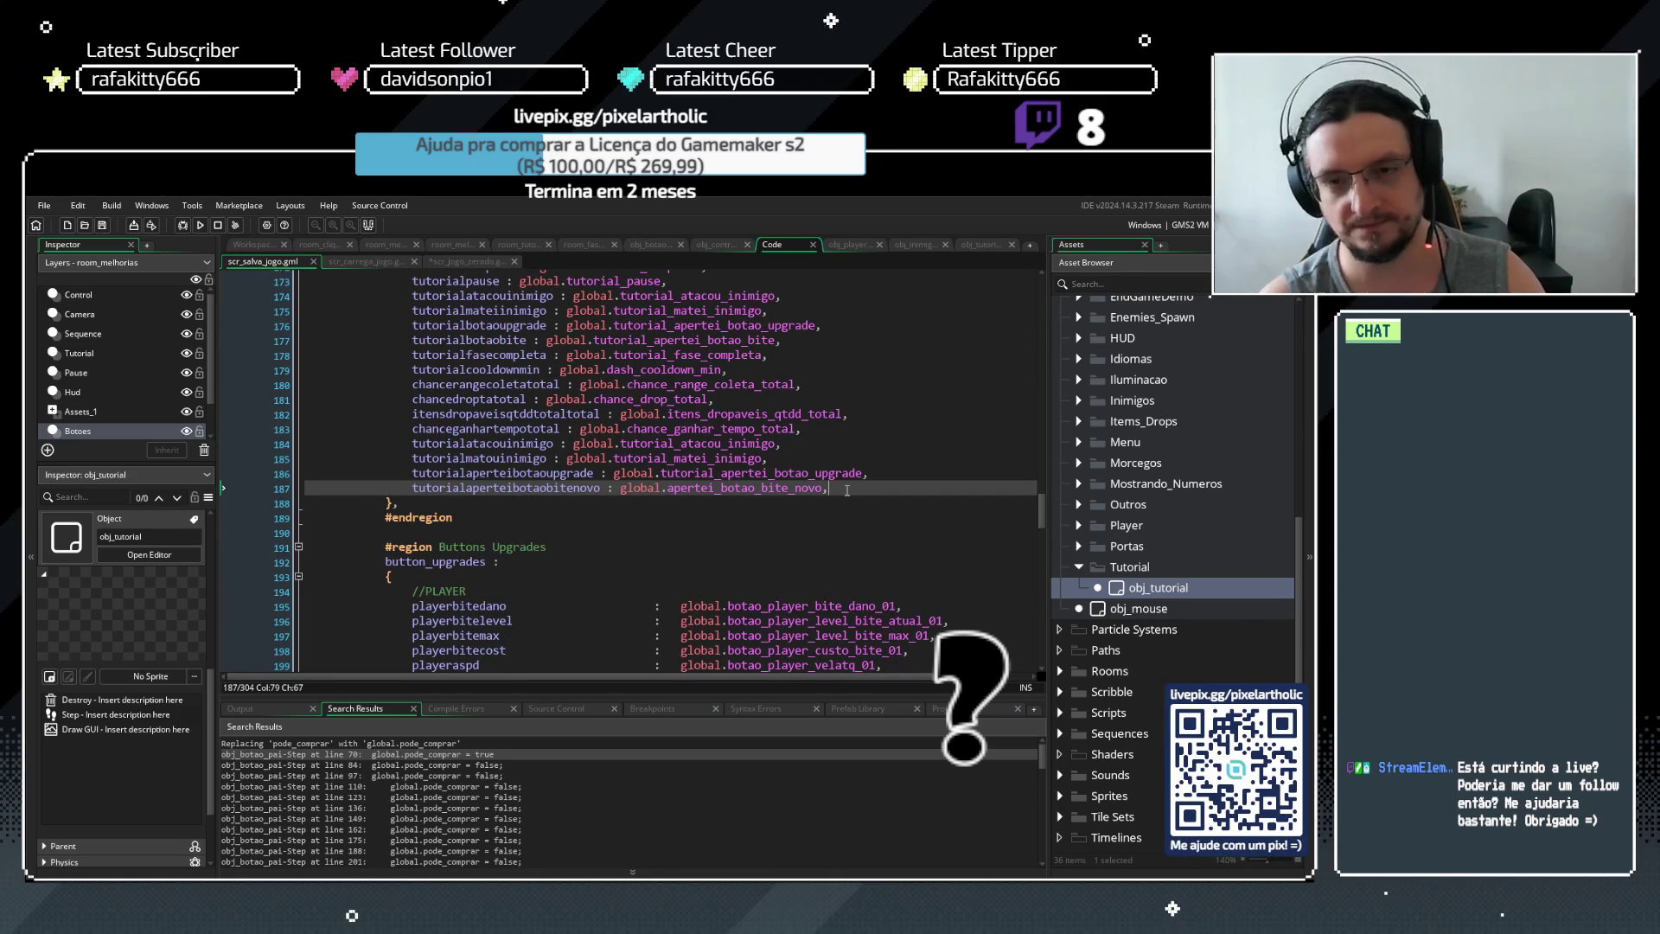
key(Return)
text(global.esta_max = false global.pode_comprar = true)
key(ctrl+z)
text(global.pode_comprar = true)
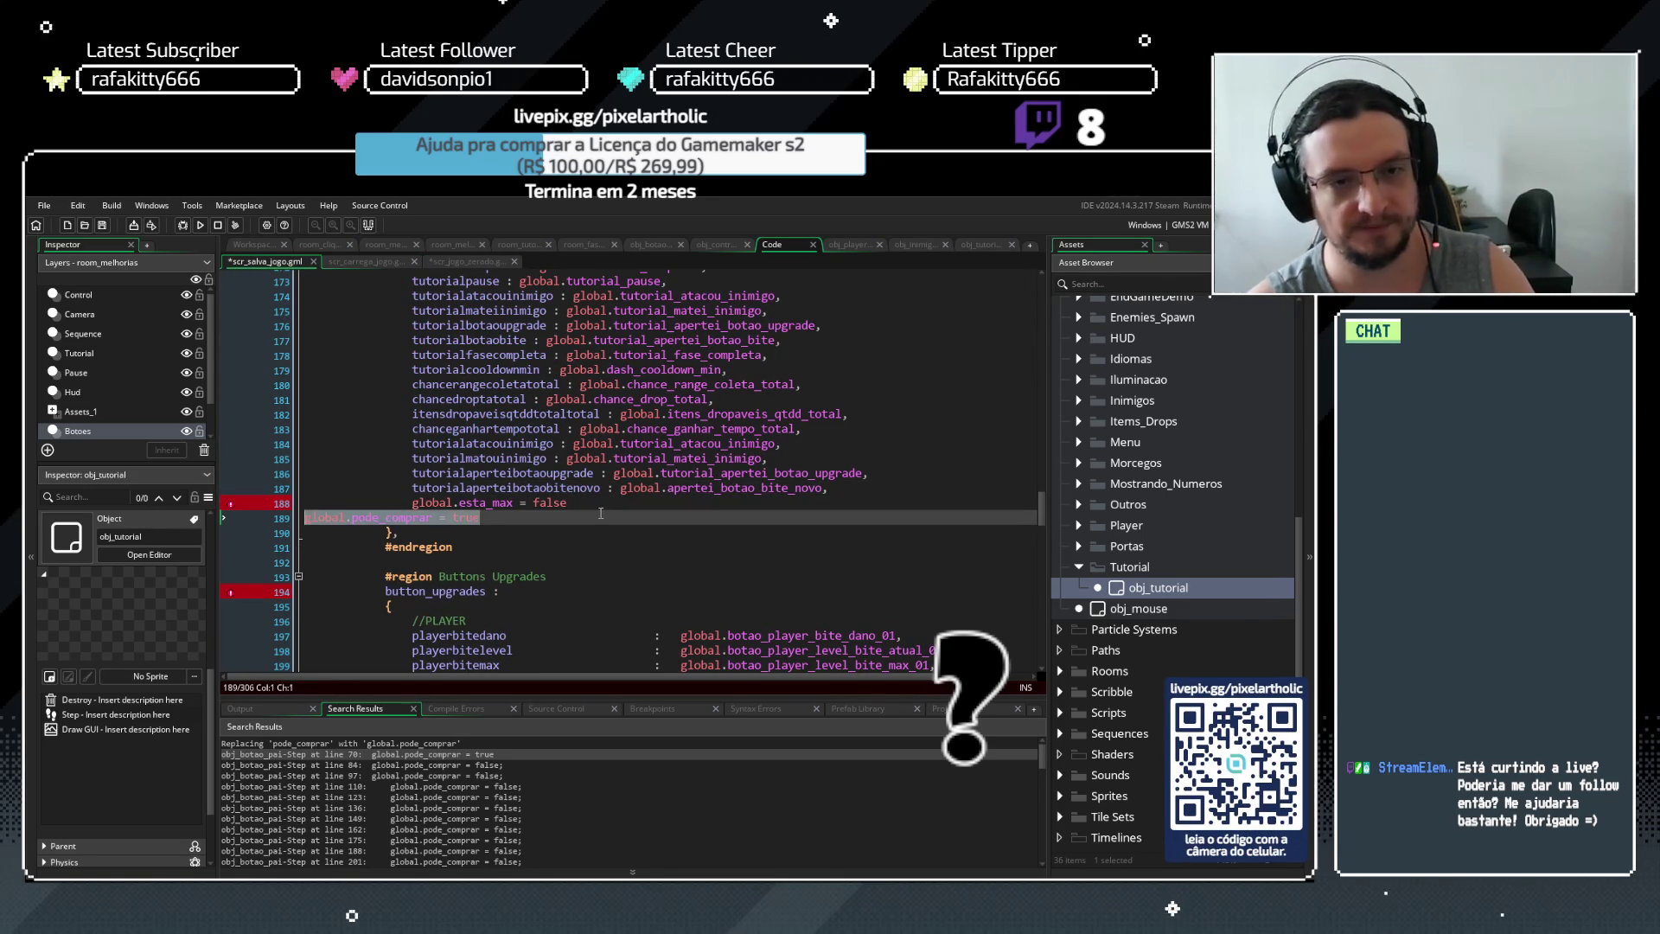
click(307, 517)
key(Tab)
key(Tab)
key(Tab)
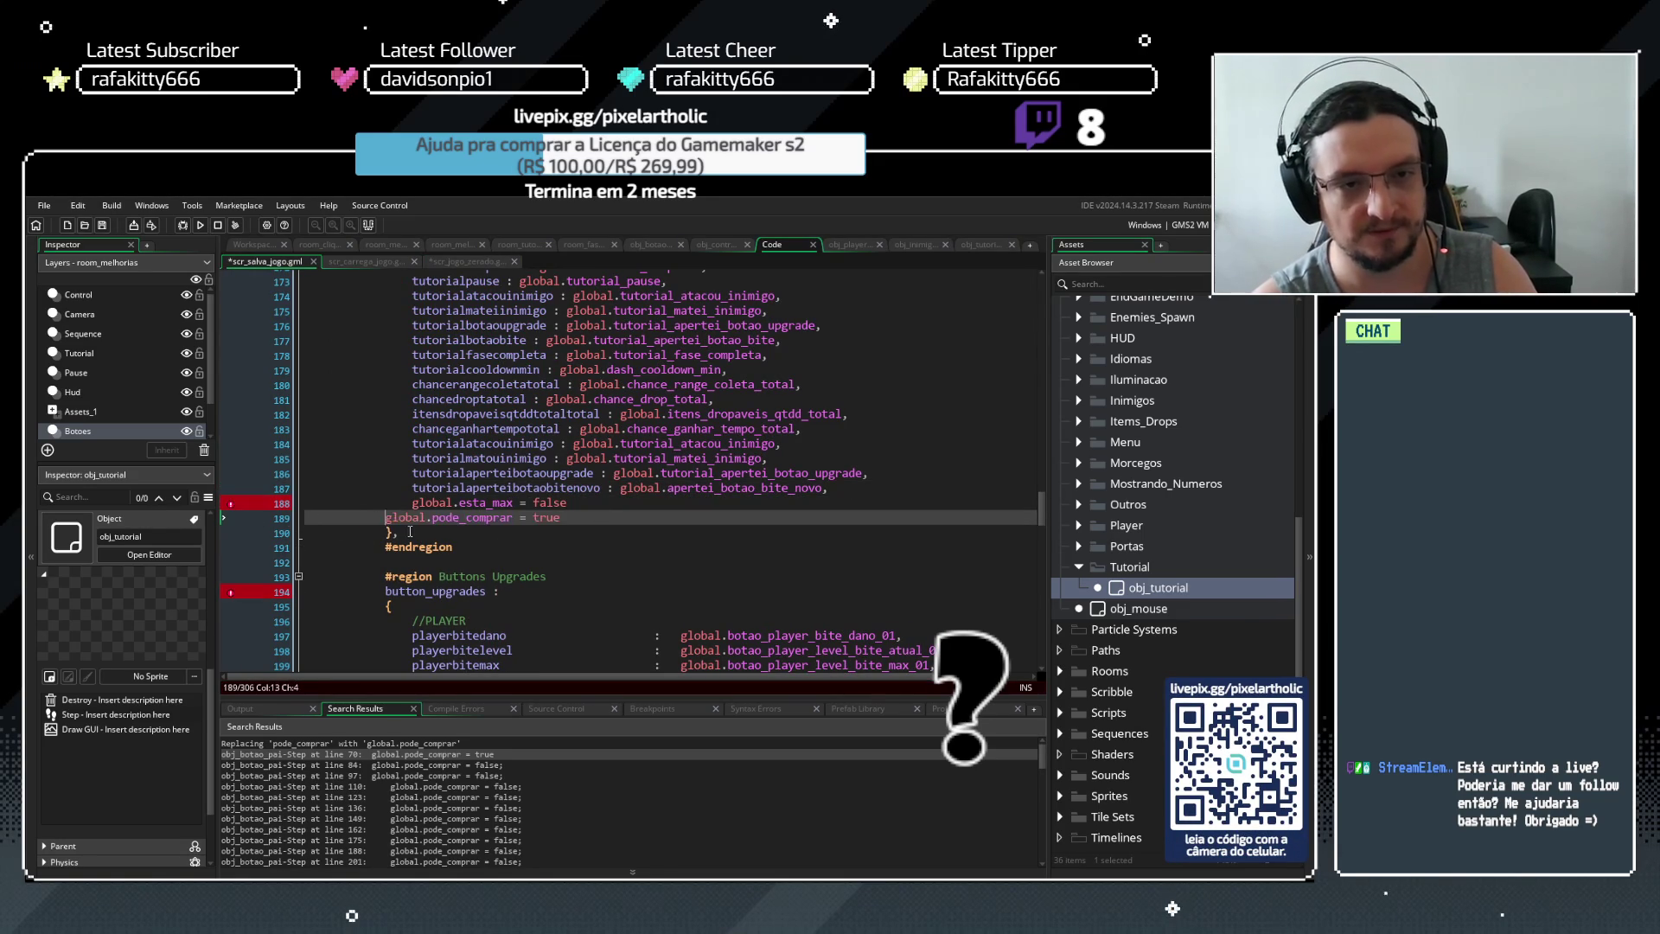
Make them saved fields globalbotaoestamax and globalbotaopodecomprar with trailing commas, and save the script
click(412, 503)
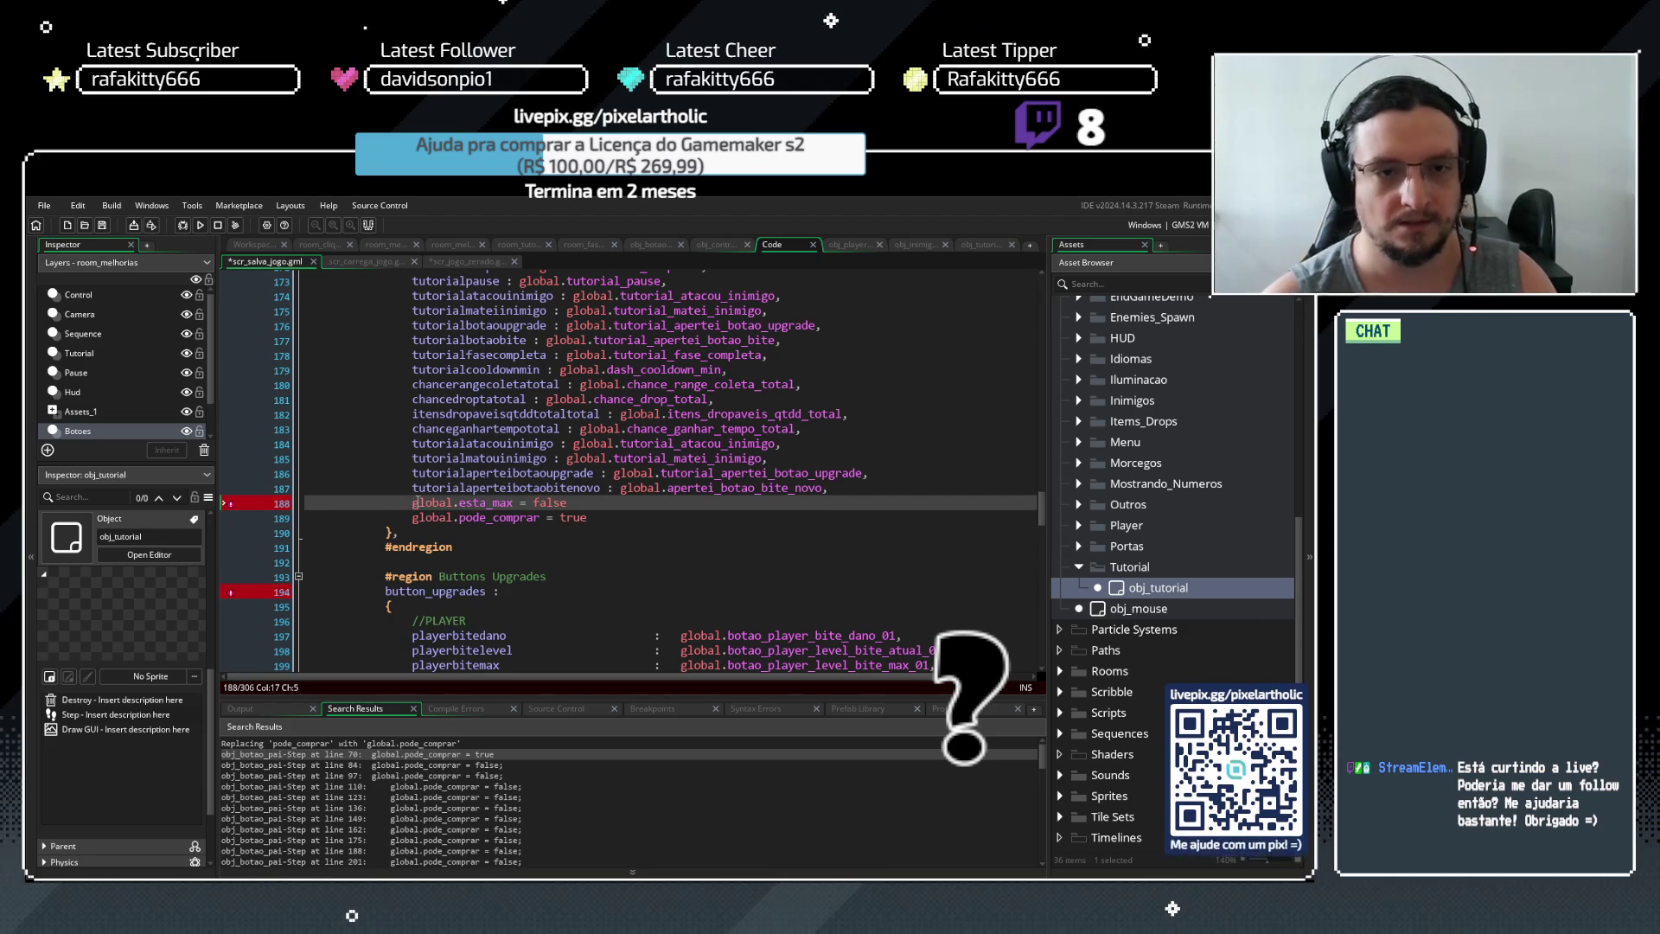
text(global)
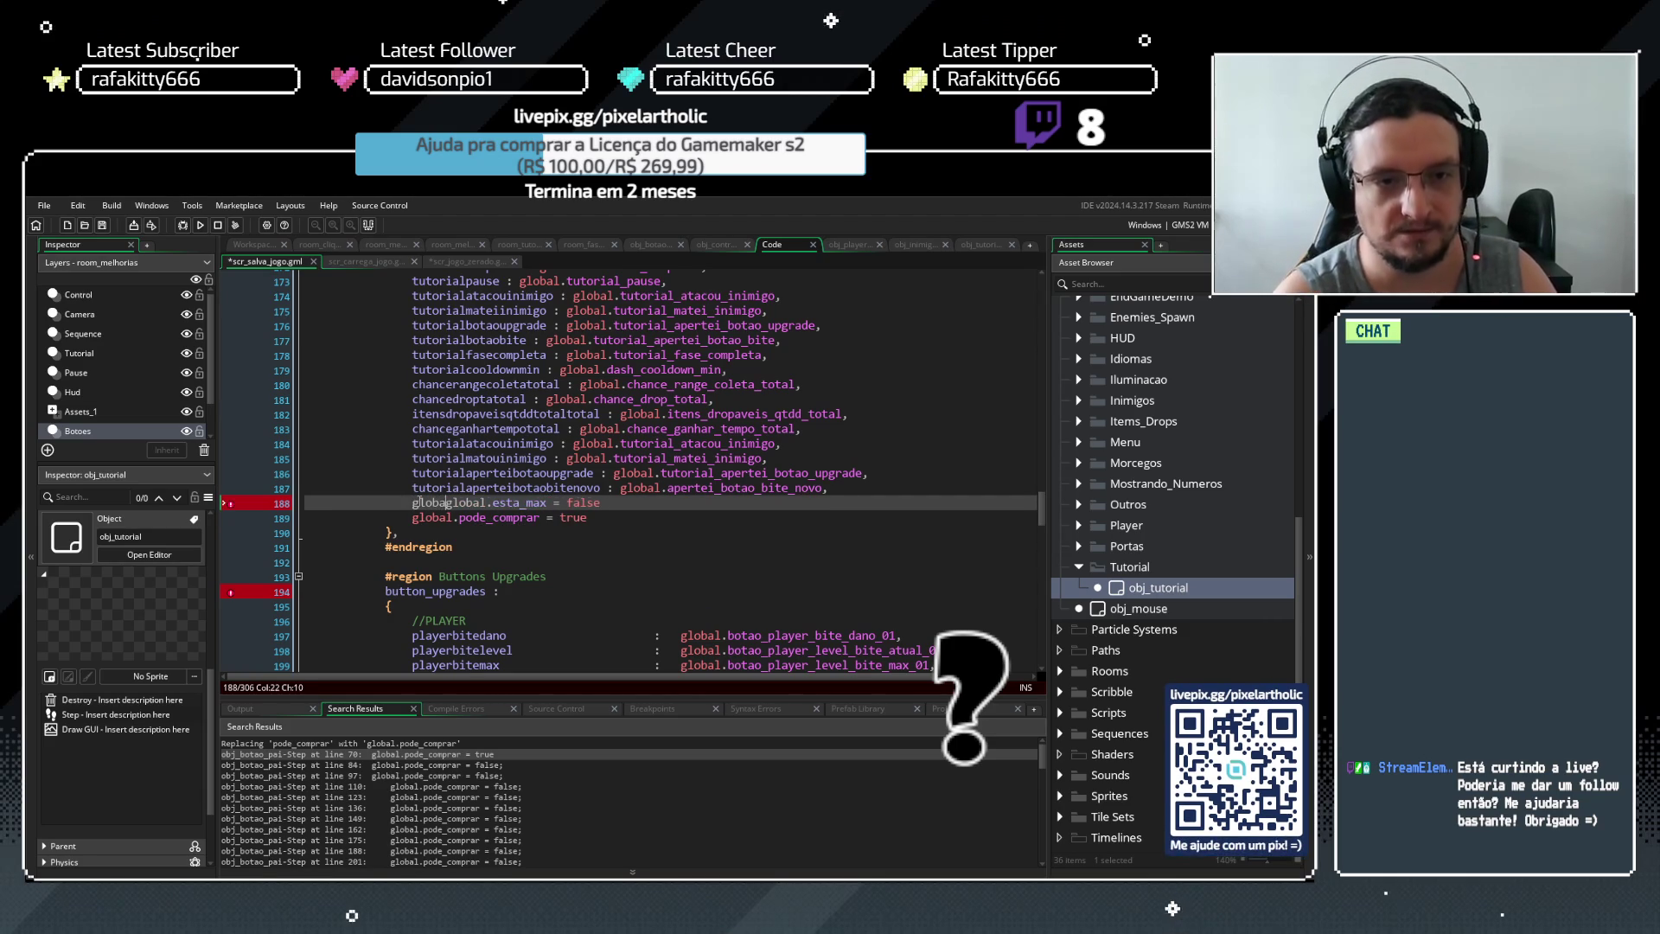
text(botaoestamax)
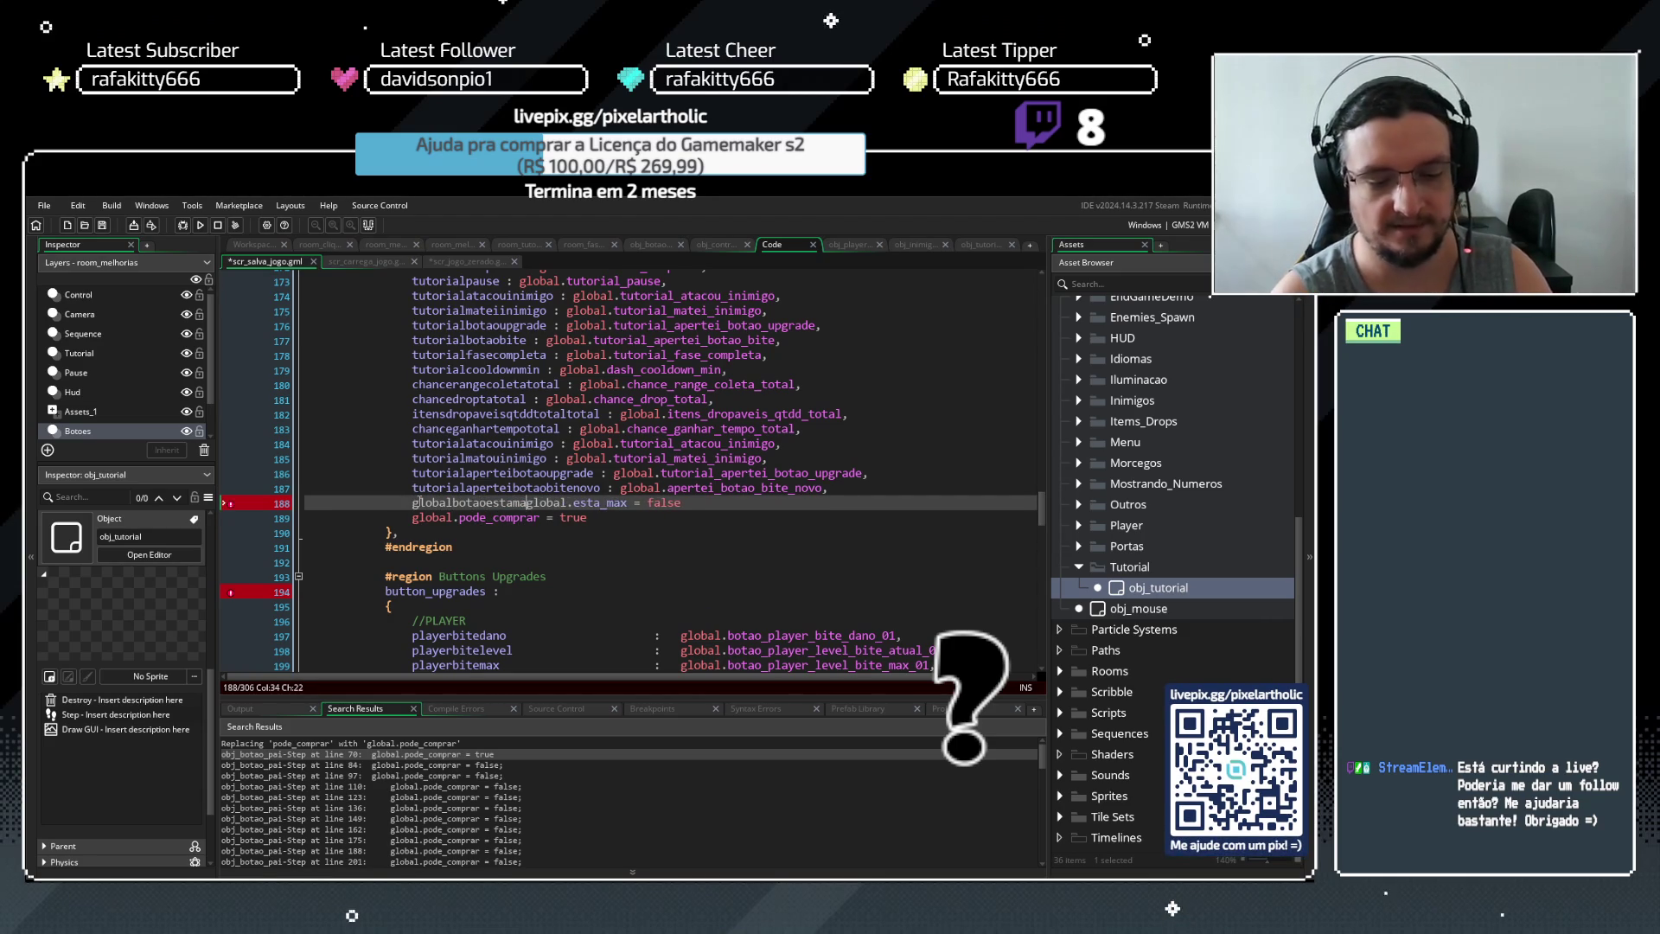
text( :)
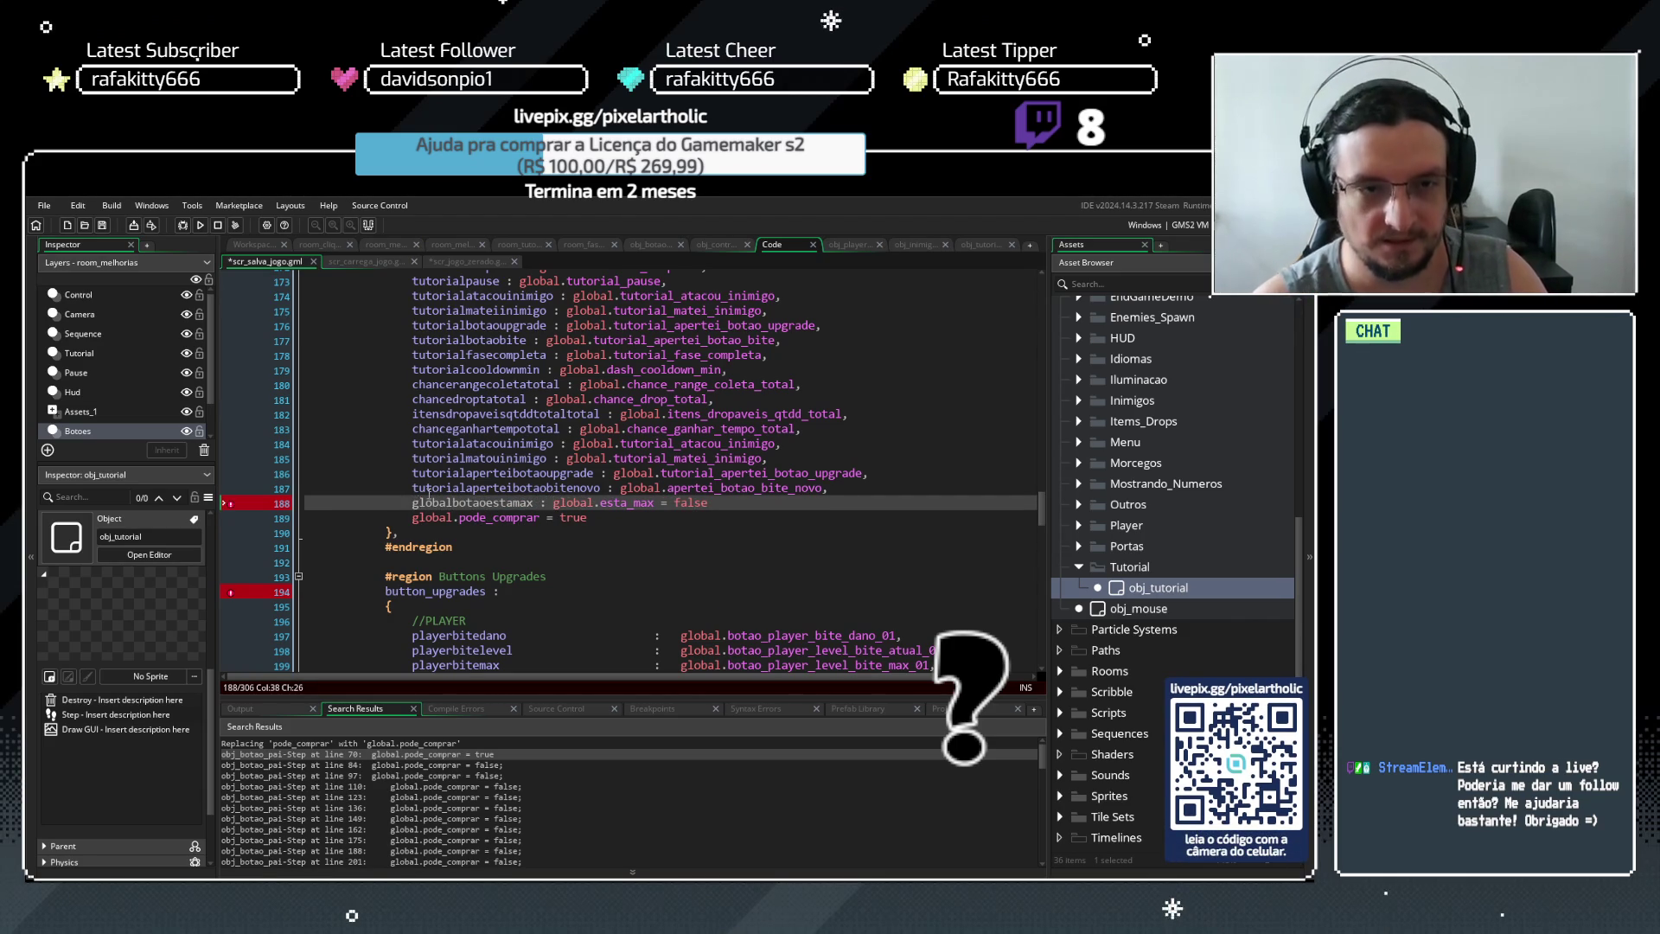
drag(413, 502, 553, 508)
key(ctrl+c)
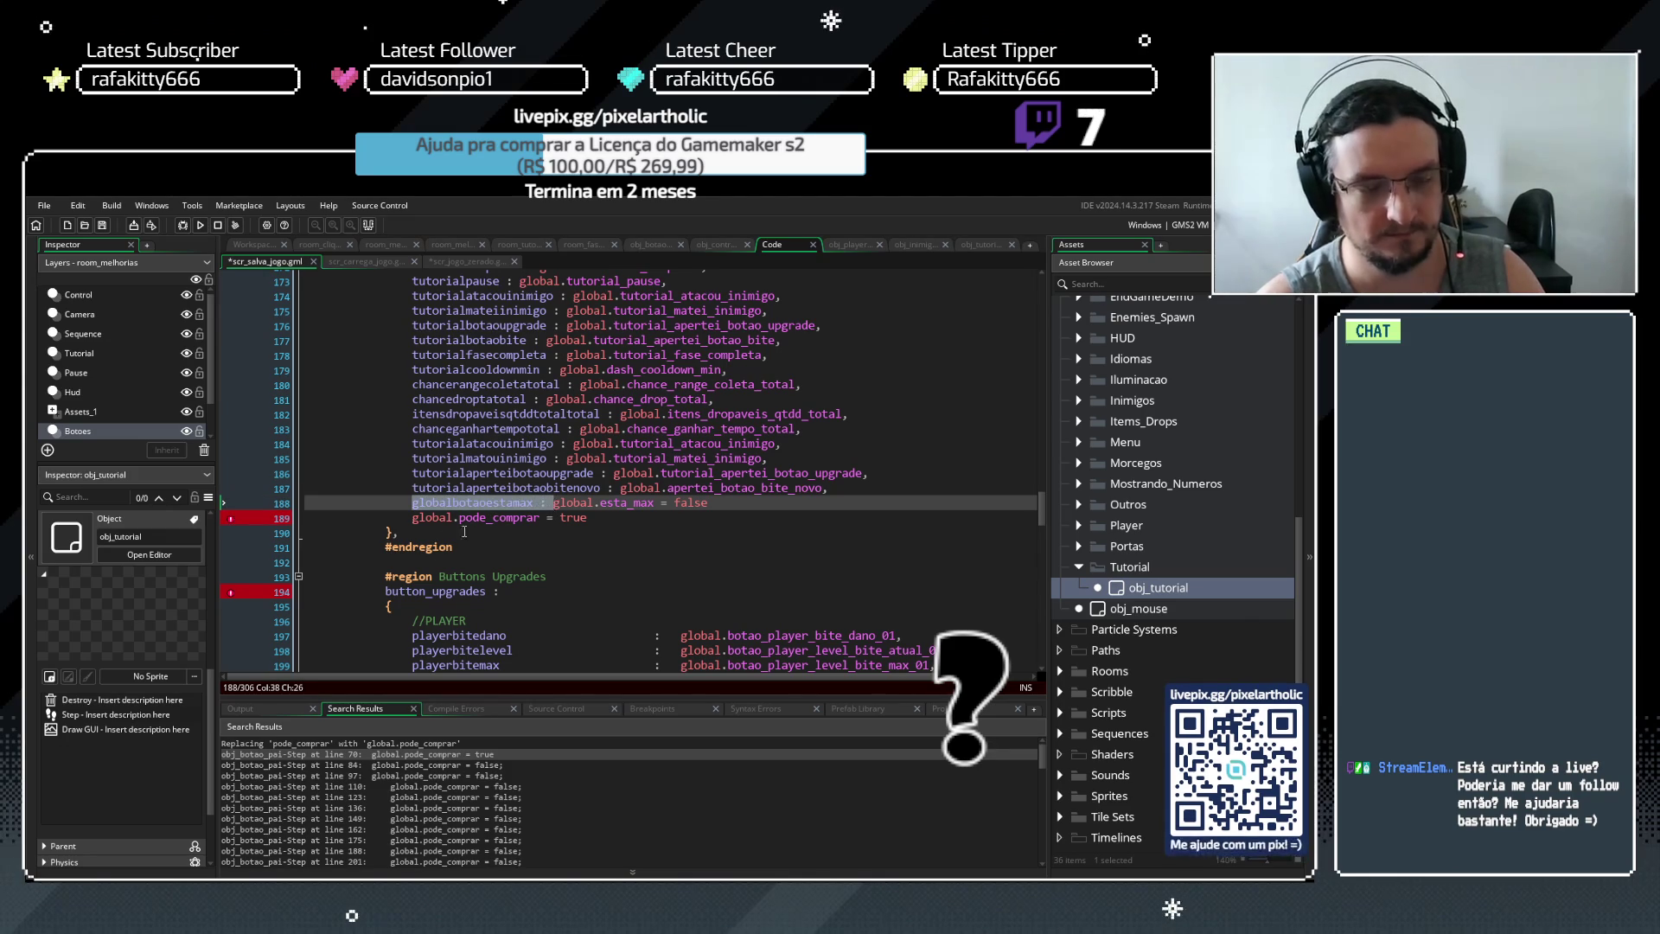
click(414, 517)
key(ctrl+v)
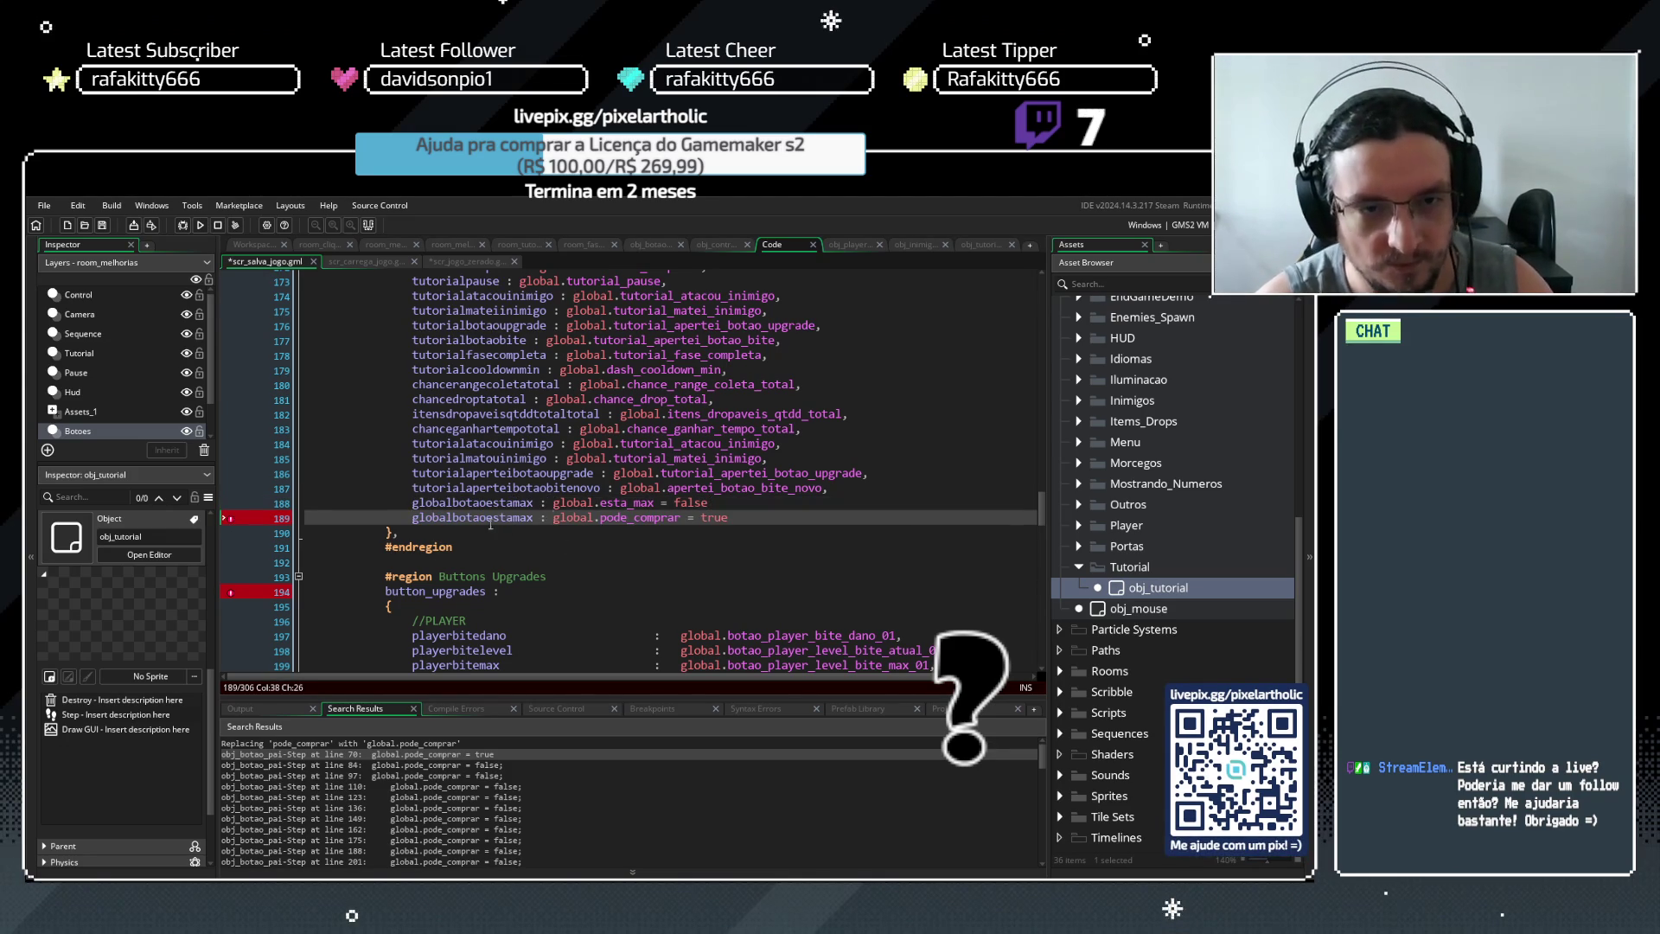
drag(486, 517, 534, 518)
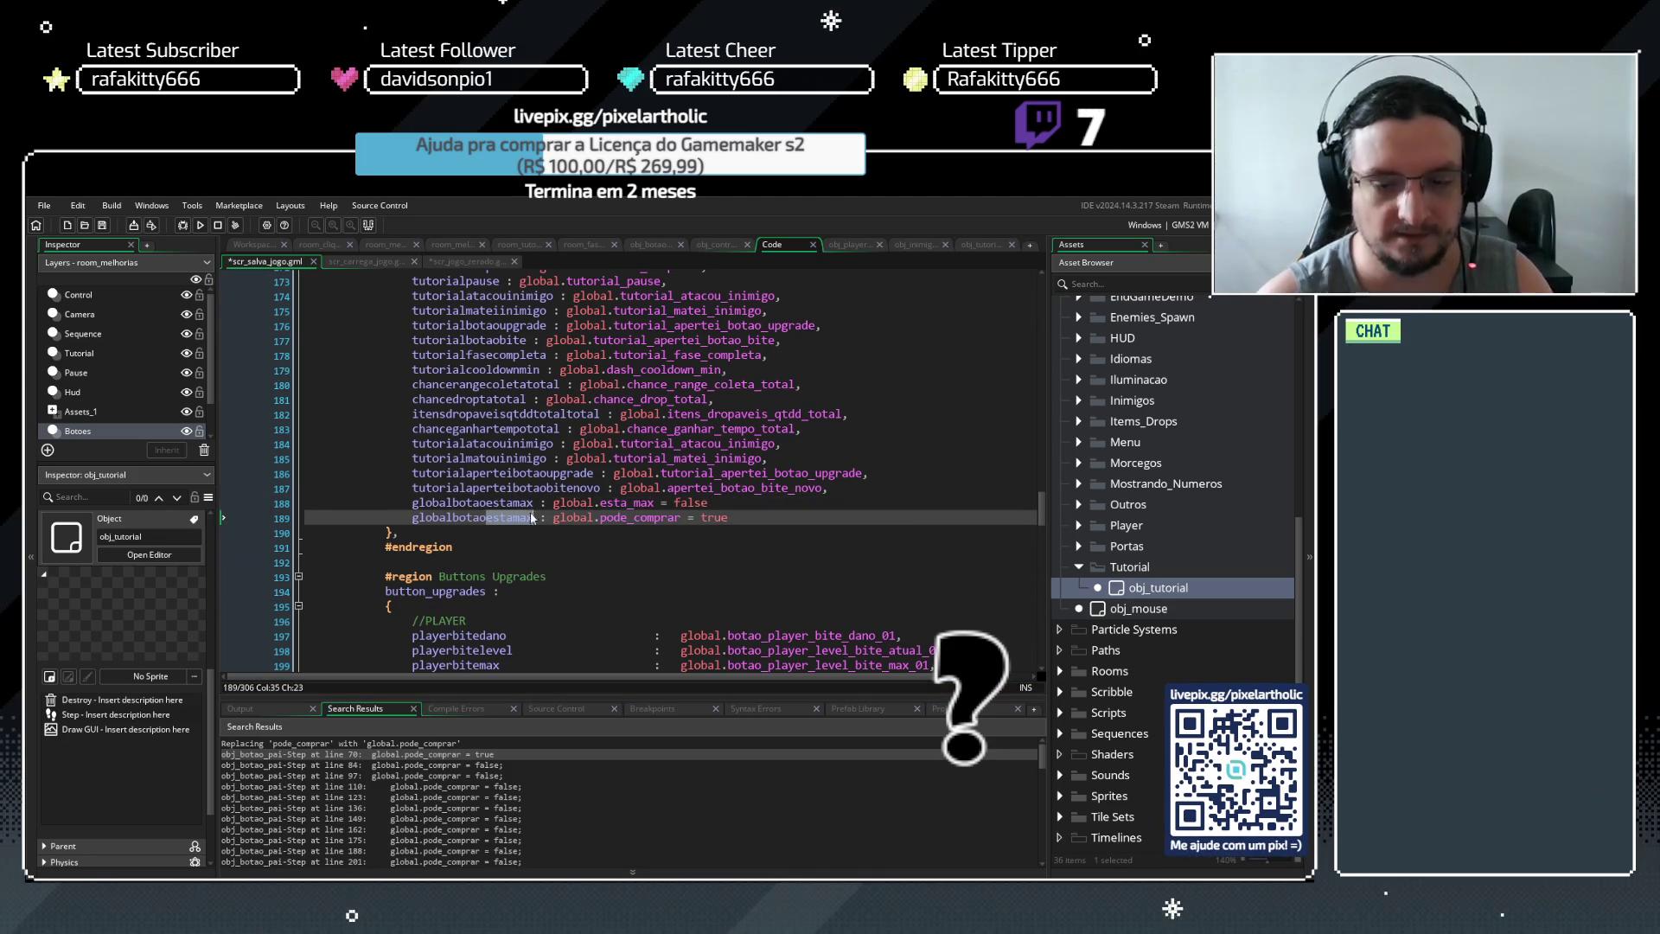
text(podecomprar)
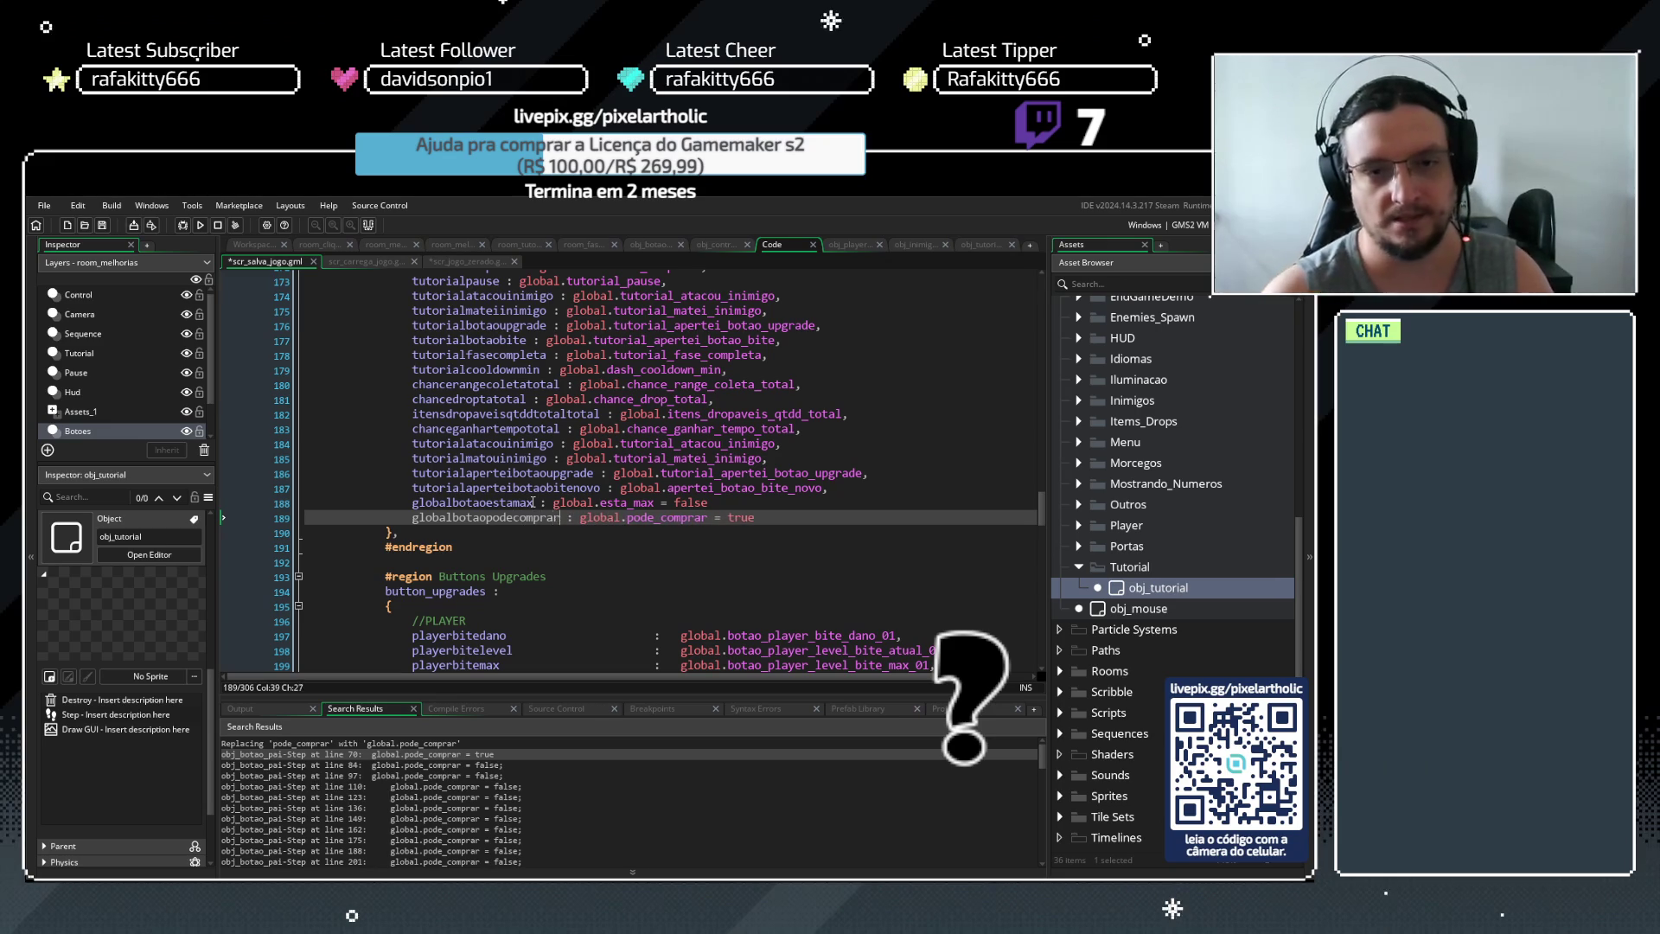
drag(661, 503, 739, 497)
text(,)
key(Escape)
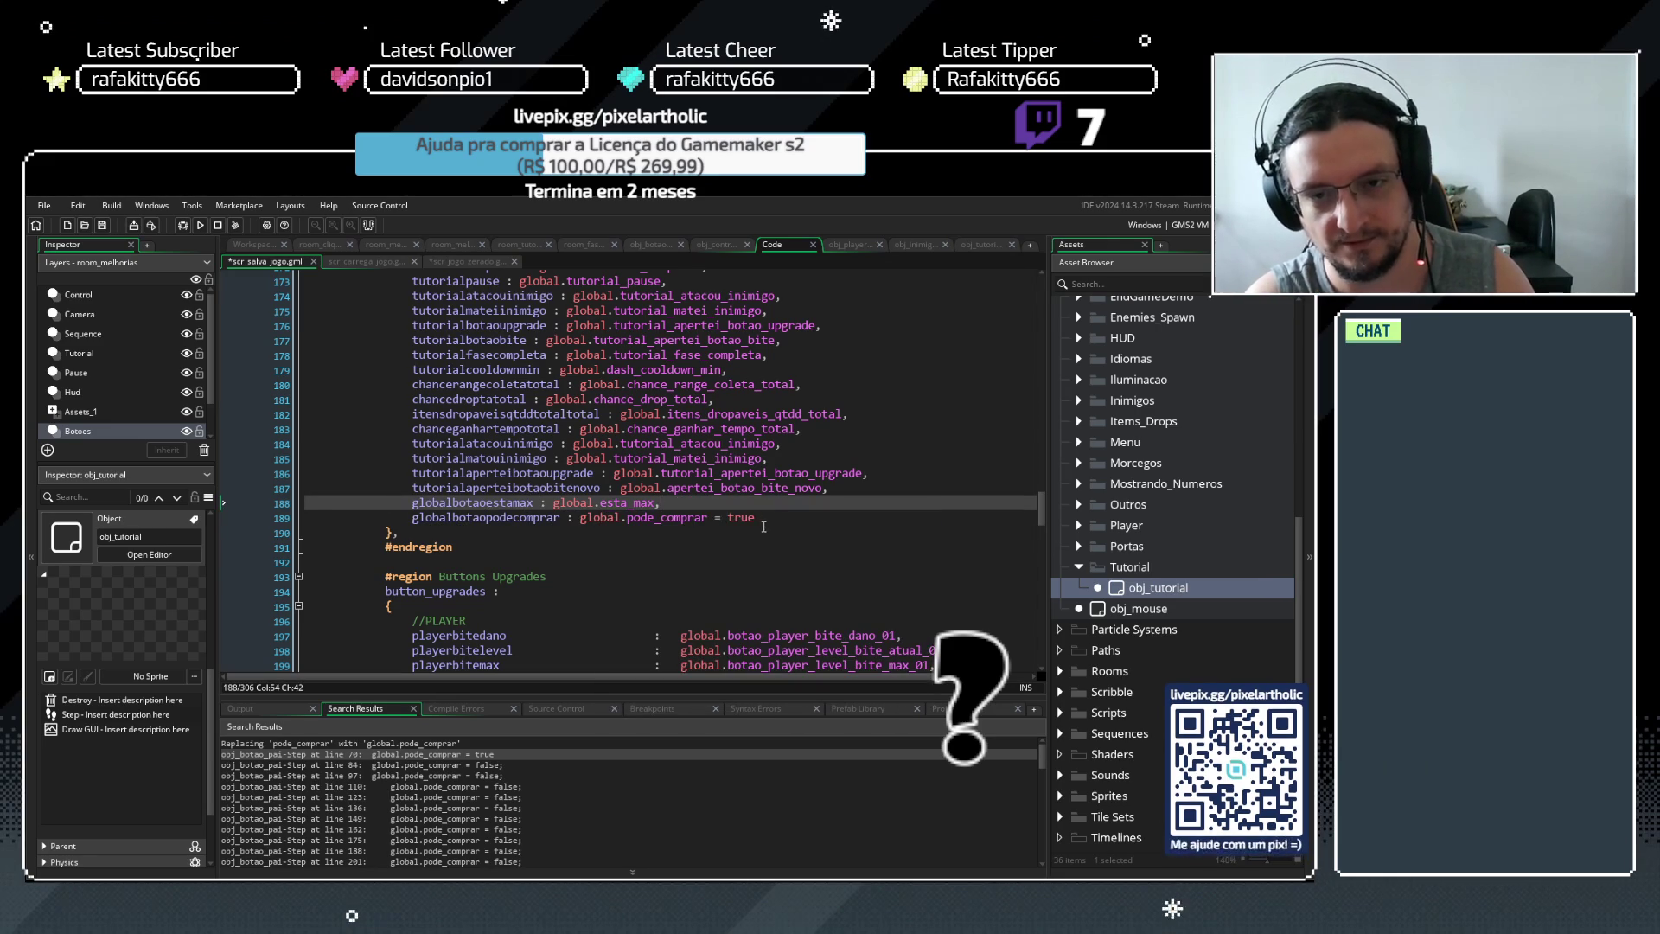
mouse_move(710, 518)
mouse_down()
mouse_move(759, 518)
mouse_move(298, 502)
mouse_up()
text(,)
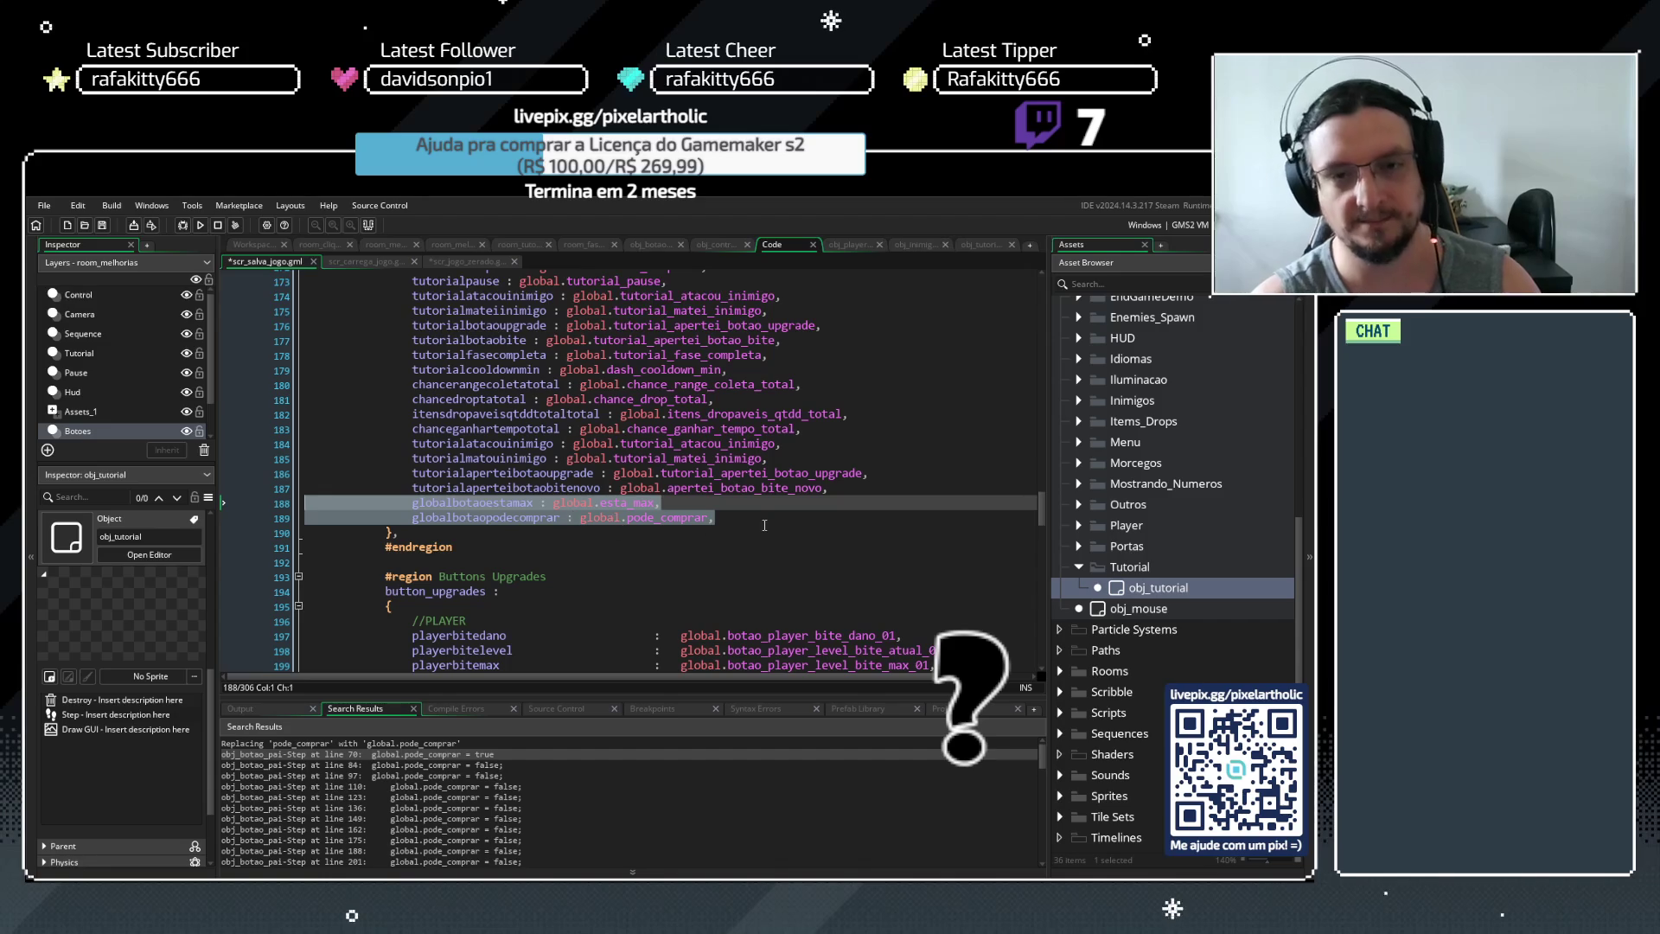
click(758, 519)
key(ctrl+s)
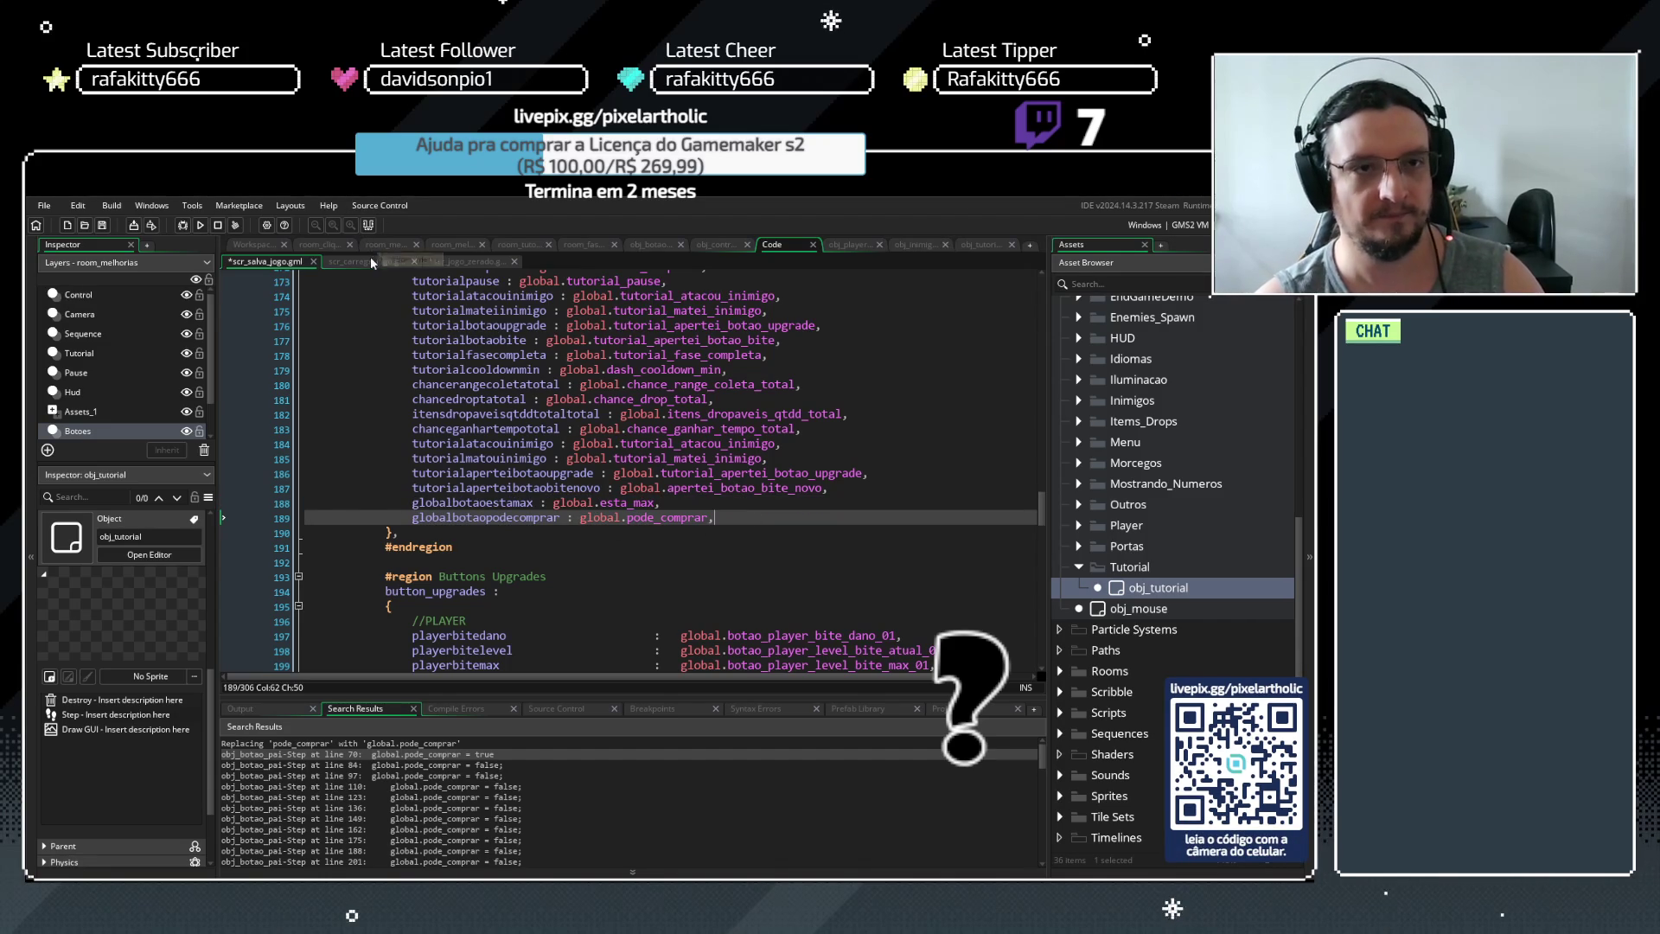
Paste the two saved-field lines into scr_carrega_jogo below line 203 and realign them
click(367, 261)
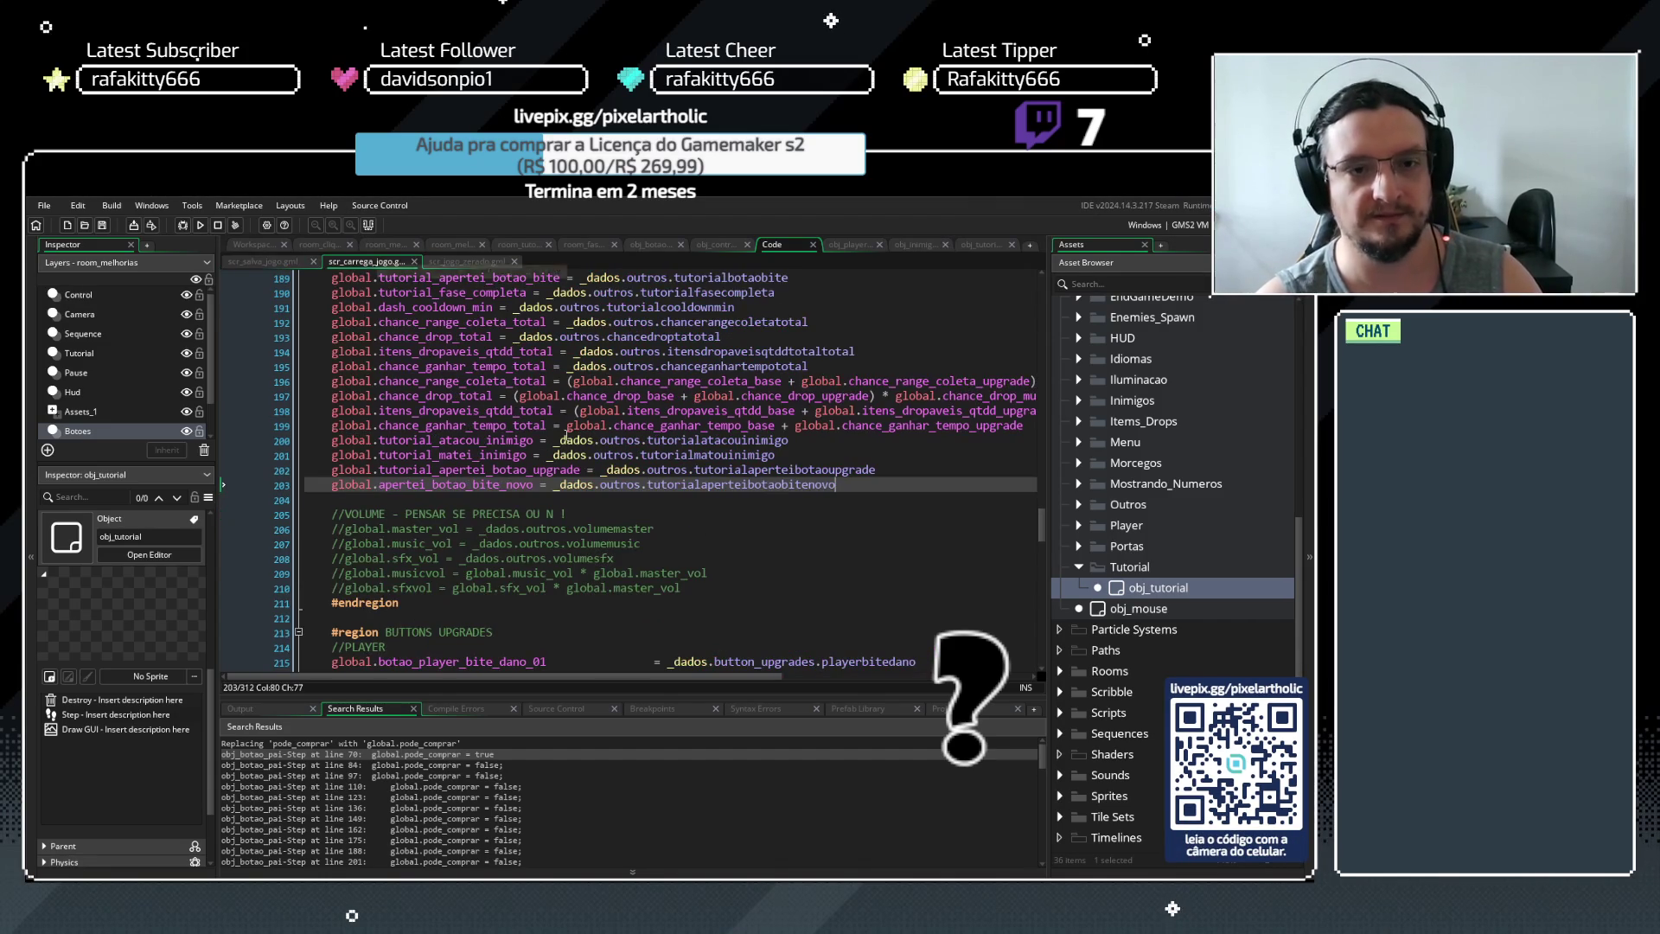
click(339, 497)
key(ctrl+v)
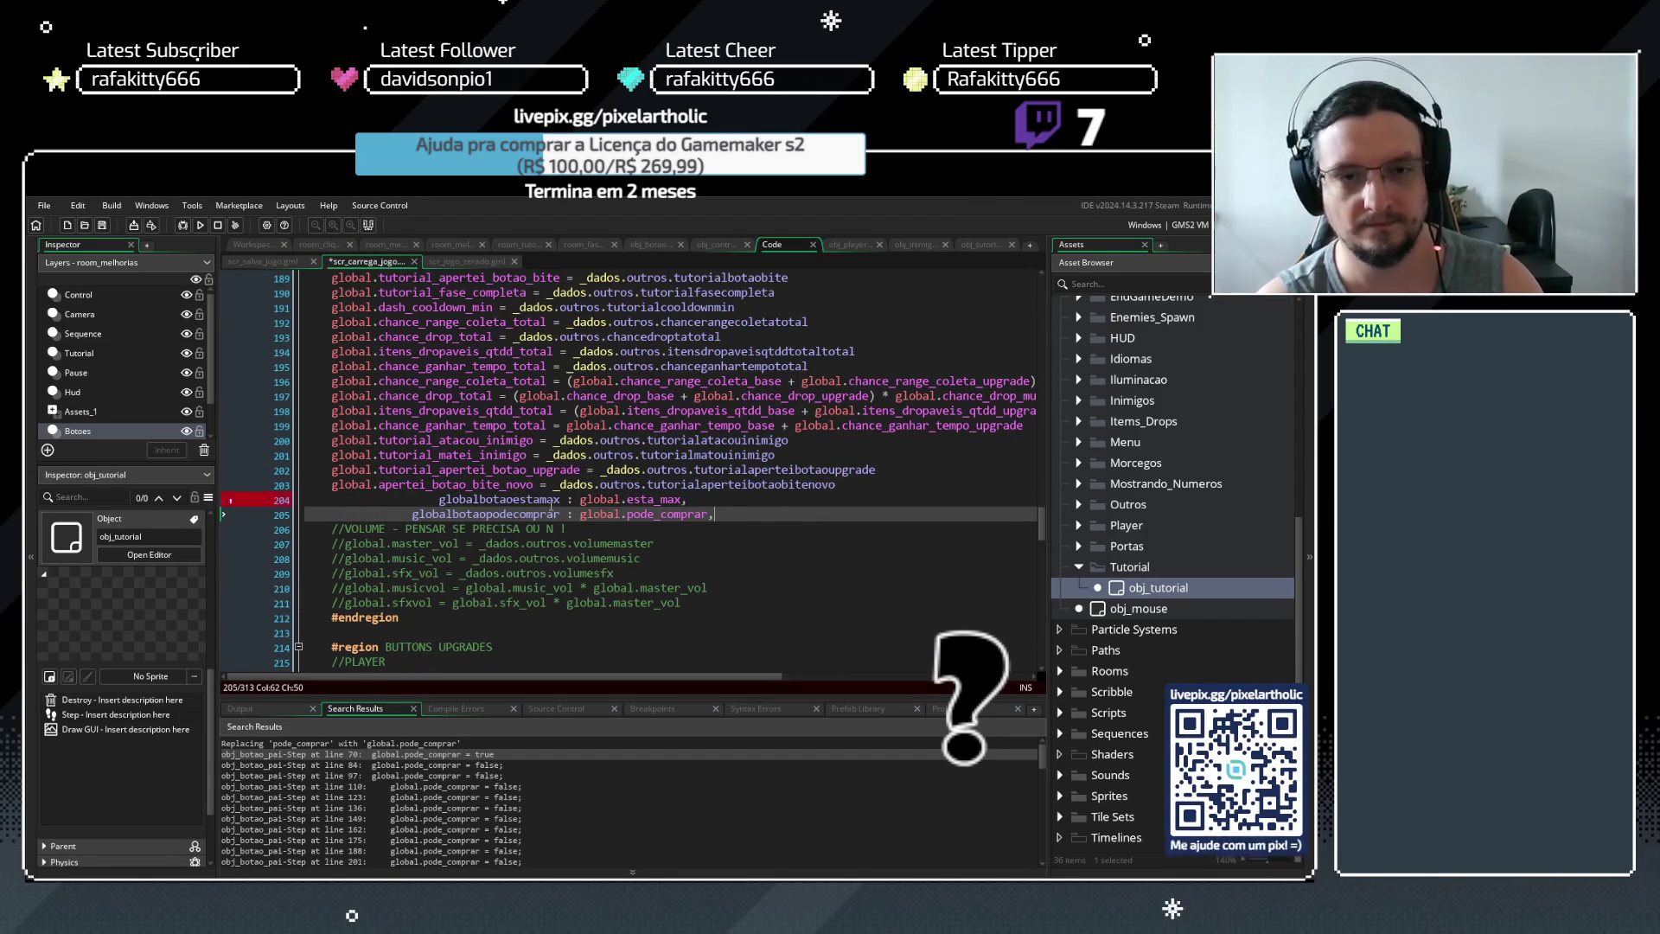
drag(582, 514, 301, 501)
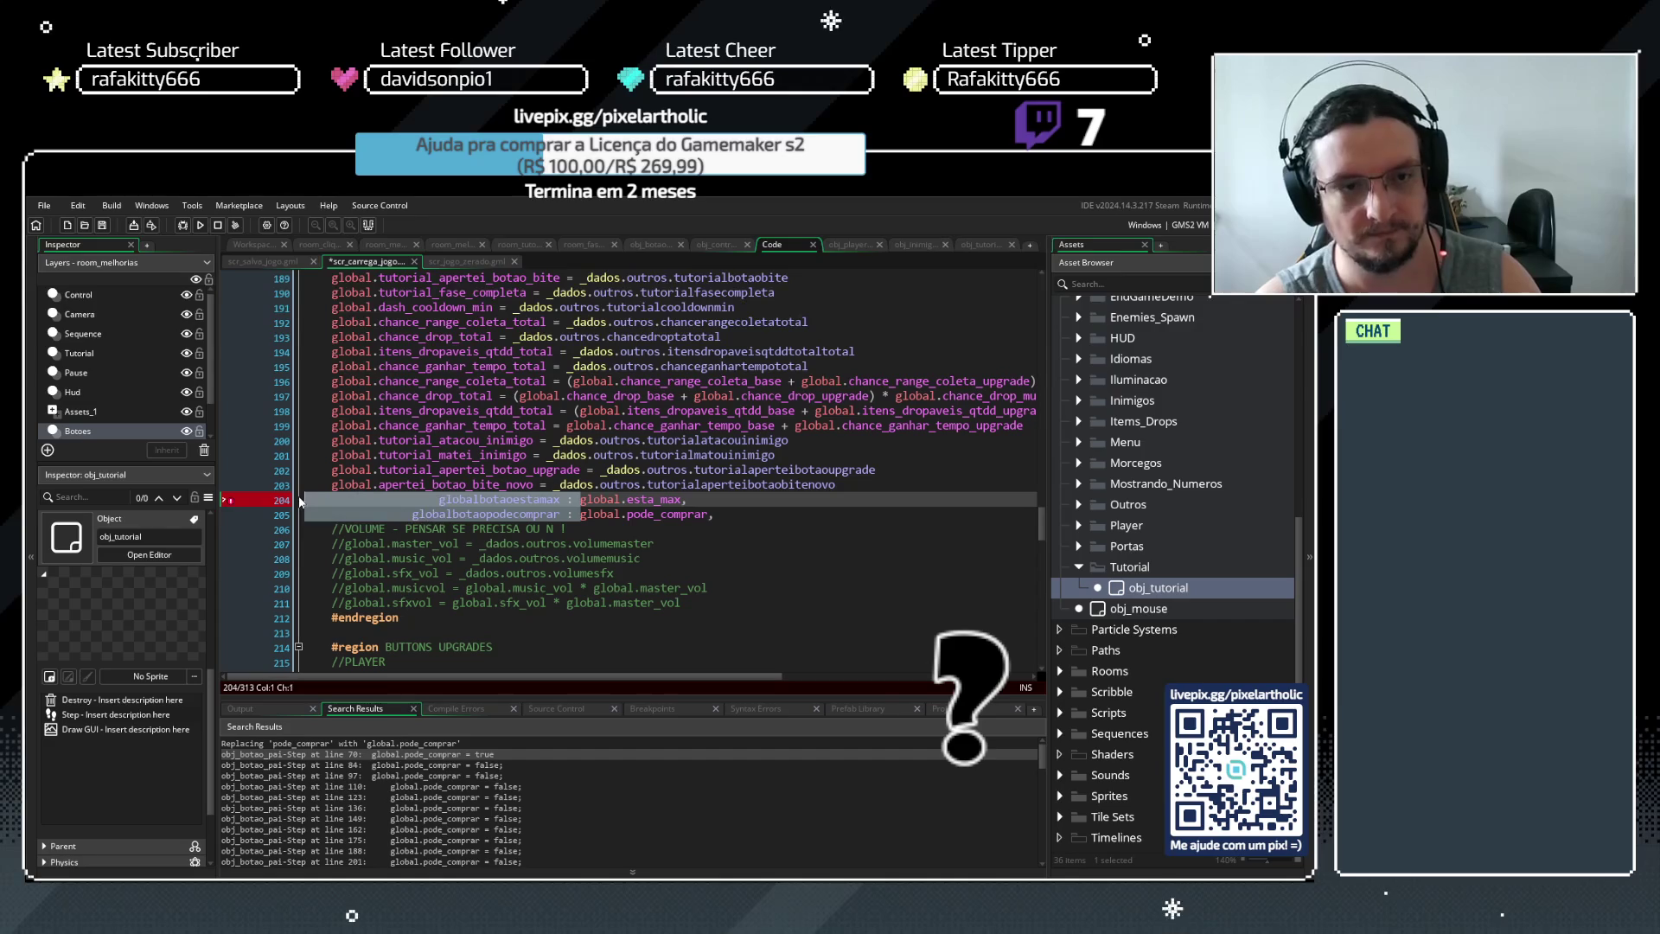
click(570, 514)
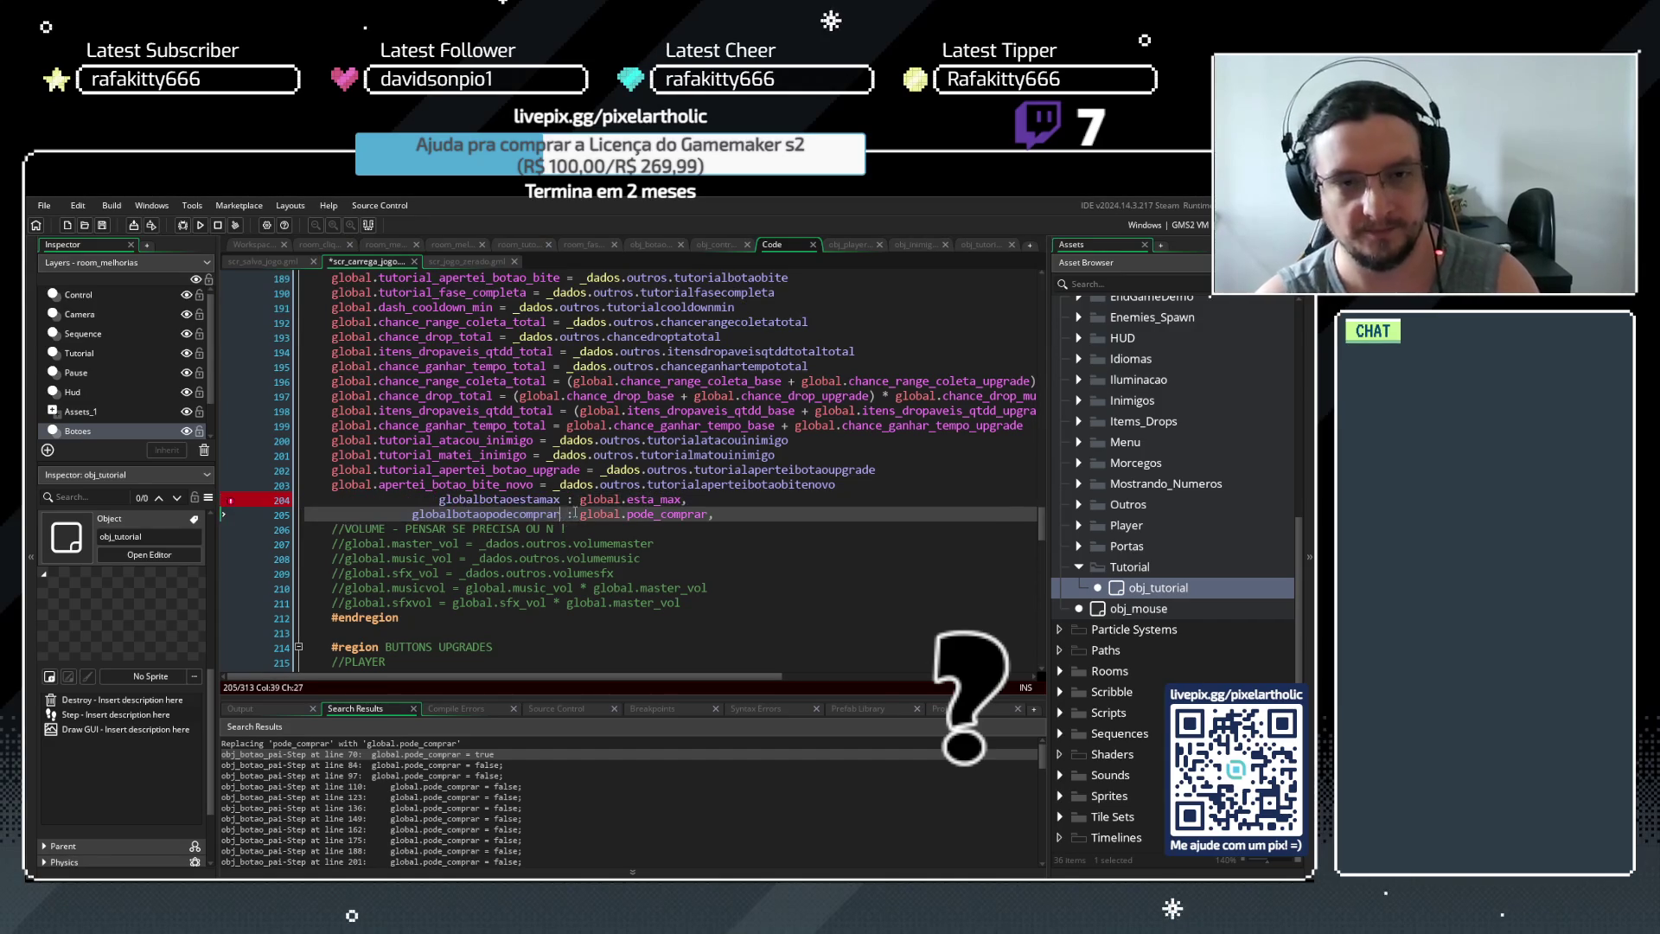
drag(439, 499, 304, 498)
key(BackSpace)
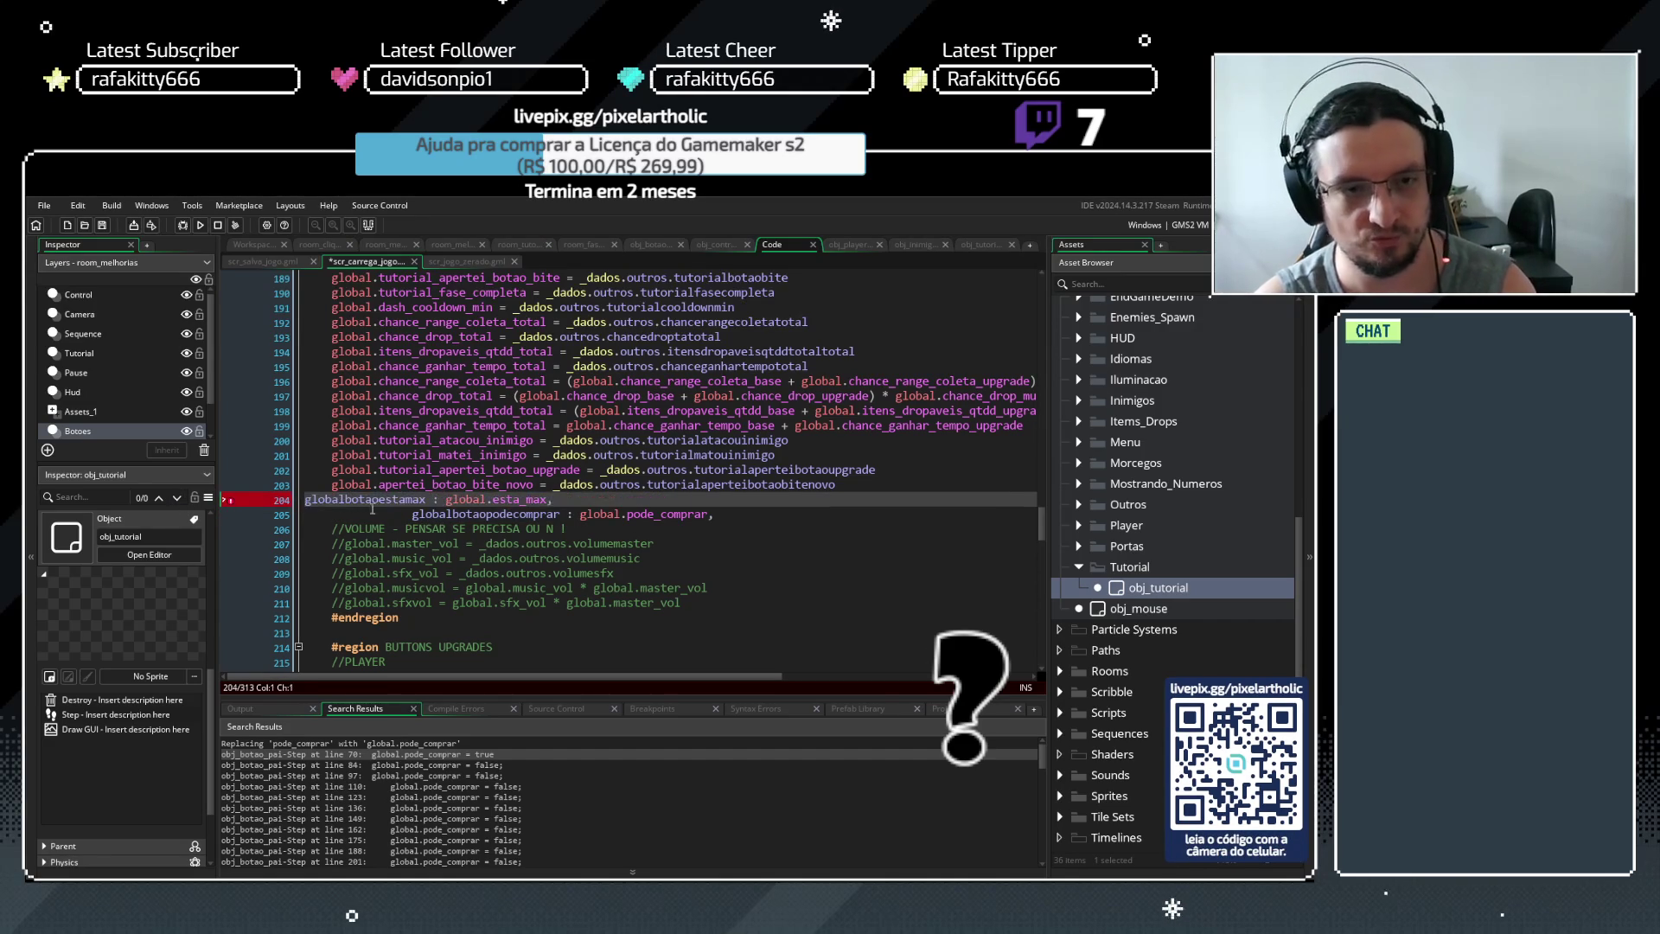
drag(415, 513, 305, 514)
key(BackSpace)
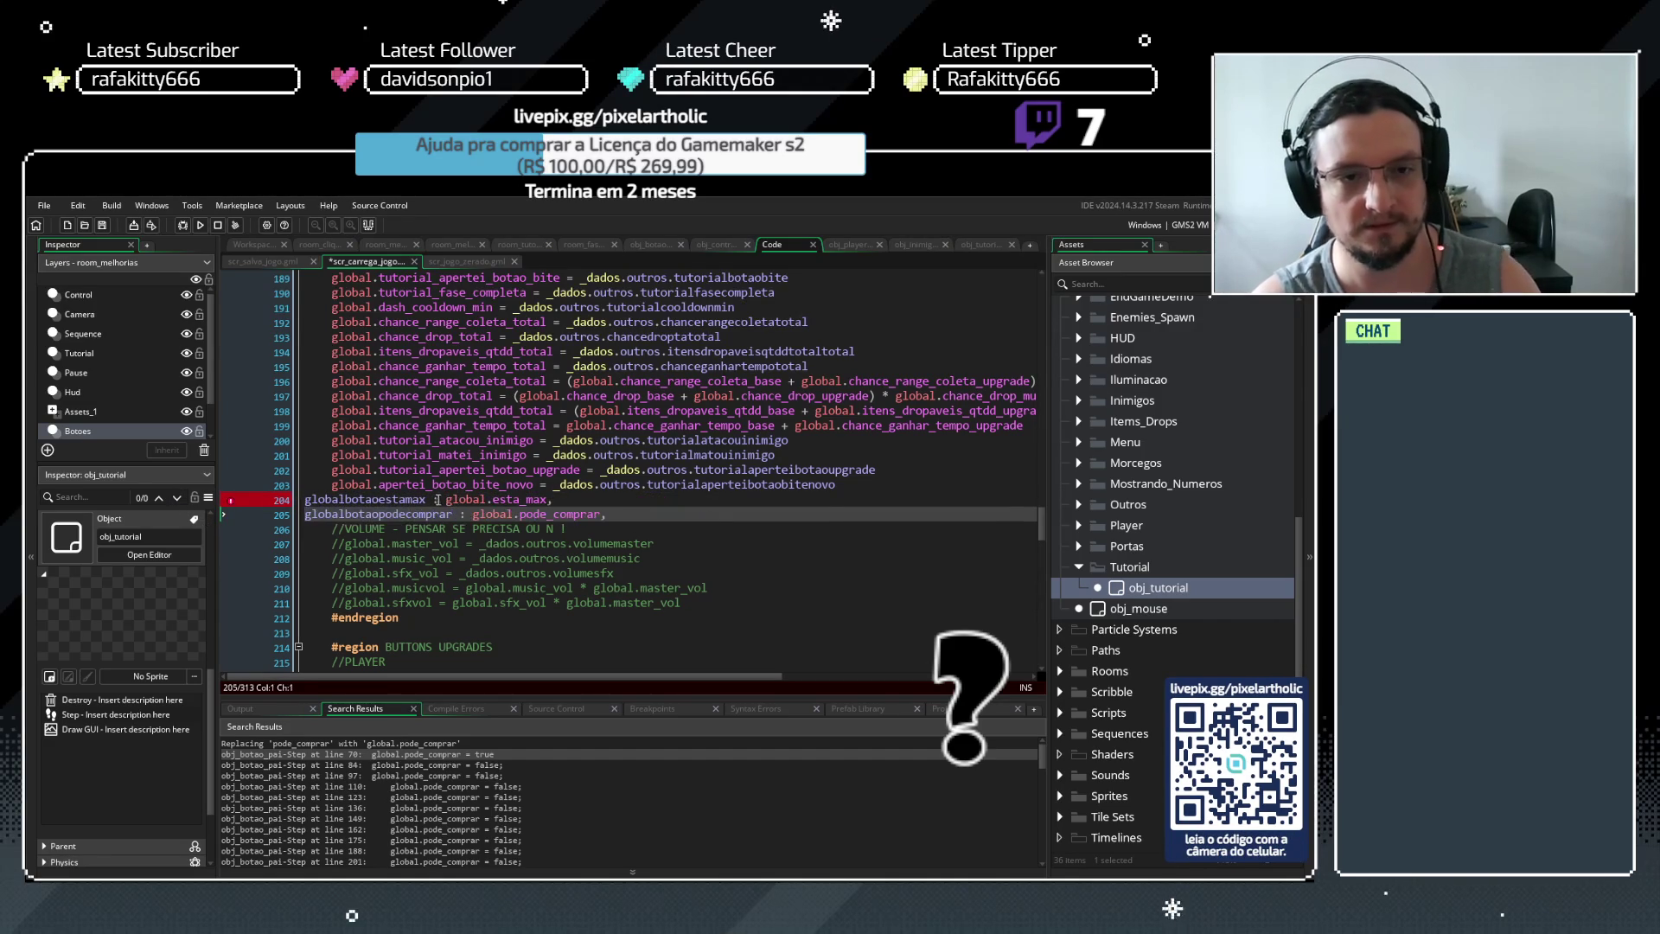
click(435, 498)
key(Tab)
key(Tab)
key(Tab)
click(461, 514)
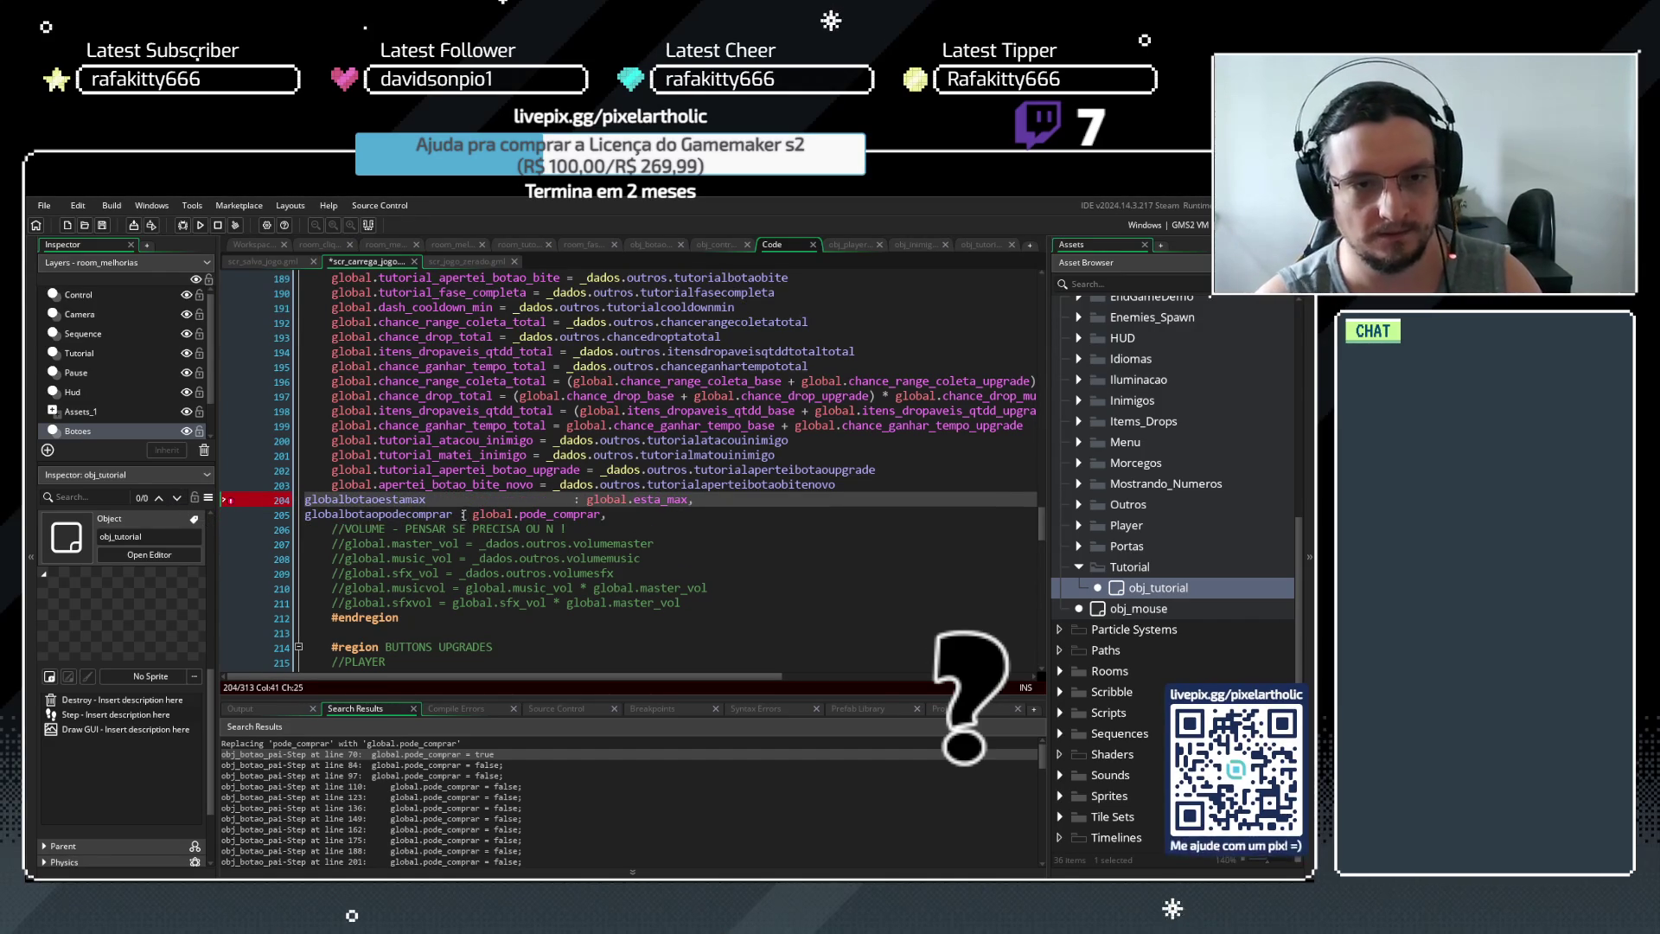
key(Tab)
key(Tab)
key(Tab)
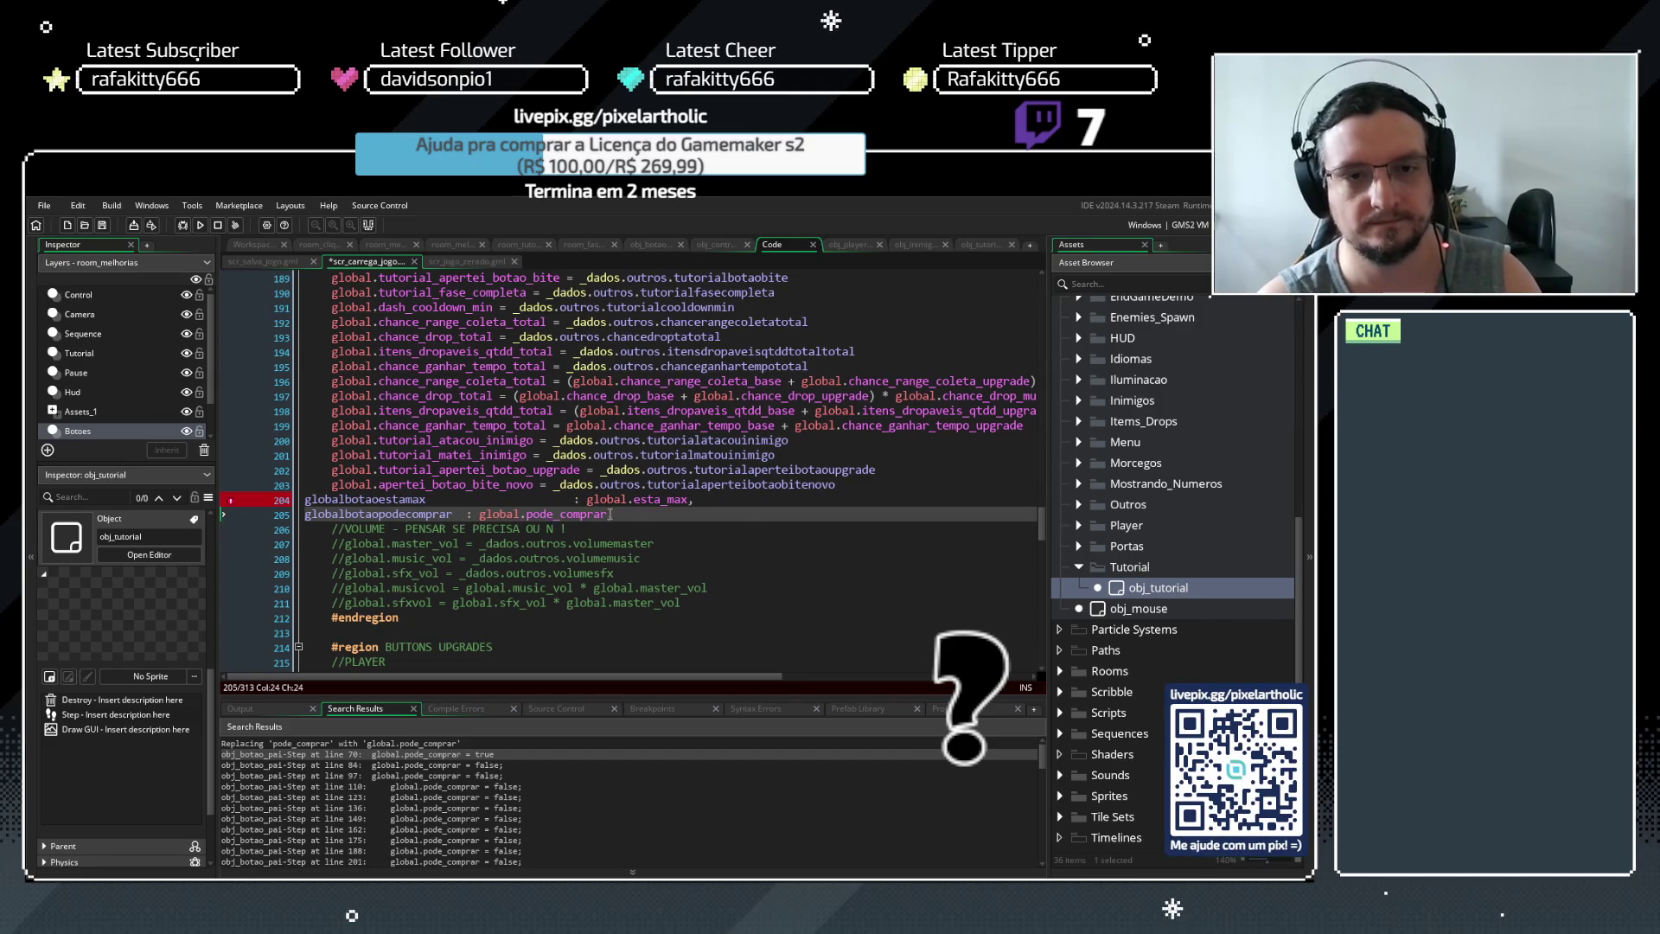
key(BackSpace)
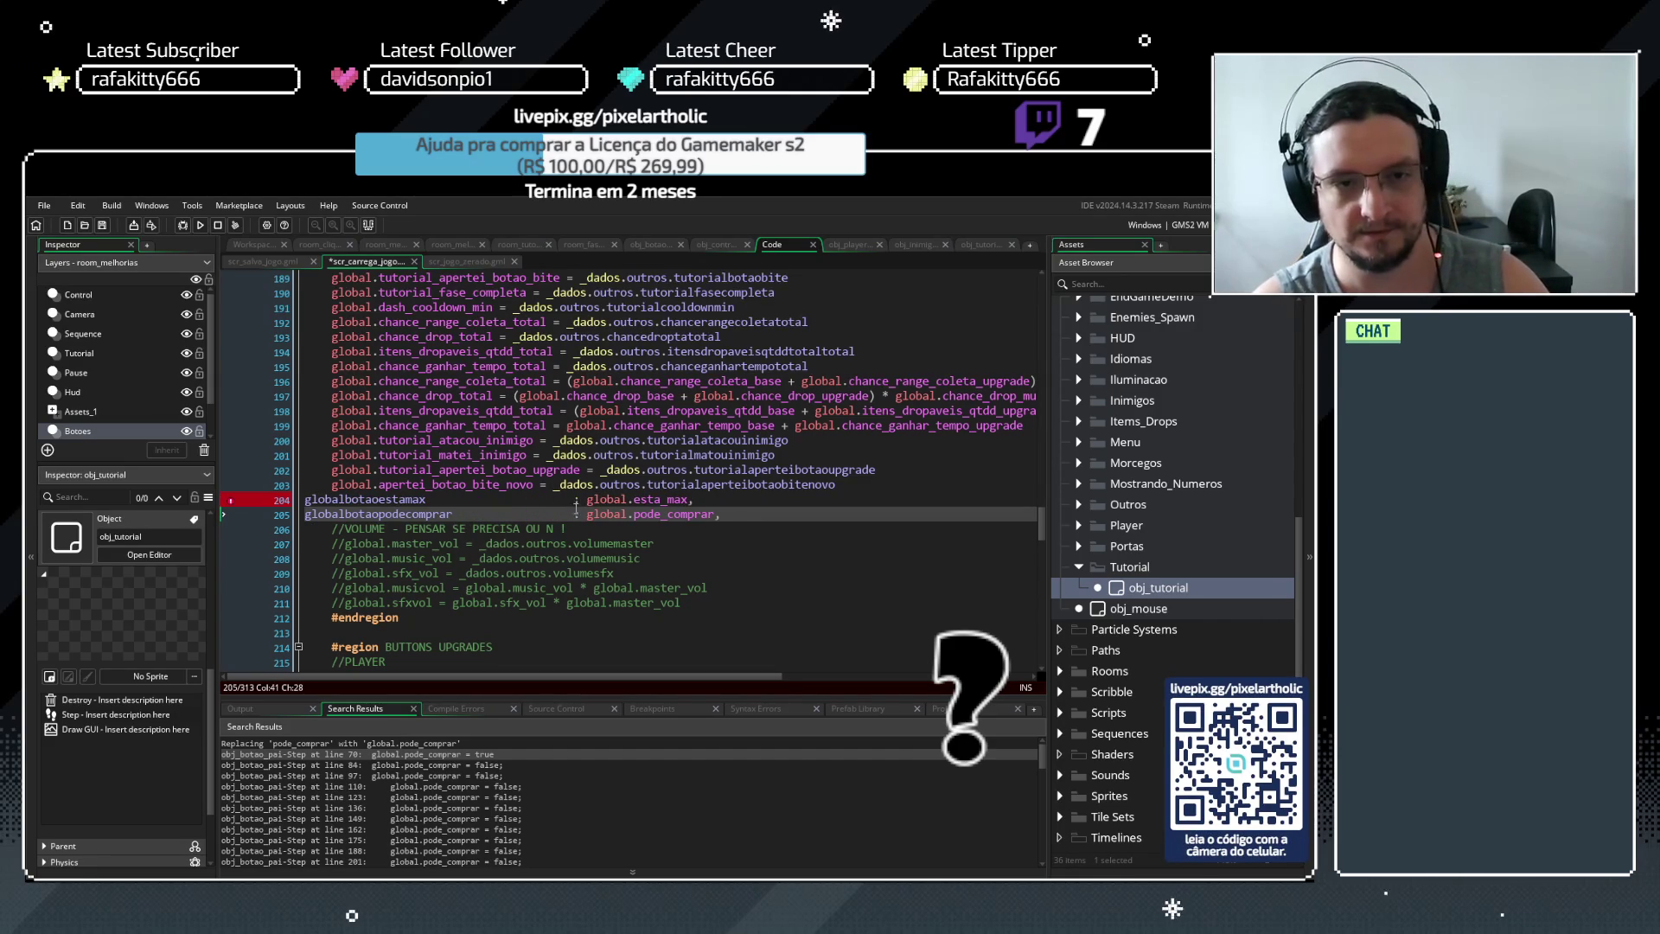
Rewrite them to load global.esta_max and global.pode_comprar from _dados.outros, then save
click(576, 502)
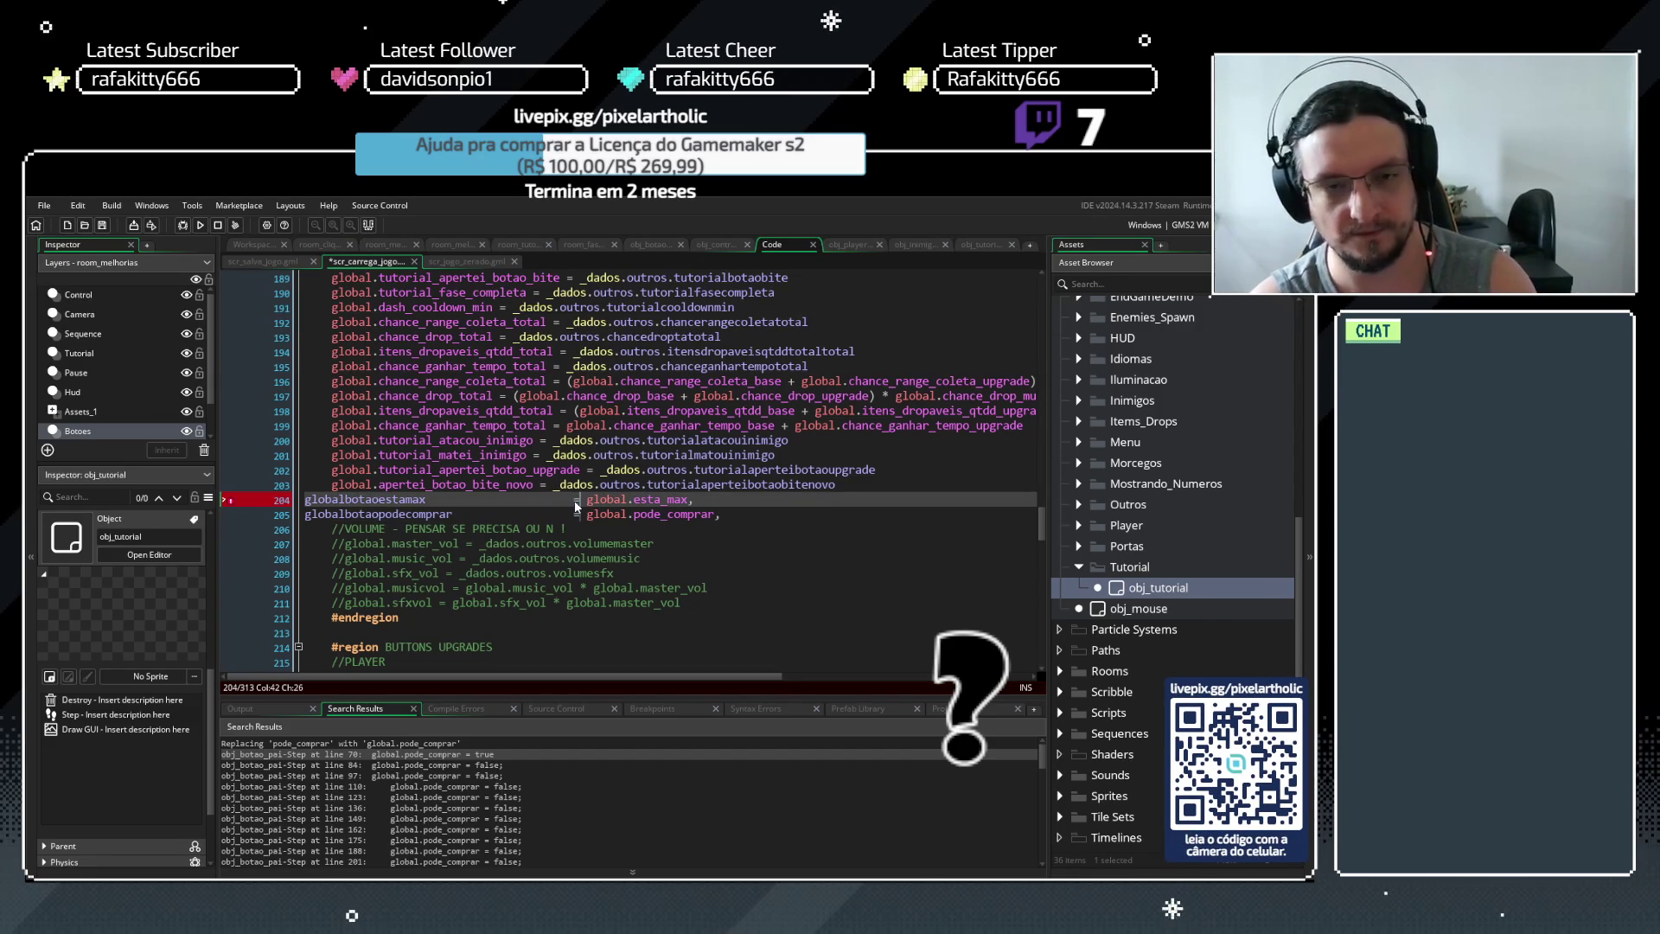
key(BackSpace)
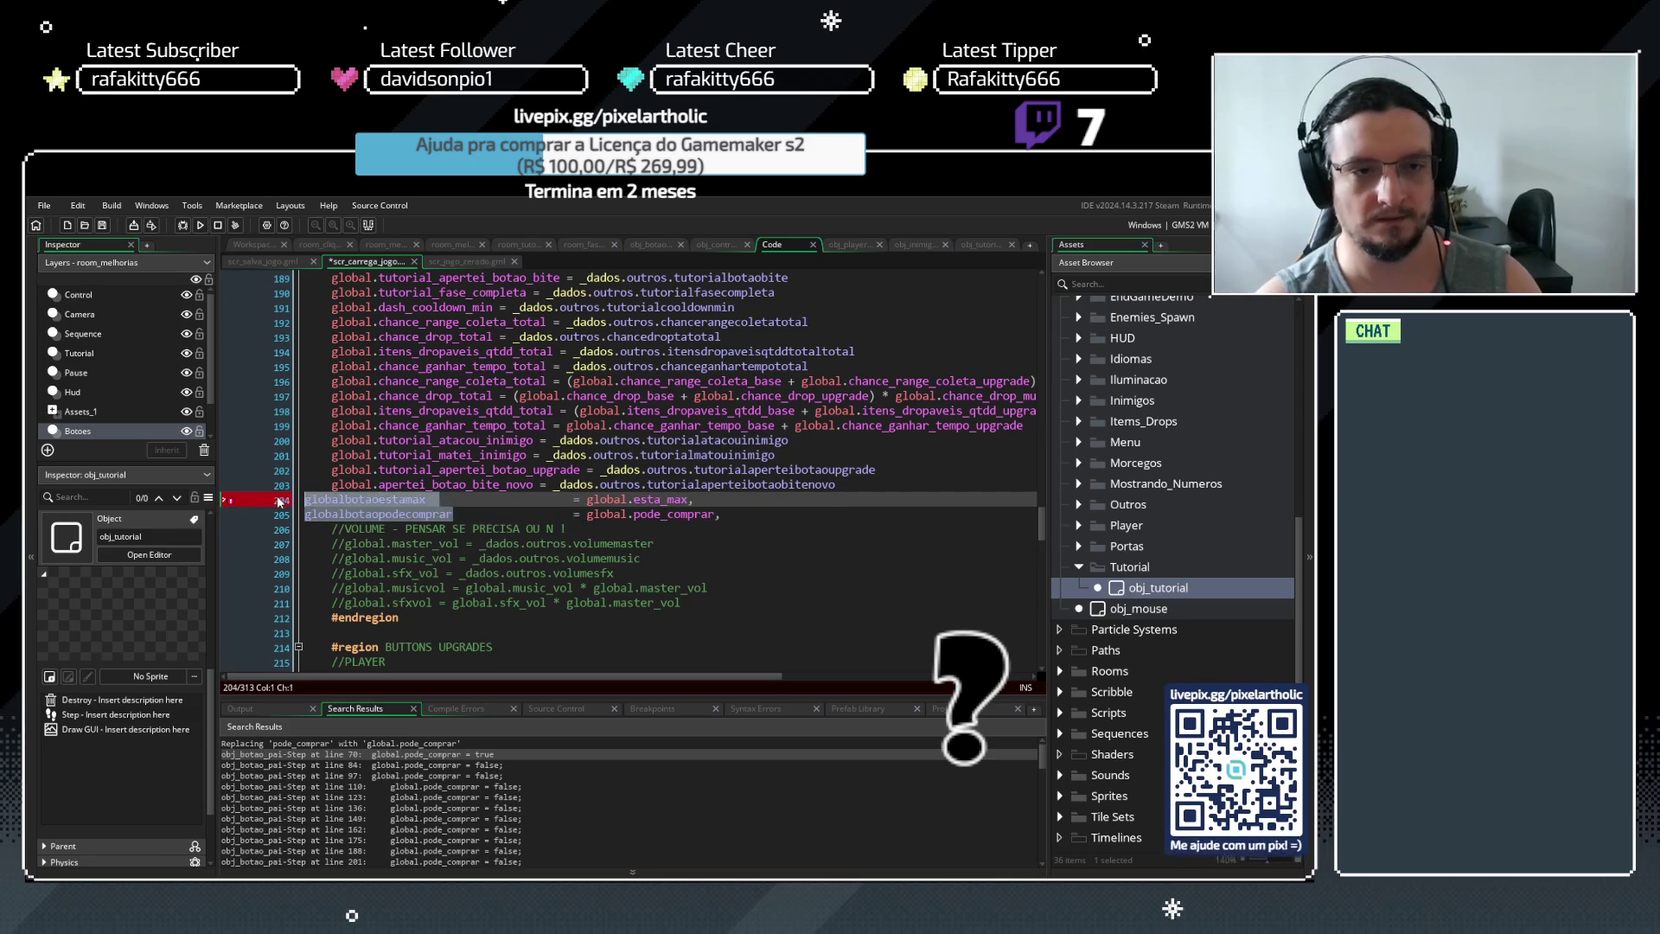
click(441, 514)
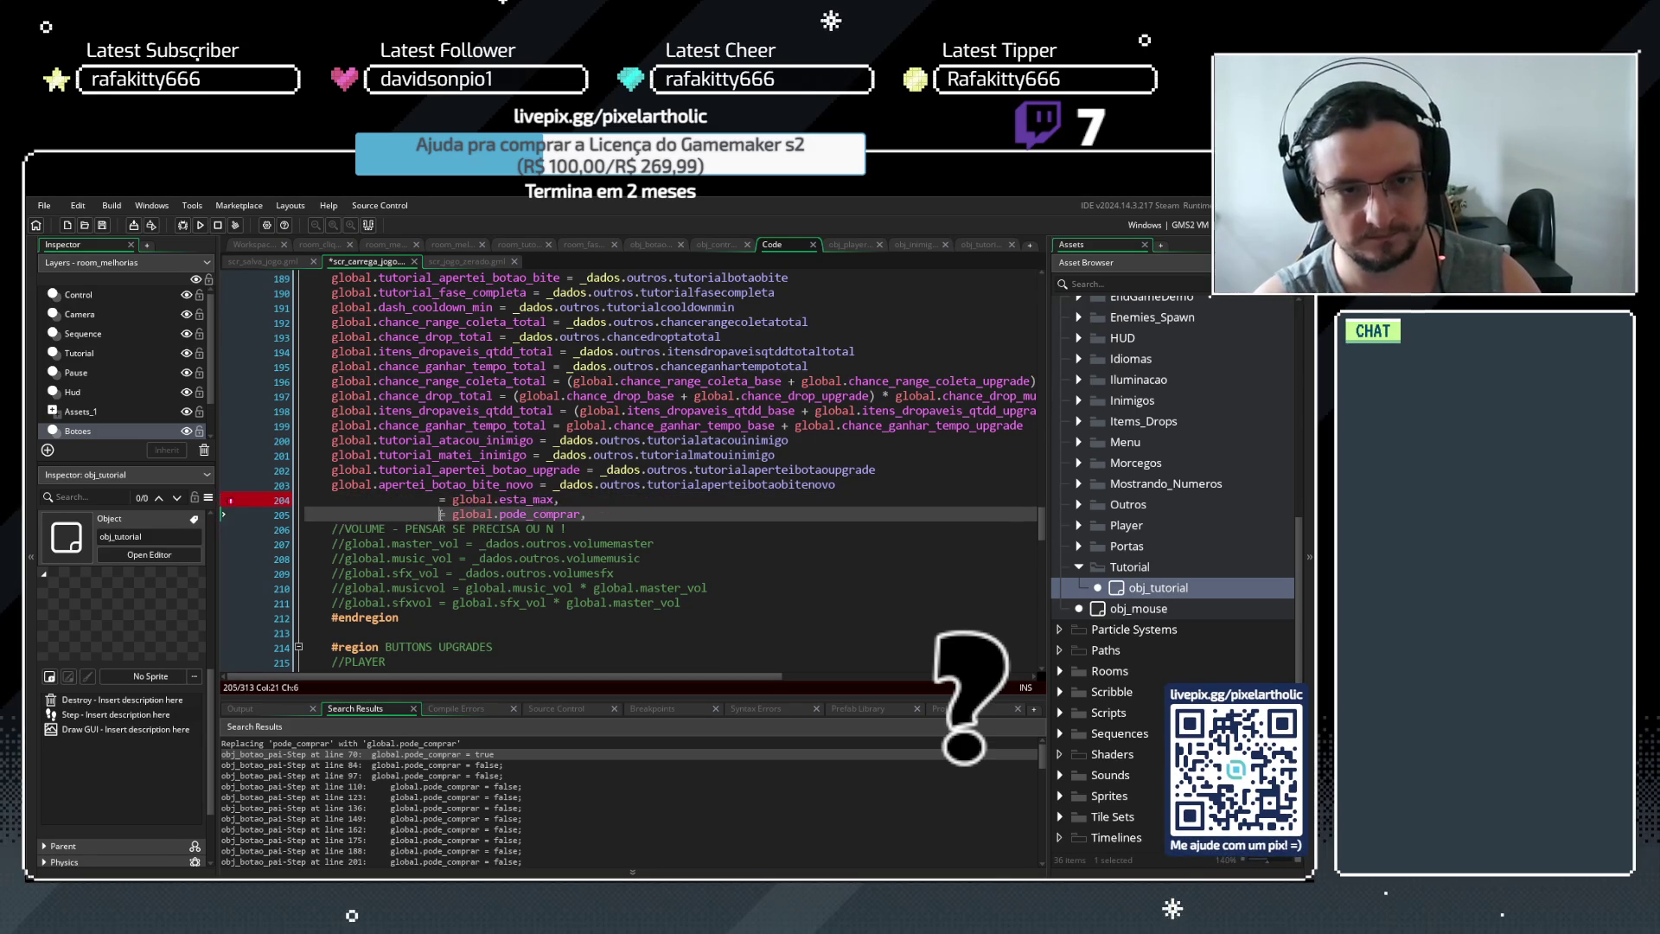
drag(452, 513, 285, 497)
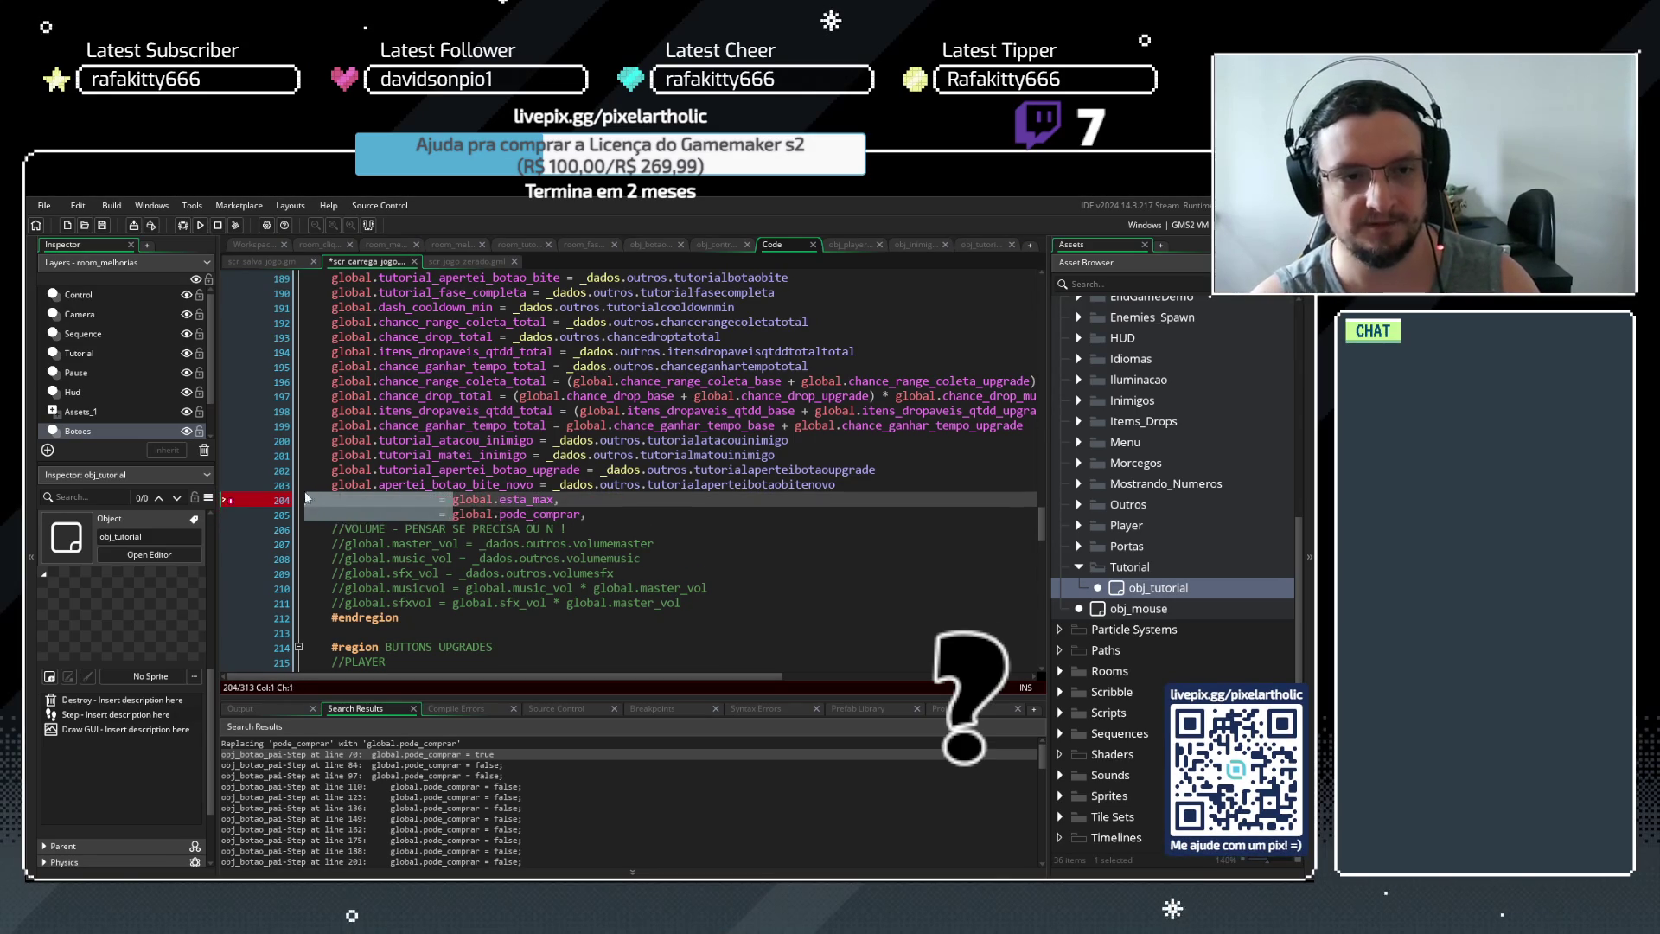
key(BackSpace)
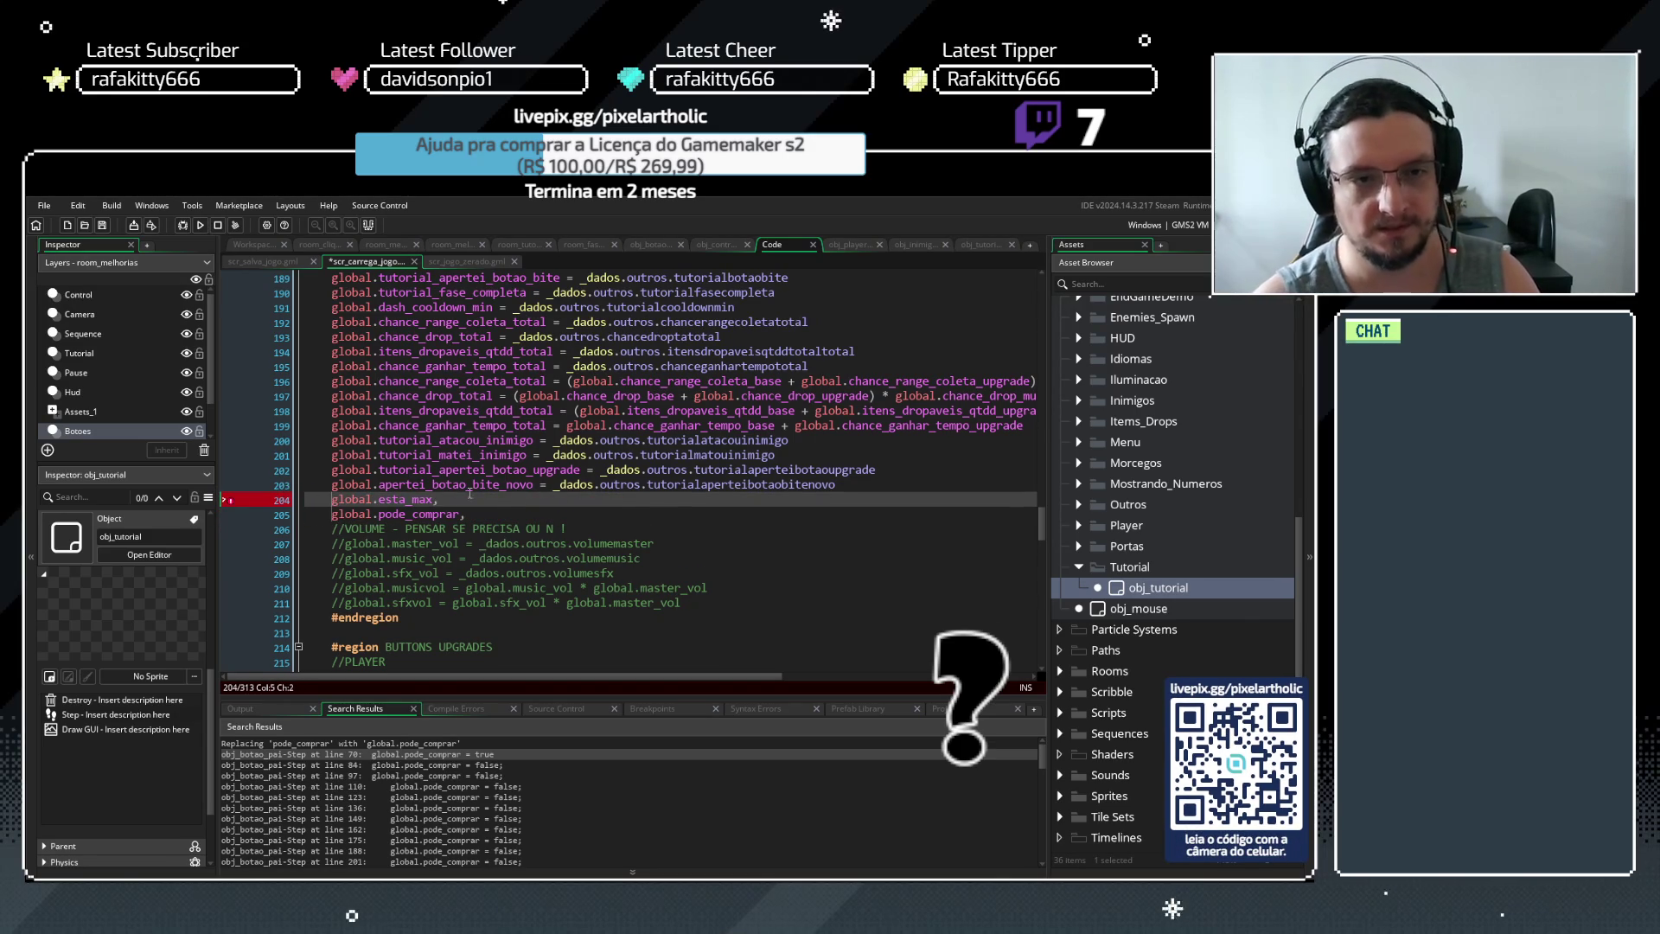
click(443, 500)
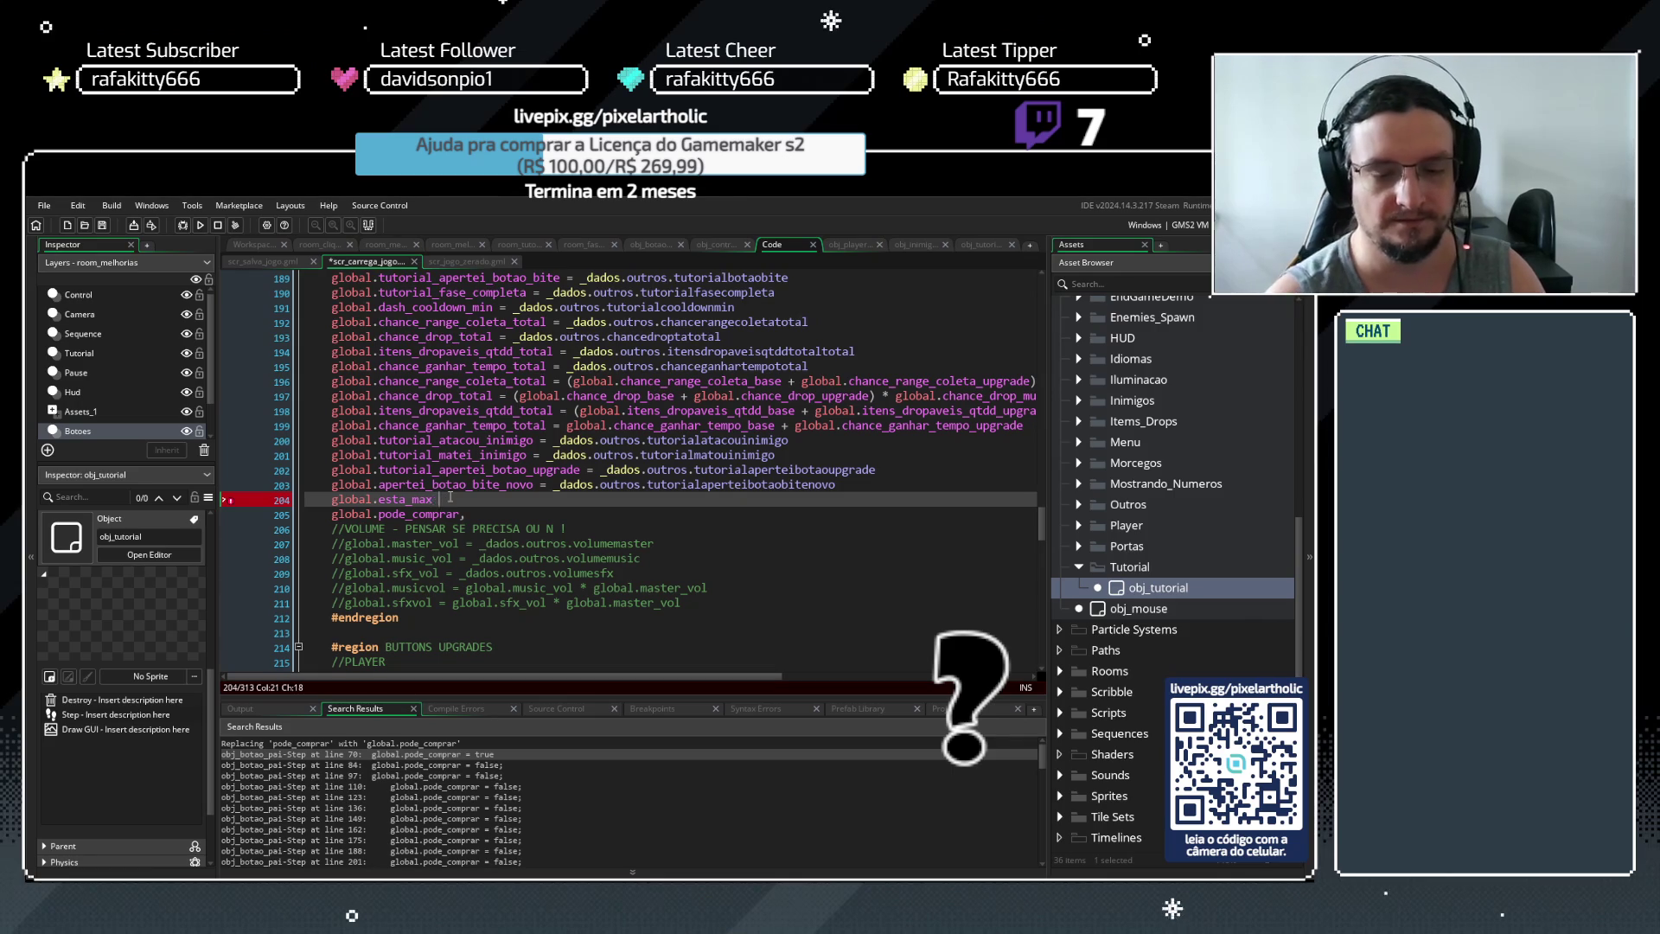
text(=)
click(465, 517)
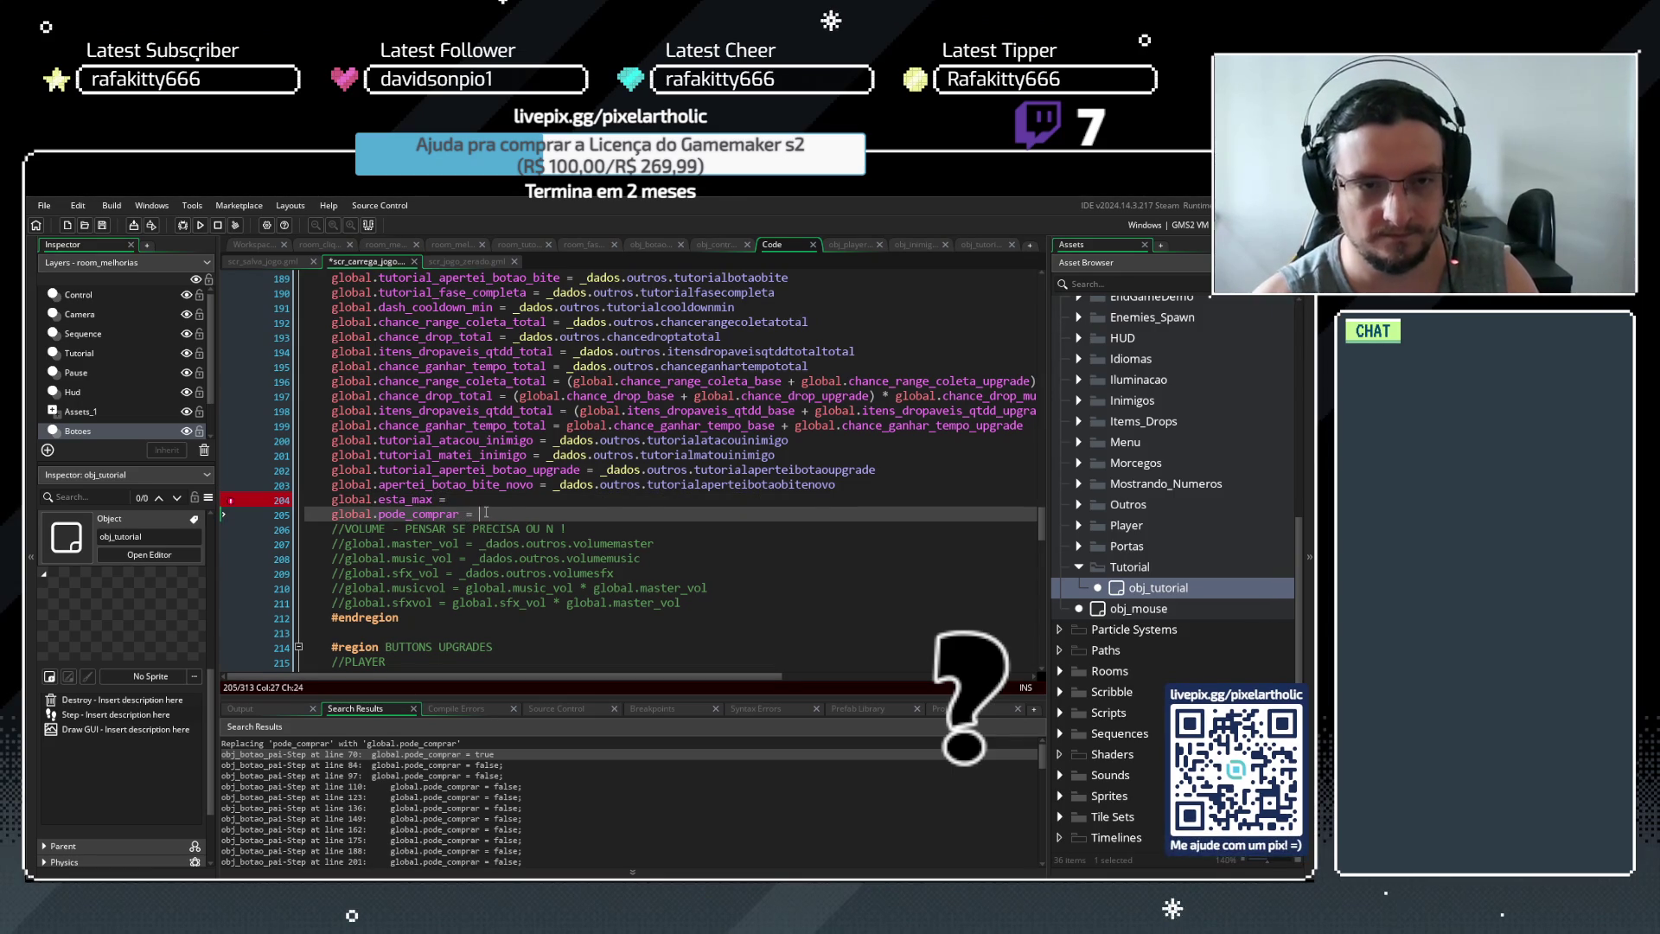
key(Up)
text(globalbotaoestamax globalbotaopodecomprar)
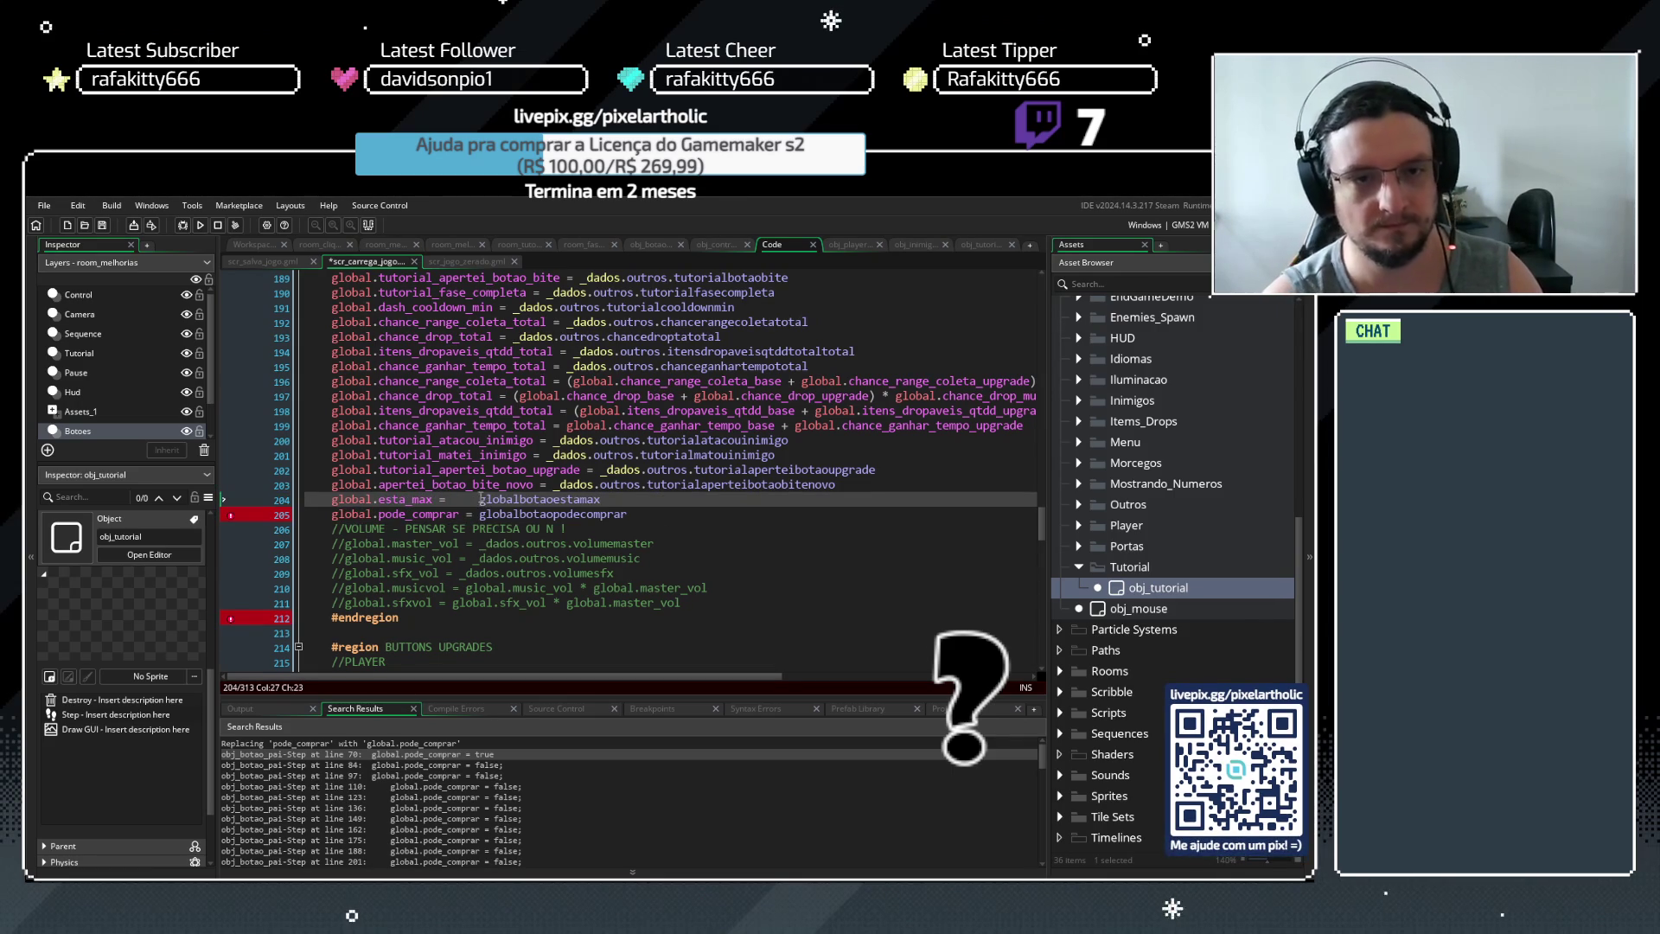
drag(696, 469, 602, 474)
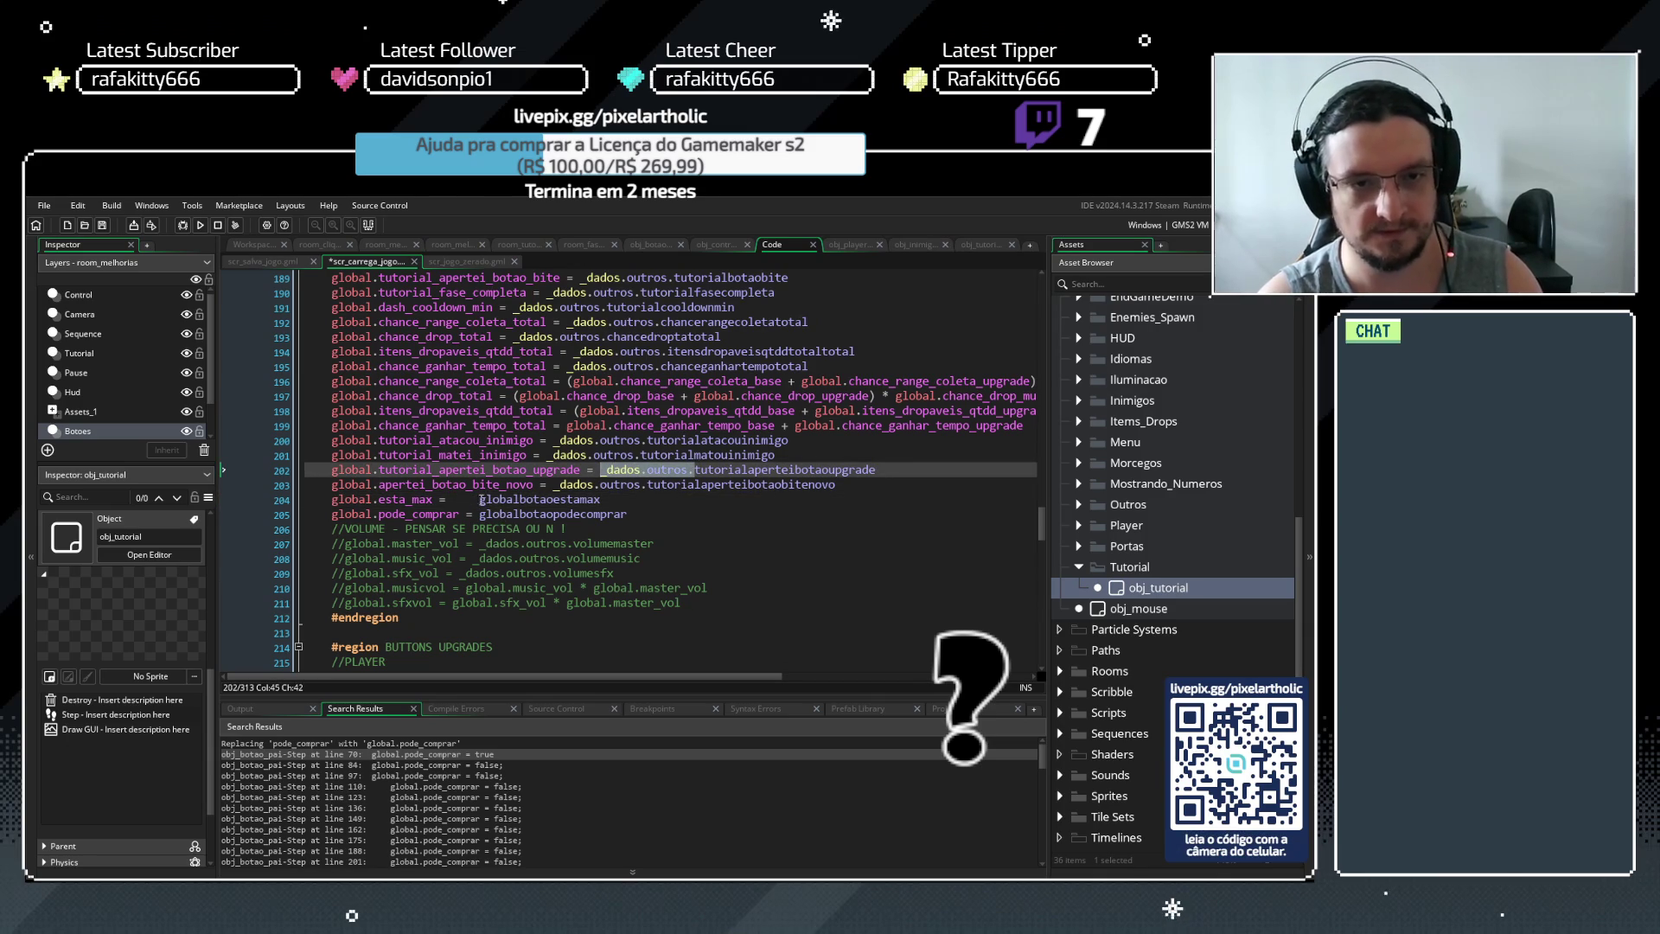
key(ctrl+c)
drag(481, 500, 481, 514)
key(ctrl+v)
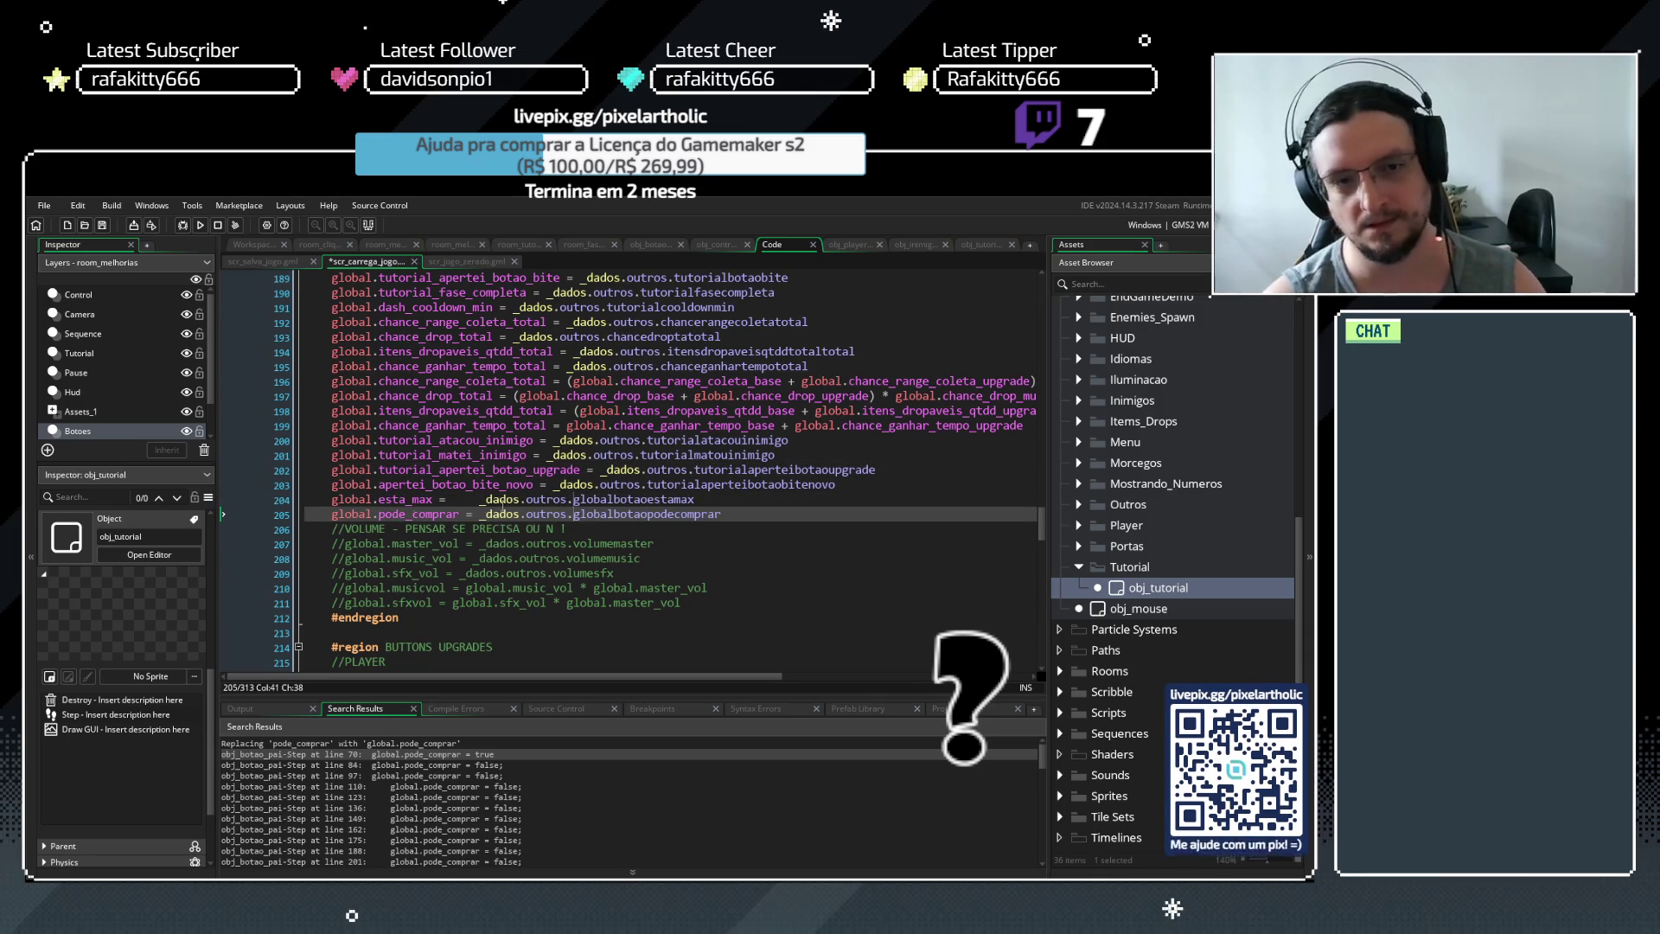
click(441, 499)
key(Tab)
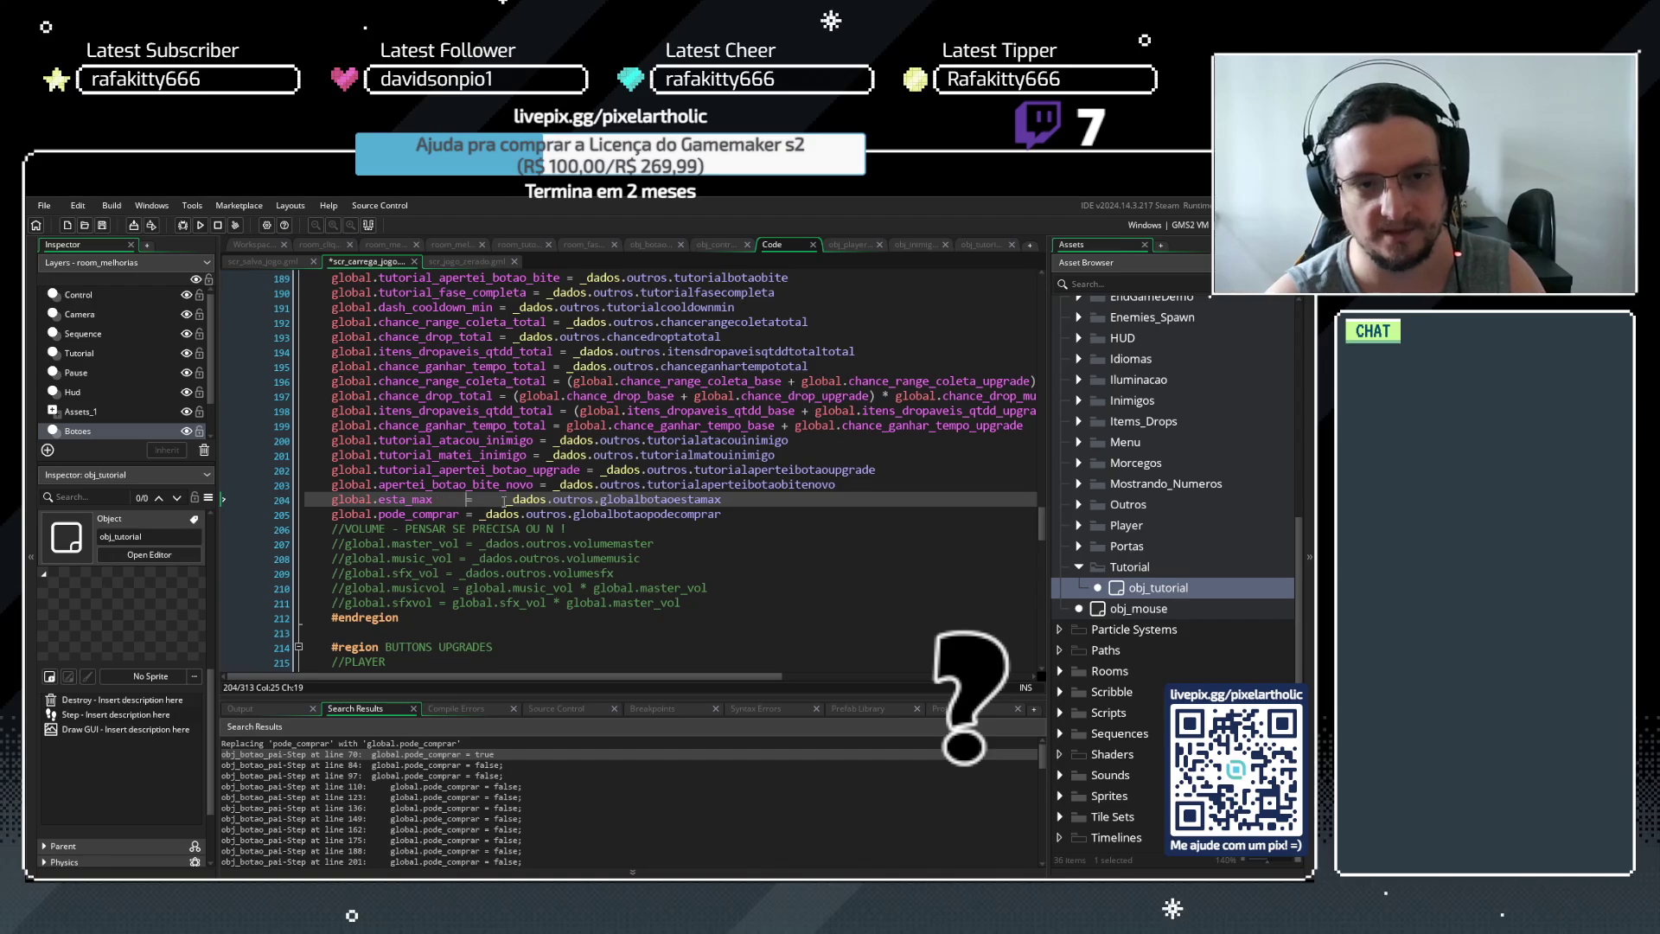
key(BackSpace)
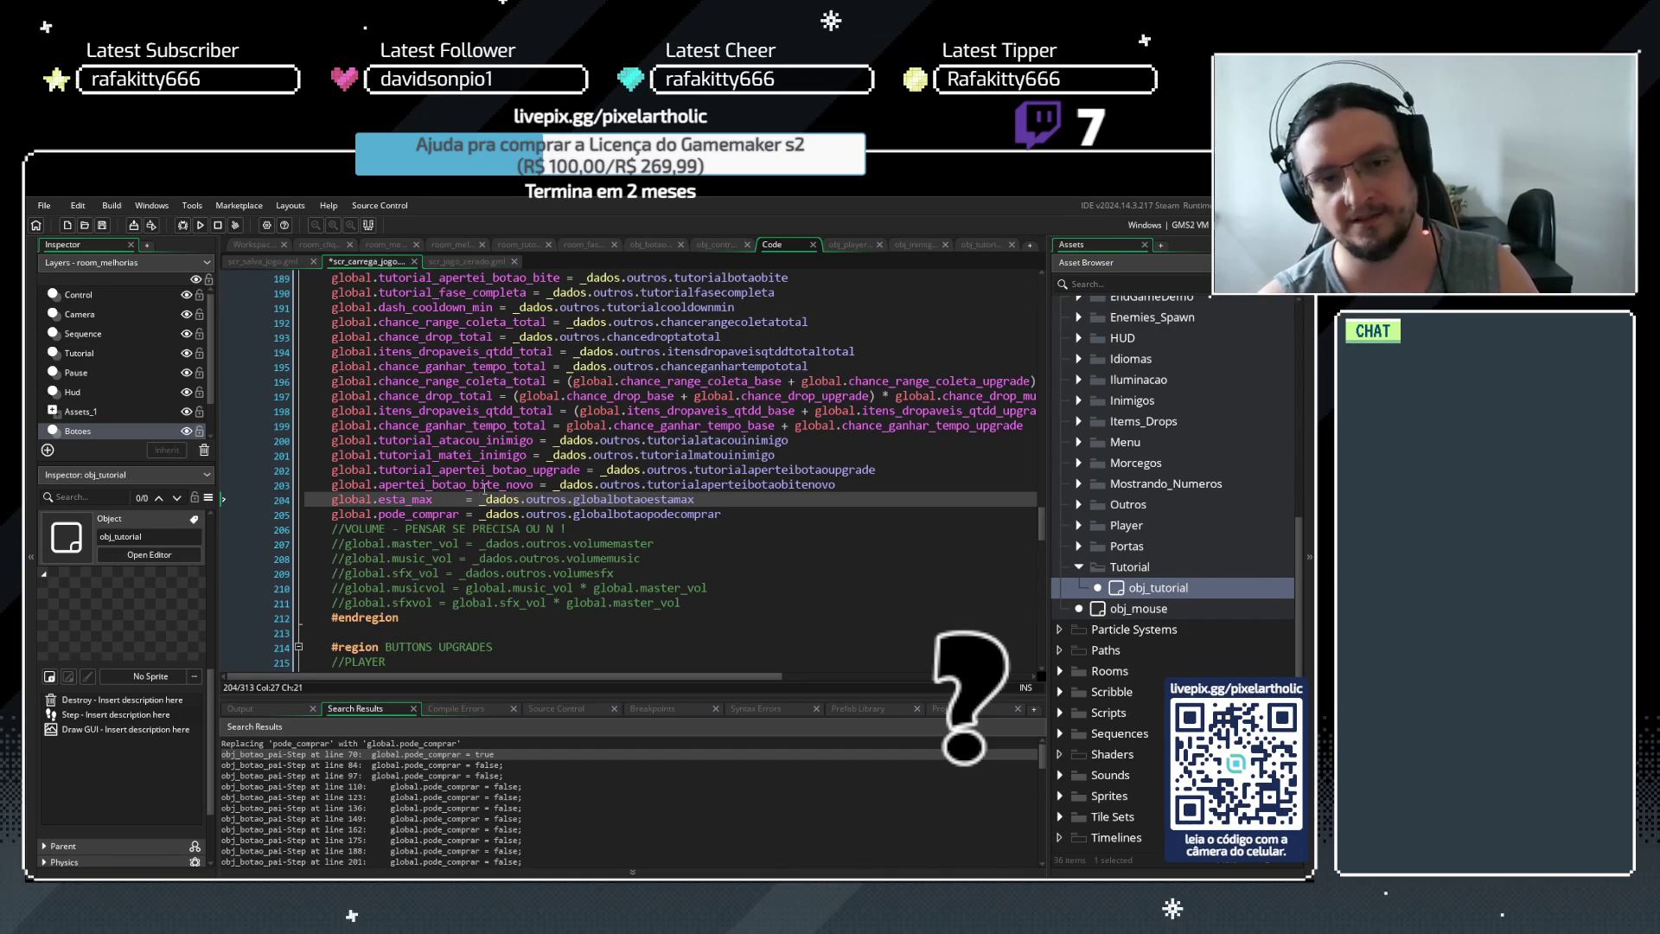
key(ctrl+s)
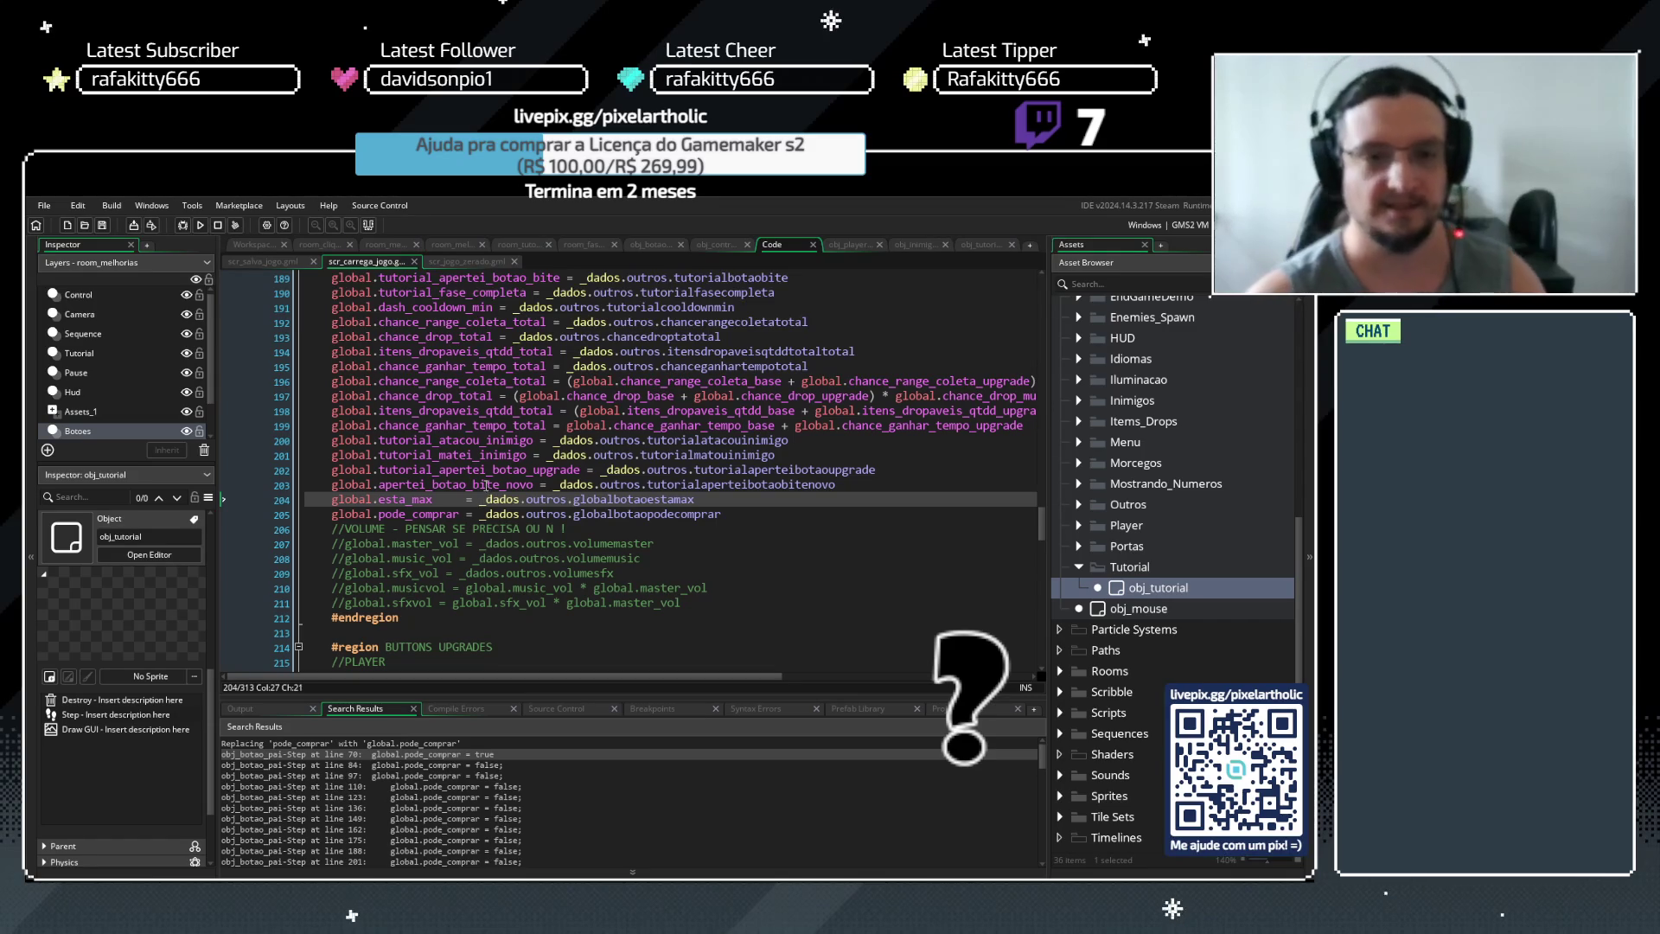
Review scr_salva_jogo and obj_control's Create code, then build and run the game
click(535, 499)
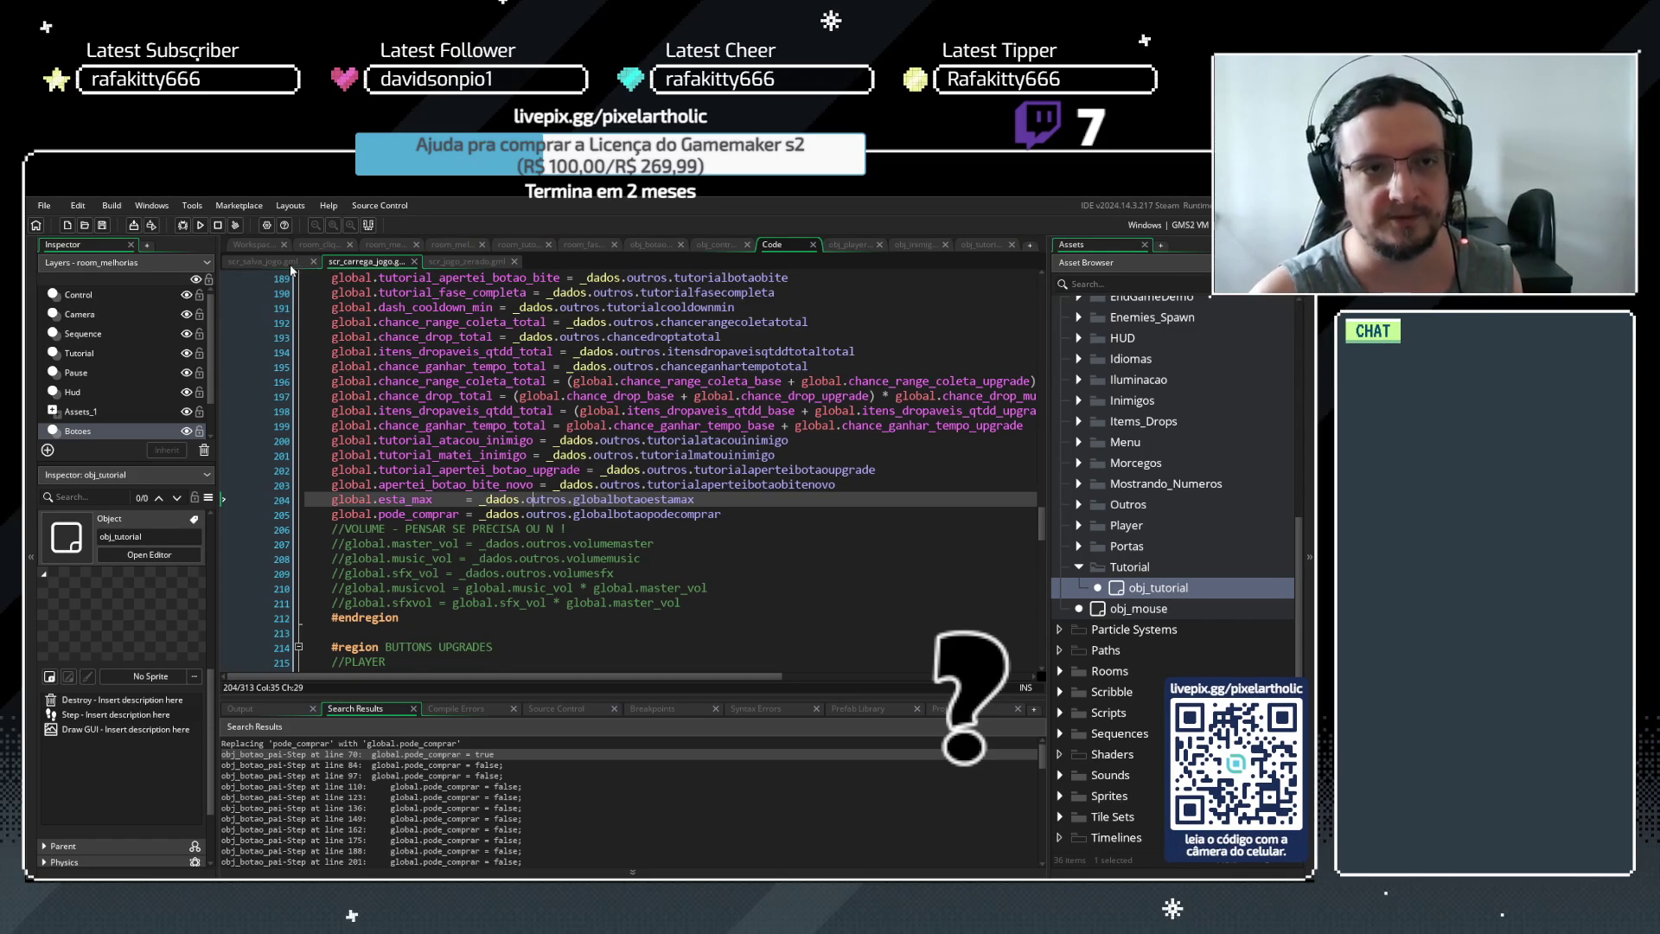
click(275, 261)
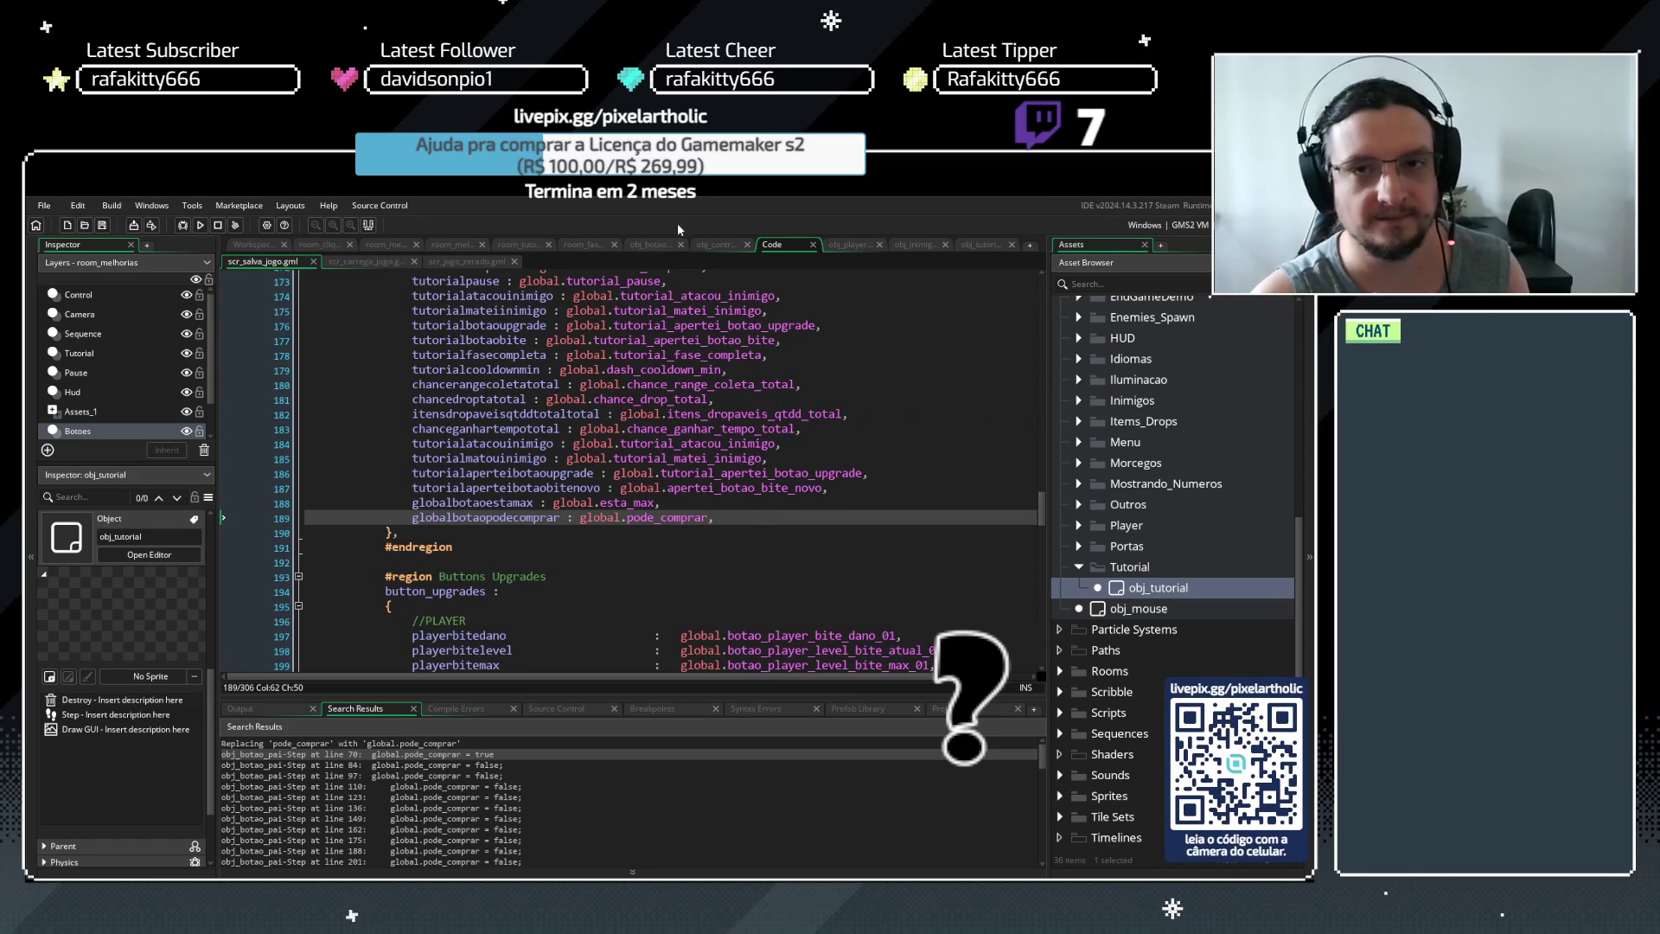
click(719, 244)
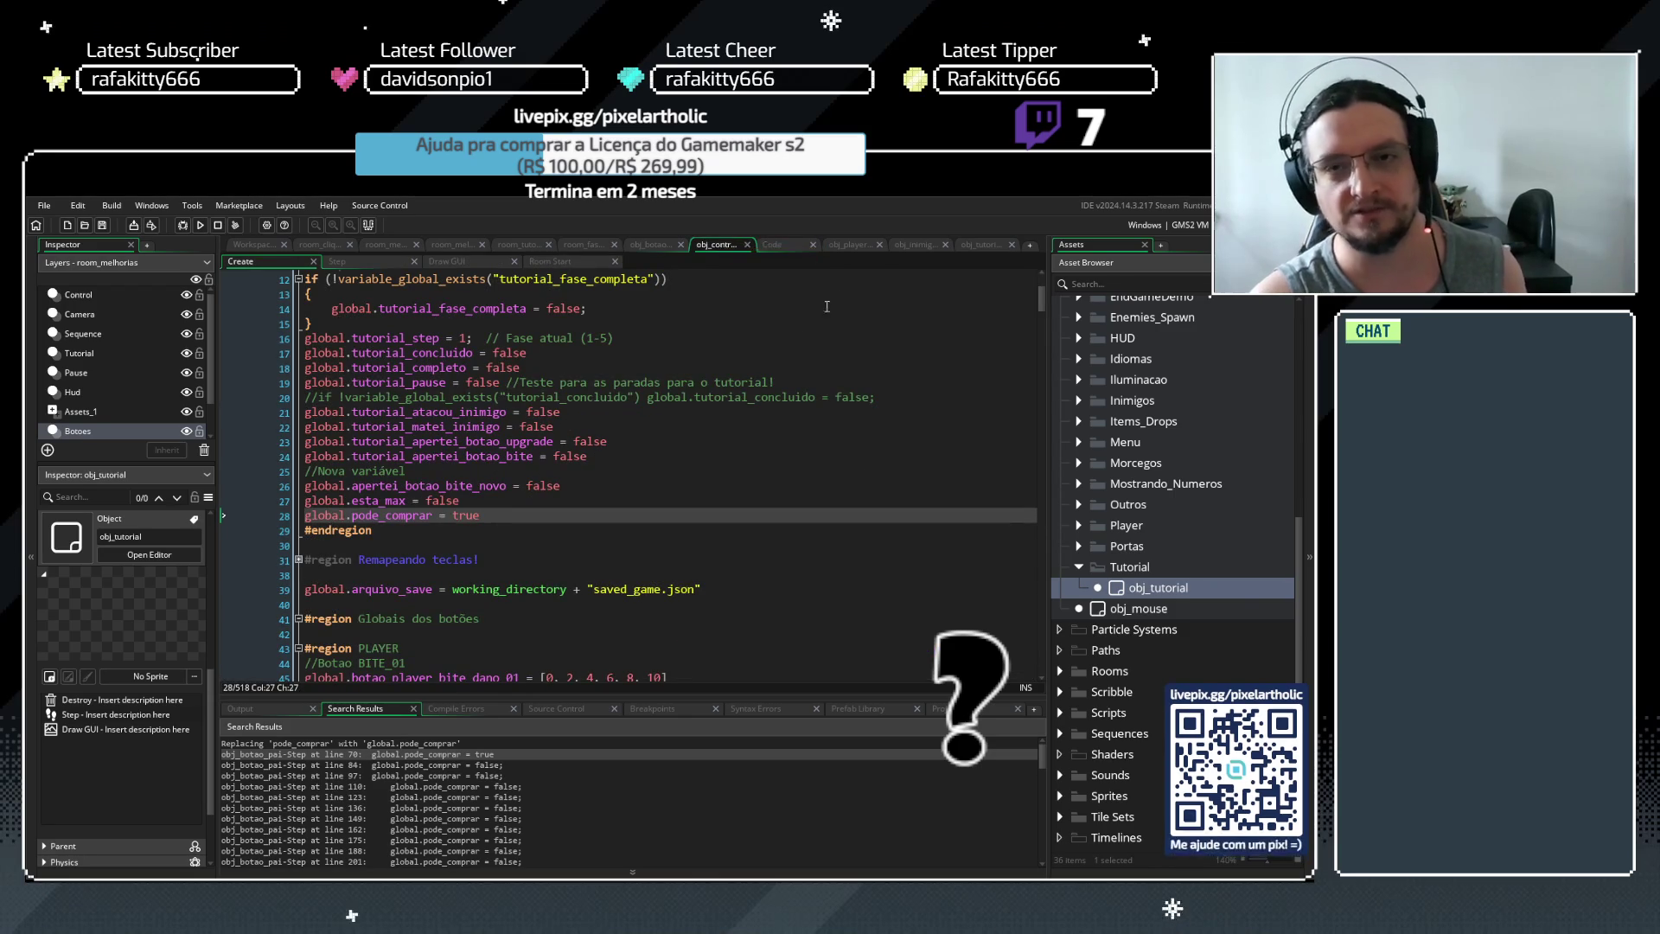
click(783, 247)
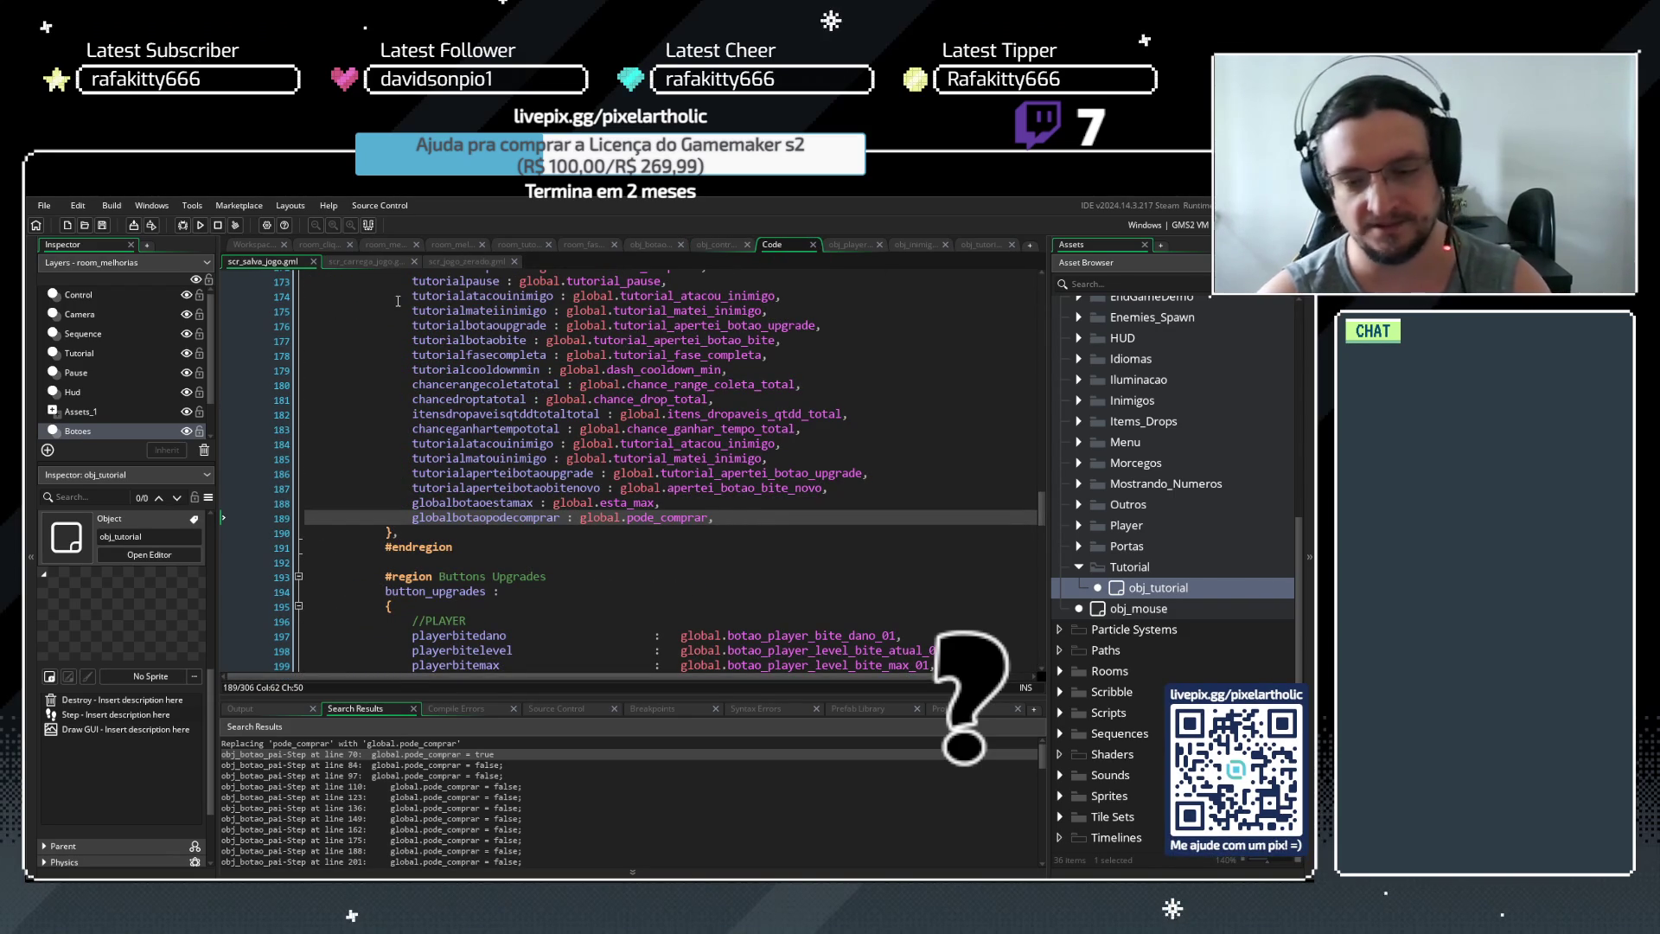
key(F5)
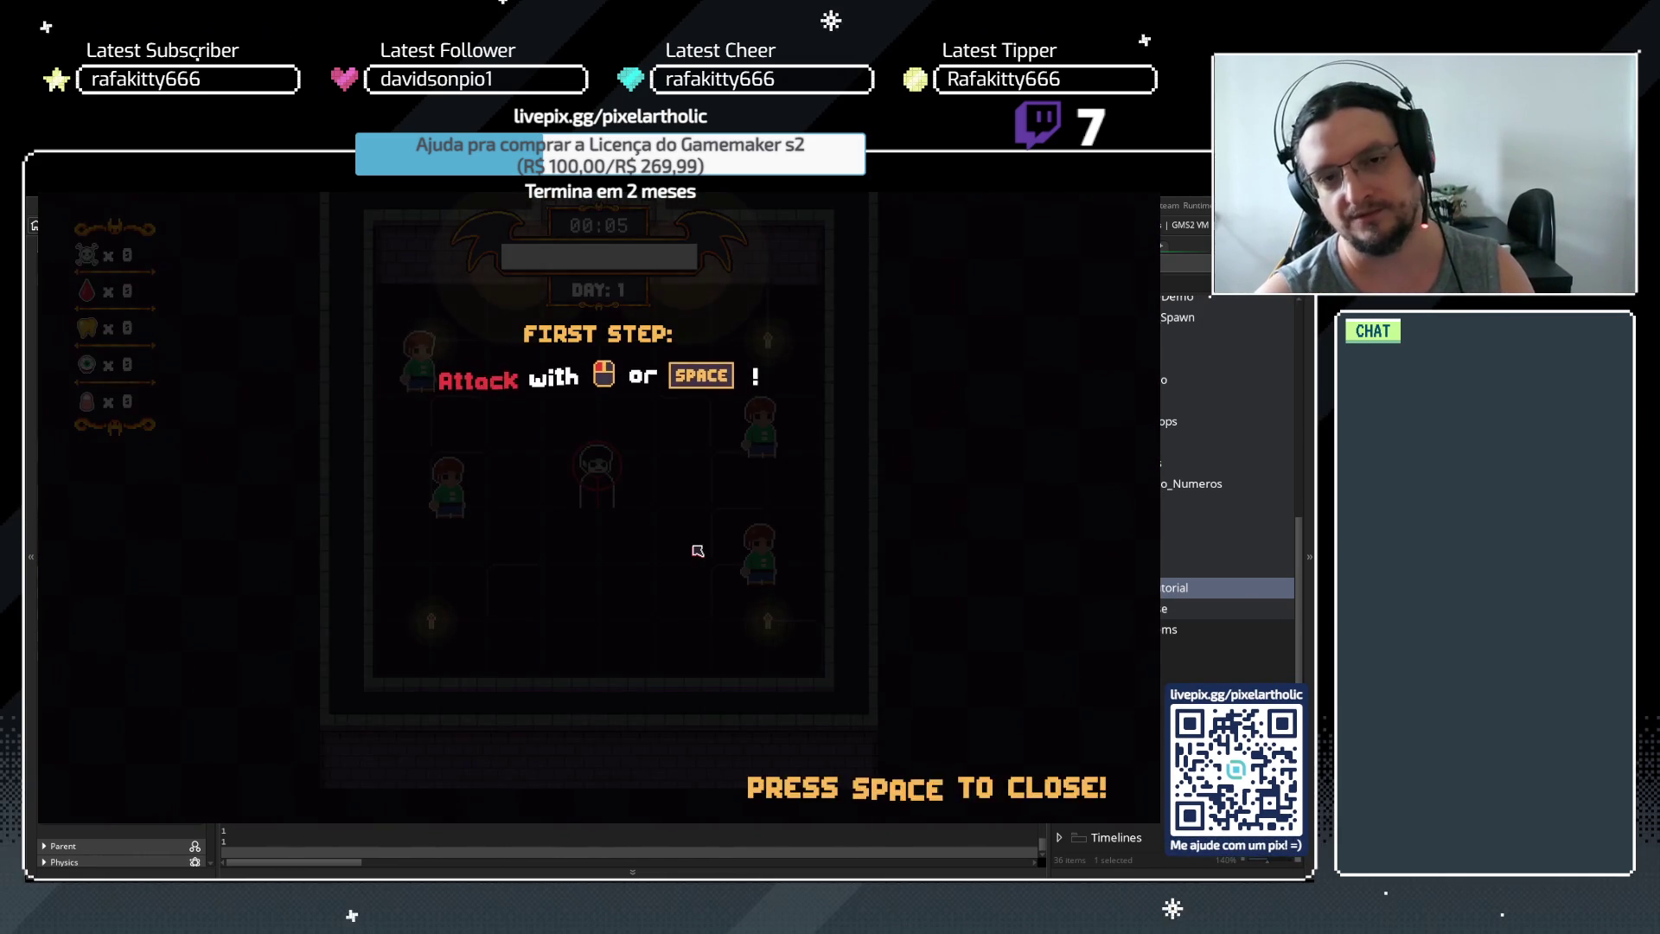
Walk, bite a human and clear the night results through the tutorial, buy the bite upgrade, then quit
key(space)
key(d)
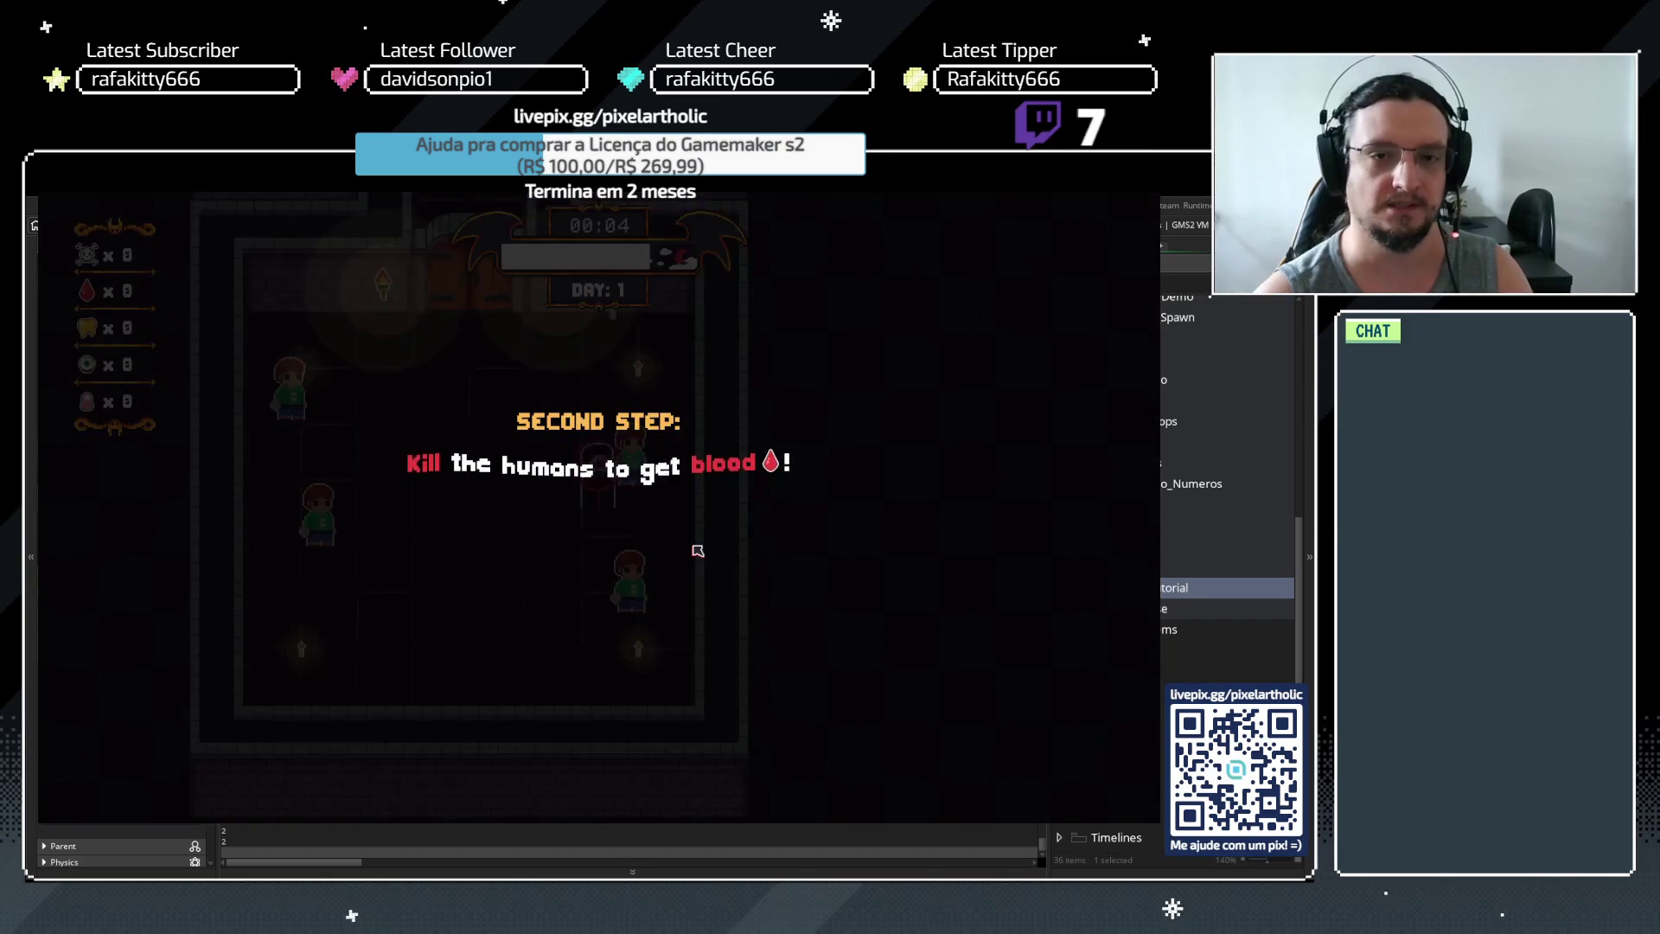
key(space)
click(698, 551)
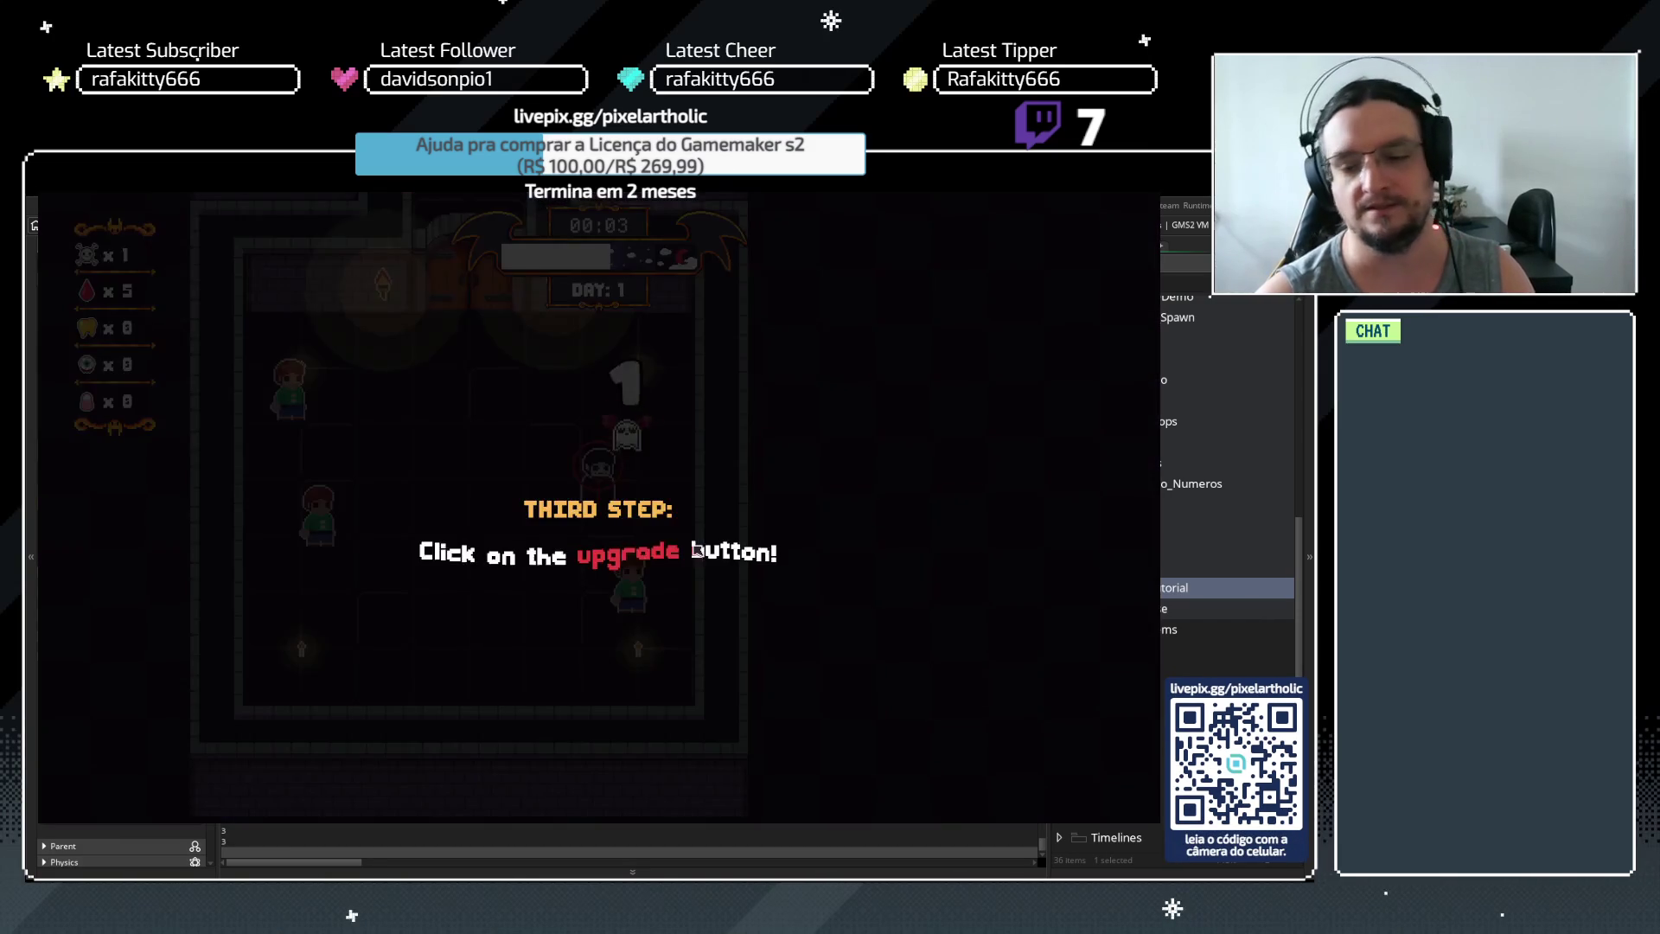
key(space)
key(s)
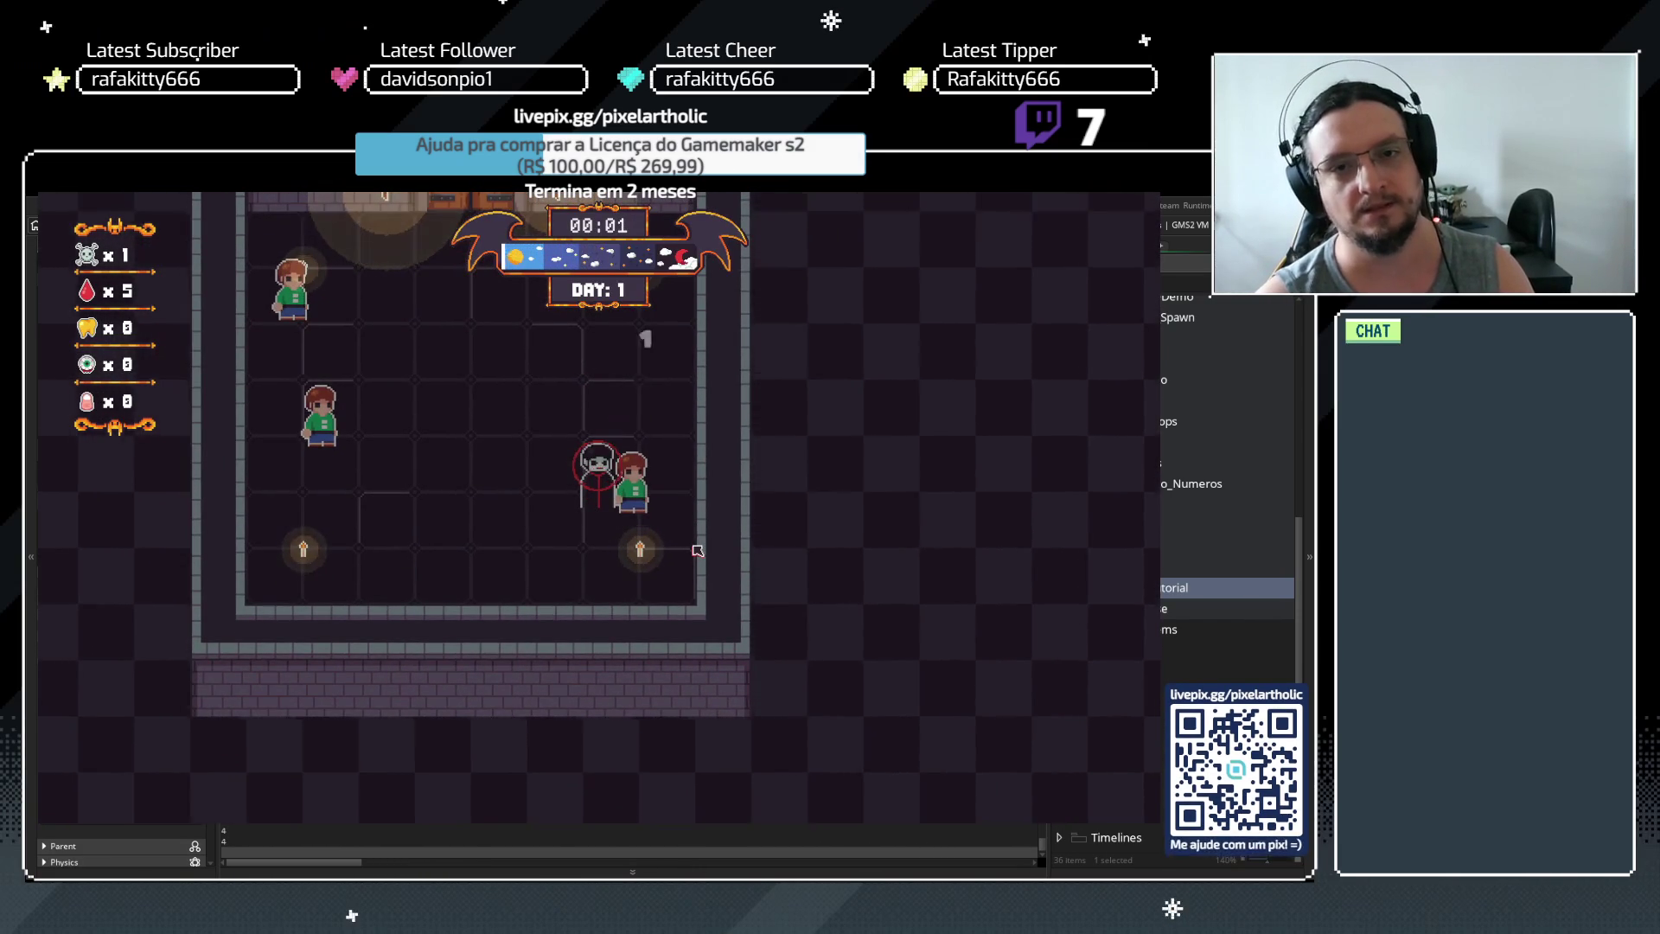
click(412, 363)
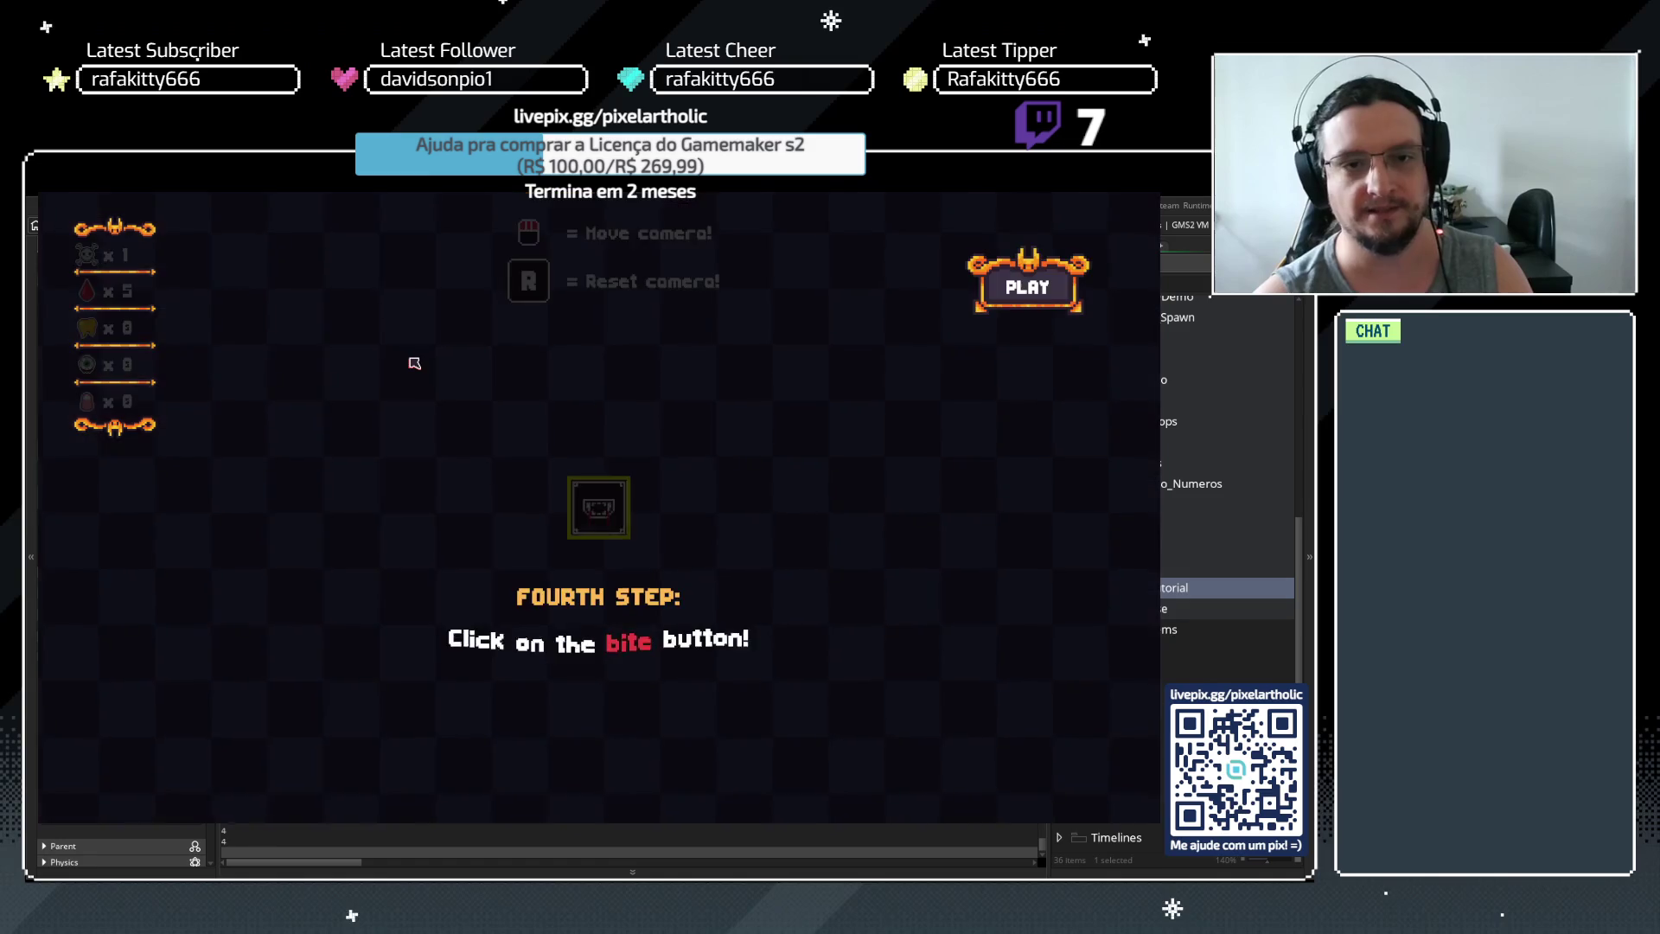
key(space)
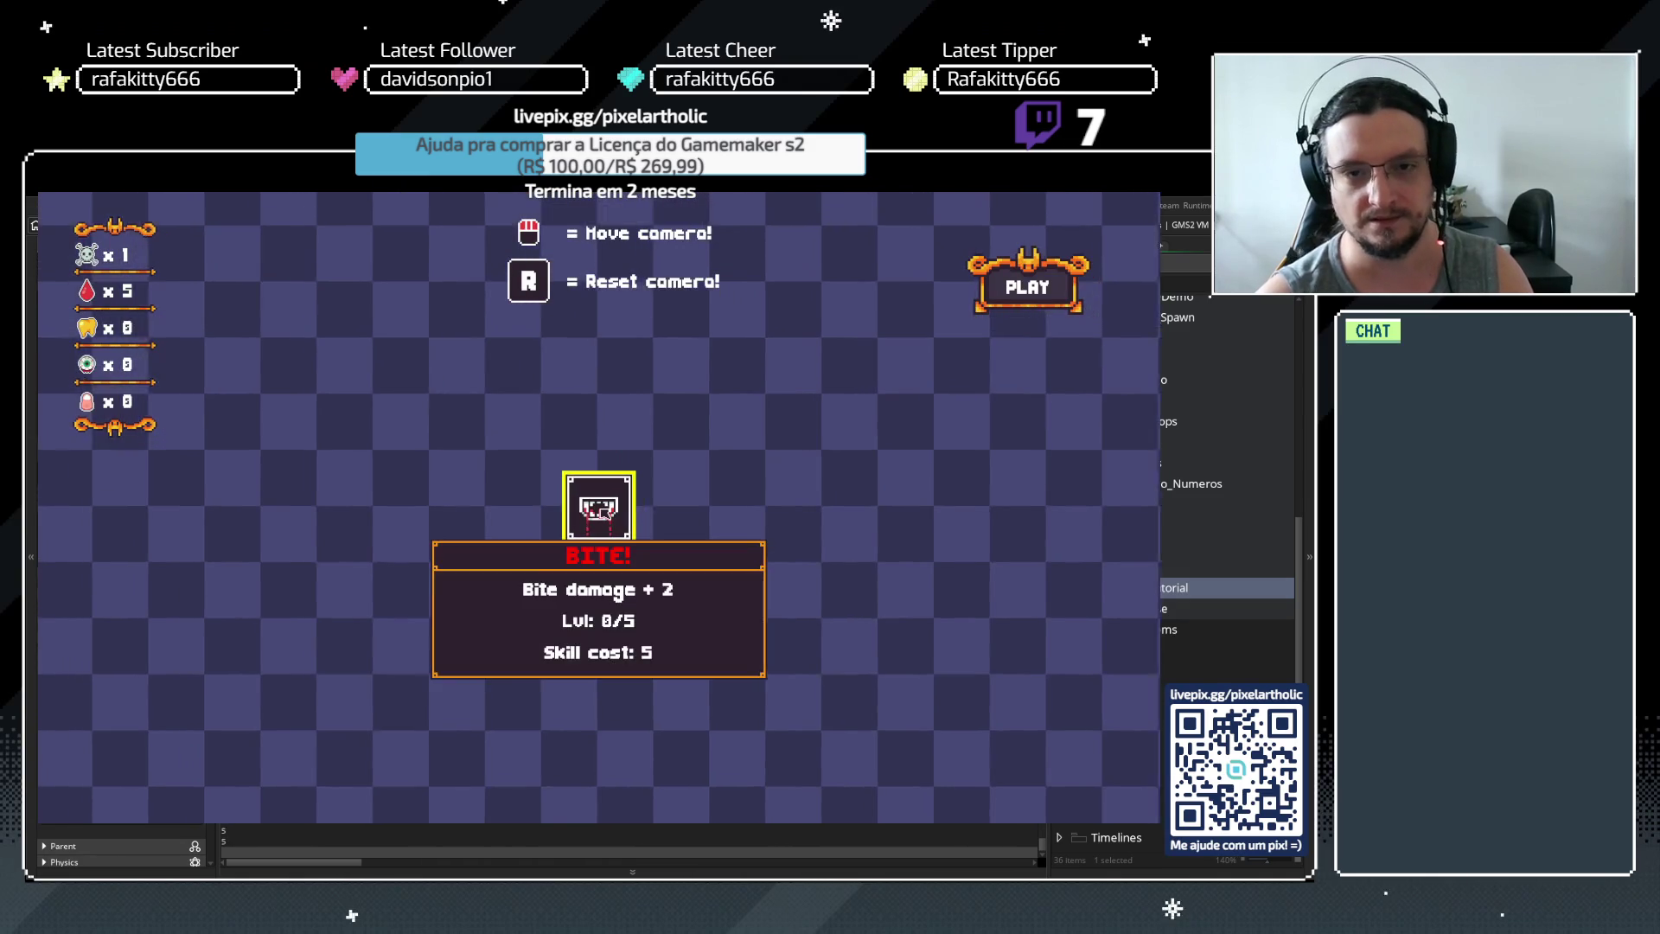
click(604, 514)
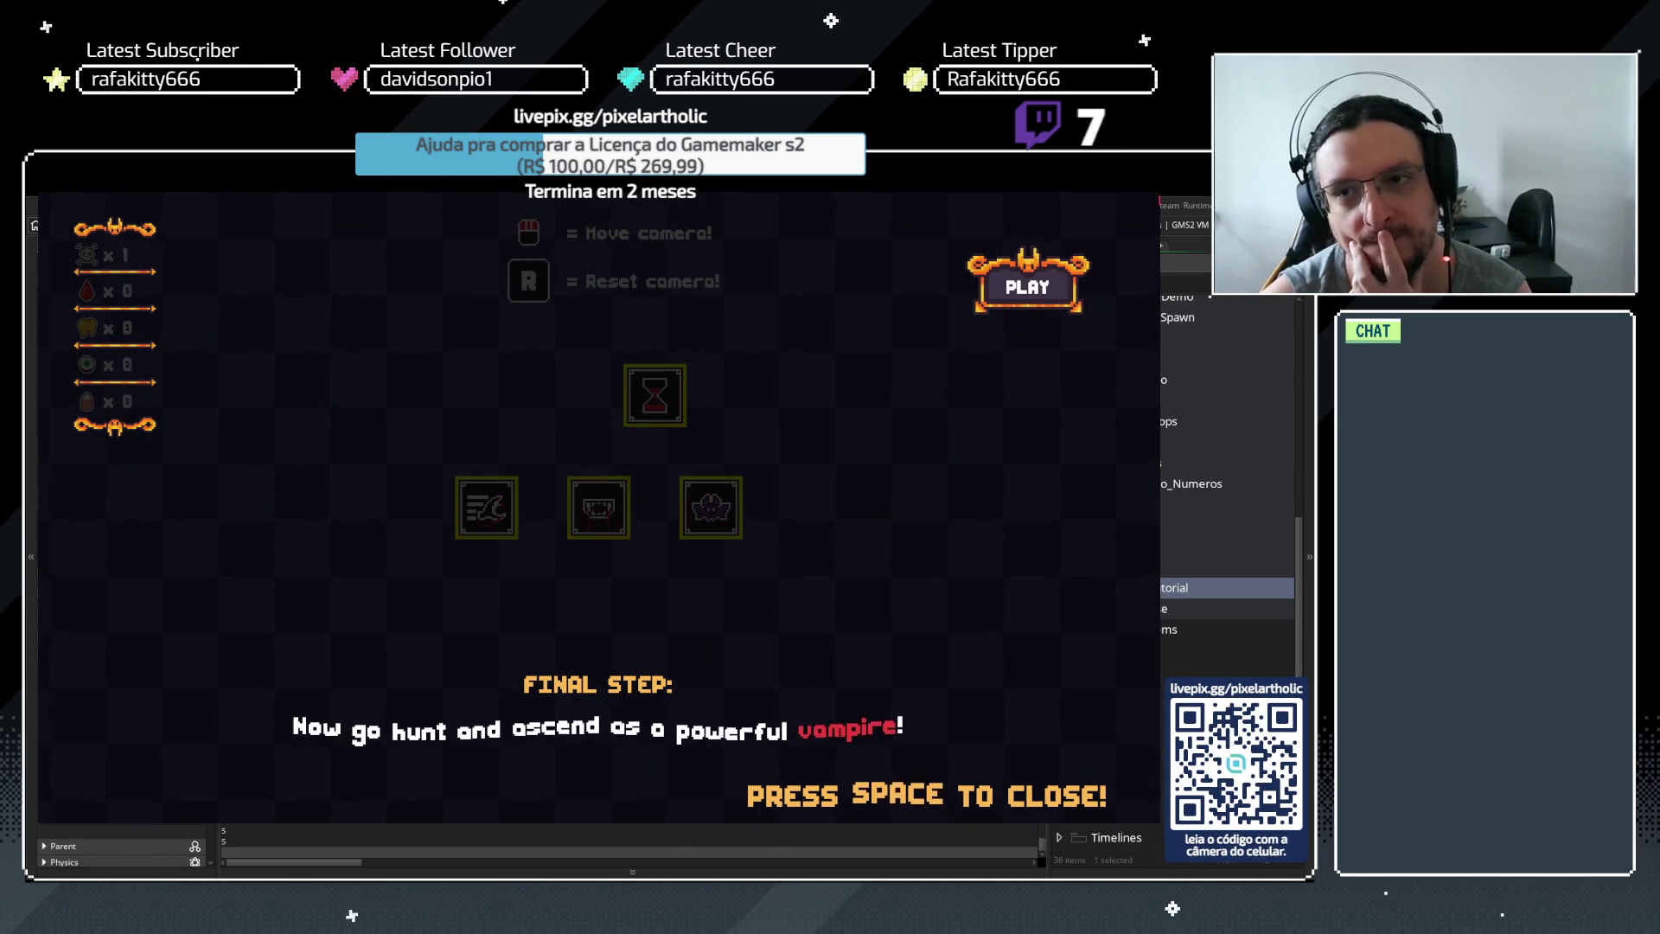
key(Escape)
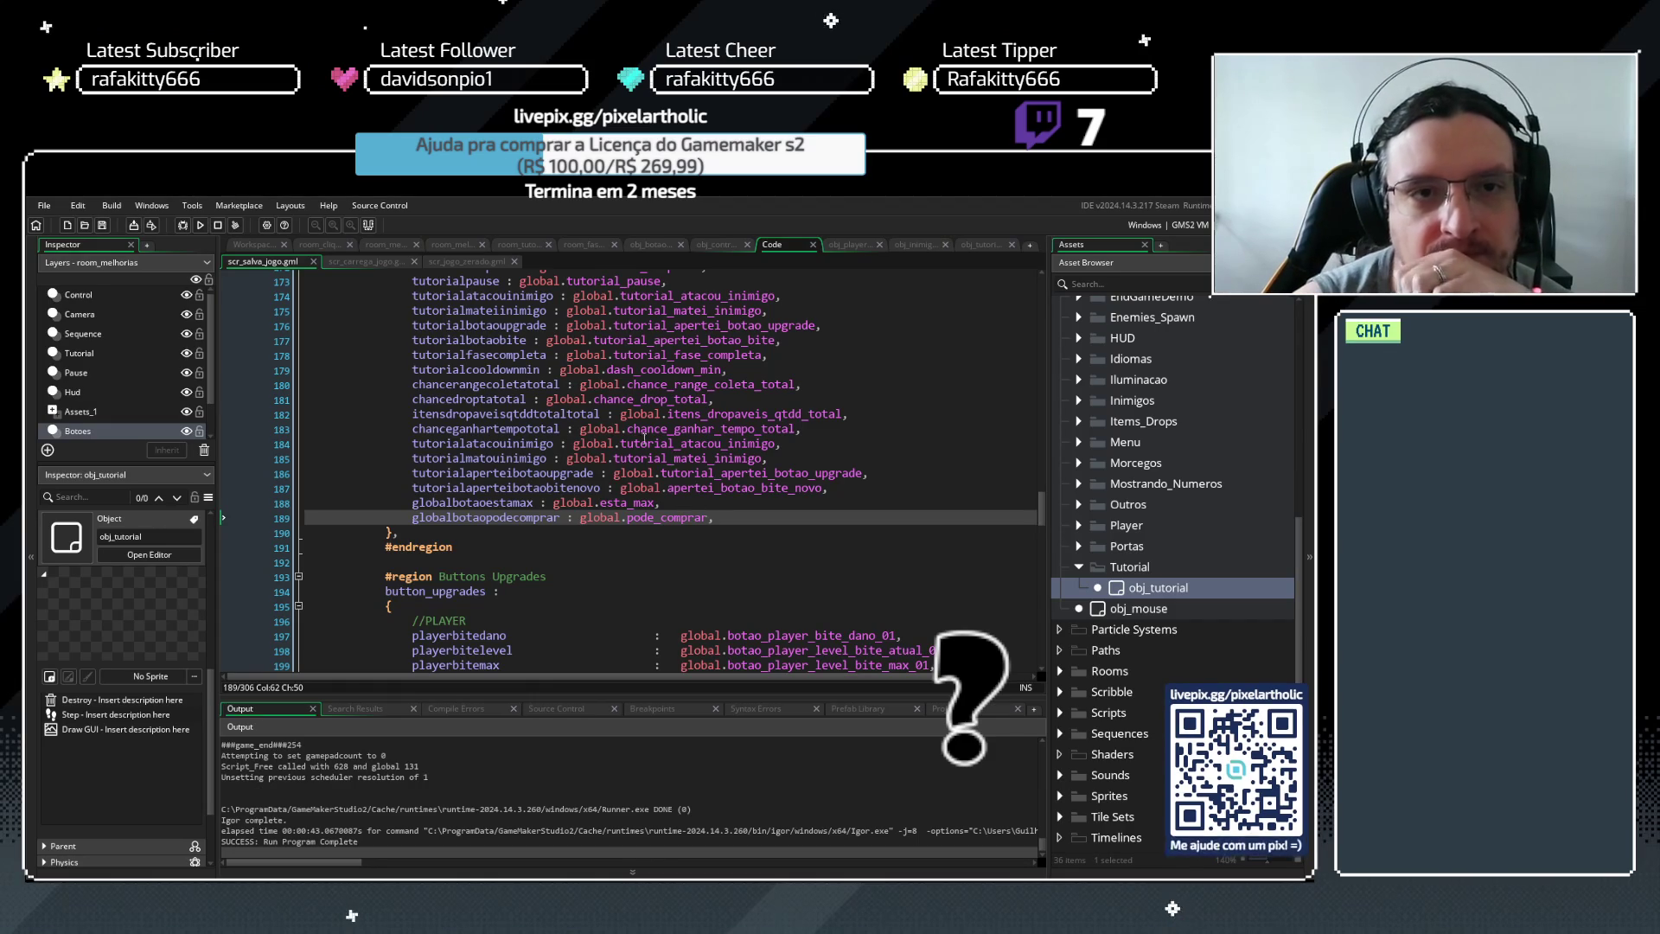
Look over obj_control's Create and obj_botao's Step code, then view obj_botao's Draw outline colouring
click(714, 246)
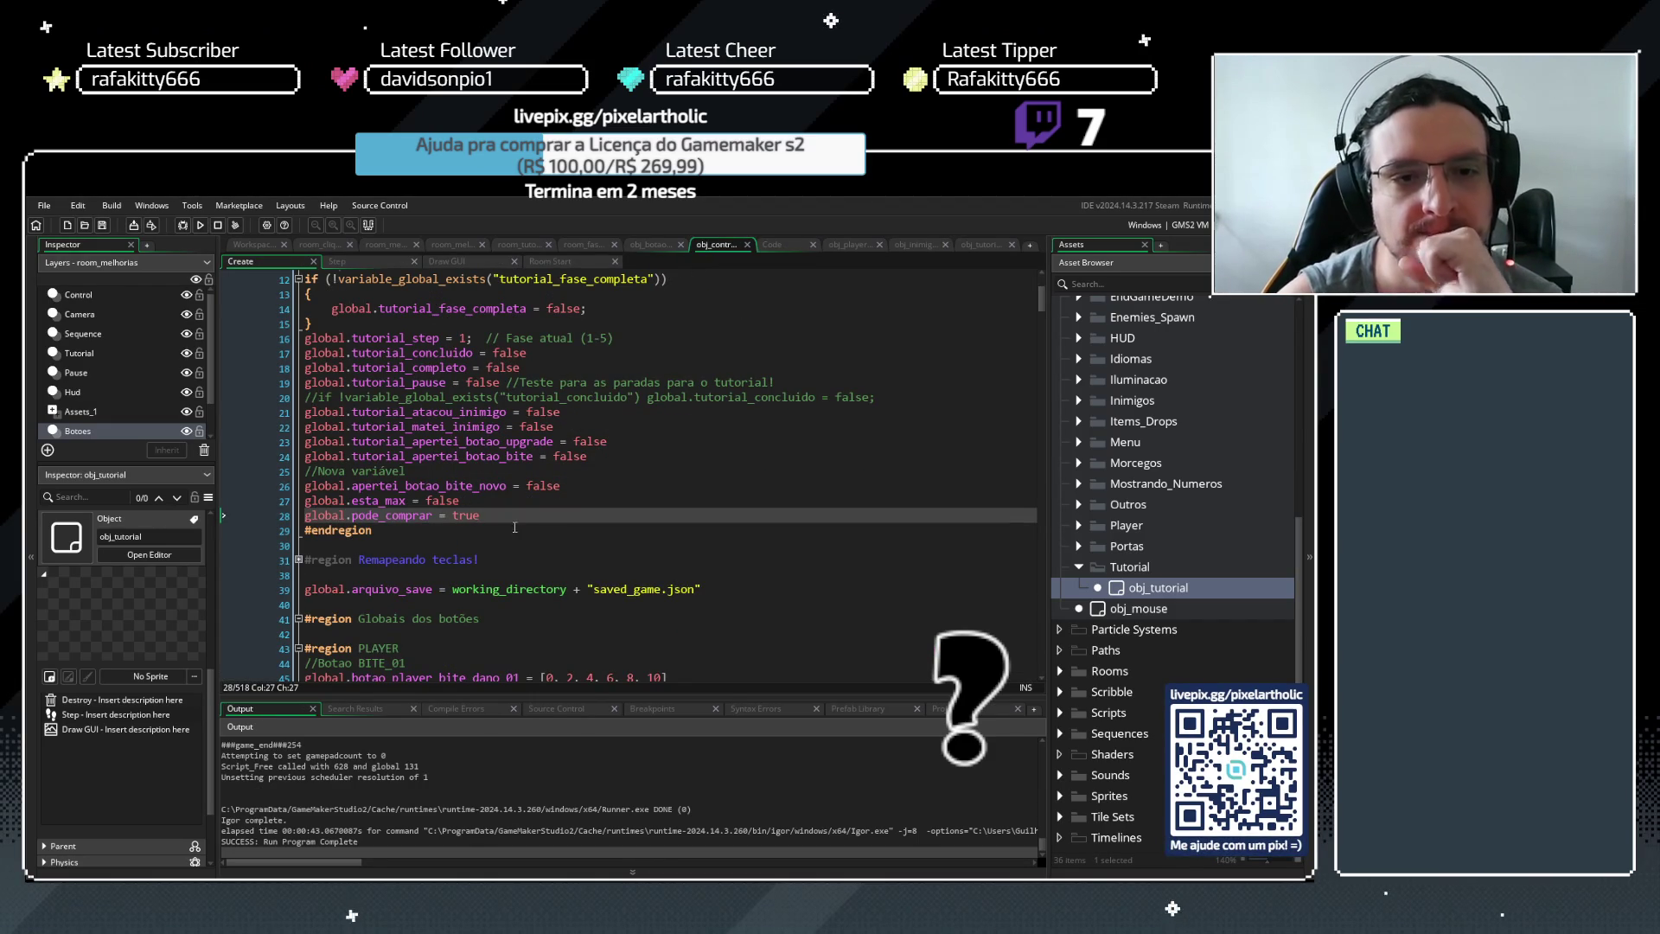
click(650, 245)
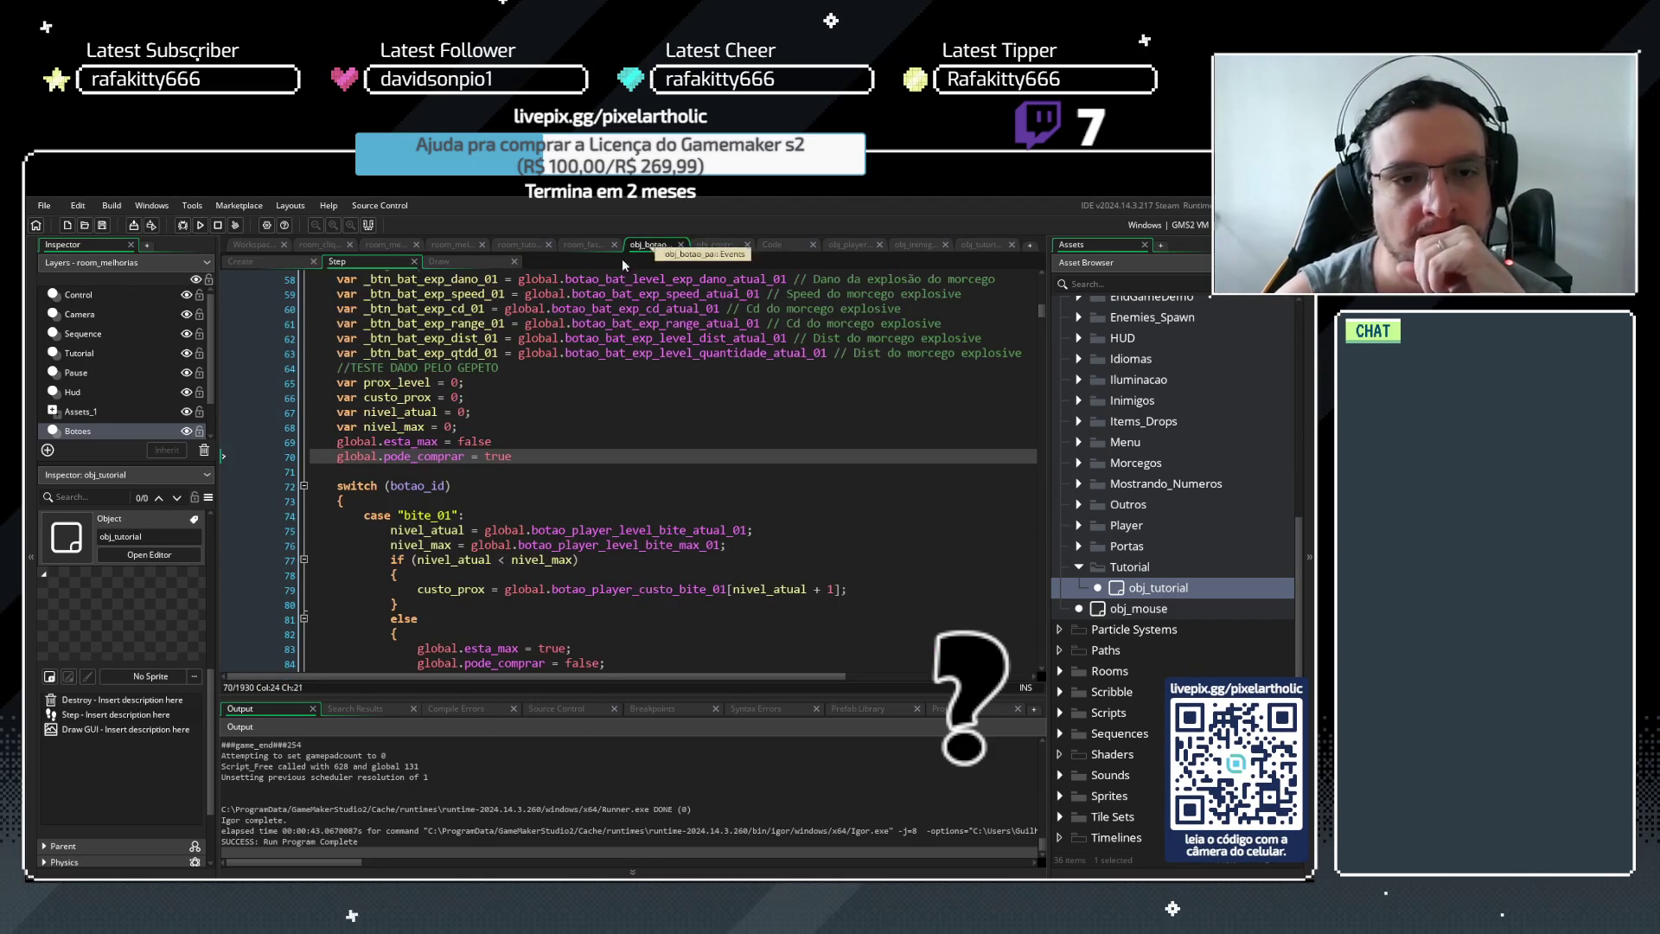
click(546, 471)
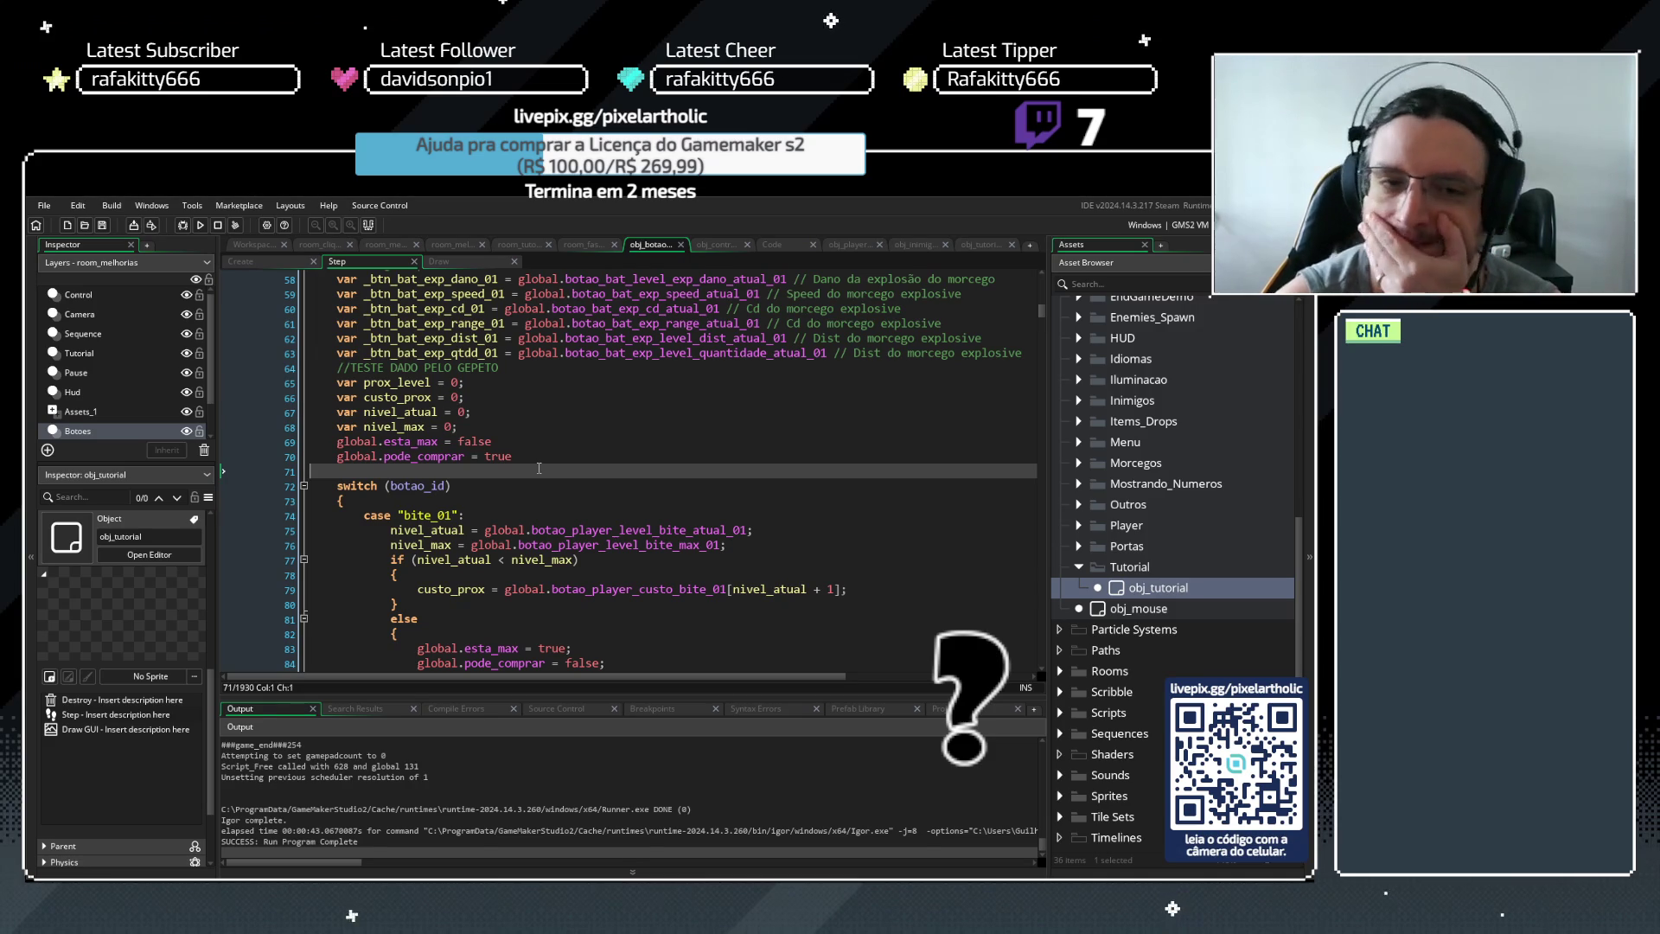
scroll(541, 468, down, 1)
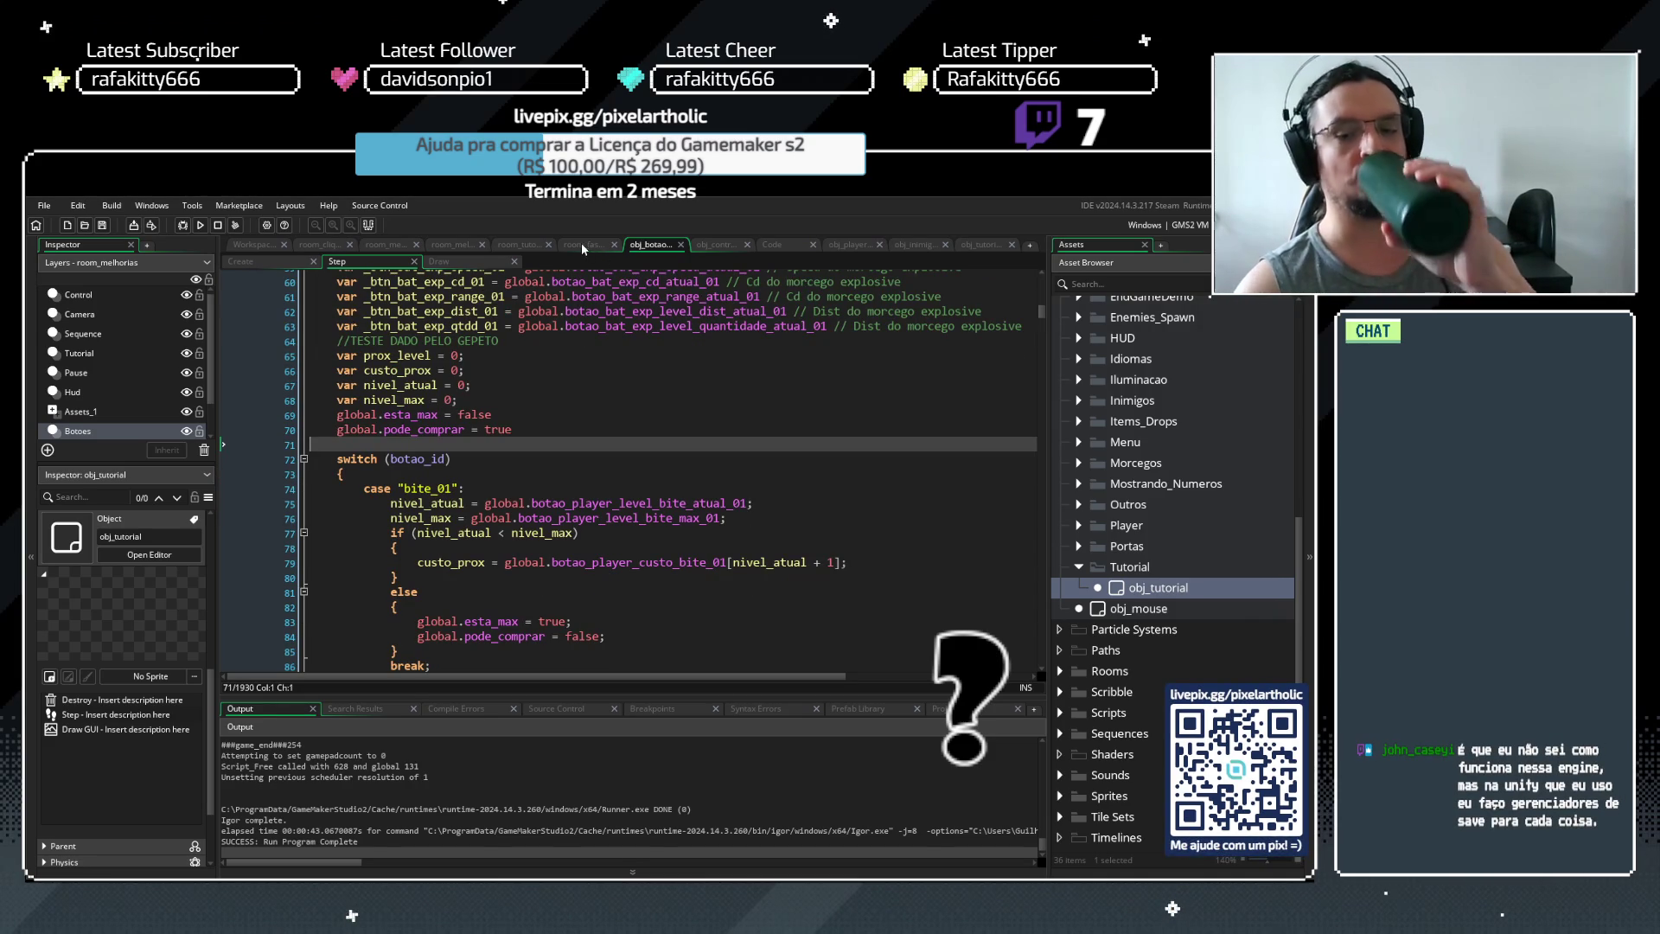
click(481, 263)
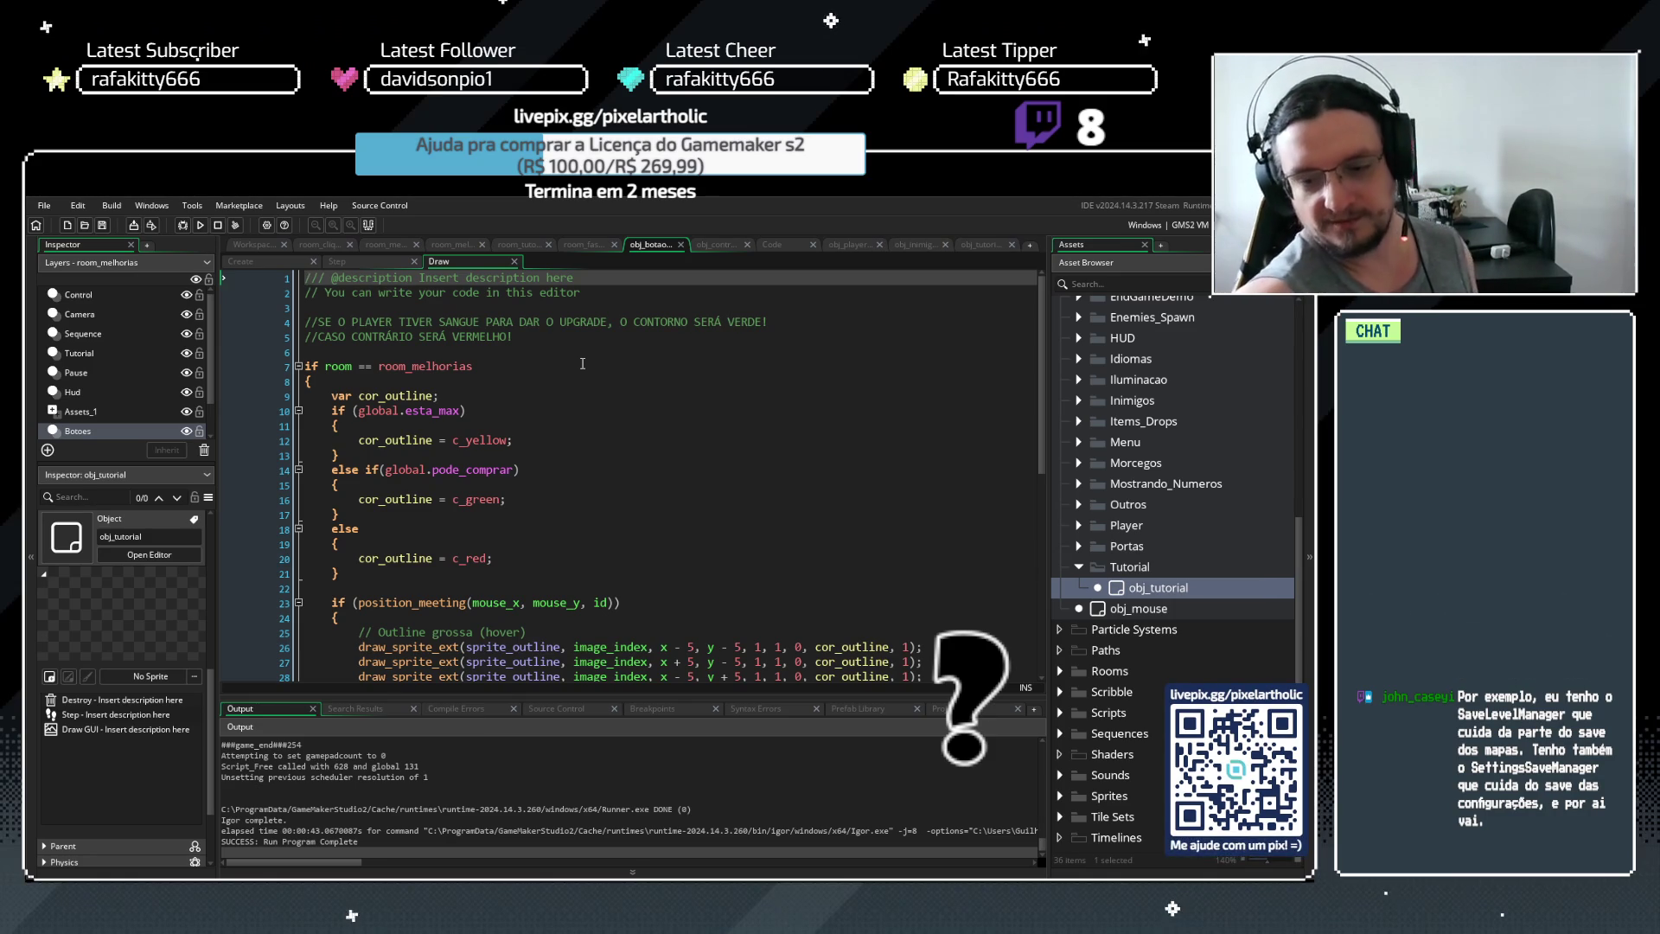
Scroll through scr_salva_jogo's saved fields back to the top, then switch to scr_carrega_jogo
click(500, 368)
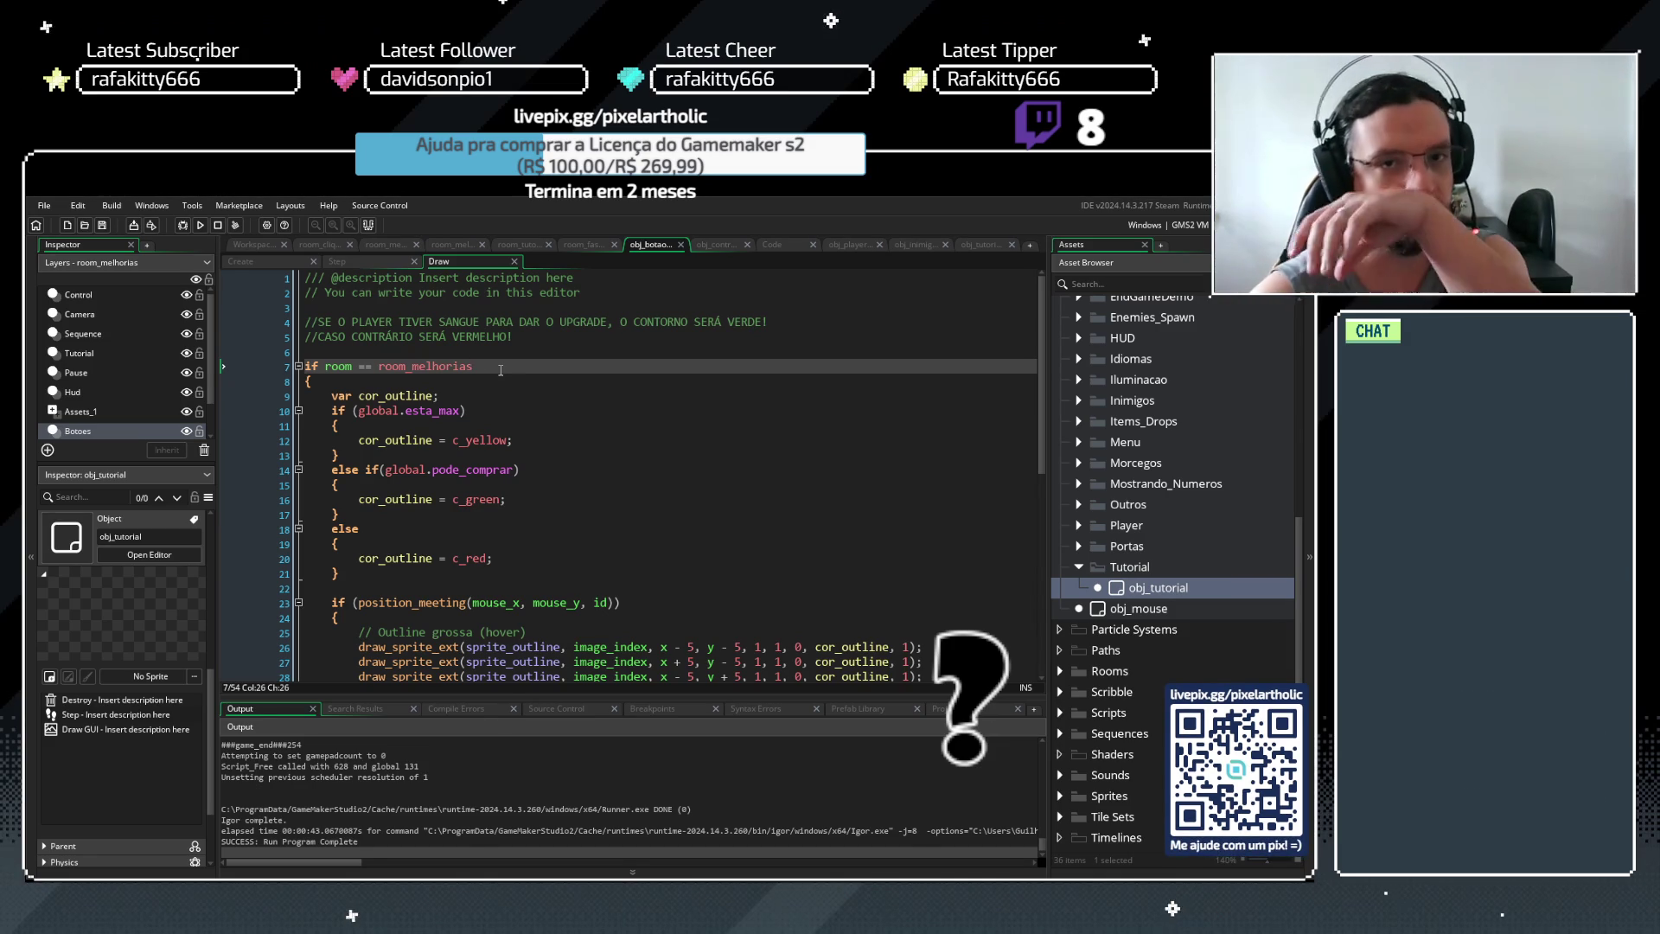
click(768, 248)
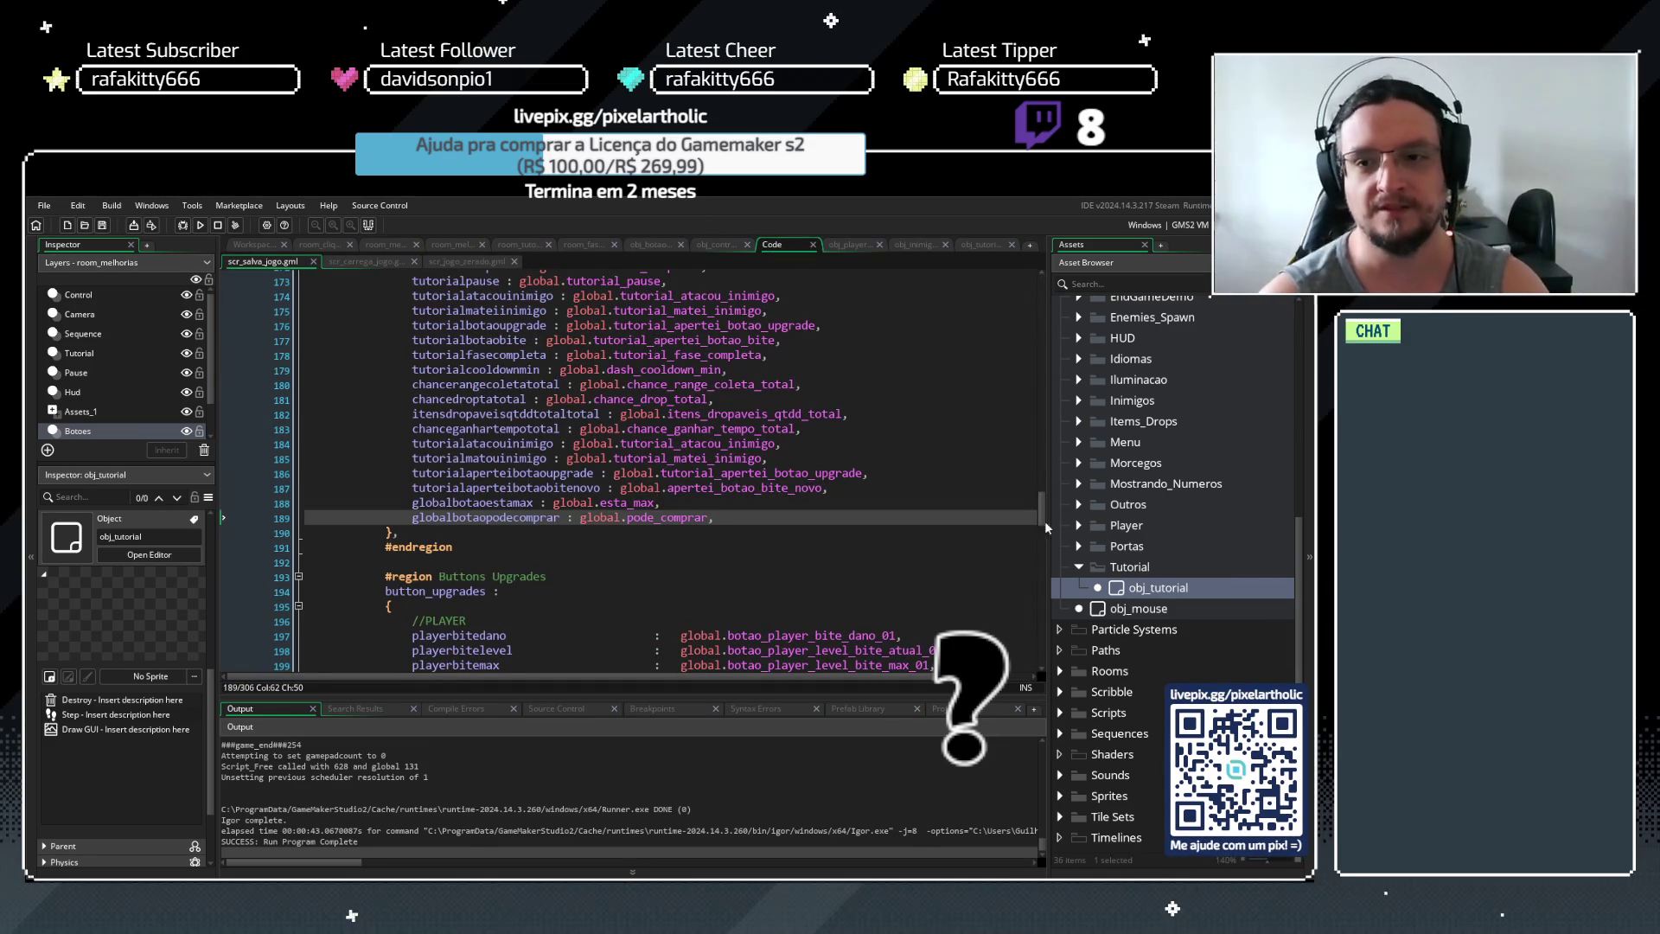
scroll(1041, 506, down, 3)
drag(1038, 419, 1039, 275)
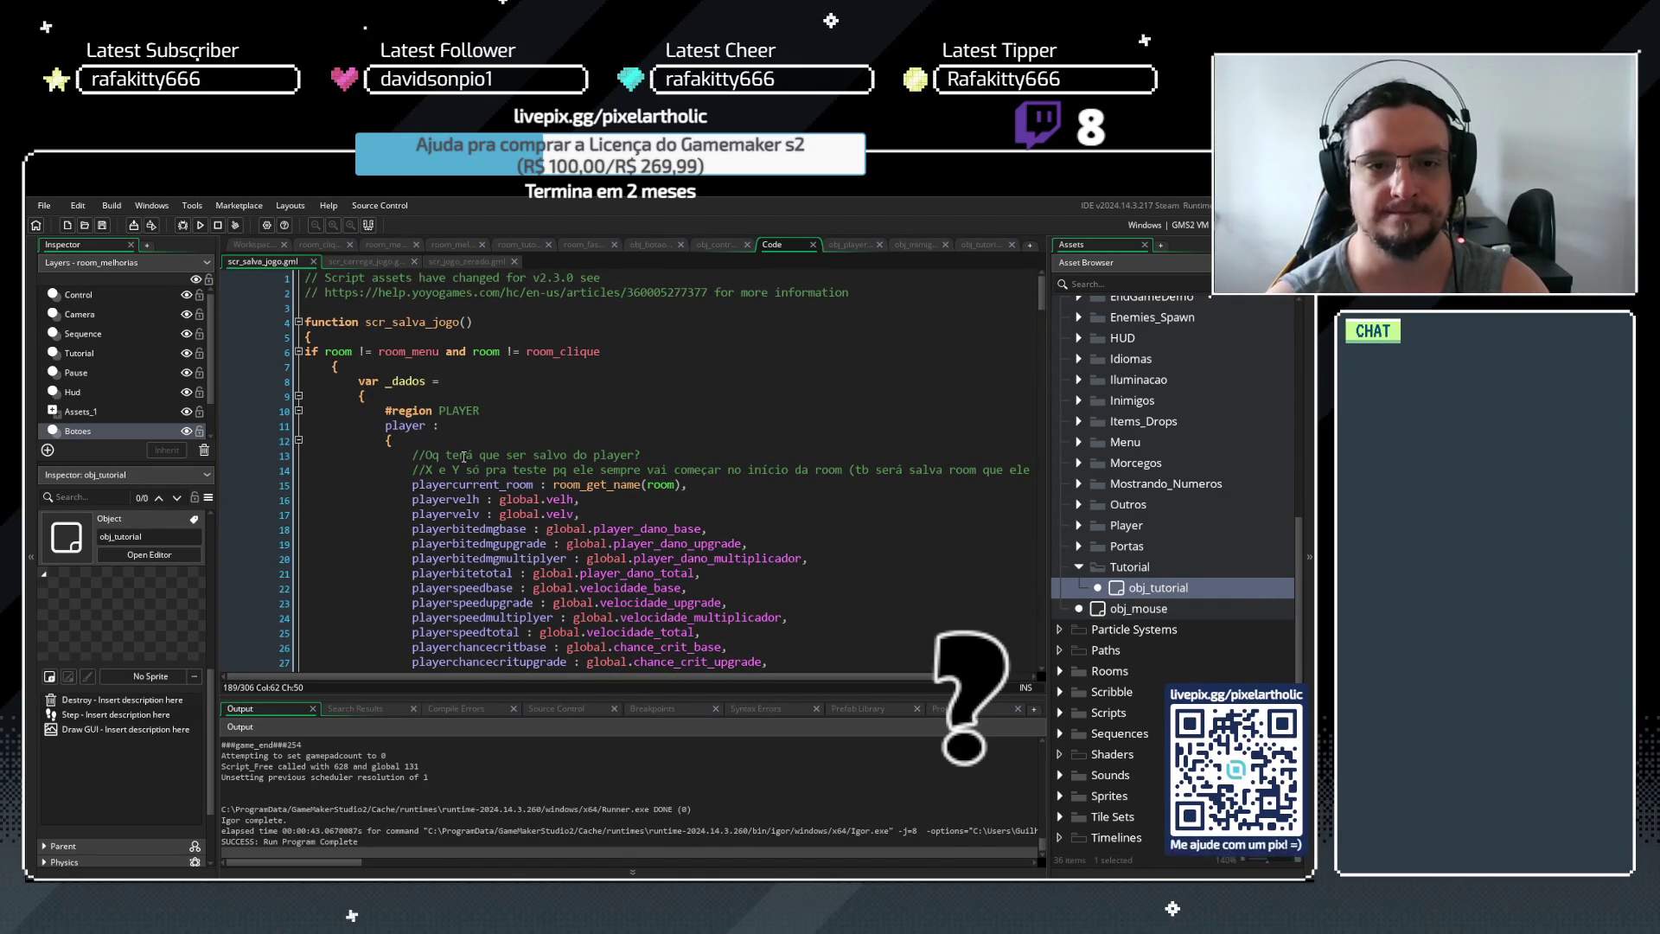
scroll(676, 571, down, 10)
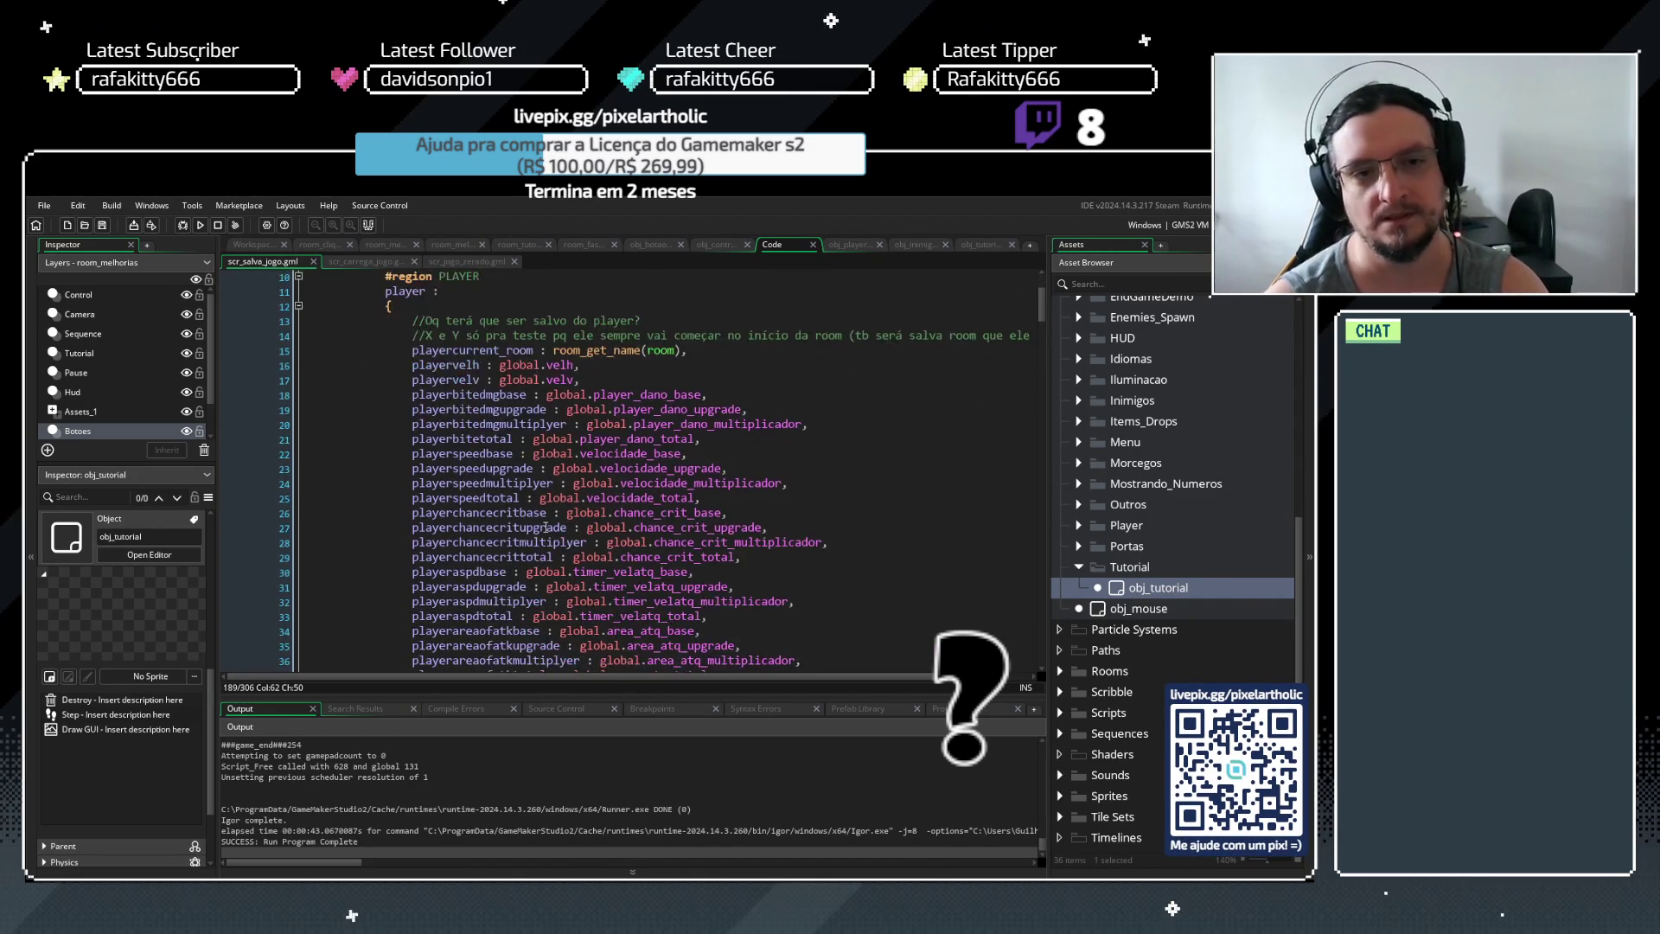
scroll(564, 513, down, 9)
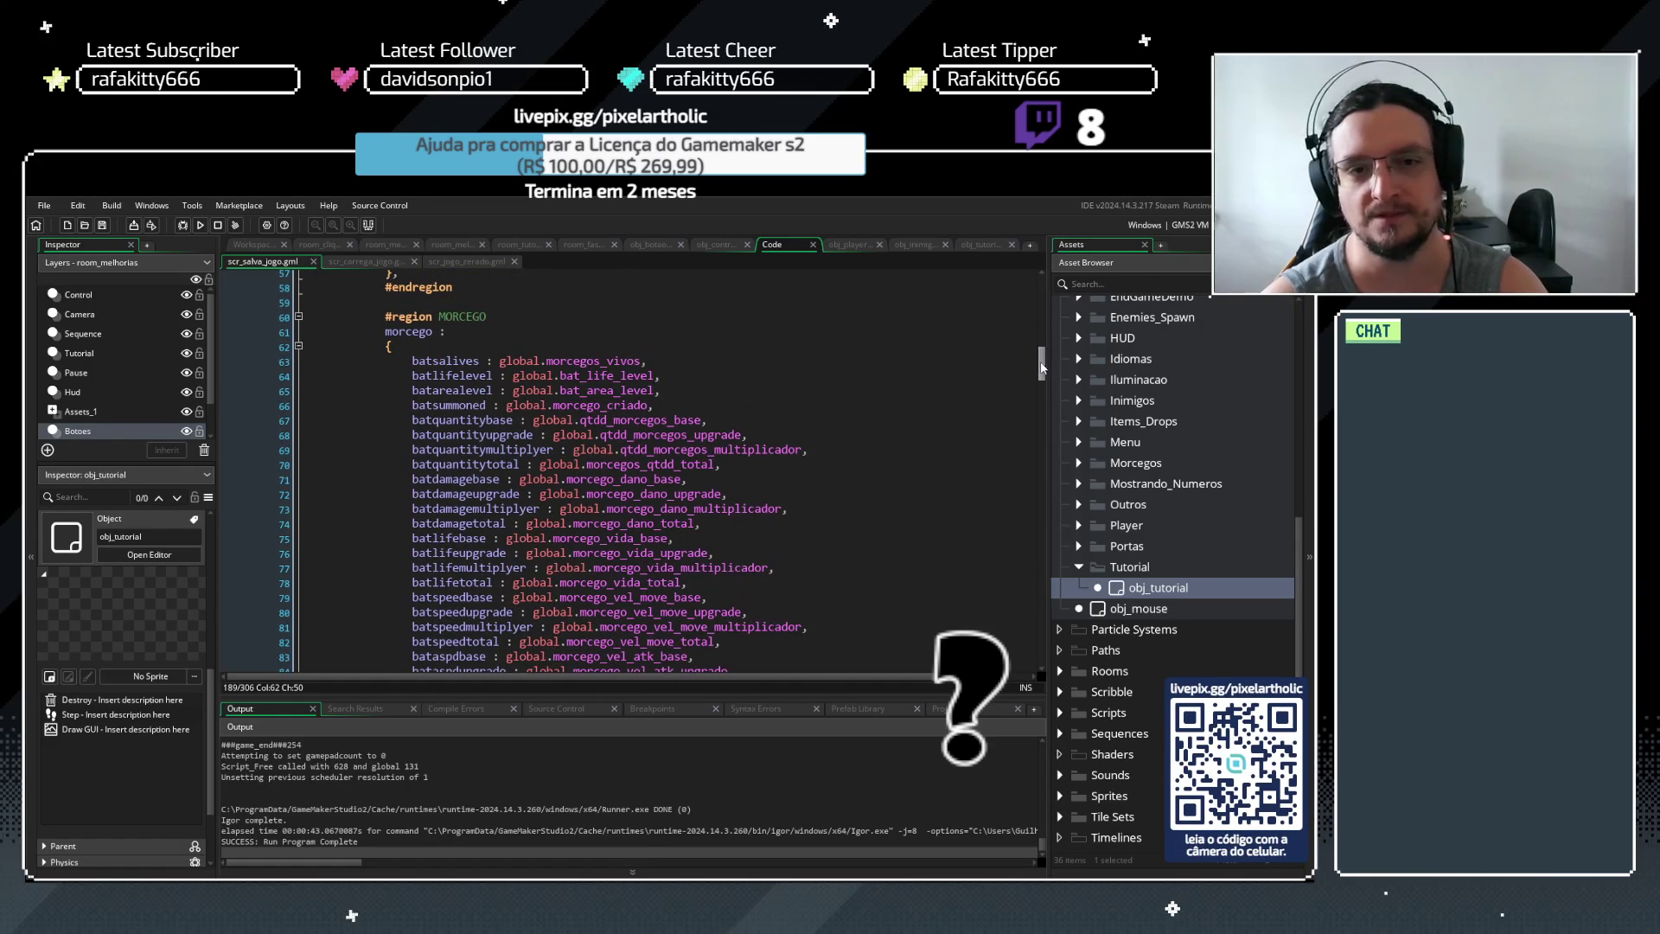
drag(1041, 366, 1029, 433)
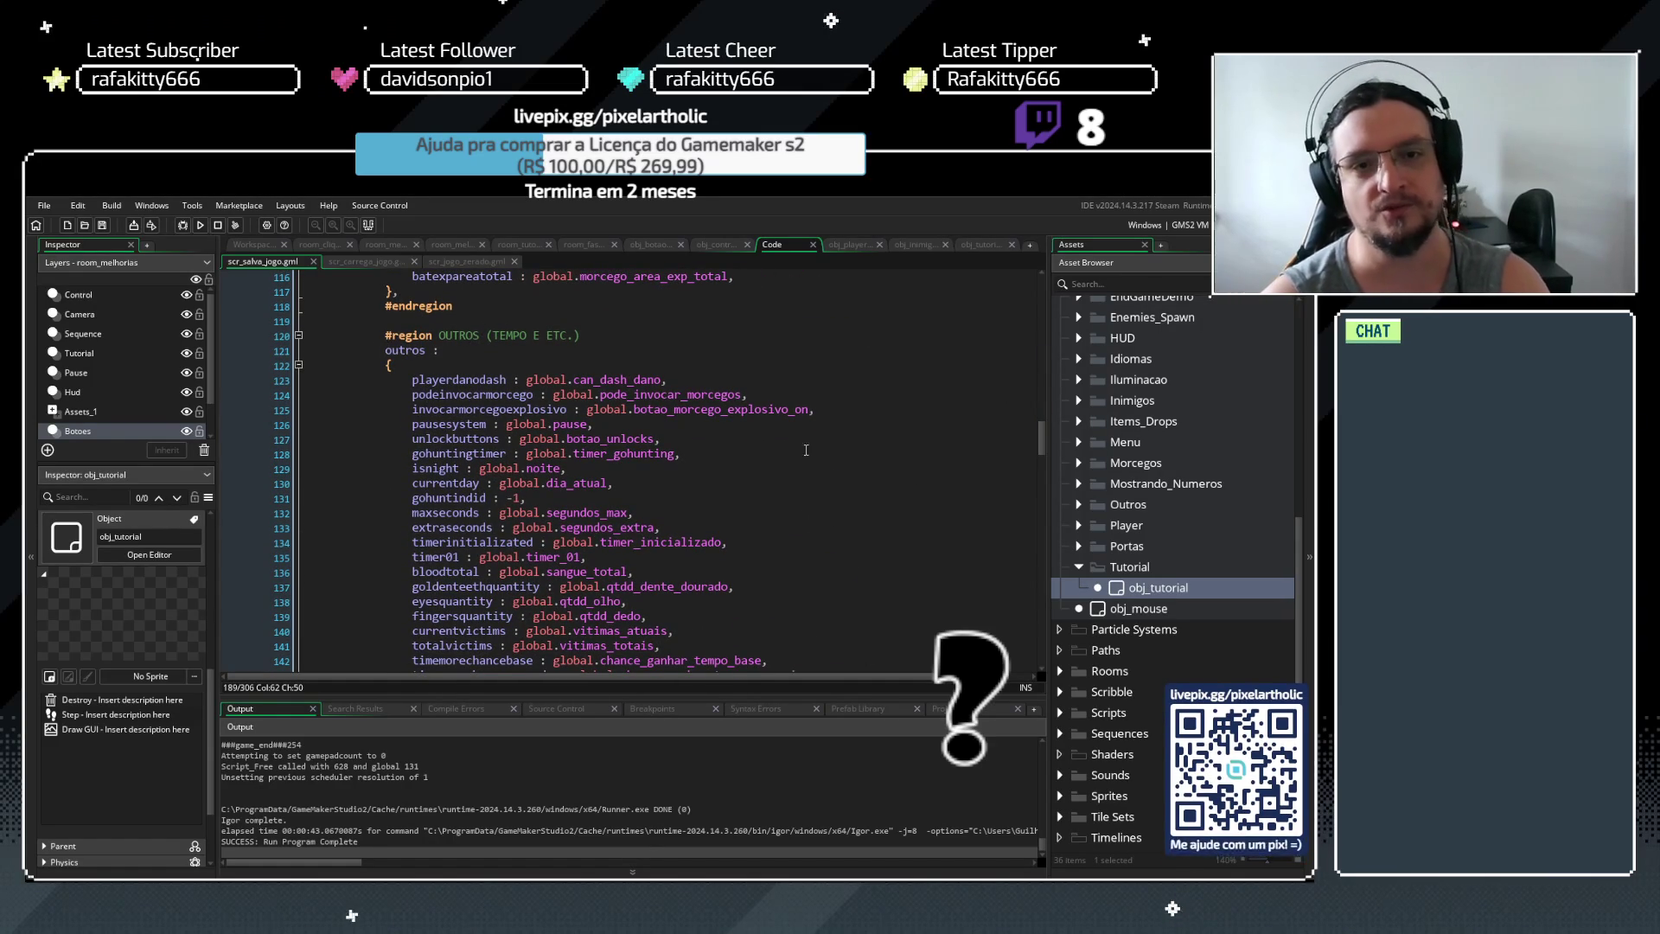
drag(1041, 434, 1041, 284)
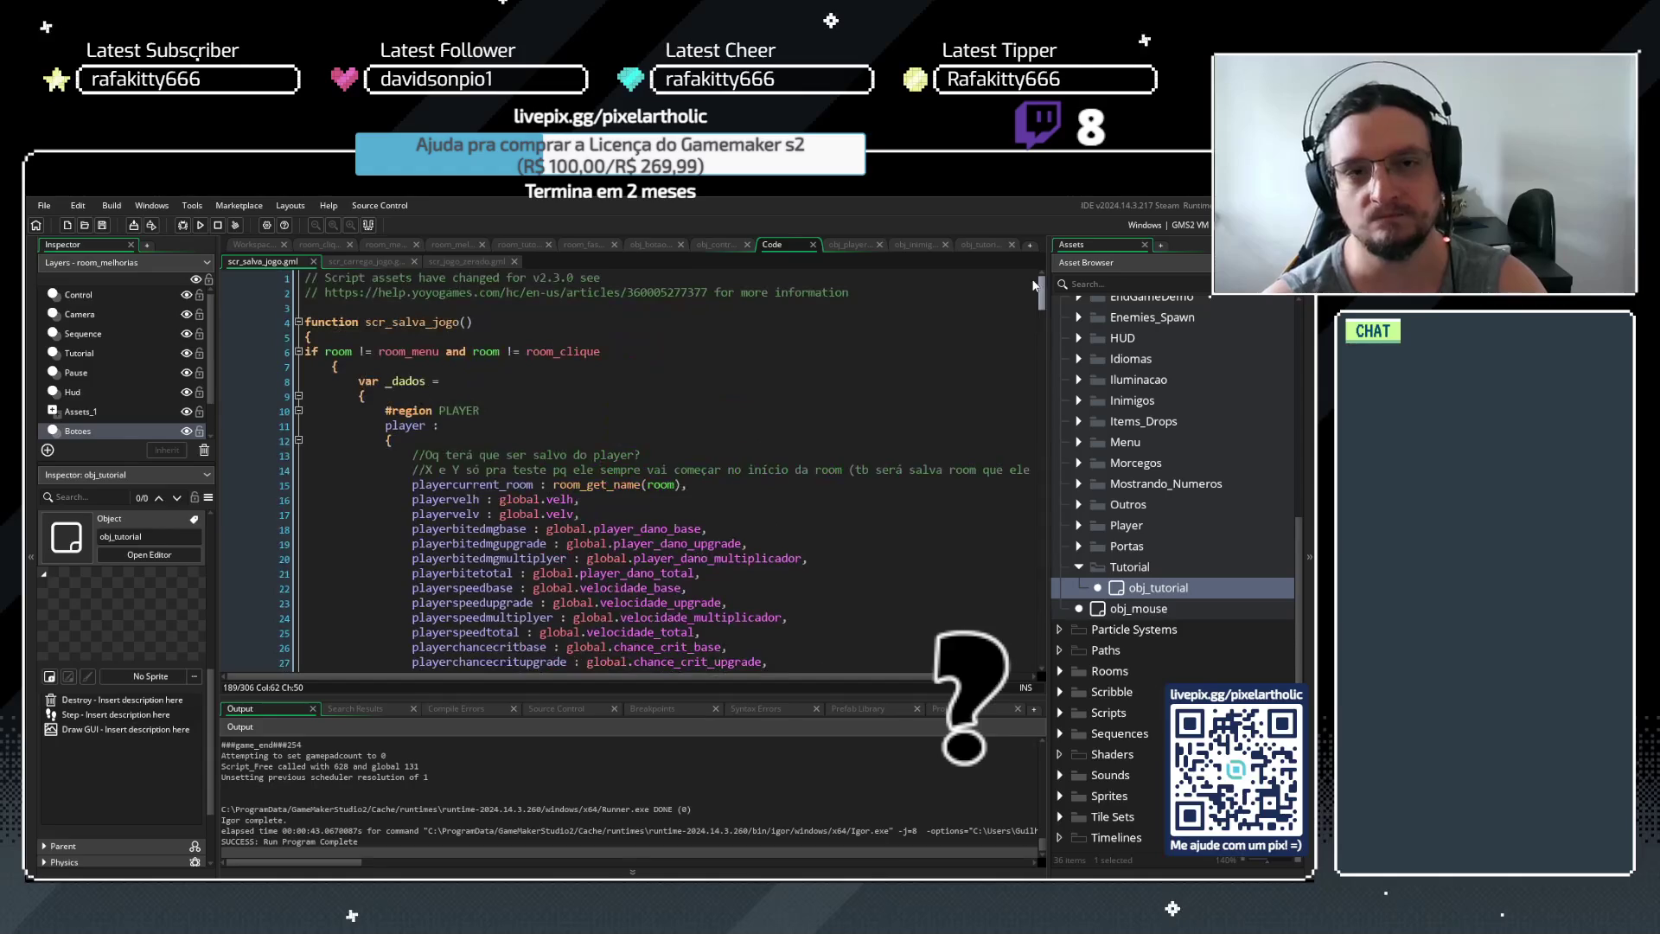
click(501, 441)
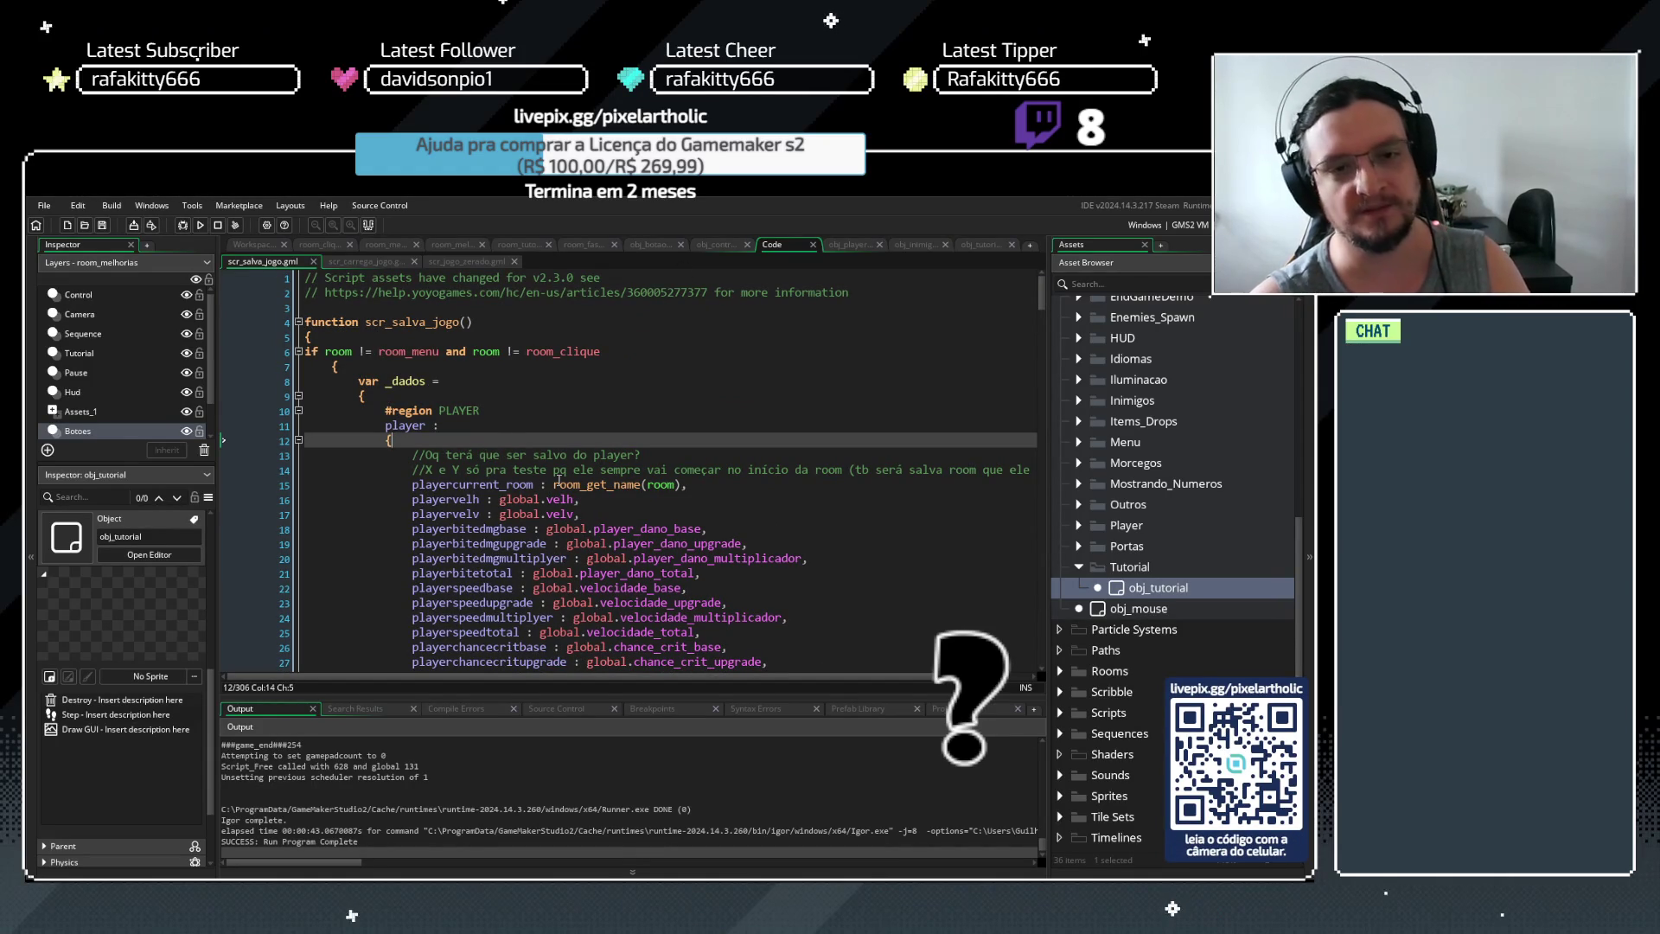
click(375, 264)
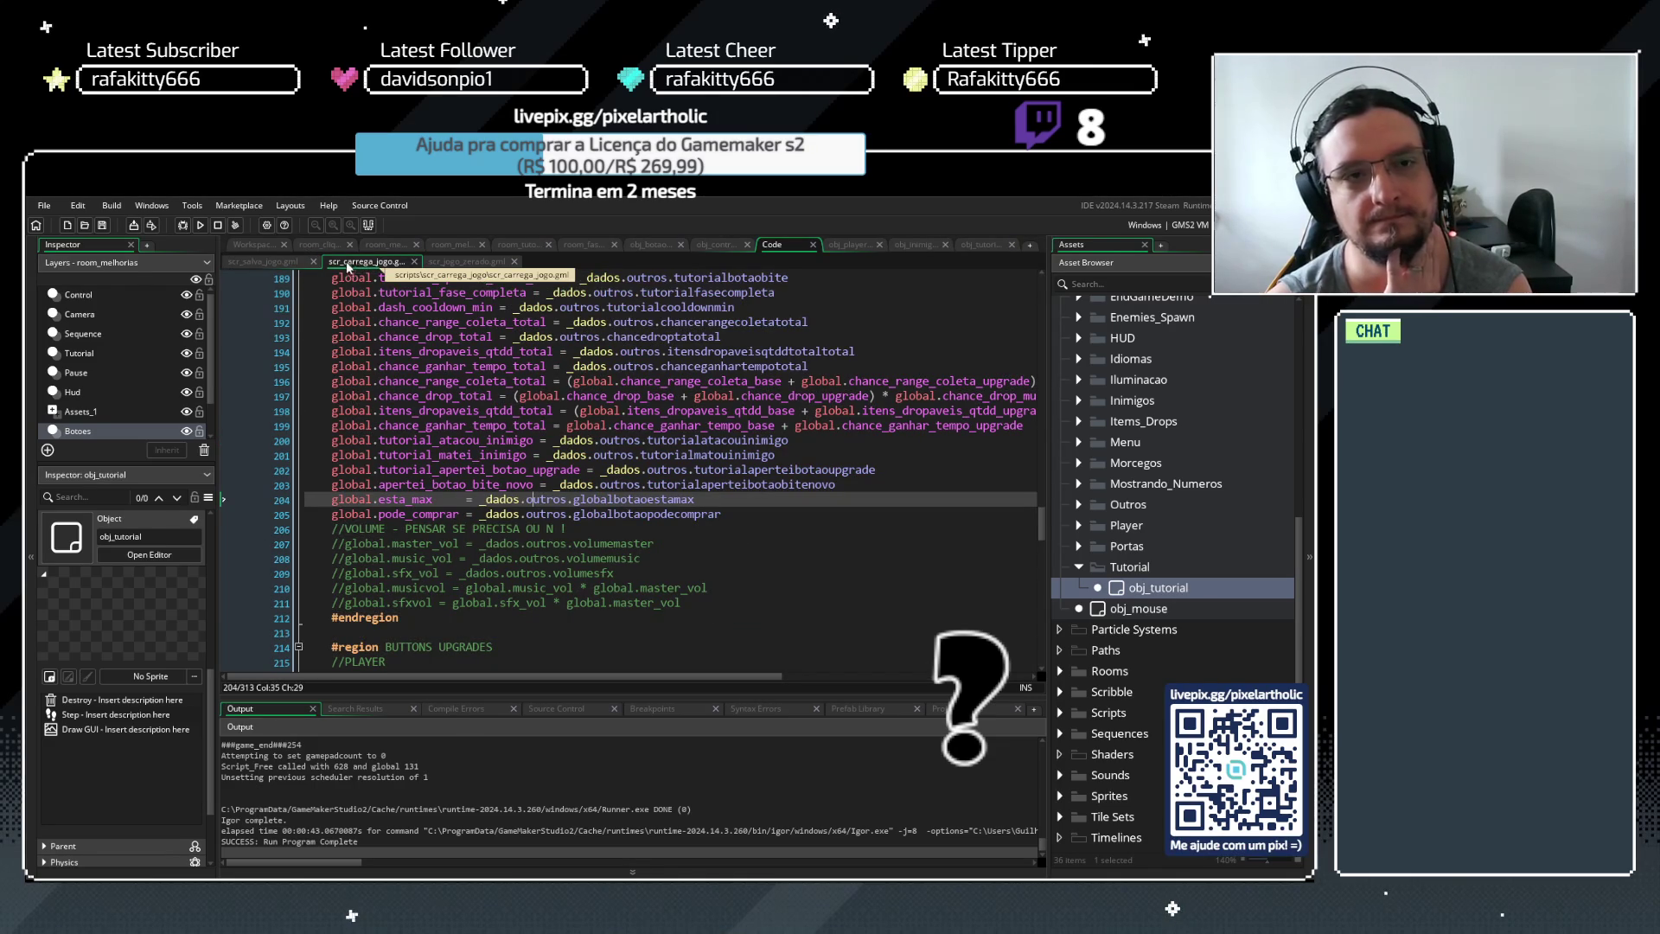
Scroll scr_salva_jogo down to the tutorial and button variables, then view the button's Draw code
click(263, 261)
scroll(876, 360, down, 5)
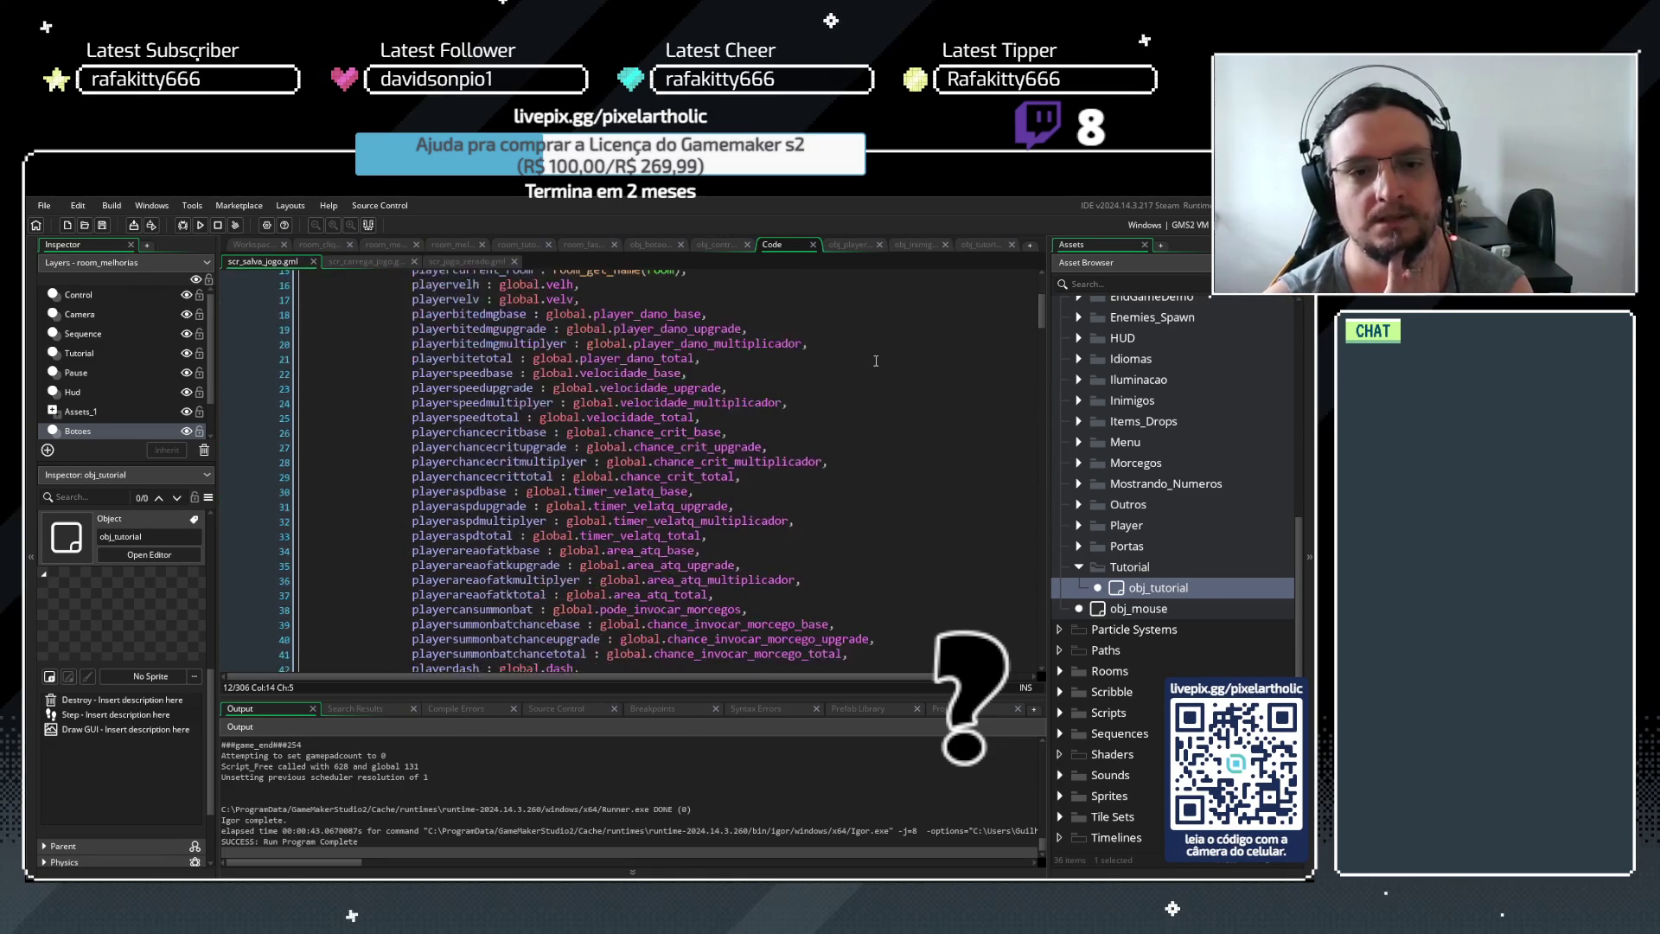
scroll(876, 361, down, 6)
scroll(875, 361, down, 20)
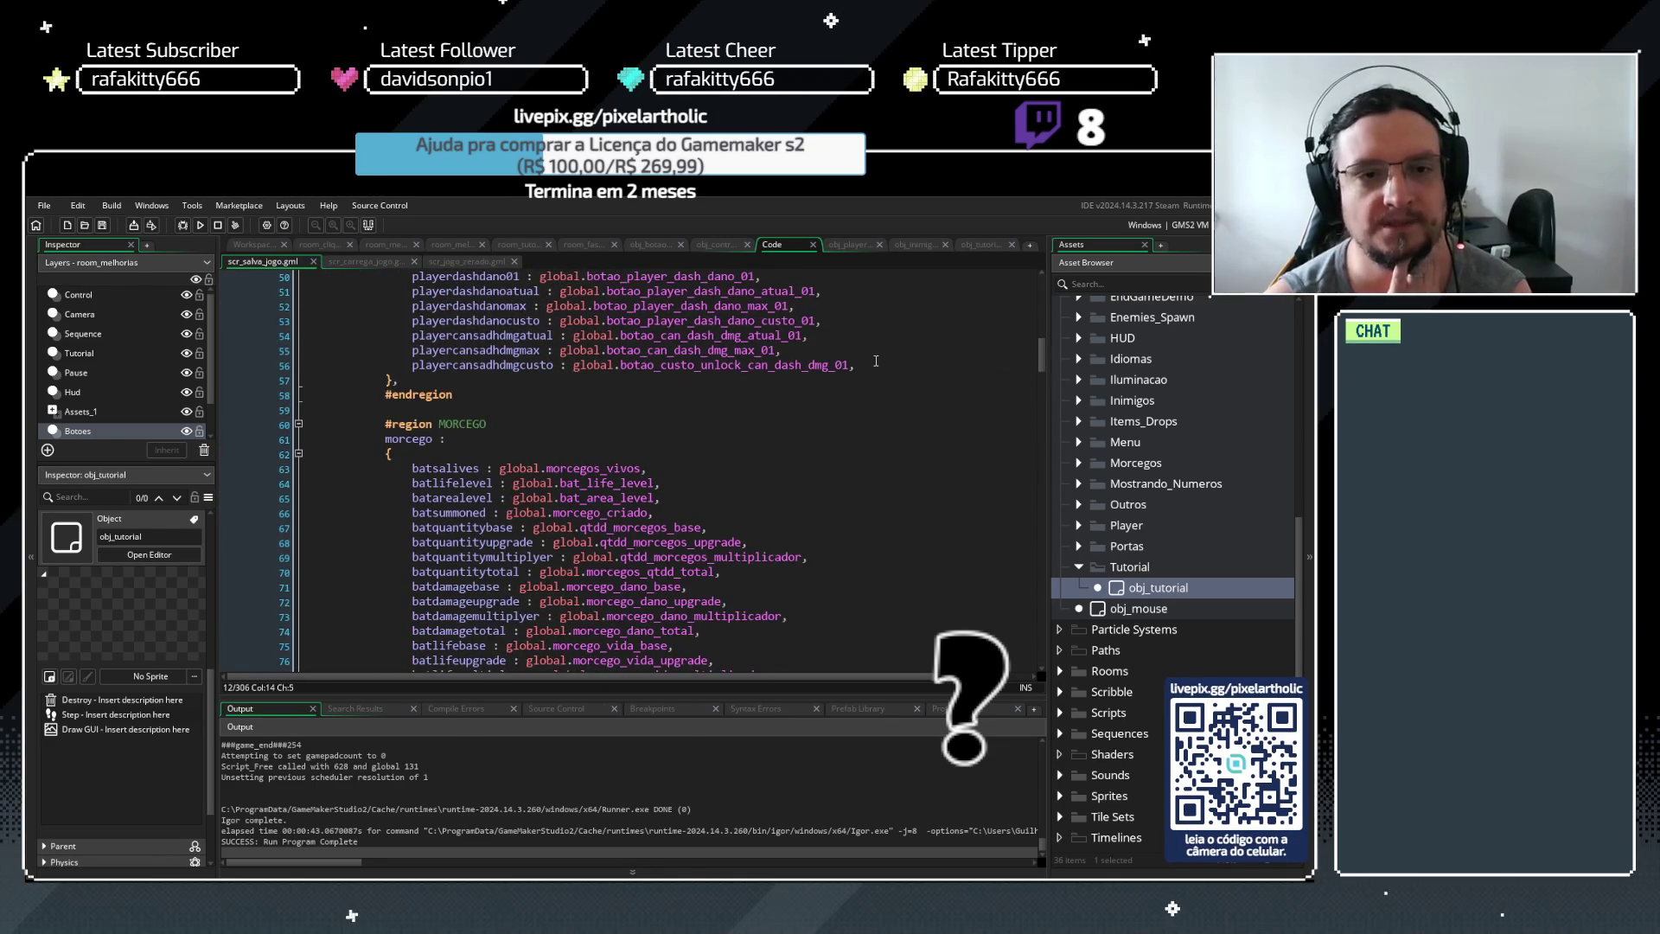
scroll(875, 361, down, 20)
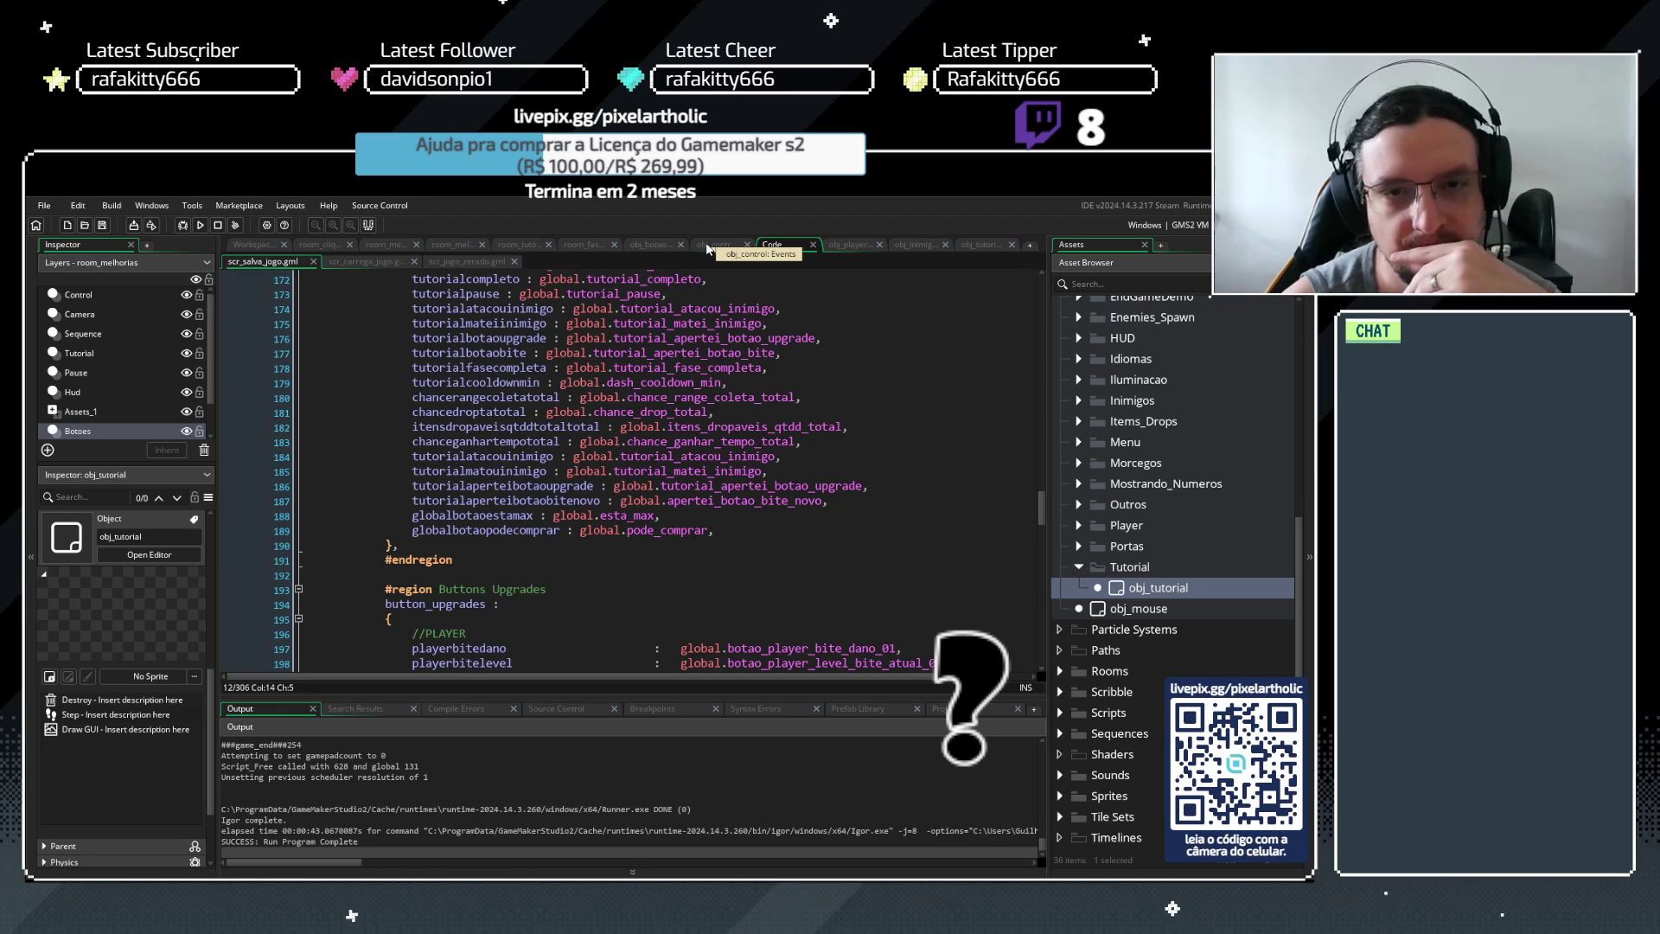
click(653, 245)
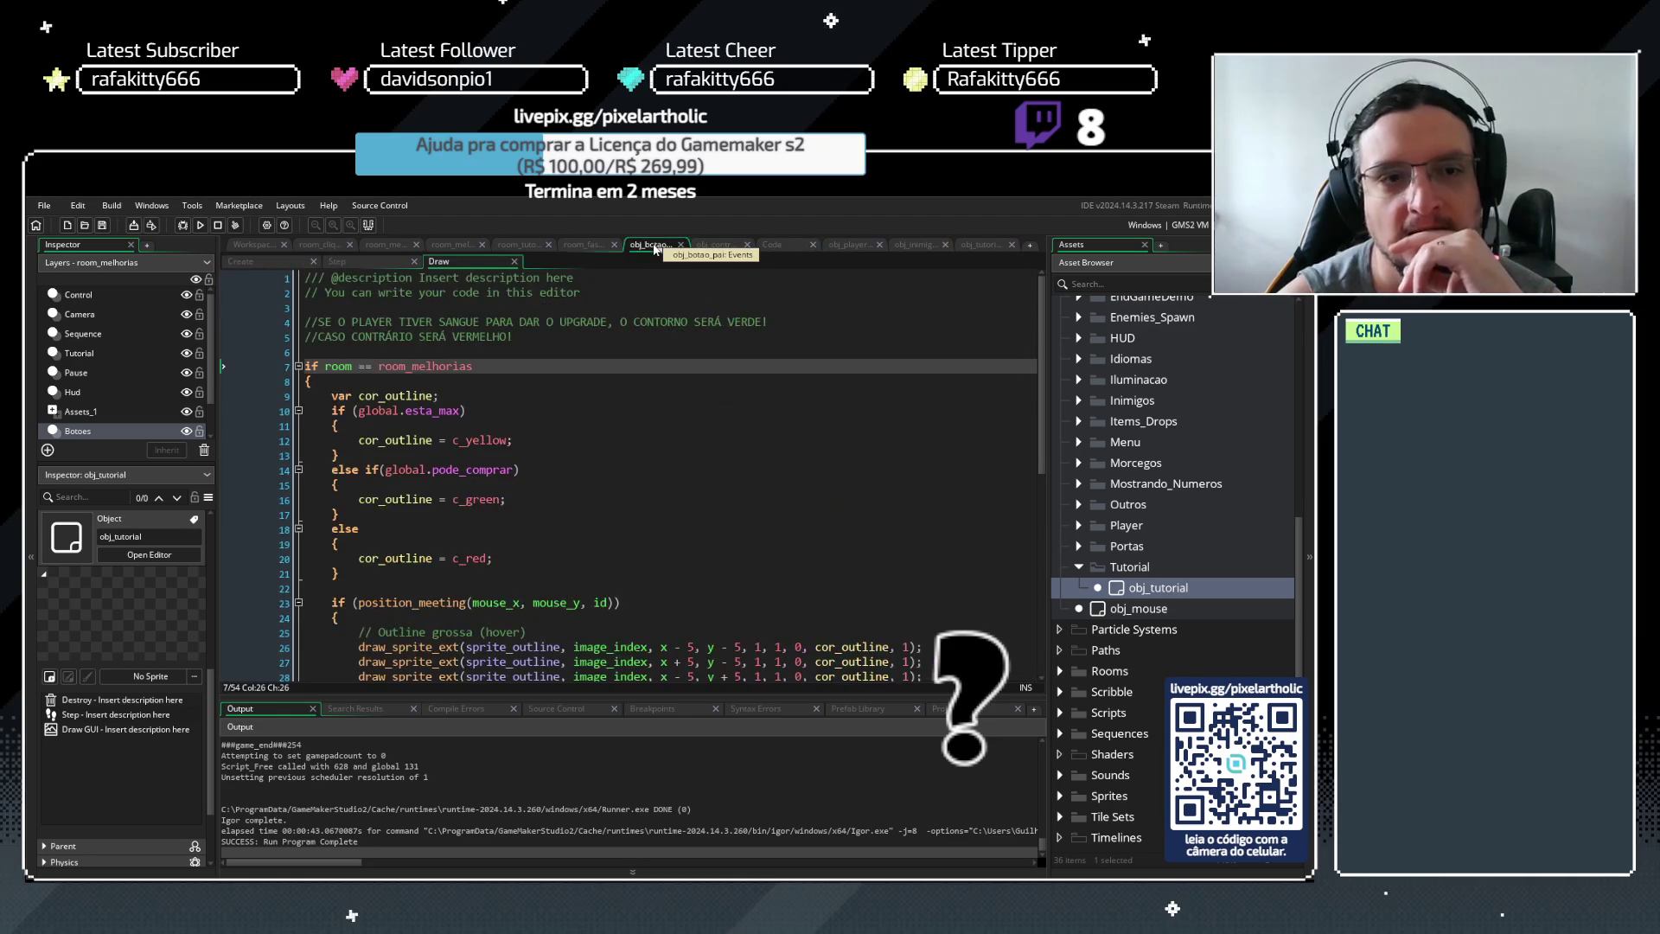
Check obj_control's Create globals, then browse obj_botao_pai's Create event code
click(714, 246)
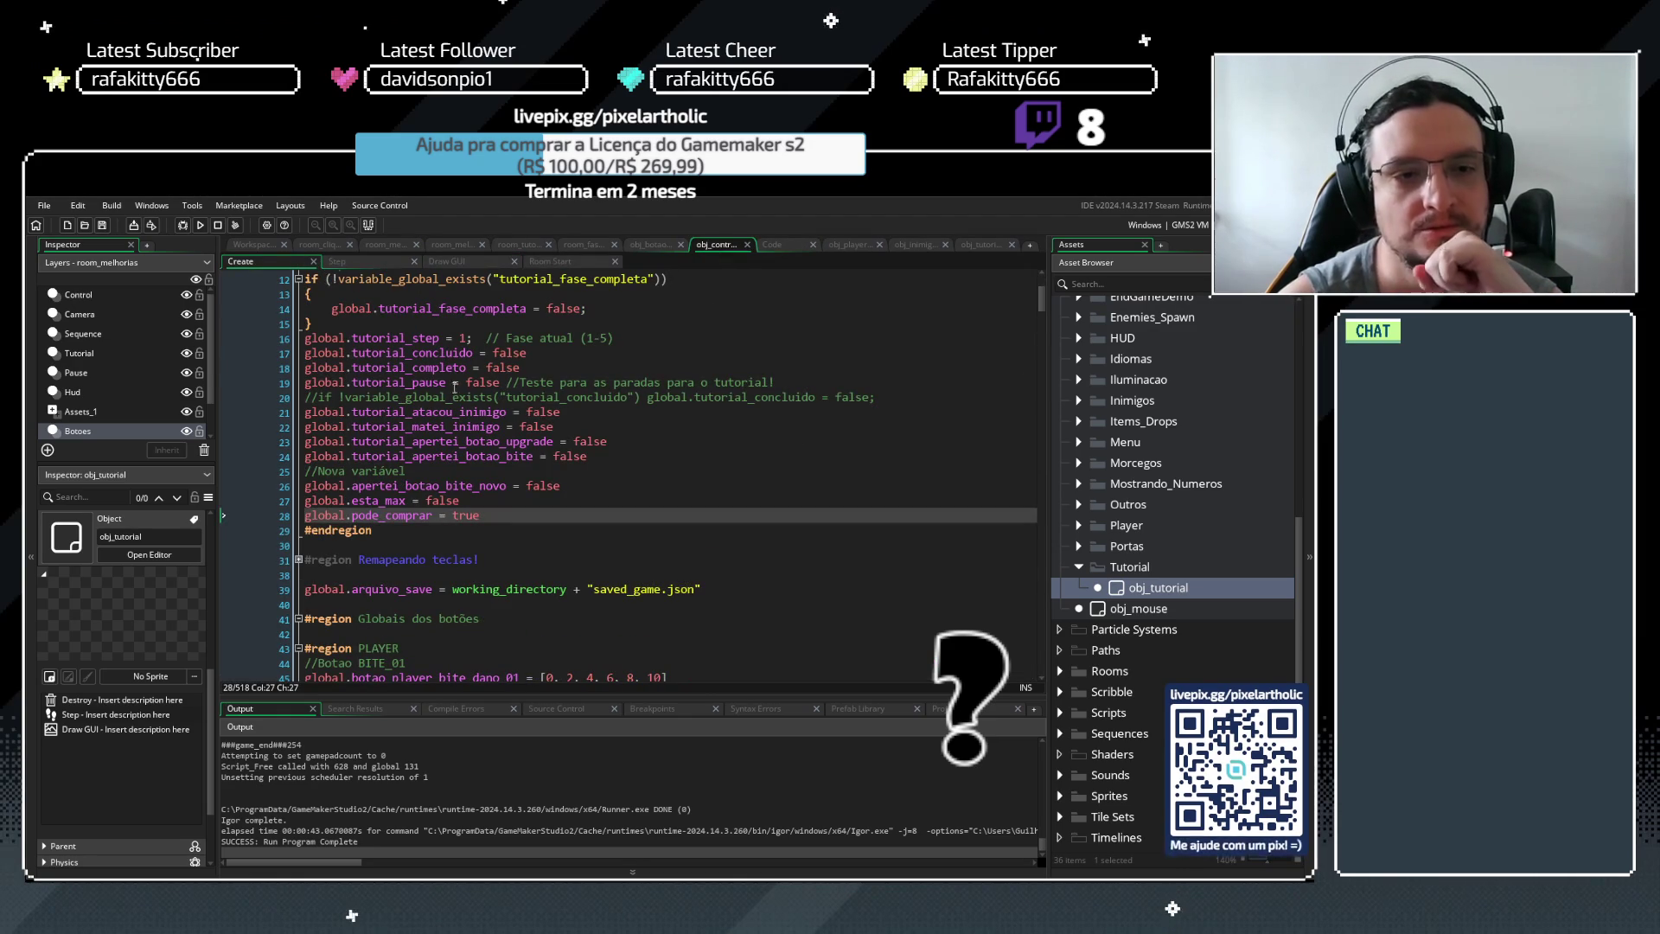
click(650, 245)
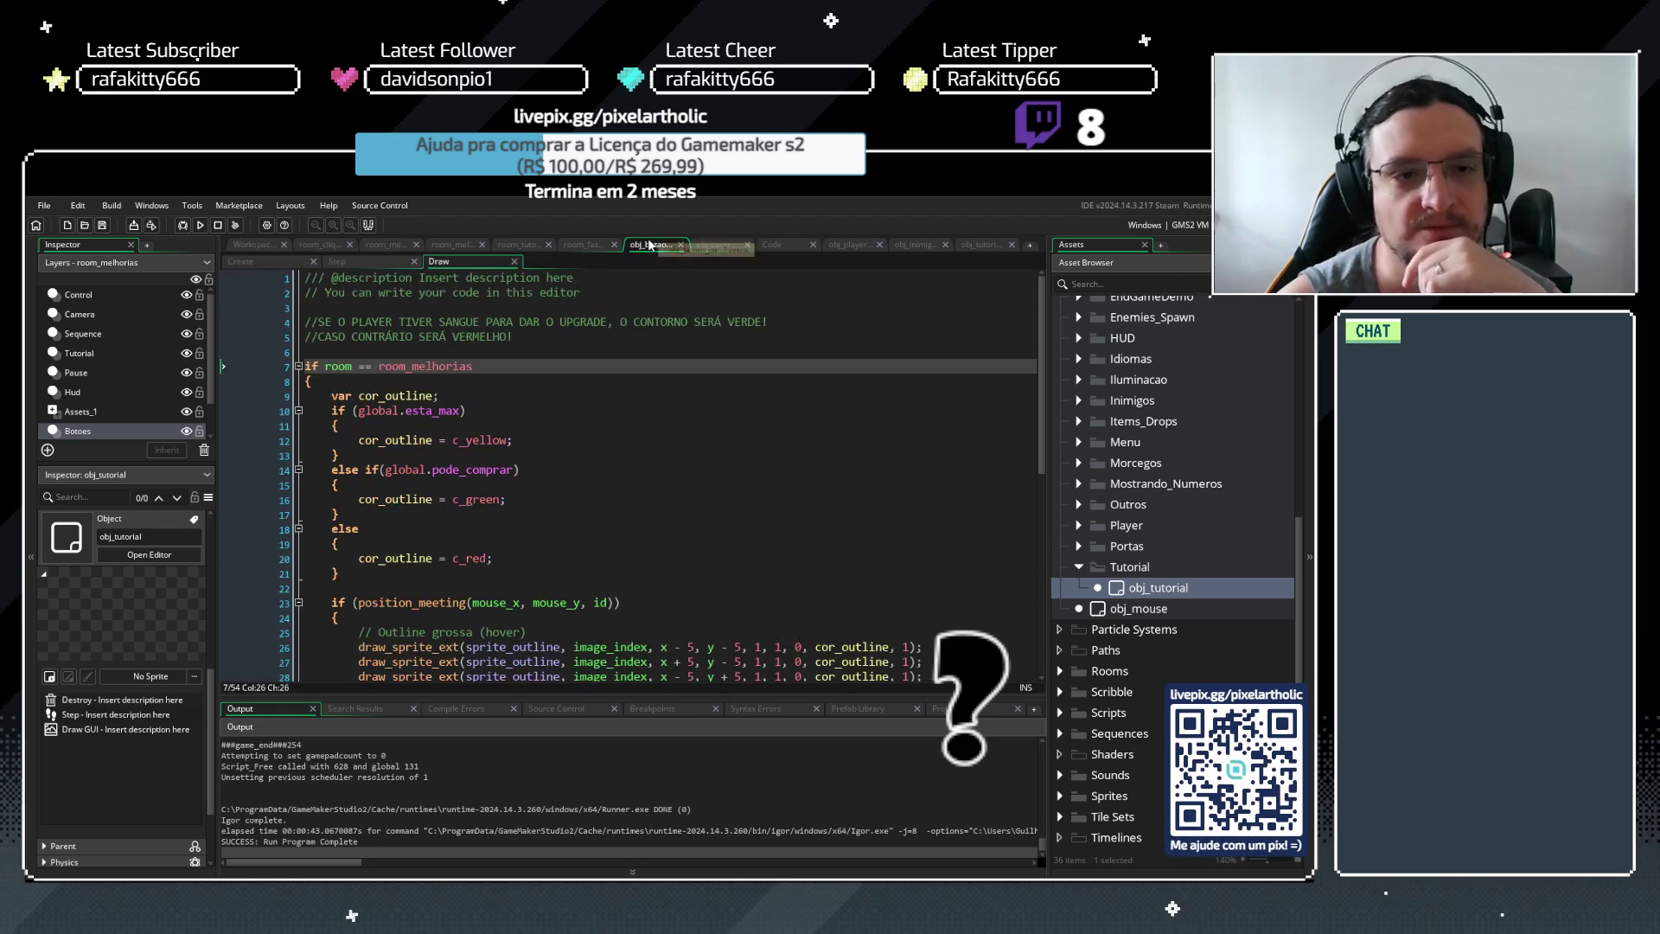
click(277, 264)
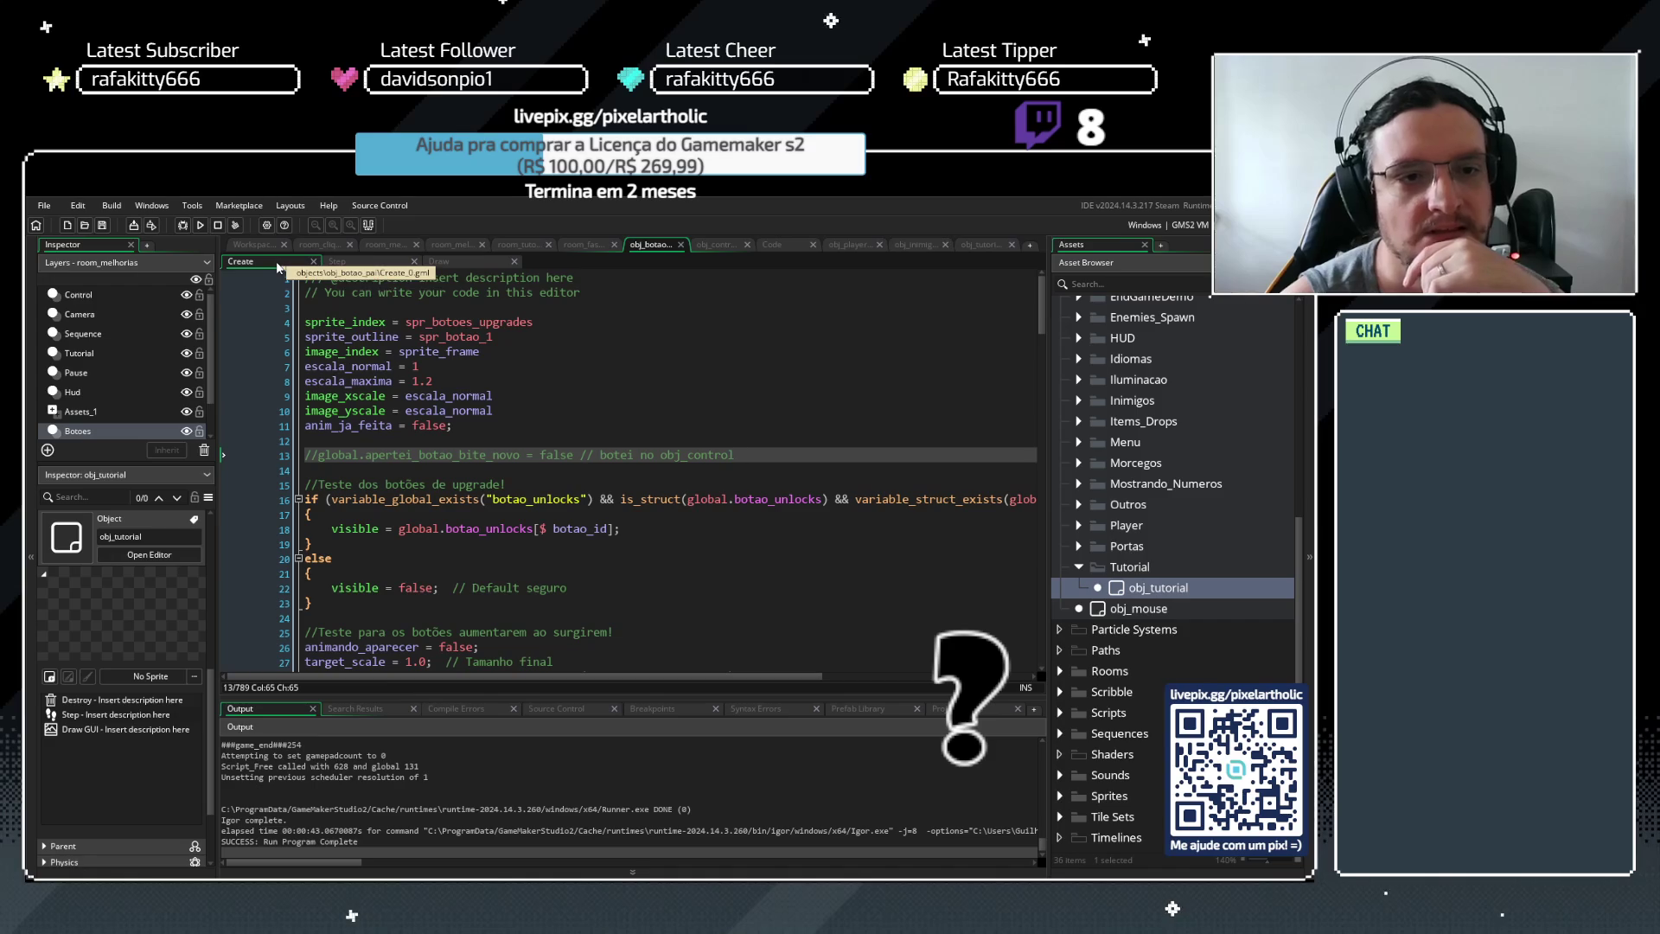
scroll(446, 435, down, 2)
scroll(452, 435, down, 2)
scroll(455, 434, up, 3)
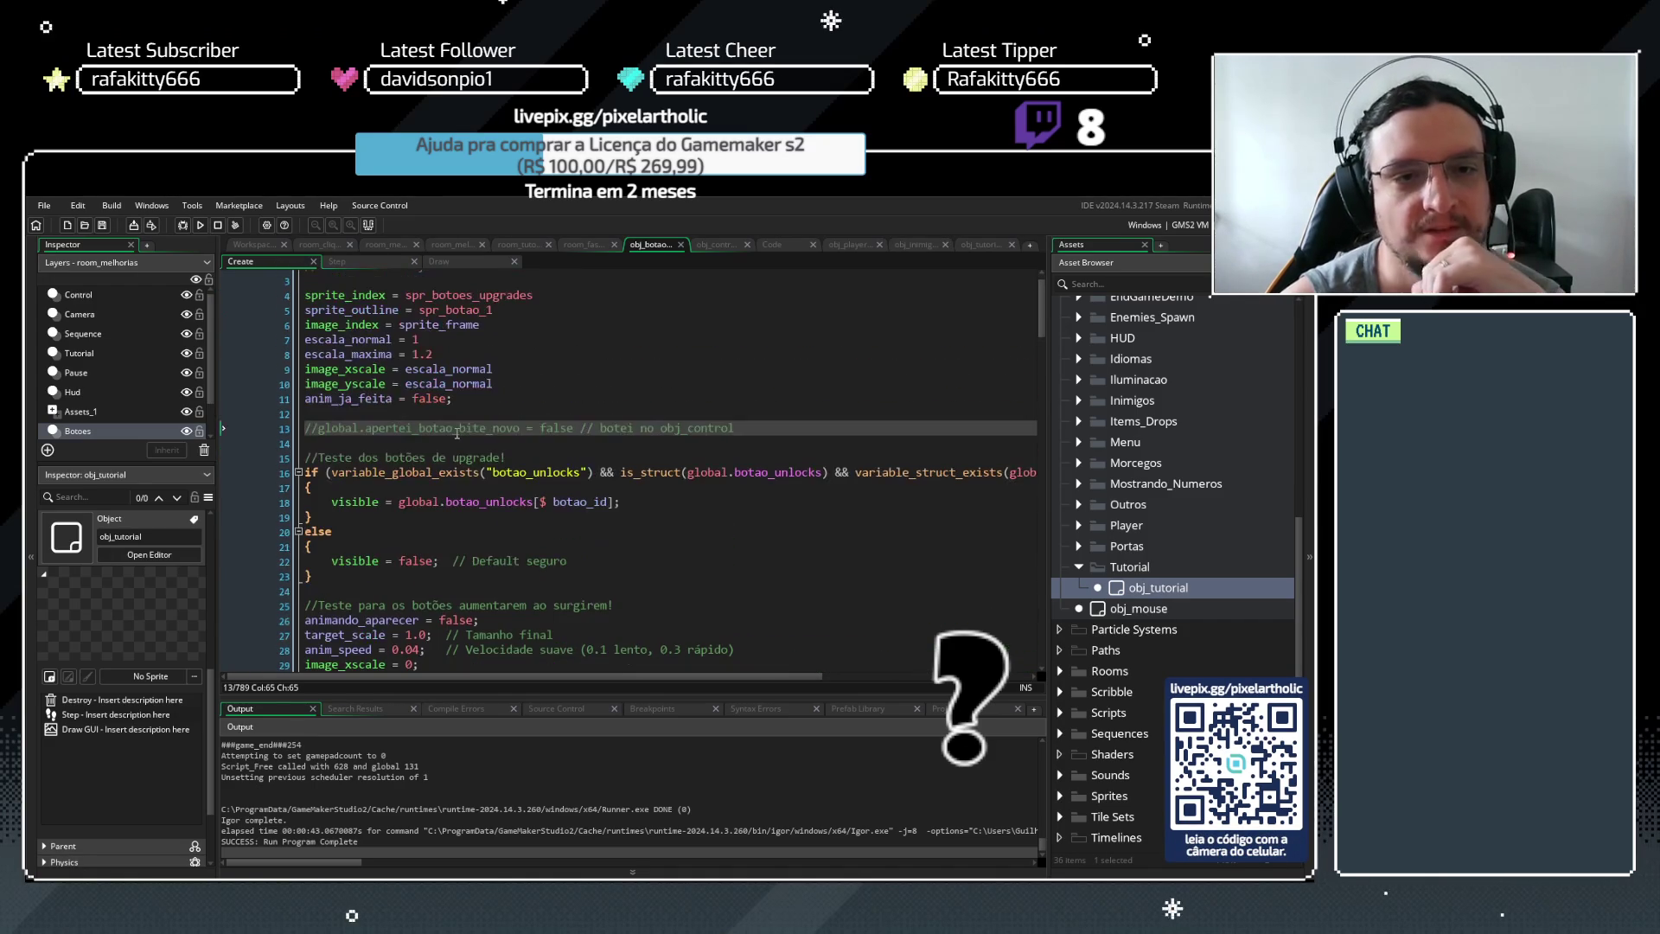
Inspect the global.esta_max reset in obj_botao_pai's Step code against obj_control's Create defaults
click(355, 262)
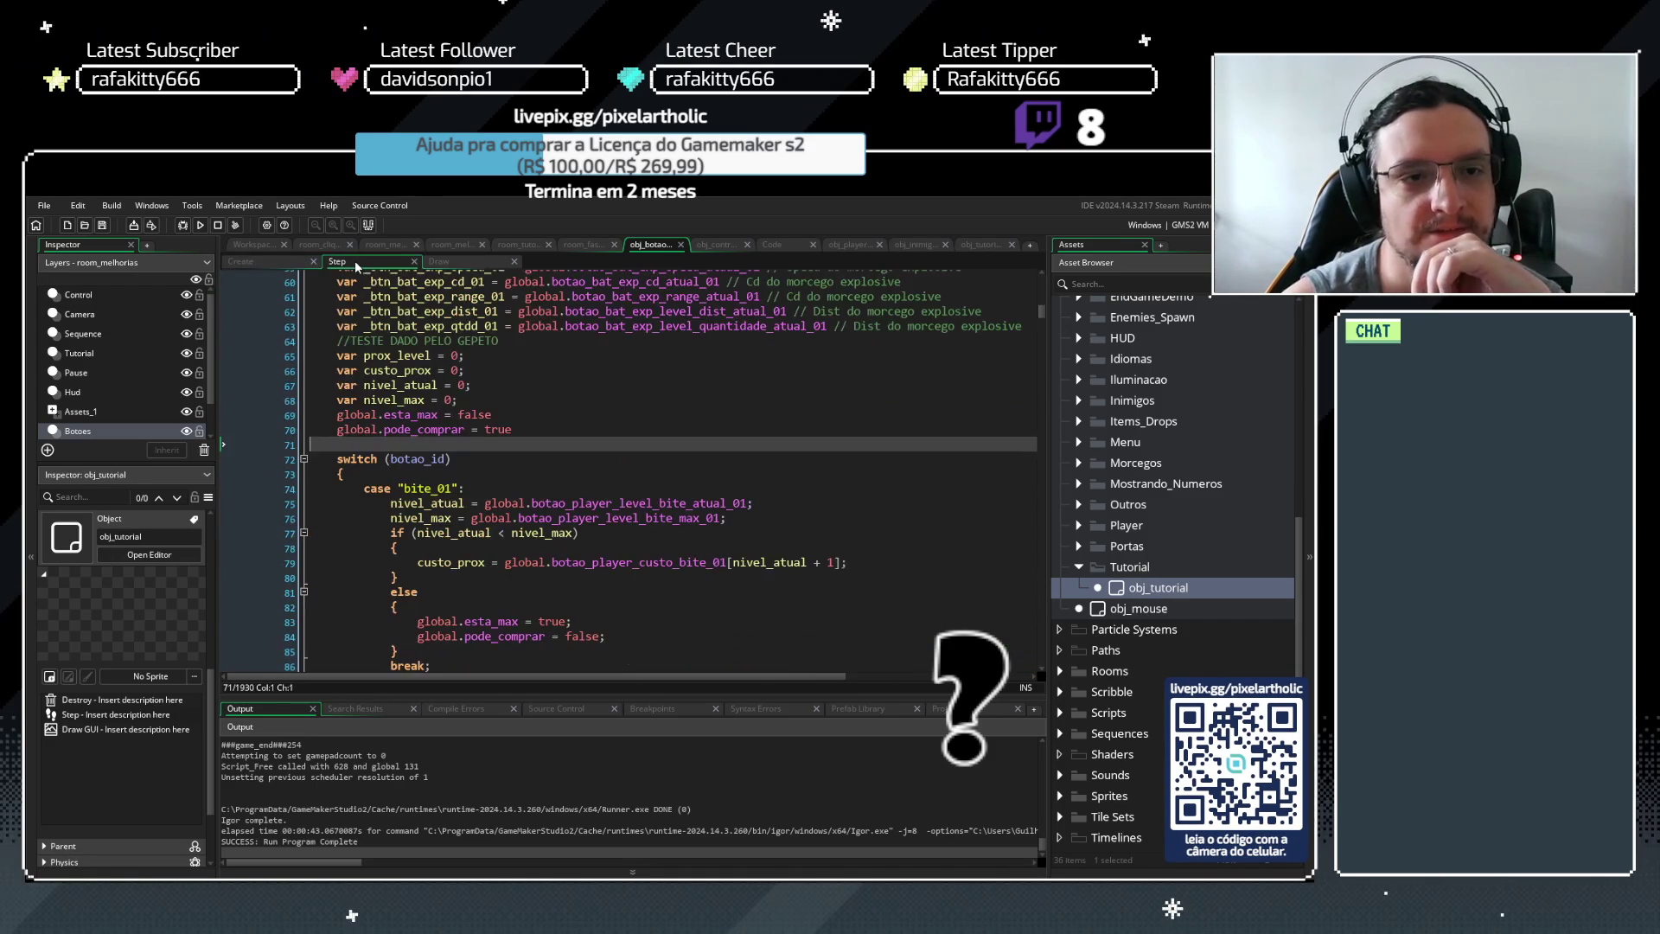
click(419, 415)
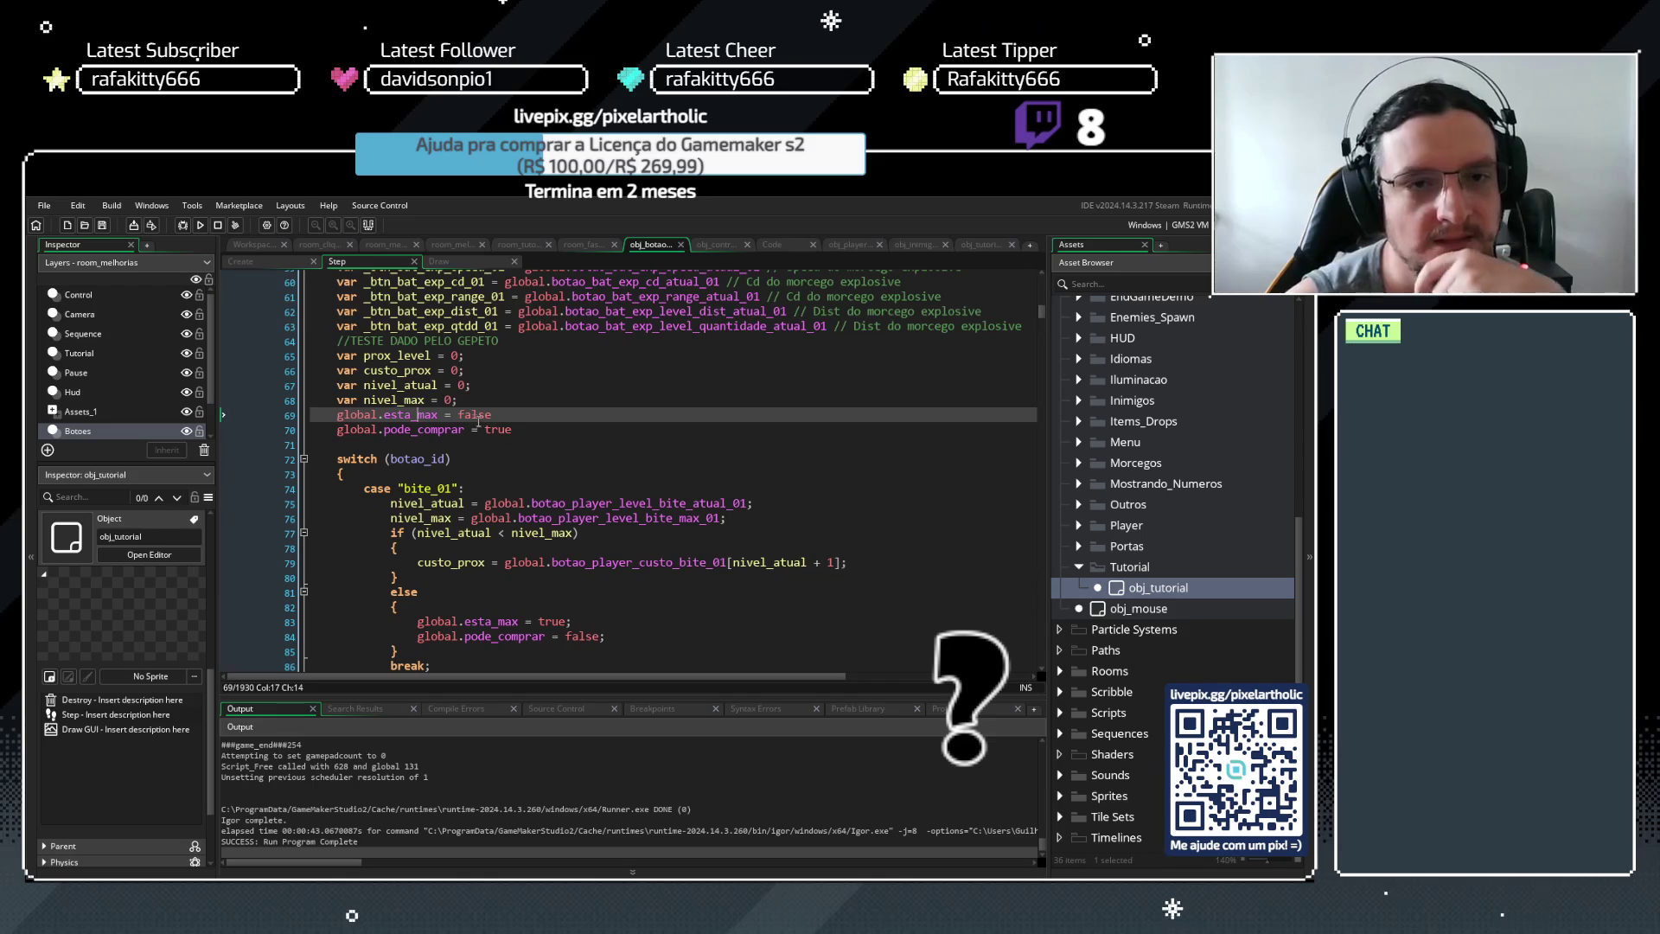
click(522, 430)
scroll(526, 431, up, 10)
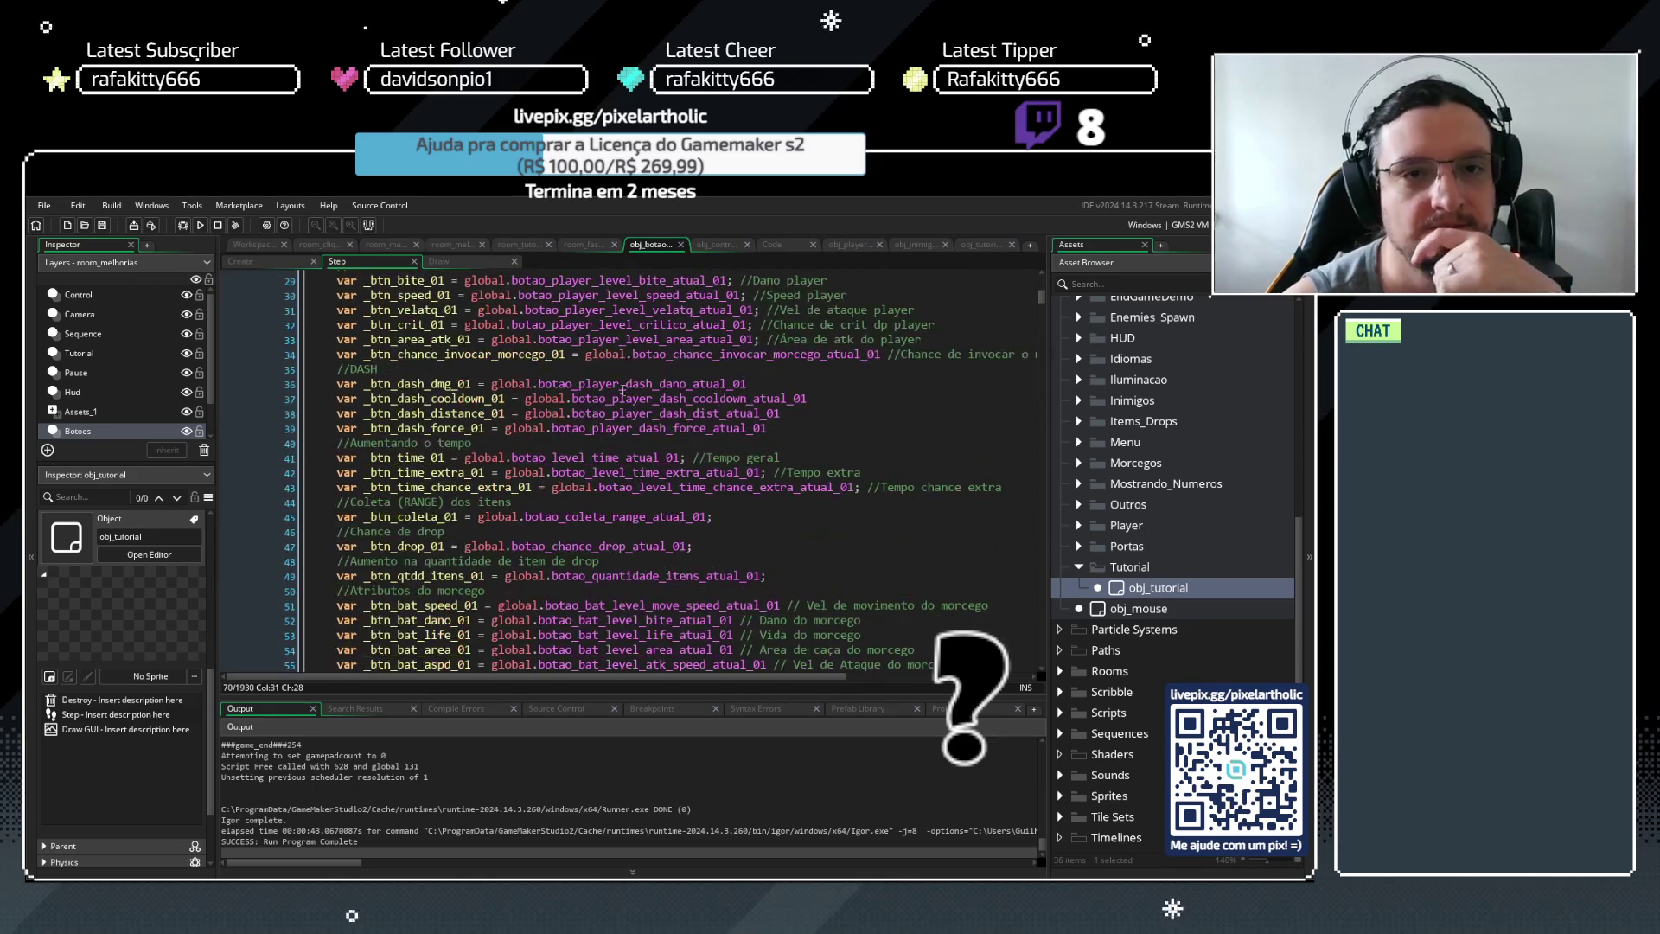
drag(1042, 296, 1042, 279)
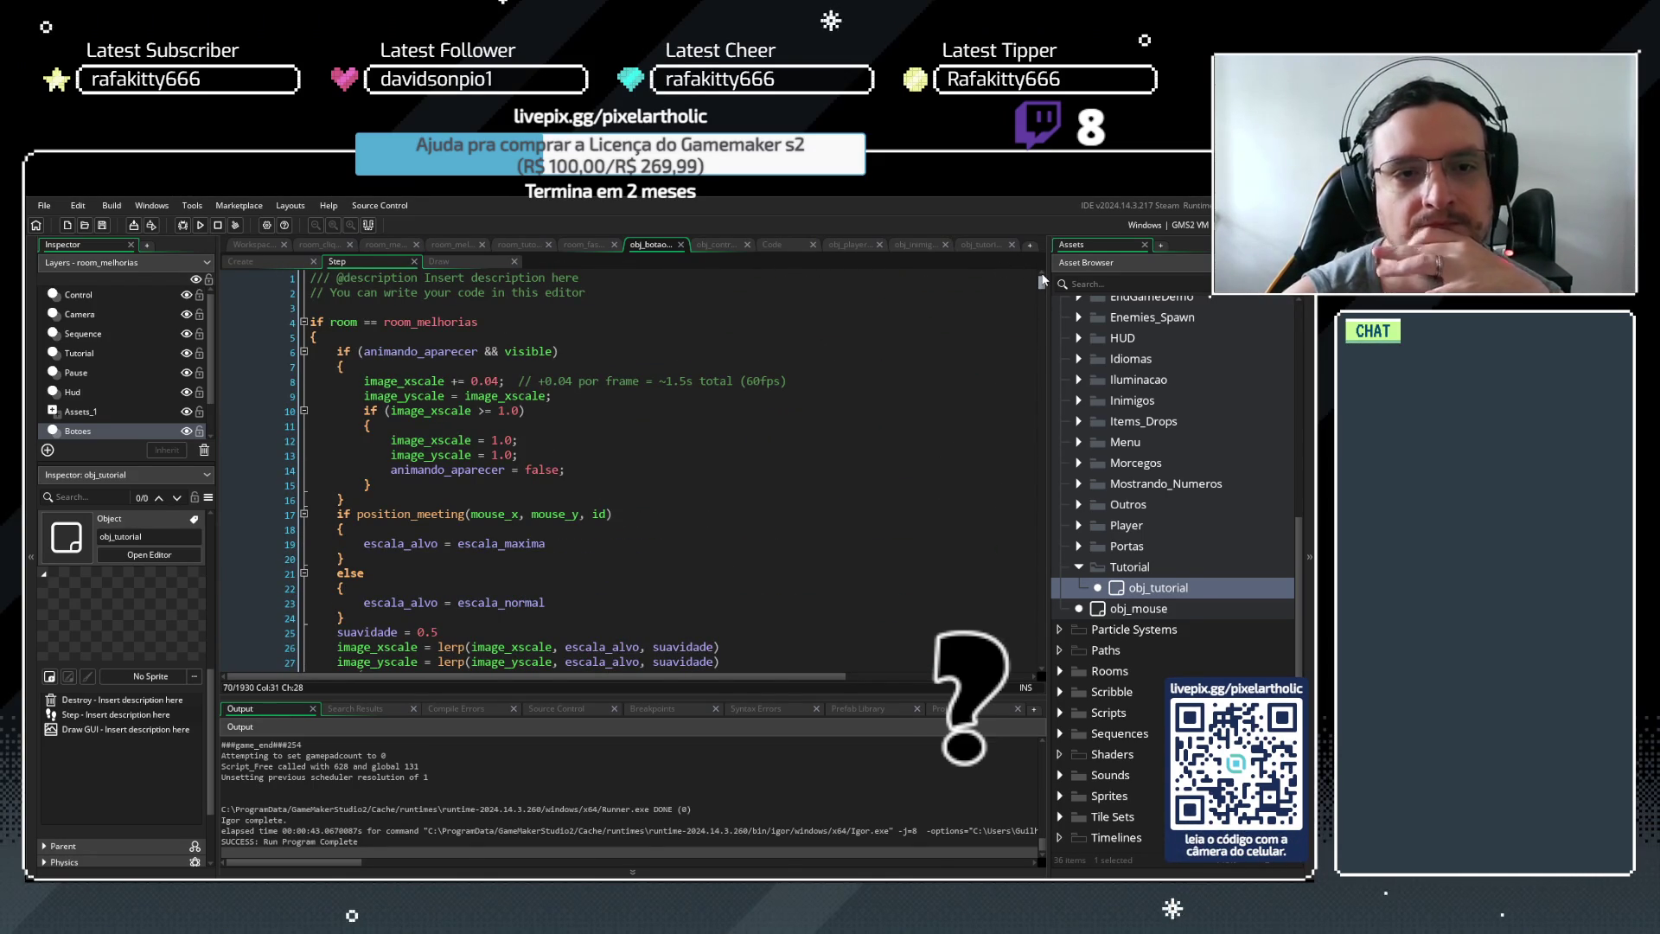
drag(1043, 279, 1042, 316)
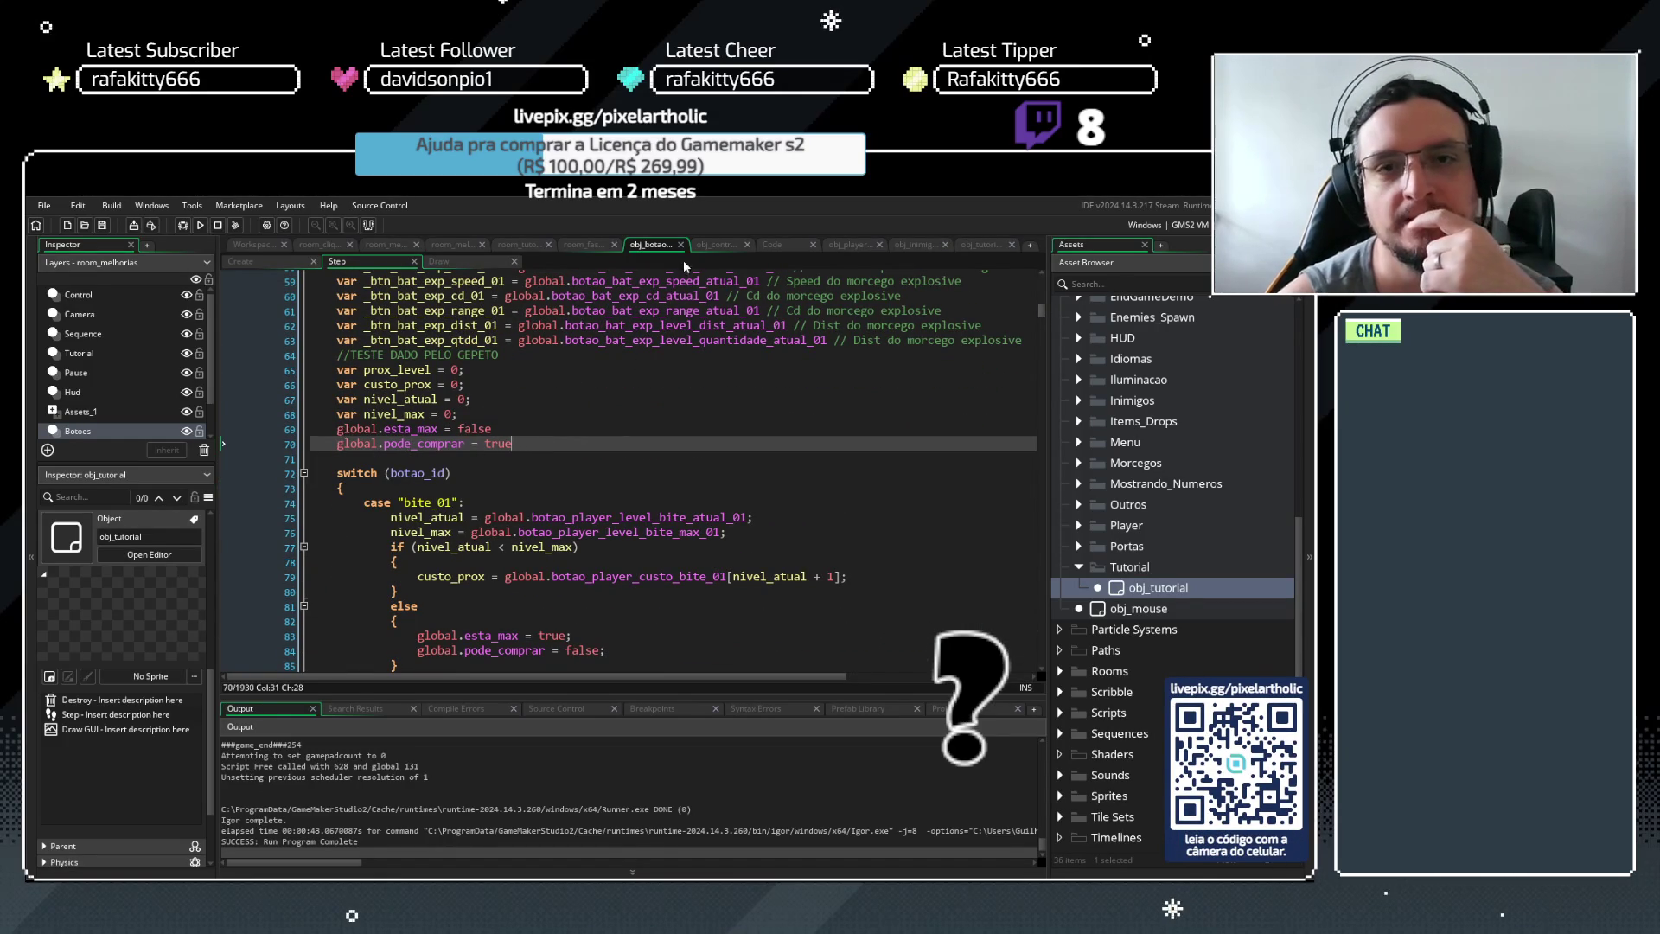
click(718, 246)
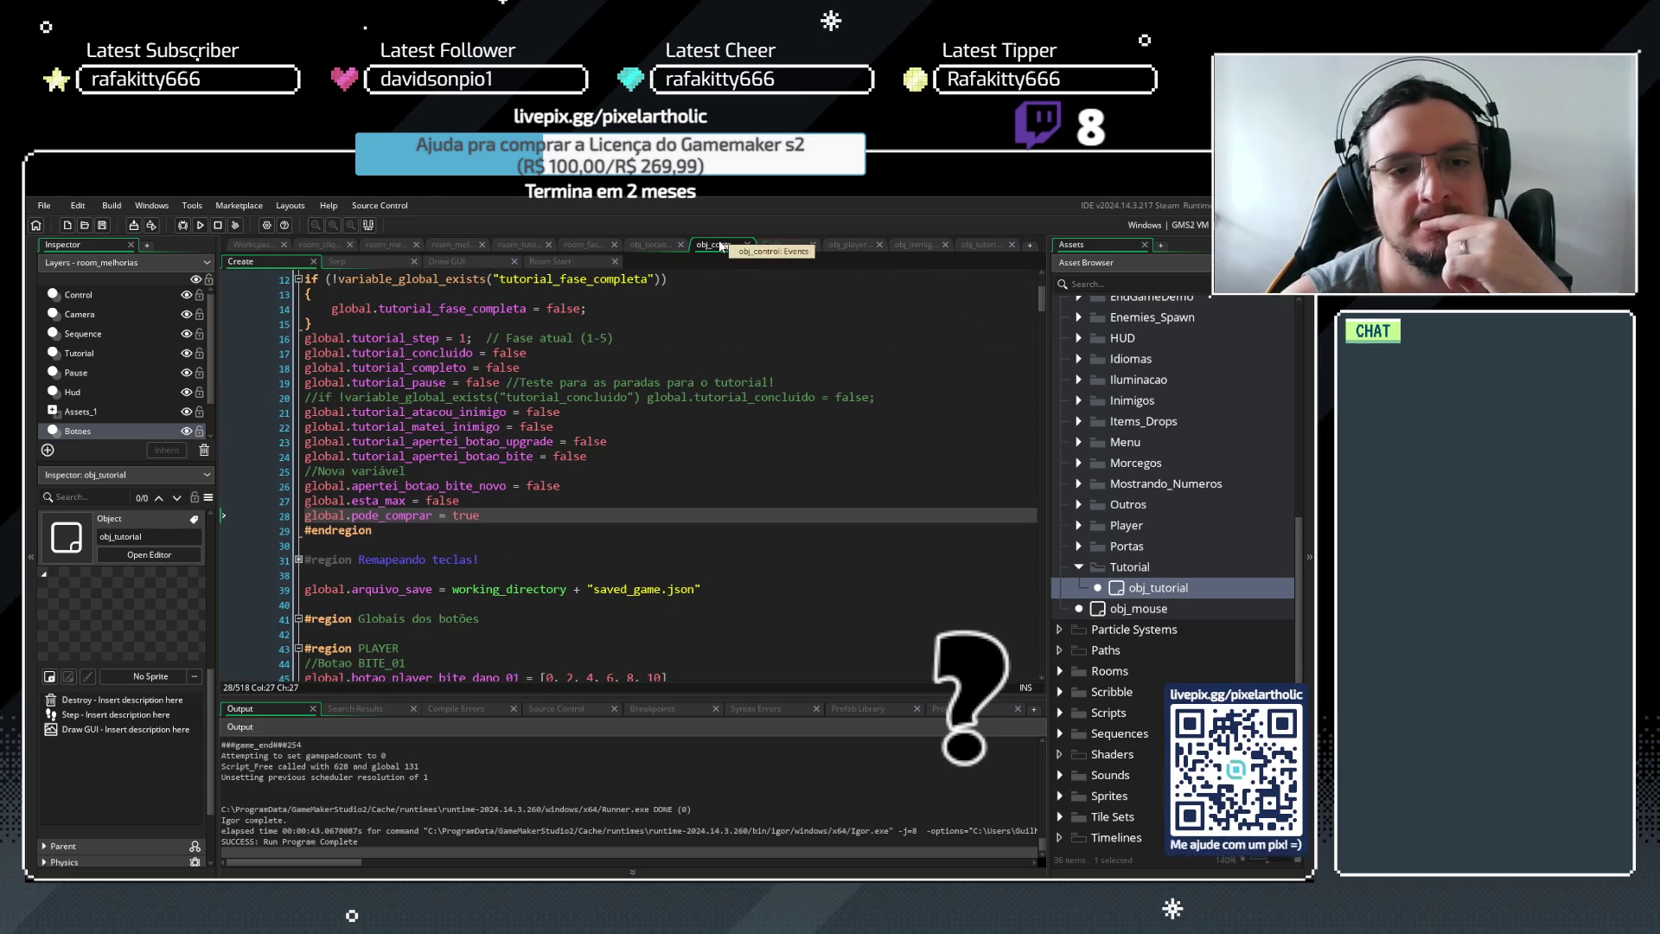
Comment out lines 69–70, global.esta_max = false and global.pode_comprar = true, in obj_botao_pai's Step event
click(631, 245)
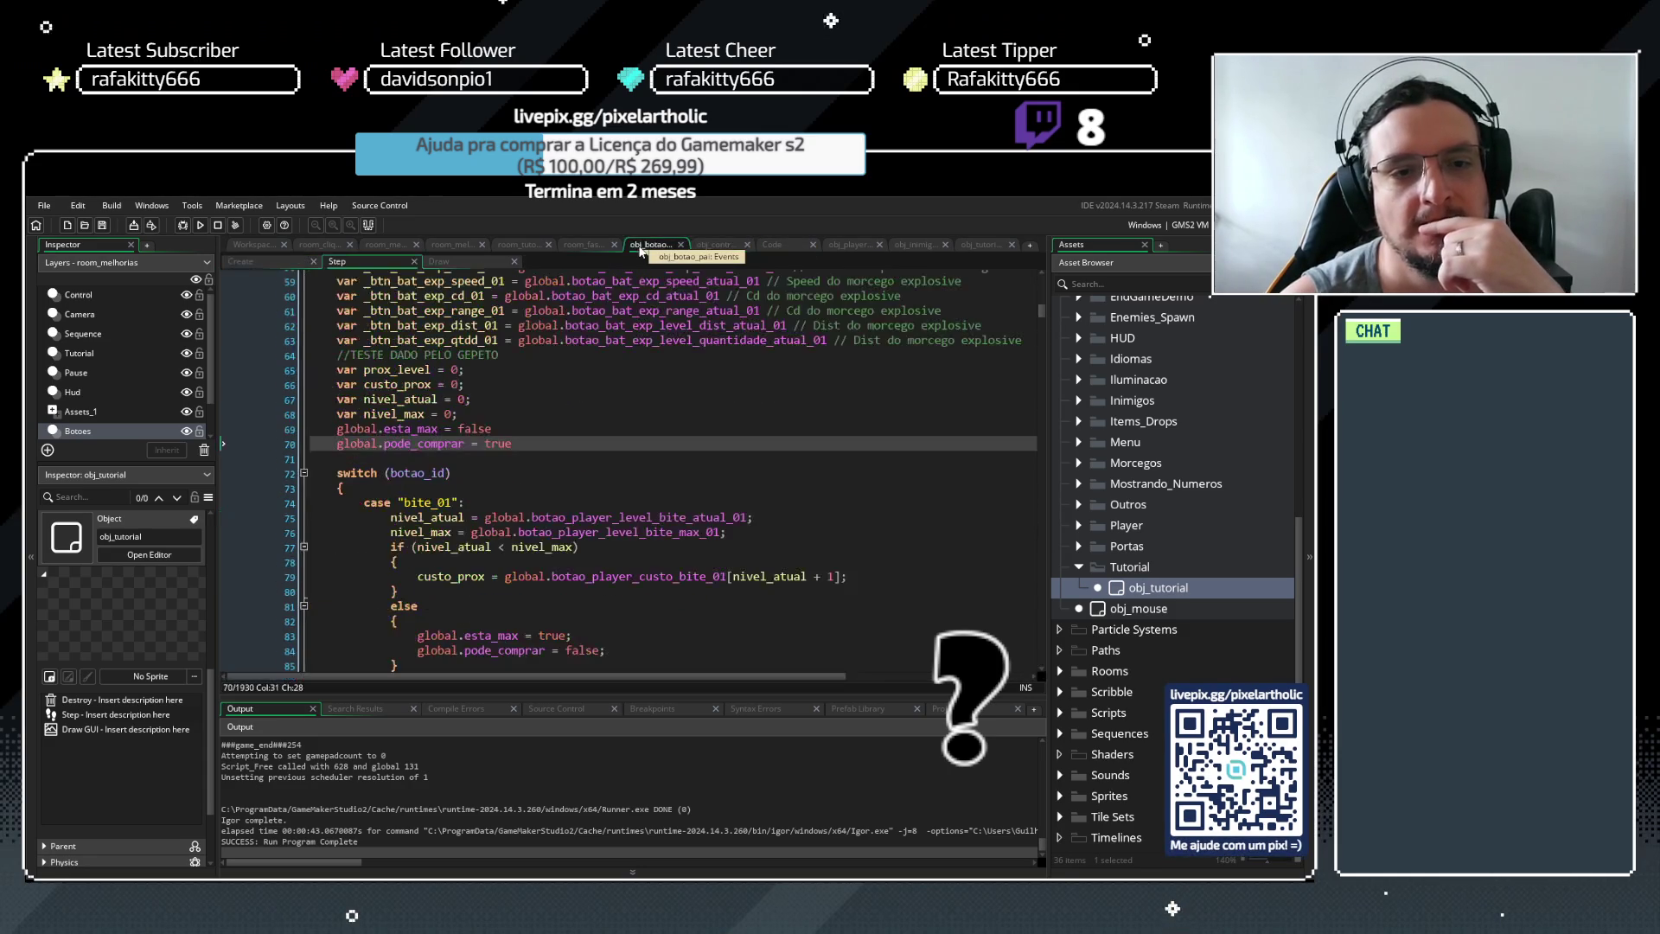
click(340, 447)
key(shift+Up)
key(ctrl+k)
click(529, 446)
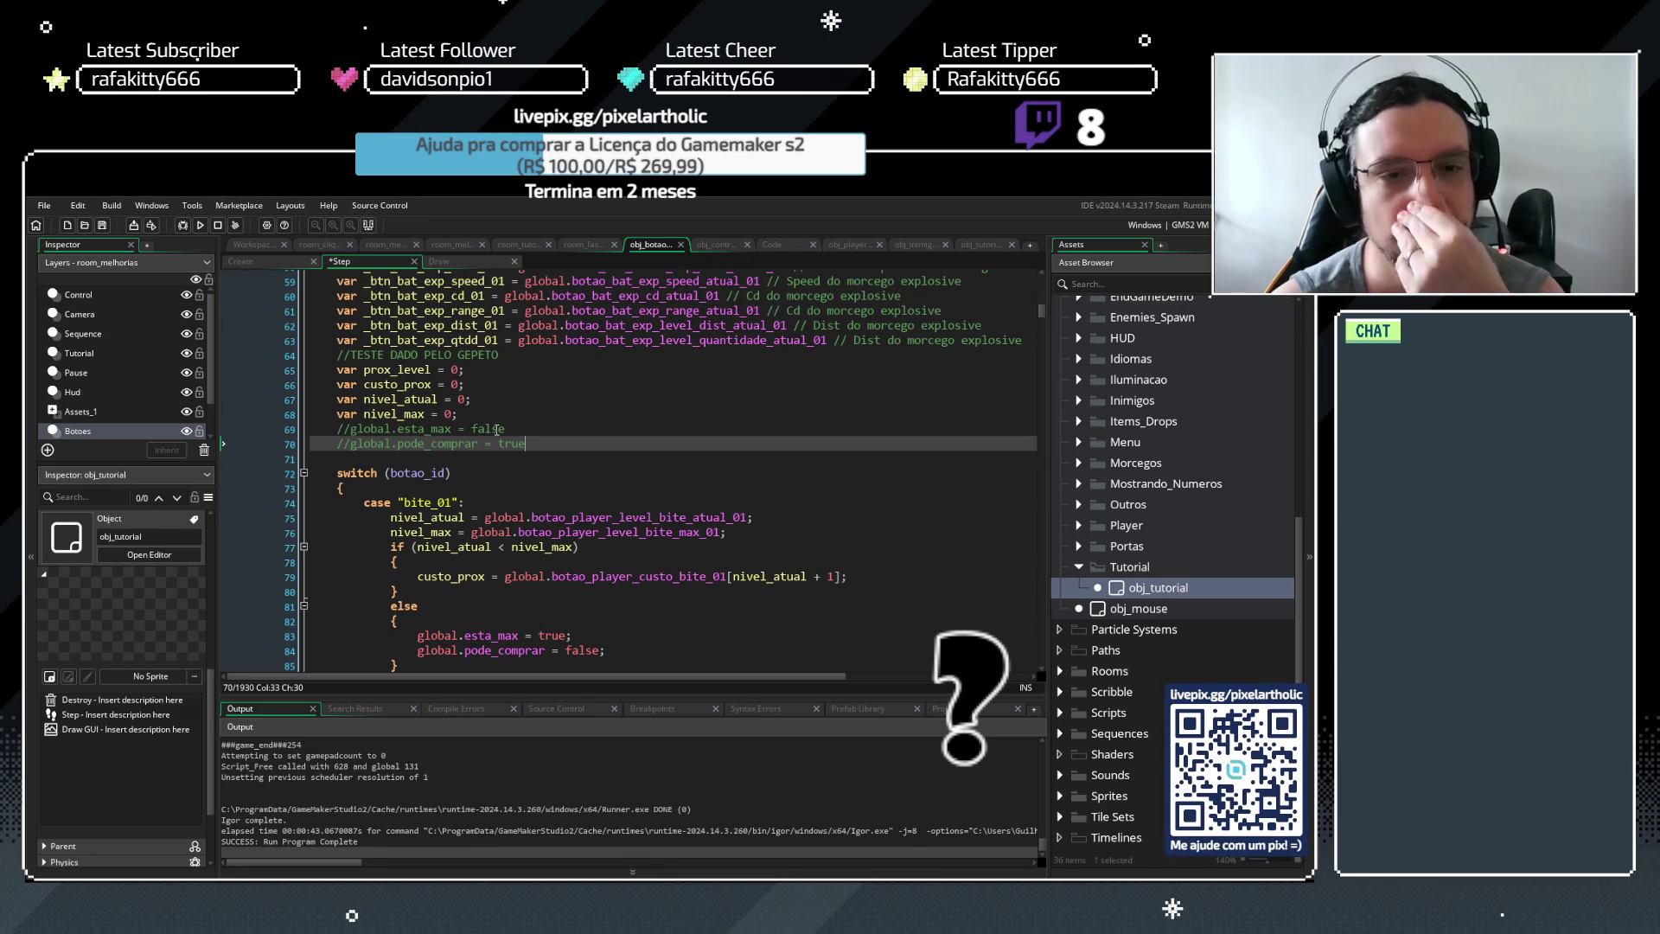
click(713, 246)
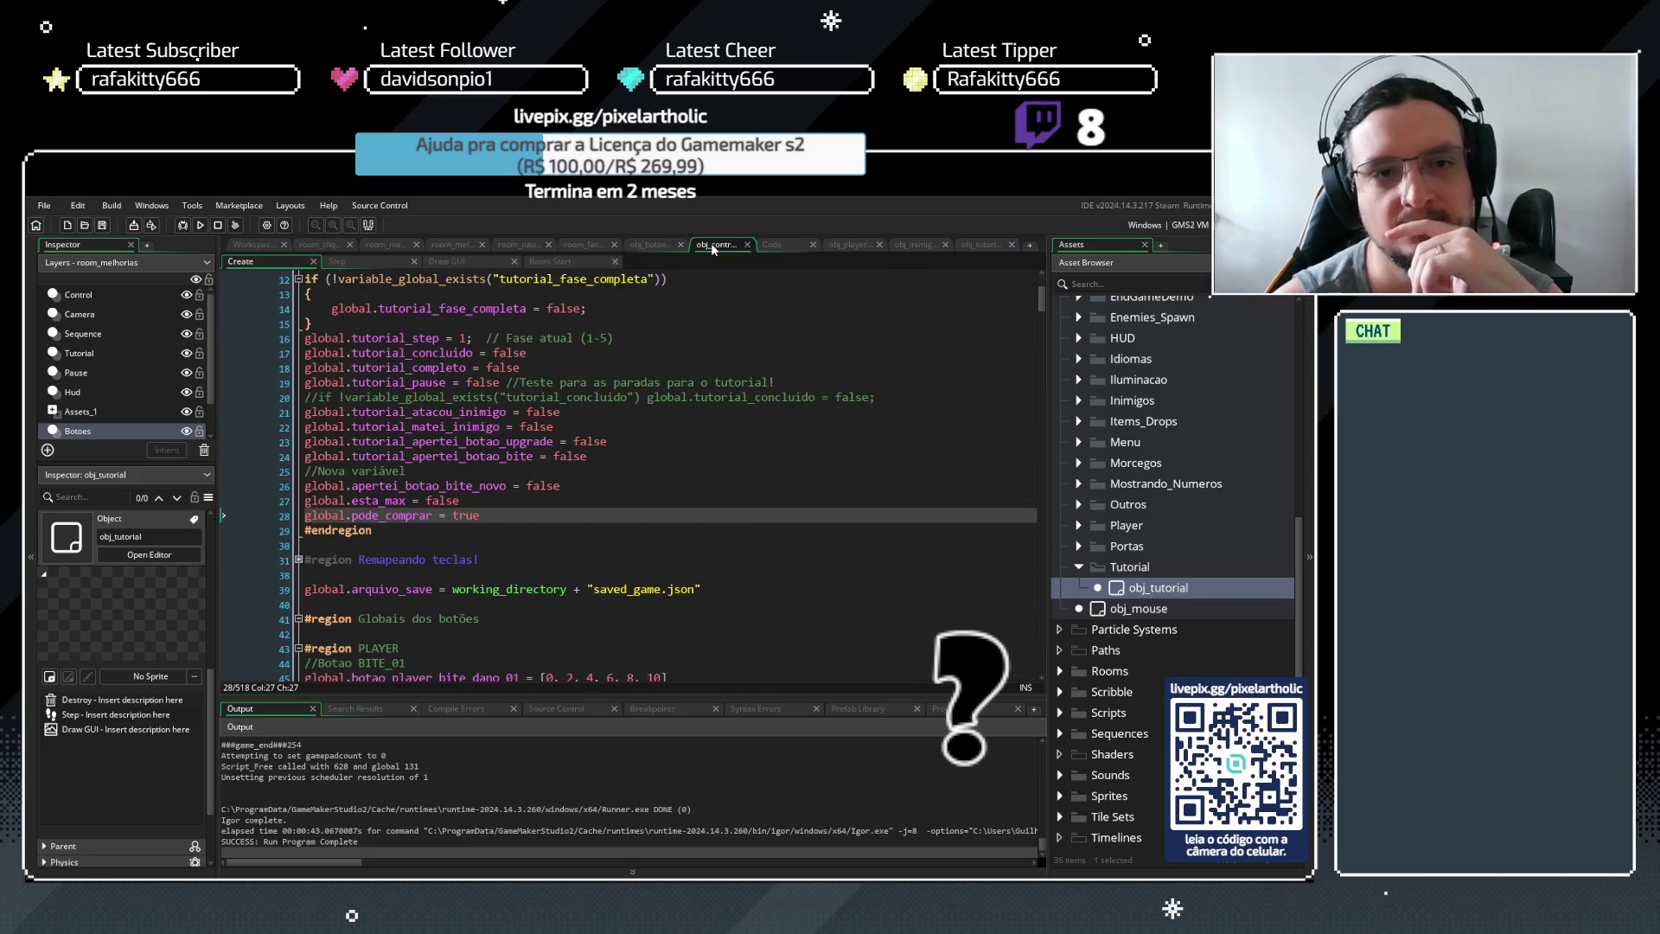
click(656, 246)
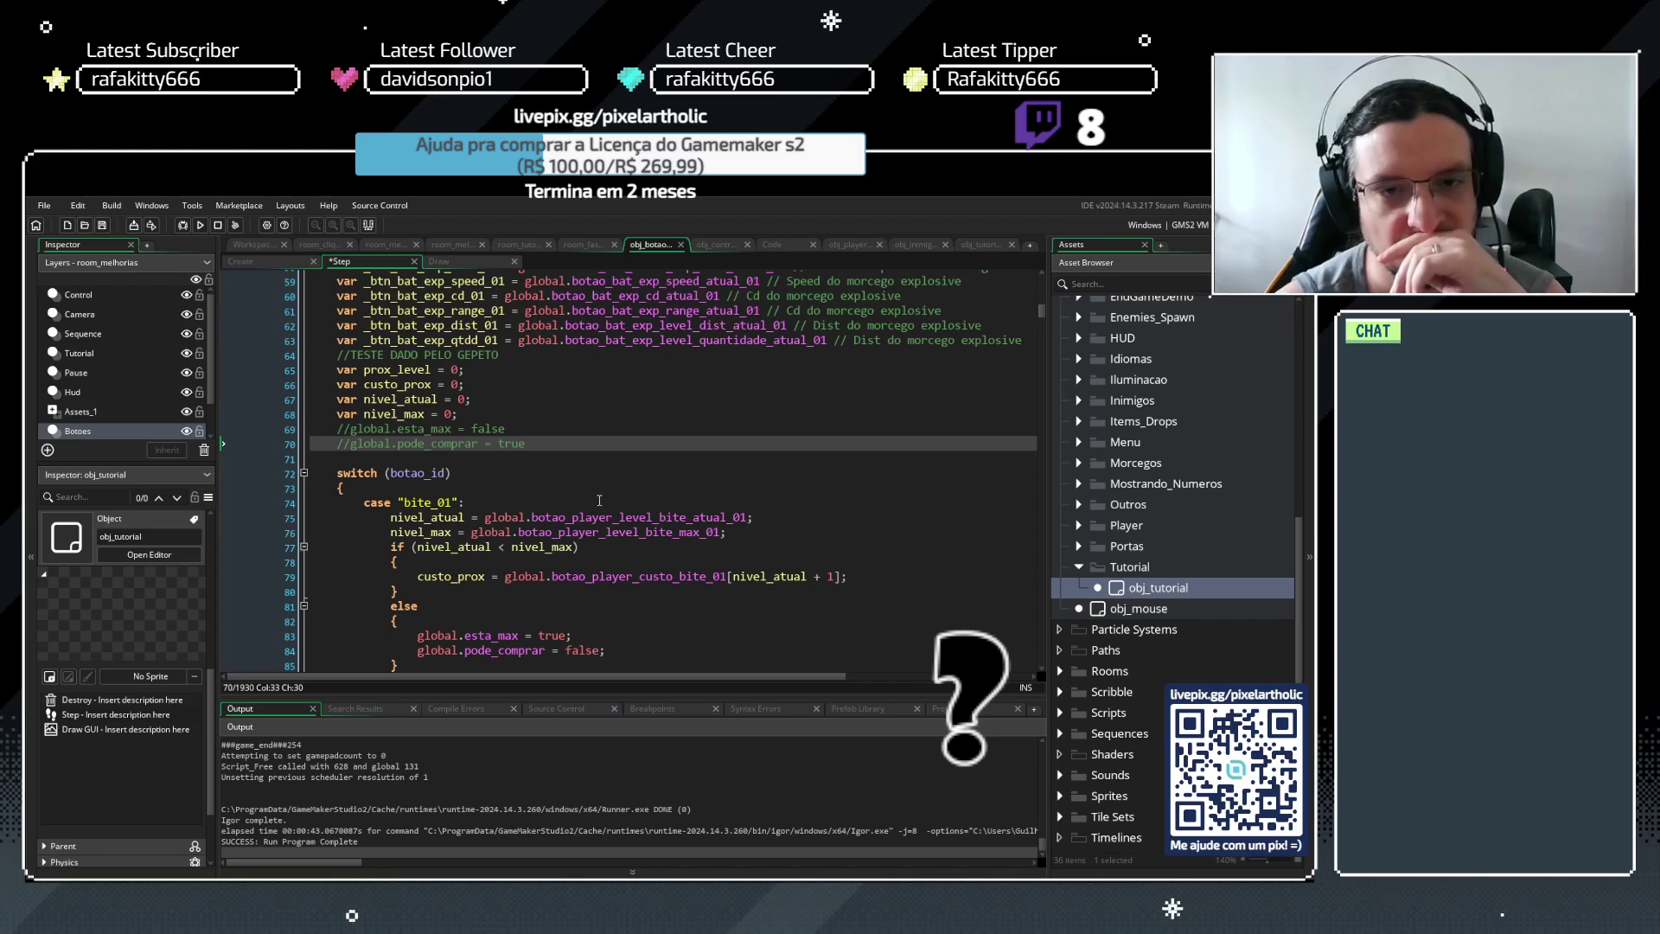
Save the edited Step event and launch a test run with F5
scroll(541, 490, down, 3)
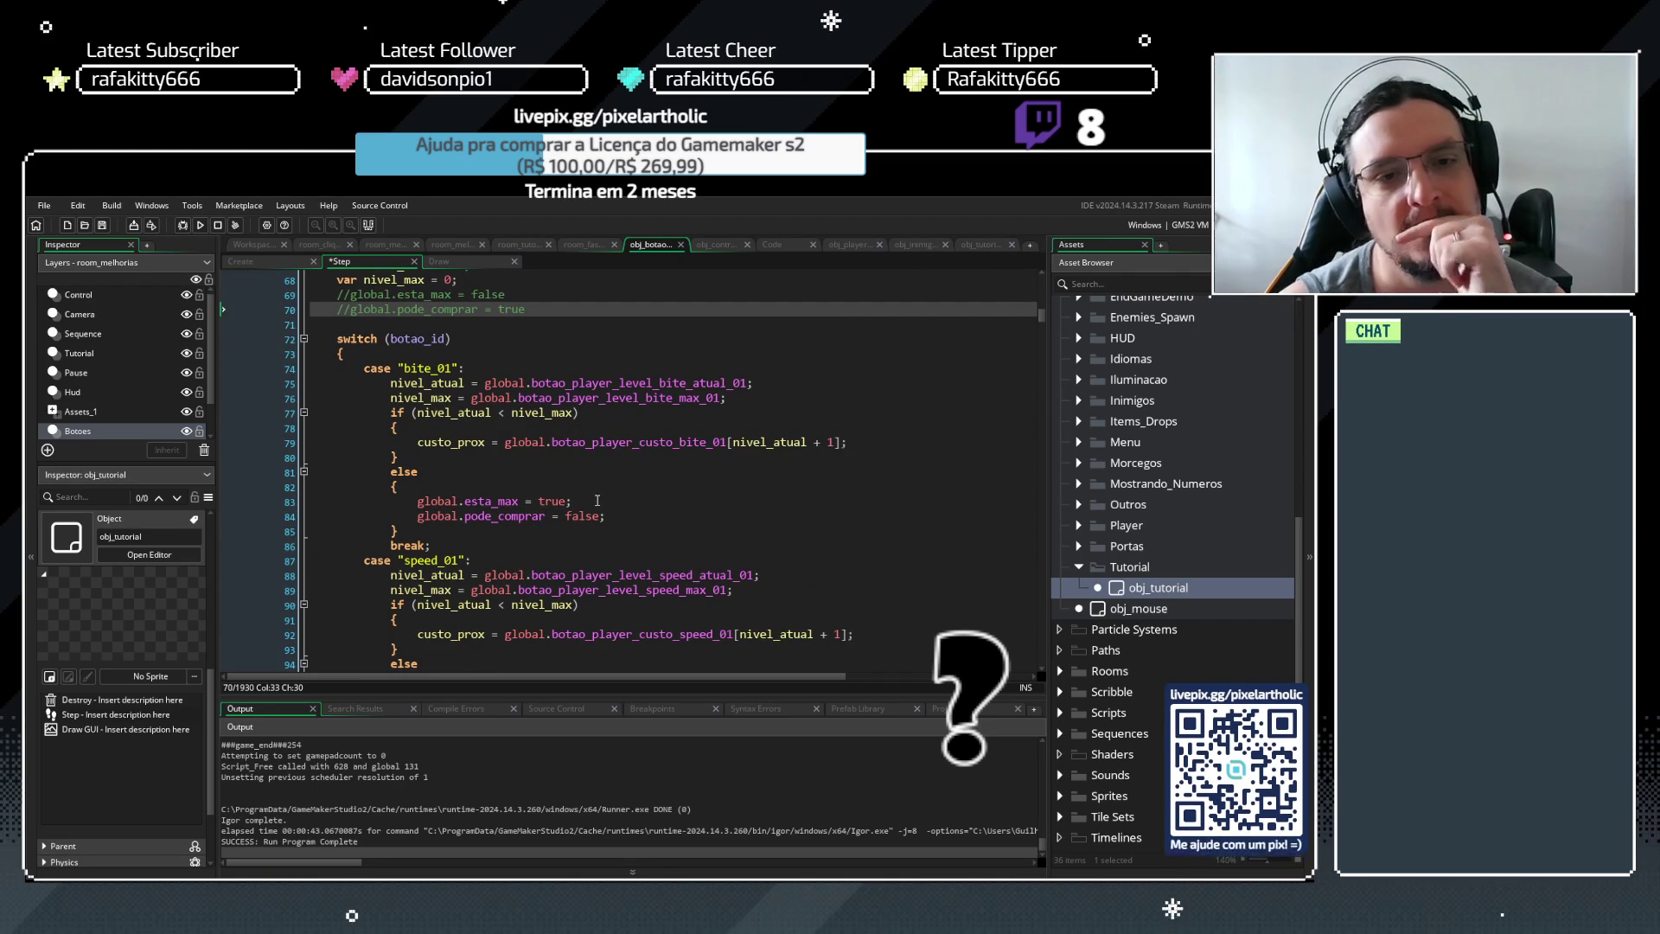
scroll(590, 484, up, 4)
key(F5)
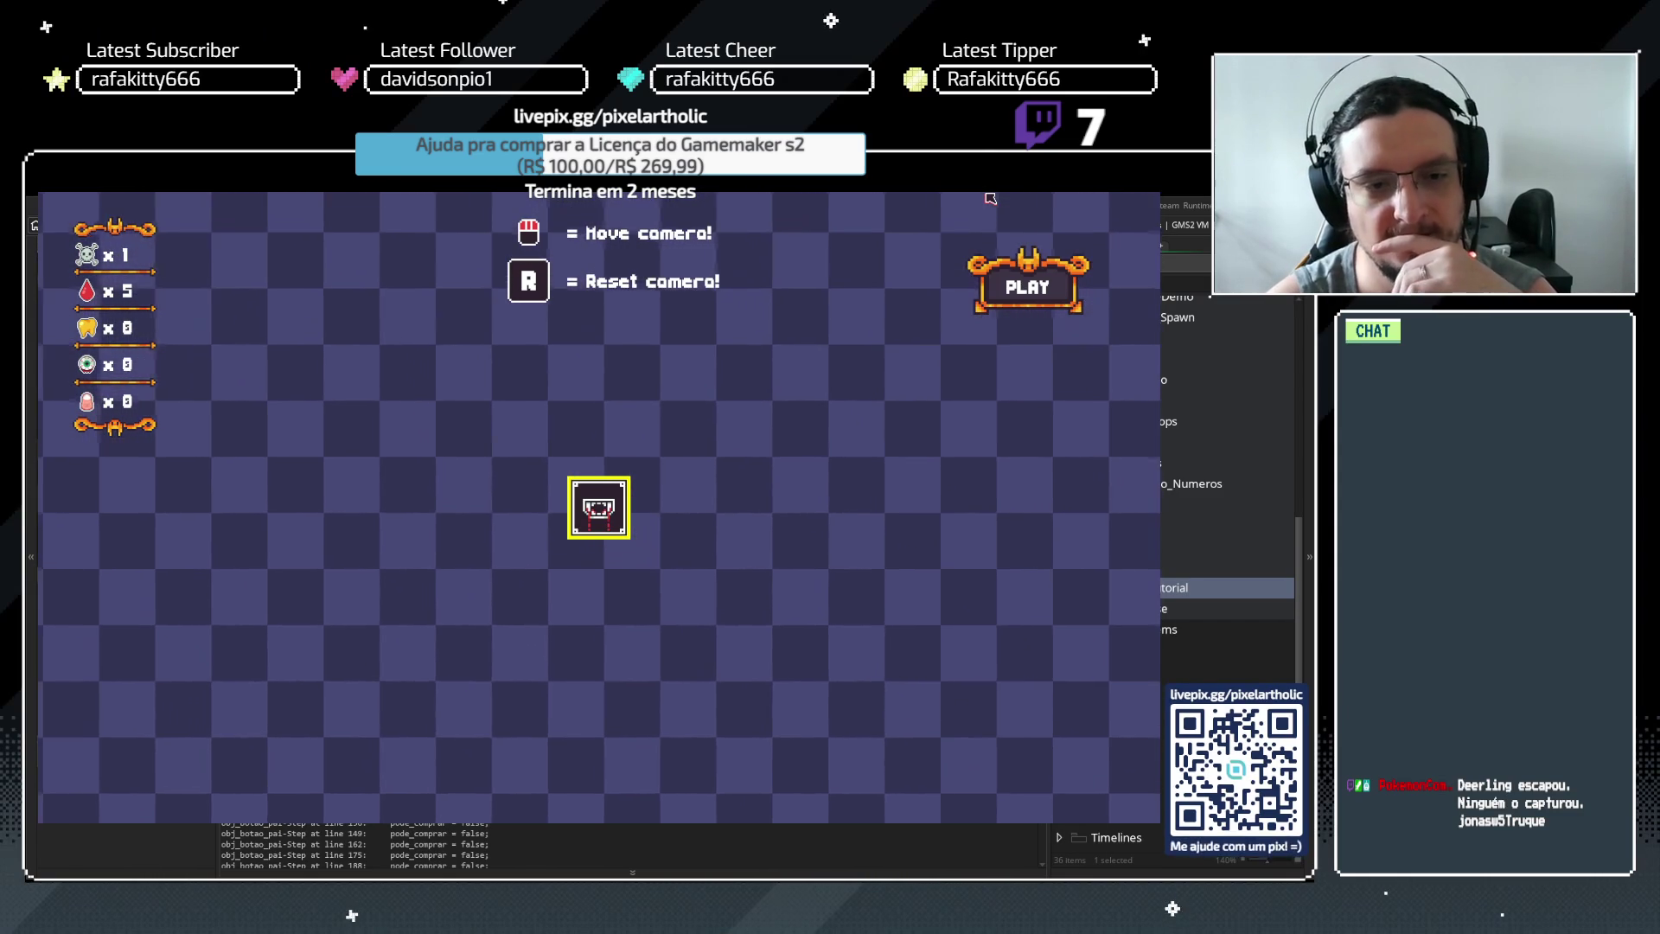
Rerun the game and finish night 1 to reach the upgrade room with 5 blood and Bite at 0/5
key(F5)
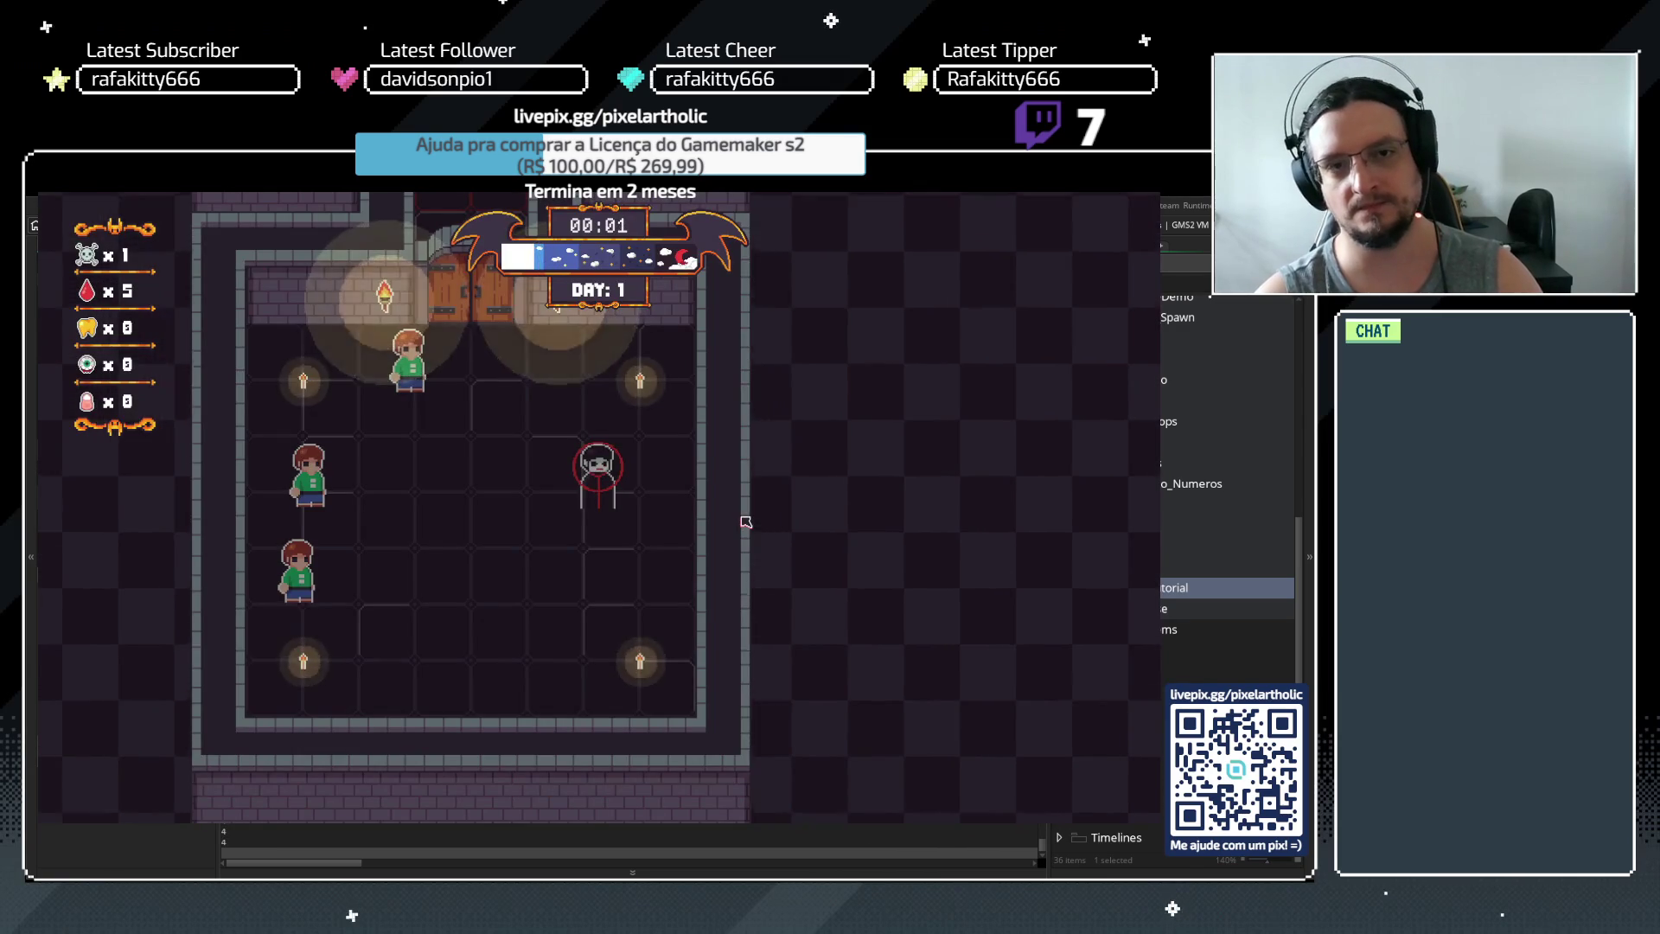
click(417, 375)
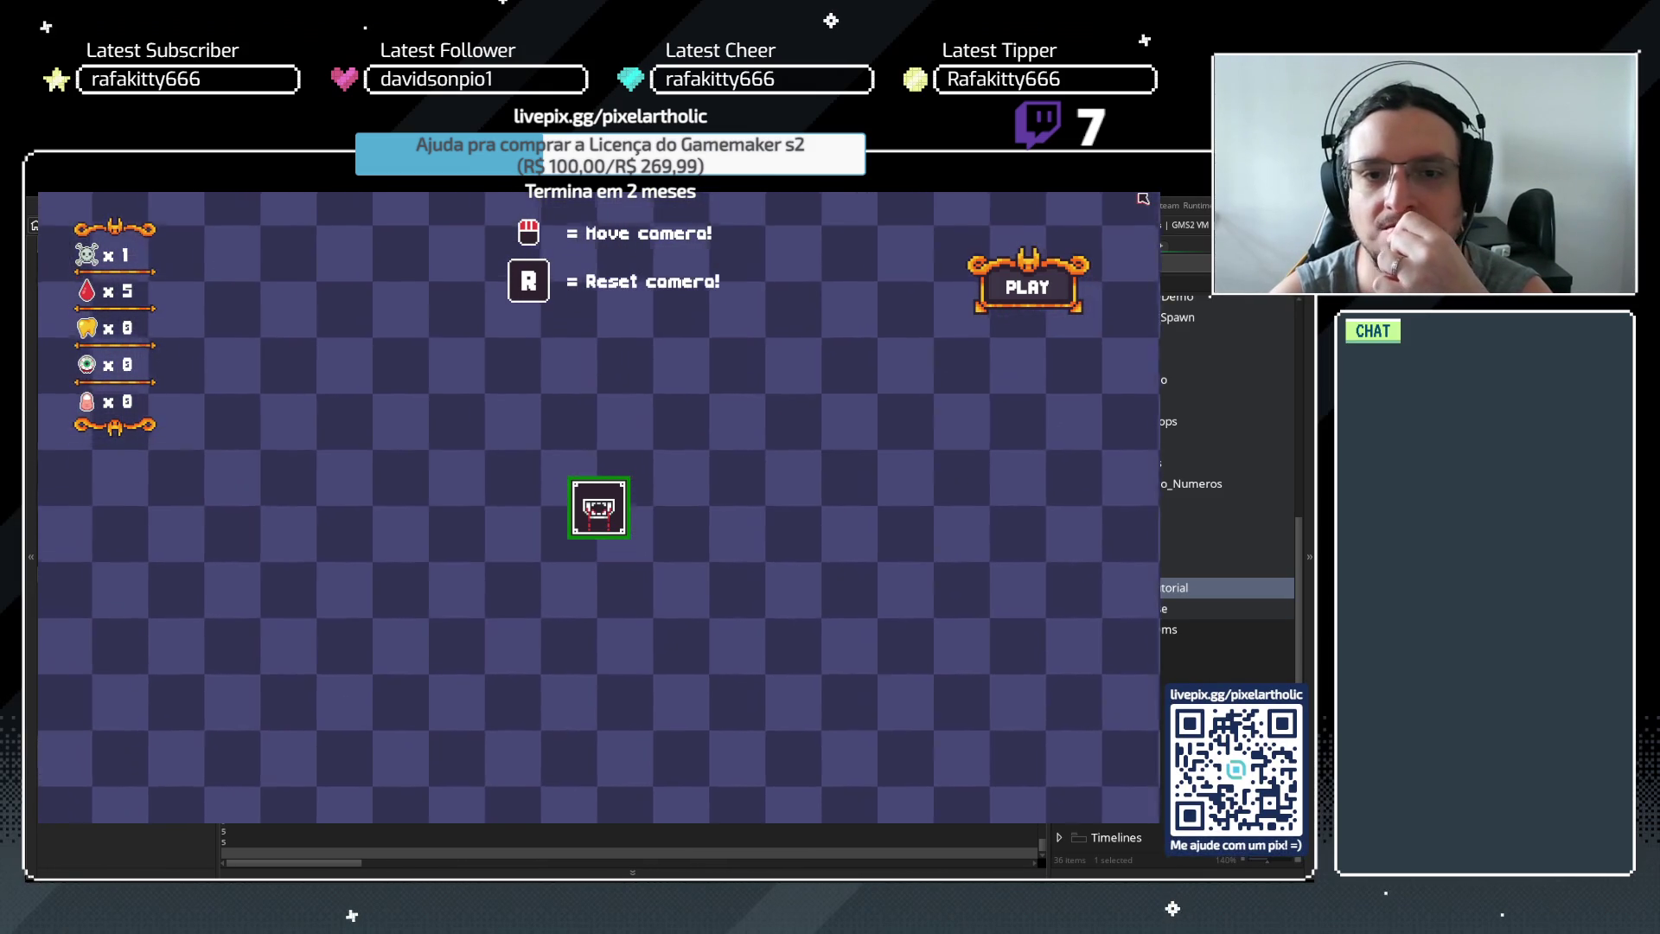
mouse_move(614, 517)
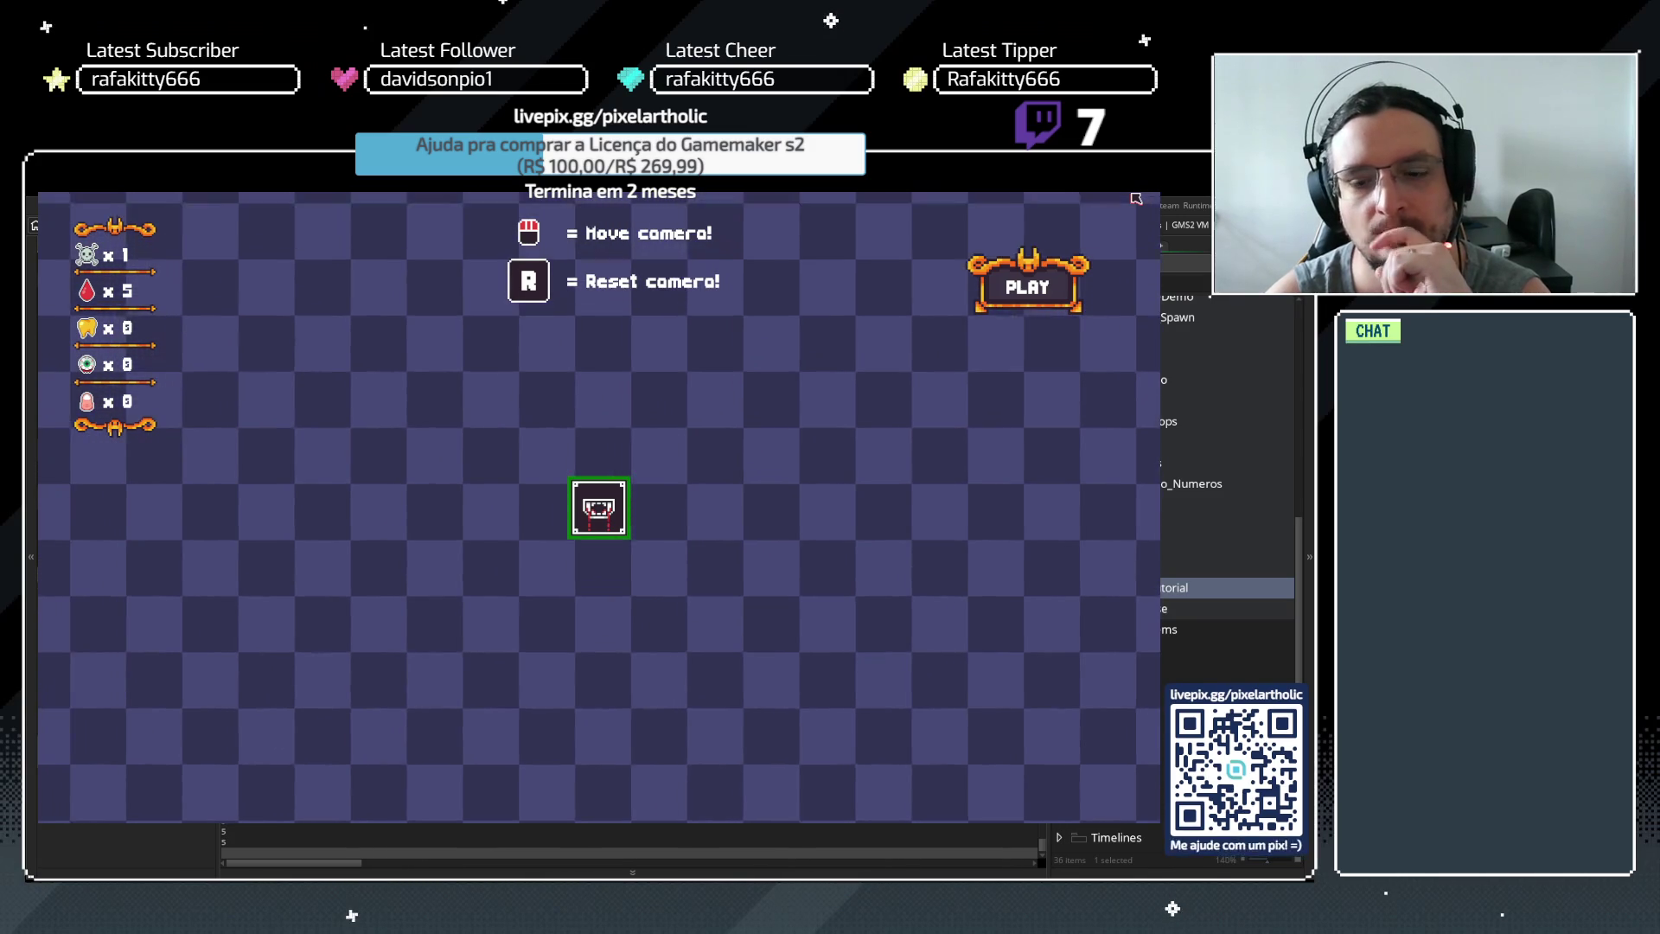
key(Escape)
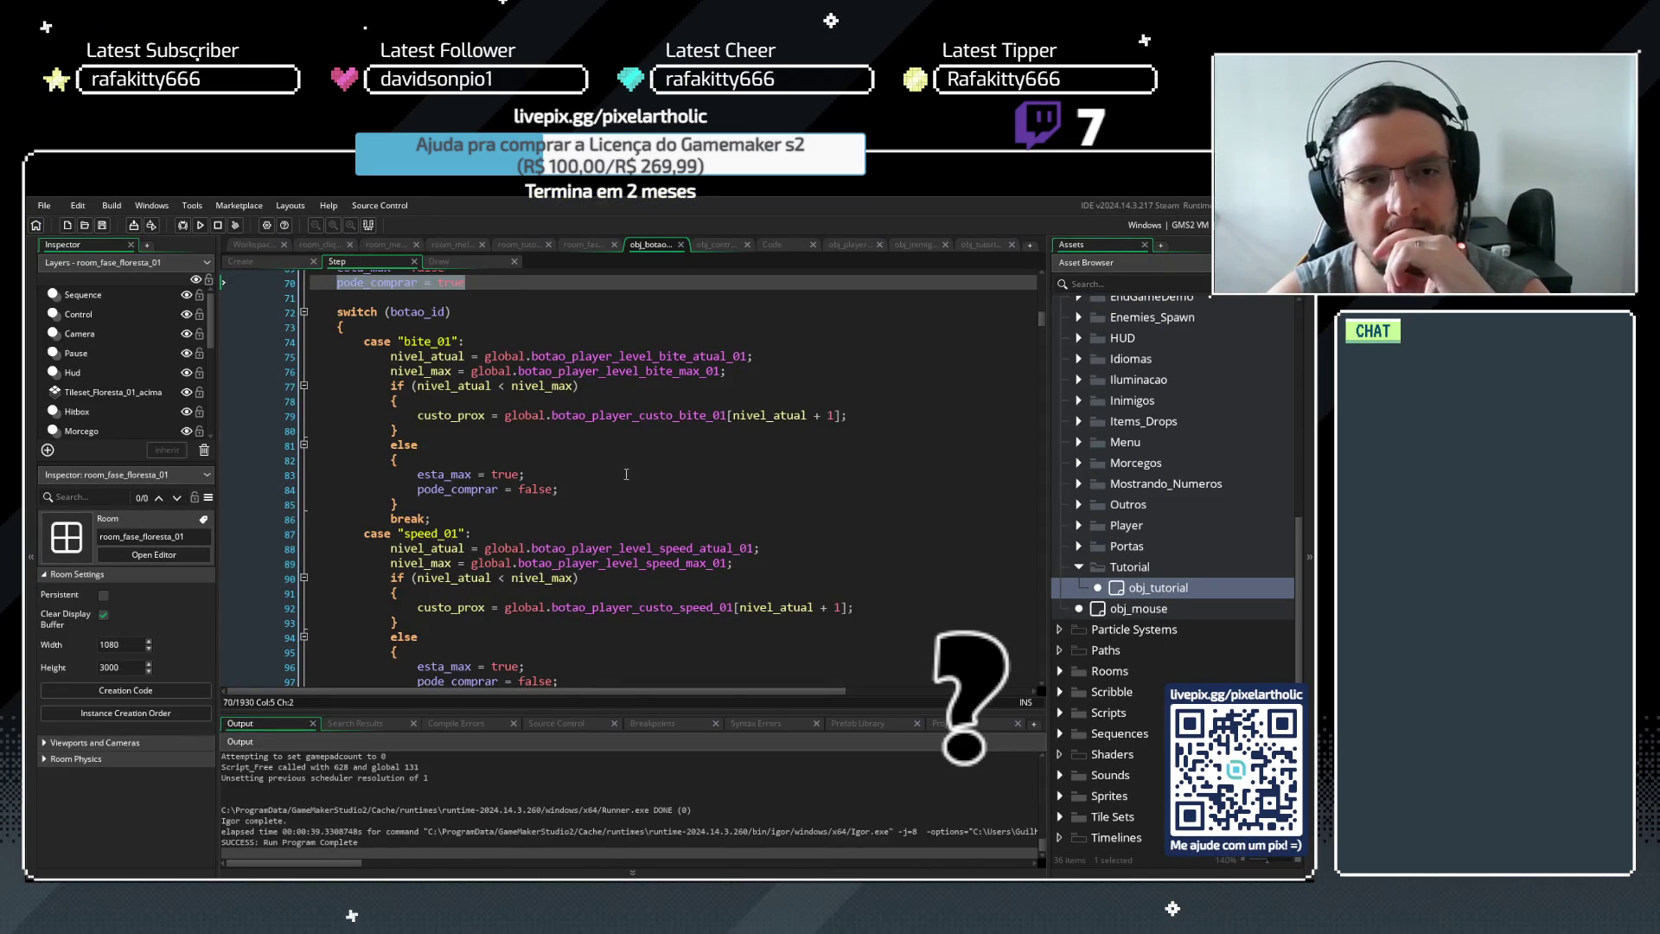
scroll(625, 474, up, 7)
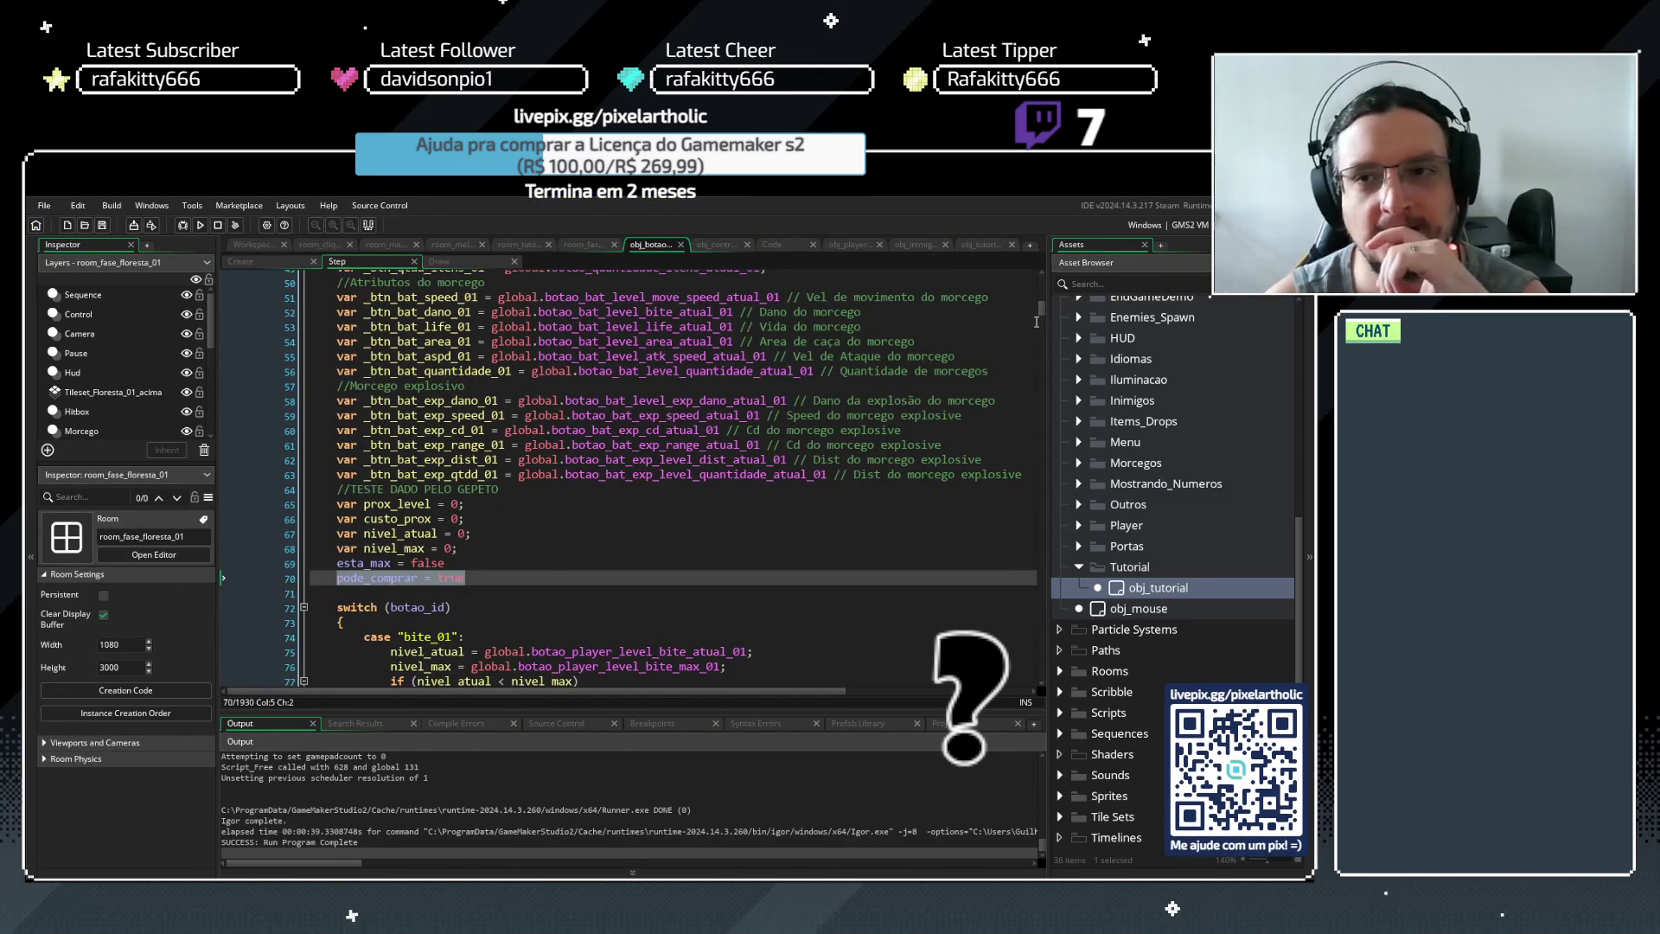
scroll(1037, 321, up, 15)
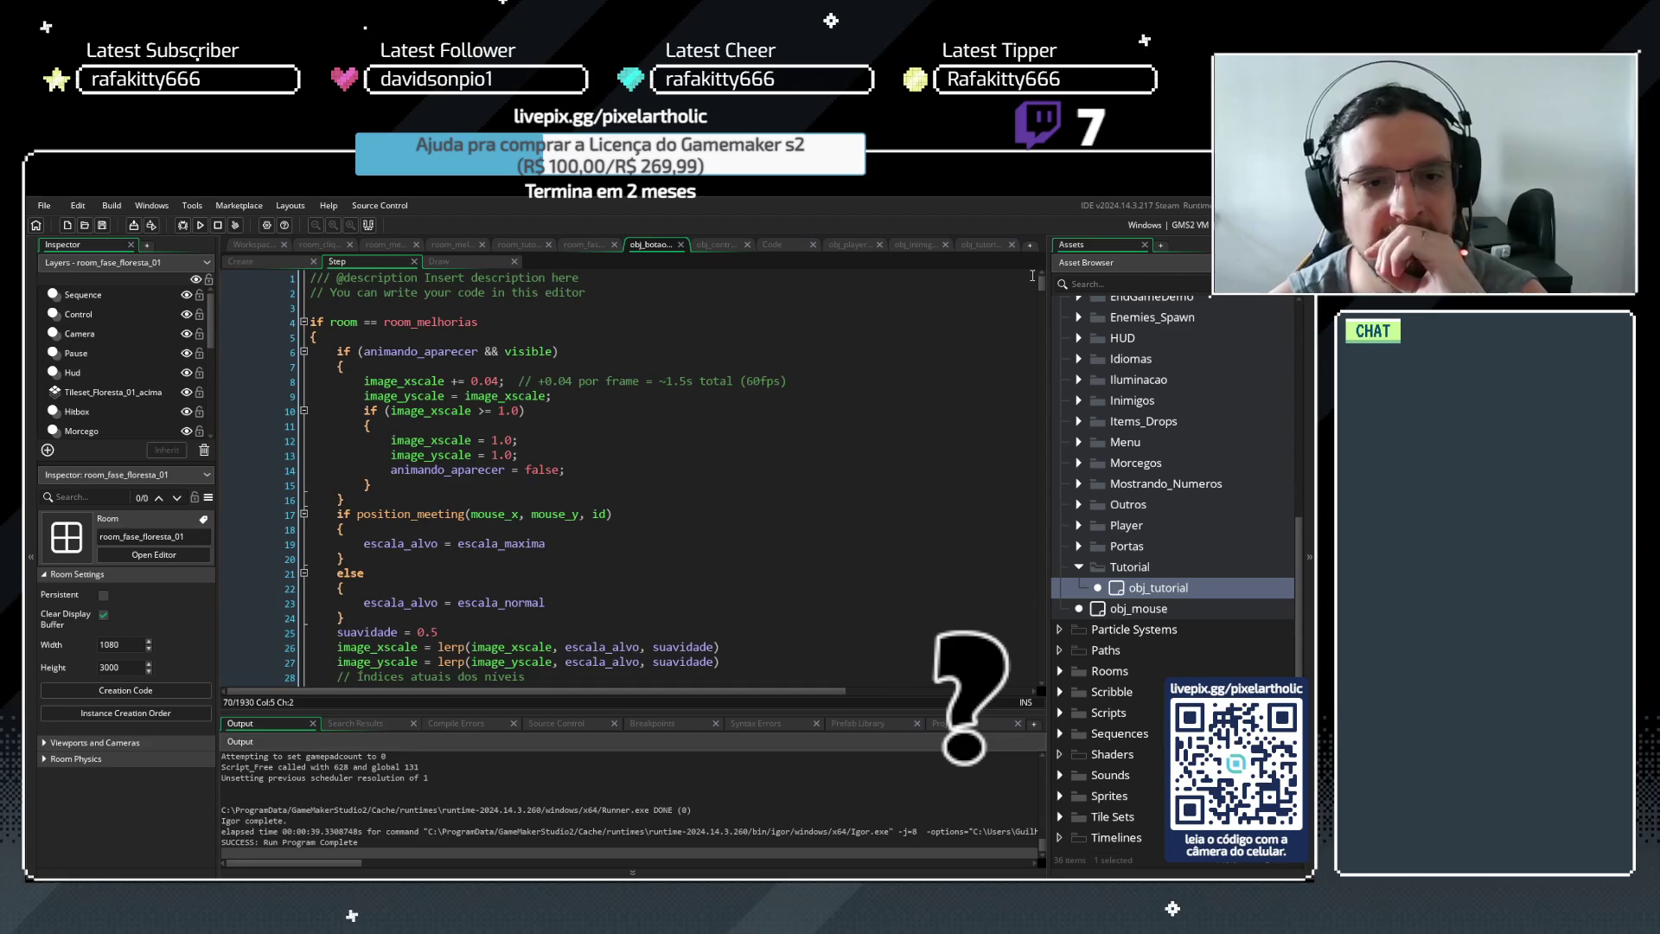
scroll(860, 372, down, 15)
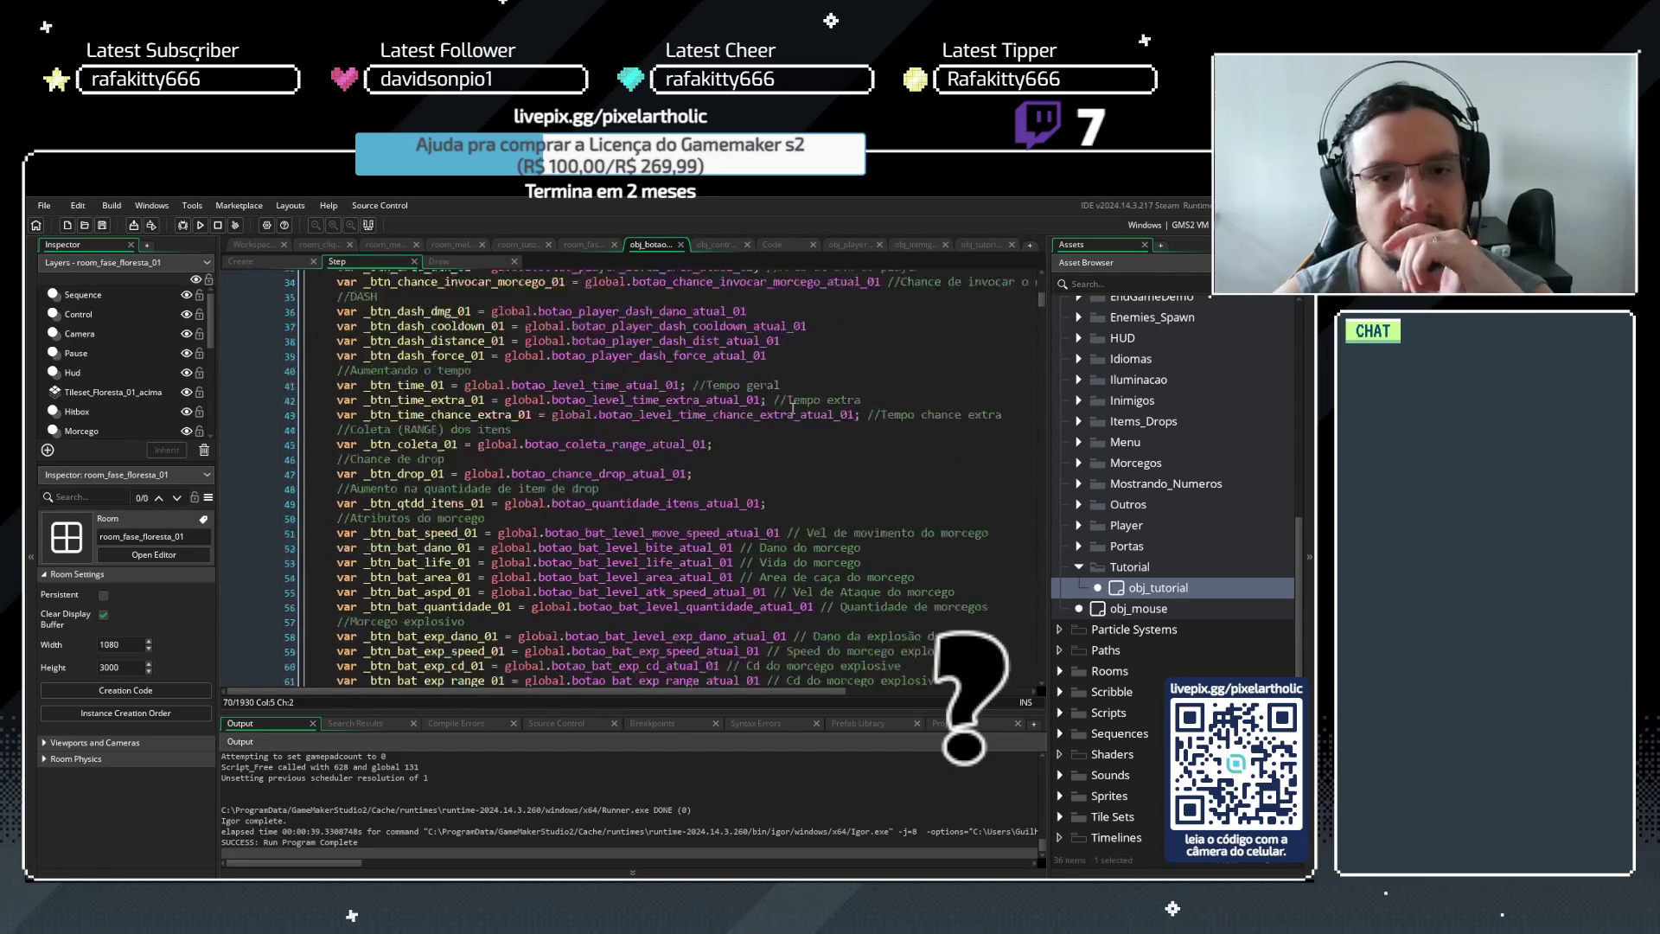
click(566, 623)
scroll(575, 577, down, 4)
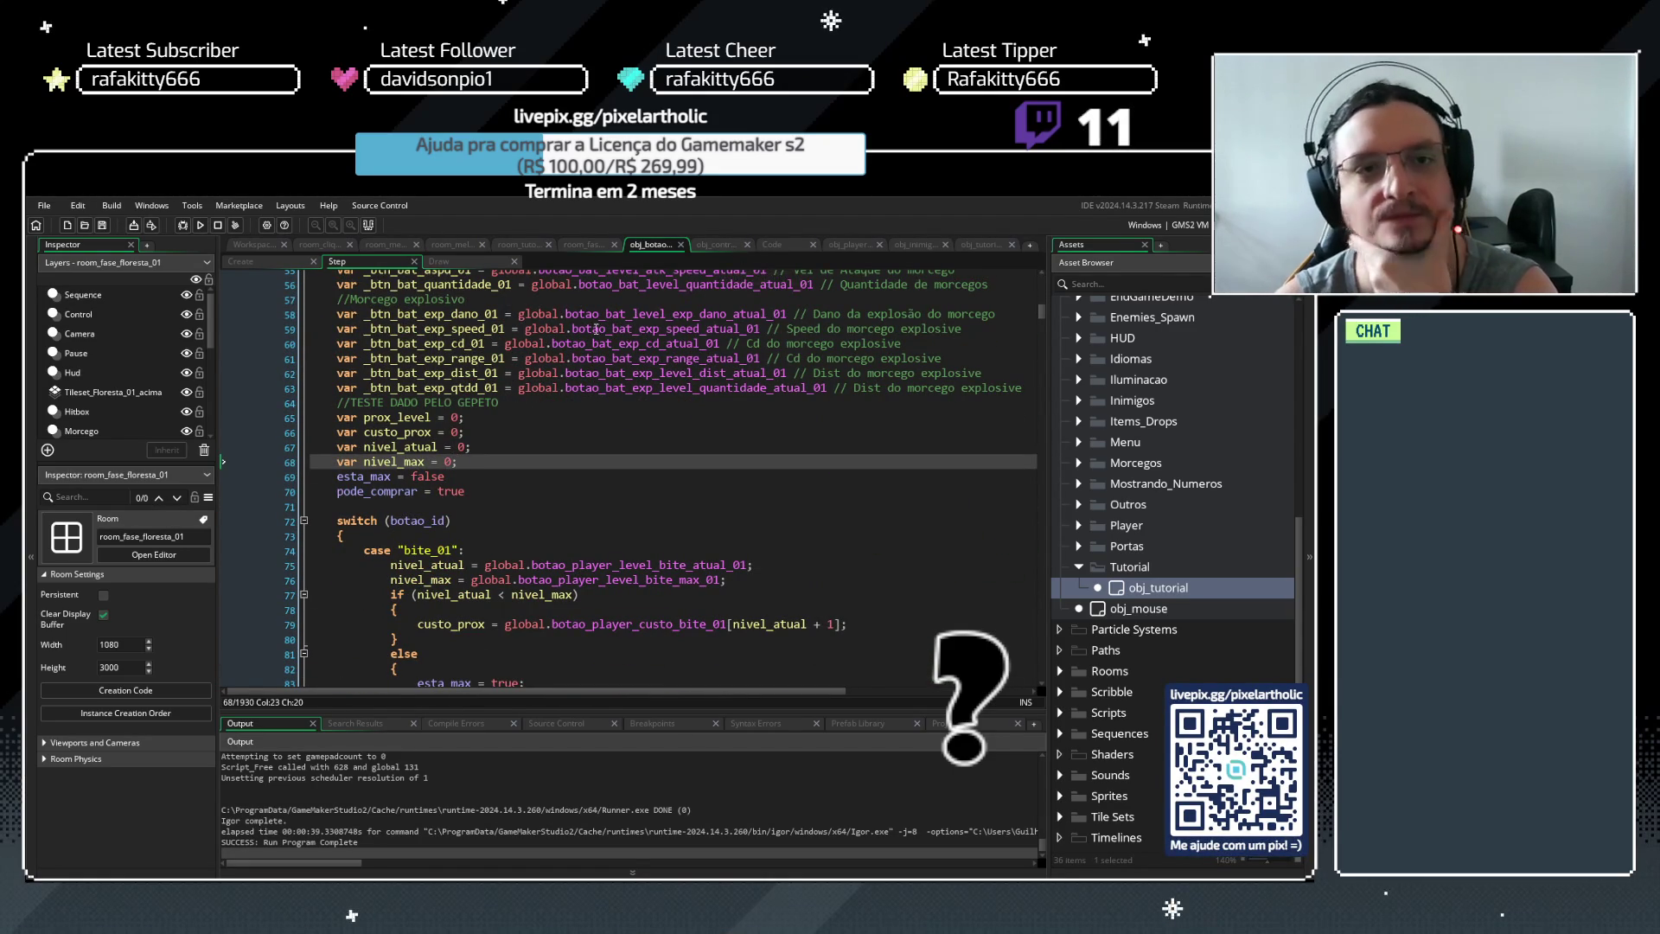
scroll(538, 421, down, 1)
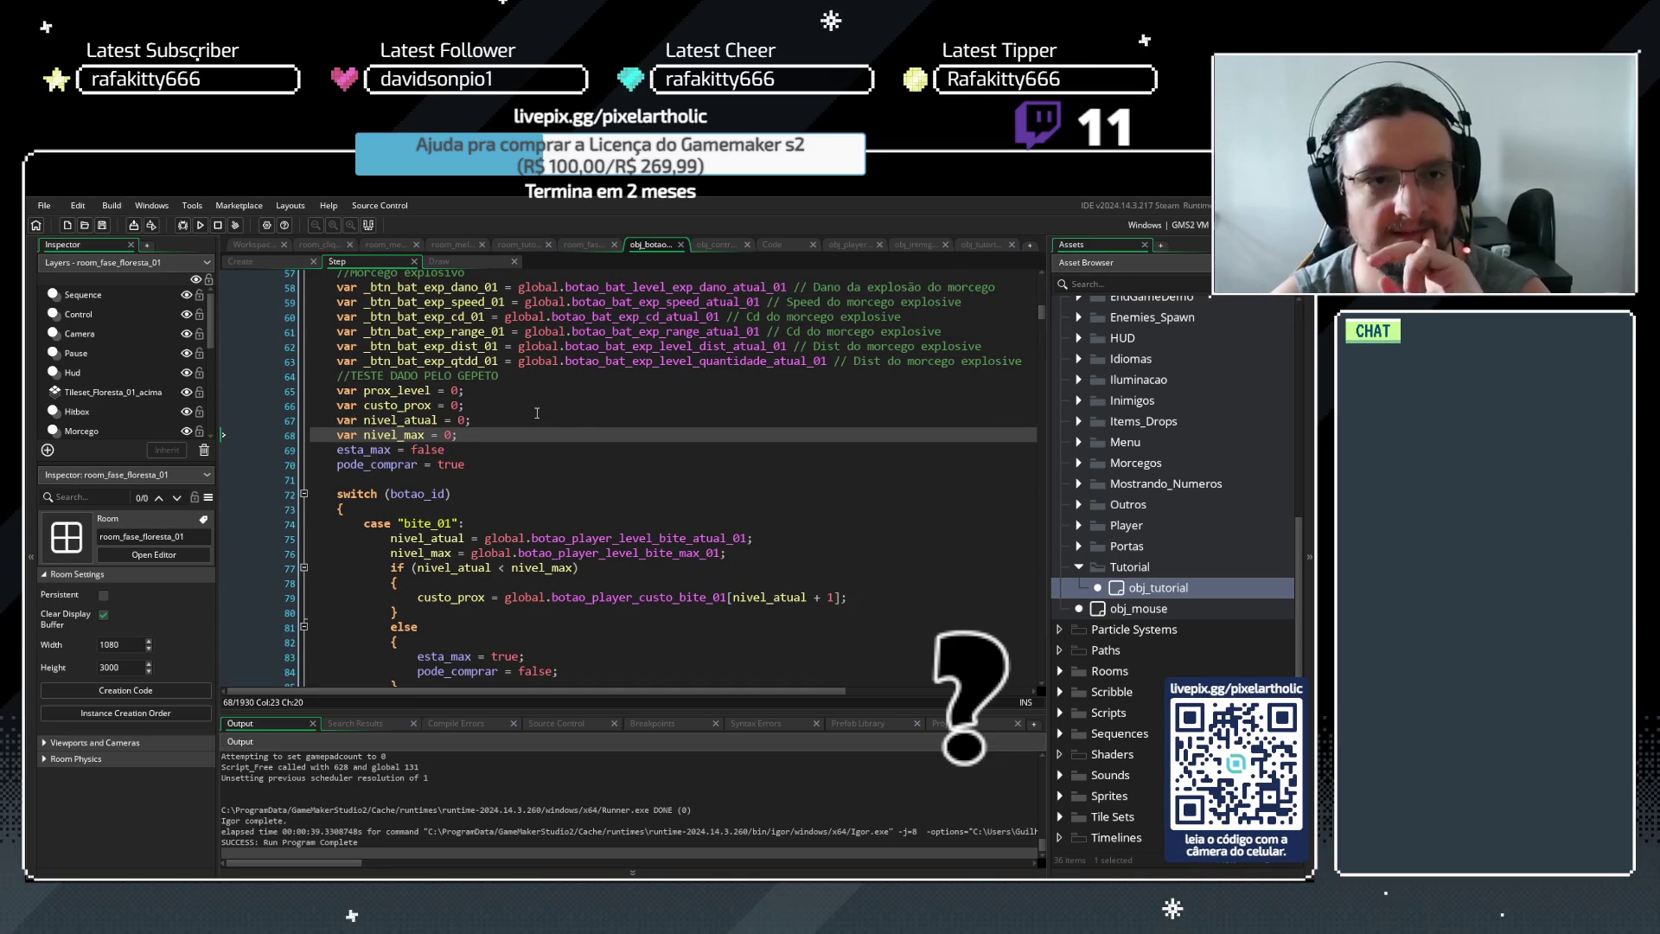
scroll(537, 413, up, 18)
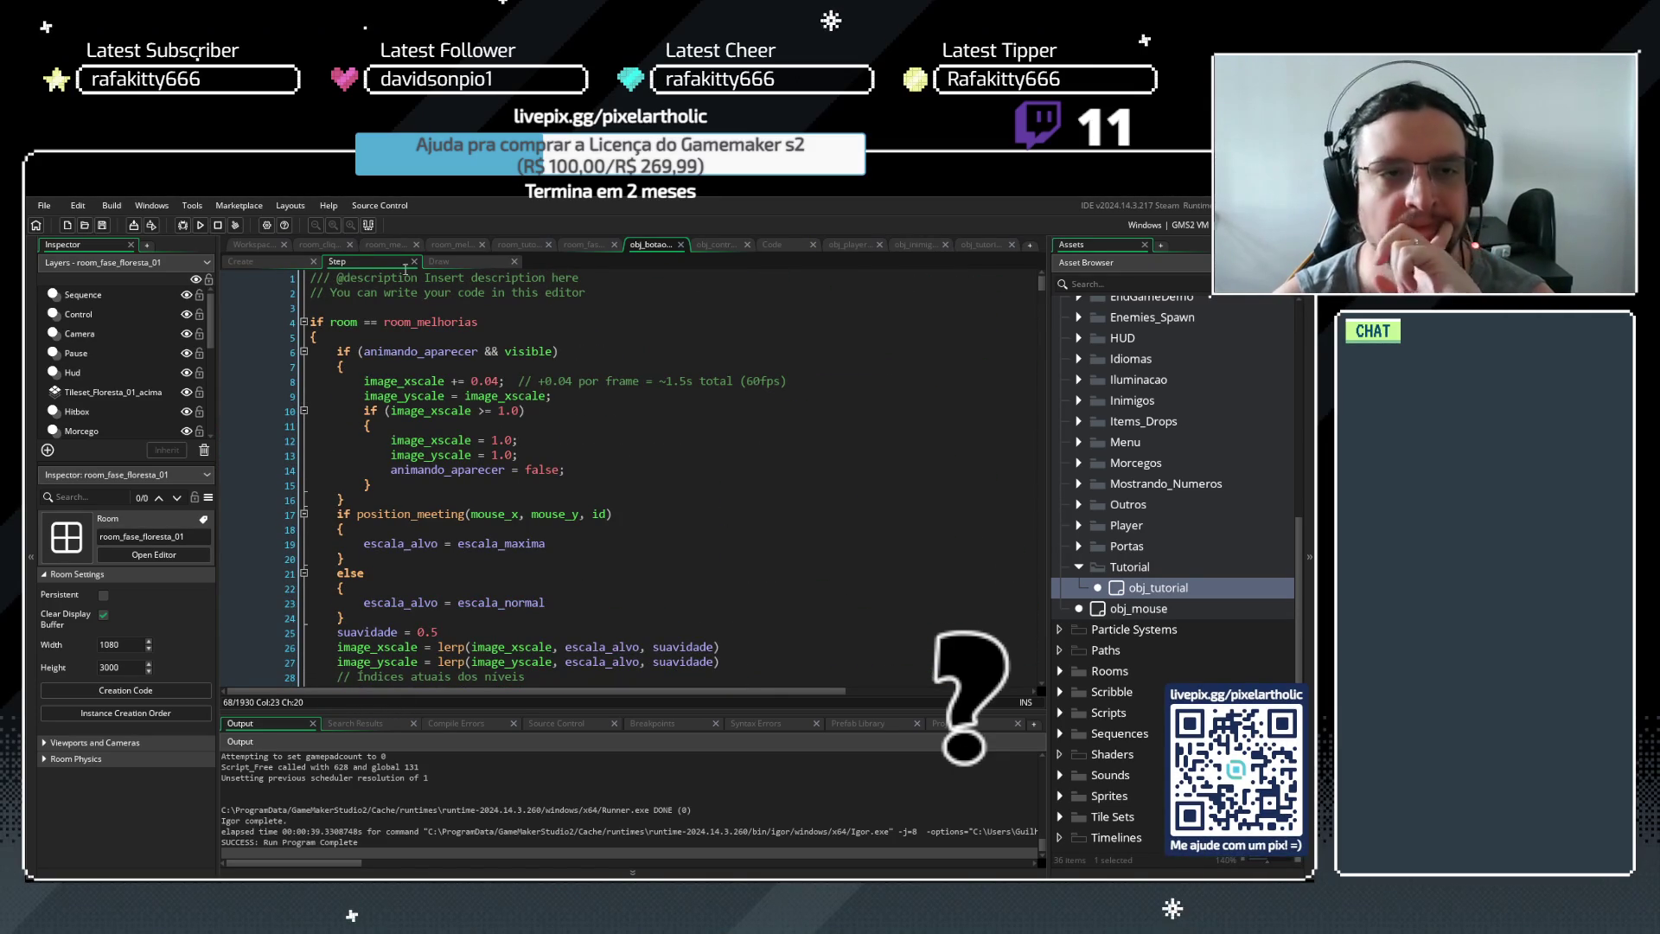
click(280, 262)
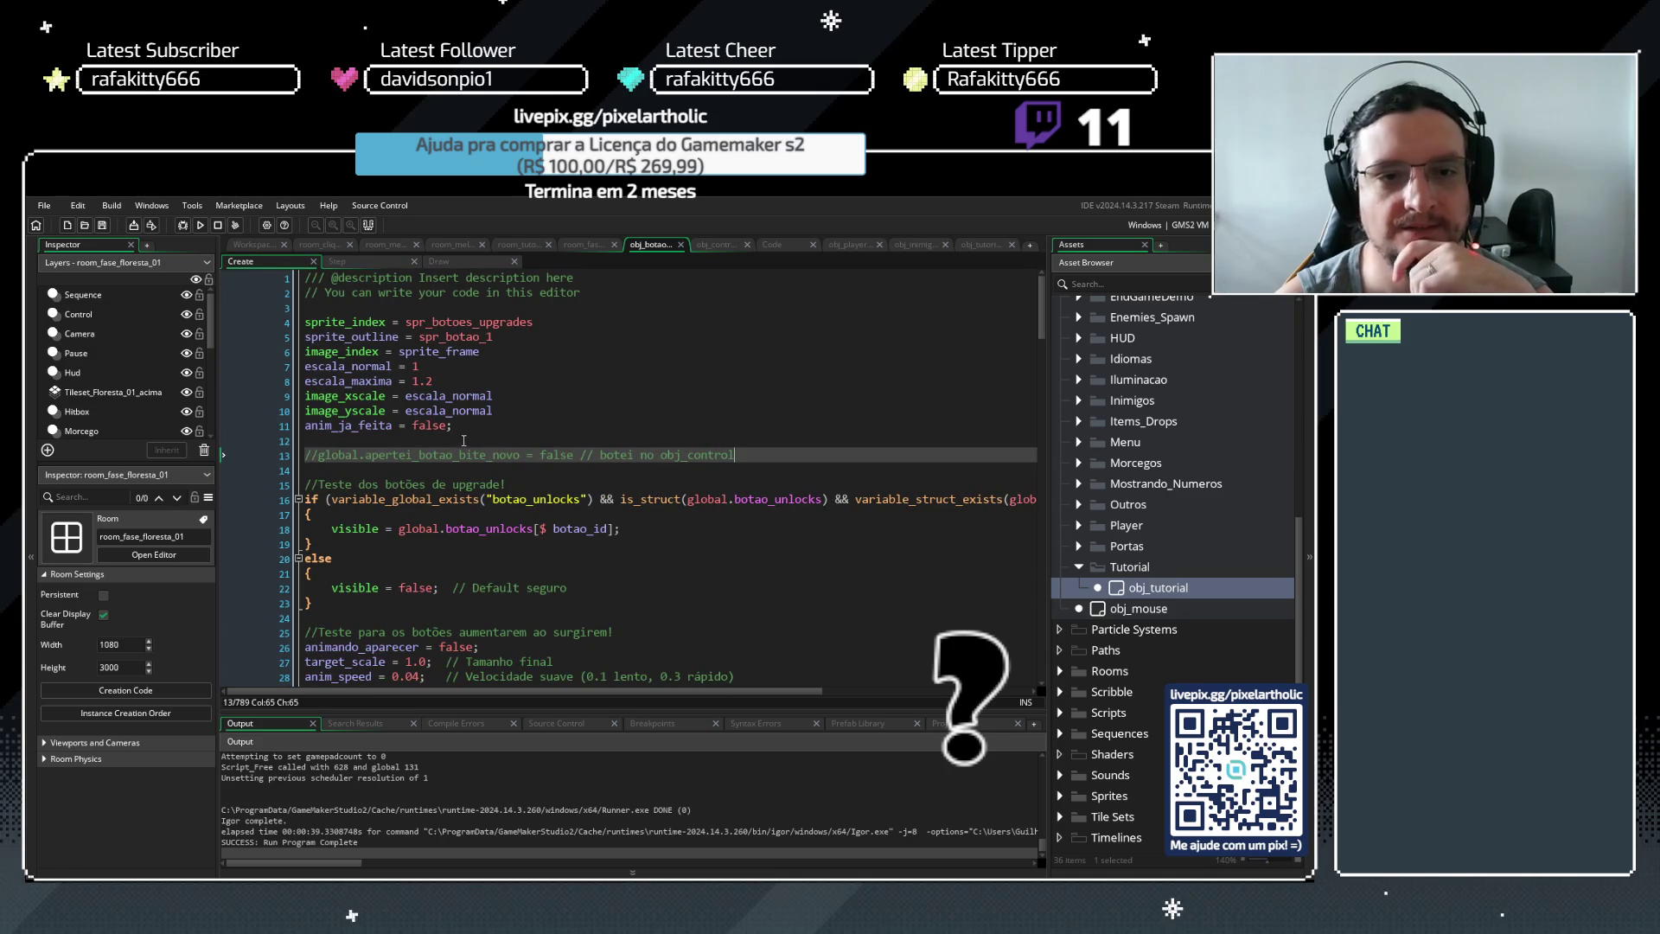
Delete the leftover commented bite-button line and its blank line from obj_botao's Create event
drag(754, 454, 457, 442)
key(BackSpace)
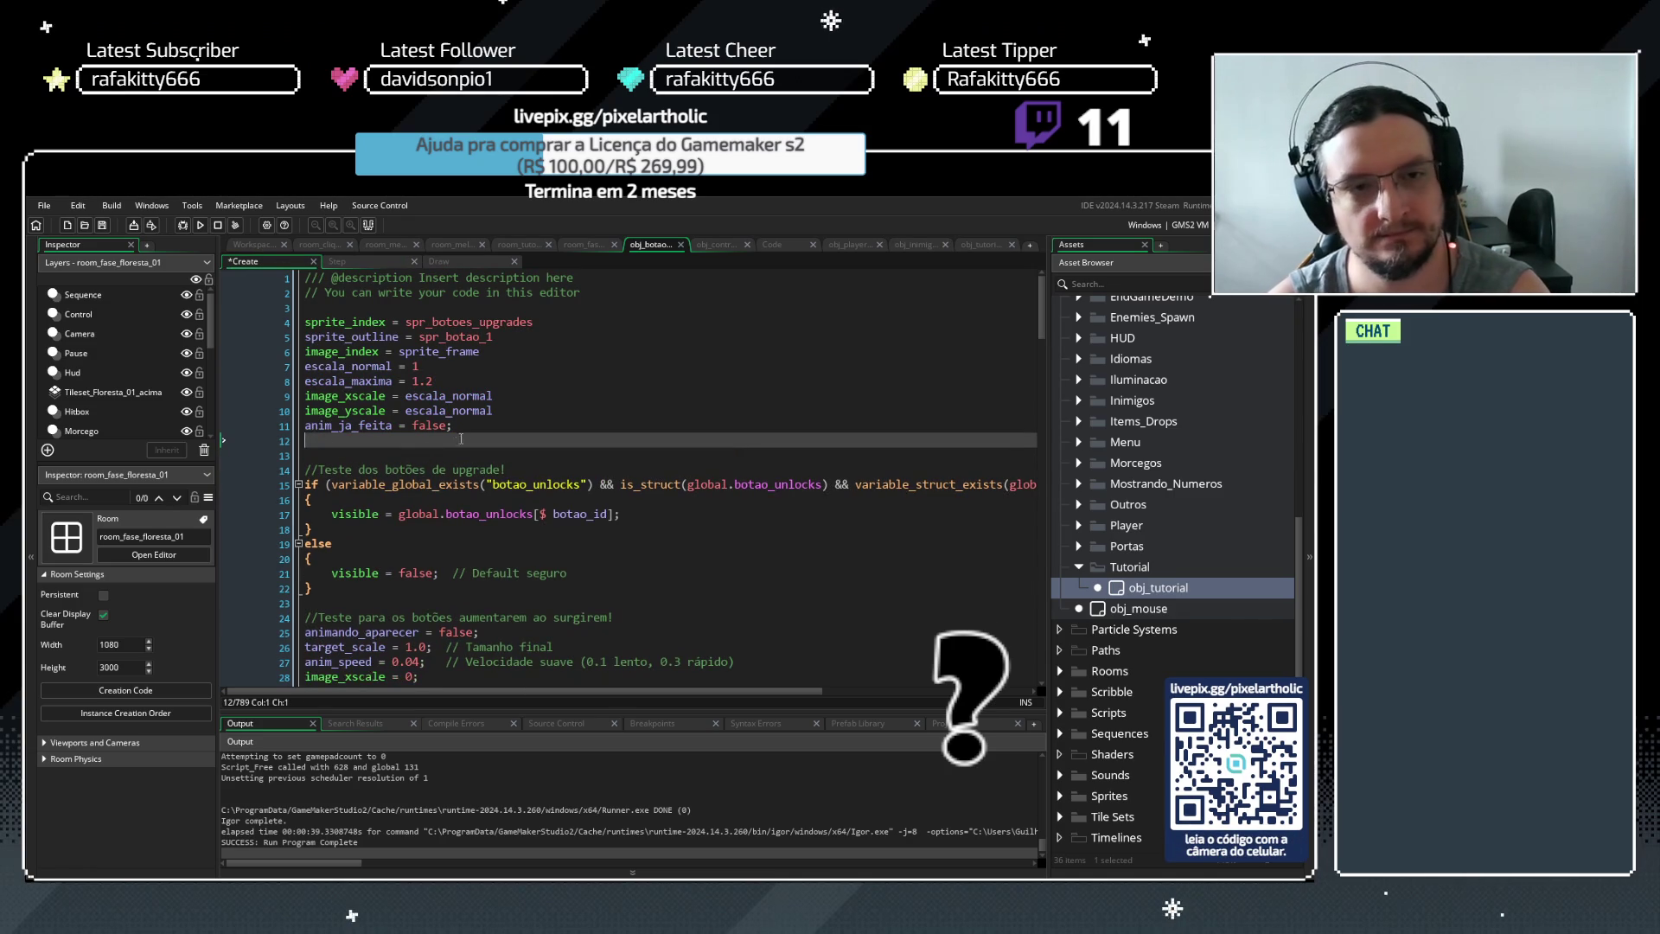
key(BackSpace)
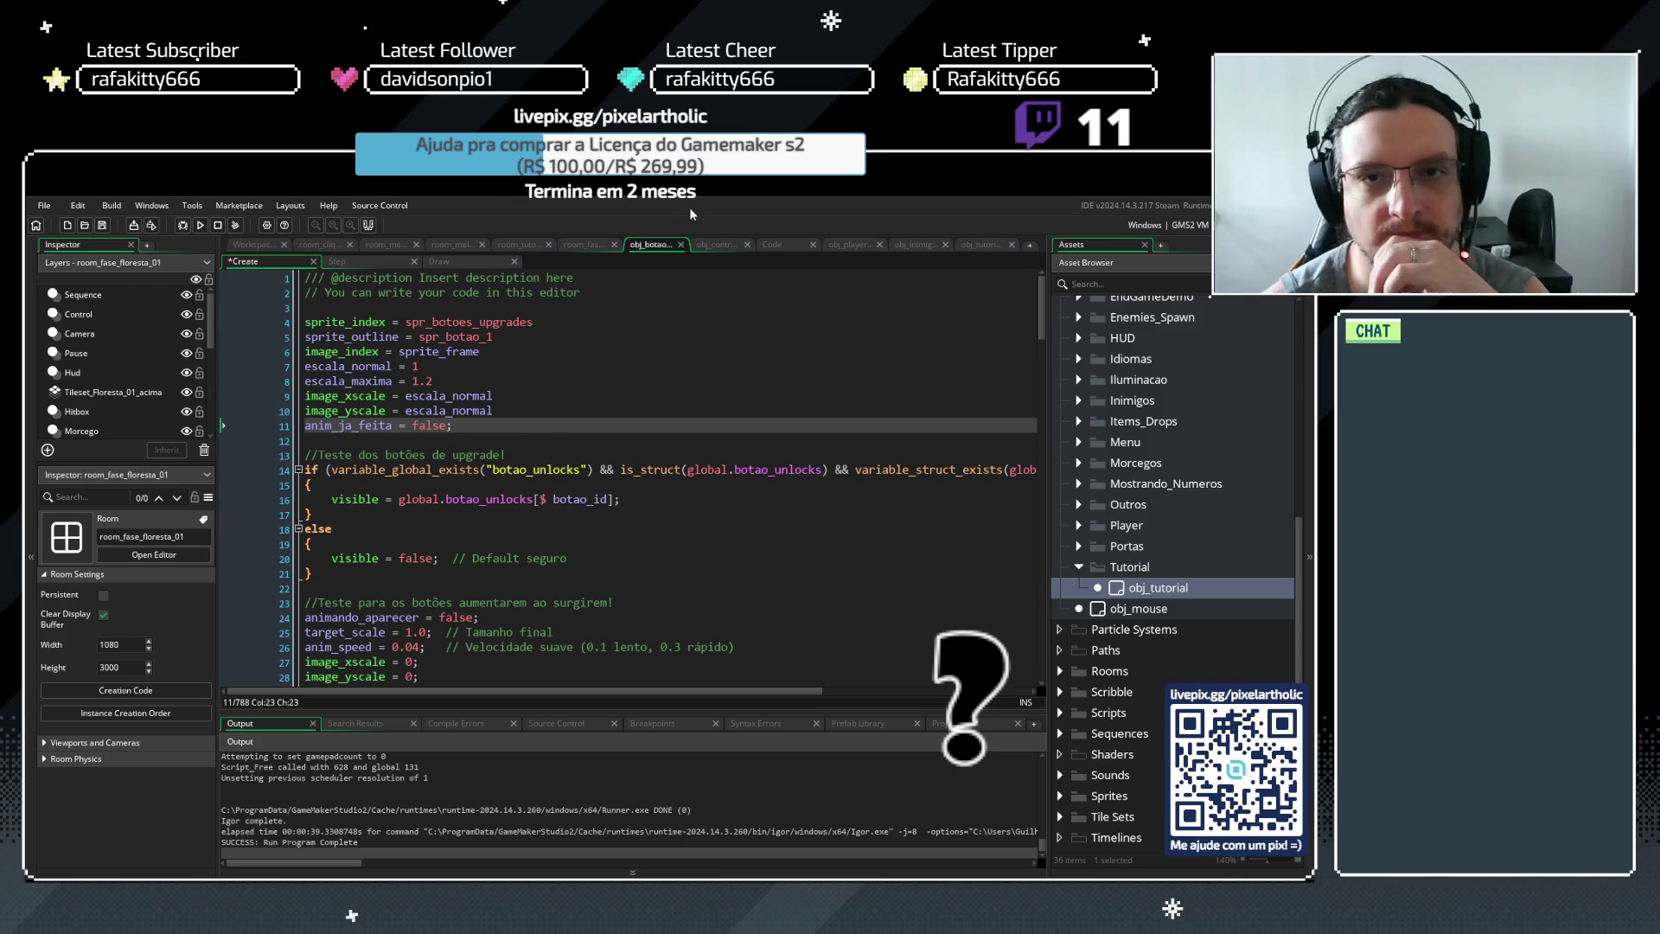
Delete the commented esta_max and pode_comprar lines 27–28 from obj_controle's Create event and save
click(716, 244)
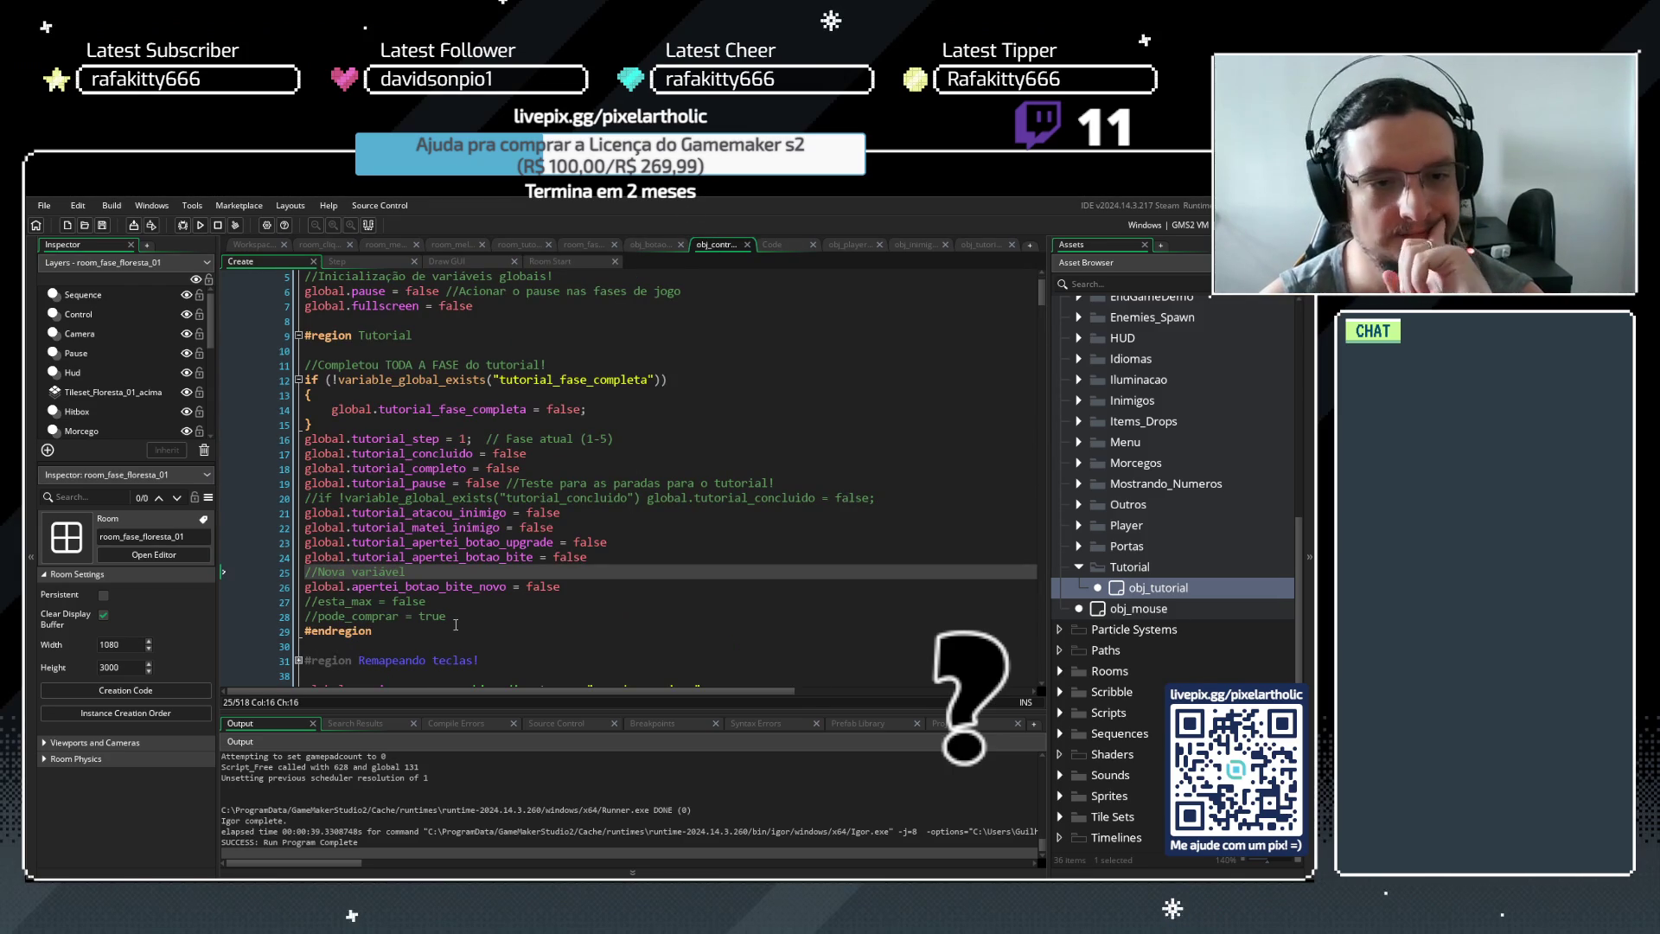
drag(456, 621, 305, 600)
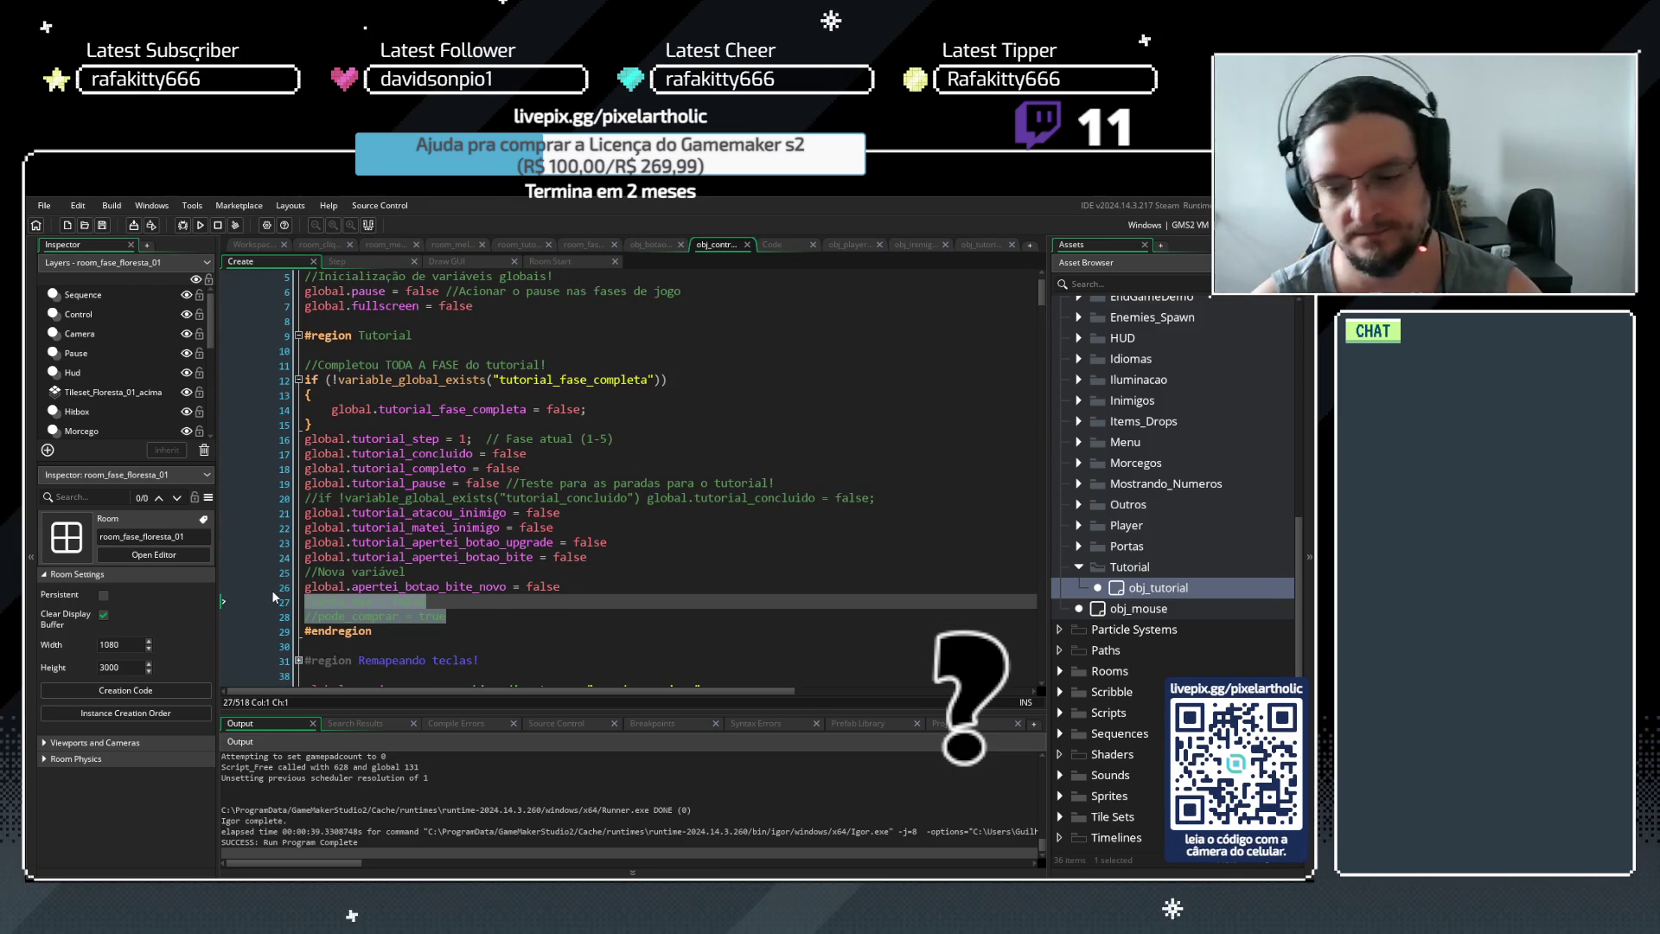
key(Delete)
key(BackSpace)
key(ctrl+s)
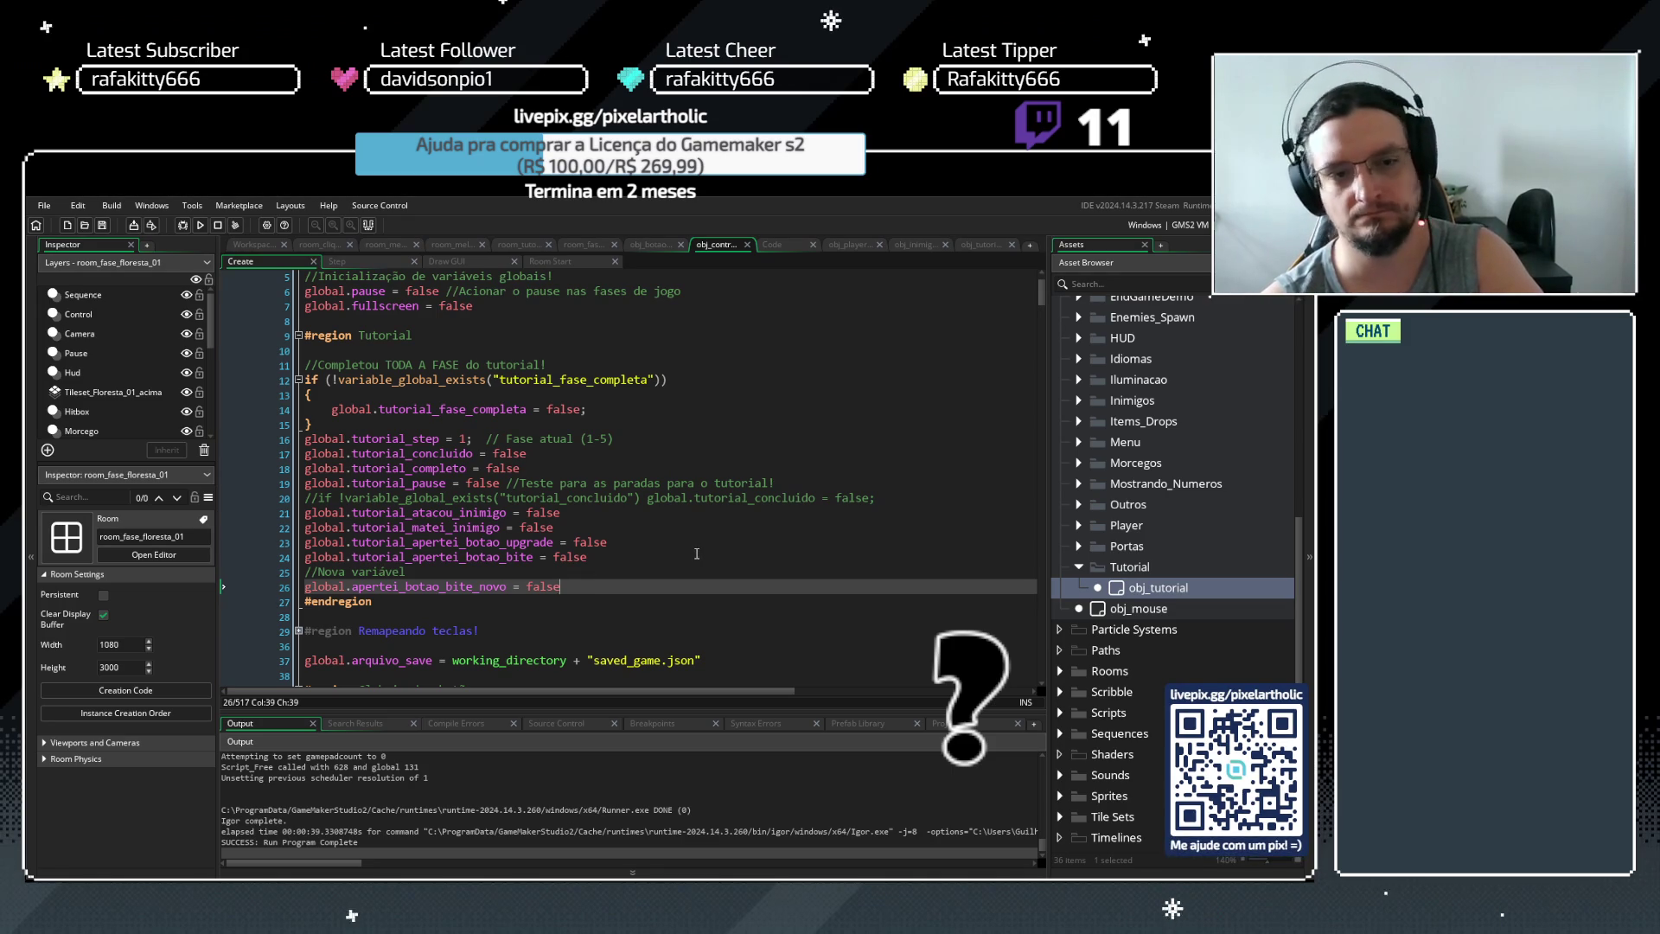
scroll(696, 554, down, 2)
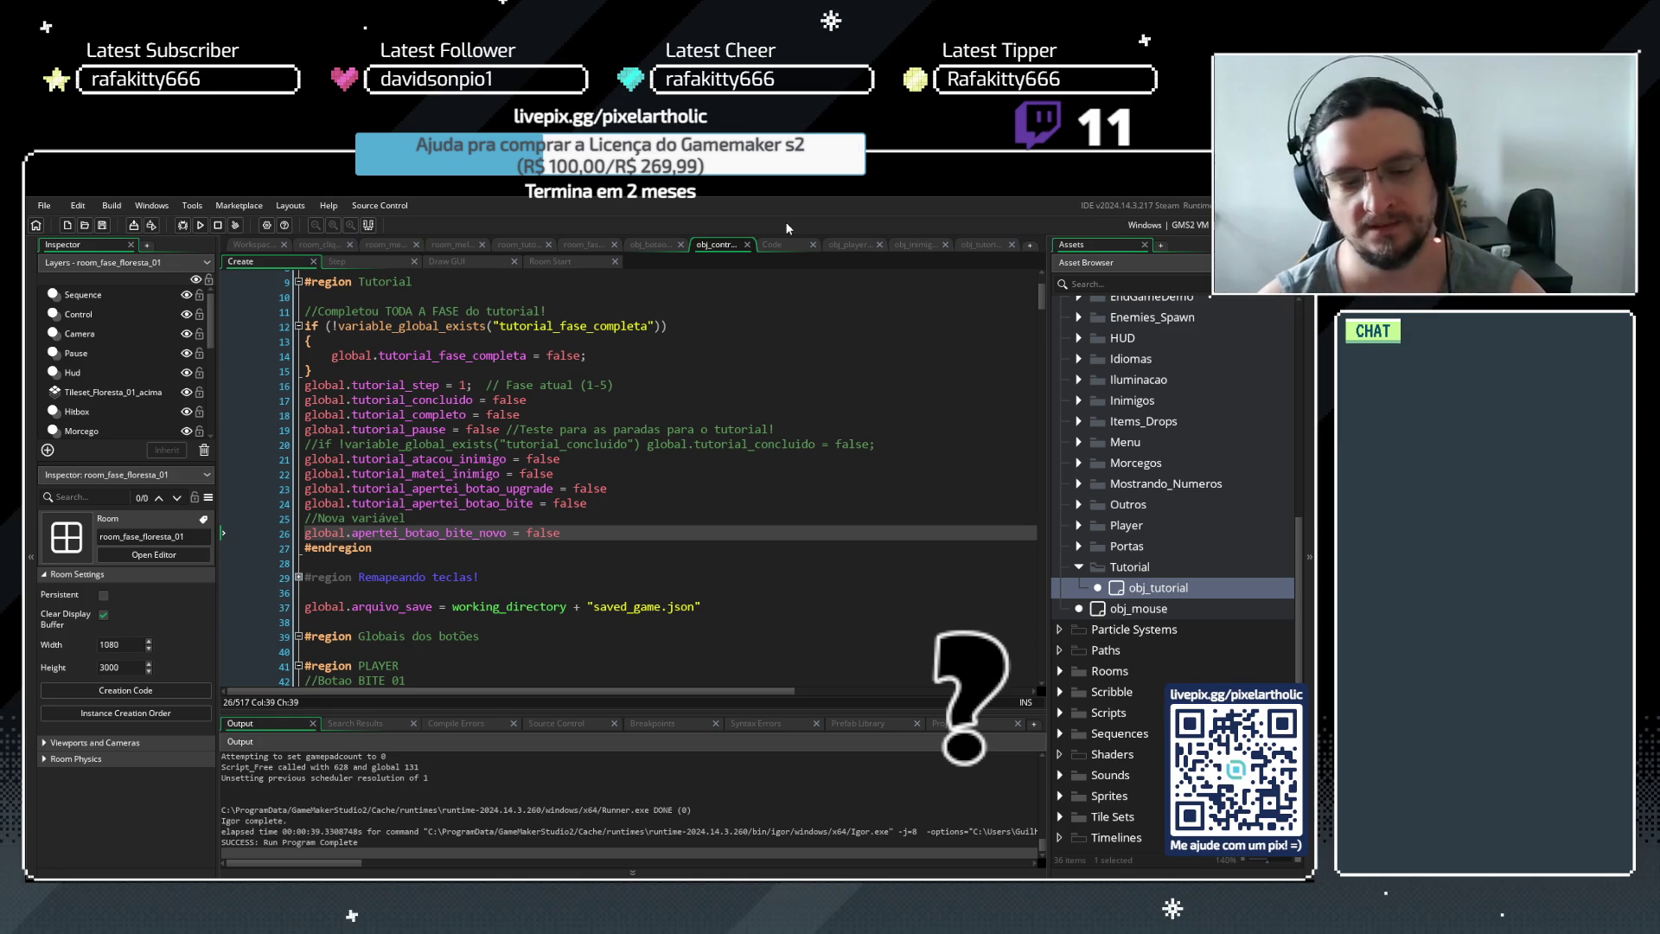
Go to obj_botao's Step event and select the esta_max and pode_comprar lines near line 69
click(775, 242)
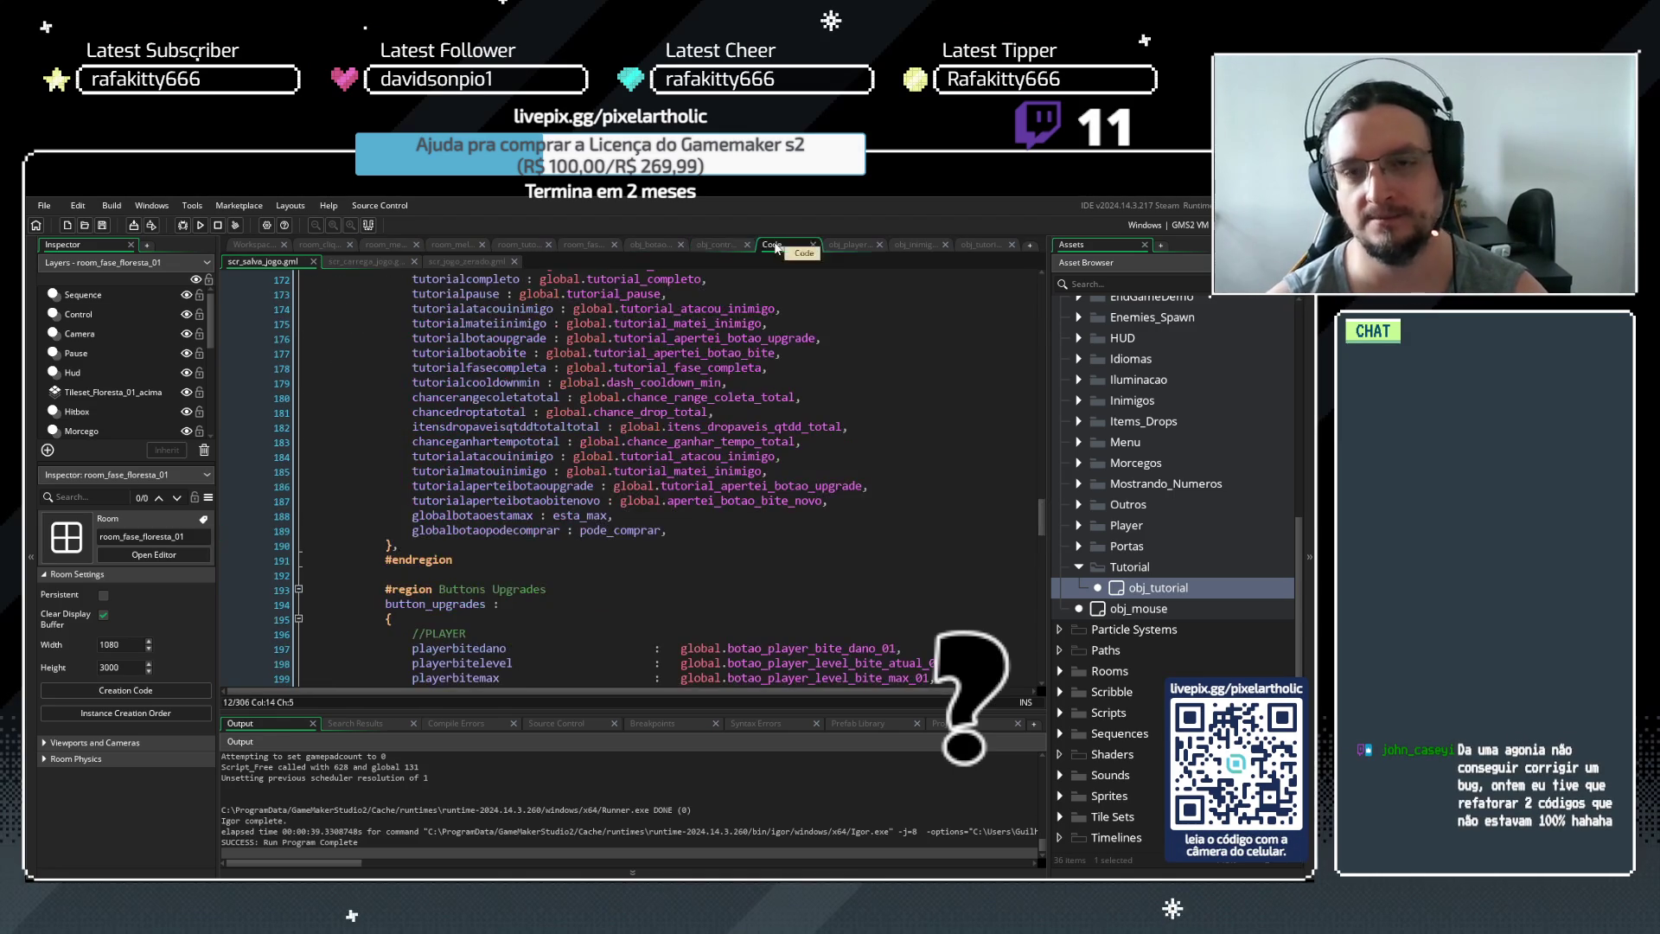
click(711, 247)
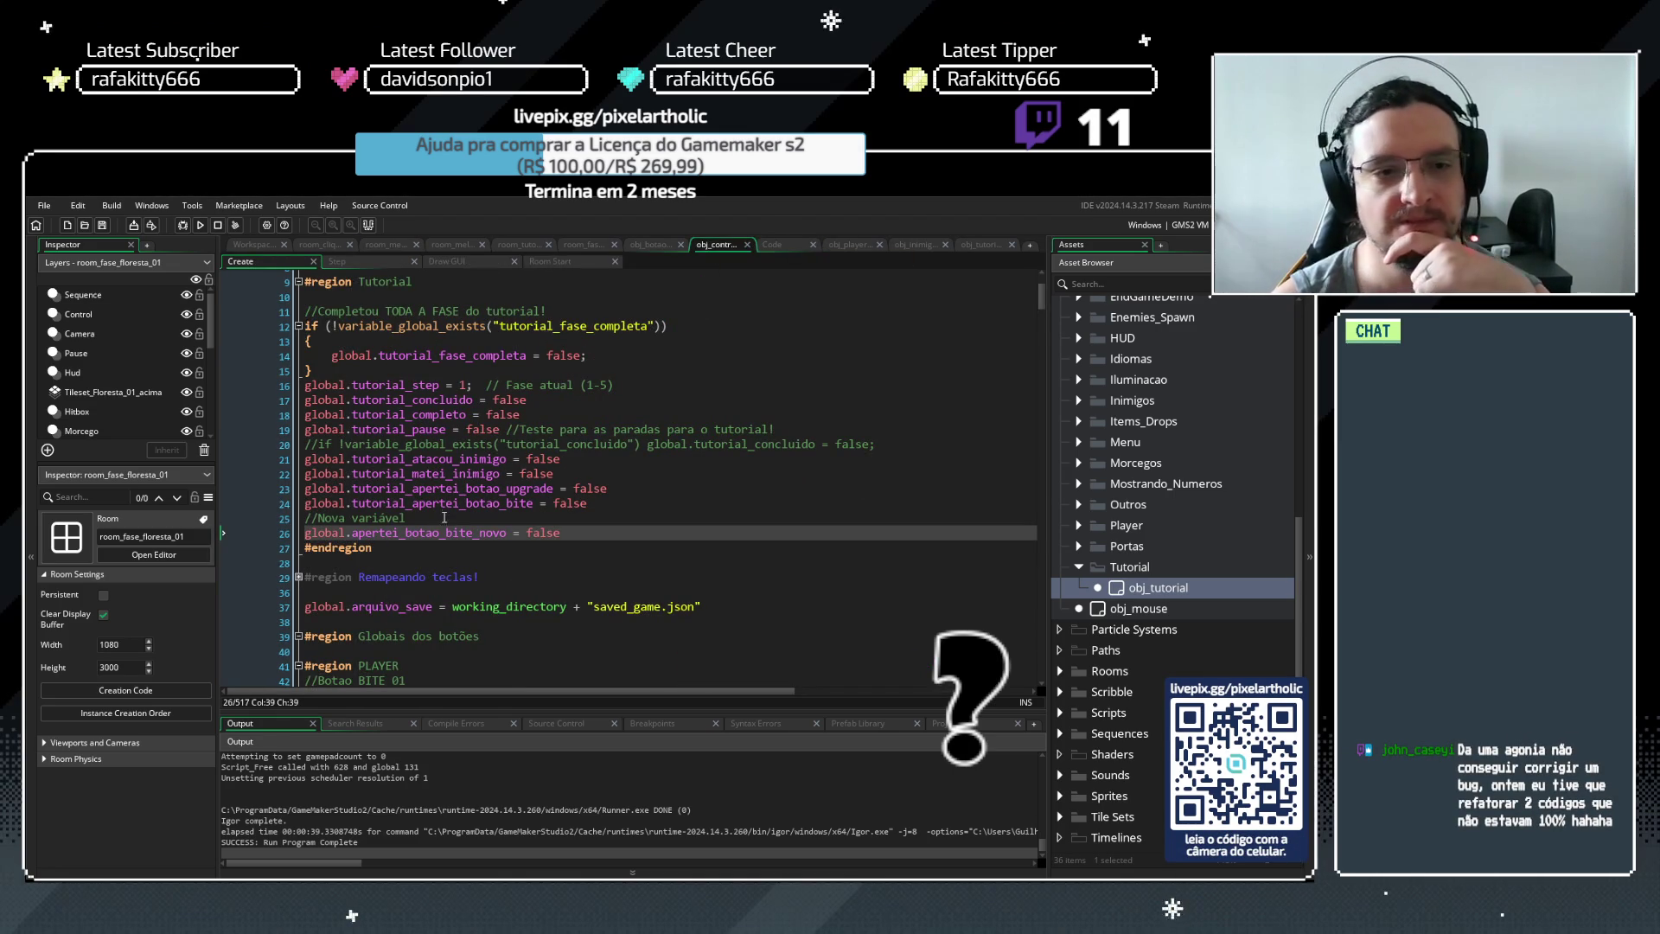
click(647, 244)
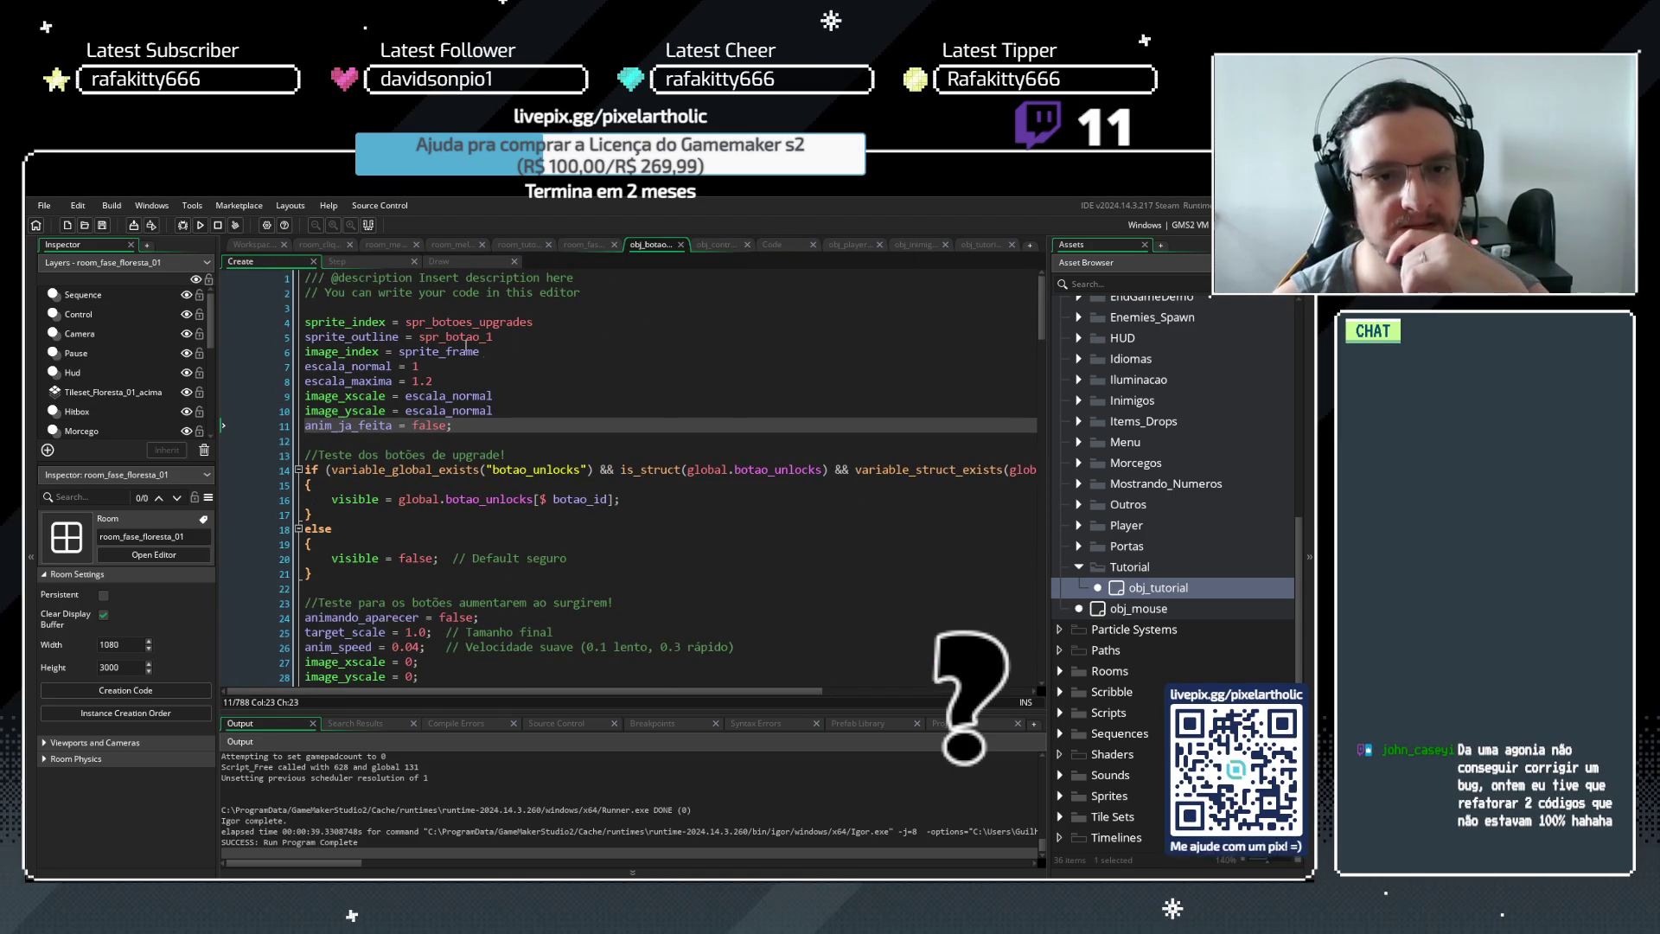
scroll(508, 380, down, 4)
scroll(484, 363, up, 4)
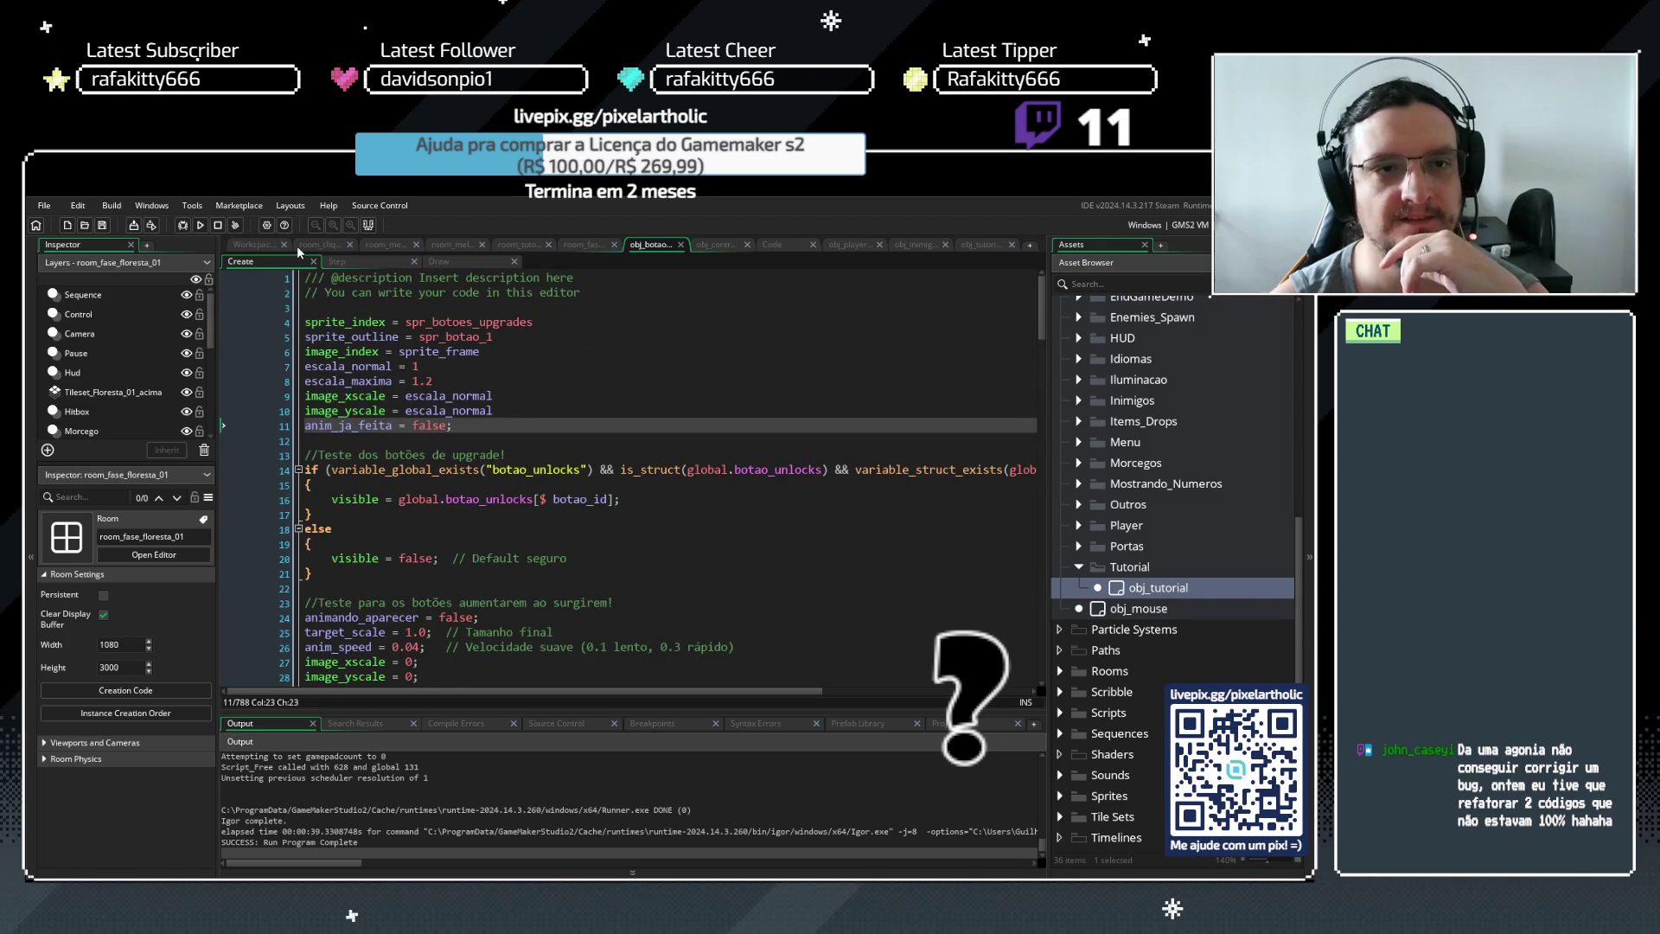
click(339, 261)
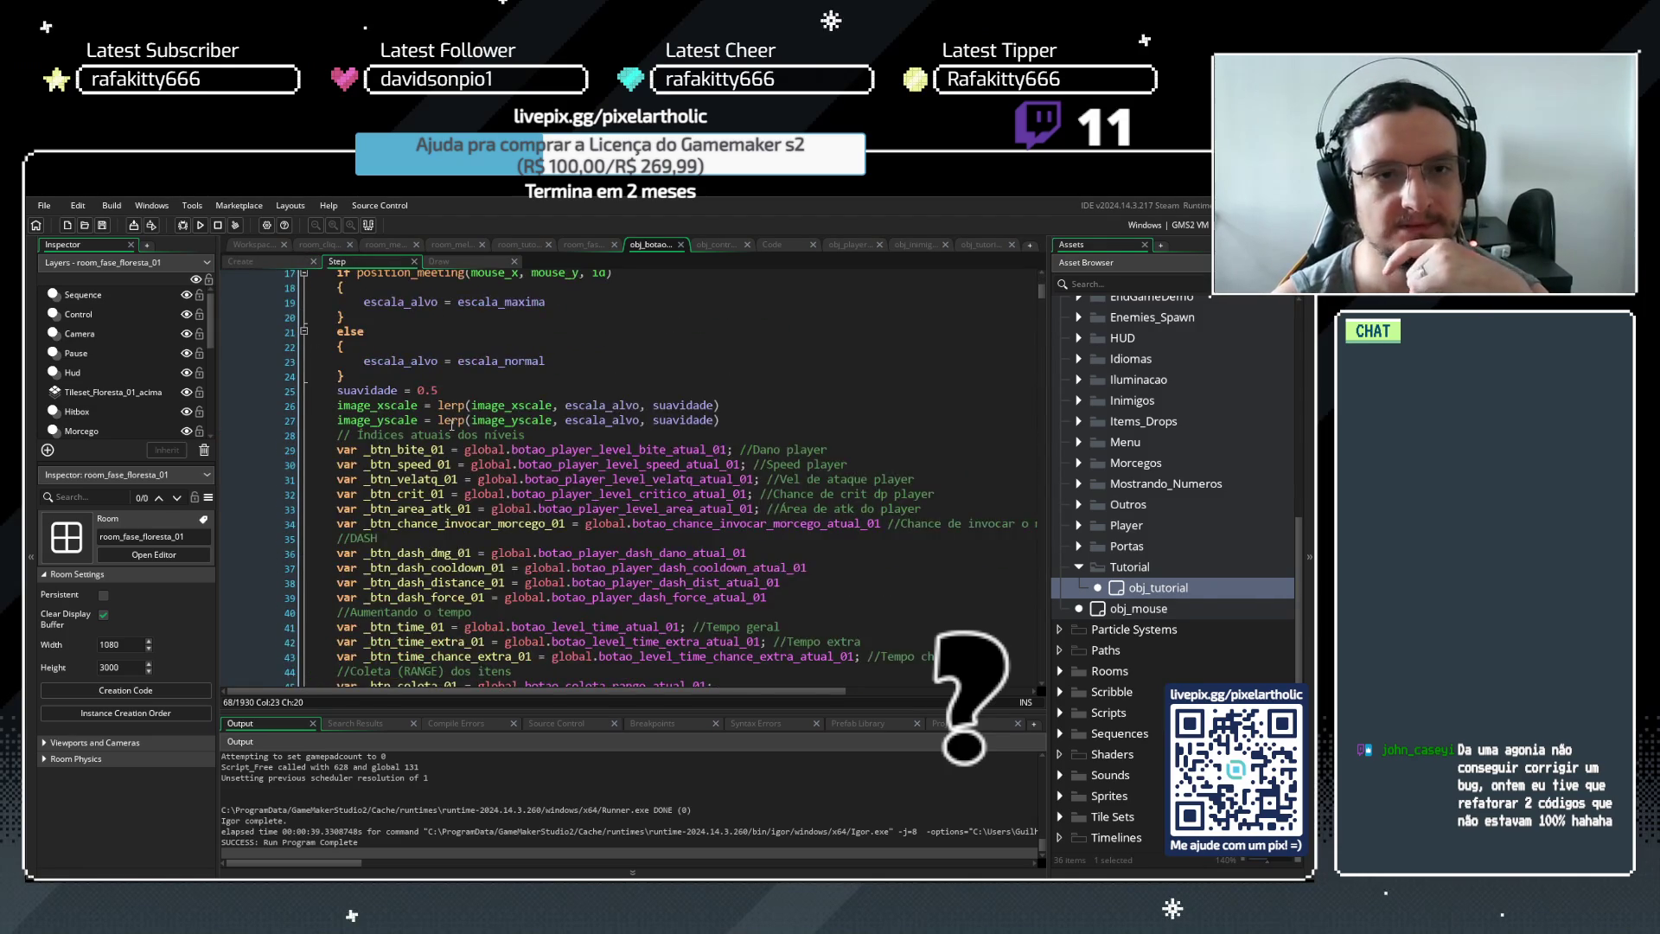
scroll(451, 423, up, 5)
scroll(389, 389, down, 14)
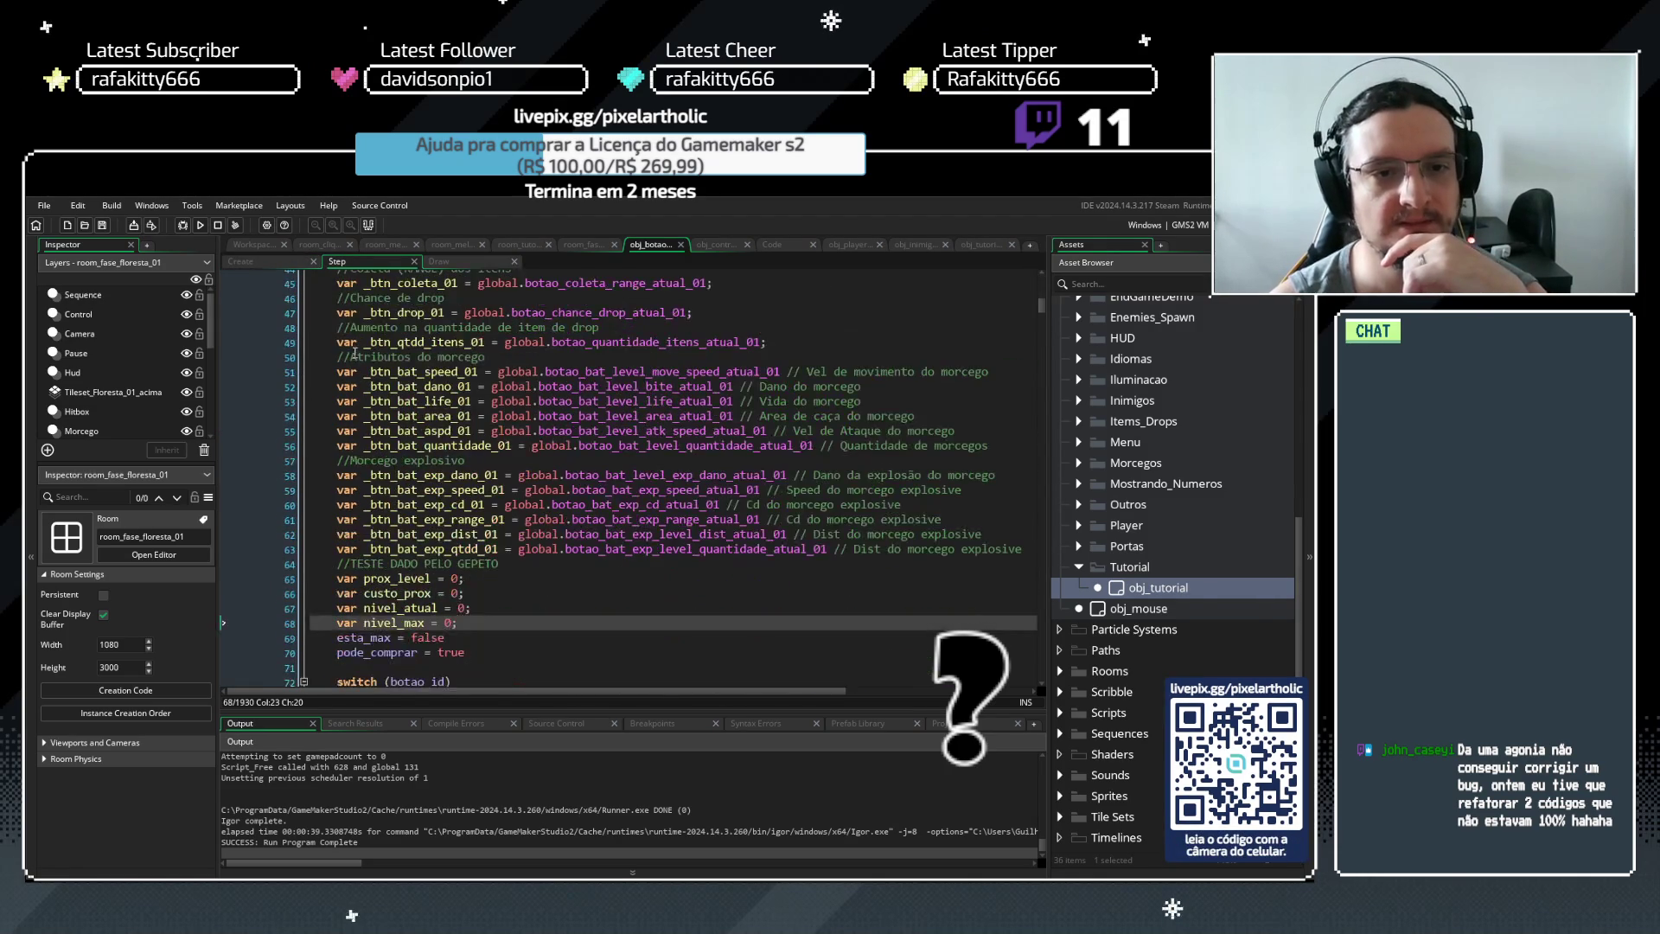
scroll(354, 353, down, 3)
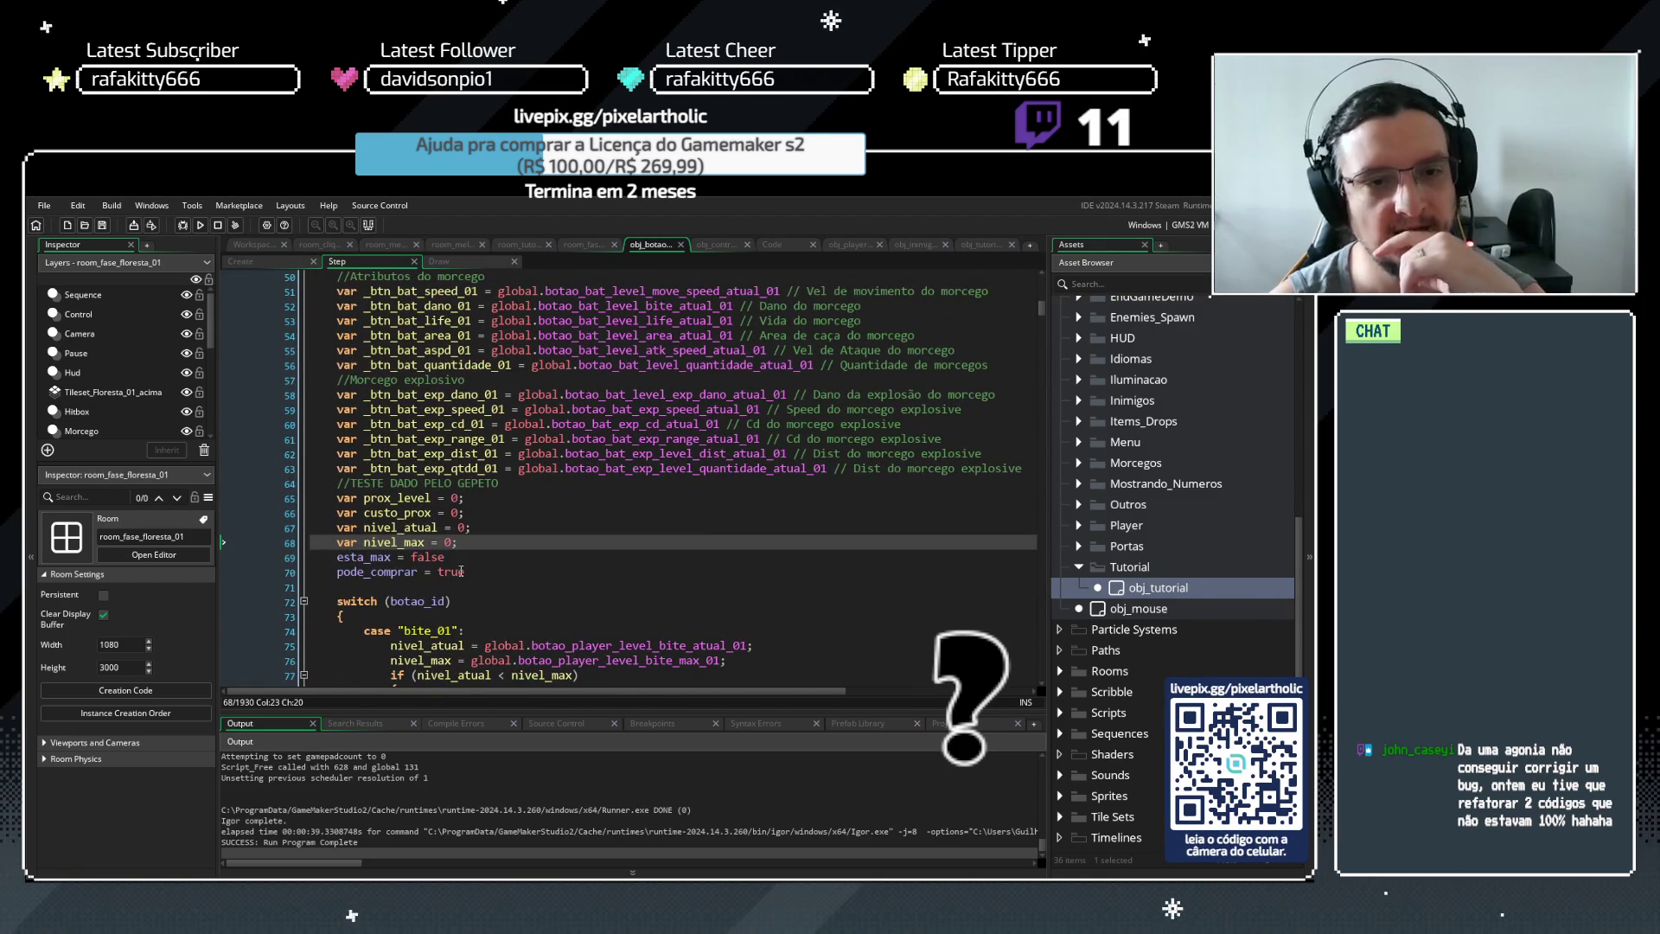
drag(461, 572, 334, 559)
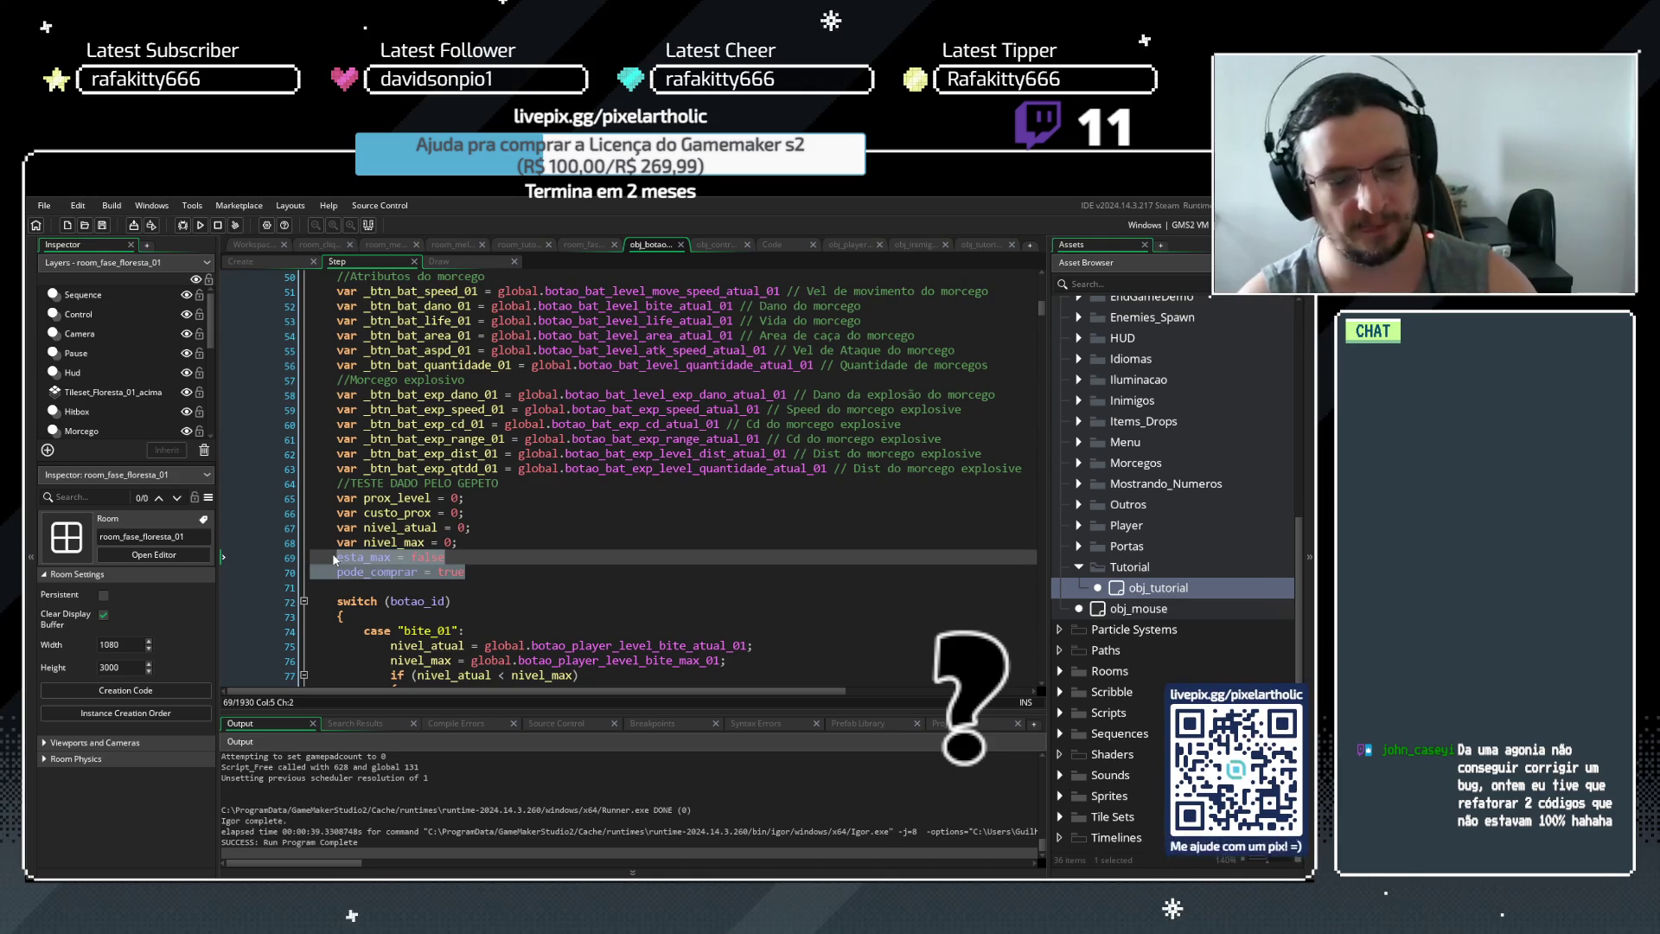
Comment out the selected esta_max = false and pode_comprar = true lines with Ctrl+K
key(ctrl+k)
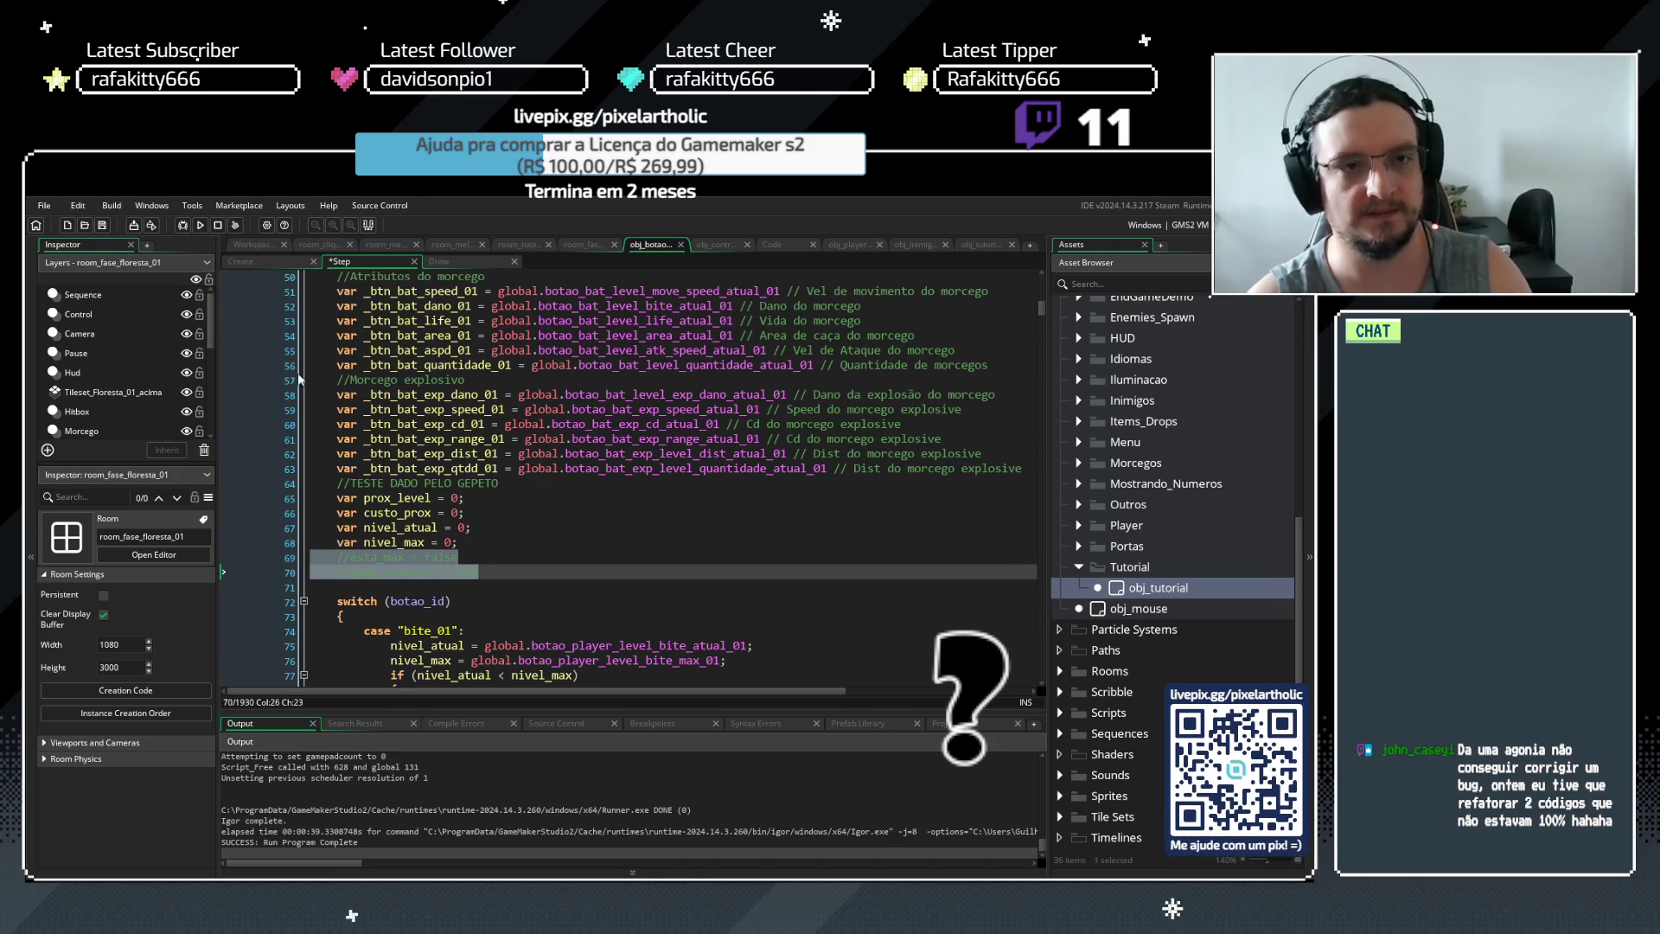
click(501, 512)
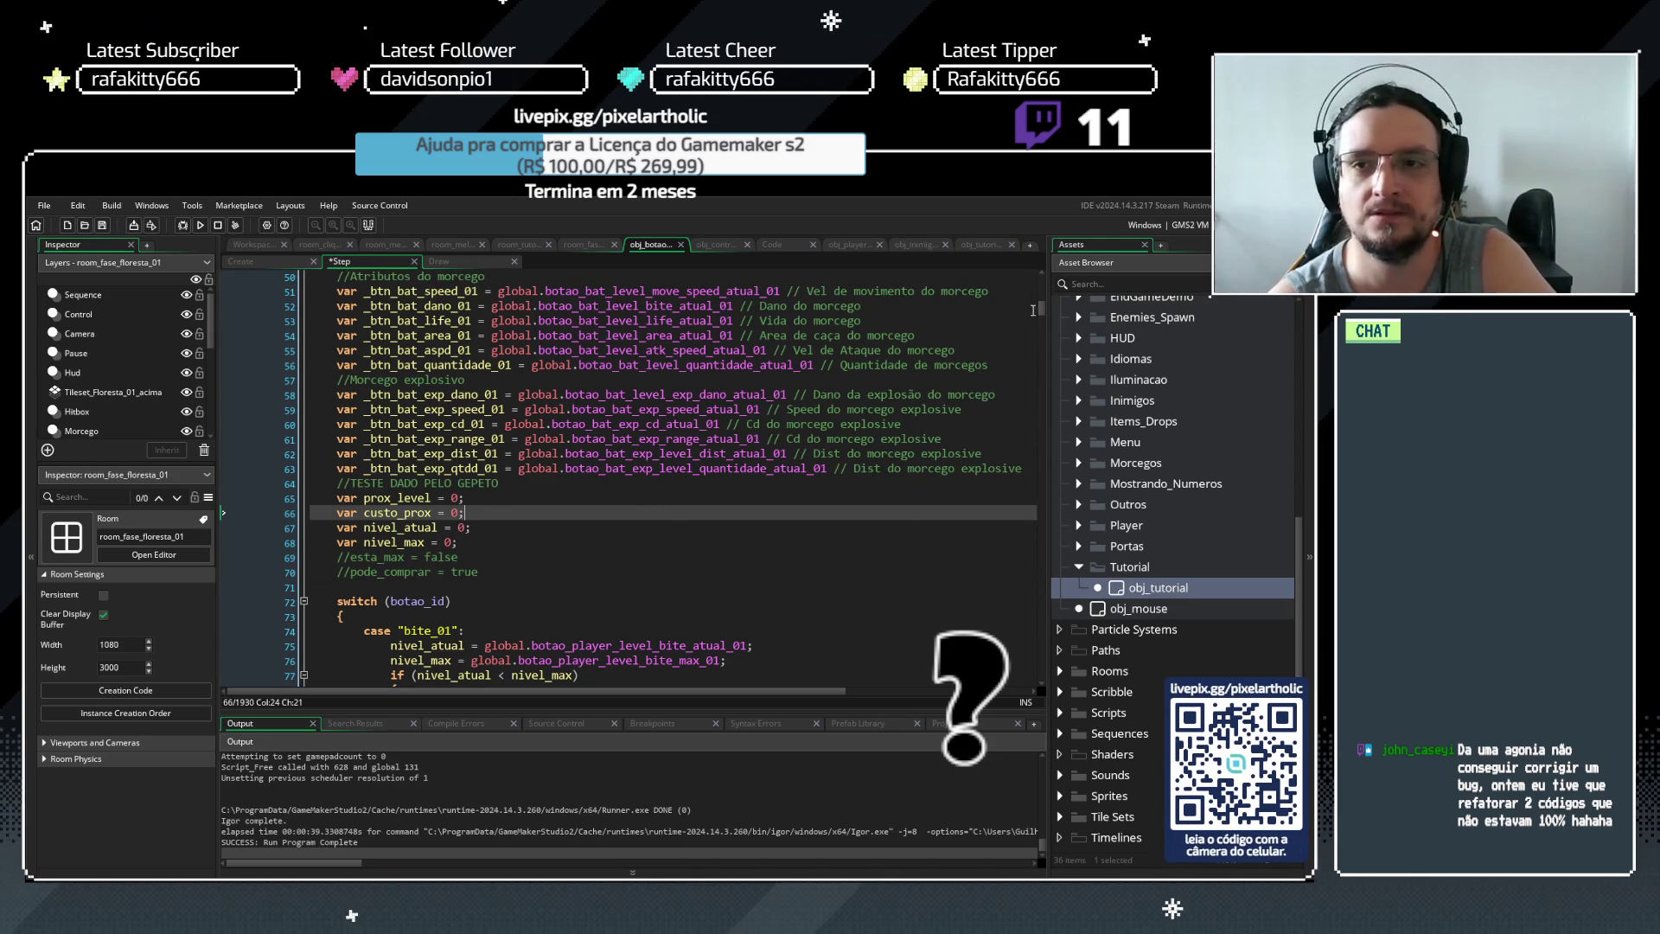
mouse_move(1044, 312)
mouse_down()
mouse_move(1043, 288)
mouse_move(1043, 311)
mouse_up()
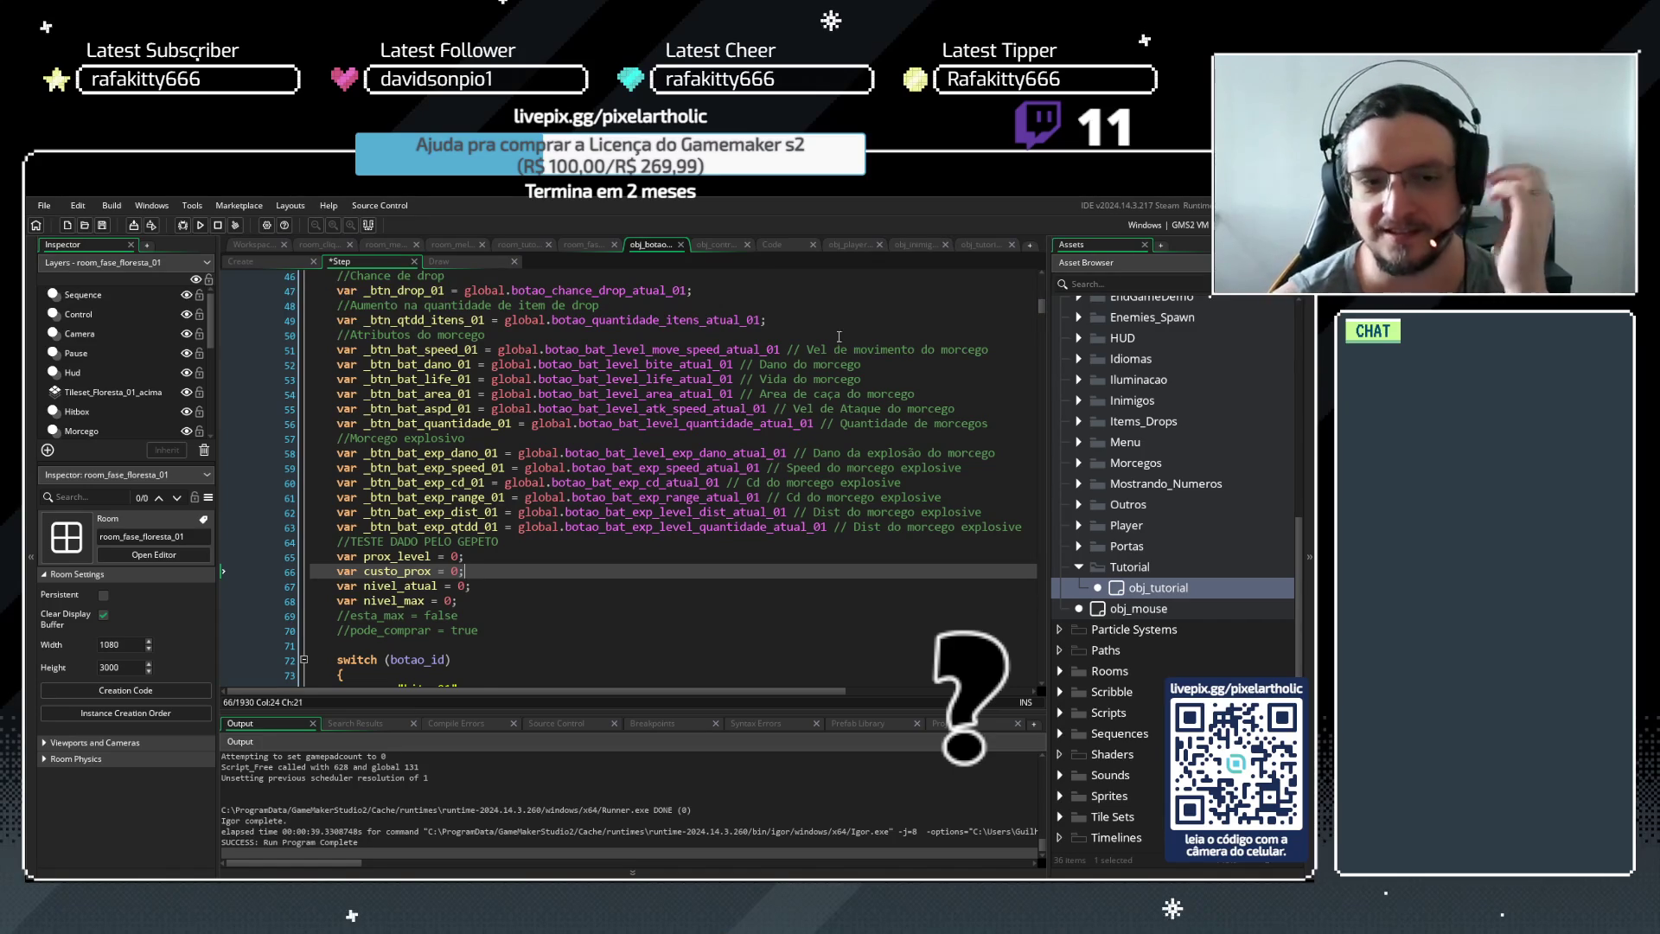
scroll(744, 446, down, 3)
scroll(743, 446, down, 2)
scroll(743, 447, down, 5)
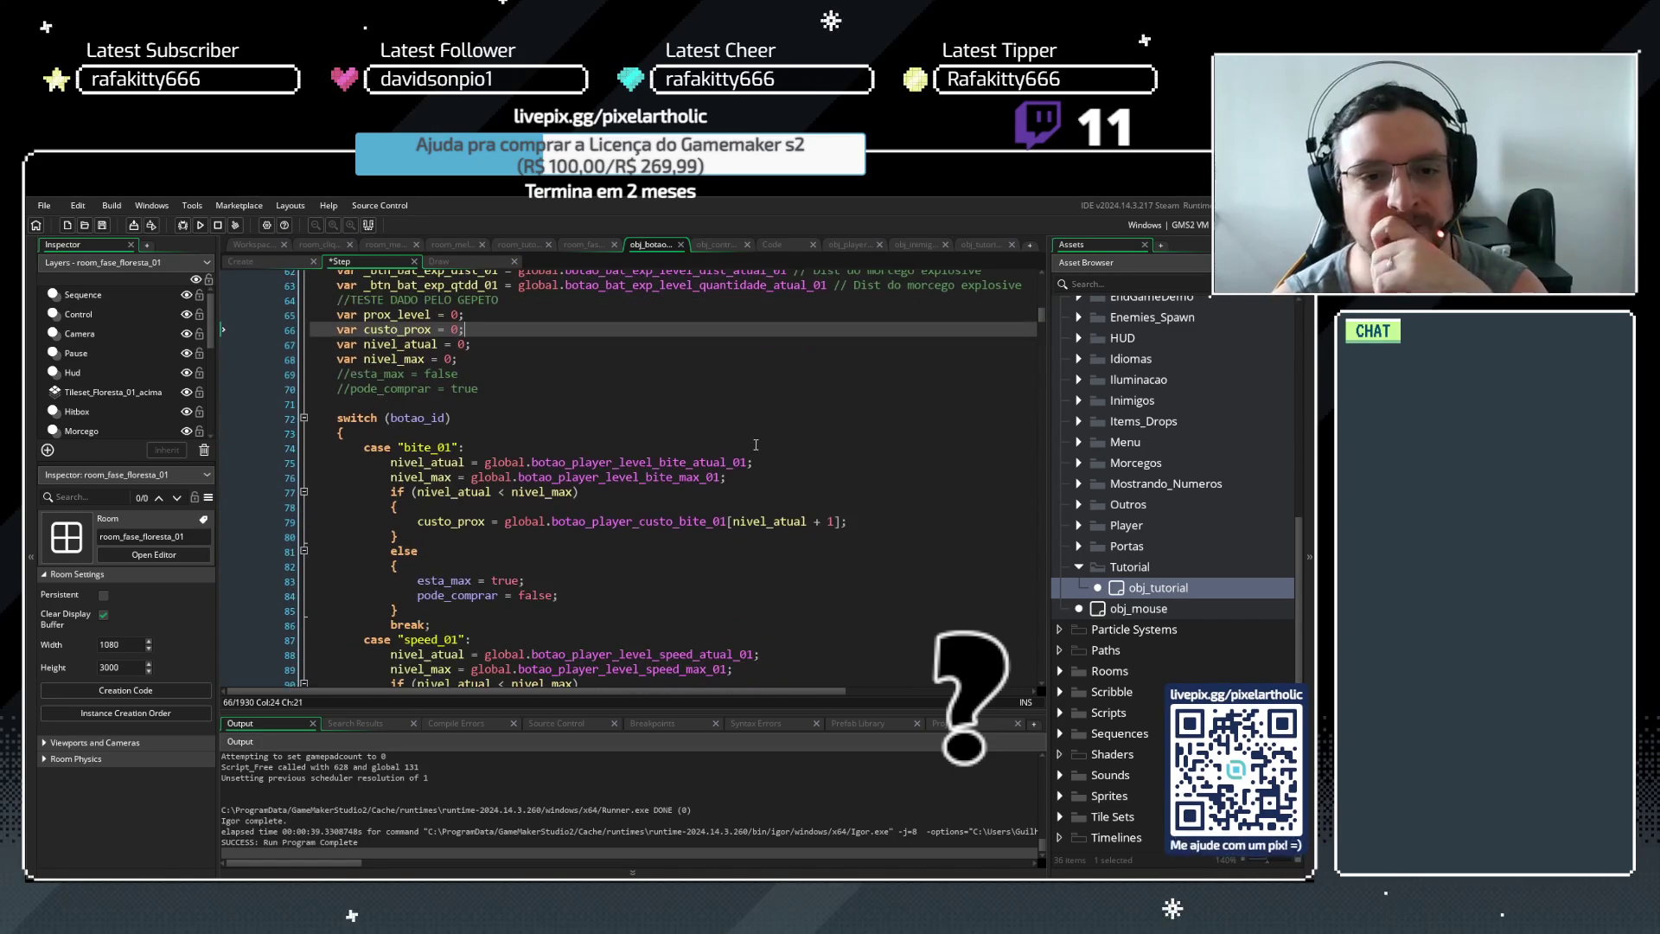
scroll(761, 440, down, 4)
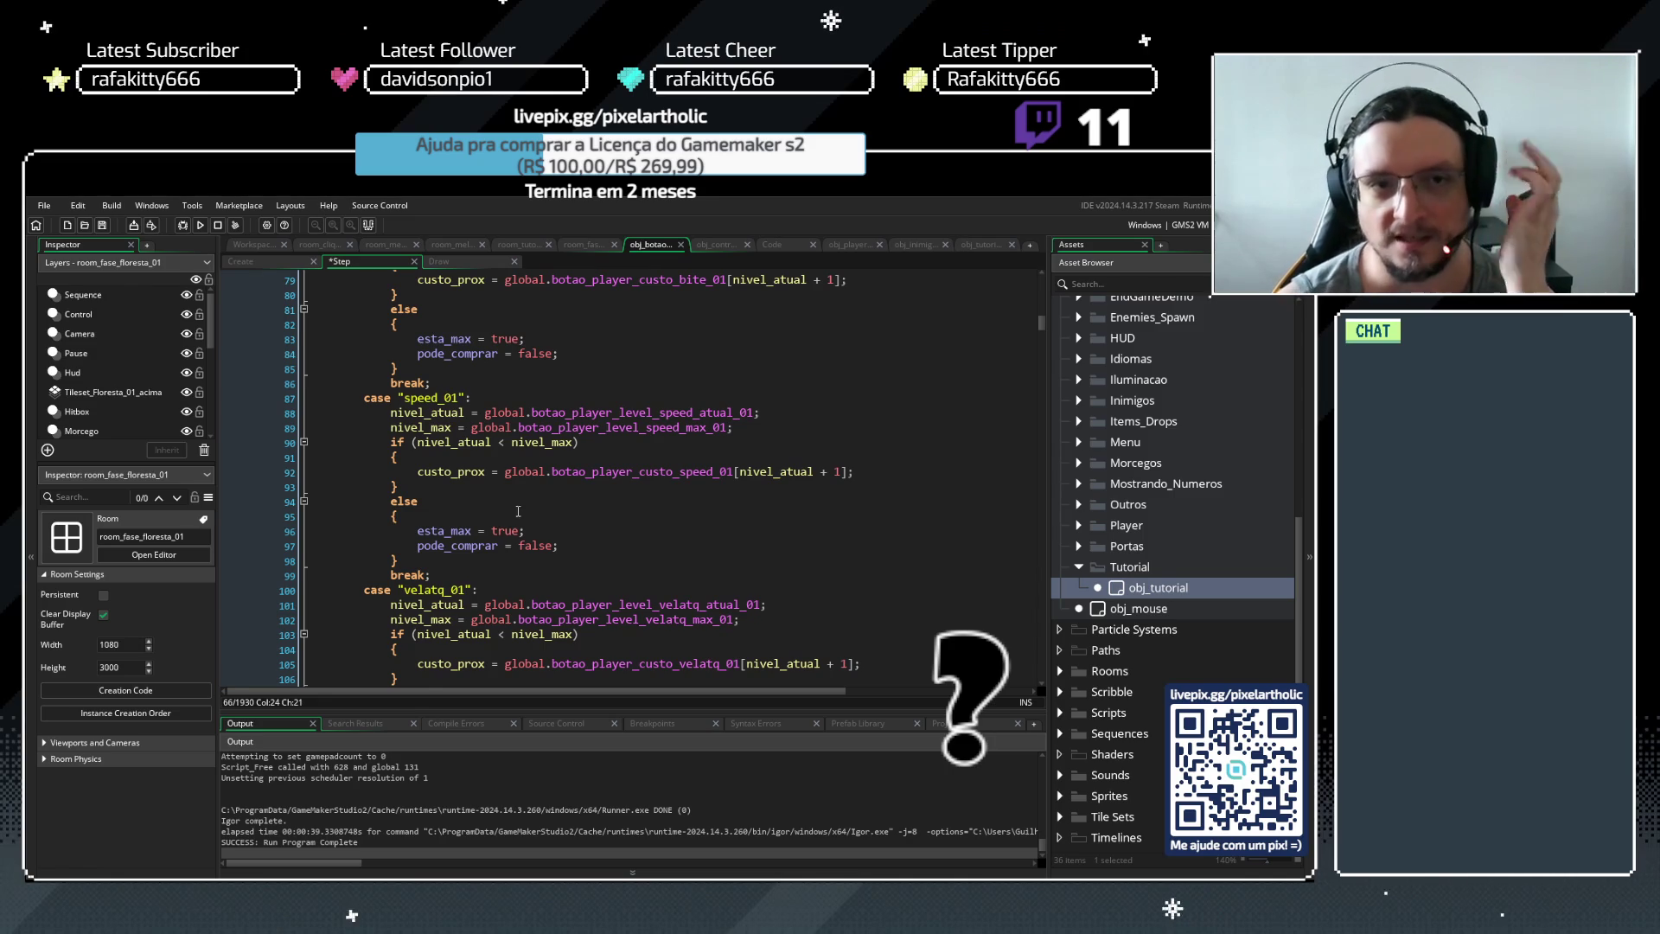
scroll(519, 508, up, 2)
click(632, 445)
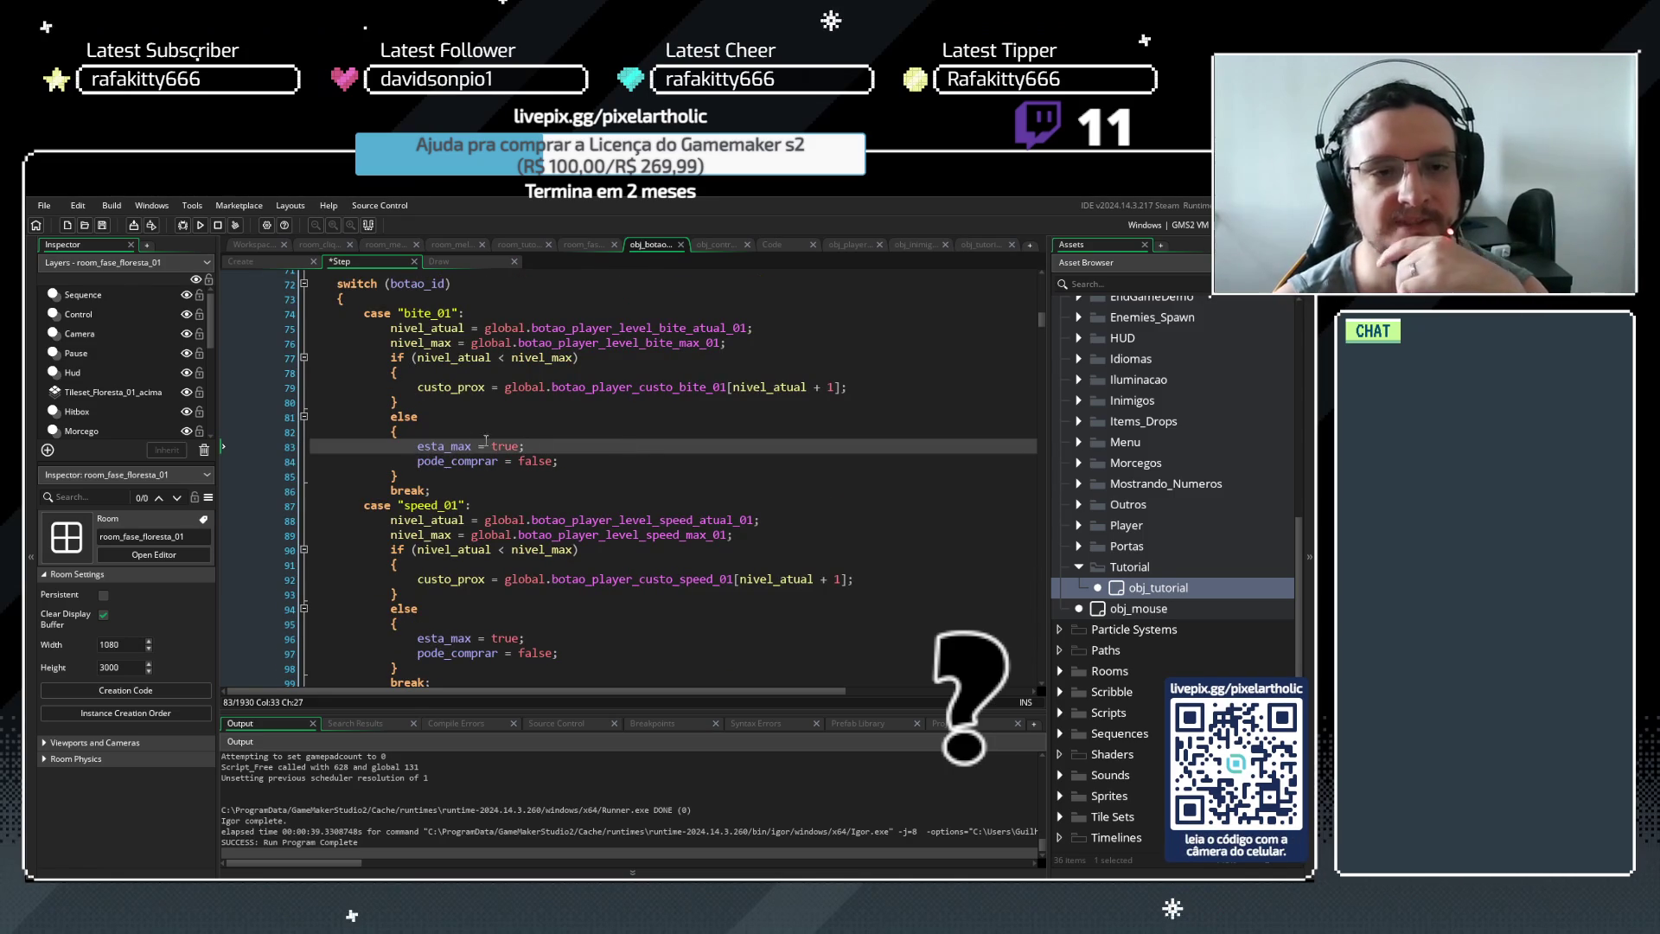
click(416, 445)
scroll(435, 451, up, 5)
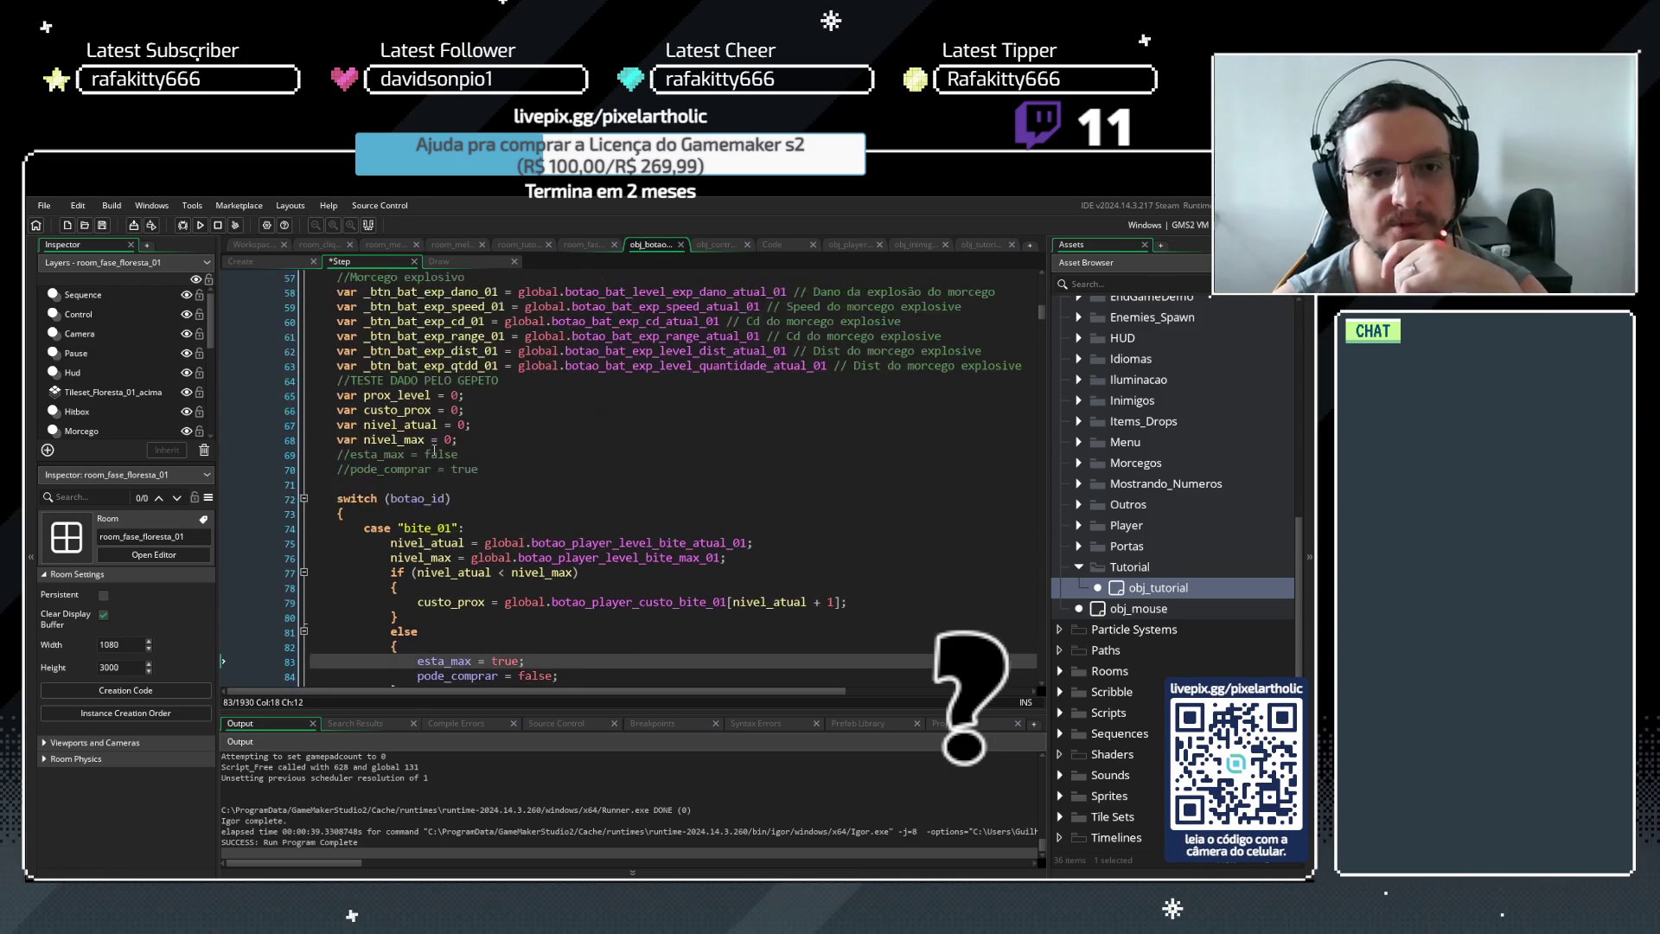
scroll(435, 451, down, 2)
scroll(530, 445, down, 2)
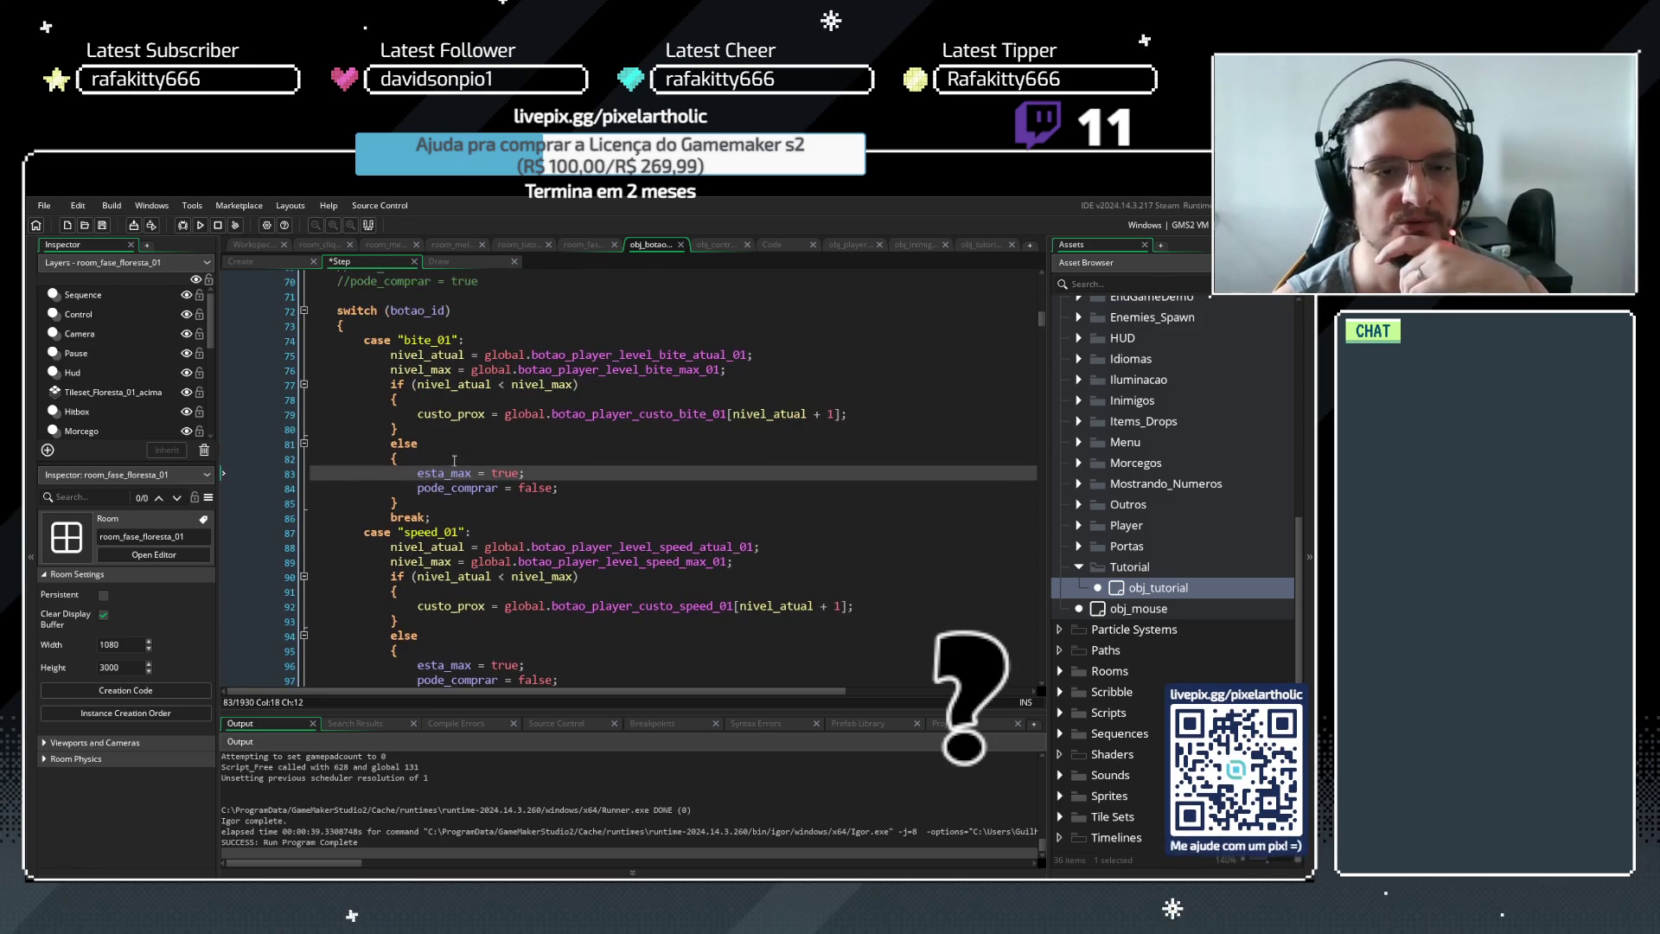
click(529, 445)
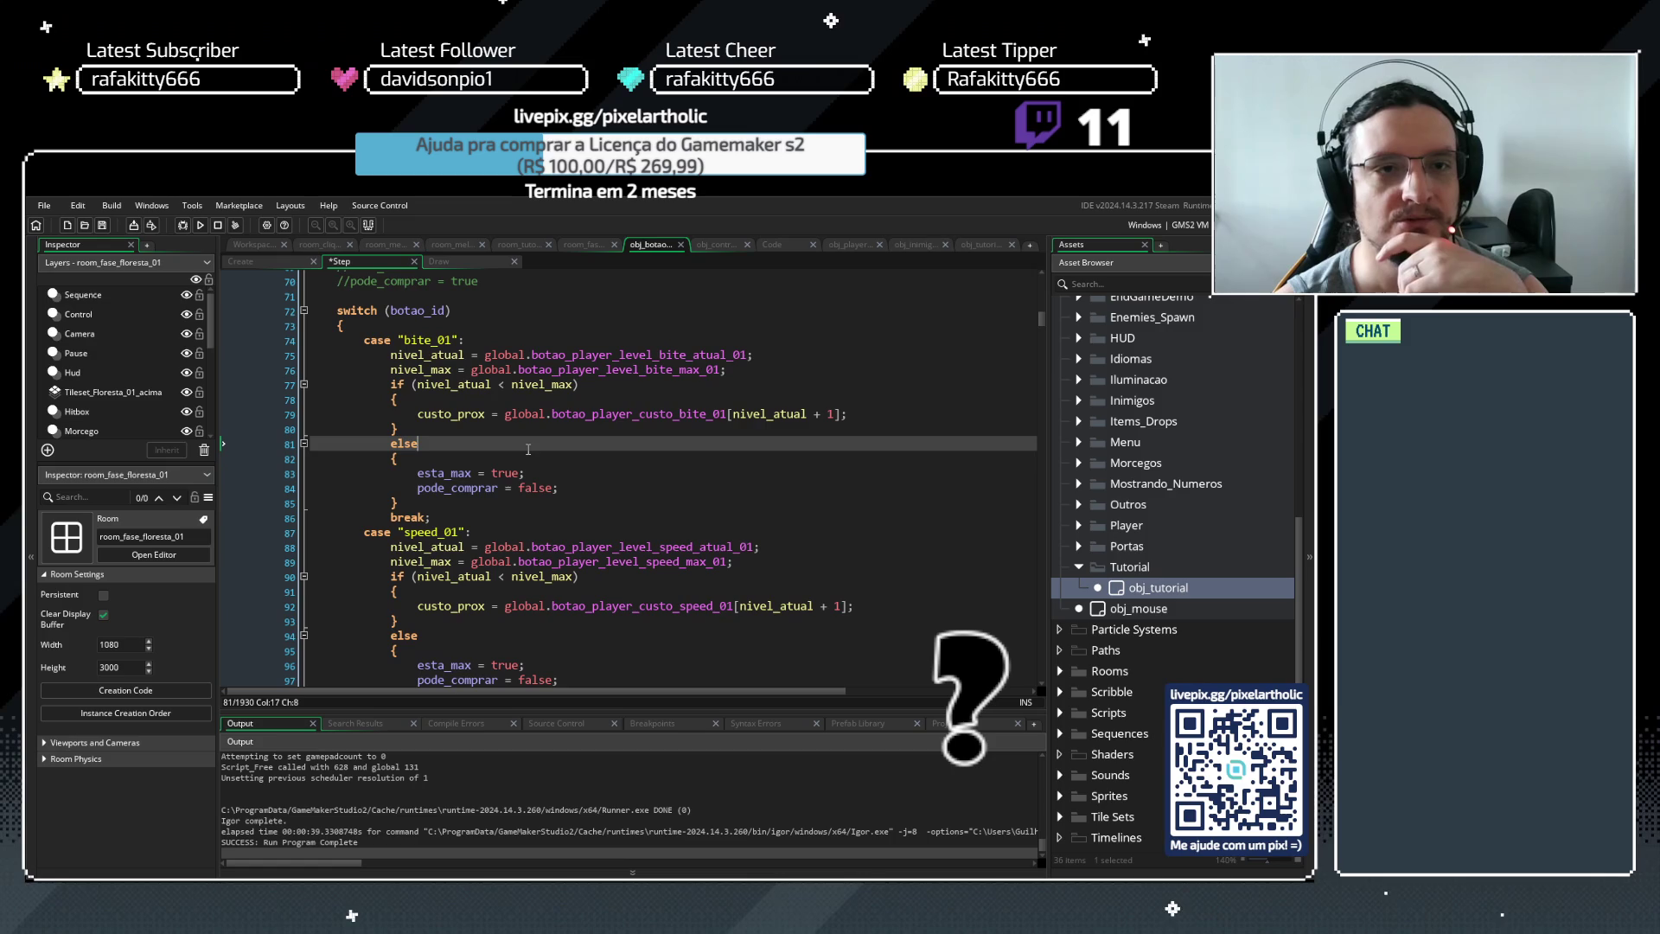
double_click(417, 474)
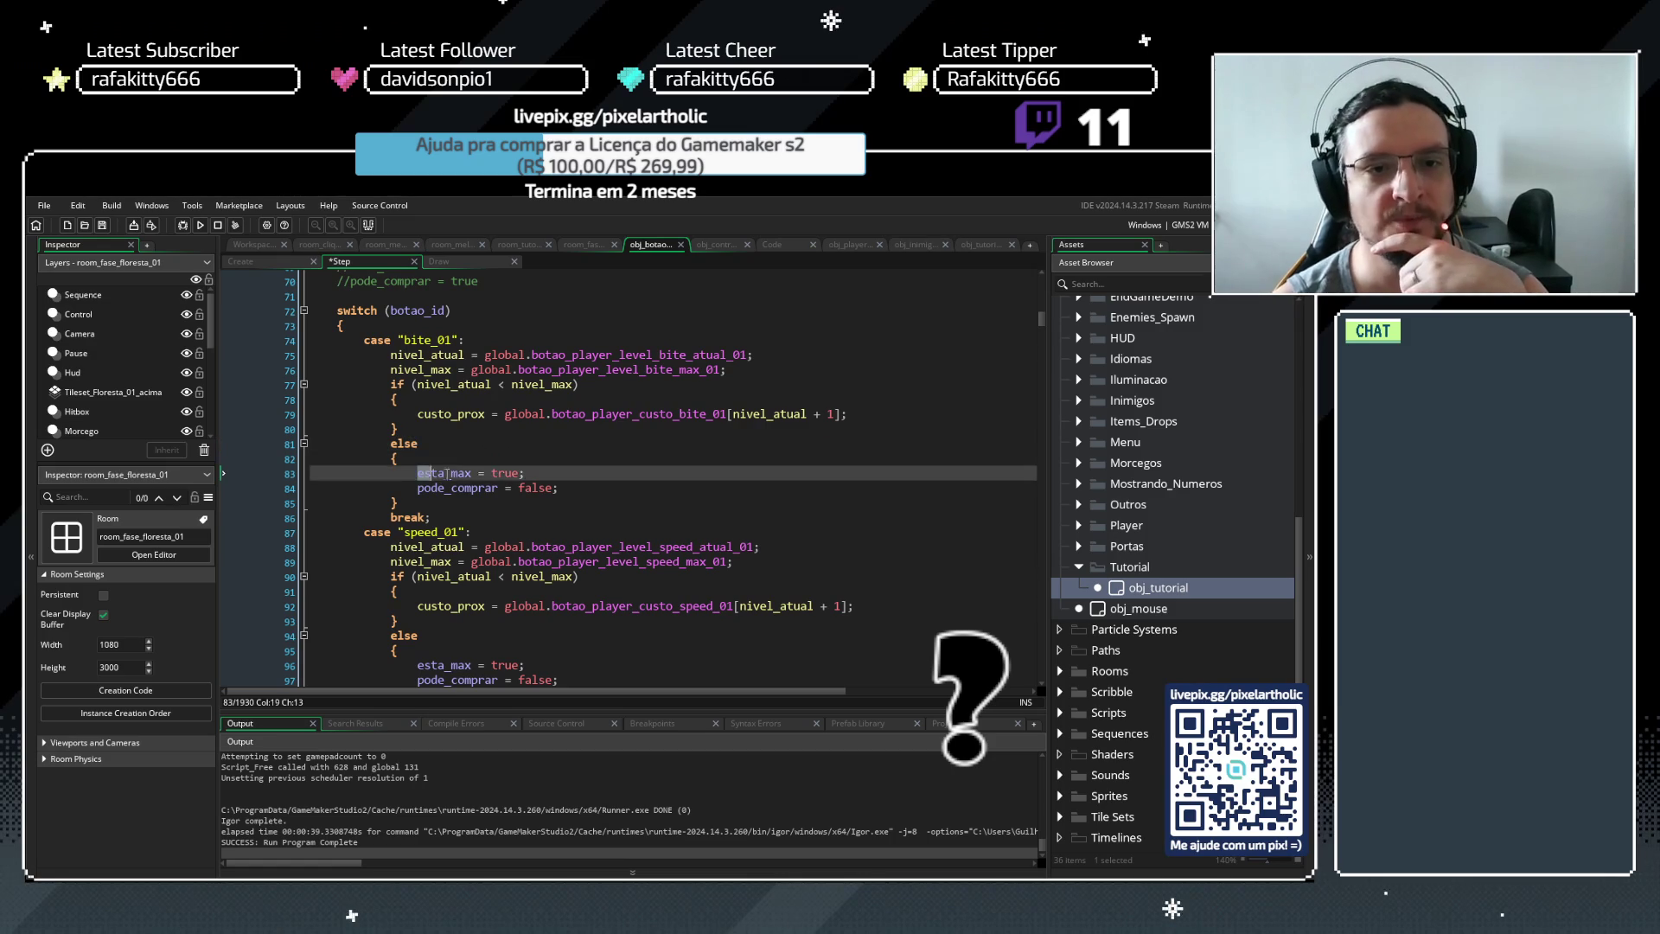
click(478, 473)
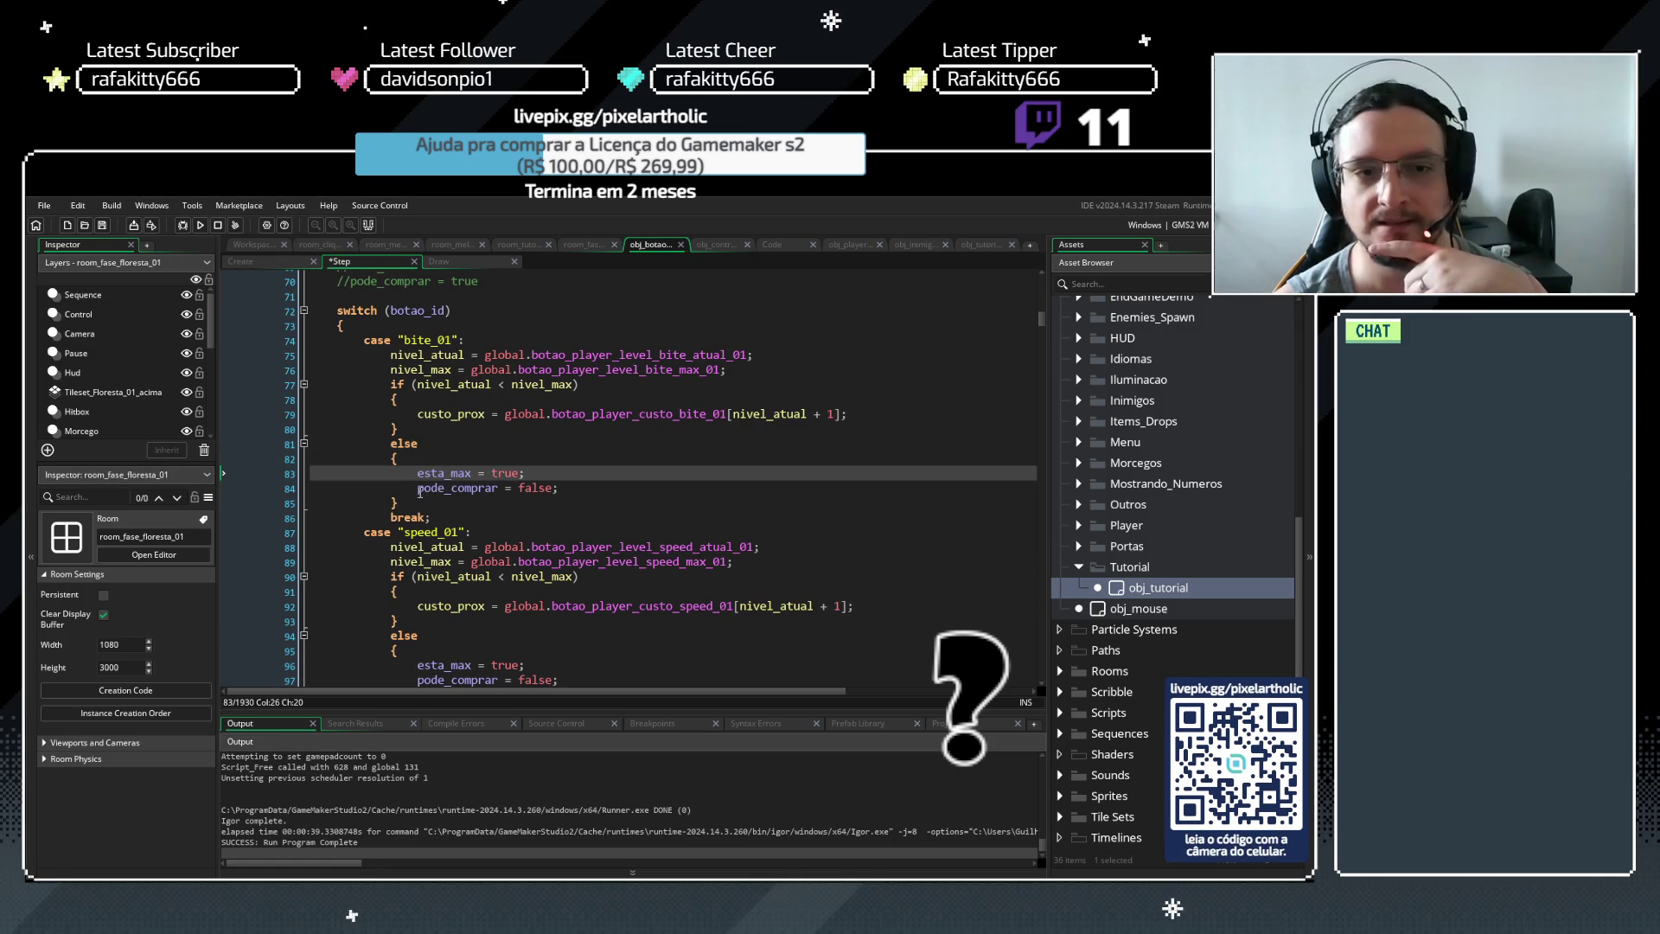
drag(417, 487, 498, 489)
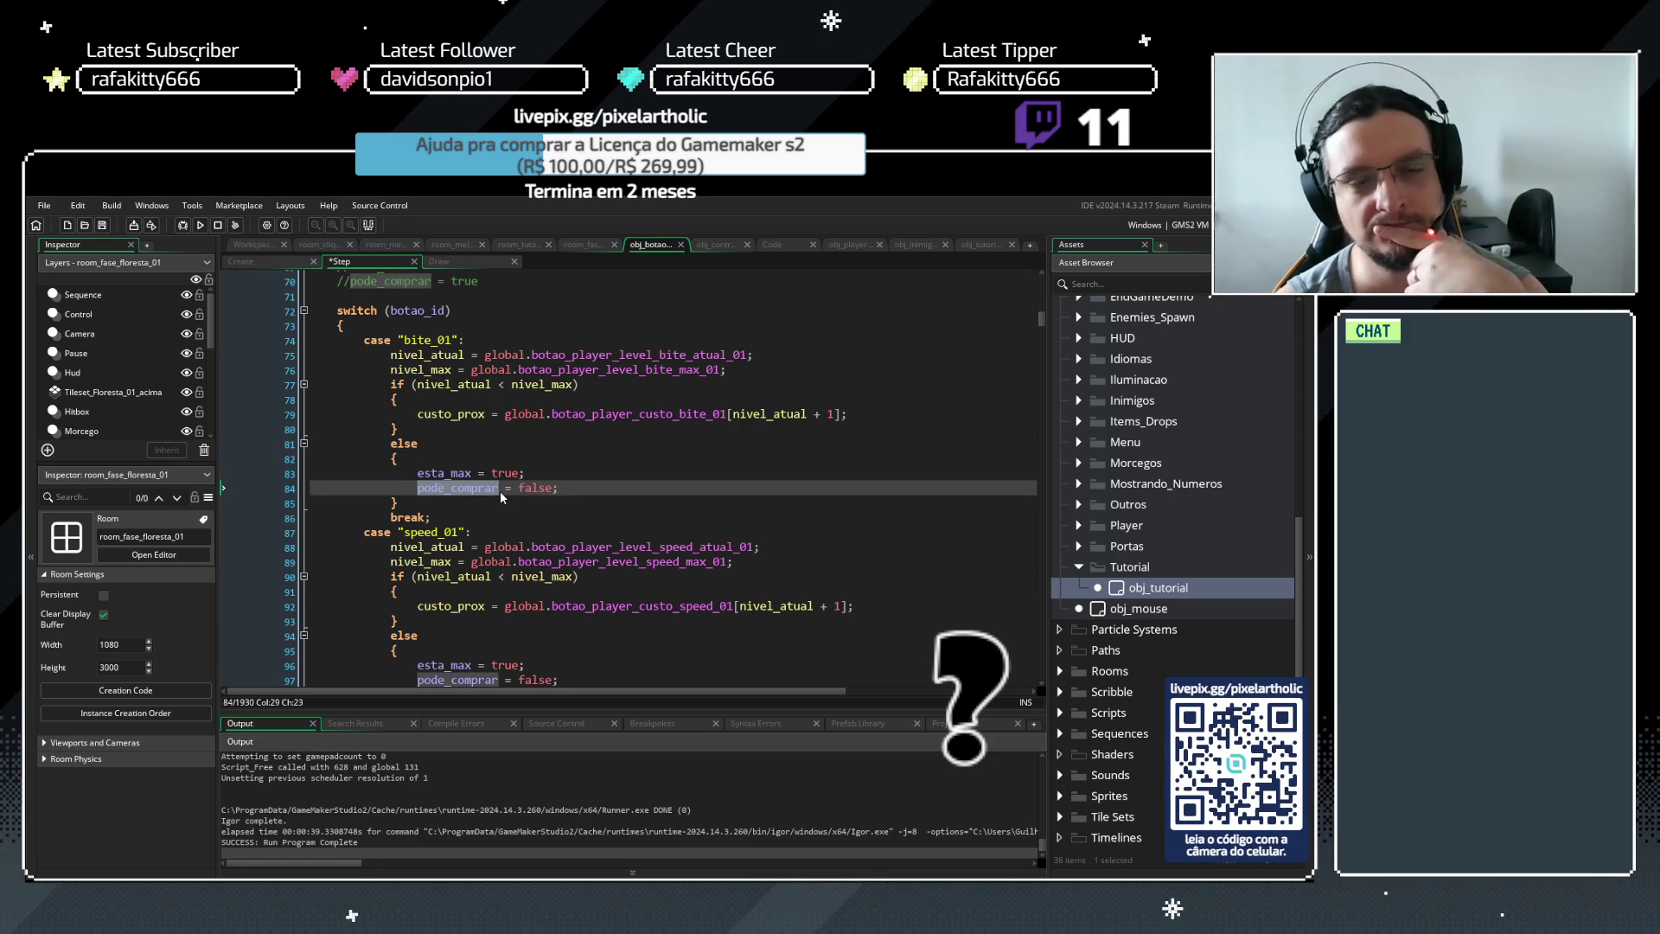
click(543, 454)
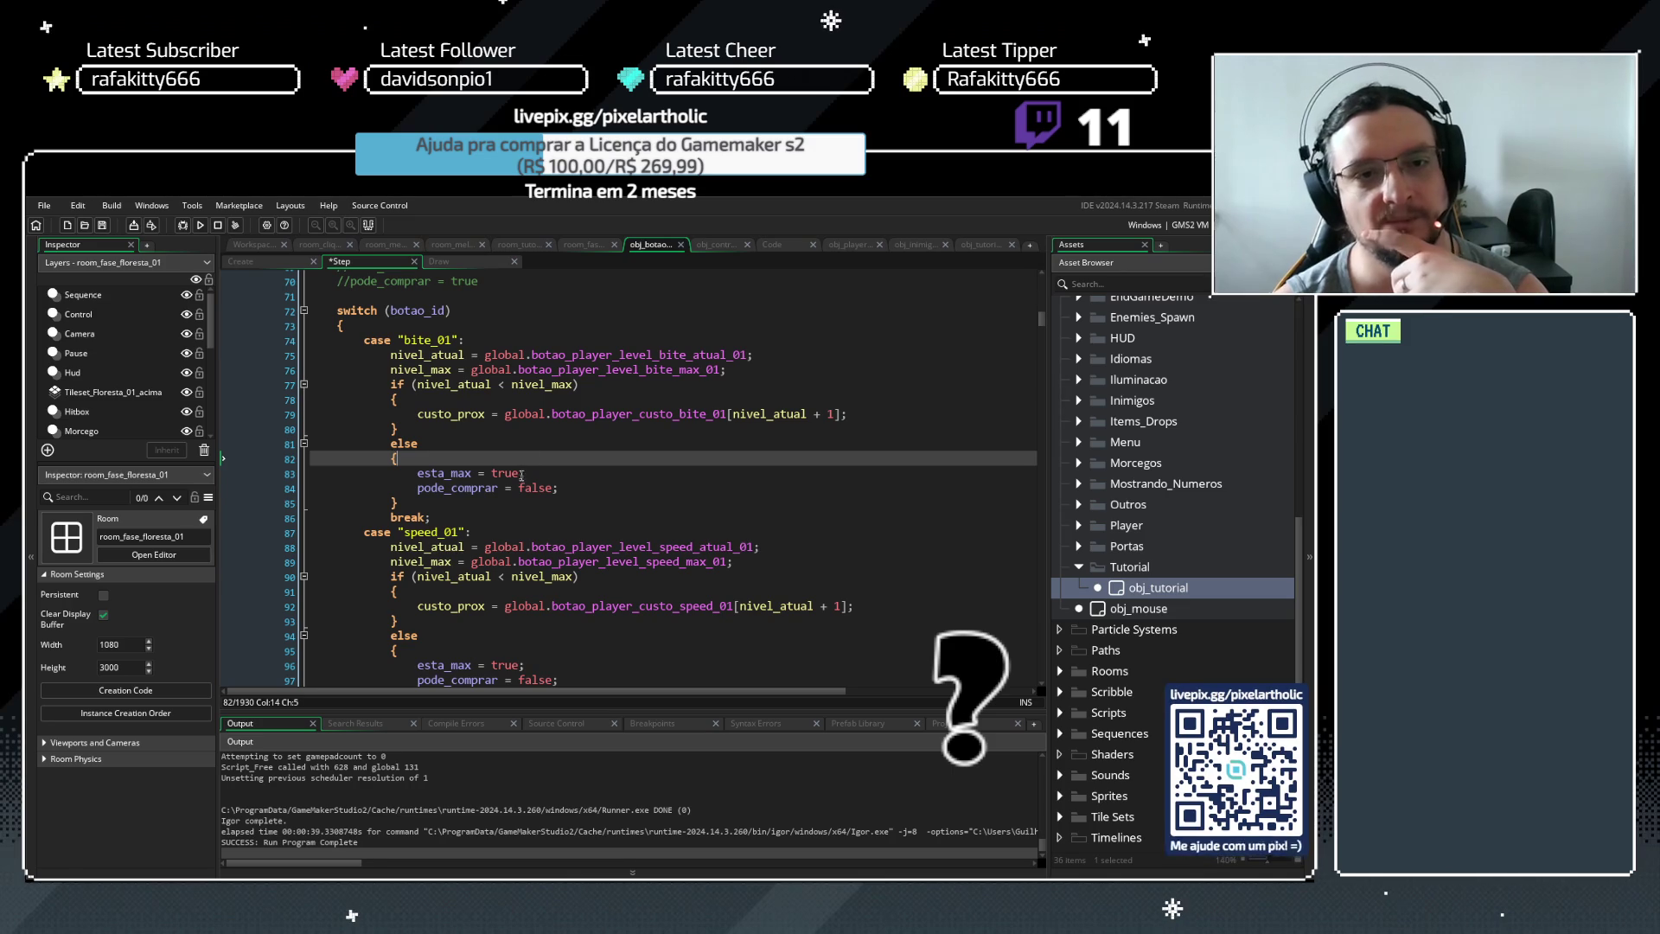
drag(436, 340, 455, 344)
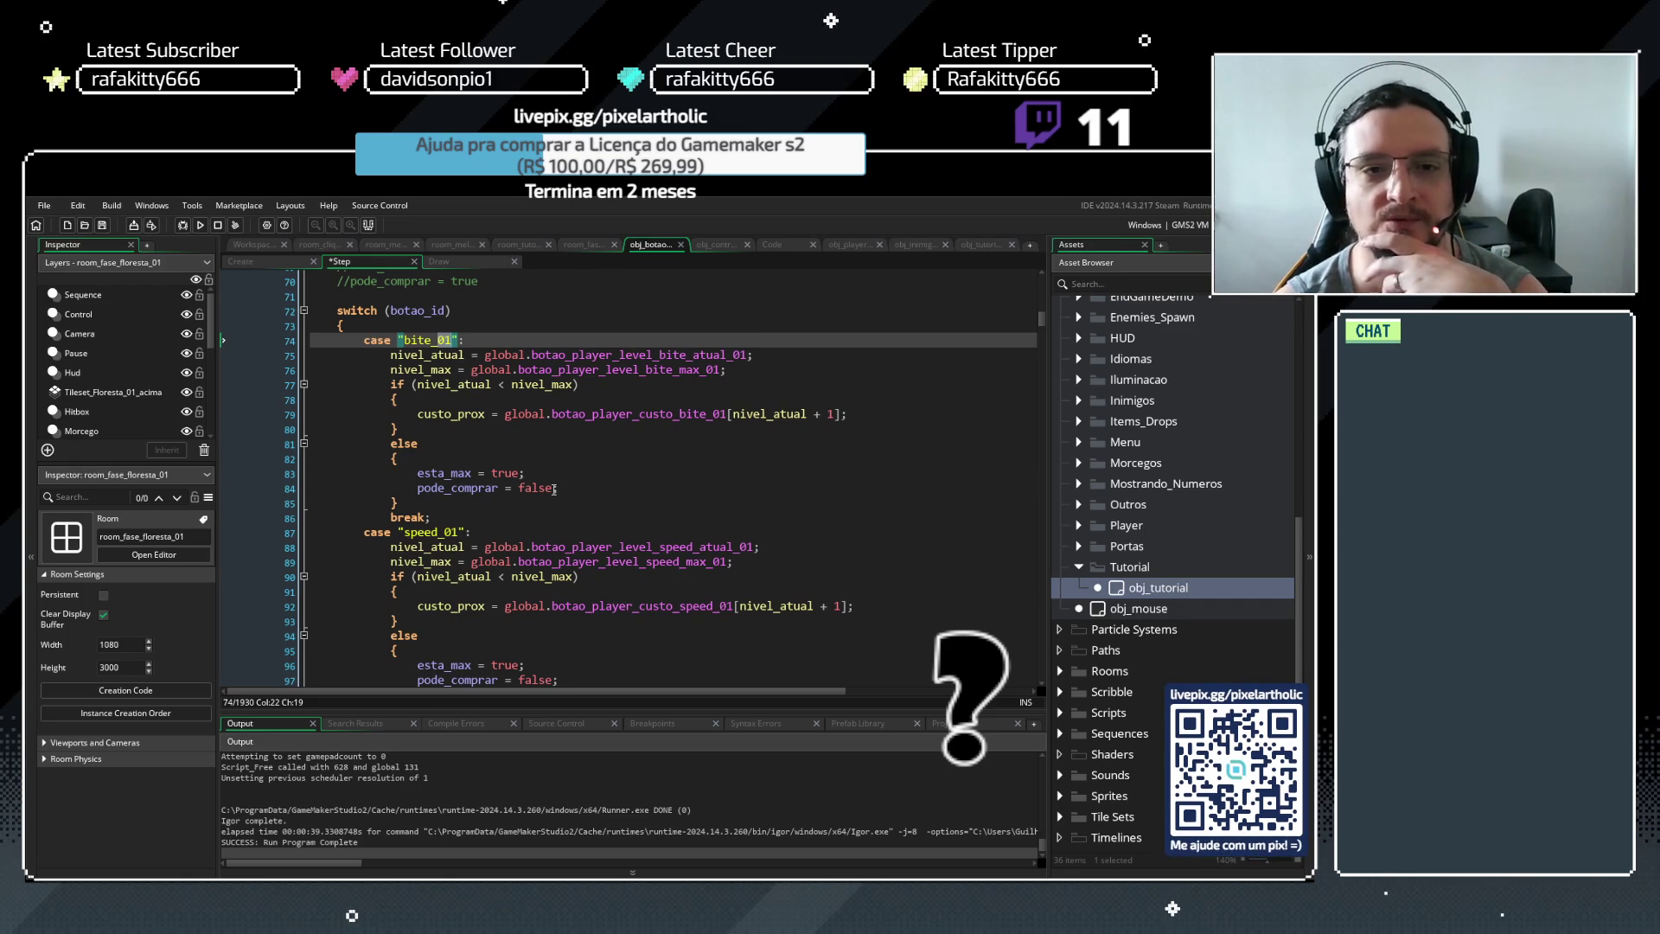
click(557, 489)
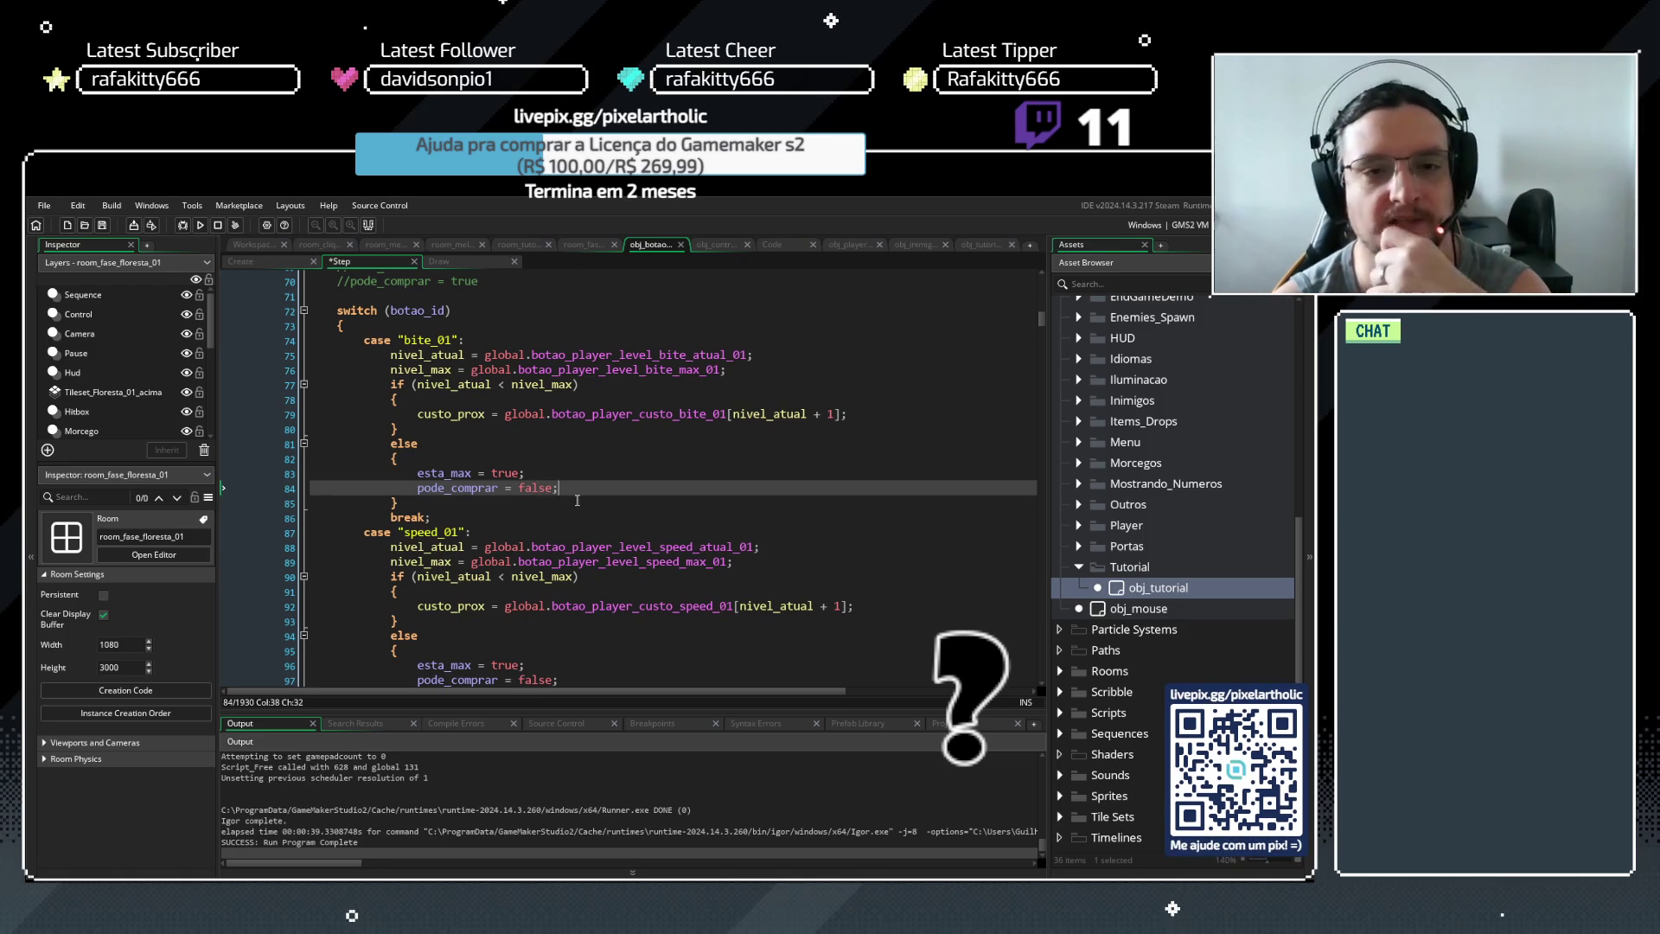
click(418, 488)
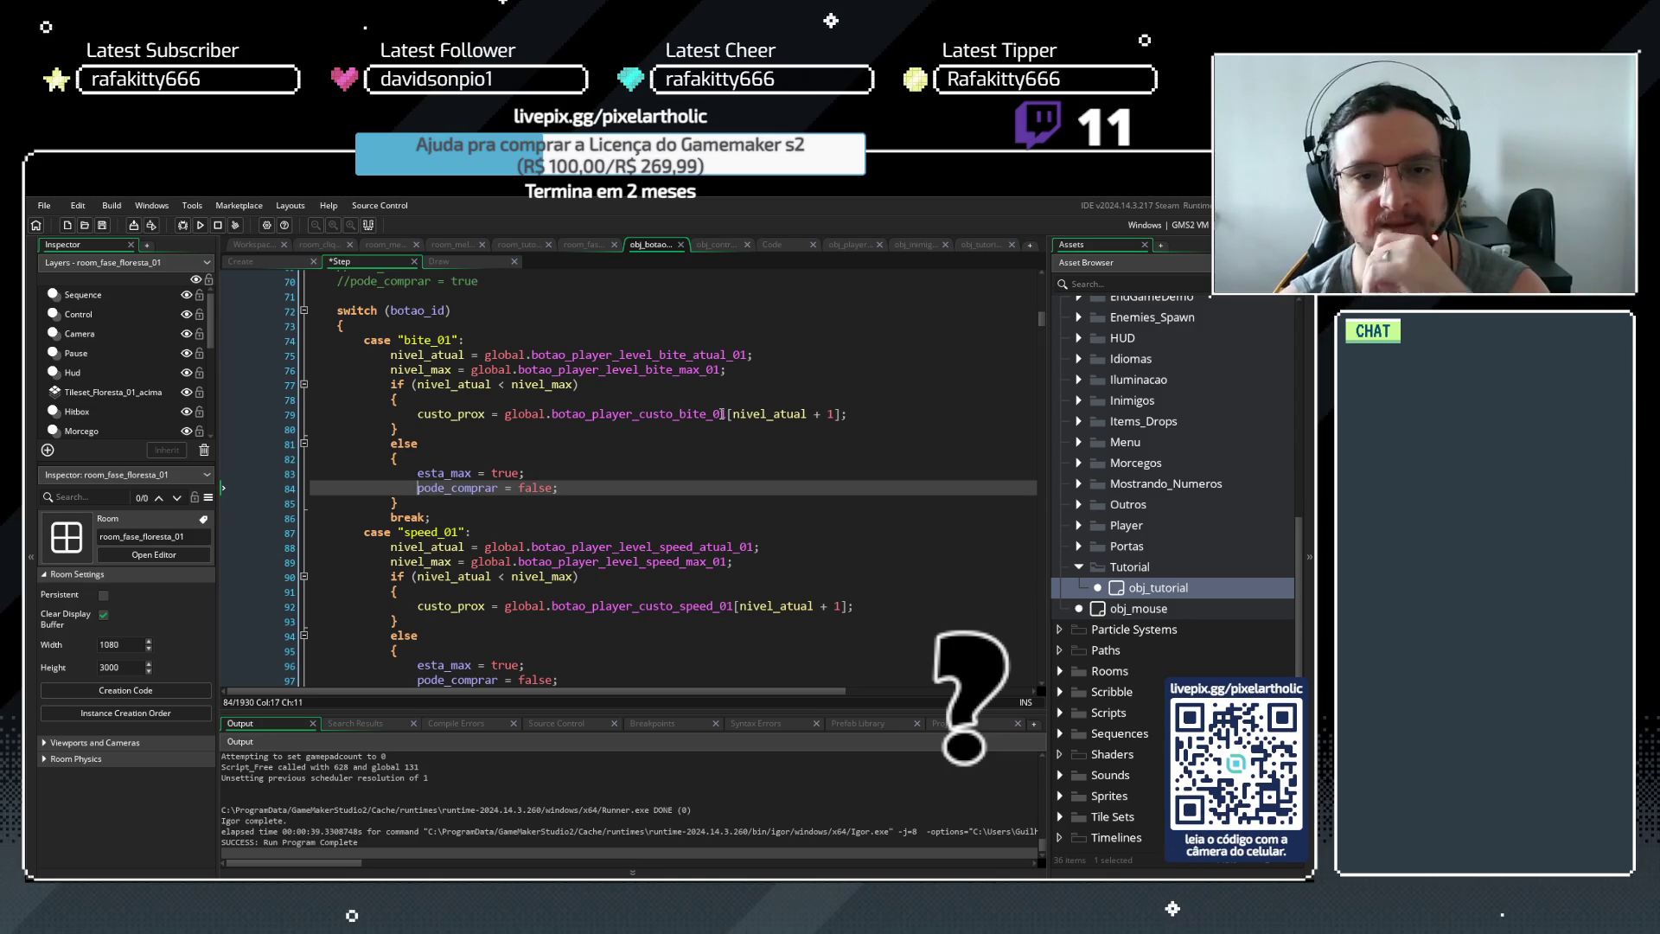
click(416, 475)
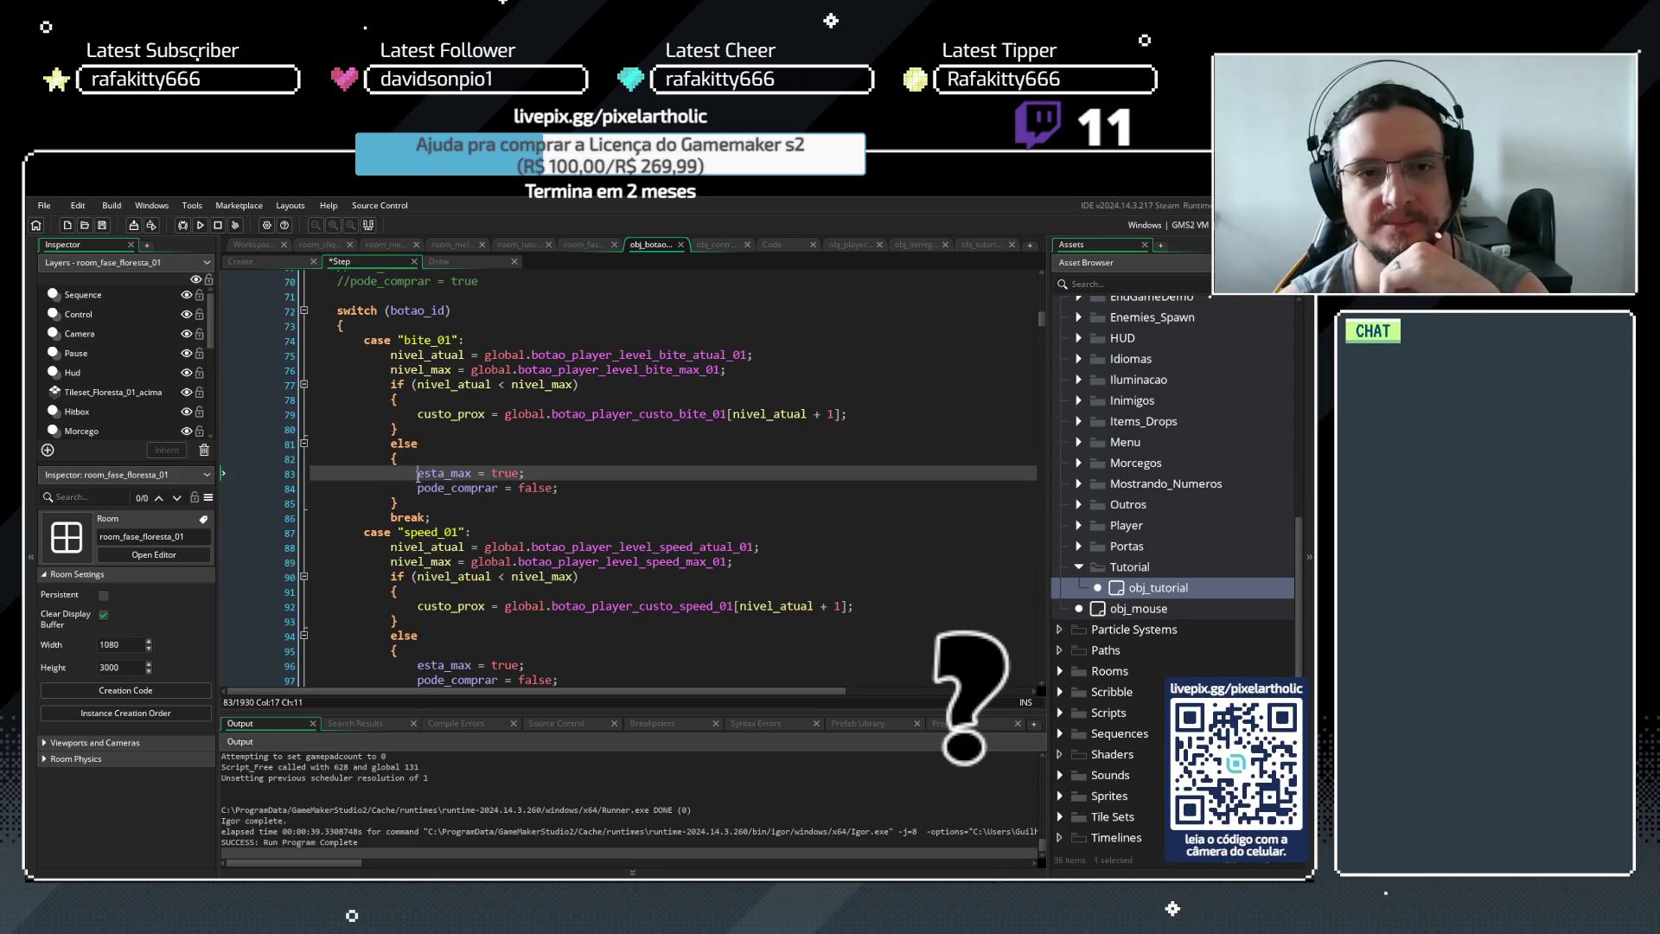
Review the Step code, collapse the Tutorial asset folder, and save and run the game
scroll(438, 475, down, 4)
scroll(446, 476, down, 10)
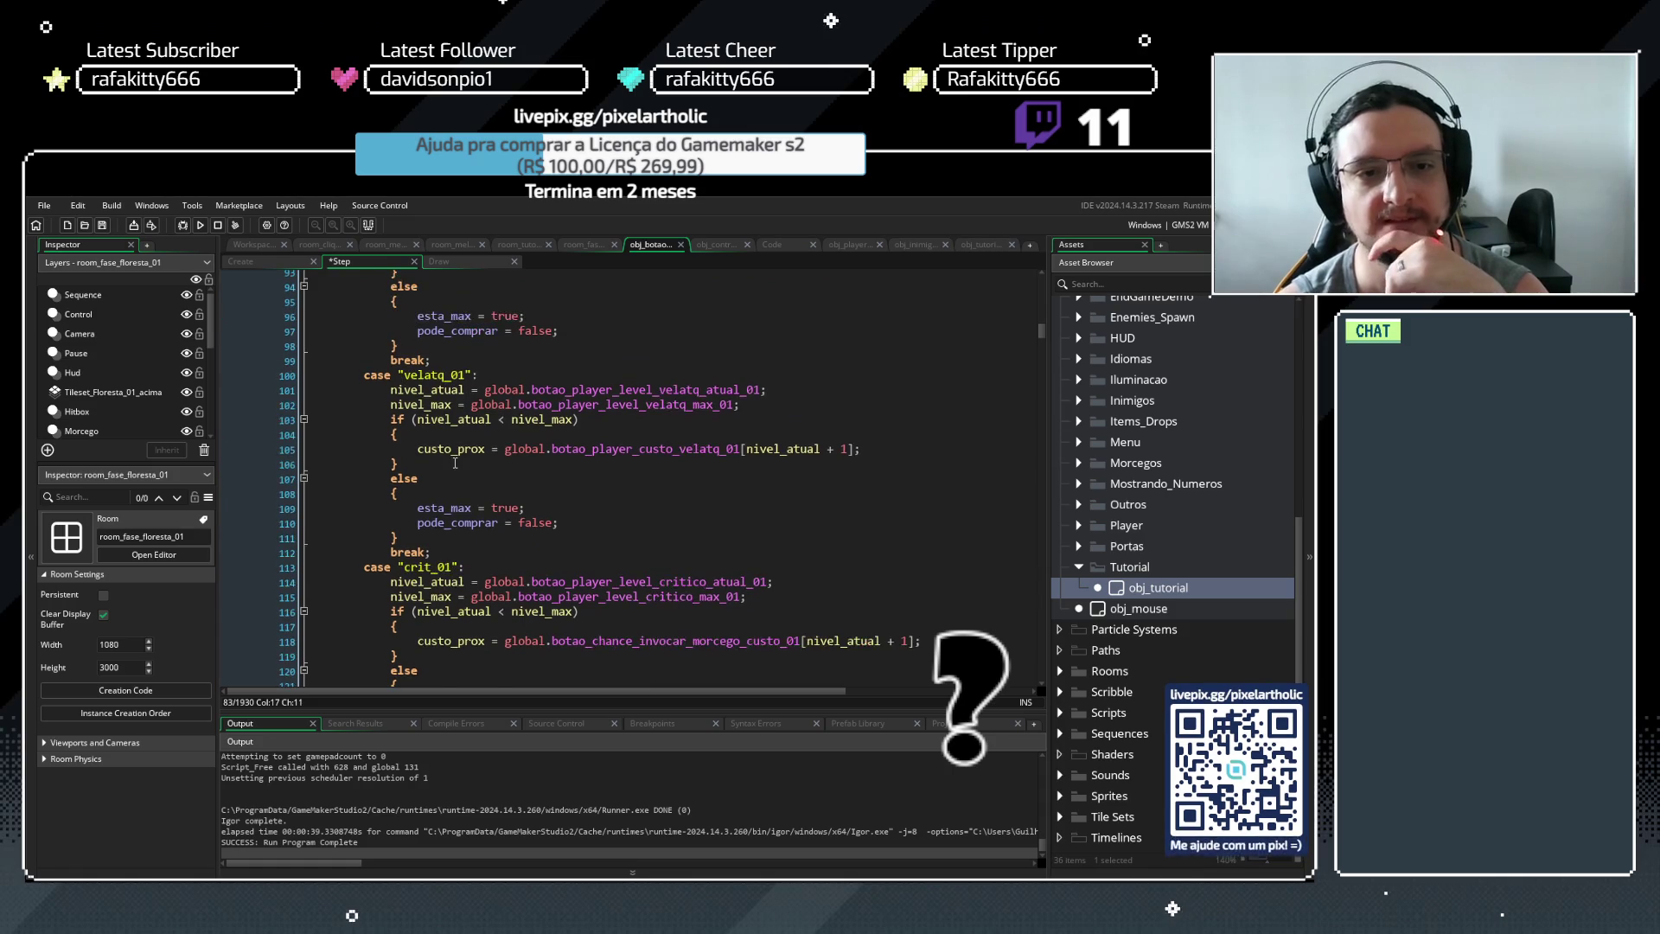
scroll(461, 468, down, 20)
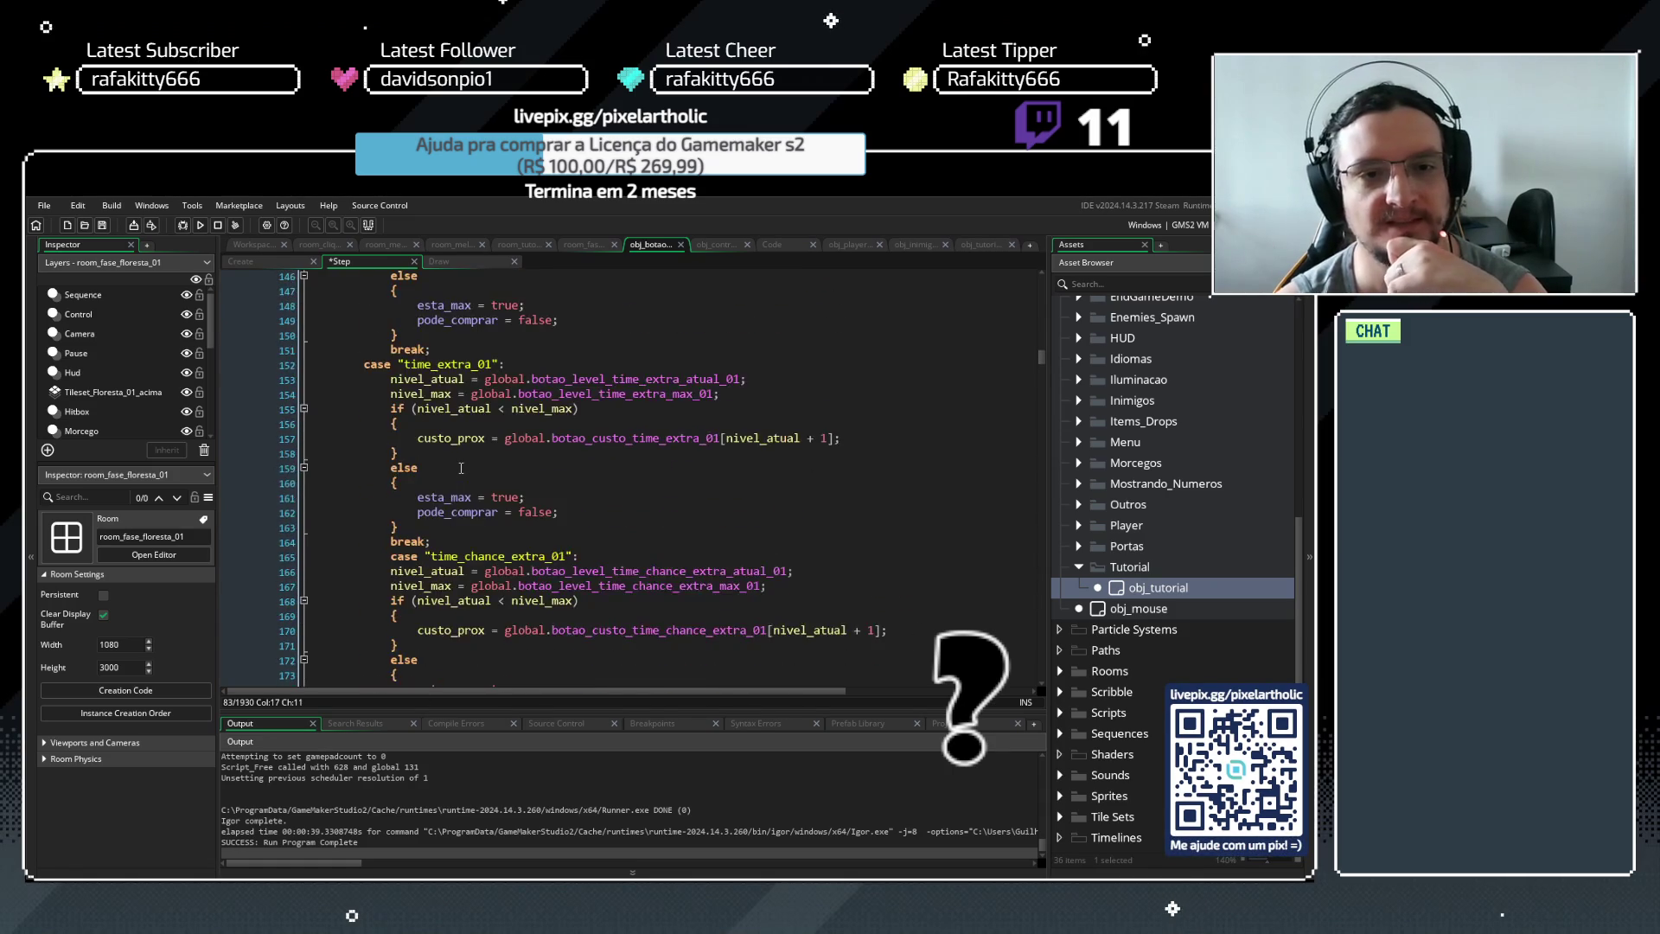
scroll(460, 470, down, 20)
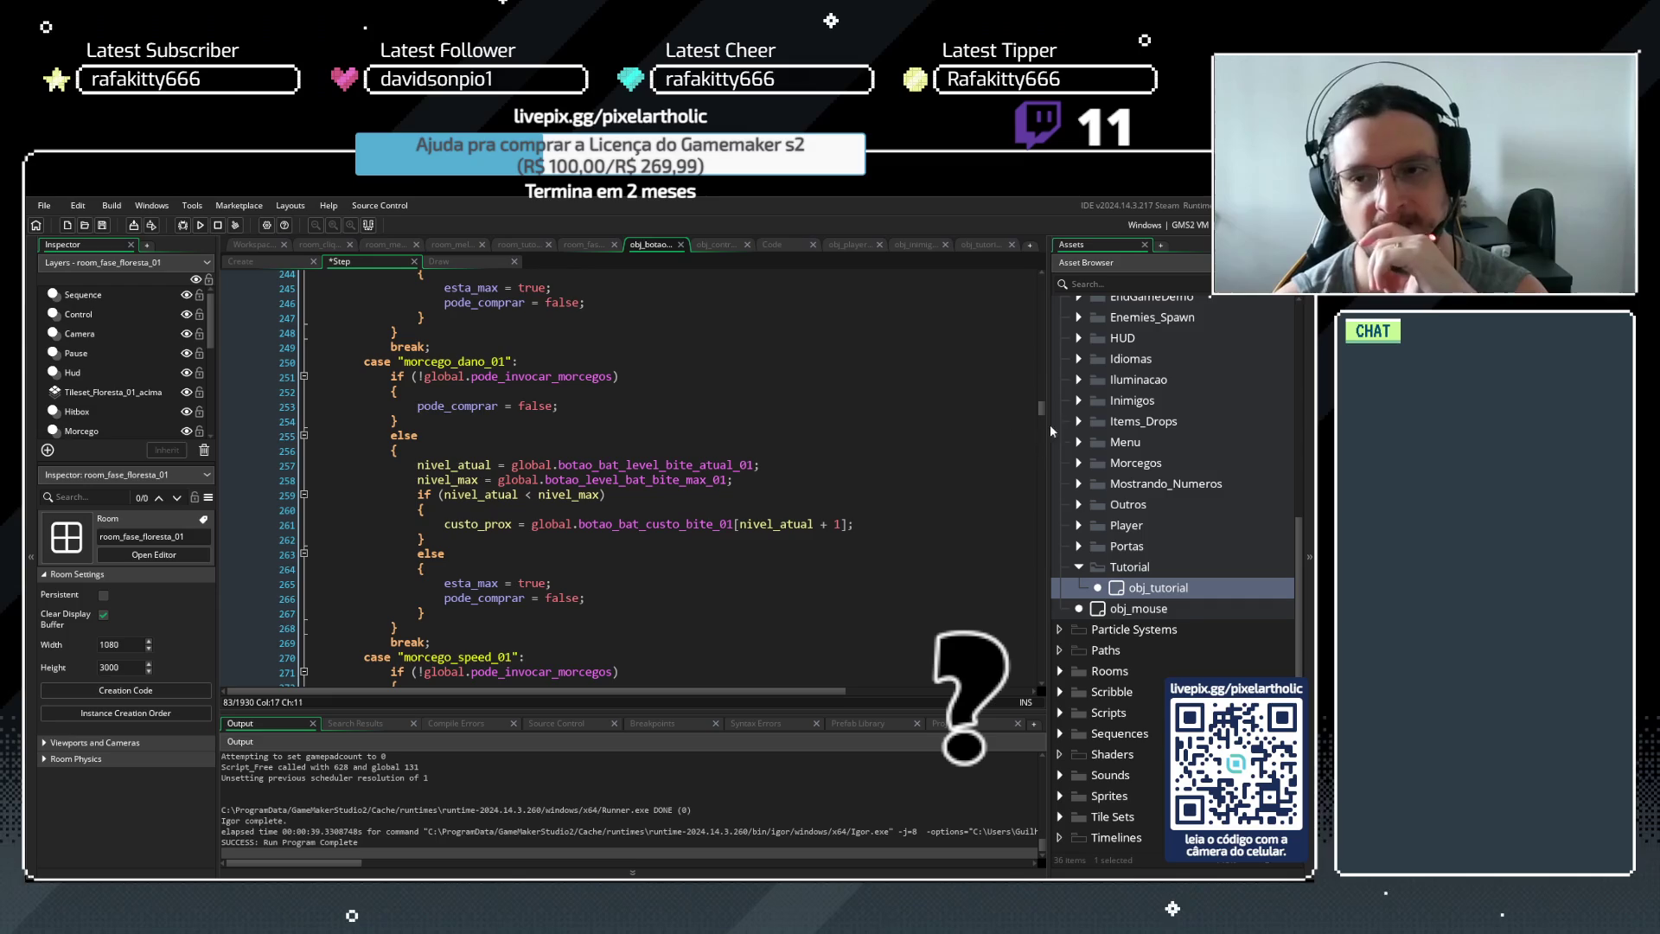
mouse_move(1042, 412)
mouse_down()
mouse_move(1032, 294)
mouse_move(1031, 319)
mouse_up()
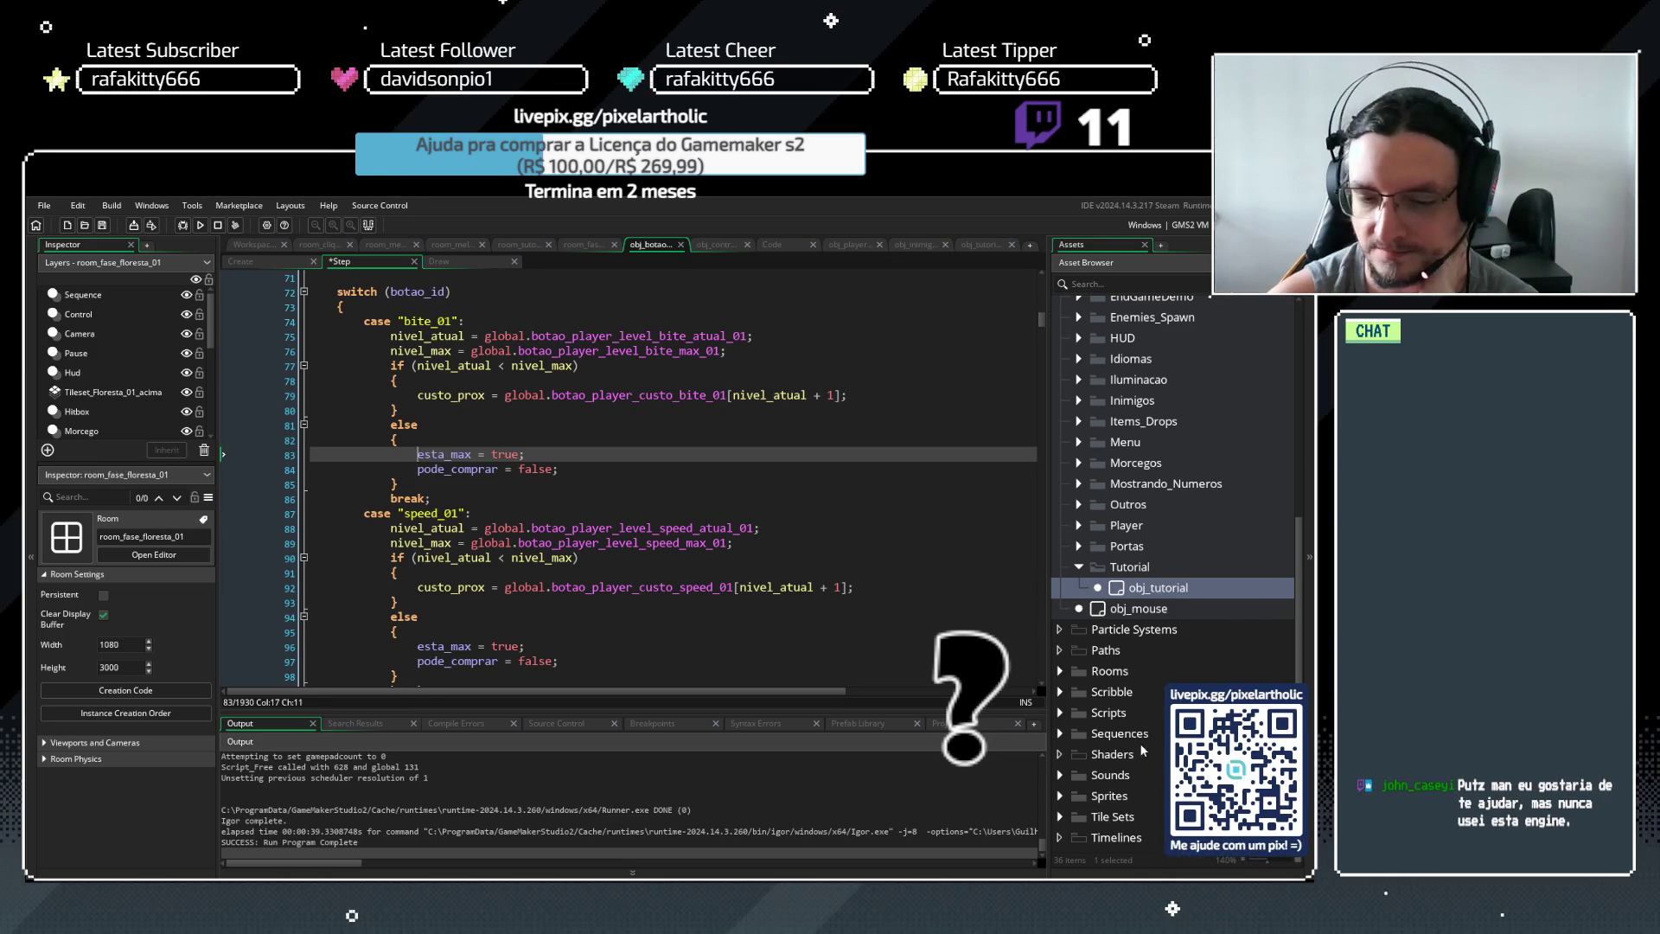
click(1079, 568)
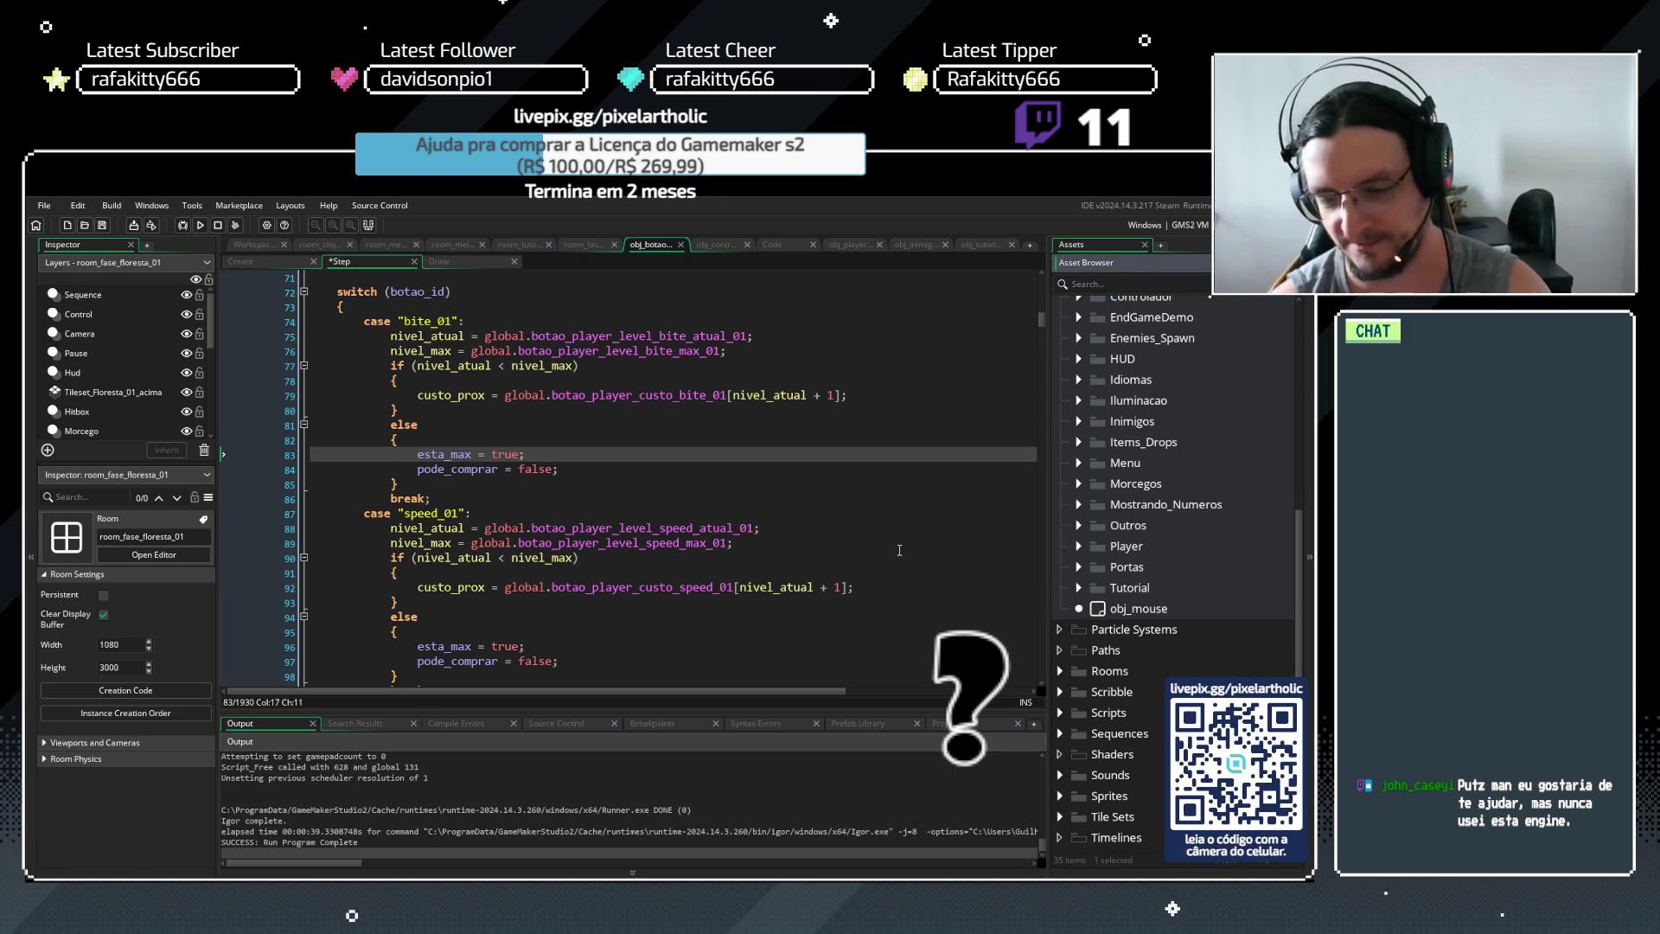
key(F5)
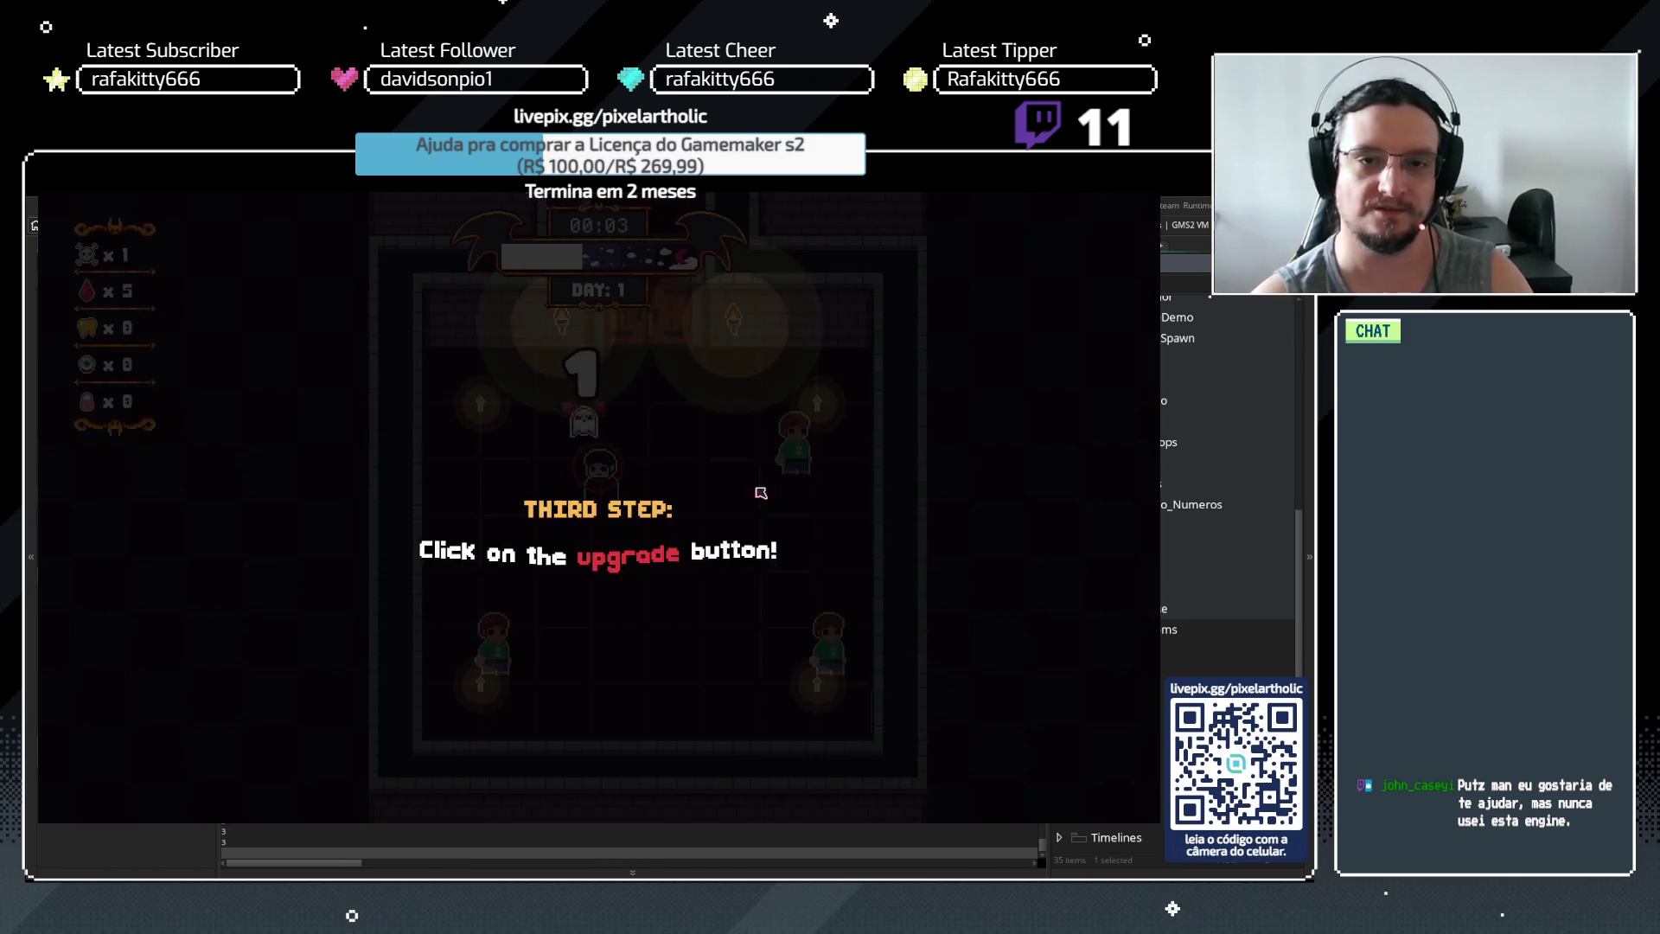
Advance the tutorial to the upgrade screen, buy the Bite upgrade, and start the next night
key(space)
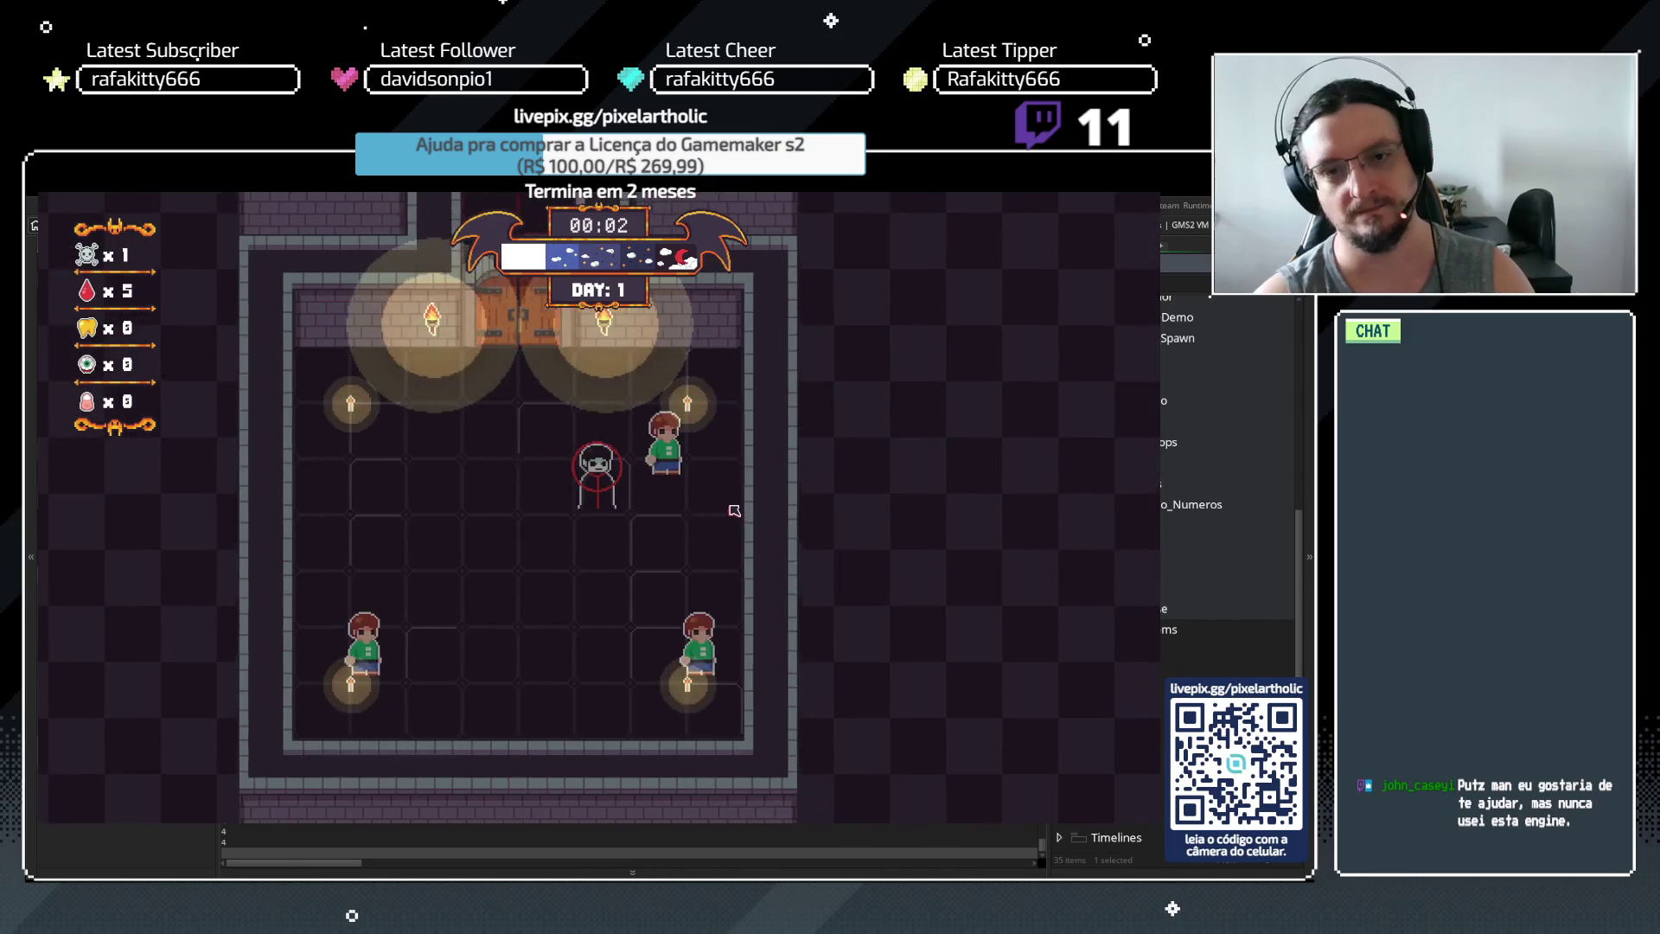
click(398, 367)
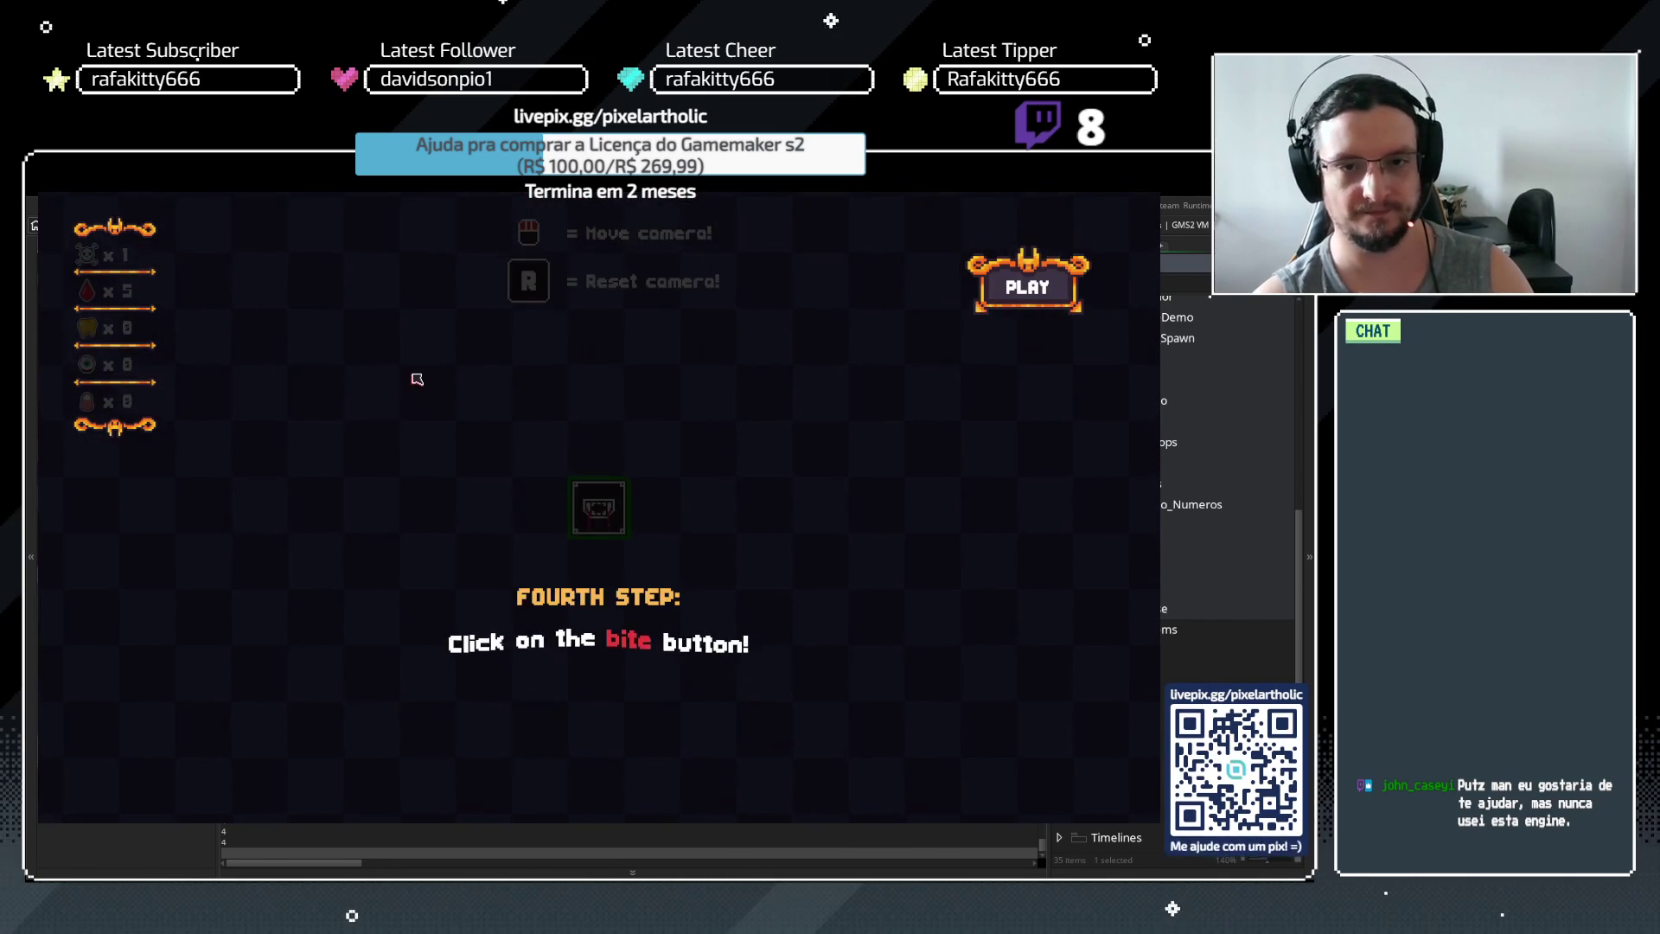
key(space)
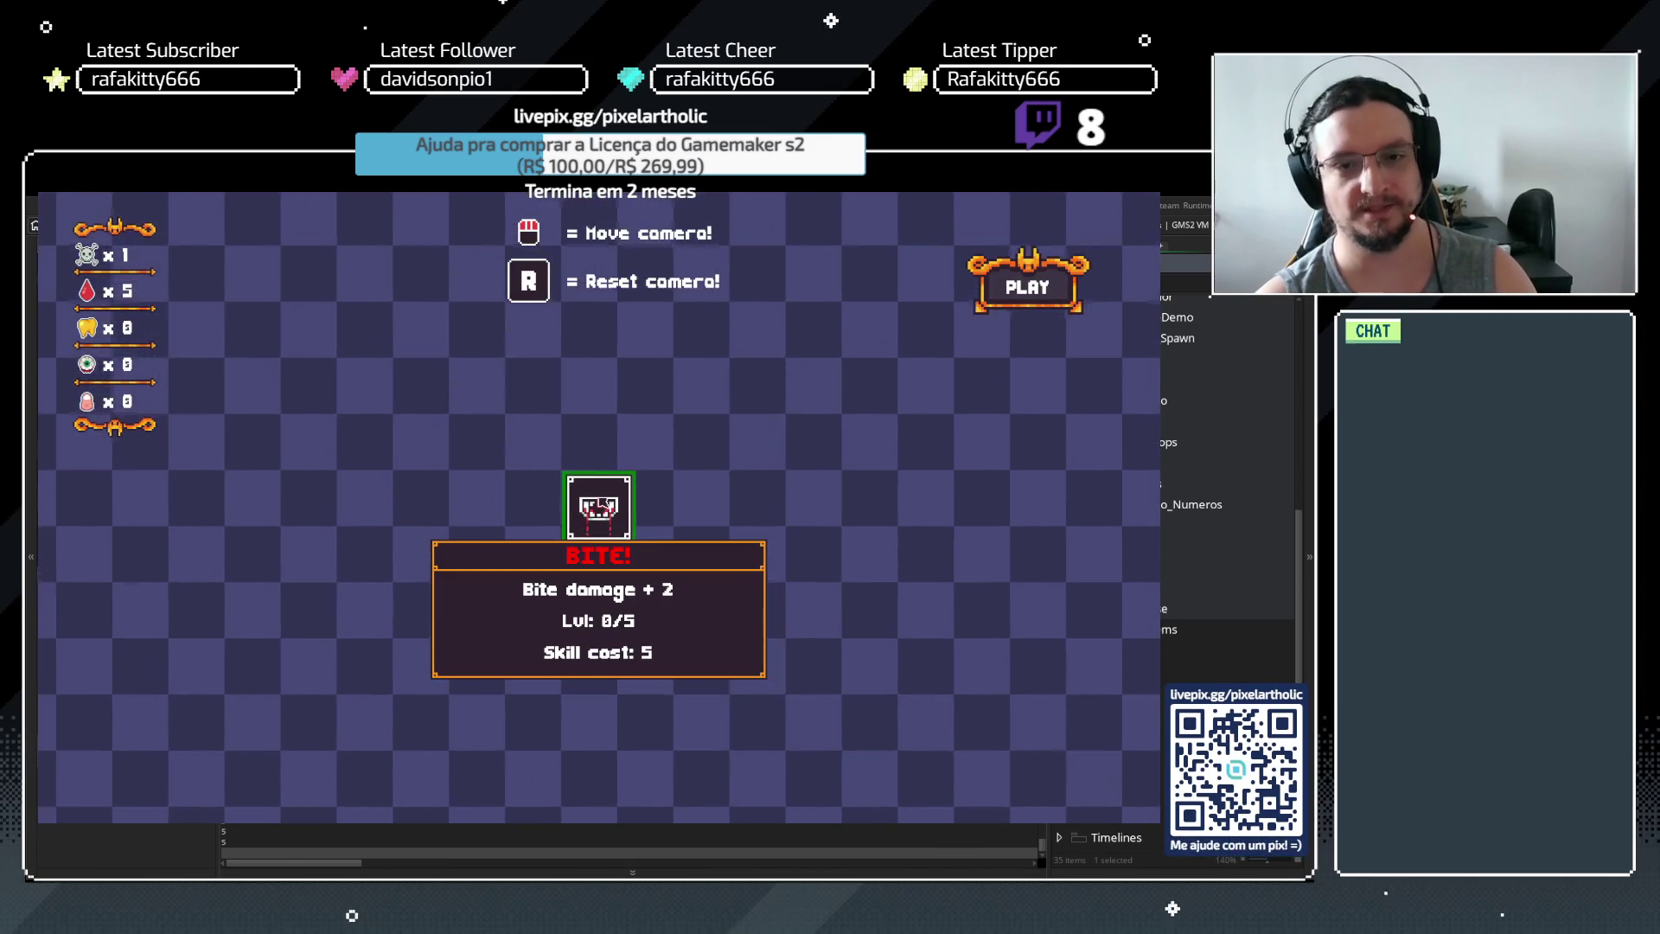
click(605, 519)
key(space)
click(1030, 287)
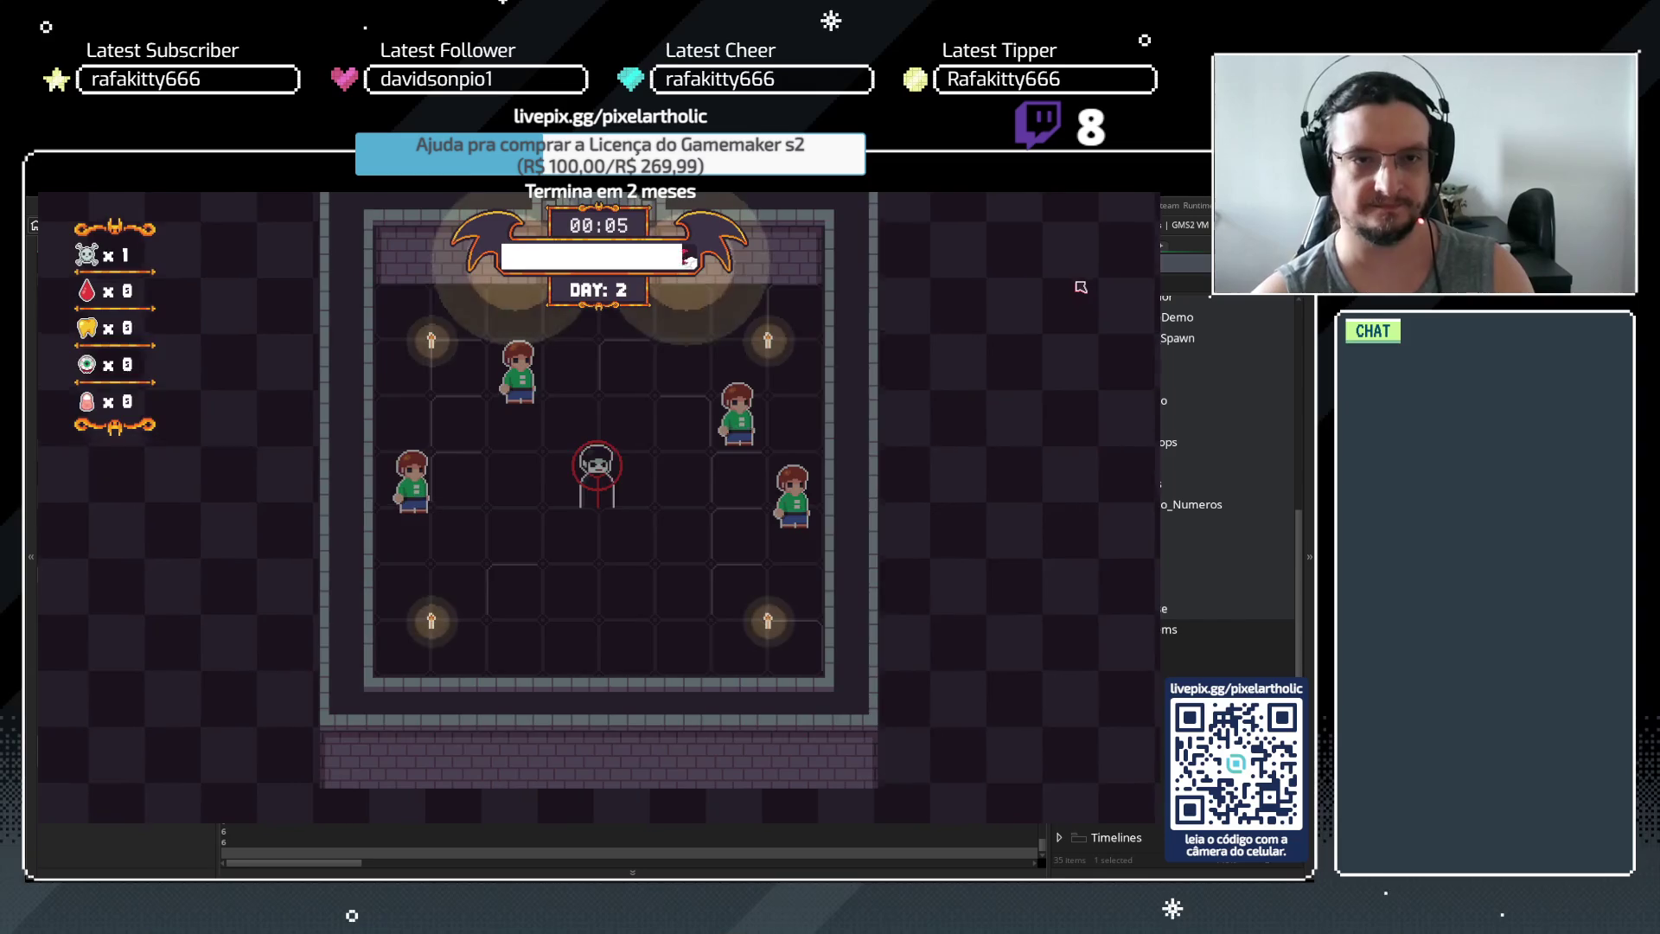
Return to the main menu via Options > Go to Menu and start a new game
key(Escape)
click(341, 693)
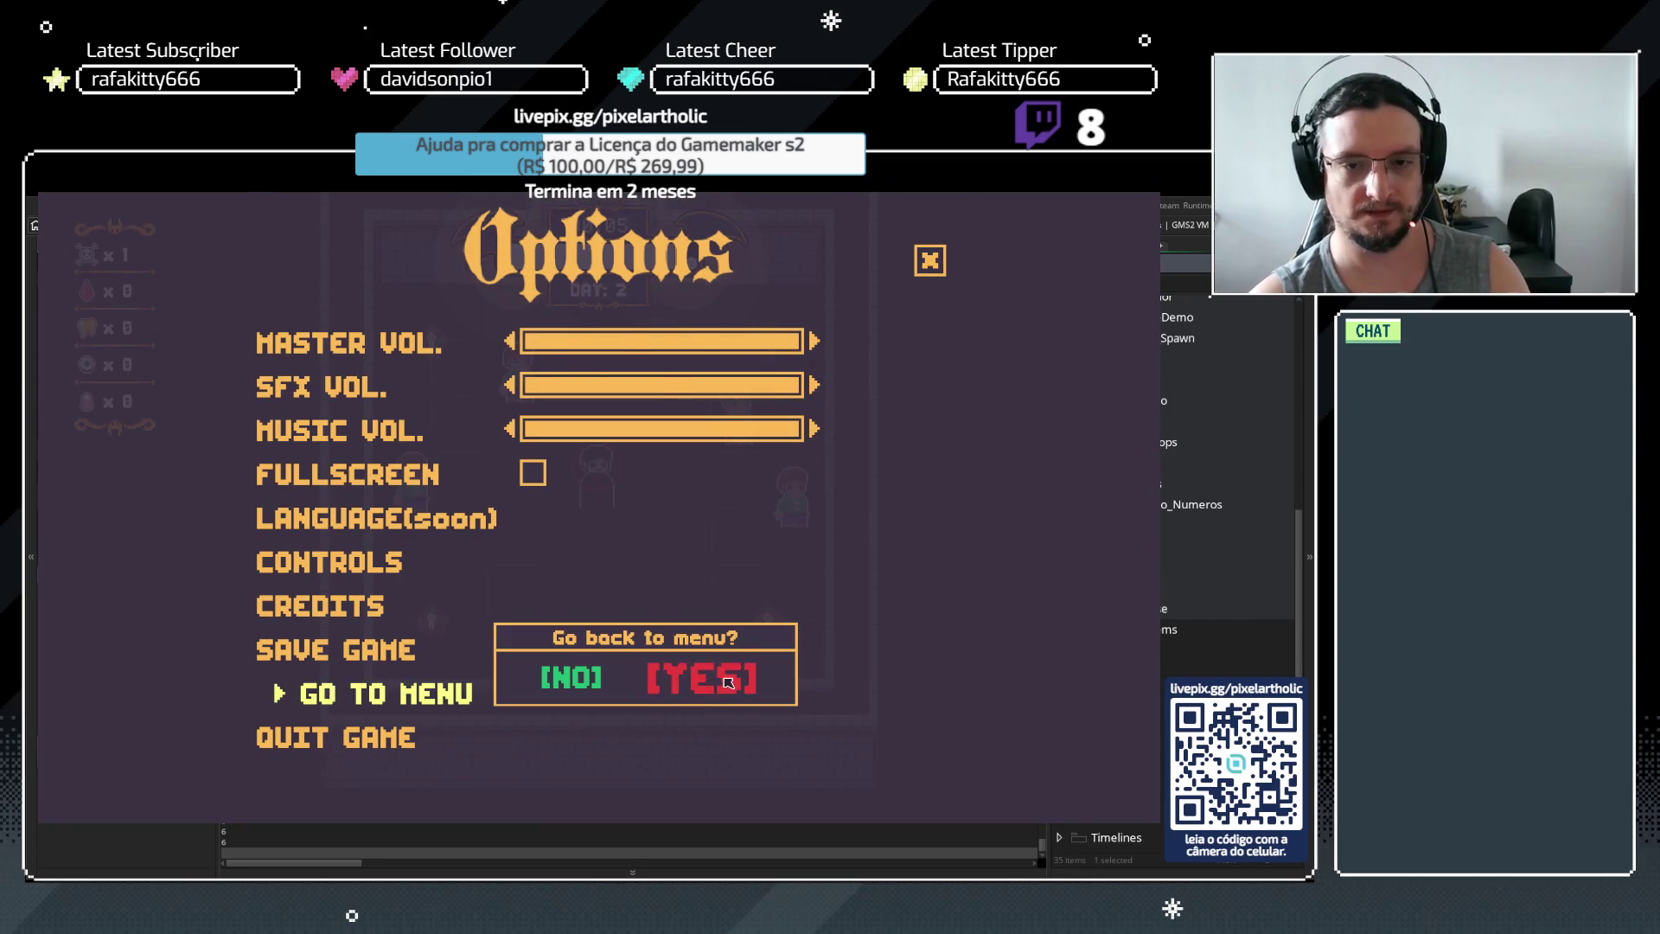
click(688, 676)
key(space)
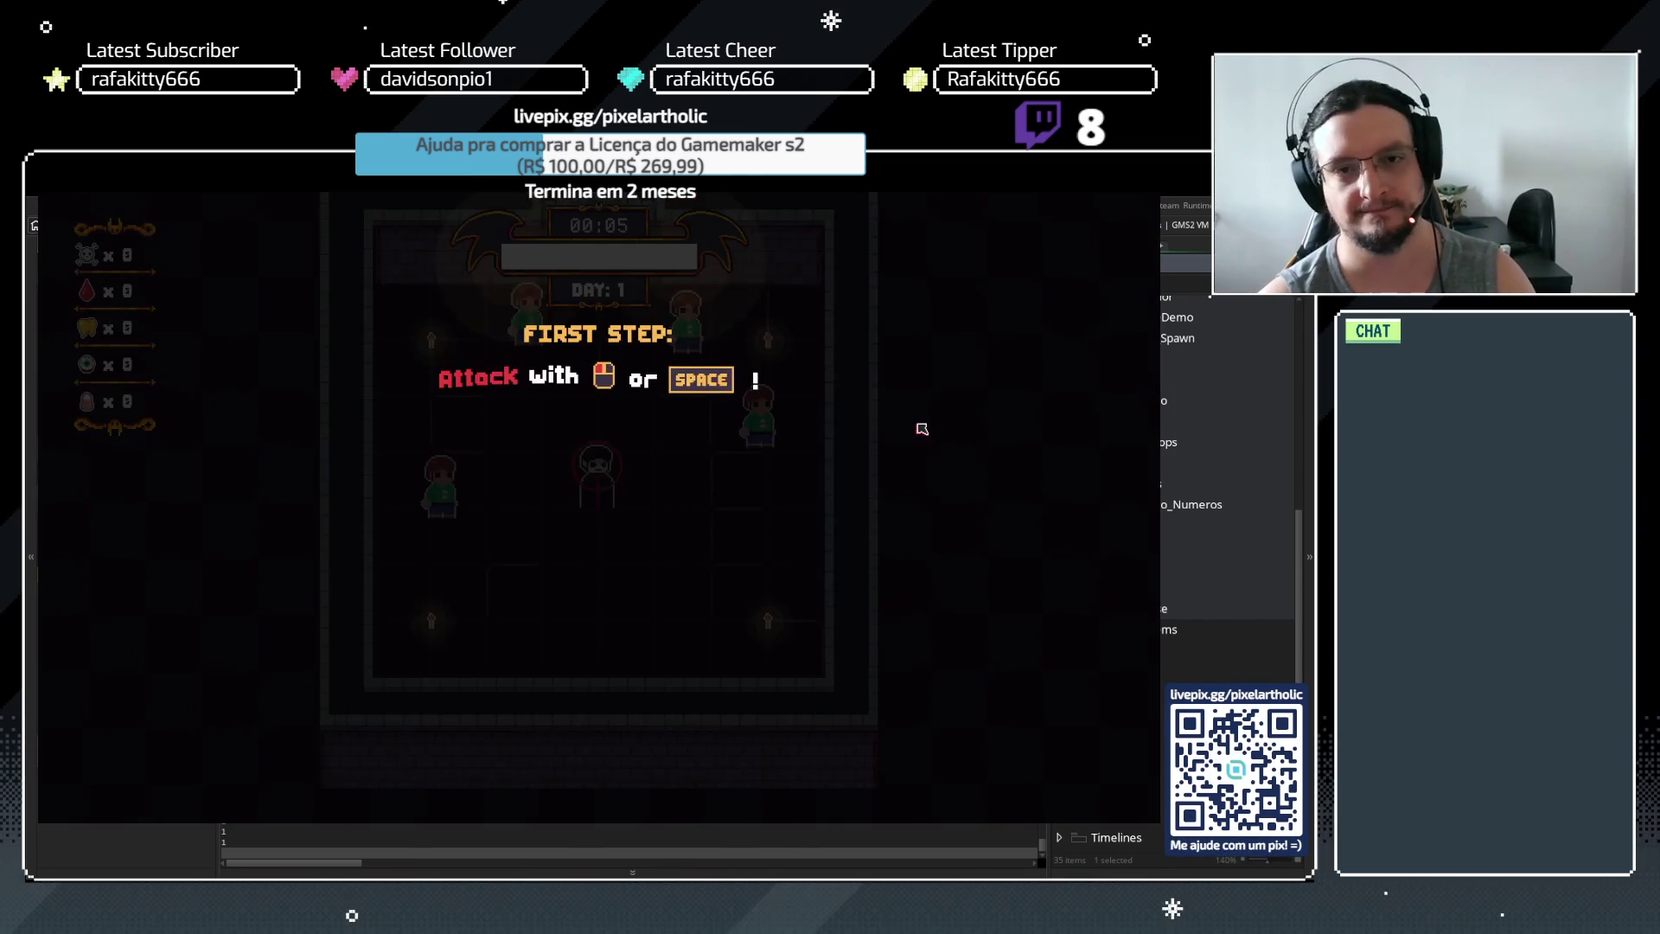
Replay the tutorial to the upgrade screen showing Bite at 0/5, then stop the game
click(896, 453)
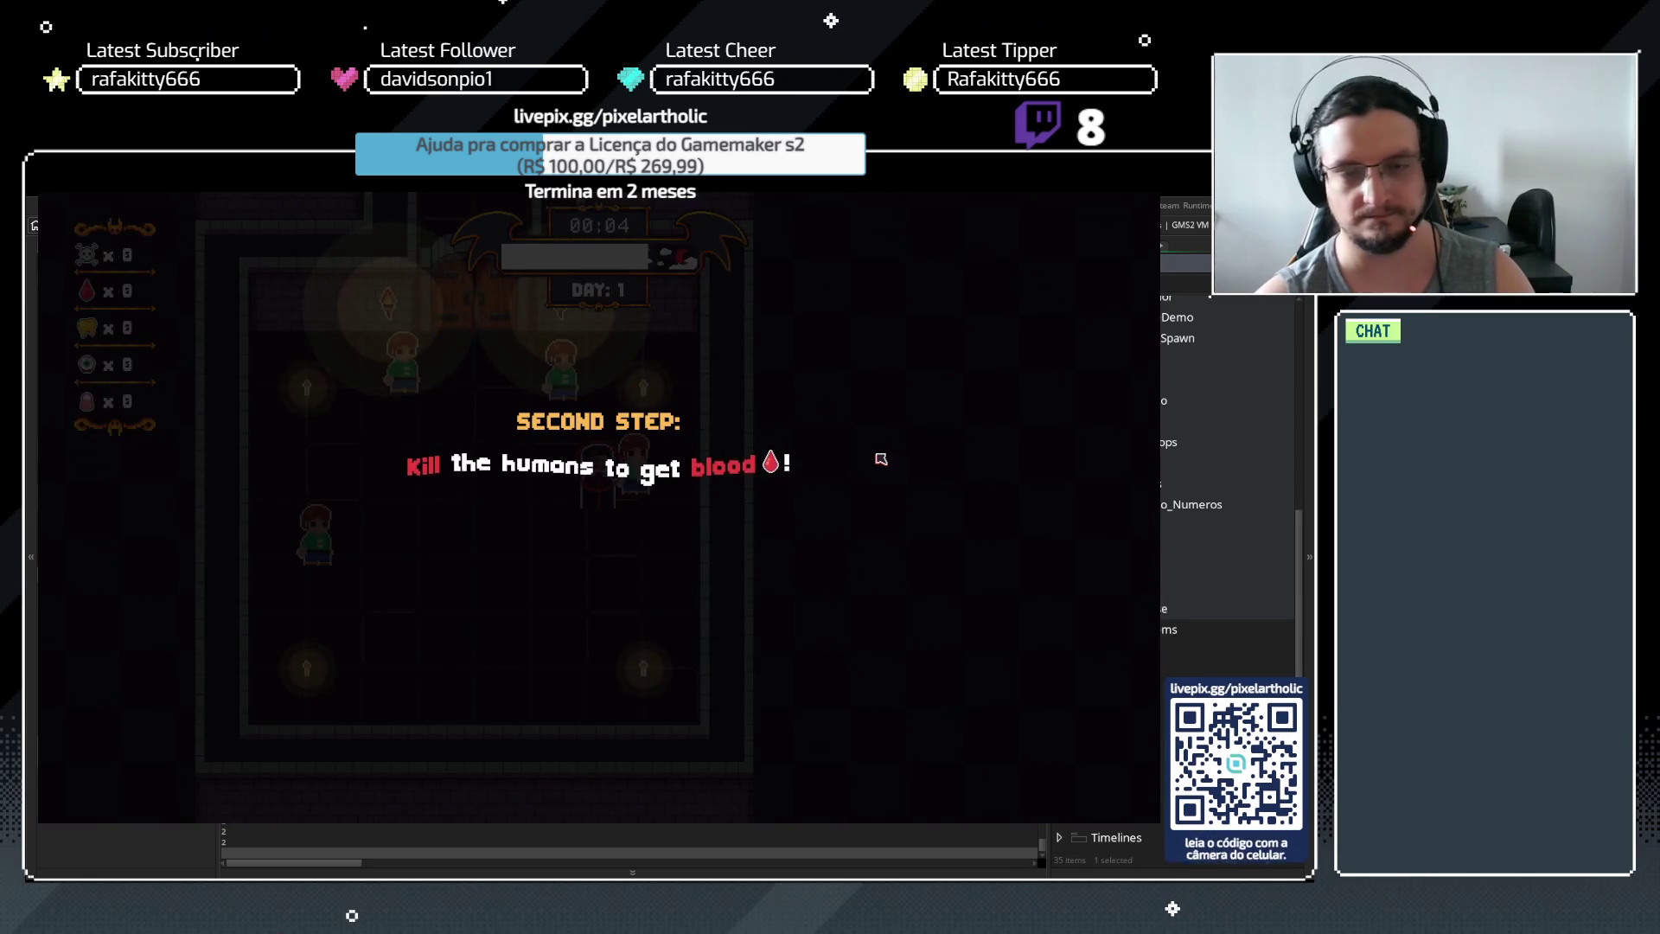
click(848, 463)
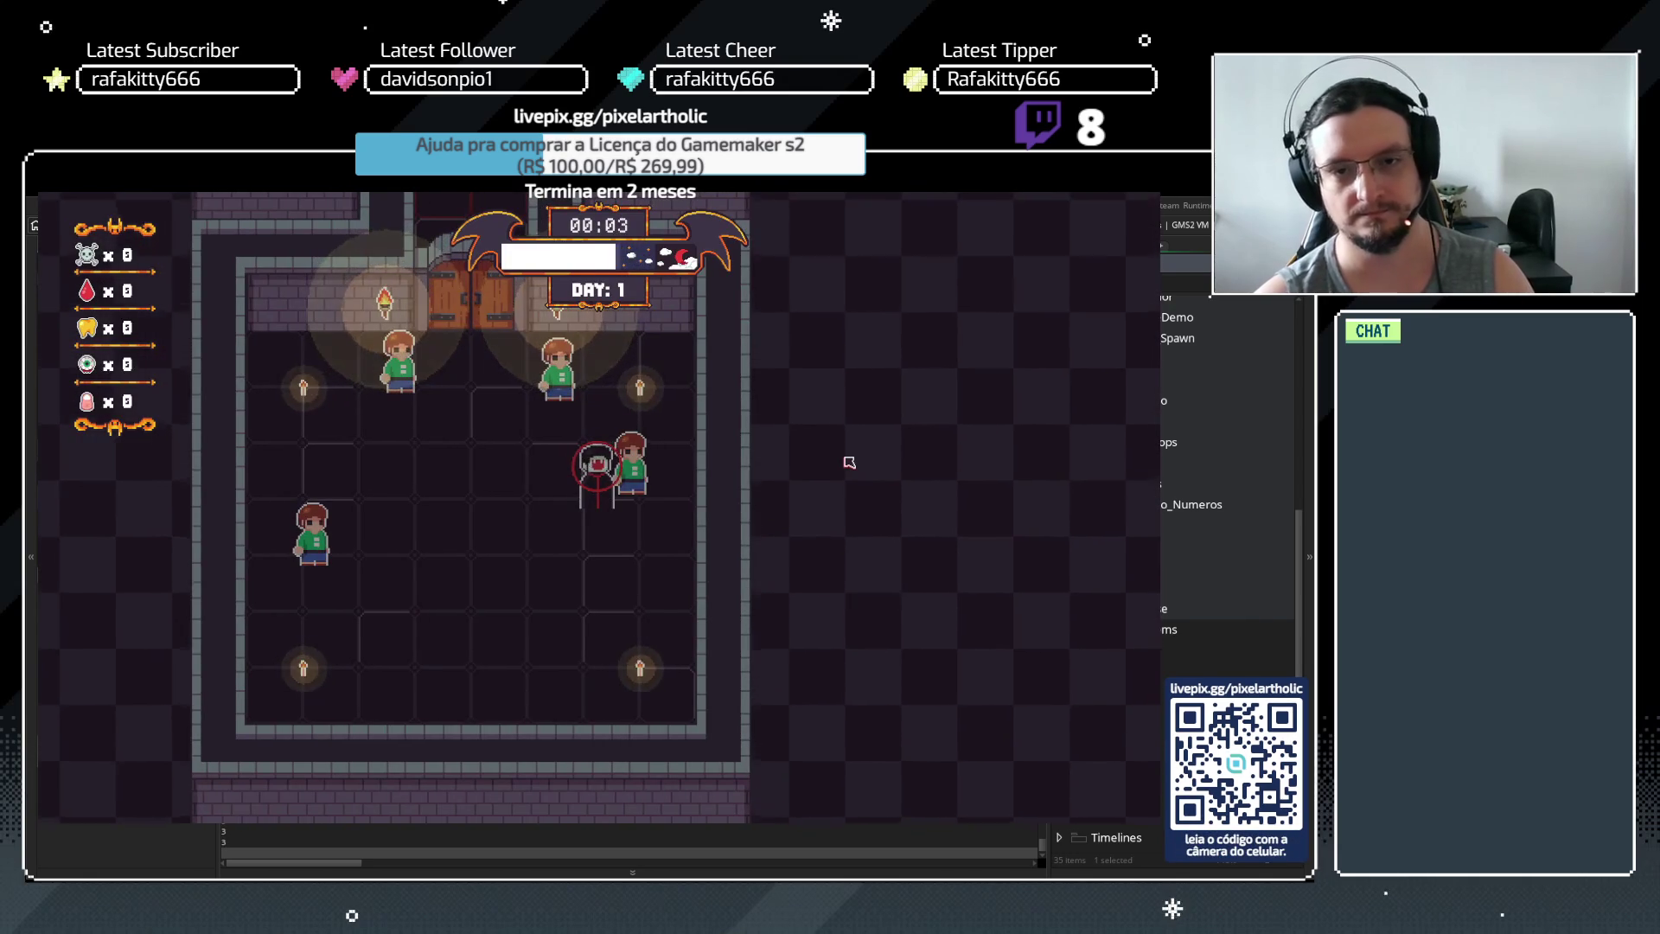
click(848, 463)
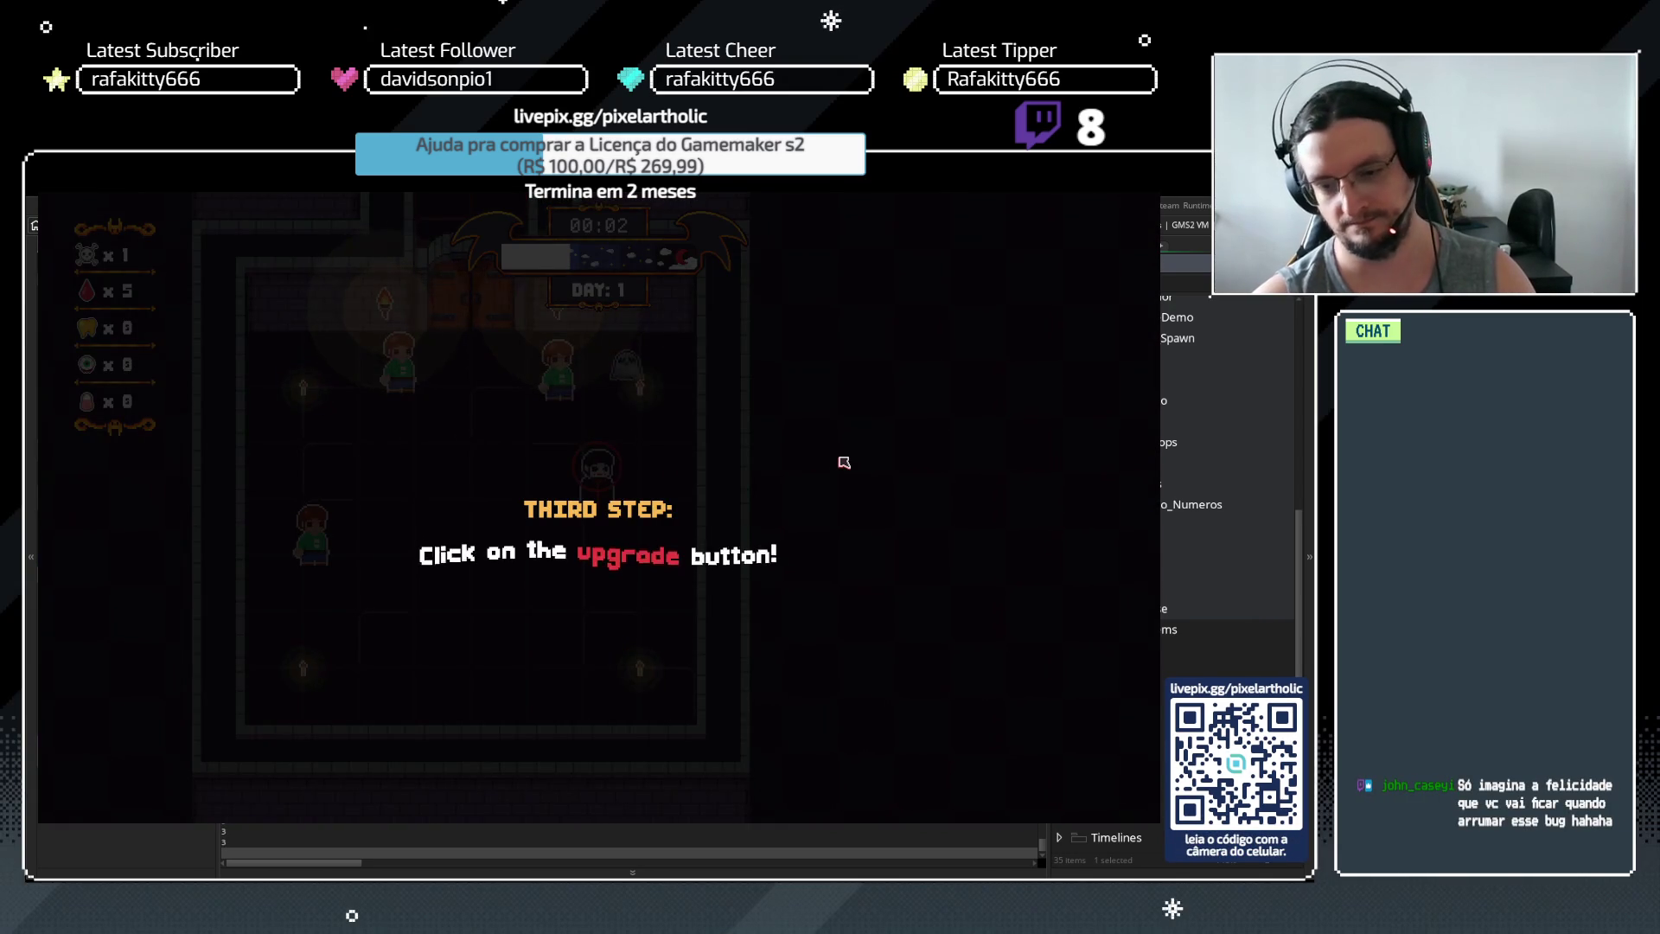
key(space)
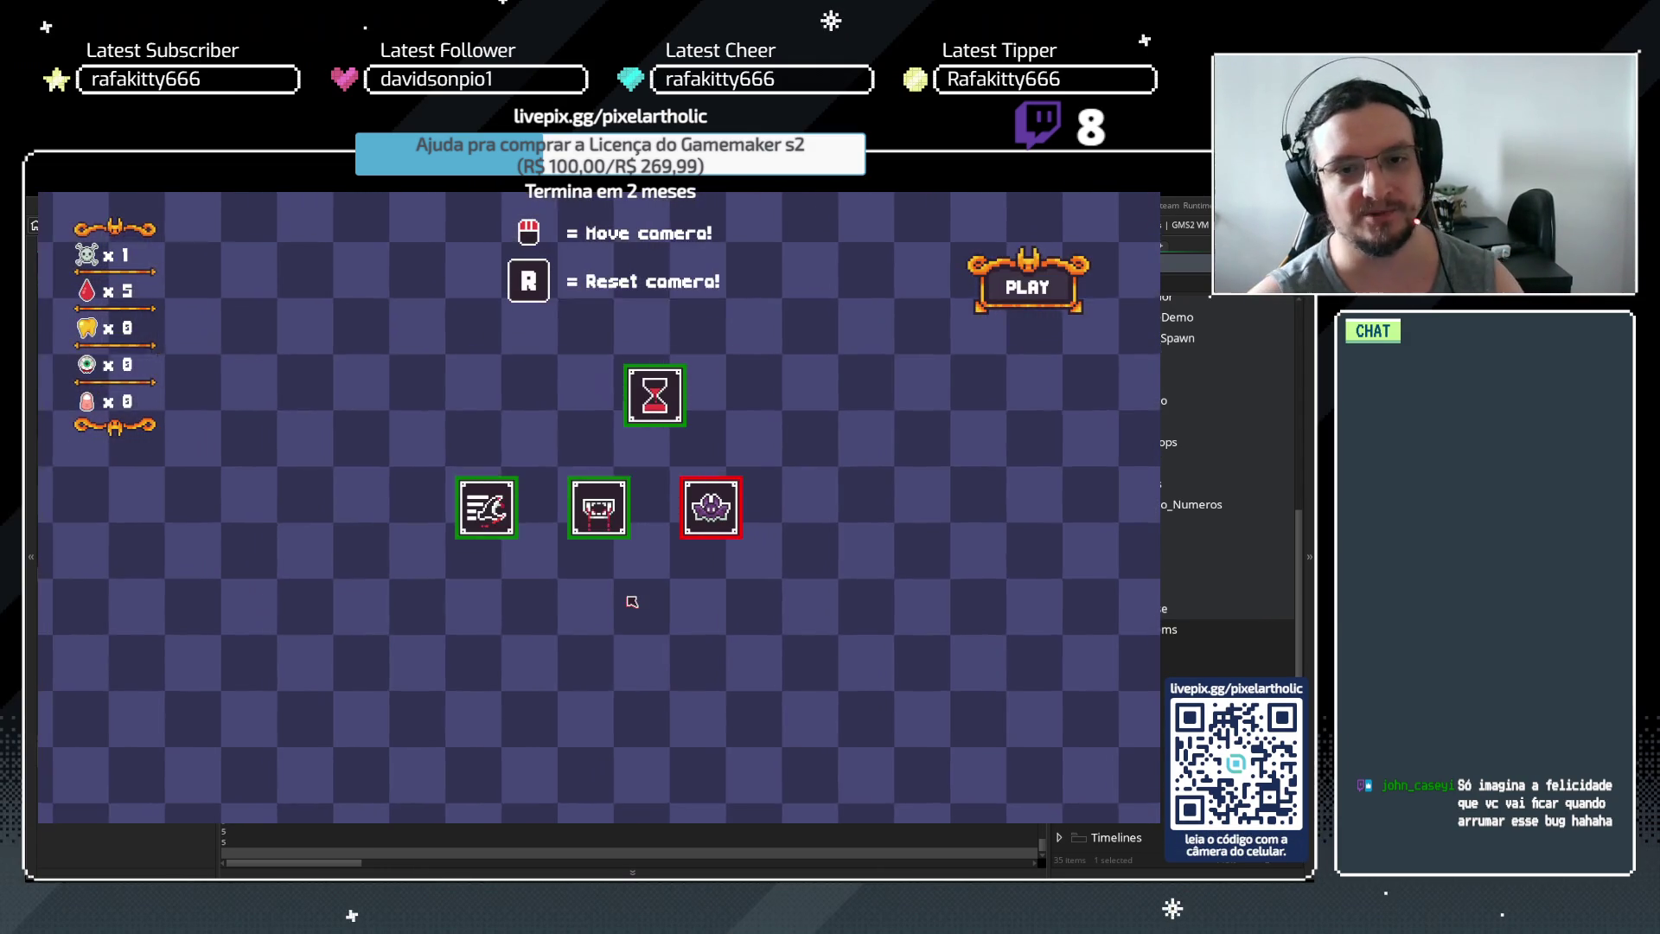
mouse_move(600, 510)
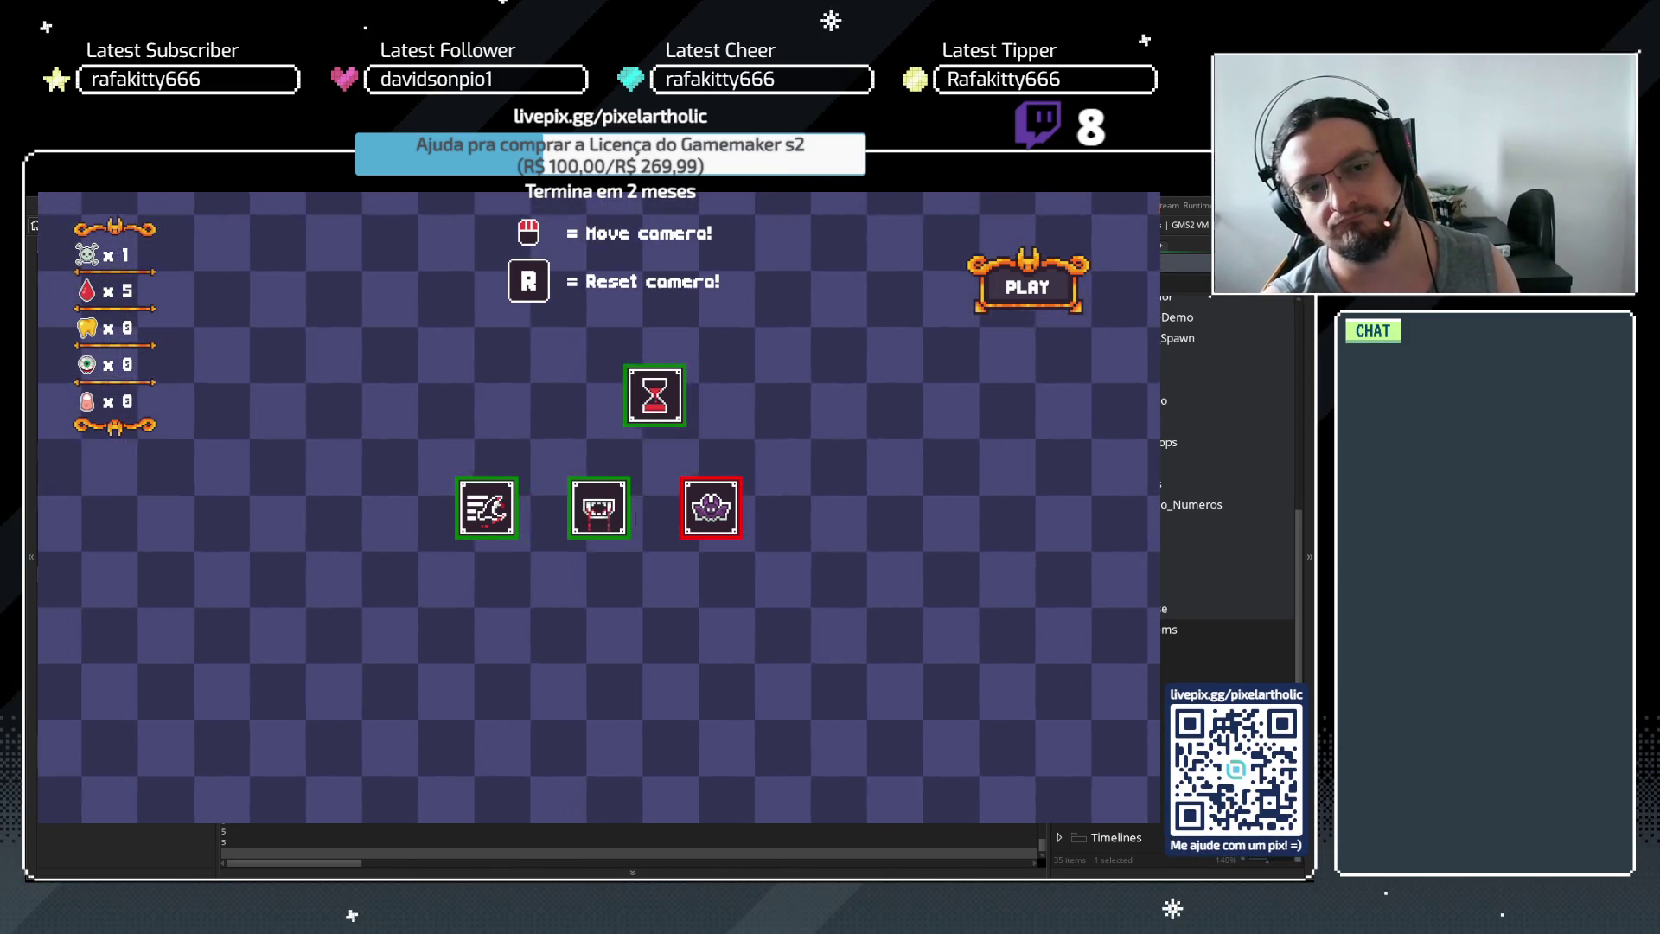
key(Escape)
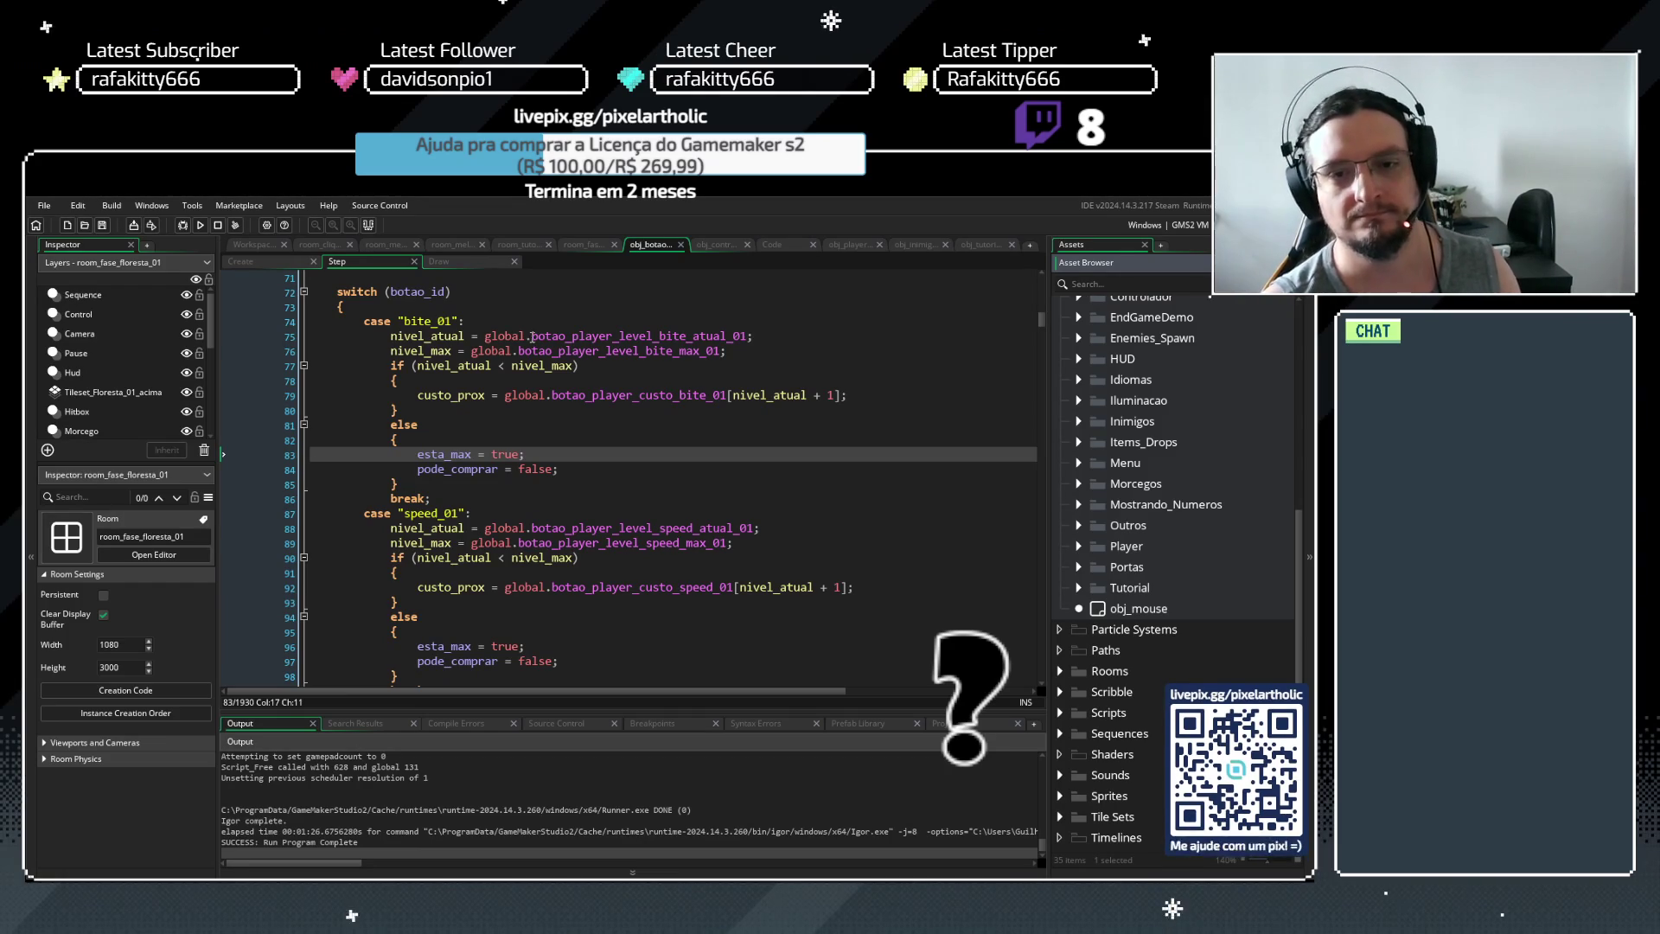
click(782, 247)
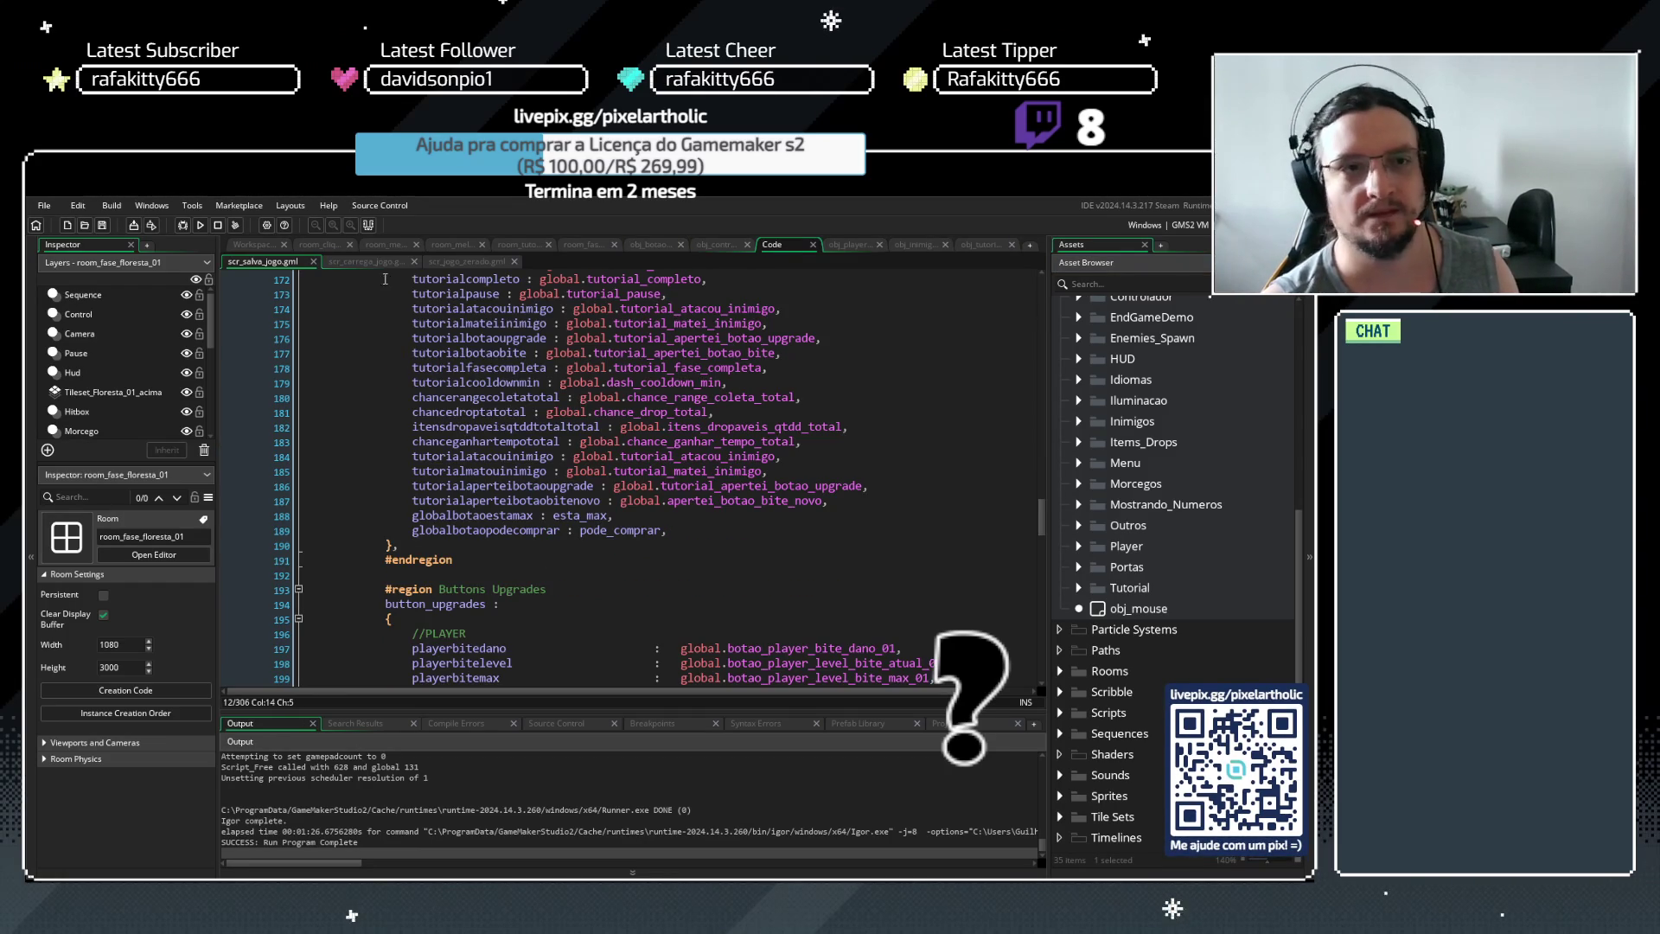
drag(1043, 517, 1039, 308)
click(533, 450)
click(529, 451)
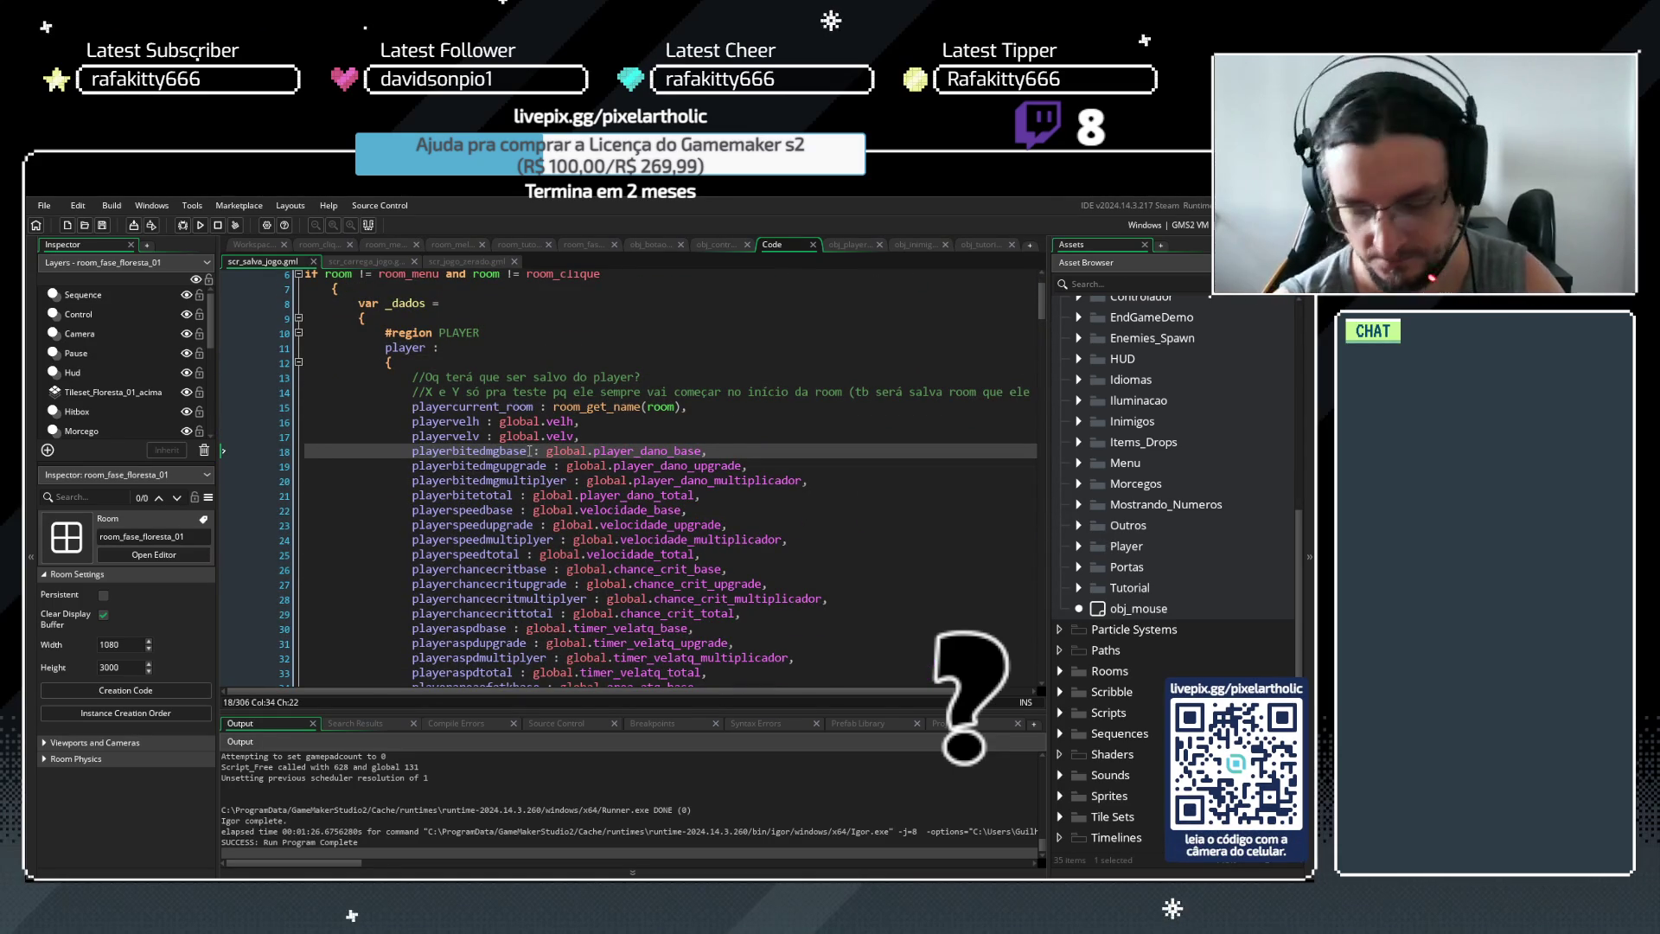
scroll(566, 453, down, 1)
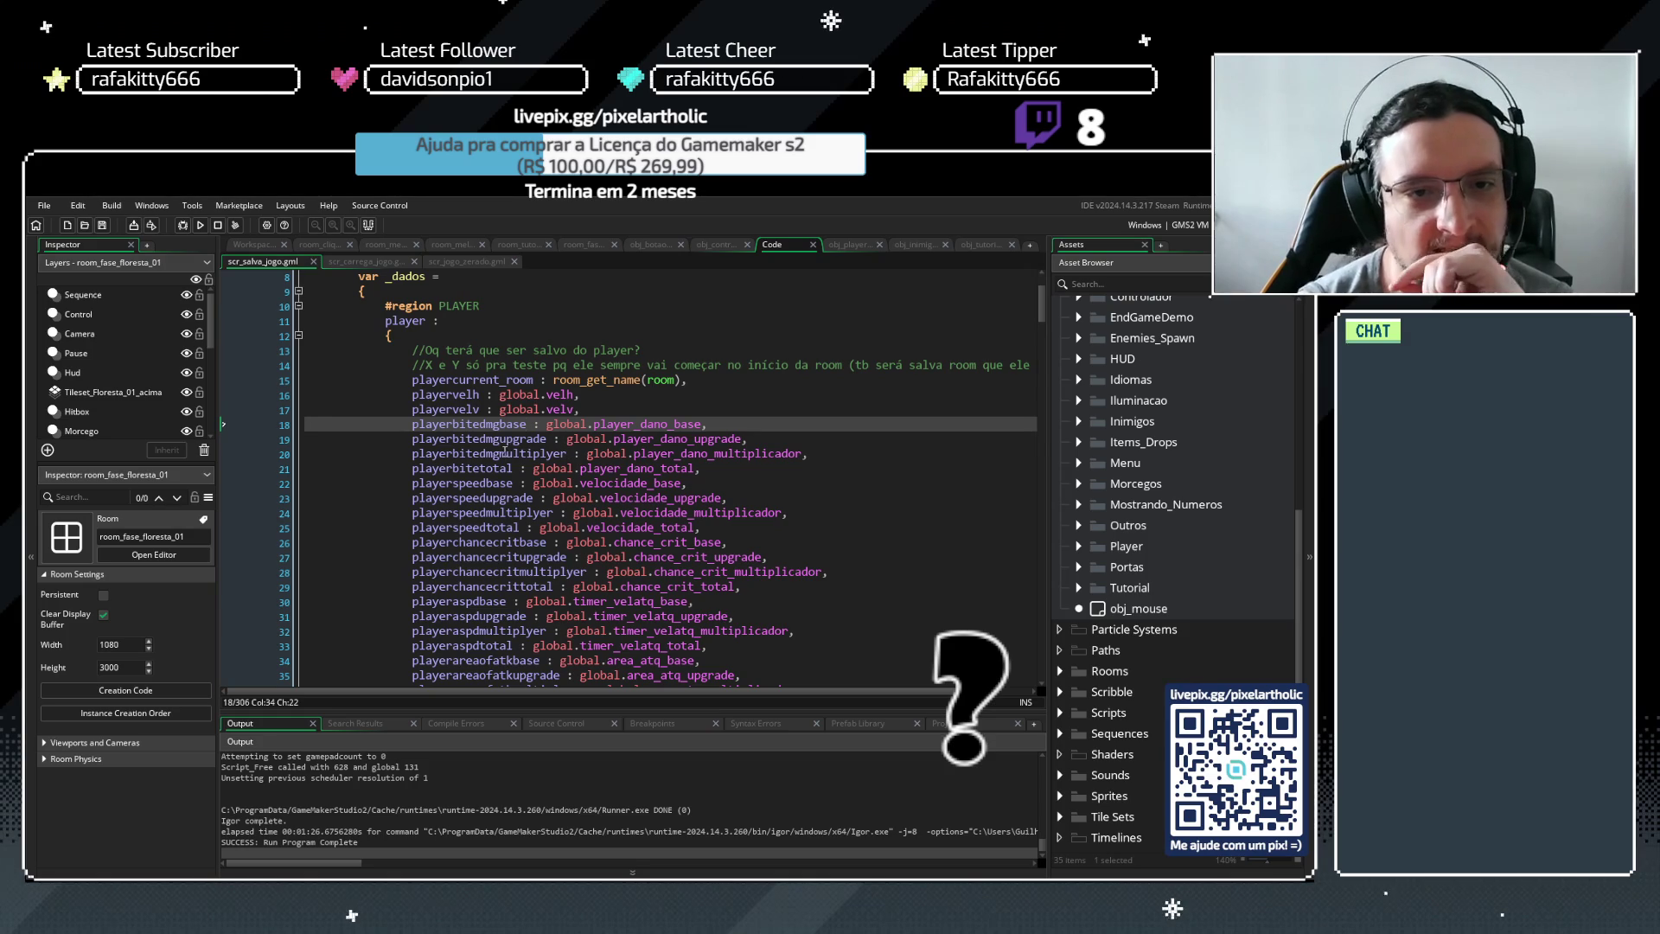
key(Down)
key(Down)
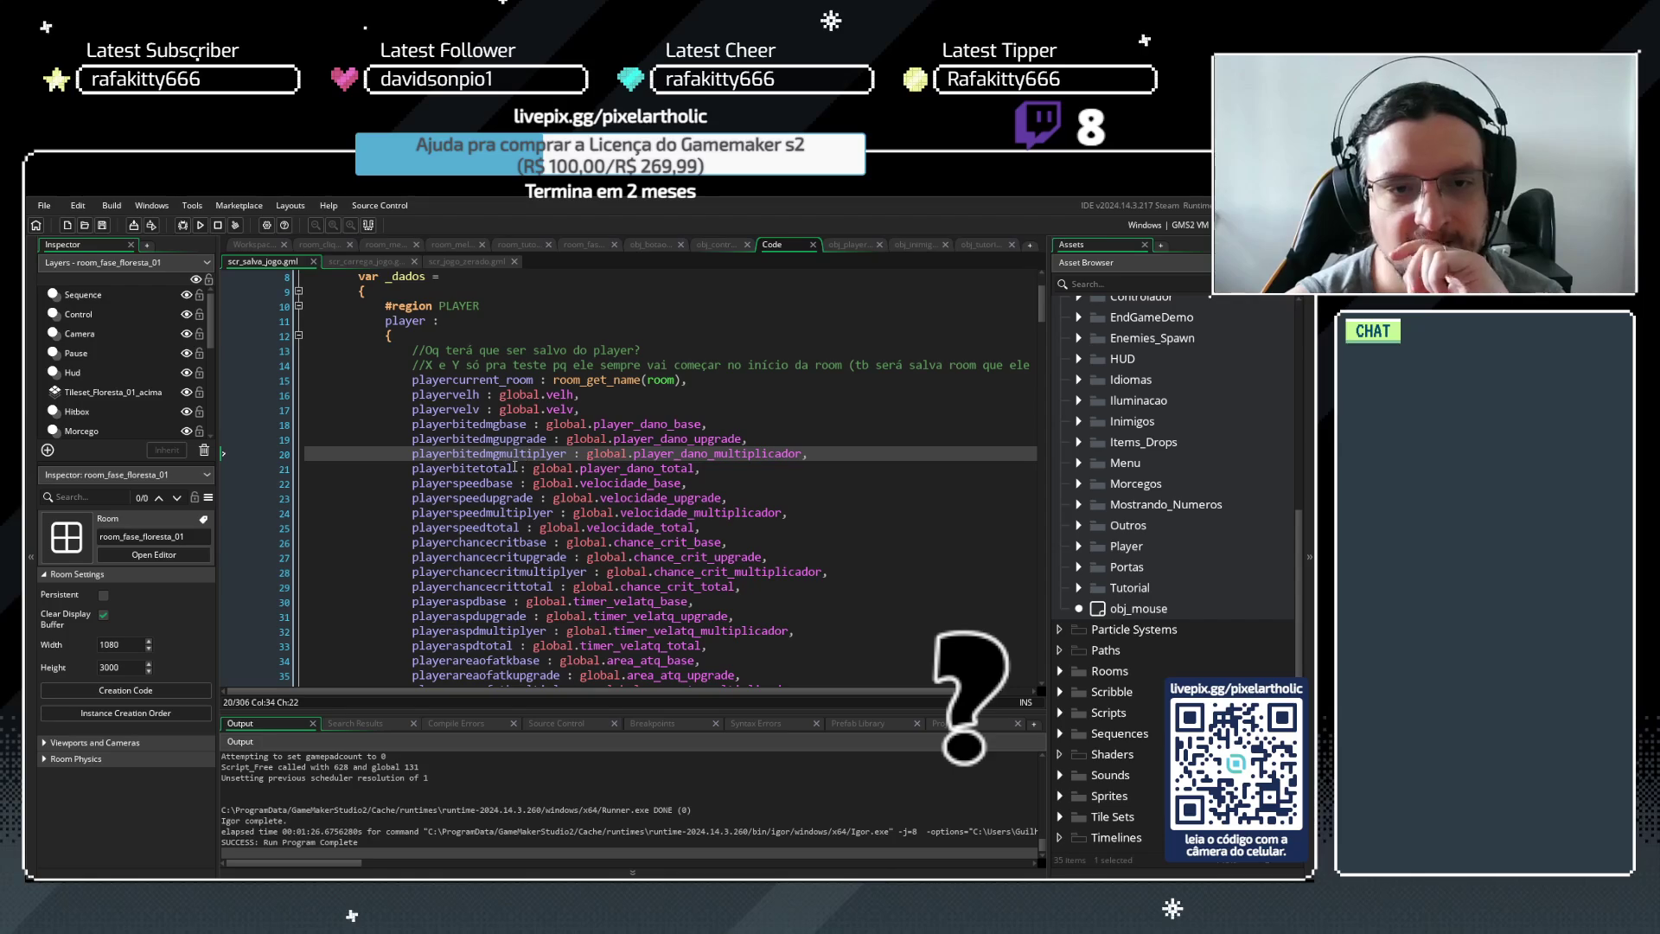
scroll(495, 478, down, 5)
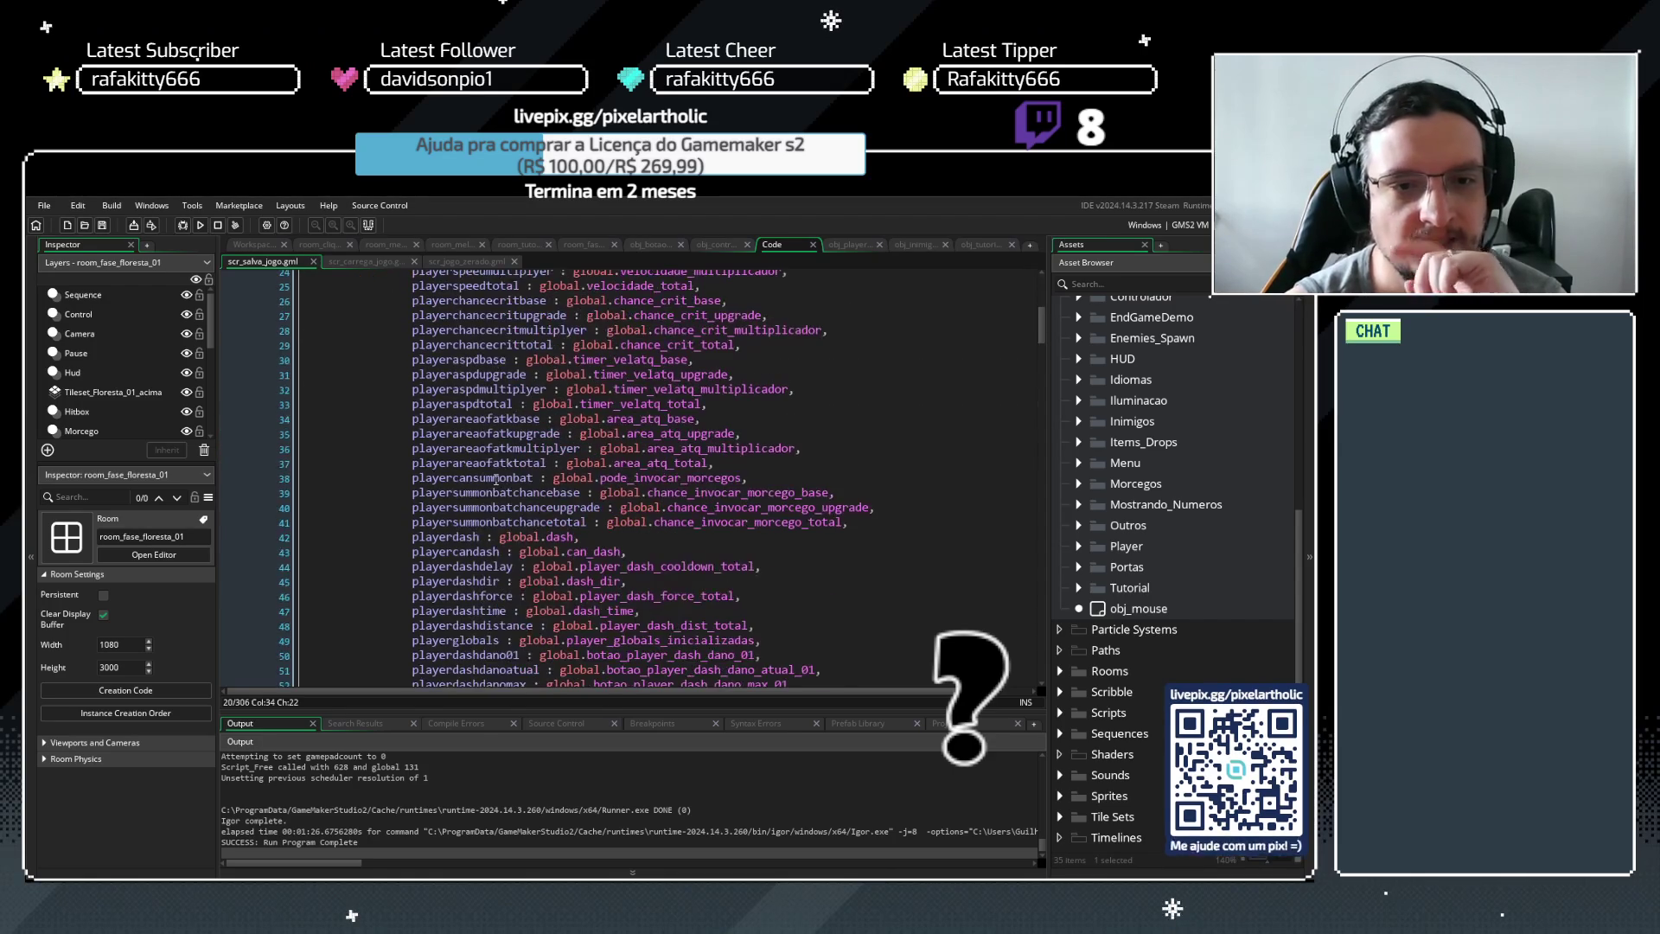
scroll(495, 478, down, 3)
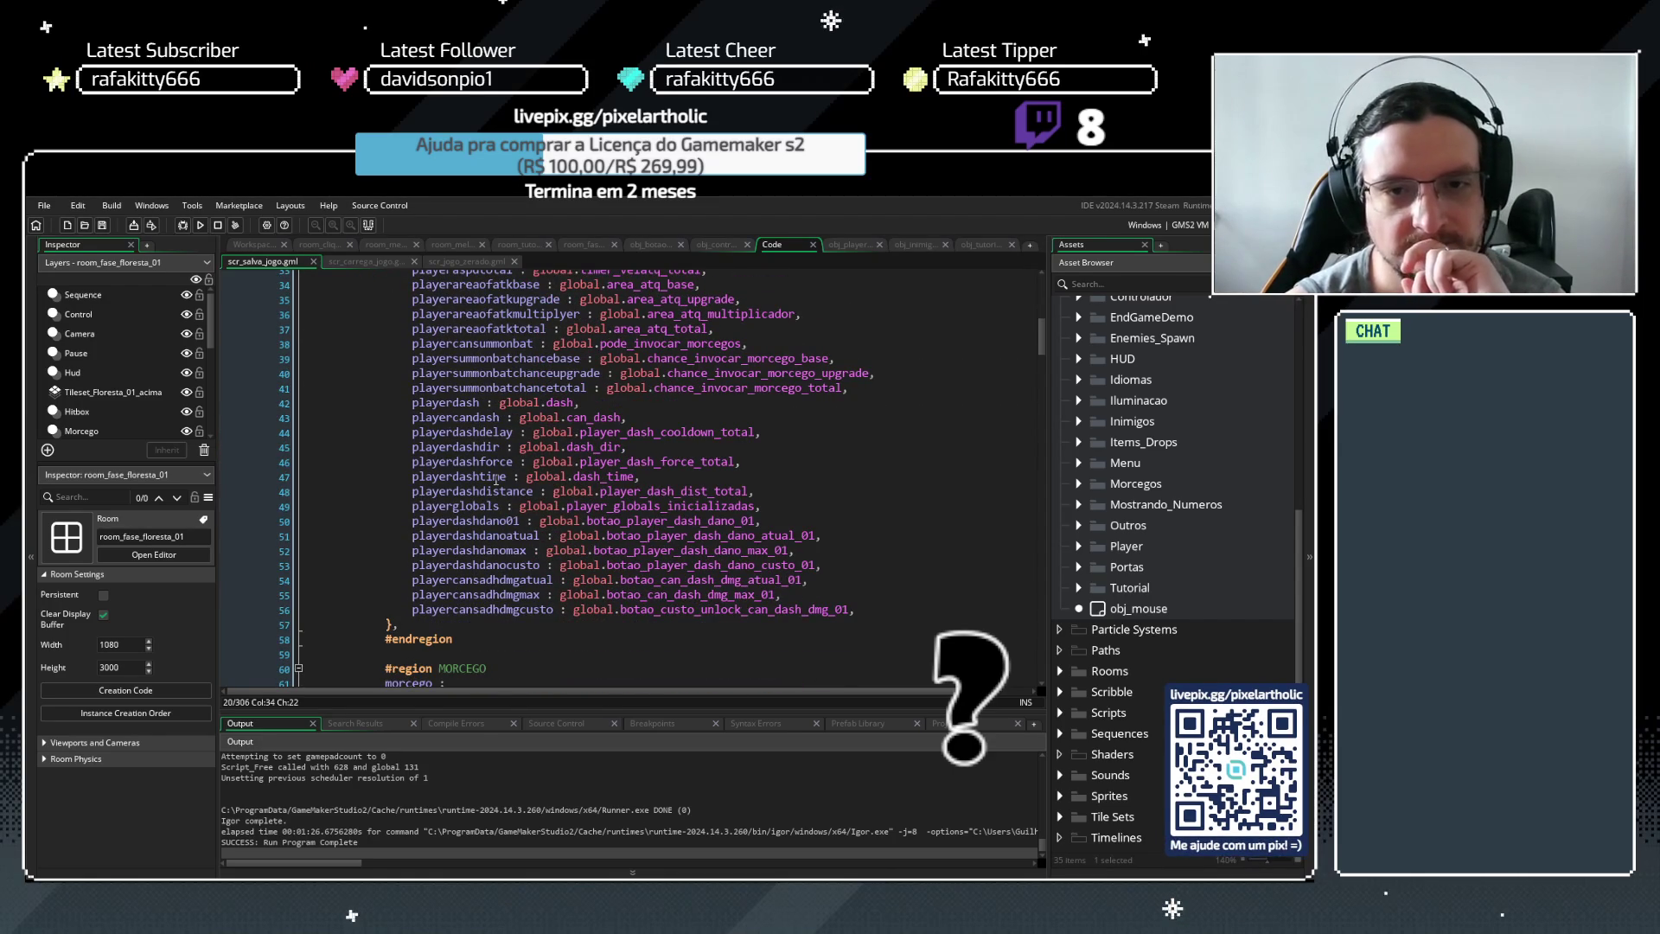
scroll(495, 478, up, 3)
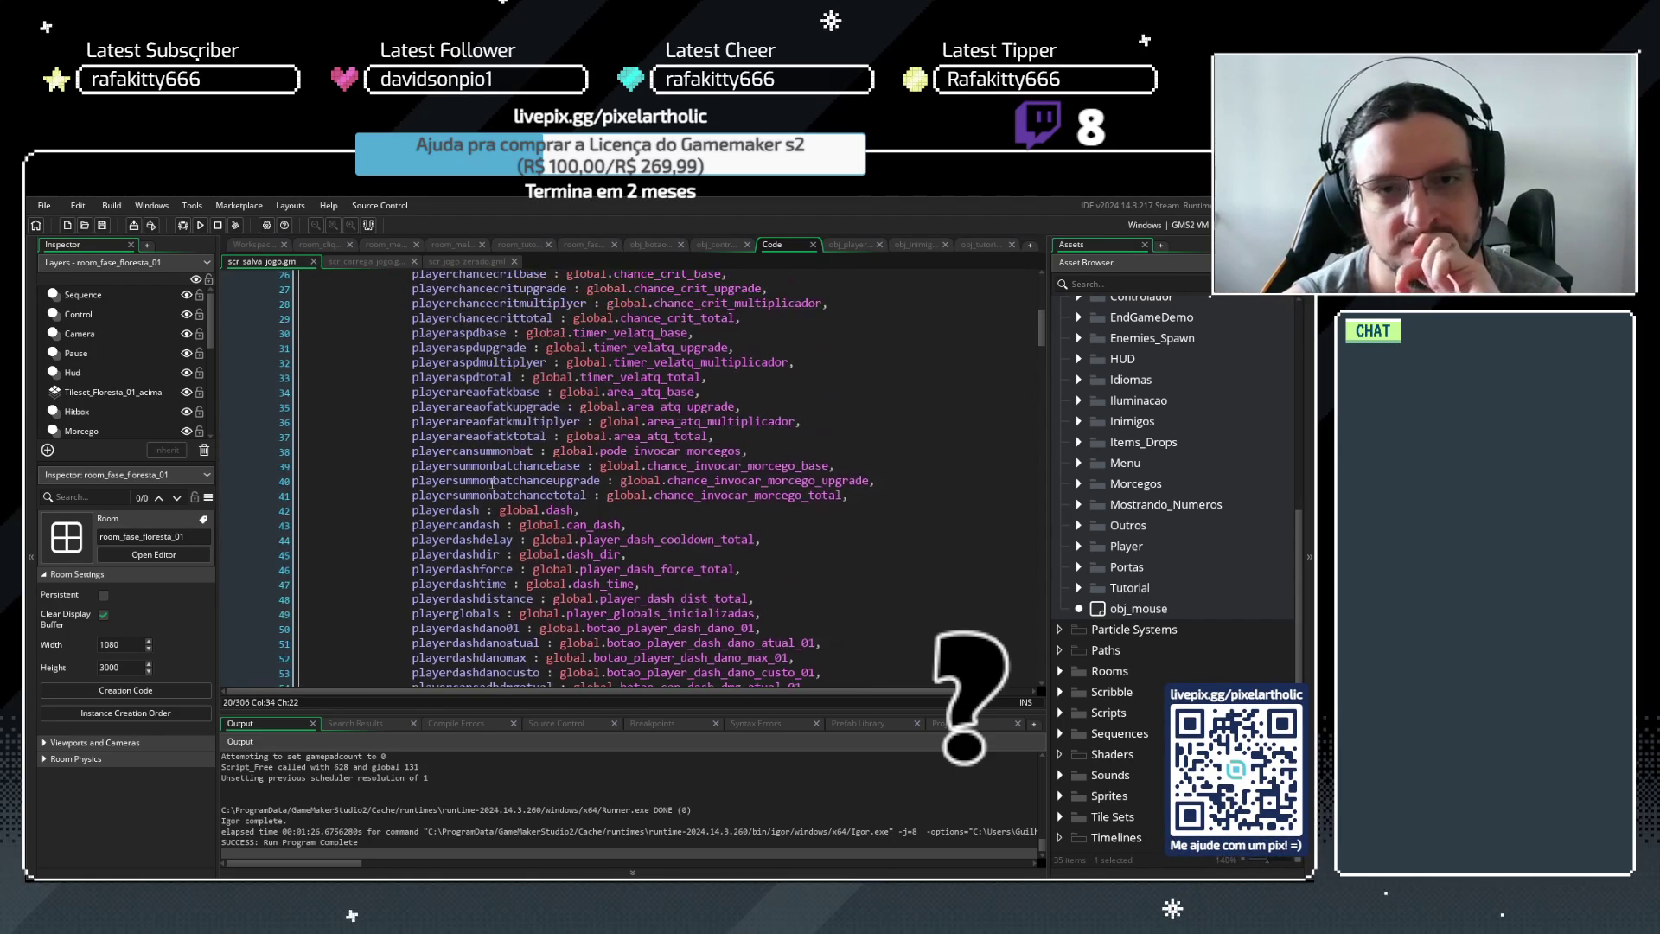
scroll(488, 486, up, 5)
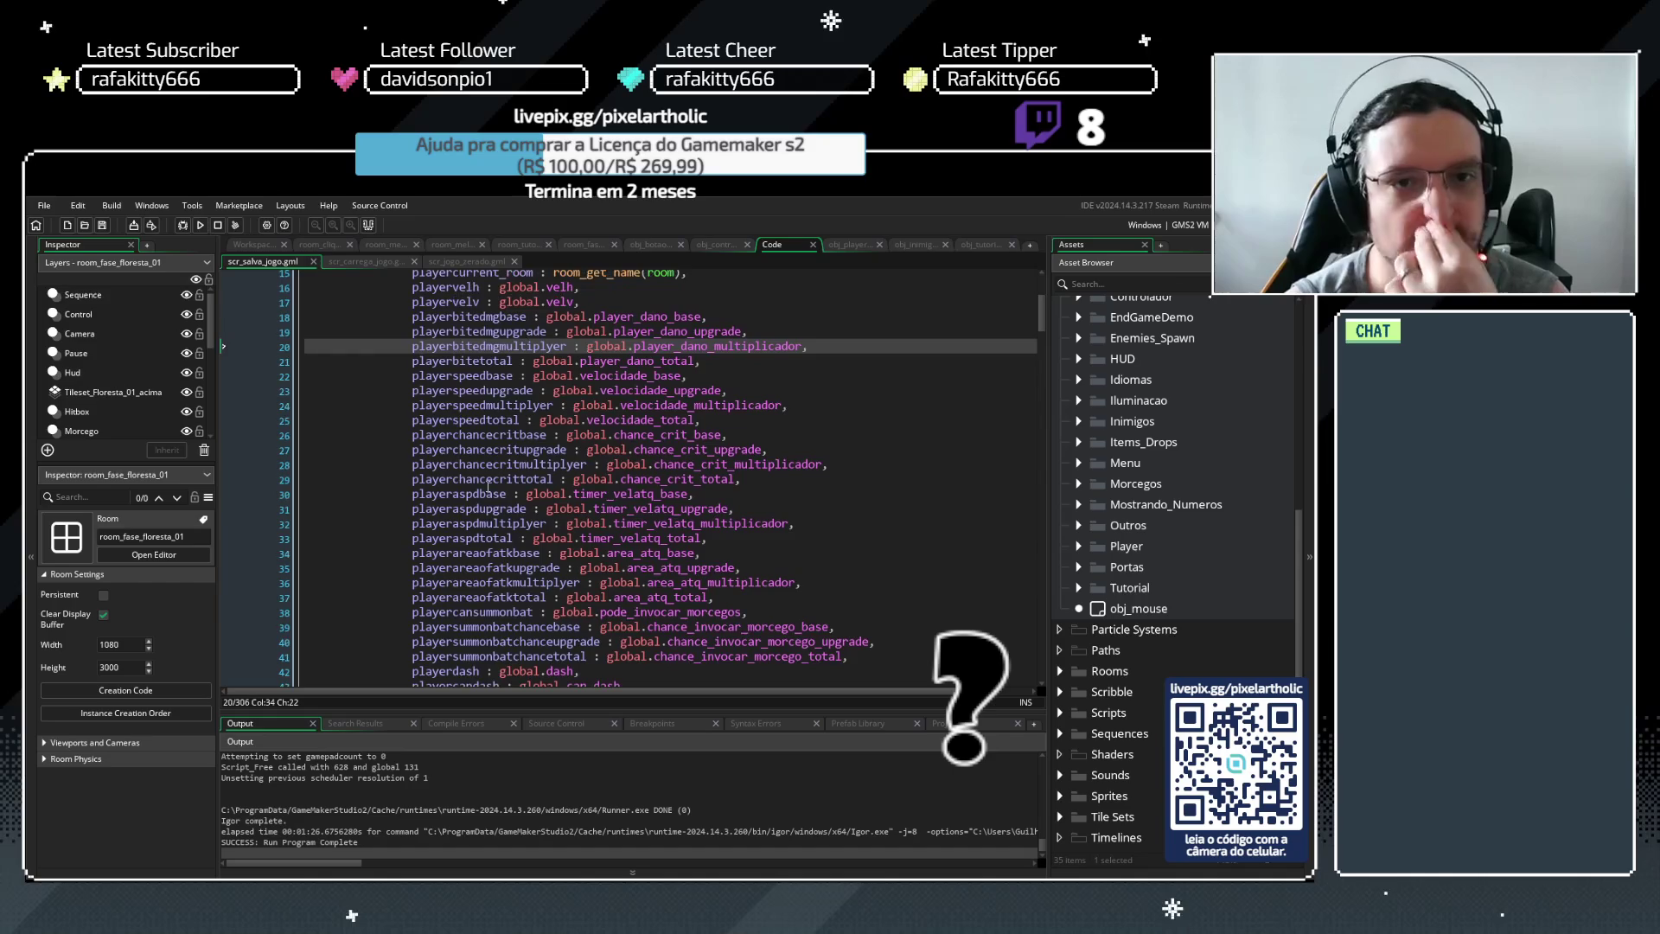
scroll(569, 446, up, 1)
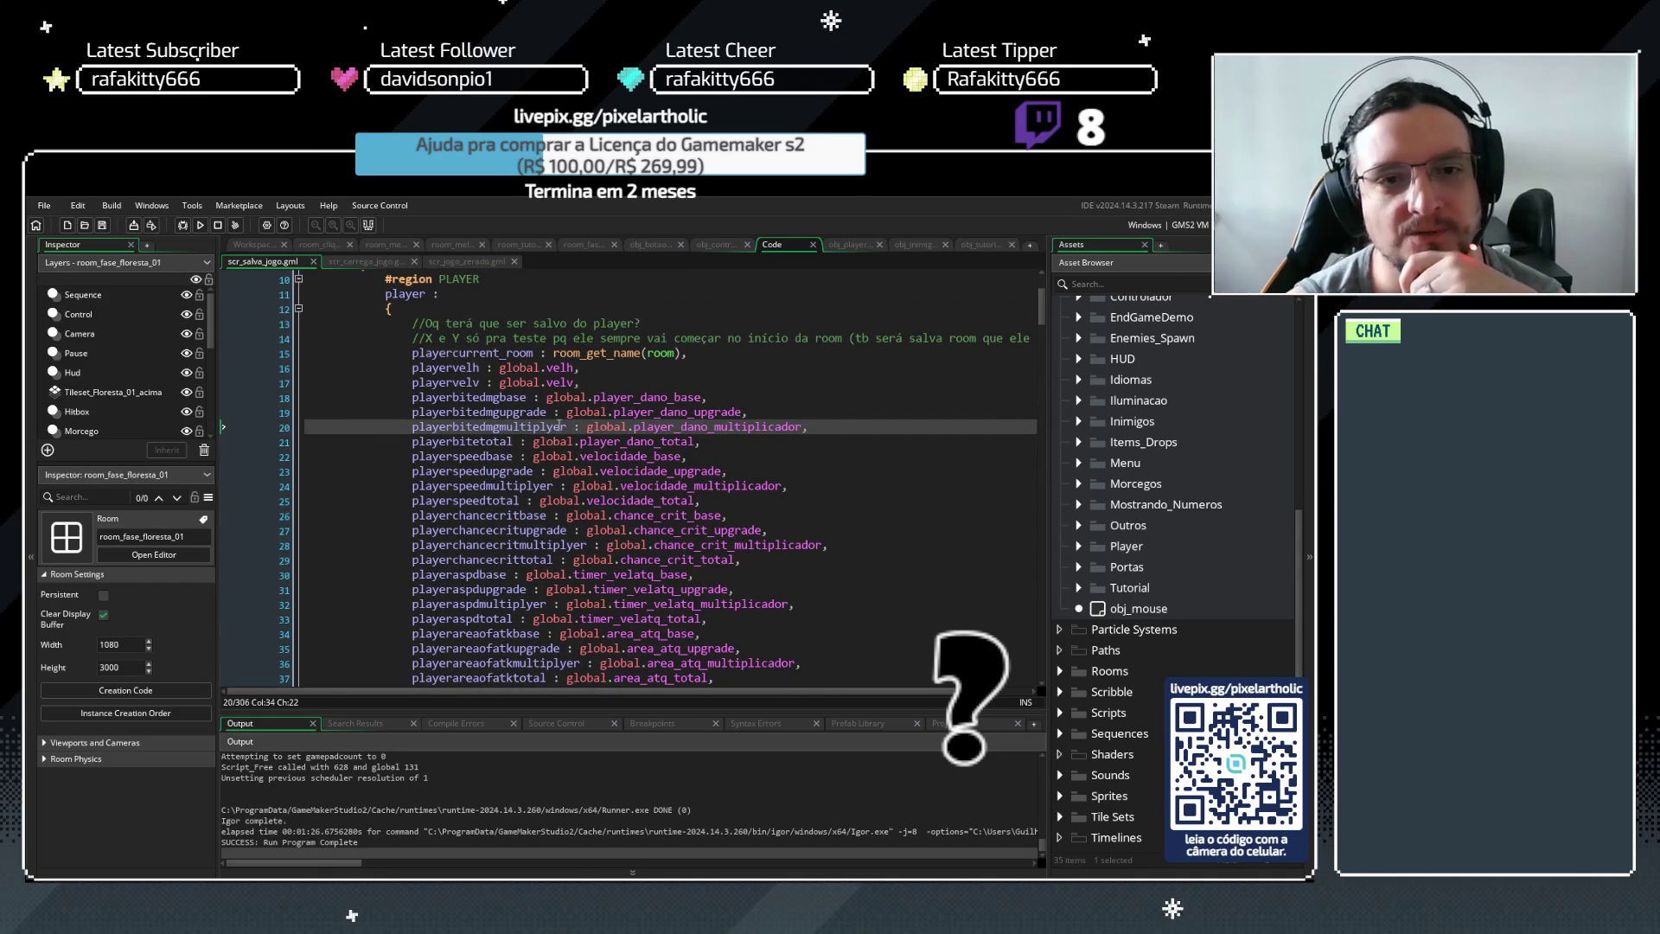
Check the controller's globals, then locate the bite upgrade's purchase-blocking check in obj_botao's Step event
click(719, 245)
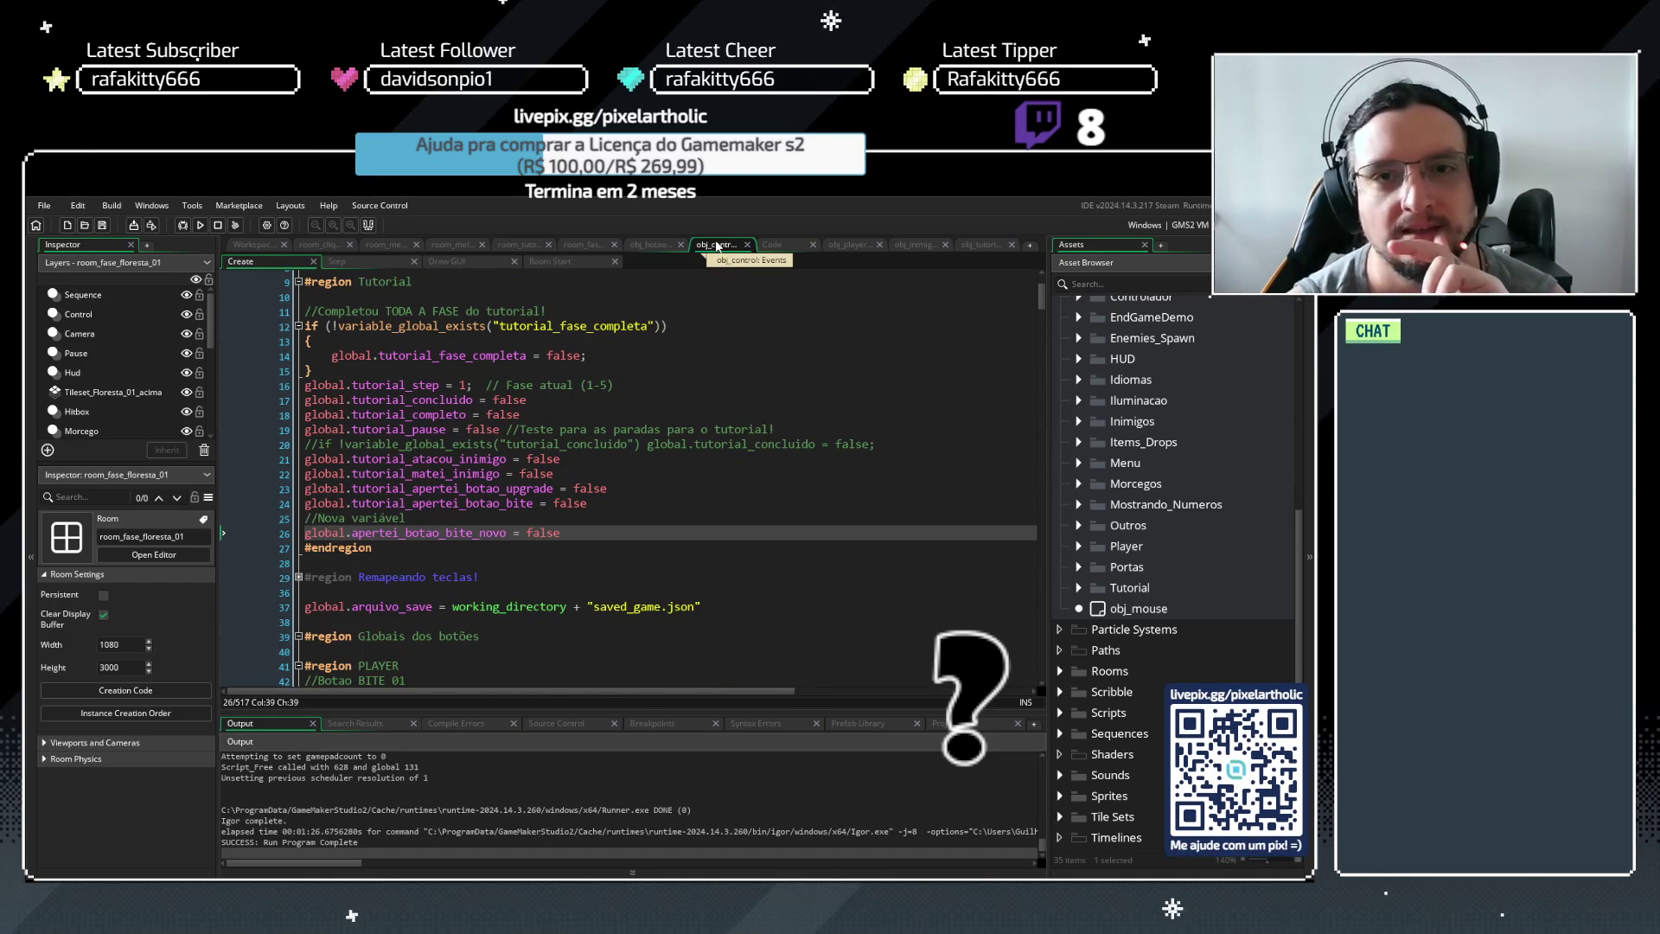
scroll(625, 401, down, 5)
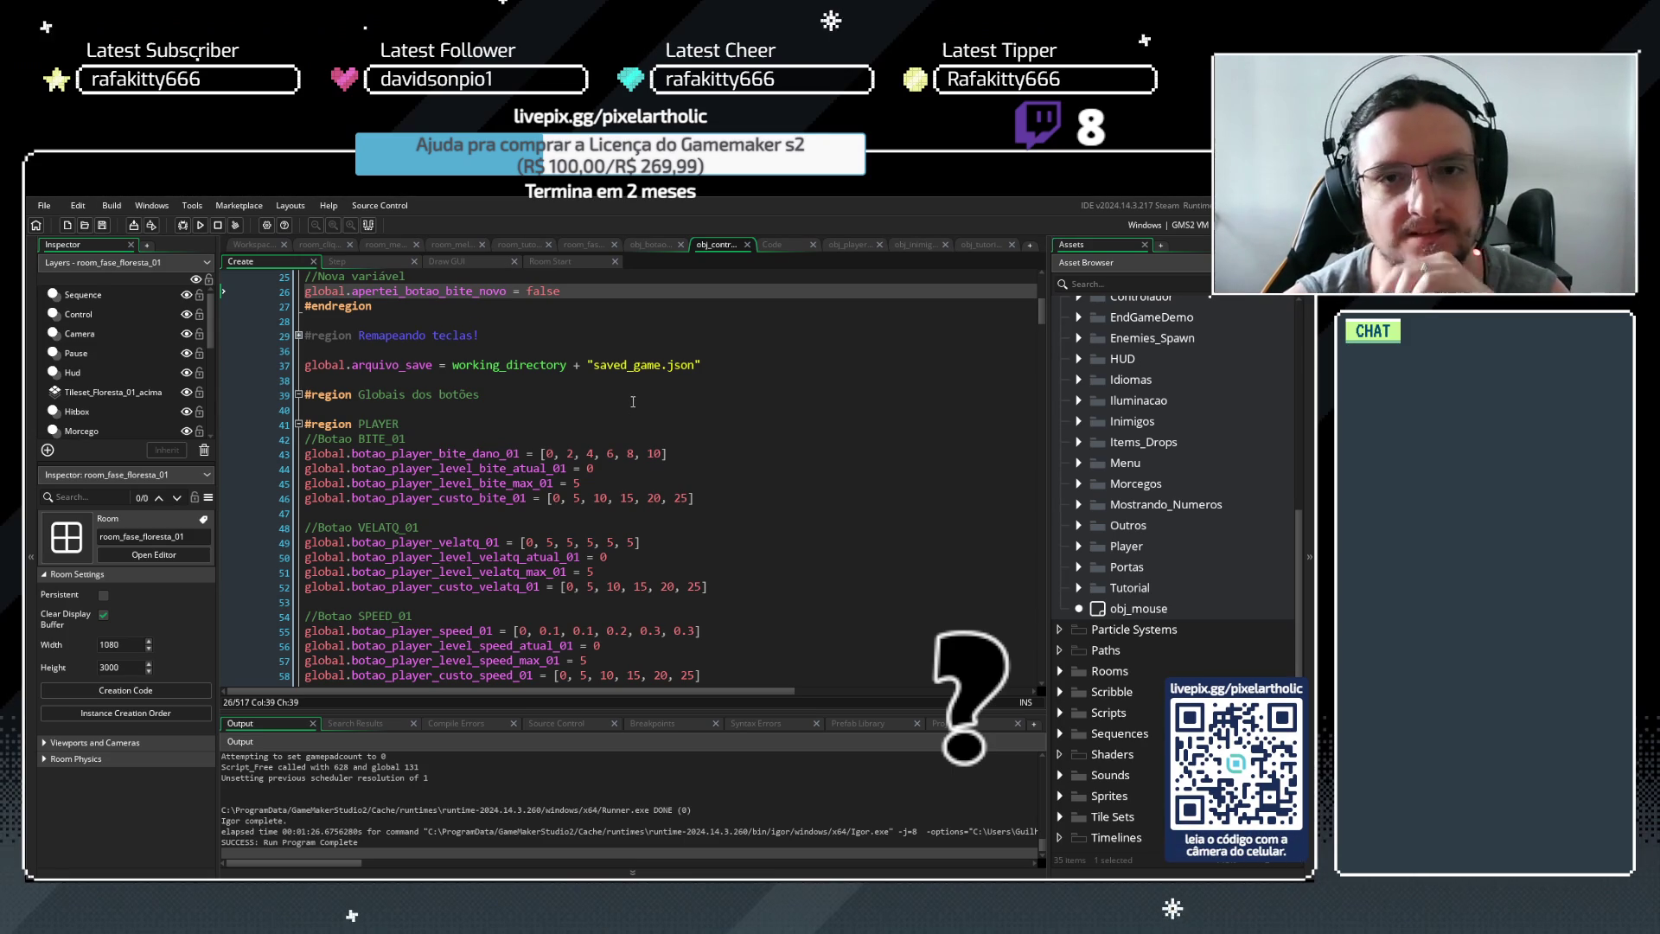
click(659, 244)
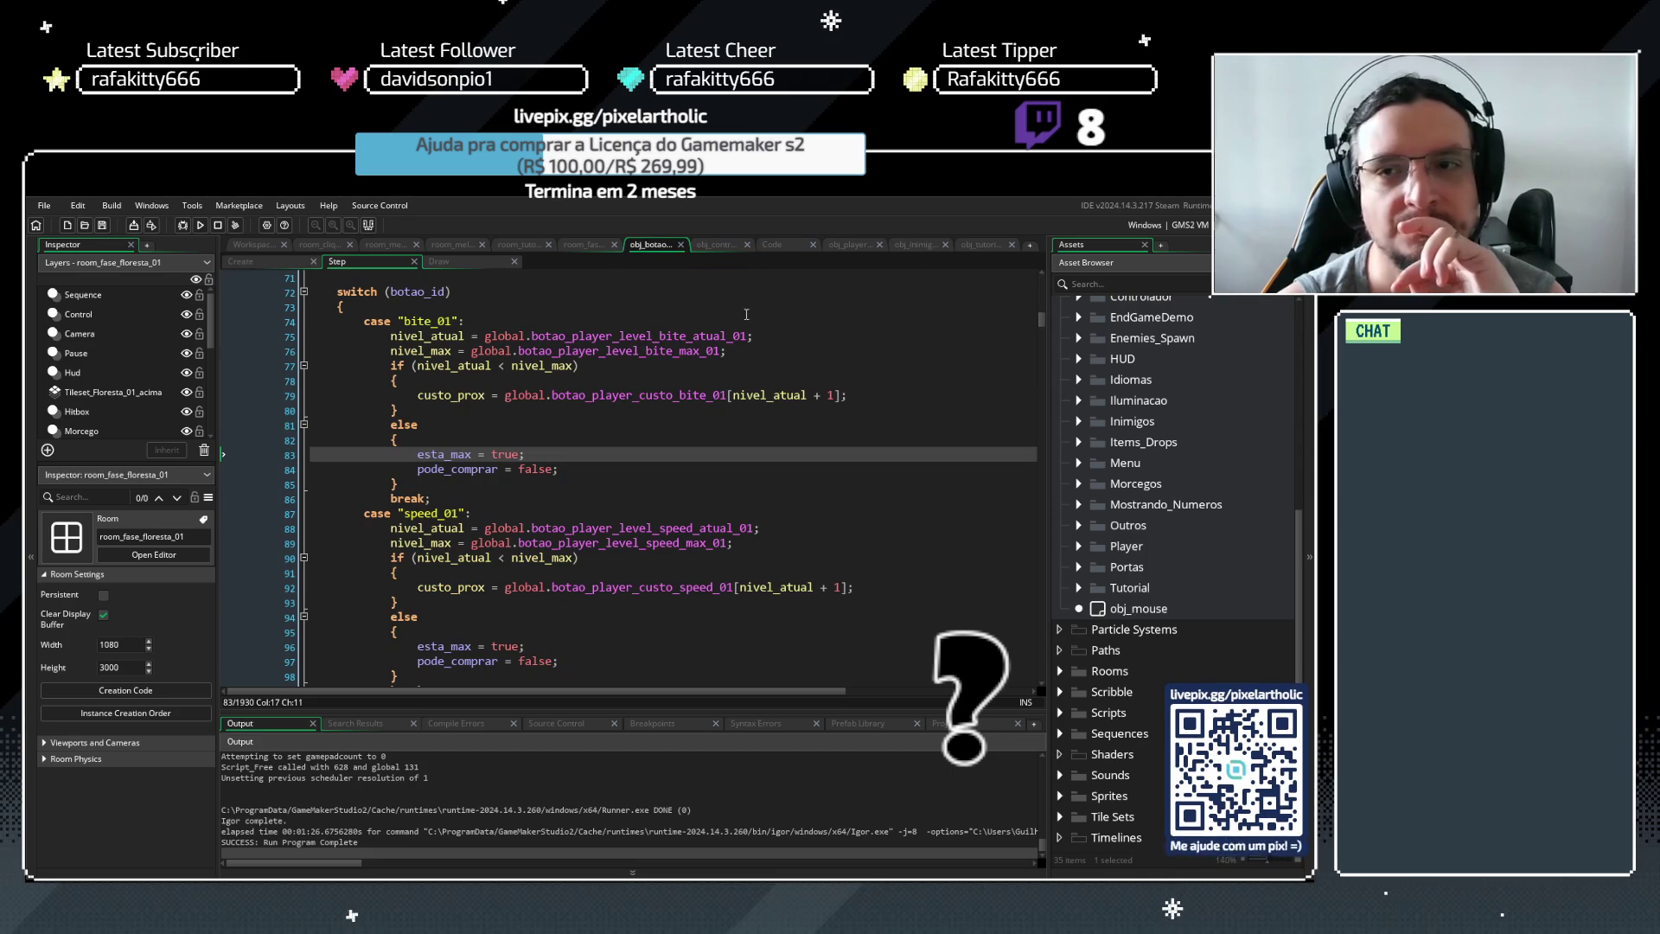
scroll(1041, 320, down, 1)
mouse_move(1041, 319)
mouse_down()
mouse_move(1026, 333)
mouse_move(1019, 299)
mouse_move(984, 580)
mouse_up()
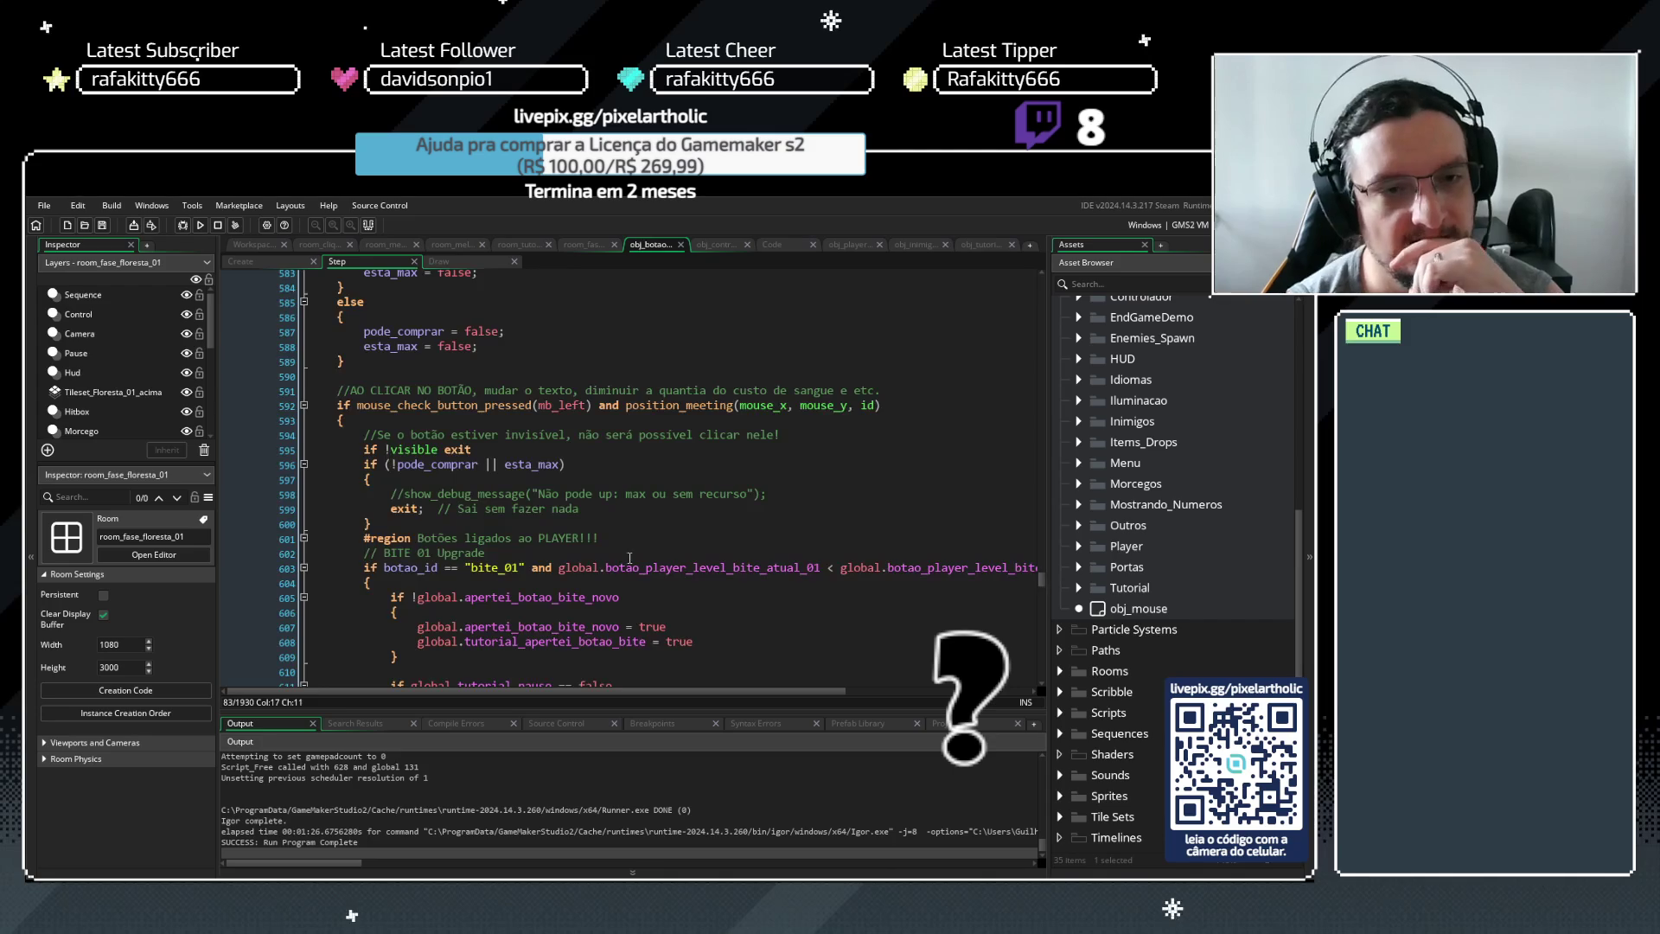
click(560, 465)
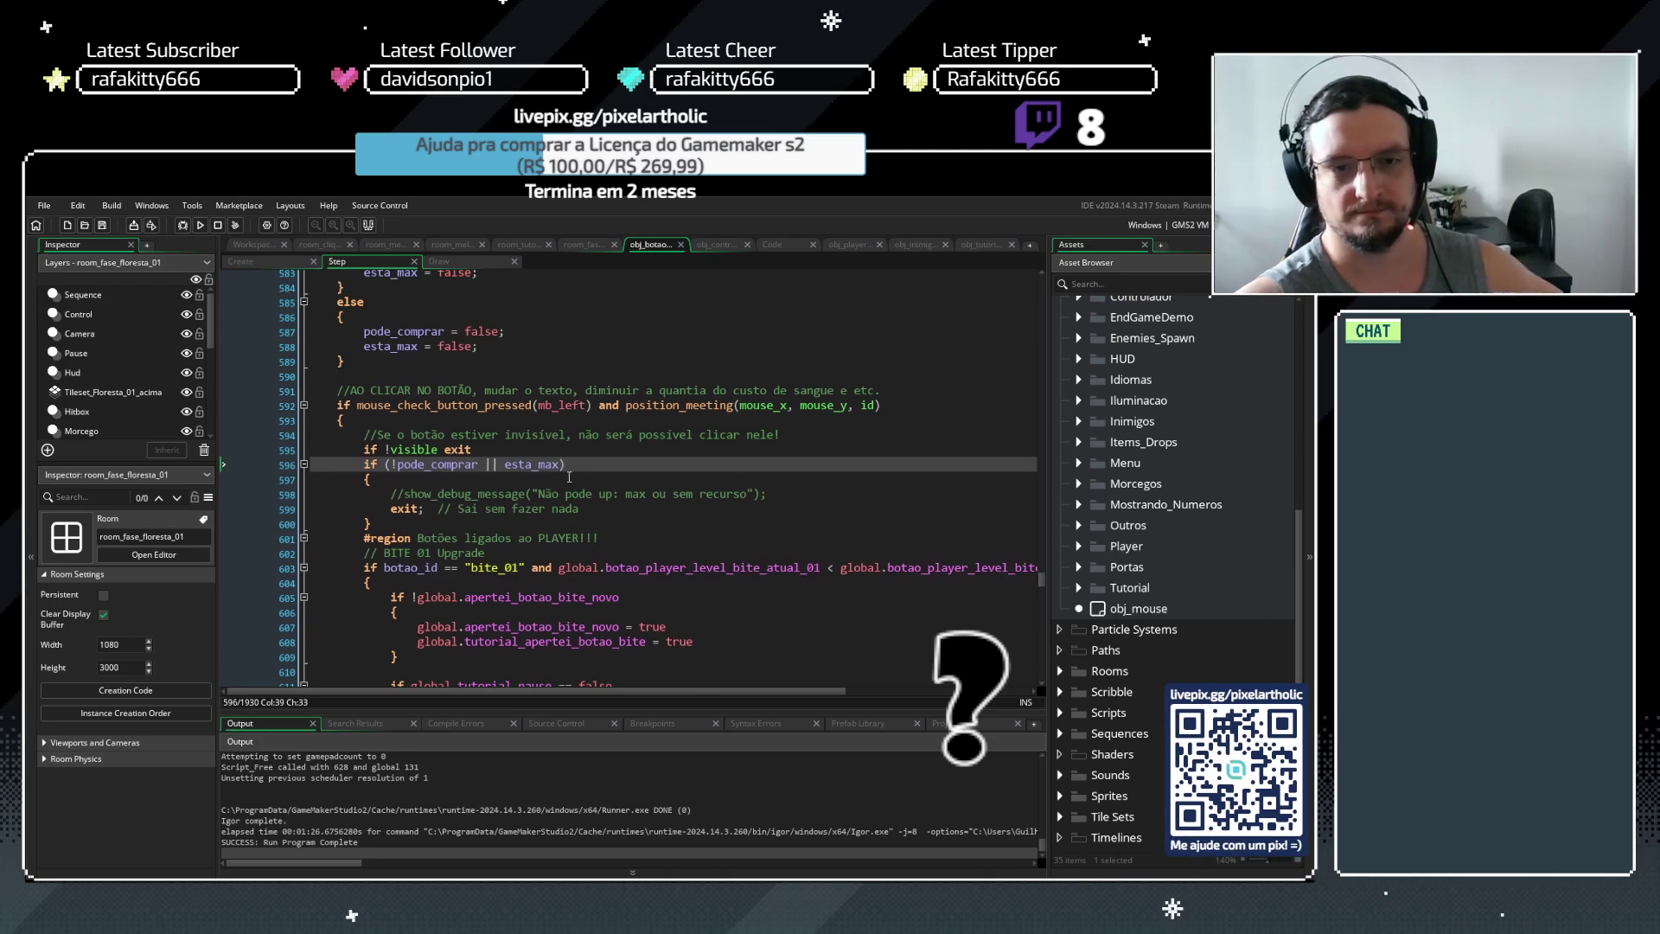
scroll(572, 481, down, 1)
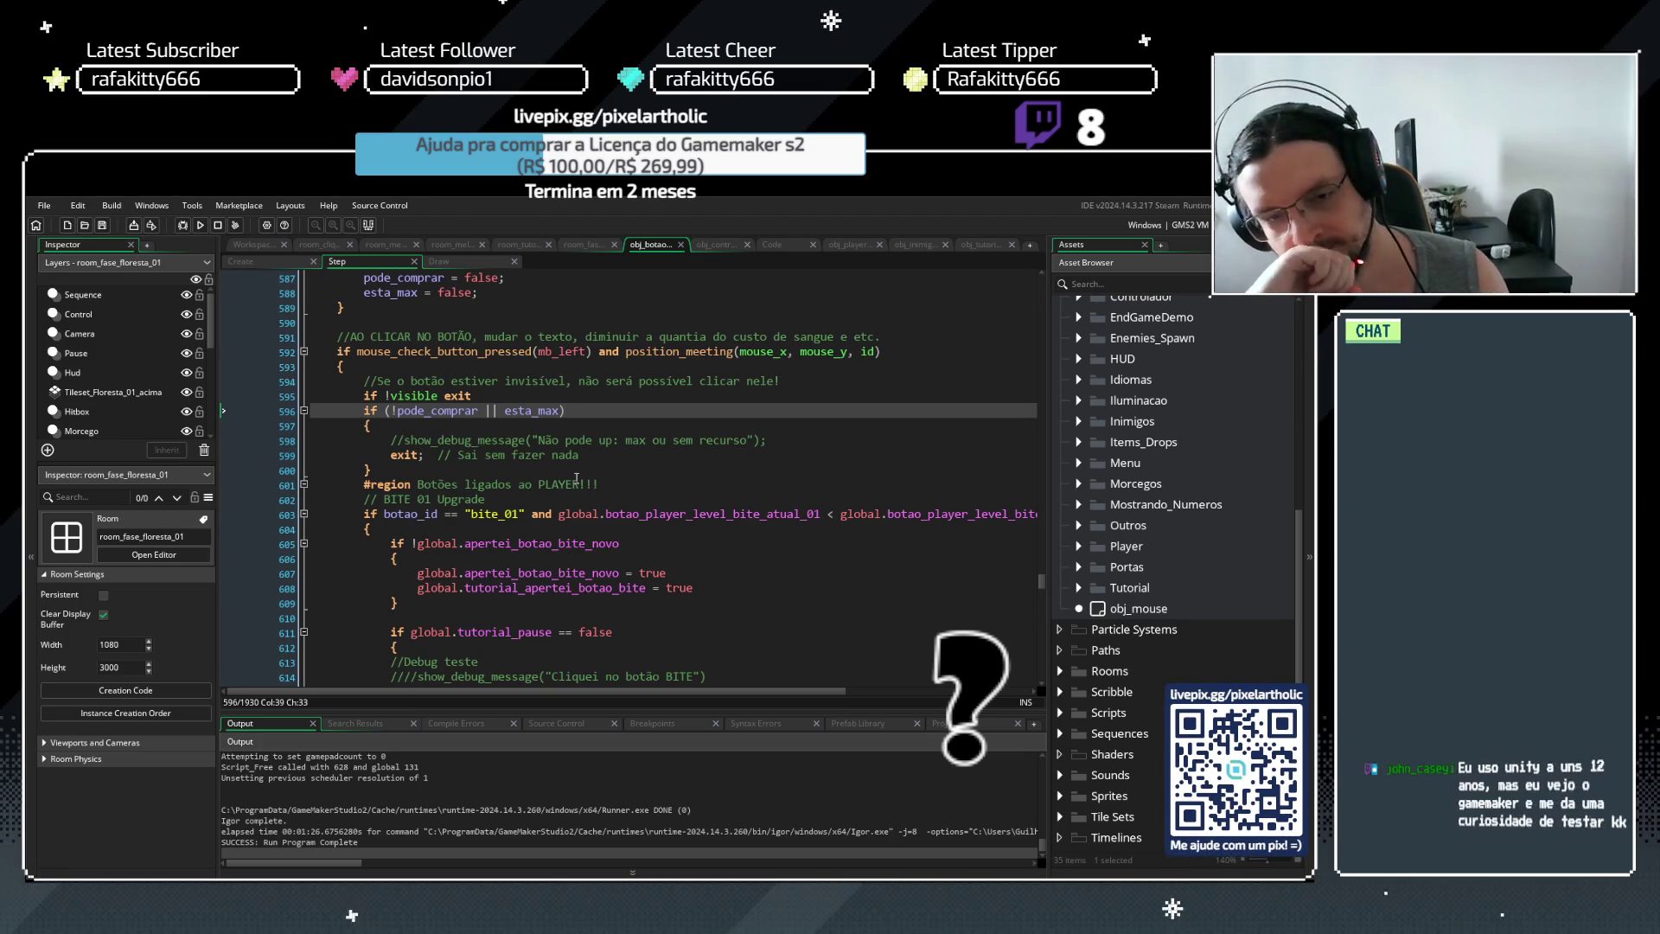
Copy the global.tutorial_apertei_botao_bite line (line 24) from obj_control's Create event
click(723, 245)
scroll(619, 455, up, 2)
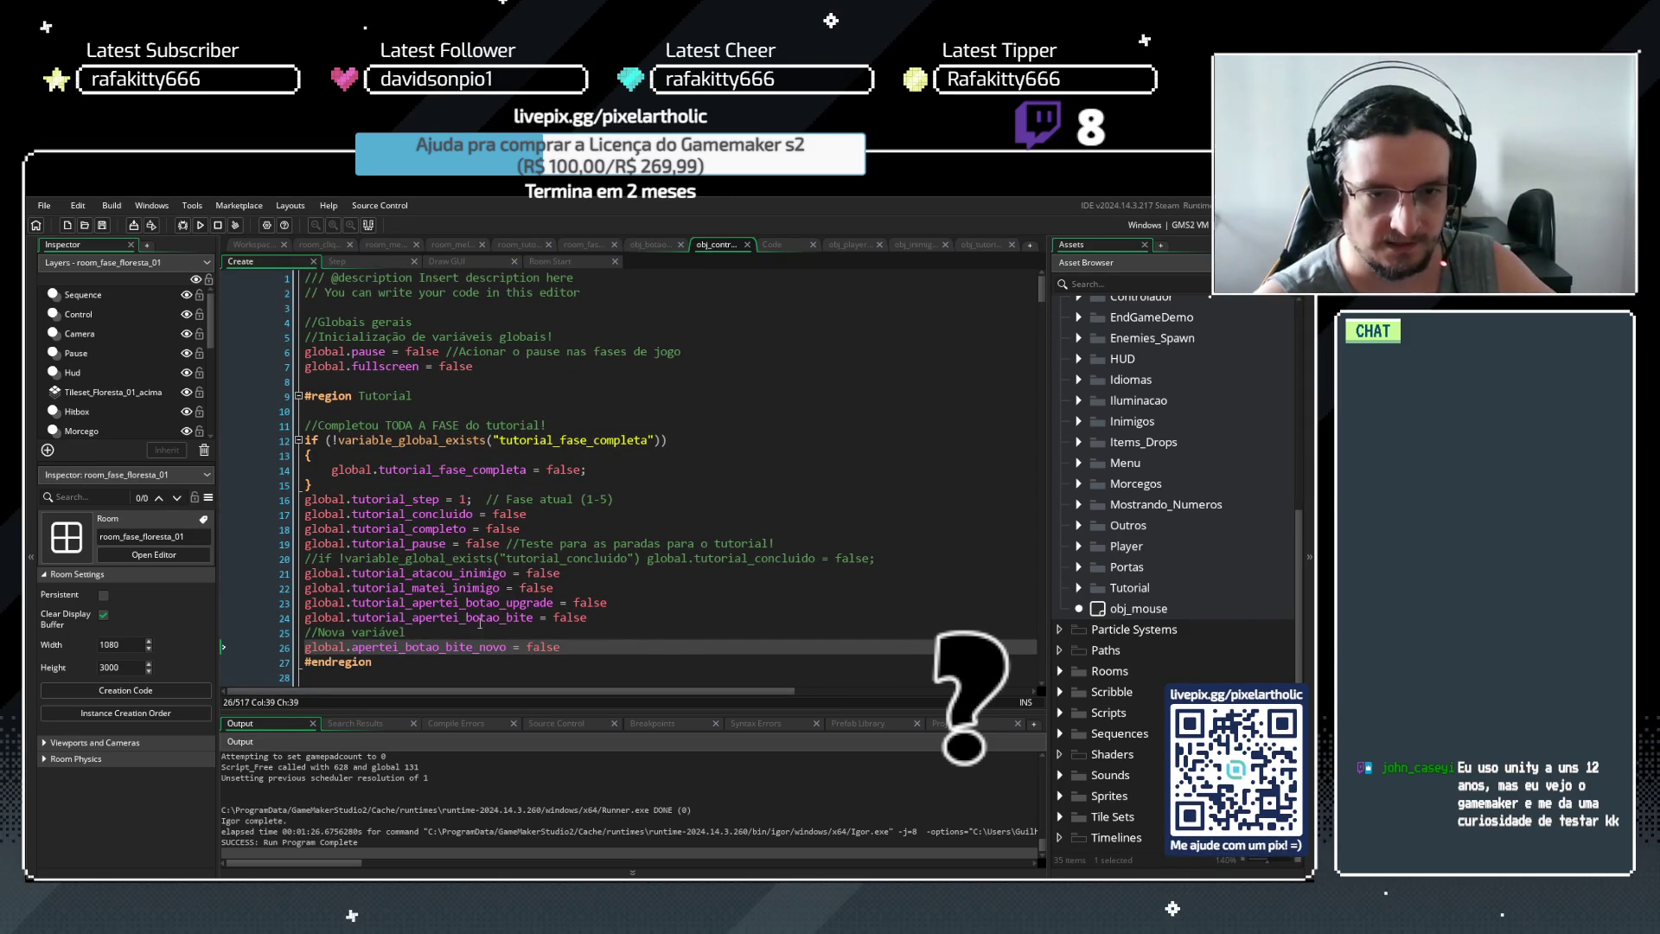
click(596, 619)
key(shift+Home)
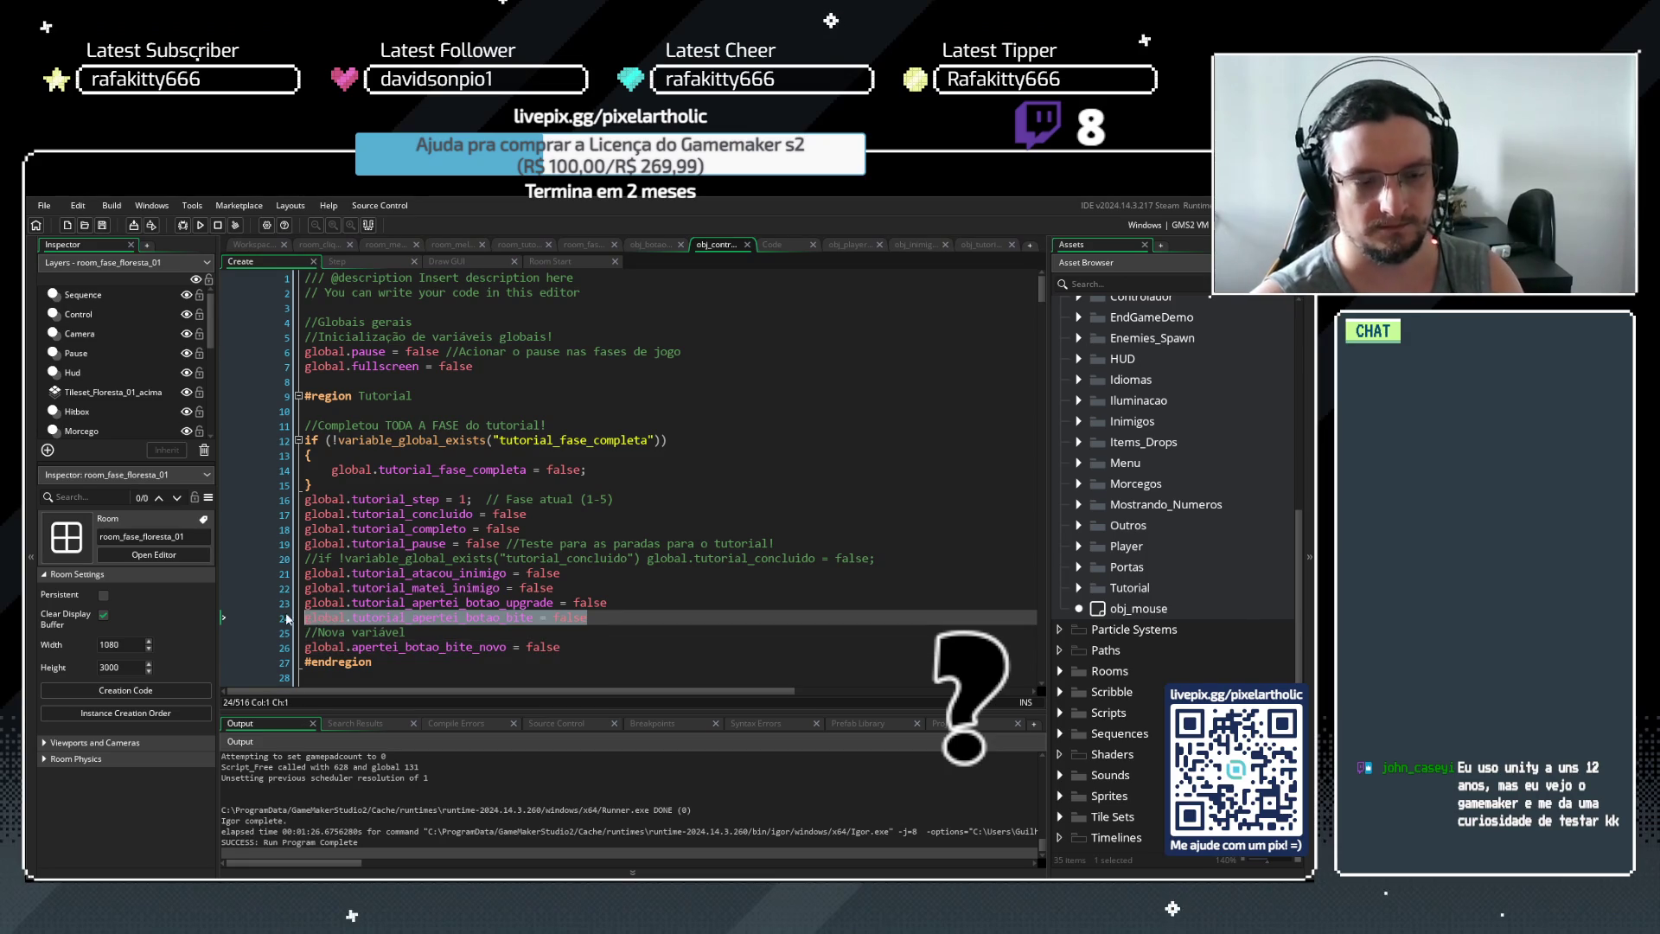
key(Delete)
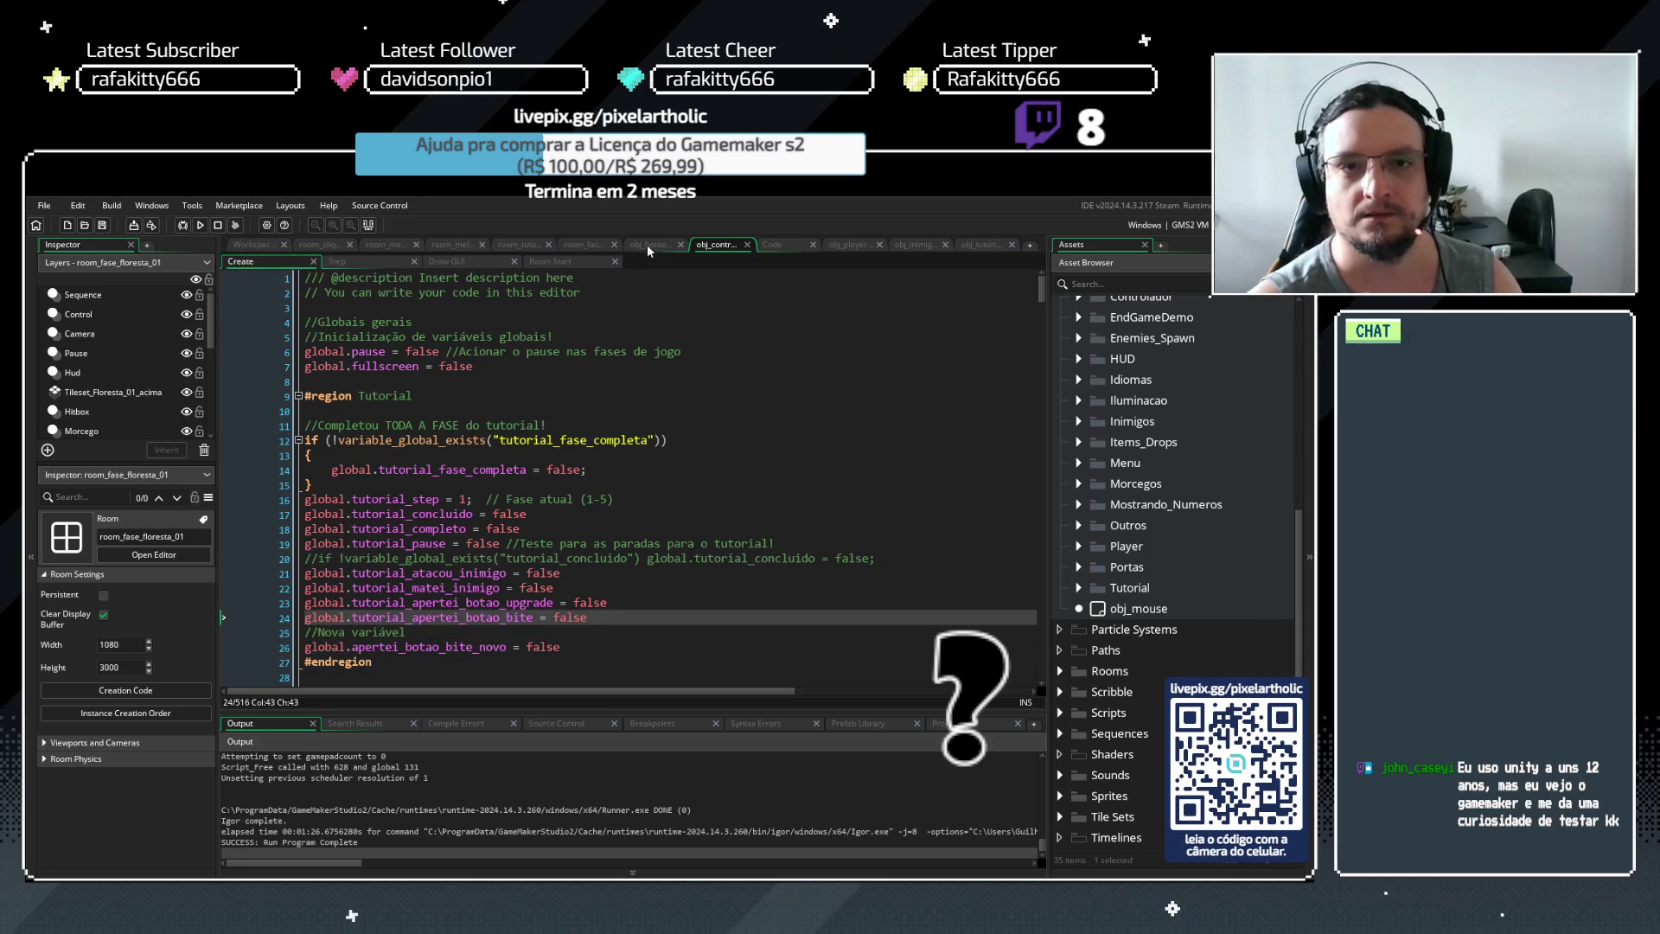
click(647, 246)
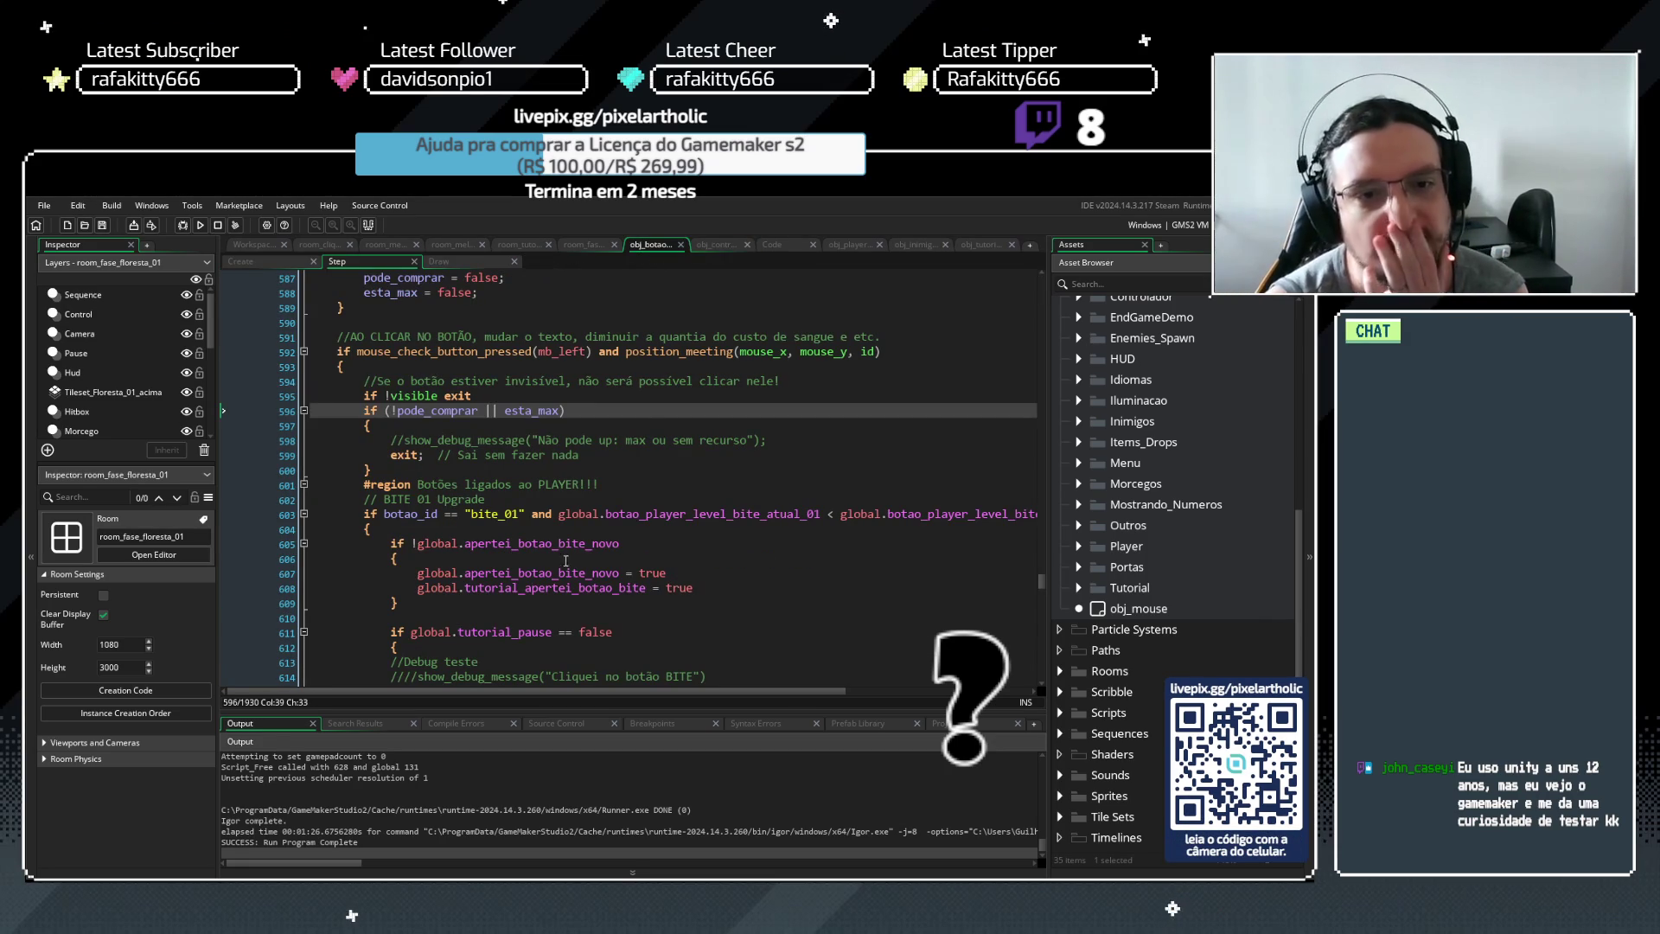
Append 'and !global.tutorial_apertei_botao_bite' to the bite_novo if condition on line 605
click(634, 547)
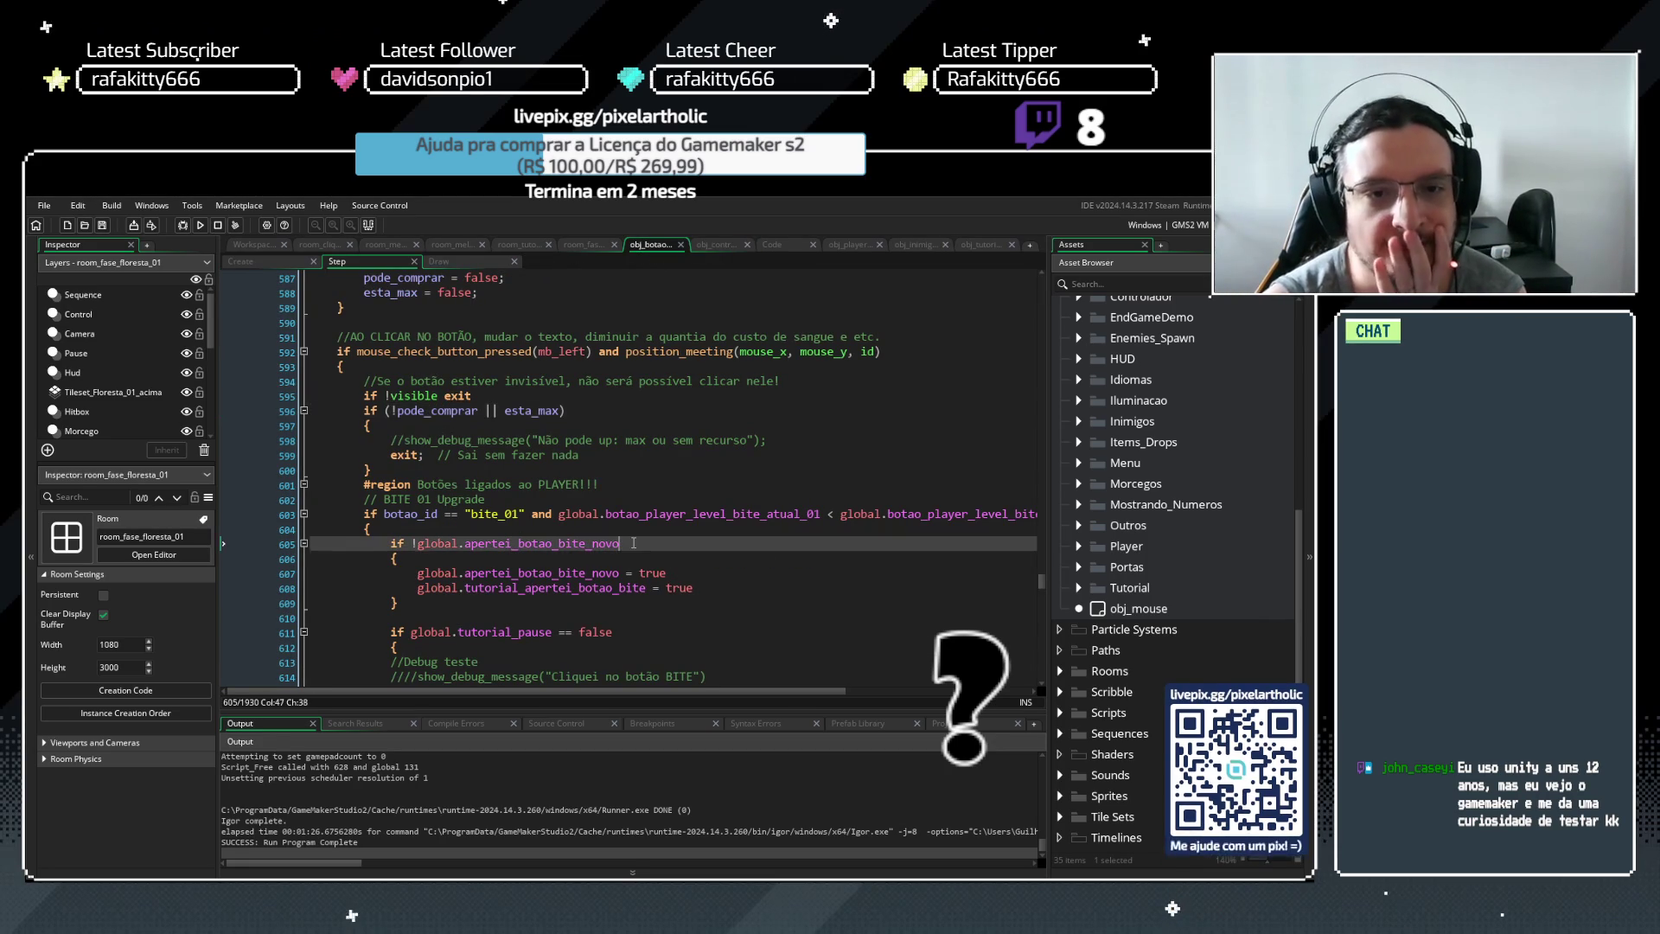
text( a)
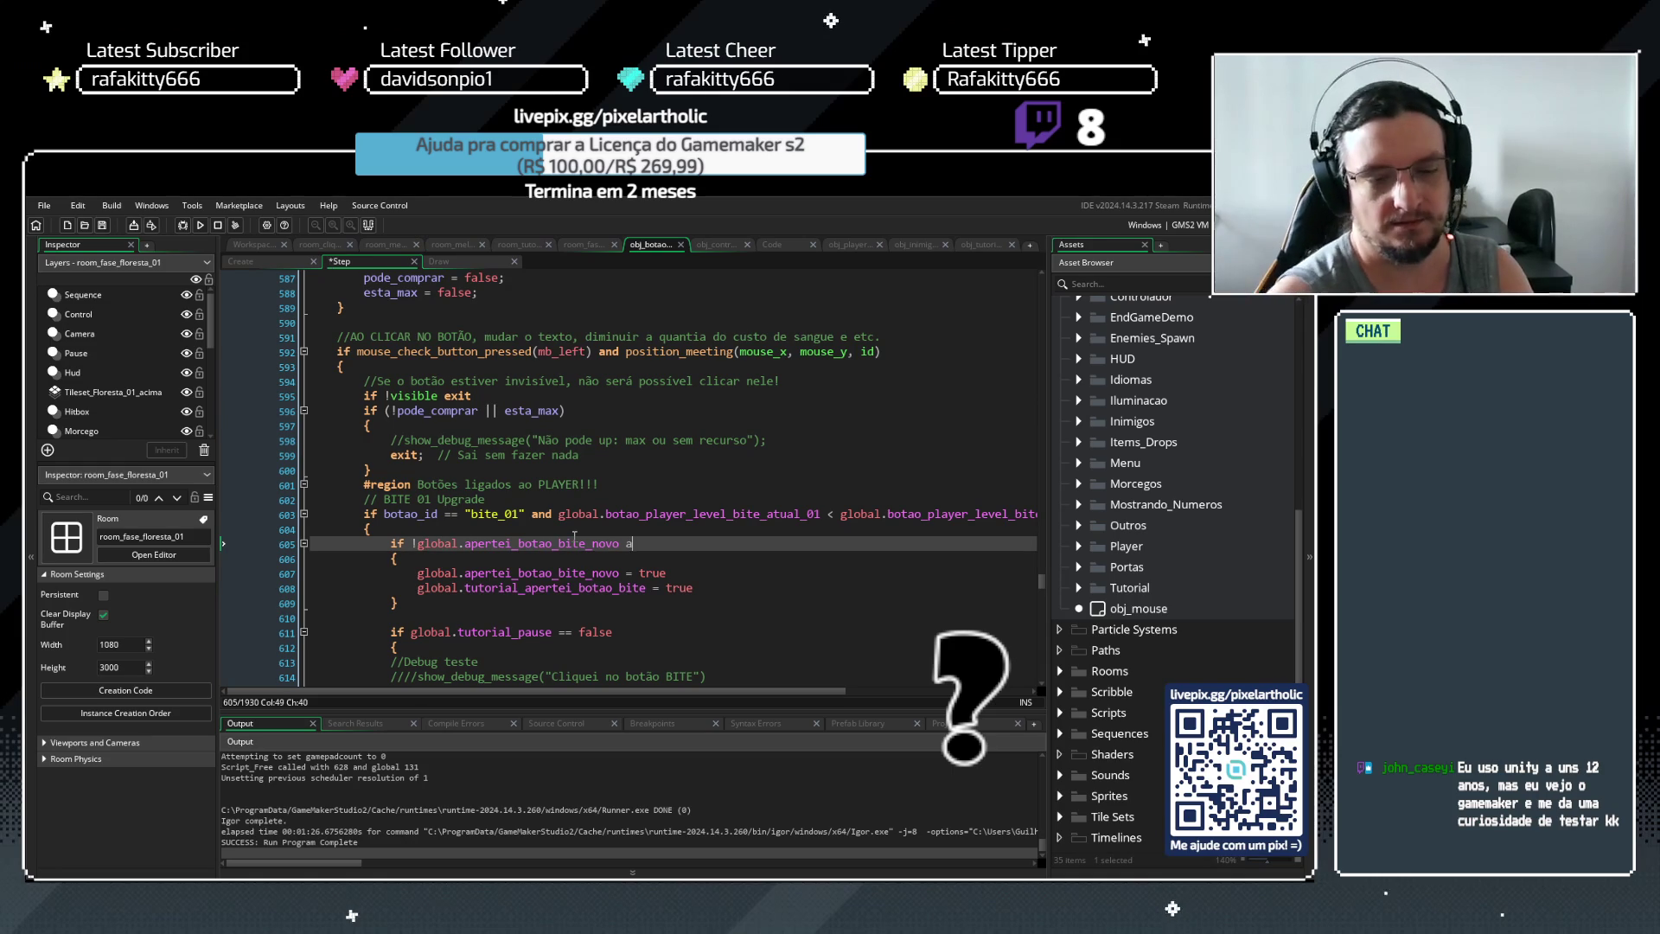
text(nd global.tutorial_apertei_botao_bite = false)
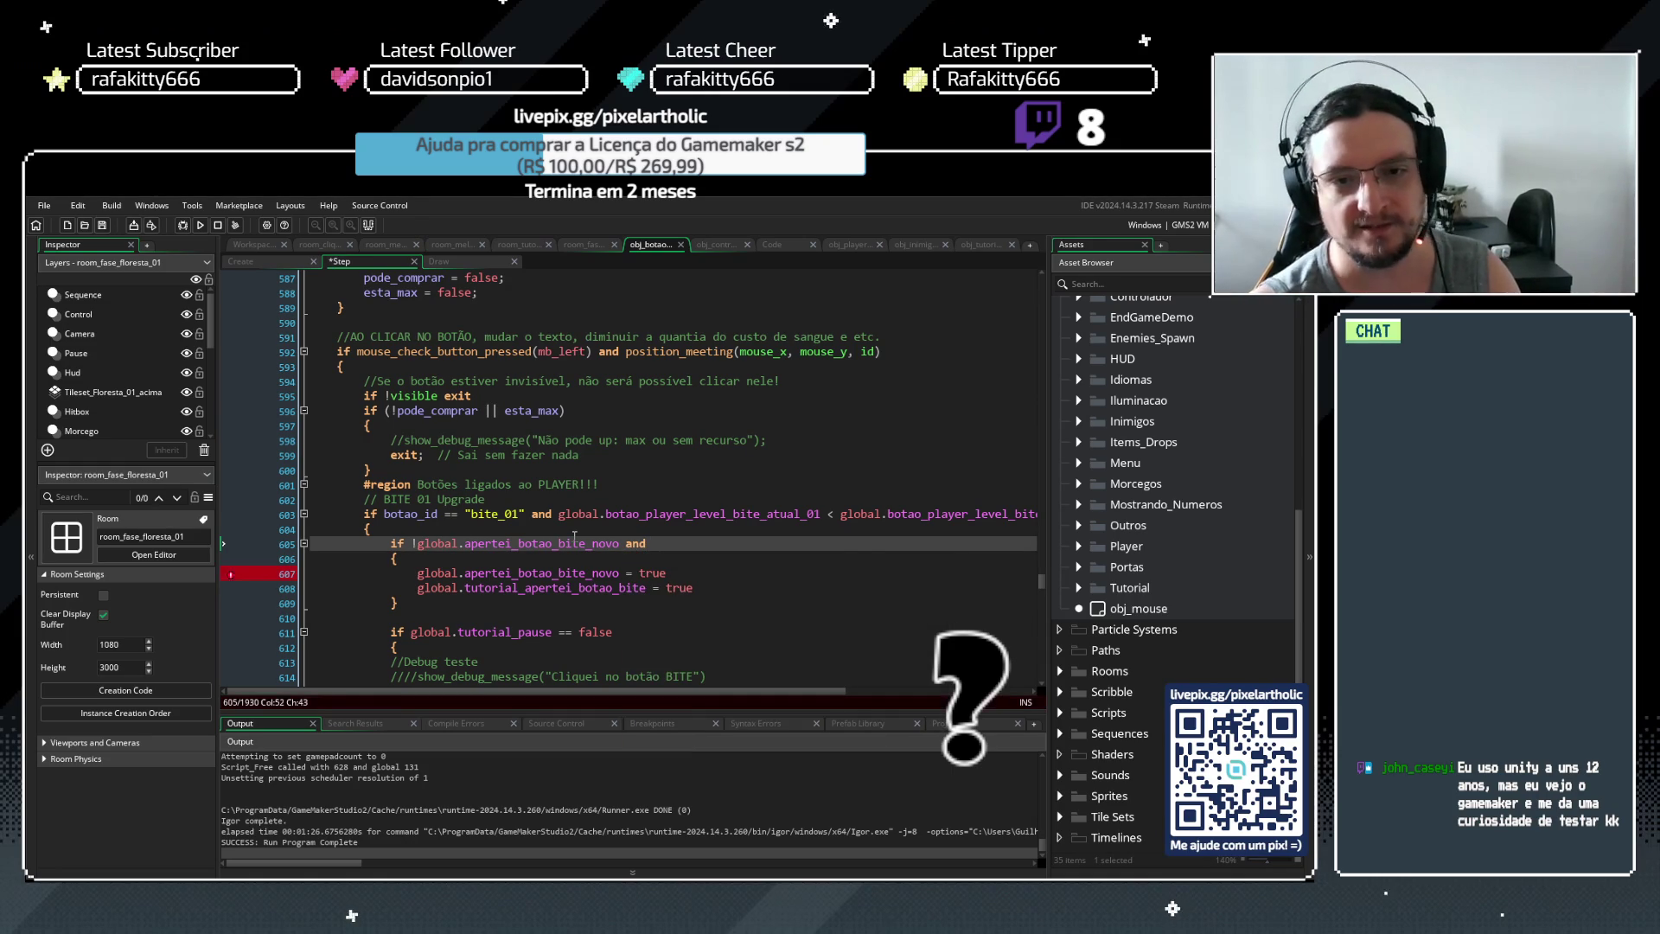
drag(883, 545, 939, 551)
key(BackSpace)
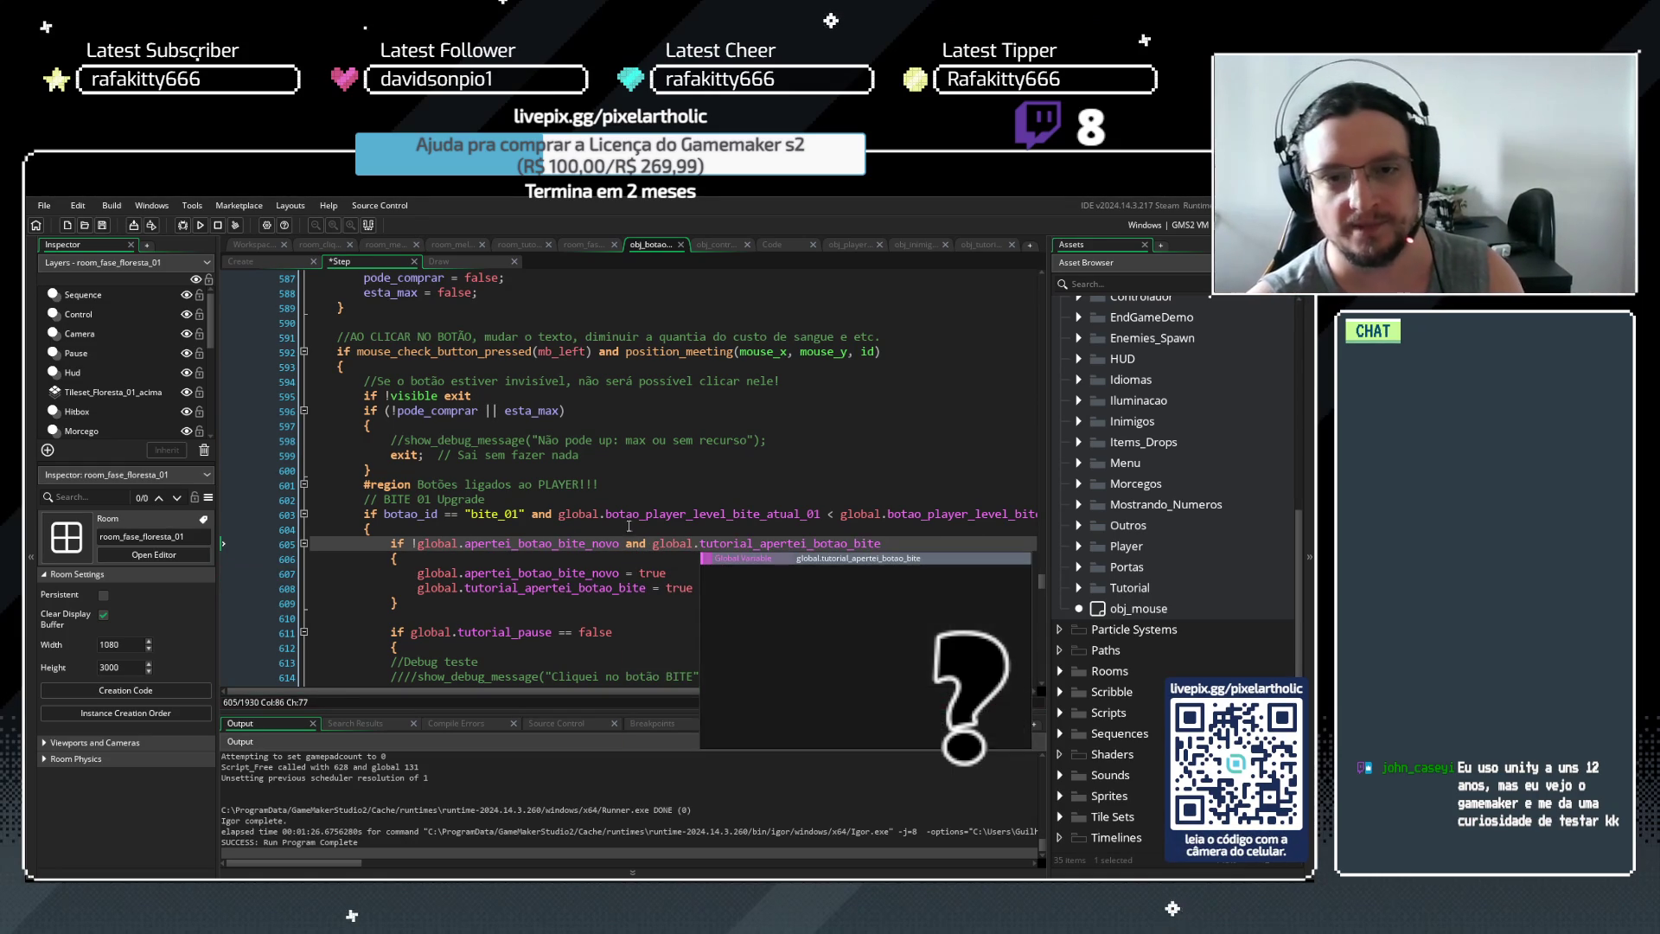
click(654, 542)
text(!)
click(907, 542)
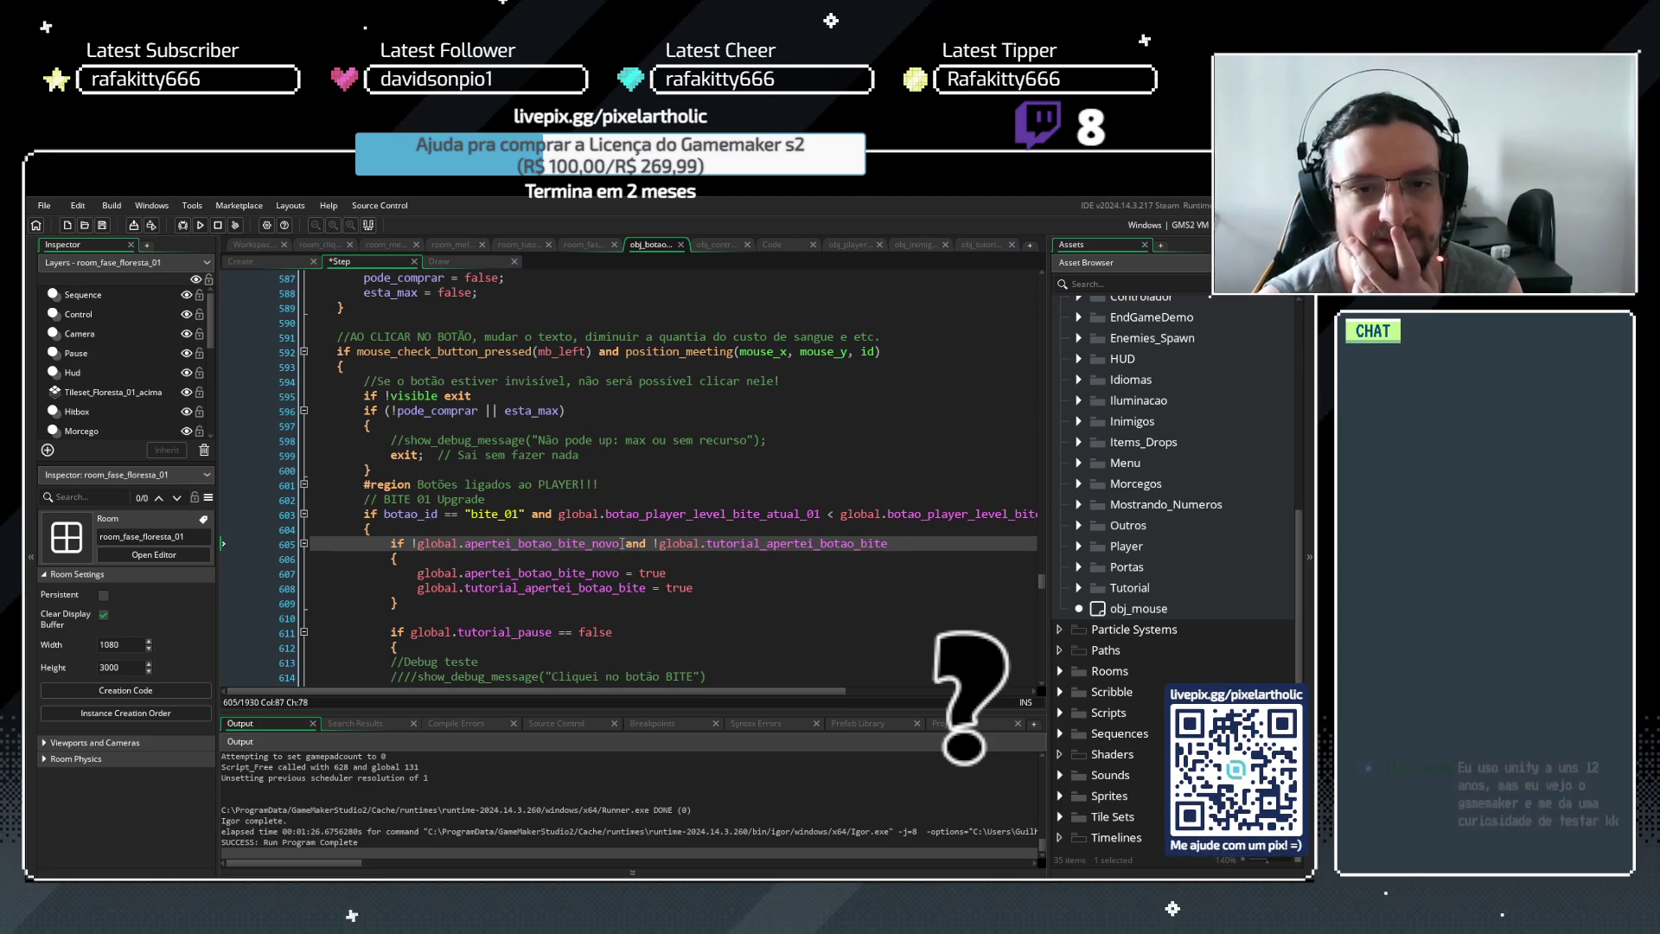
Review the new condition and line 608's flag assignment, then save and run the game
drag(559, 545, 816, 547)
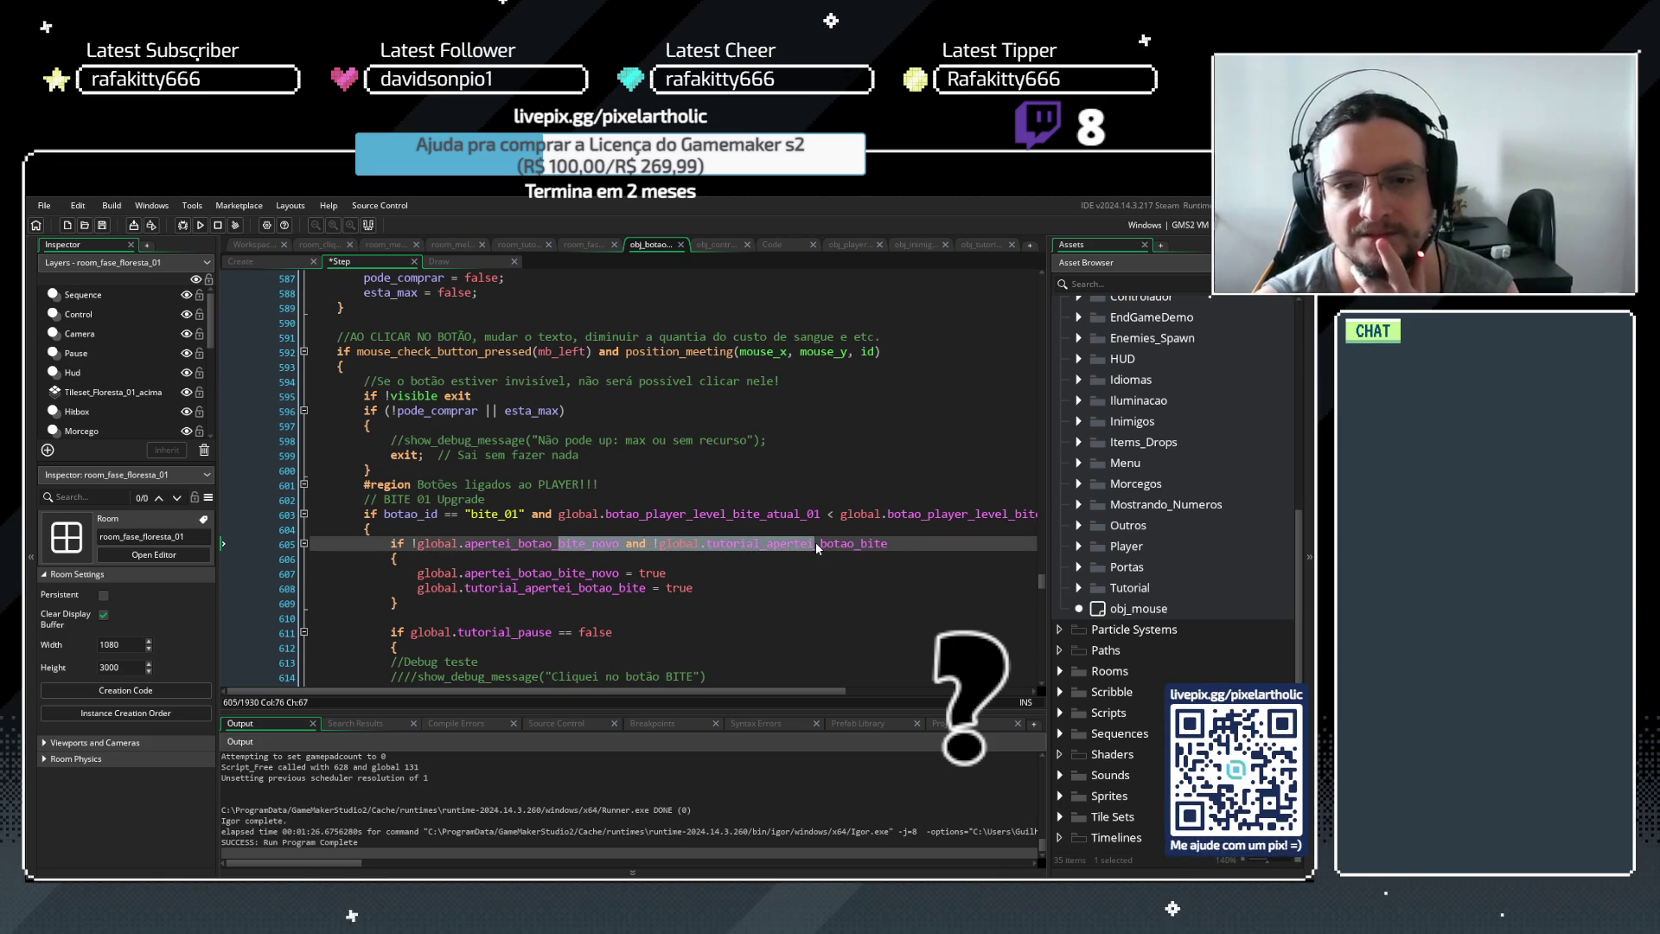
click(910, 542)
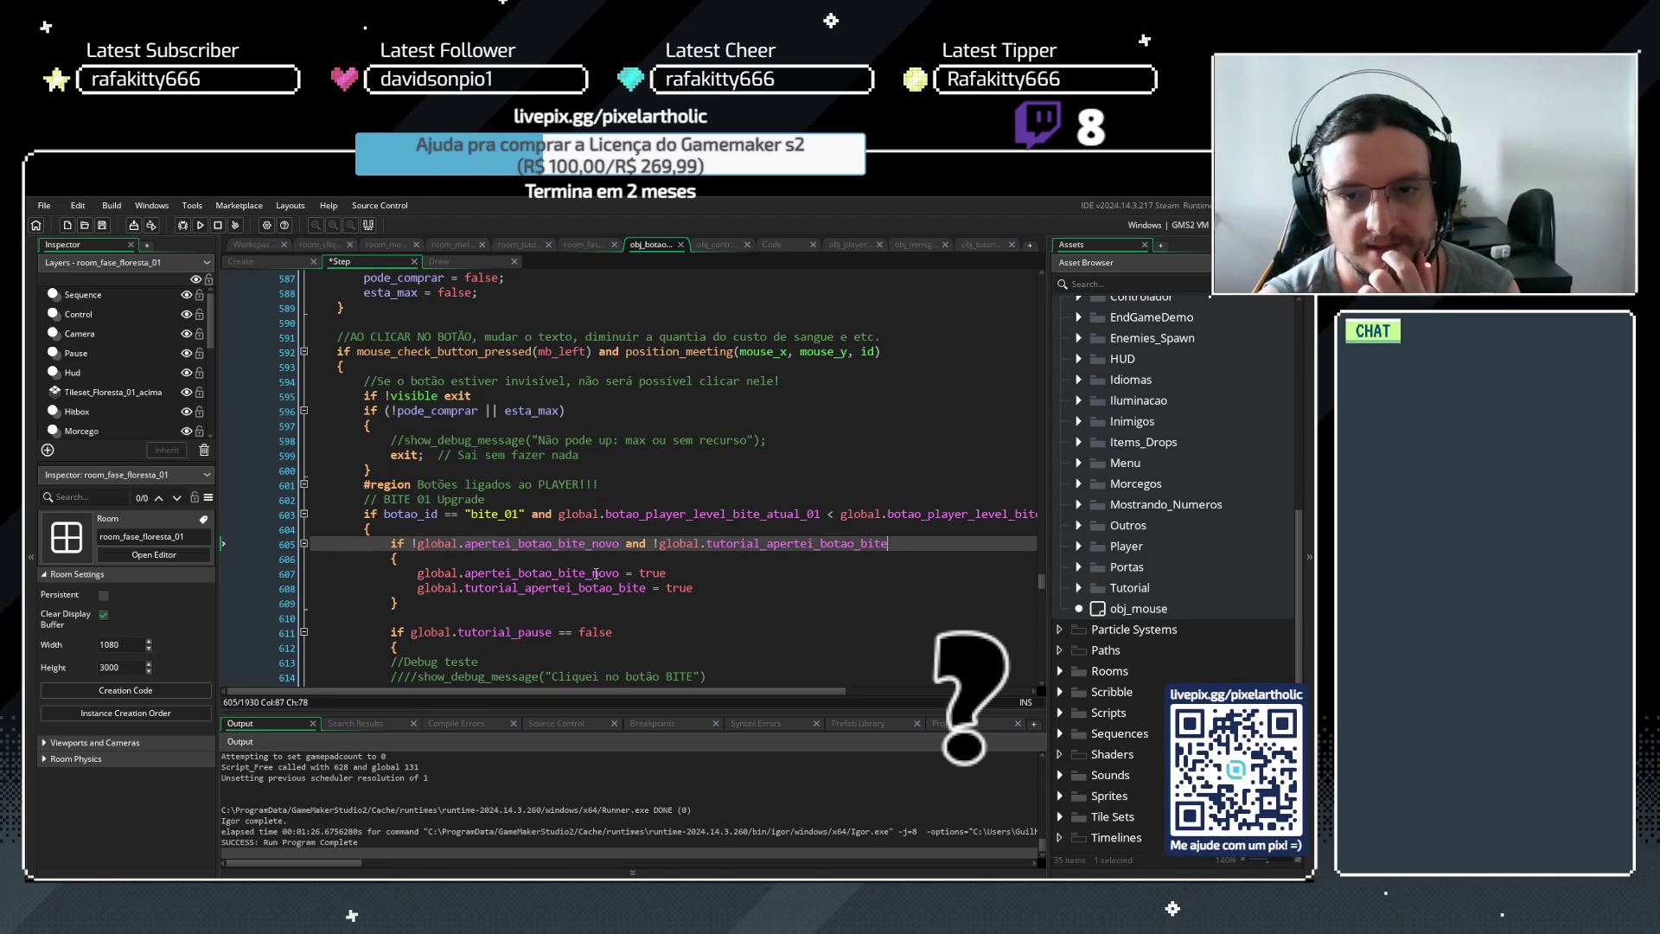
click(506, 589)
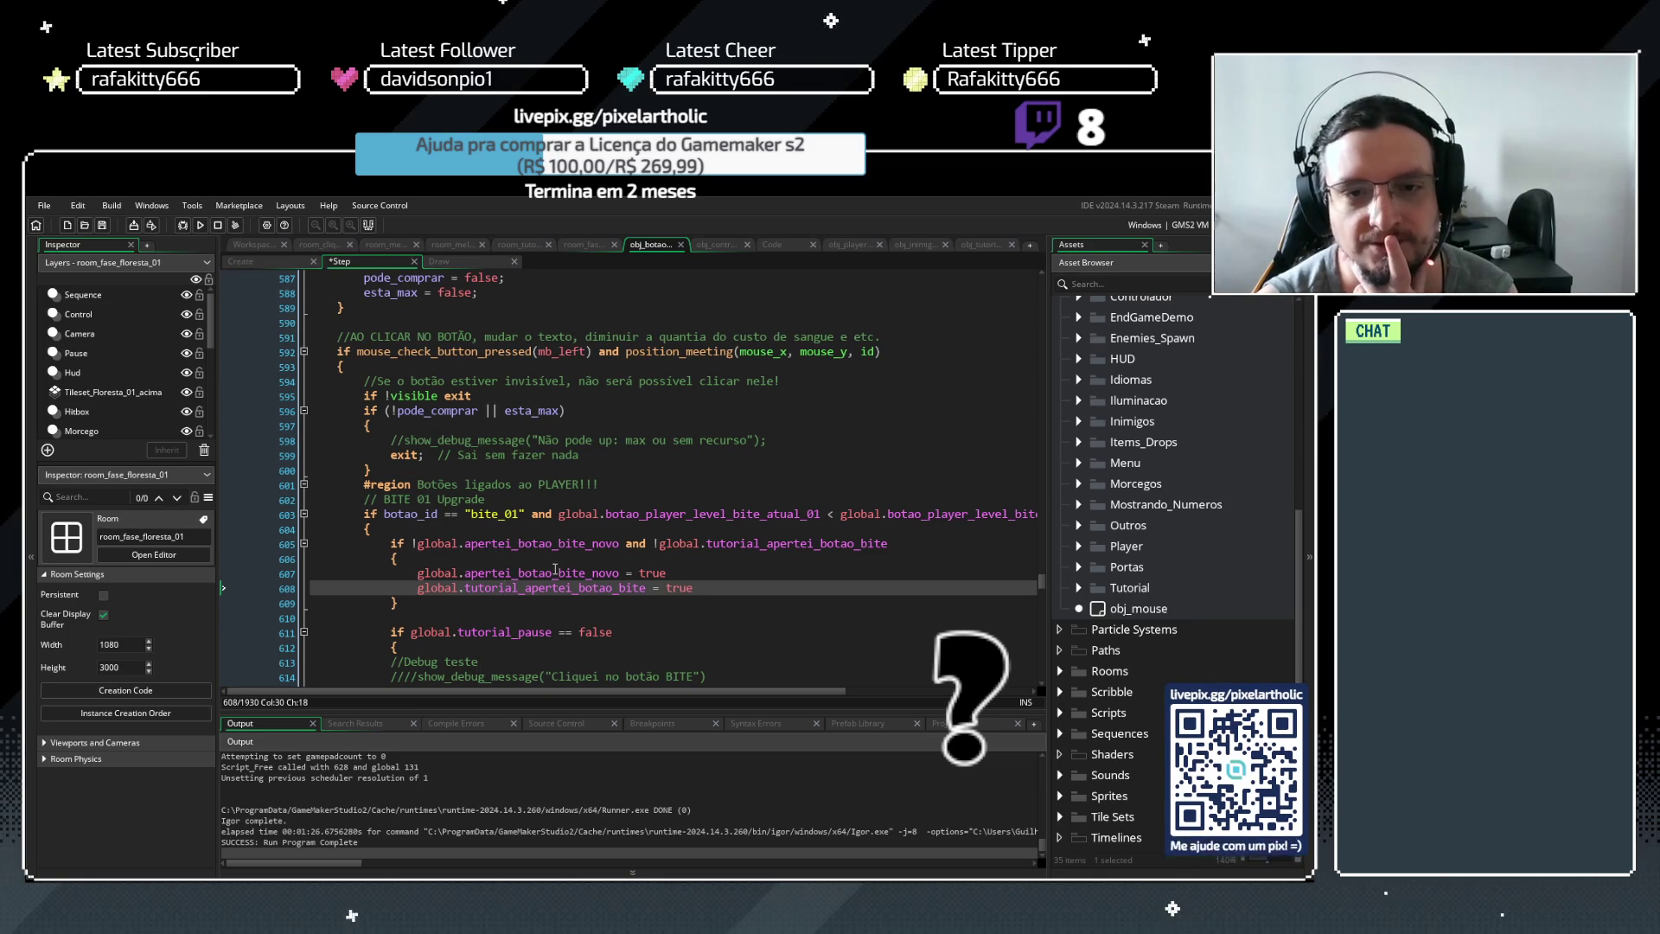
click(525, 588)
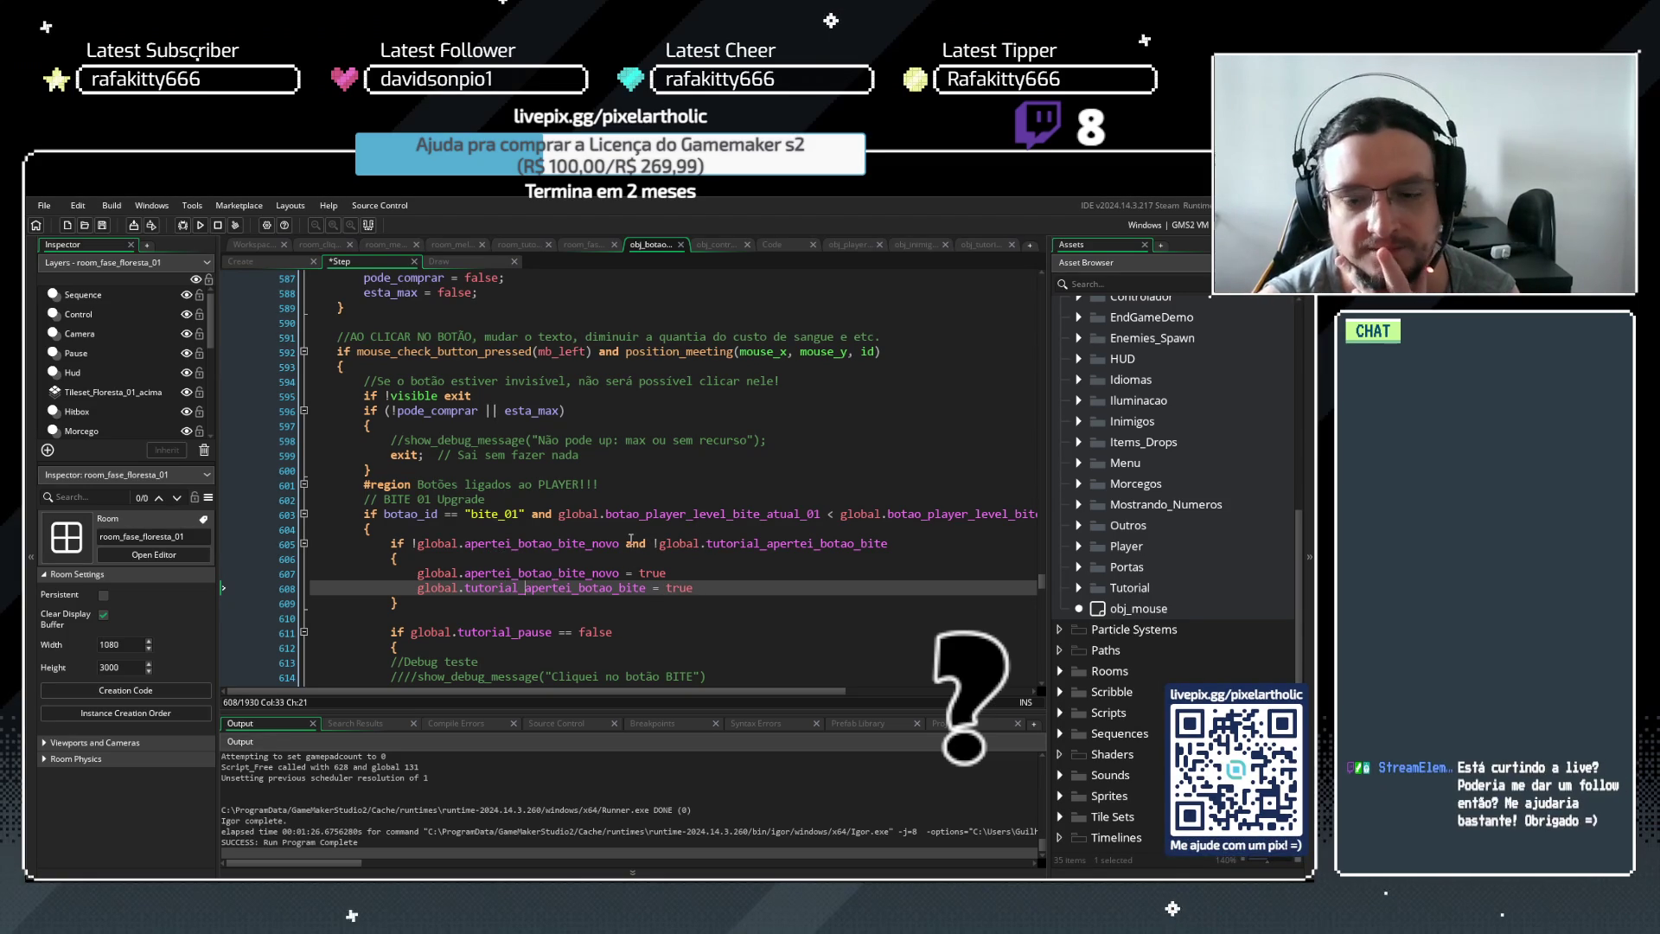
drag(620, 545, 890, 545)
click(920, 544)
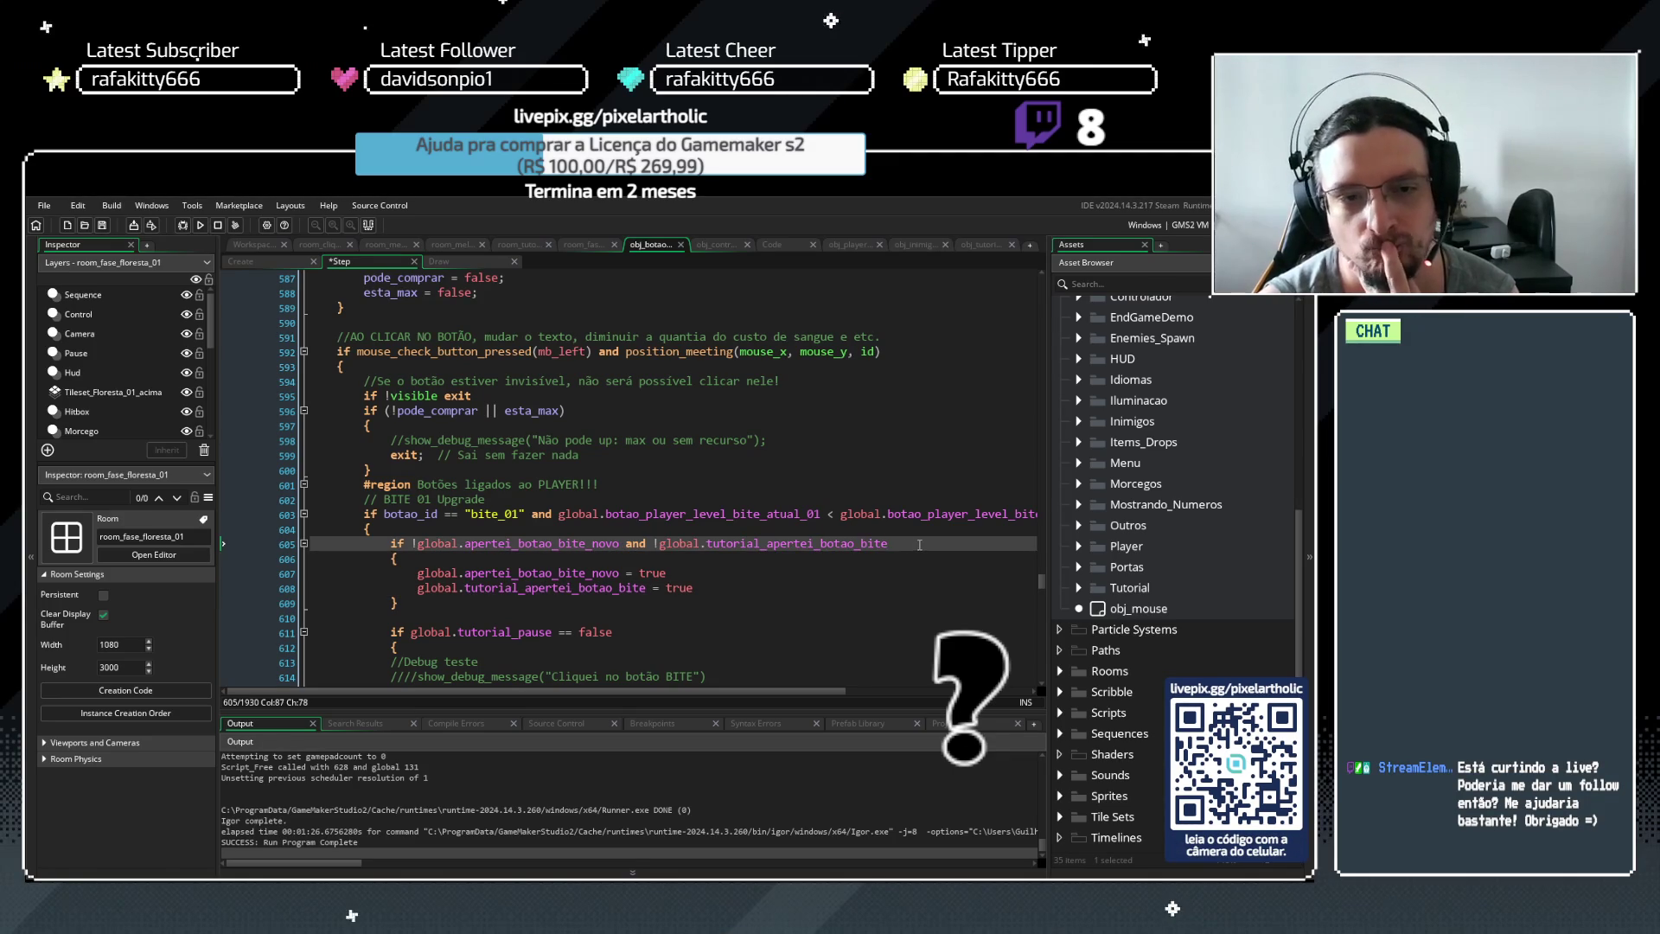
key(F5)
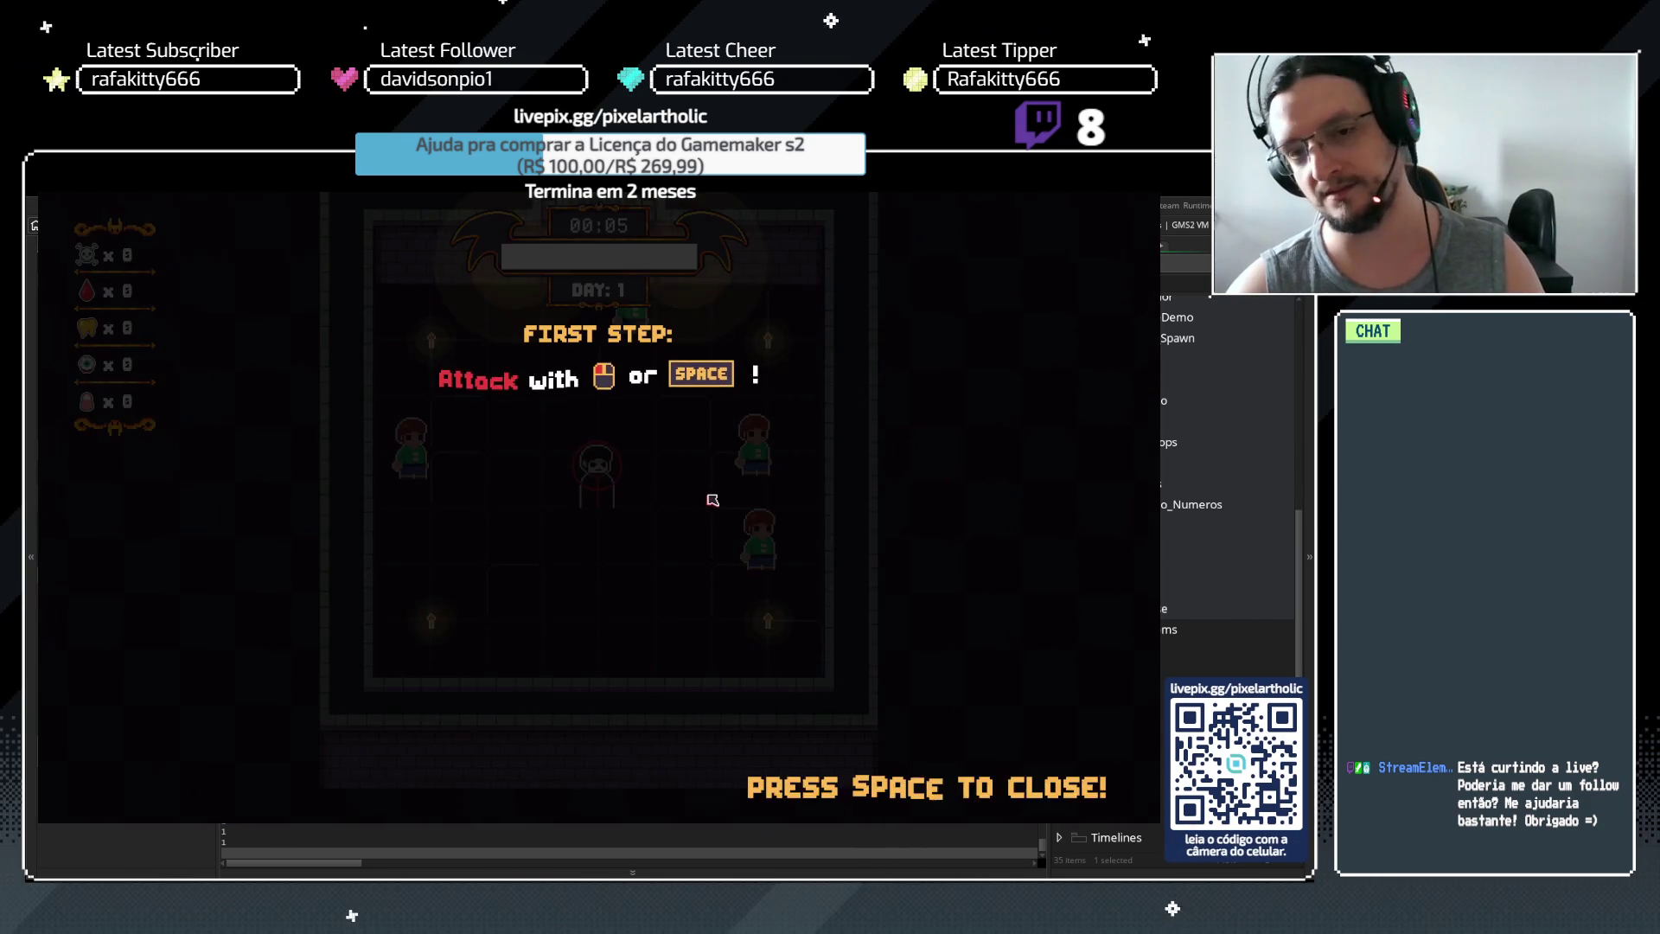
Skip the first two tutorial prompts, kill the nearby human for 5 blood, and dismiss the third prompt
key(space)
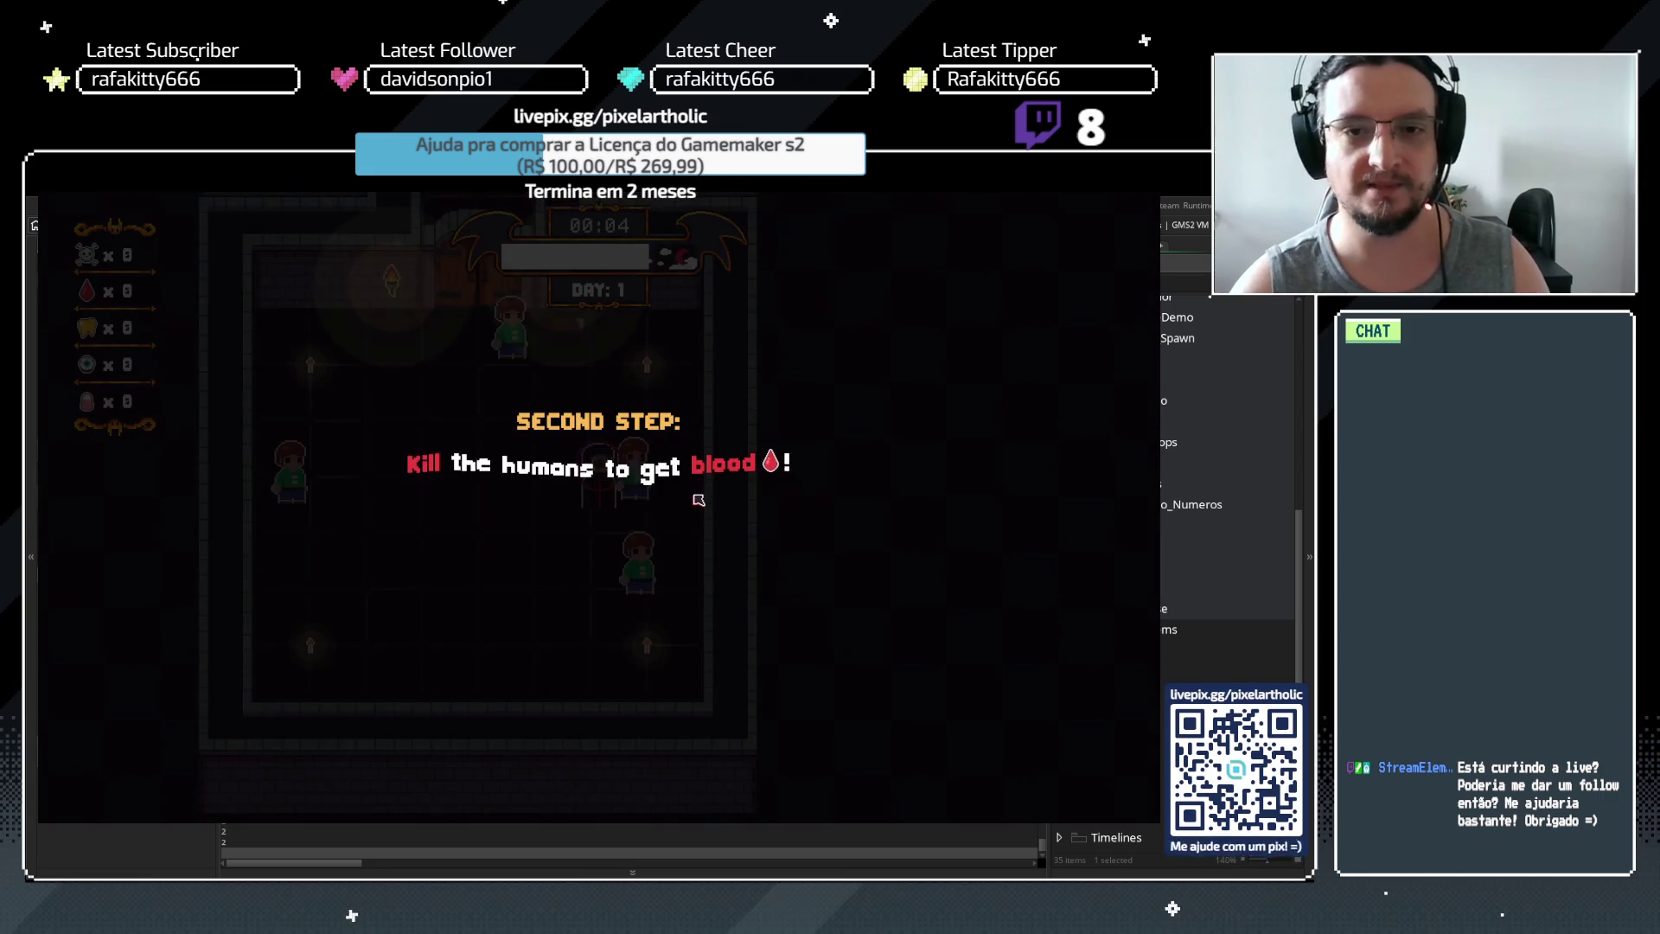
key(space)
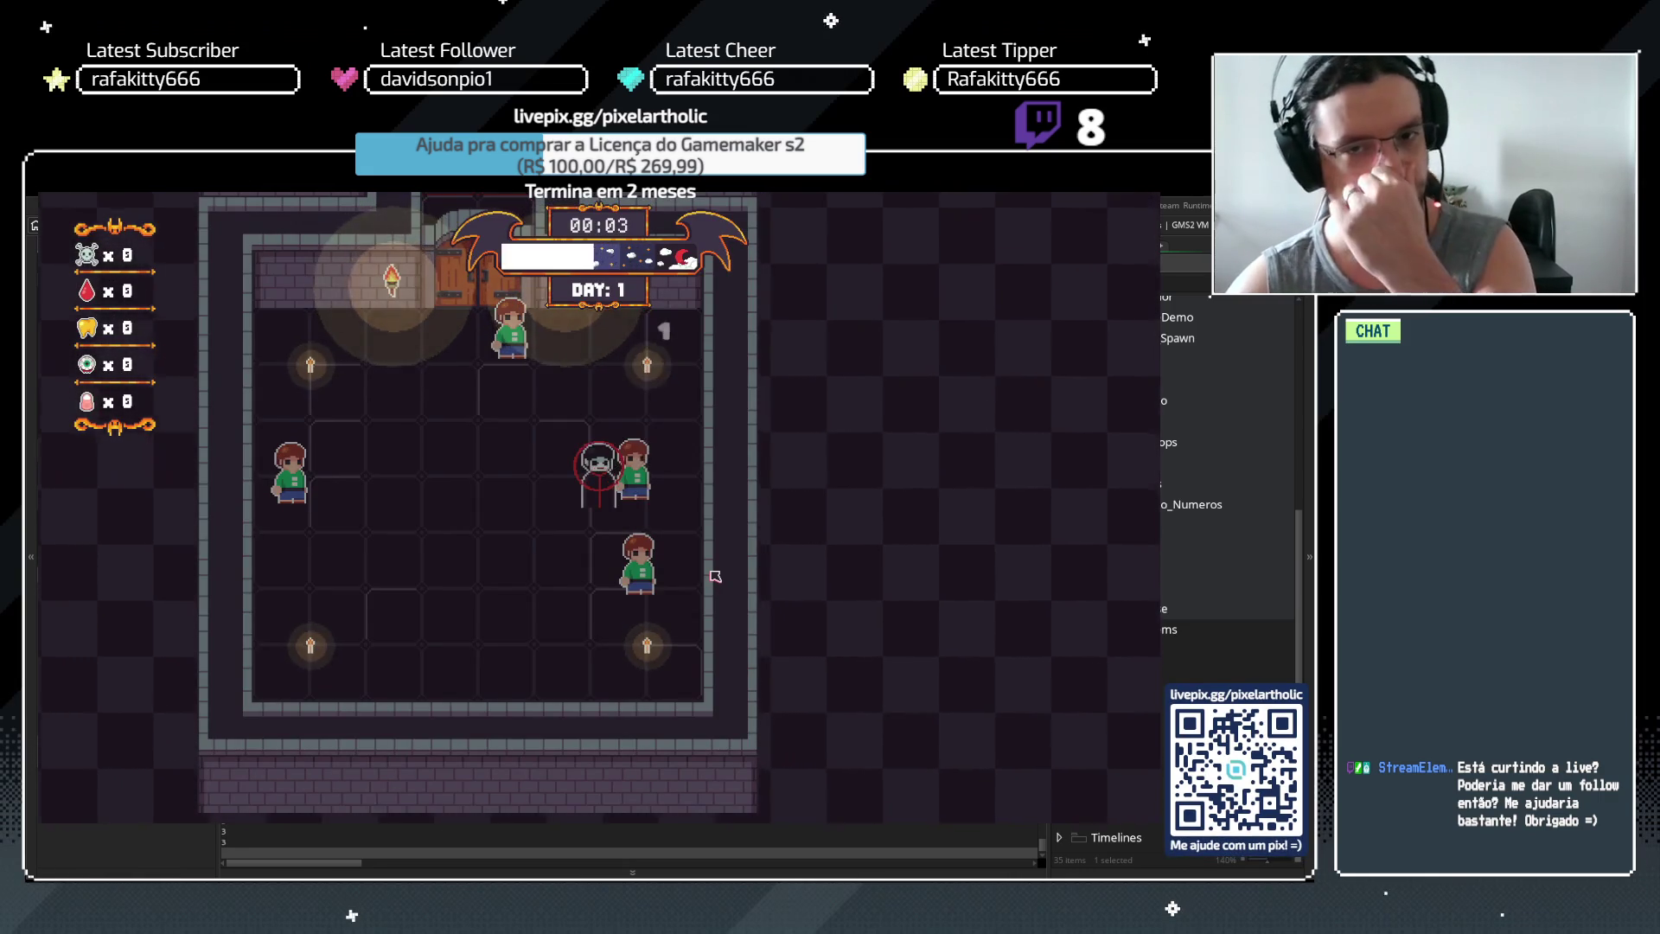
click(714, 575)
key(space)
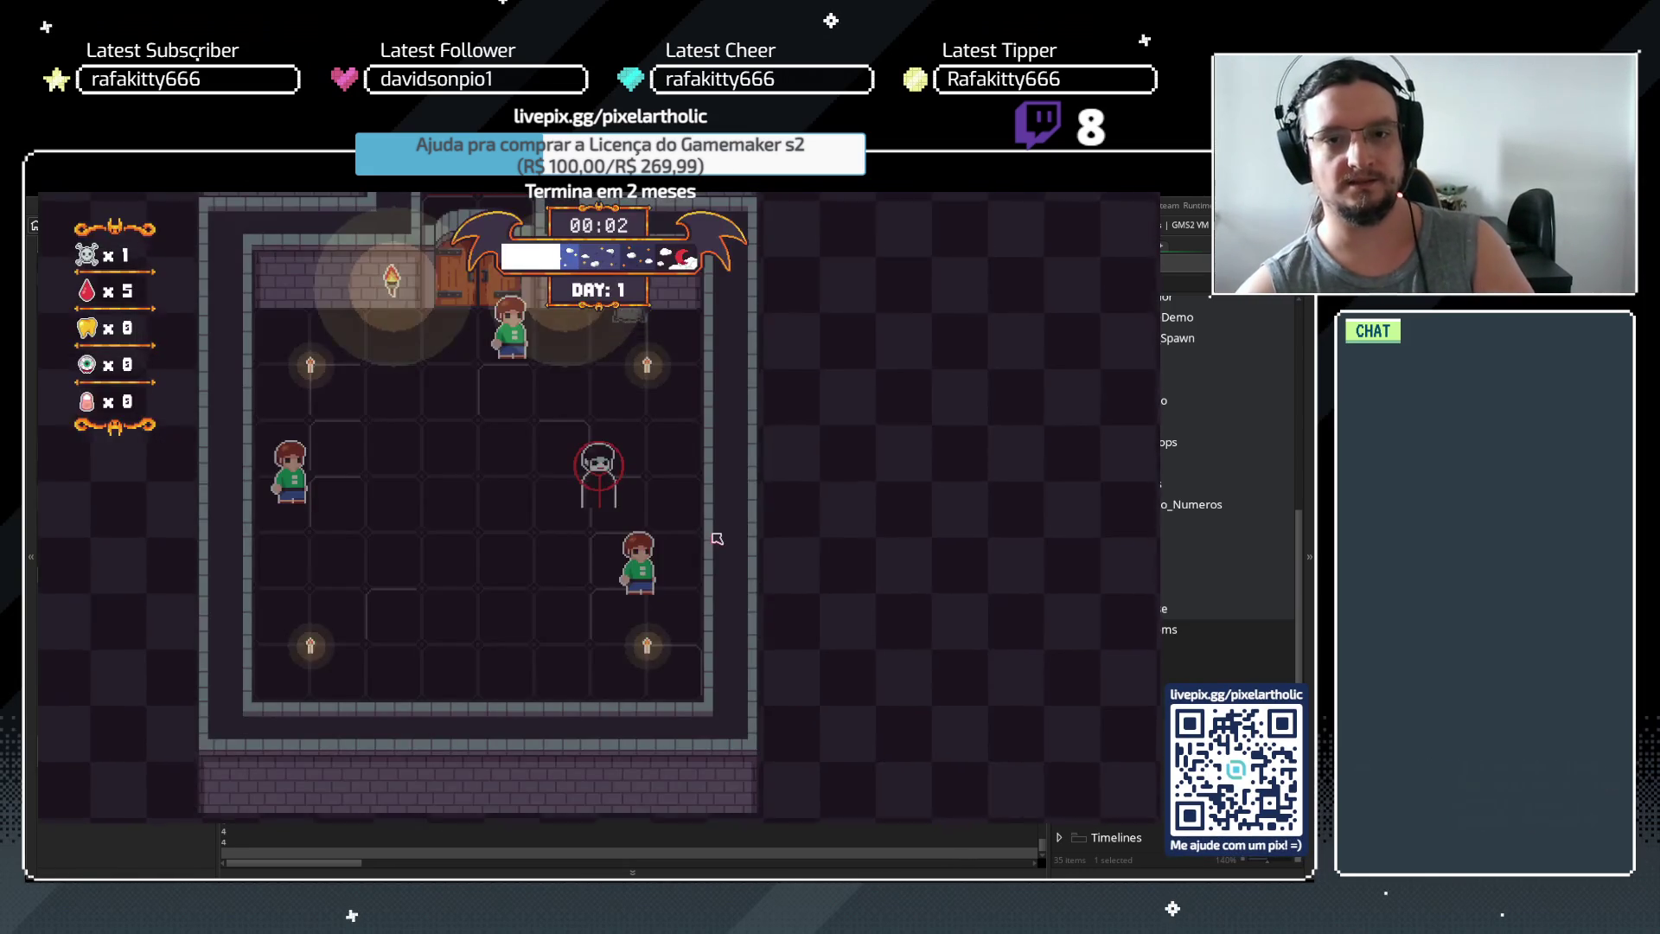